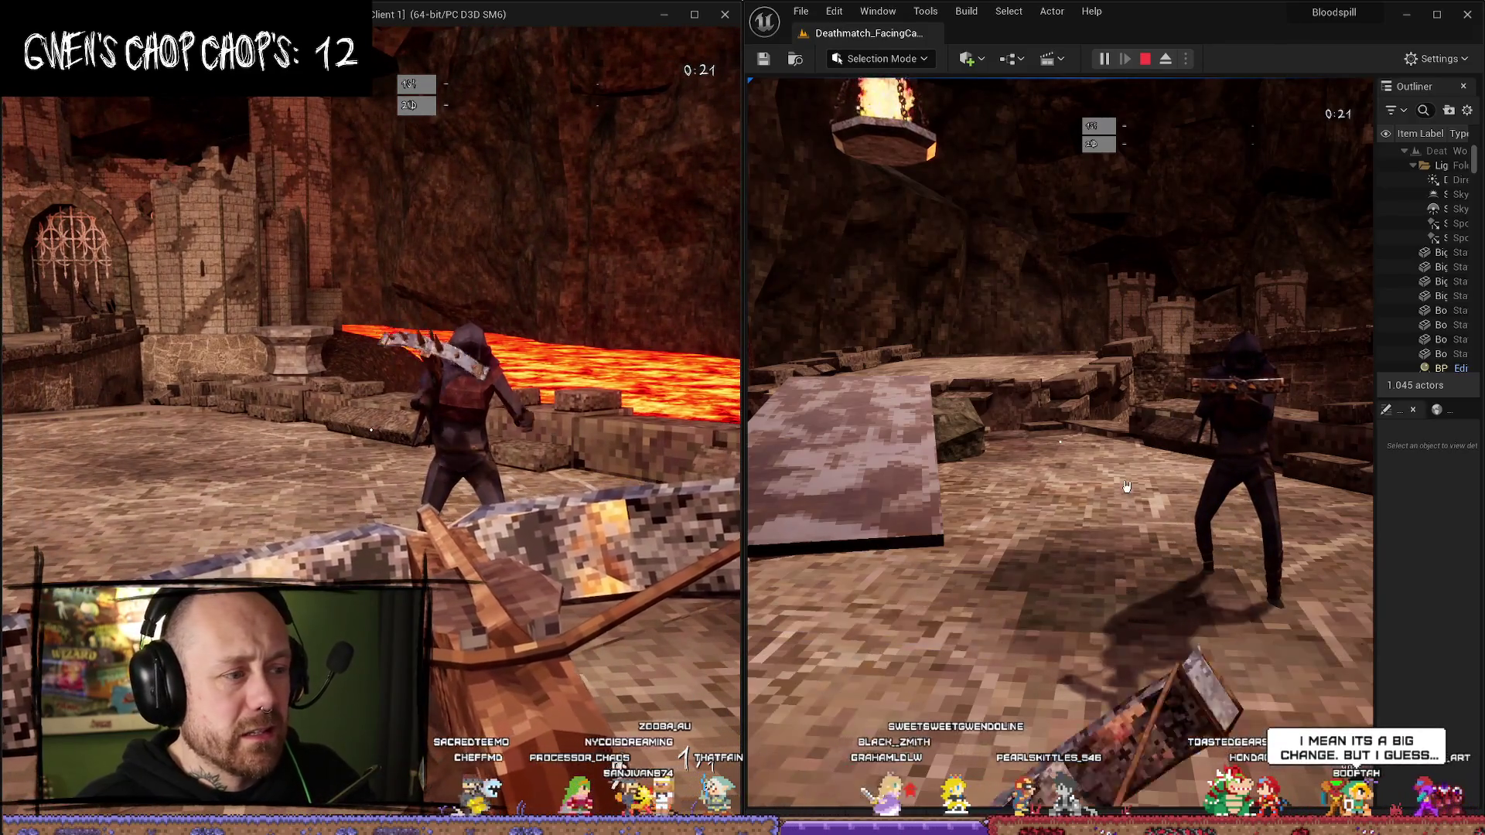
# - On the host player, switch to the axe and swing it, then release the game view
pyautogui.click(1128, 486)
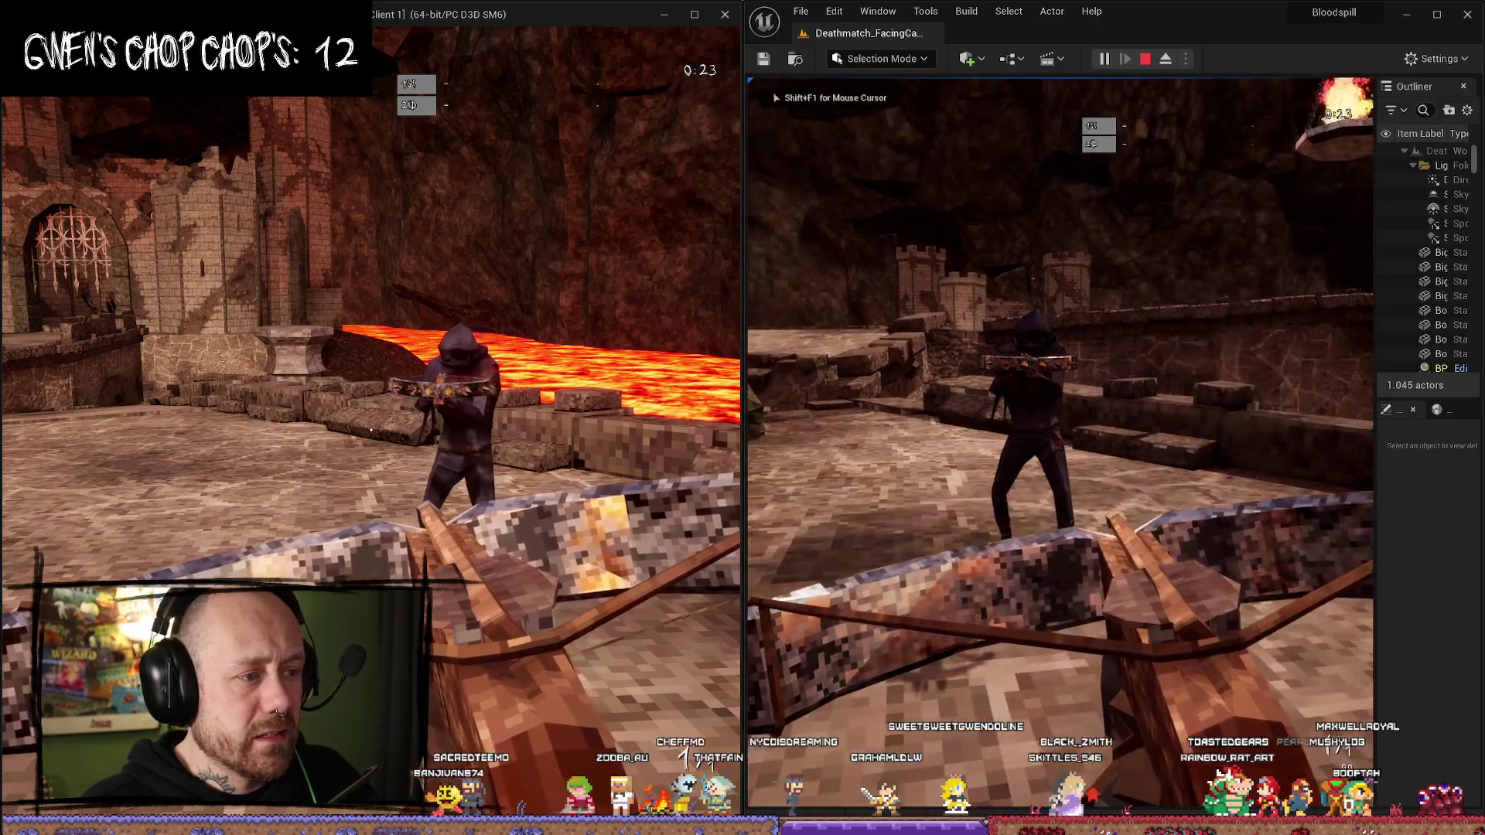
pyautogui.press('2')
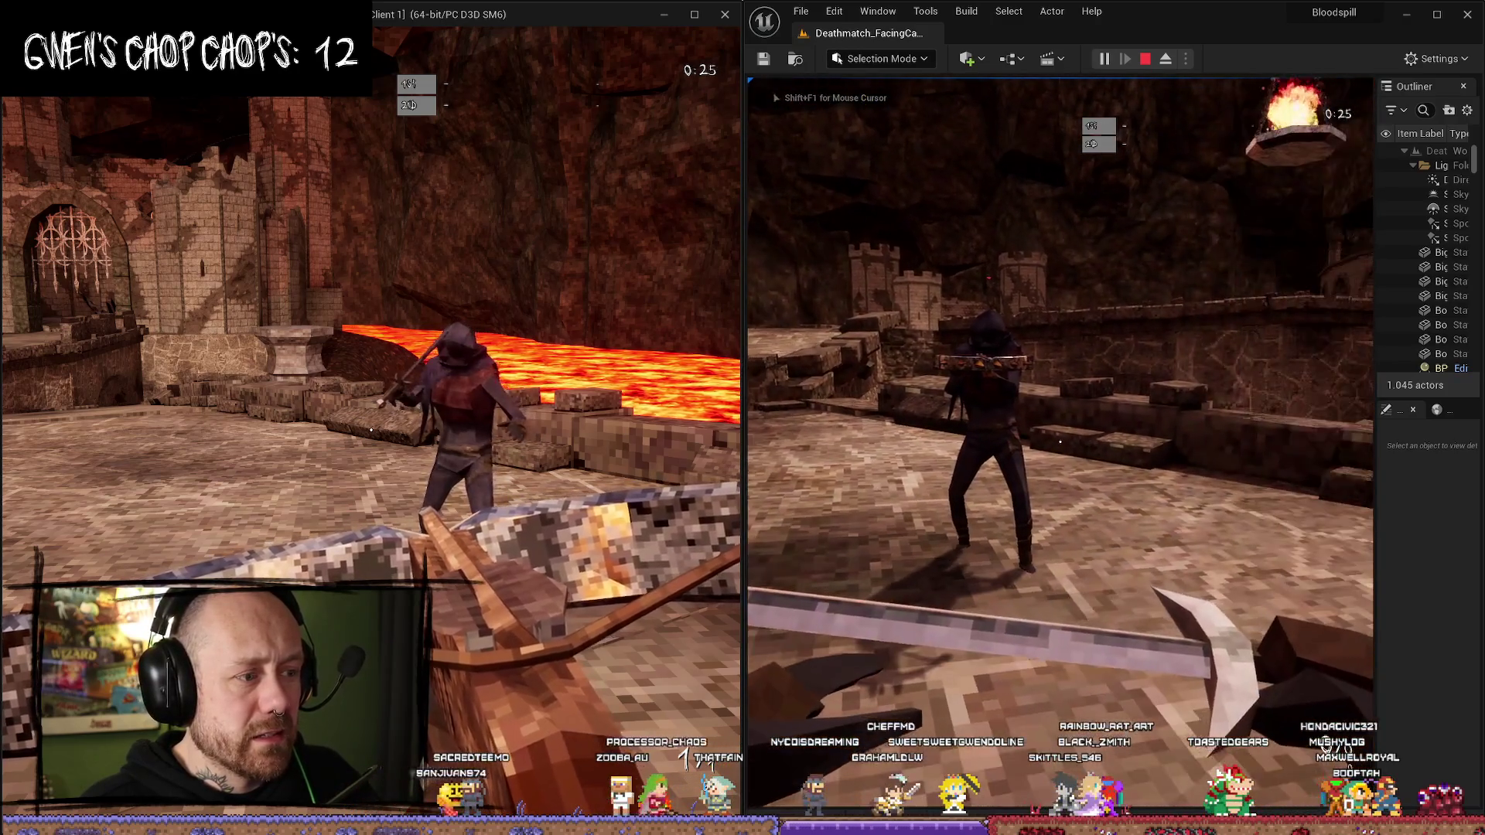
pyautogui.click(1060, 442)
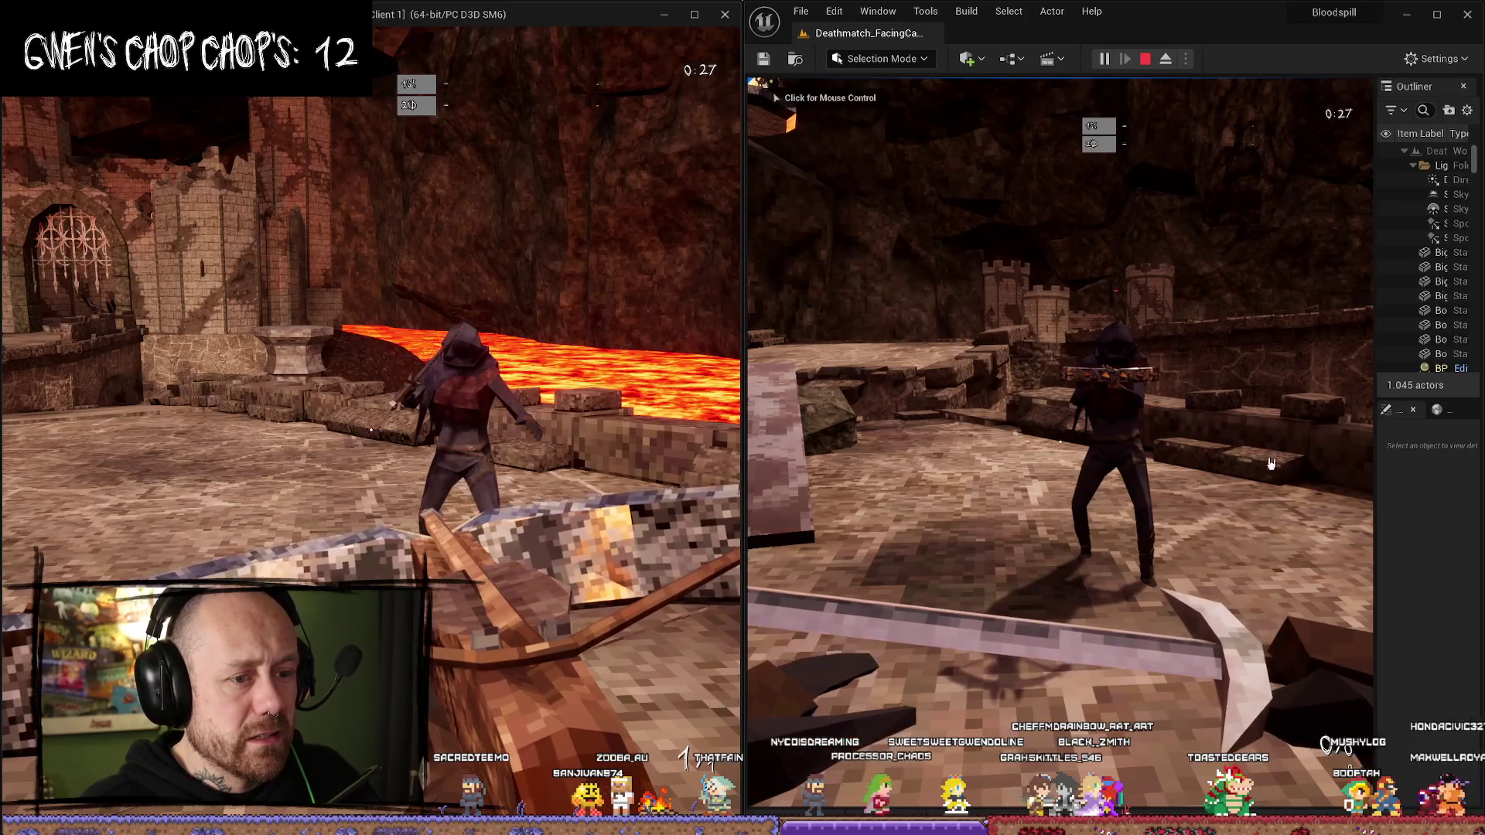
pyautogui.click(1192, 452)
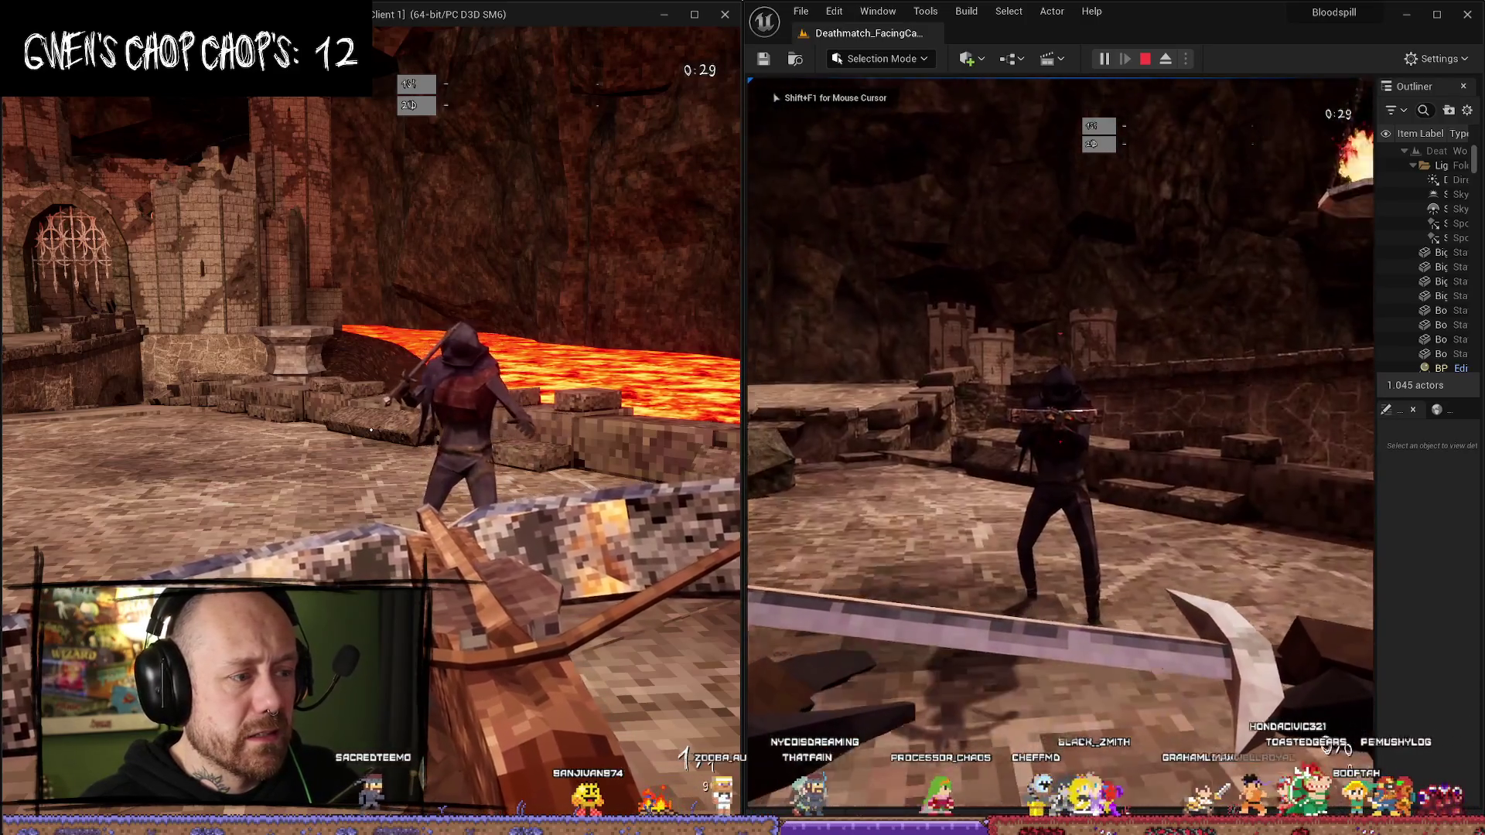
pyautogui.hotkey('shift', 'F1')
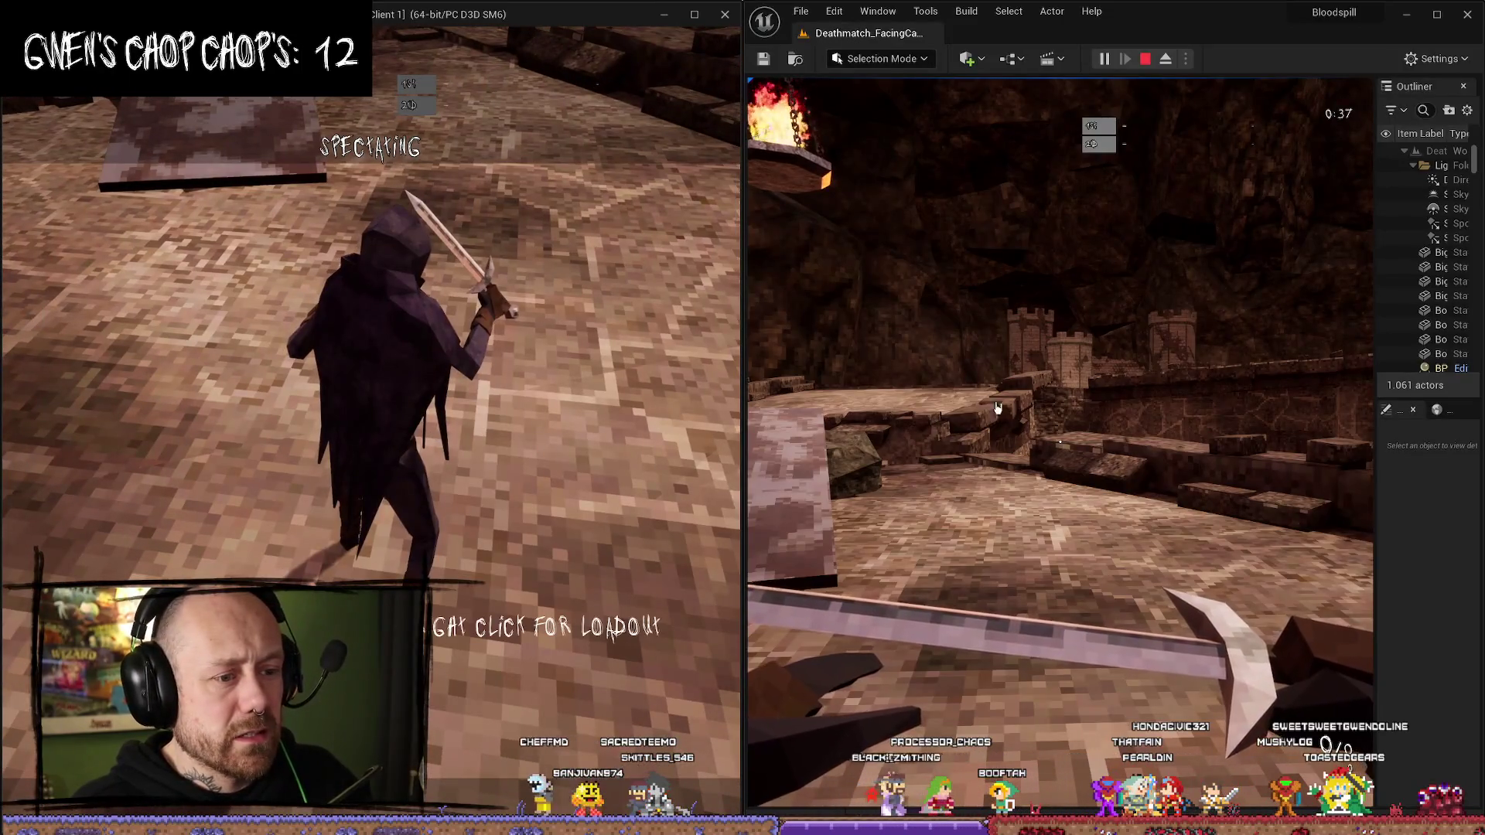
# - Equip the crossbow through the client's loadout menu and on the host player
pyautogui.click(616, 628)
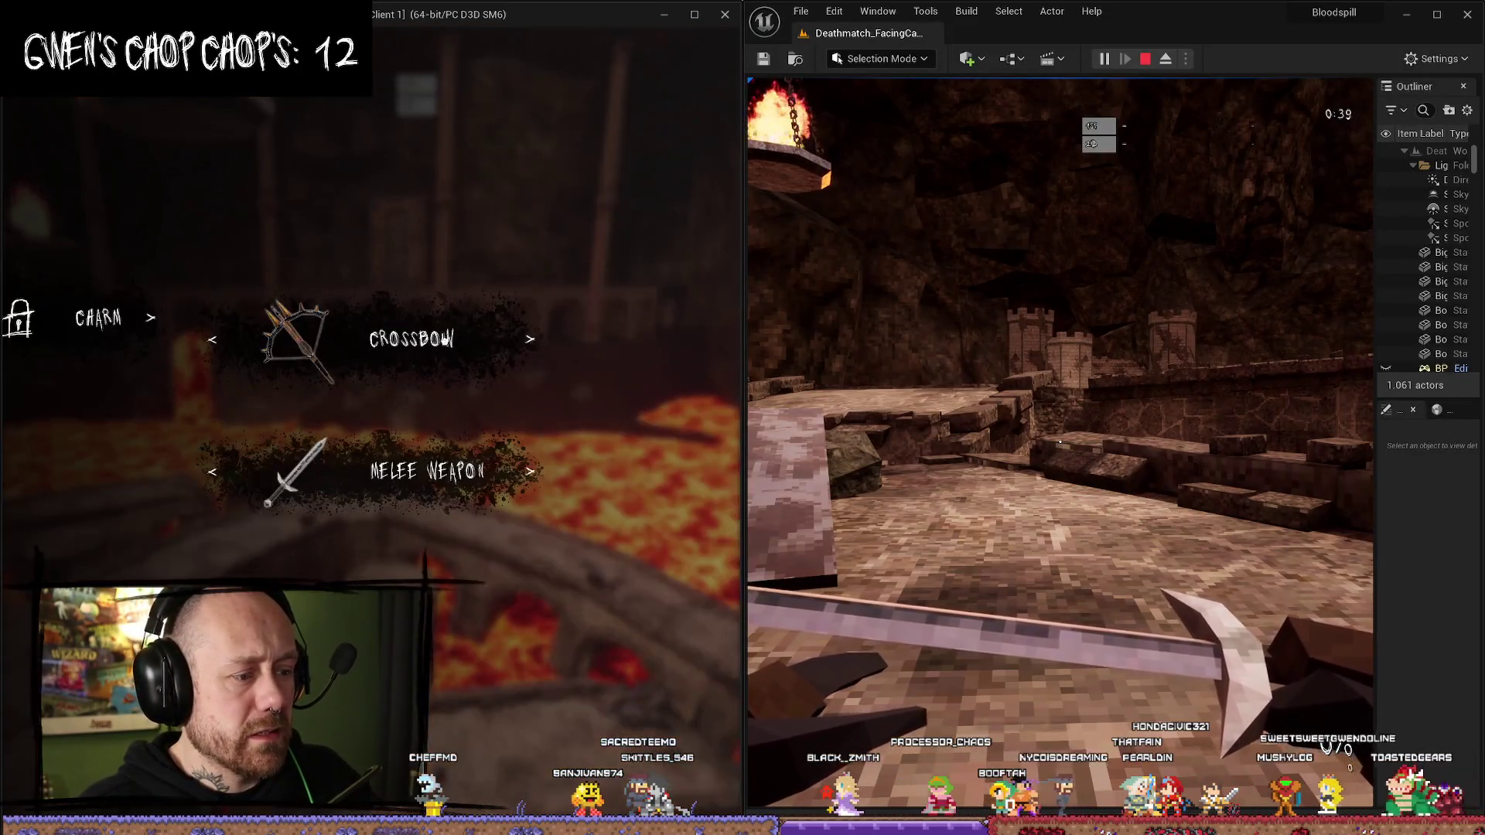
pyautogui.click(1121, 363)
pyautogui.scroll(-1, 1060, 443)
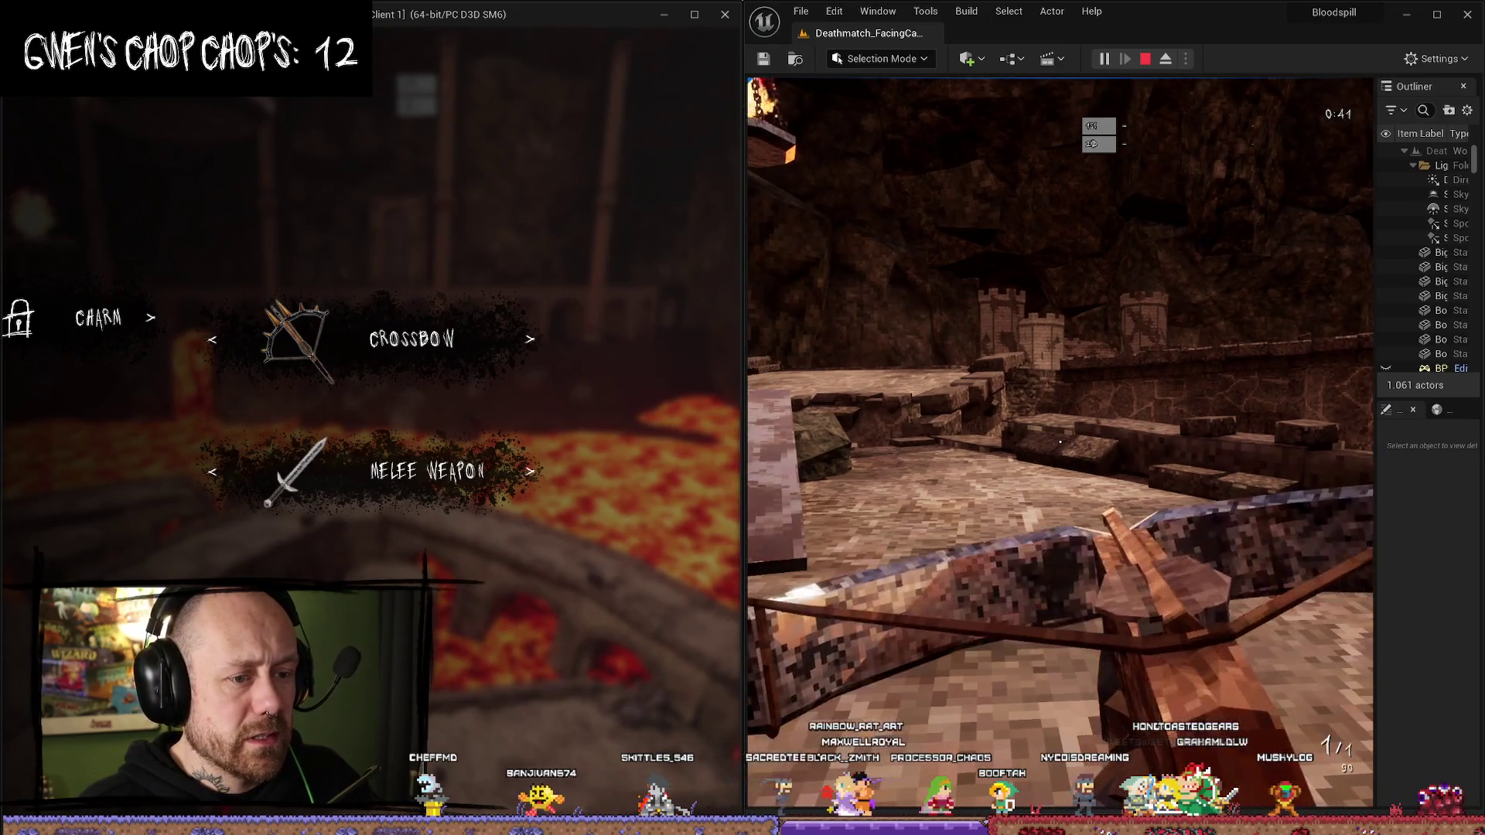
pyautogui.hotkey('alt', 'Tab')
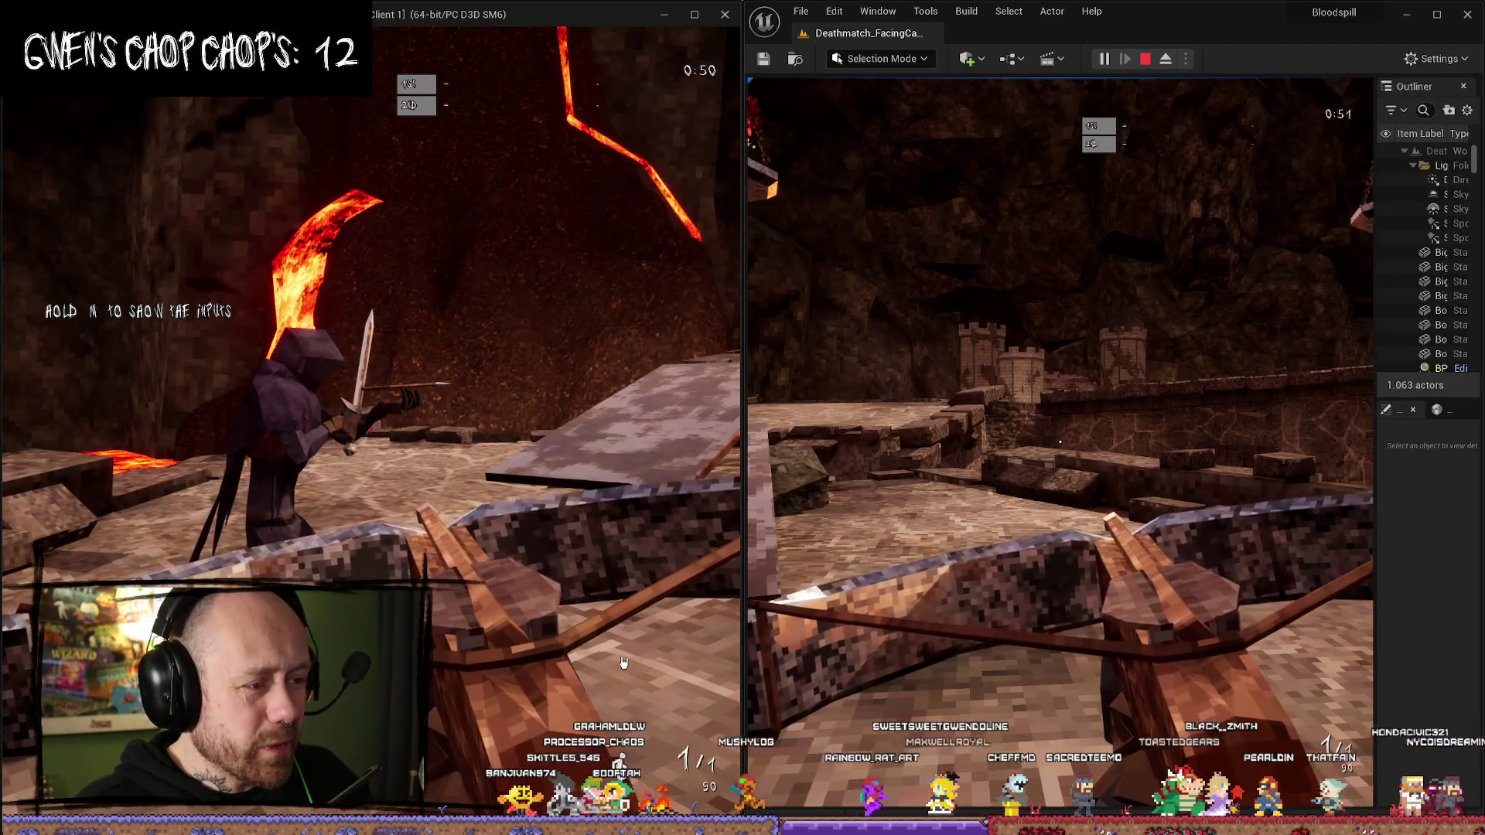
pyautogui.click(1057, 544)
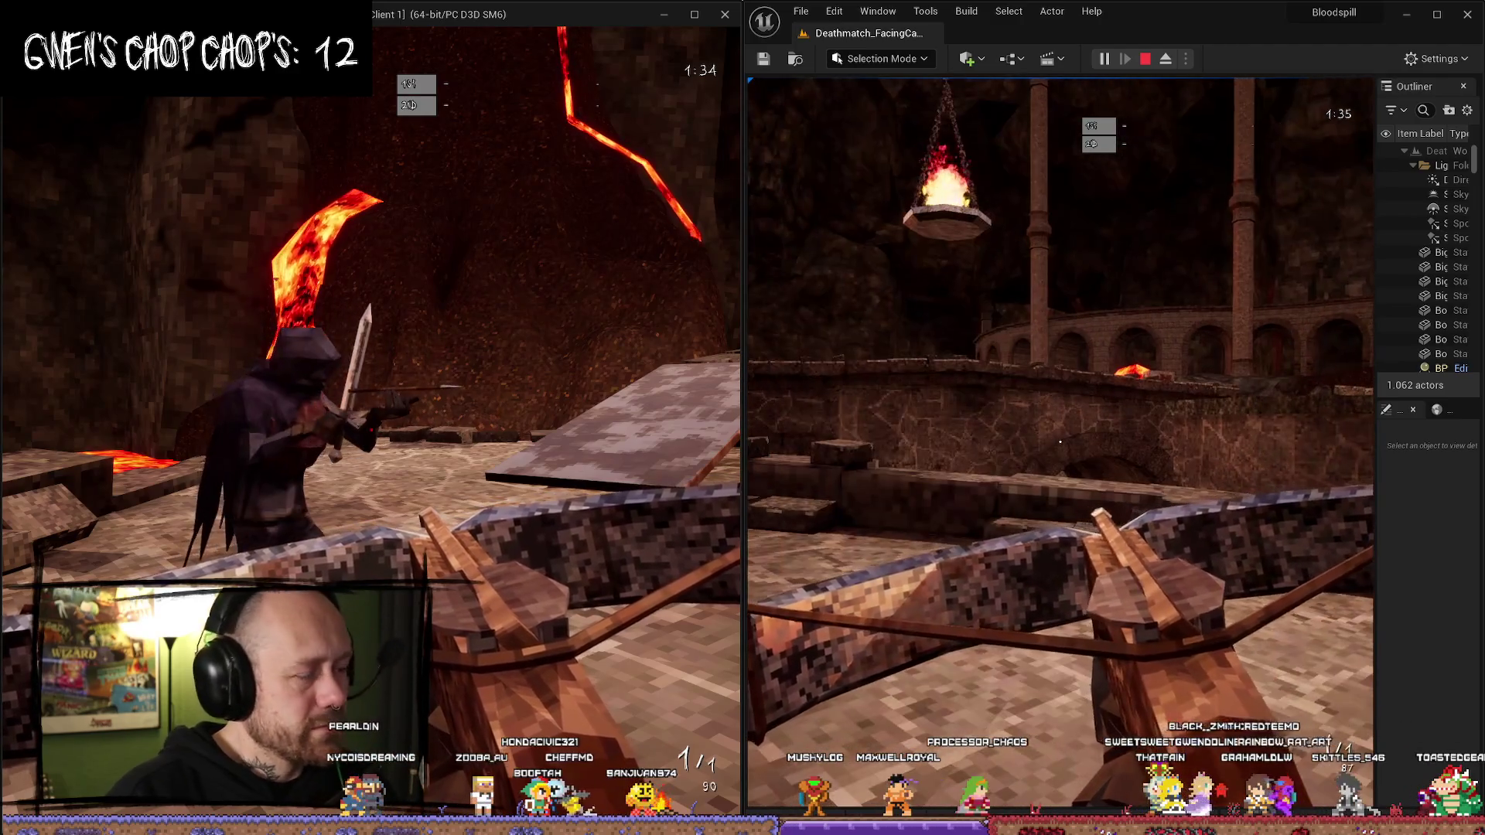
pyautogui.press('Escape')
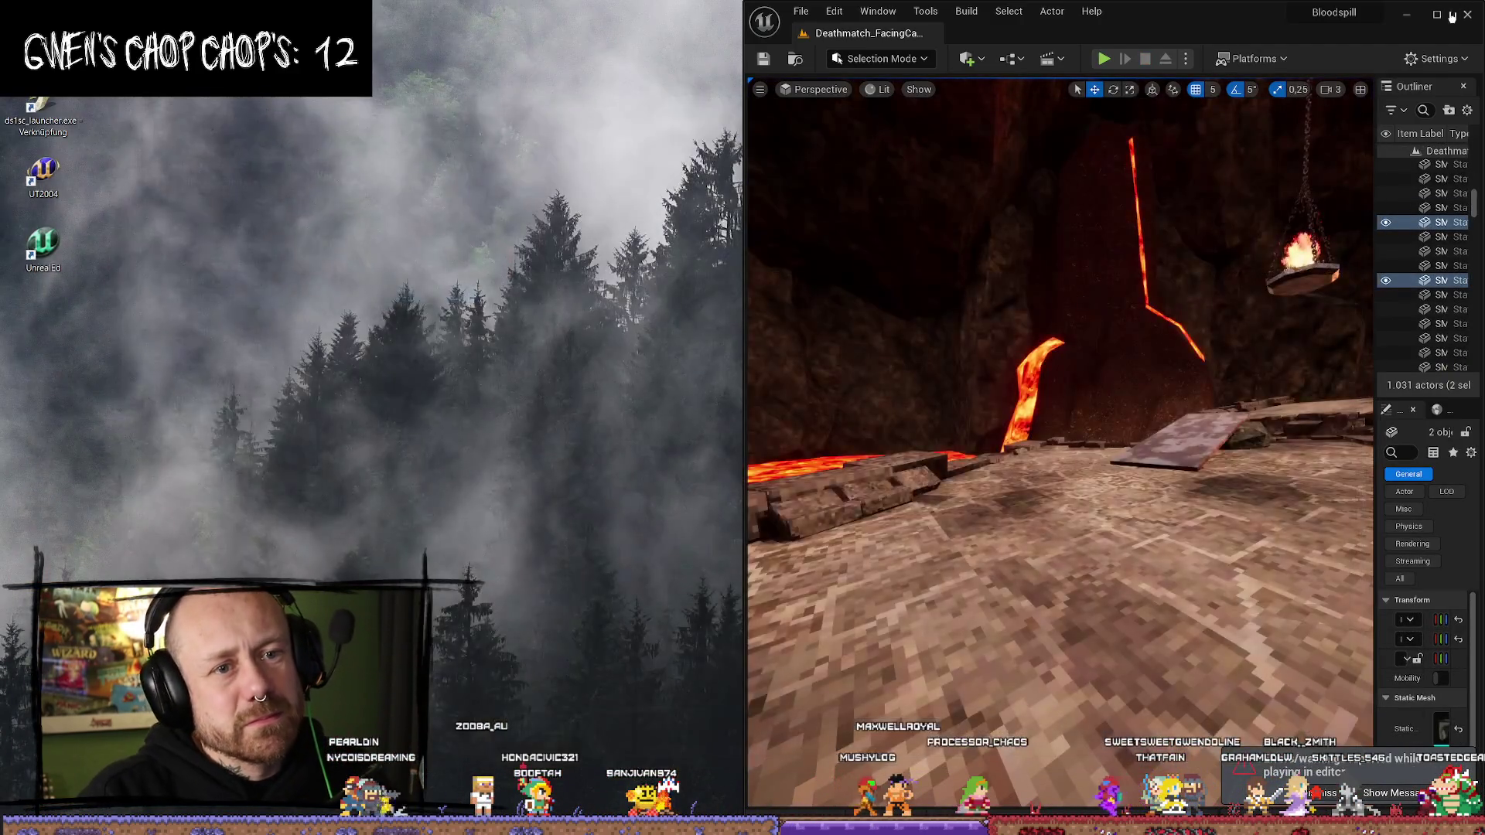
# - Search the Content folder for 'weapon' and open the BP_BaseWeapon Blueprint
pyautogui.hotkey('ctrl', 'space')
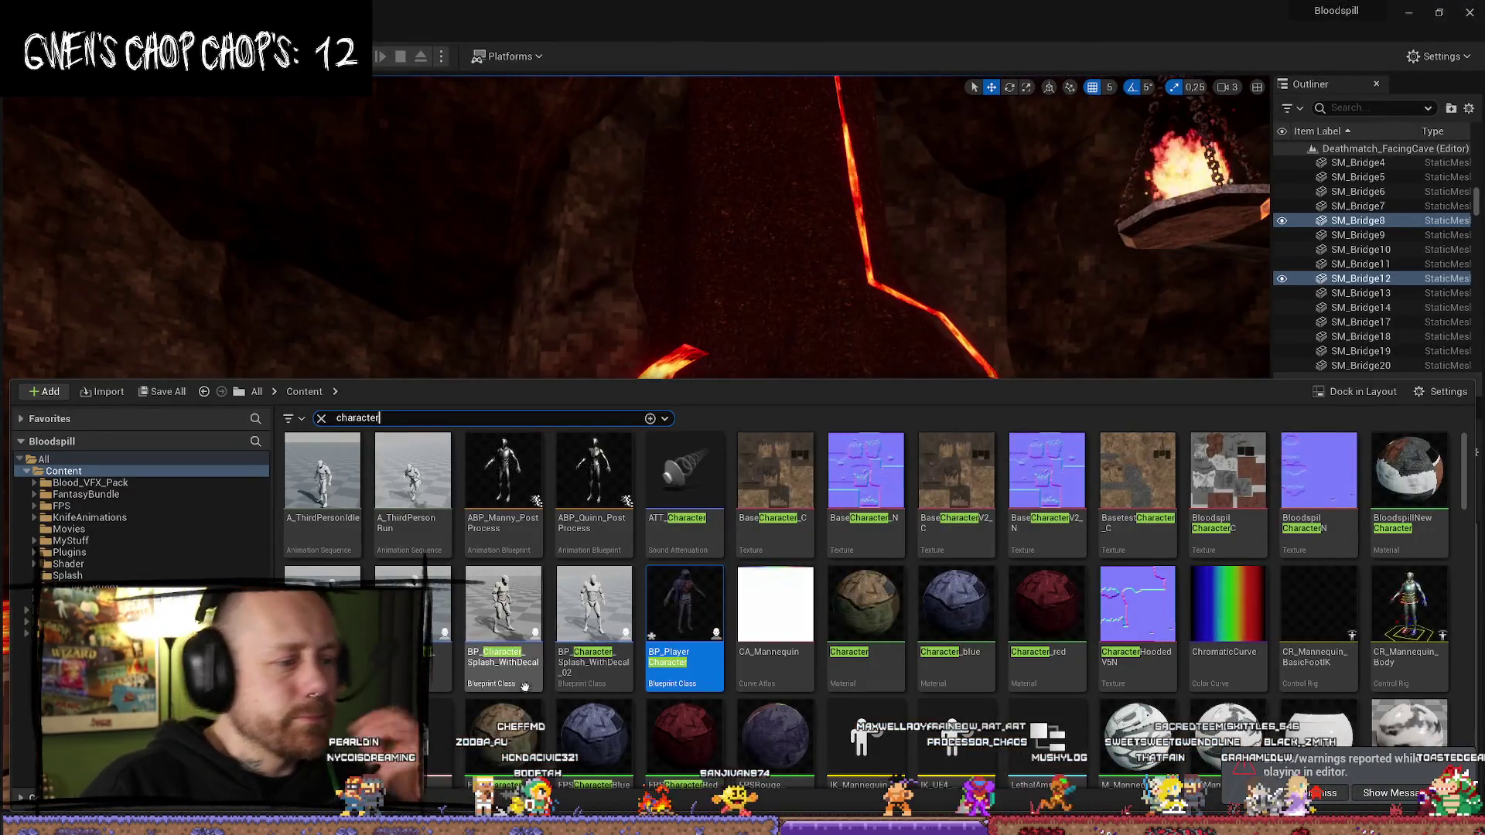
pyautogui.click(92, 472)
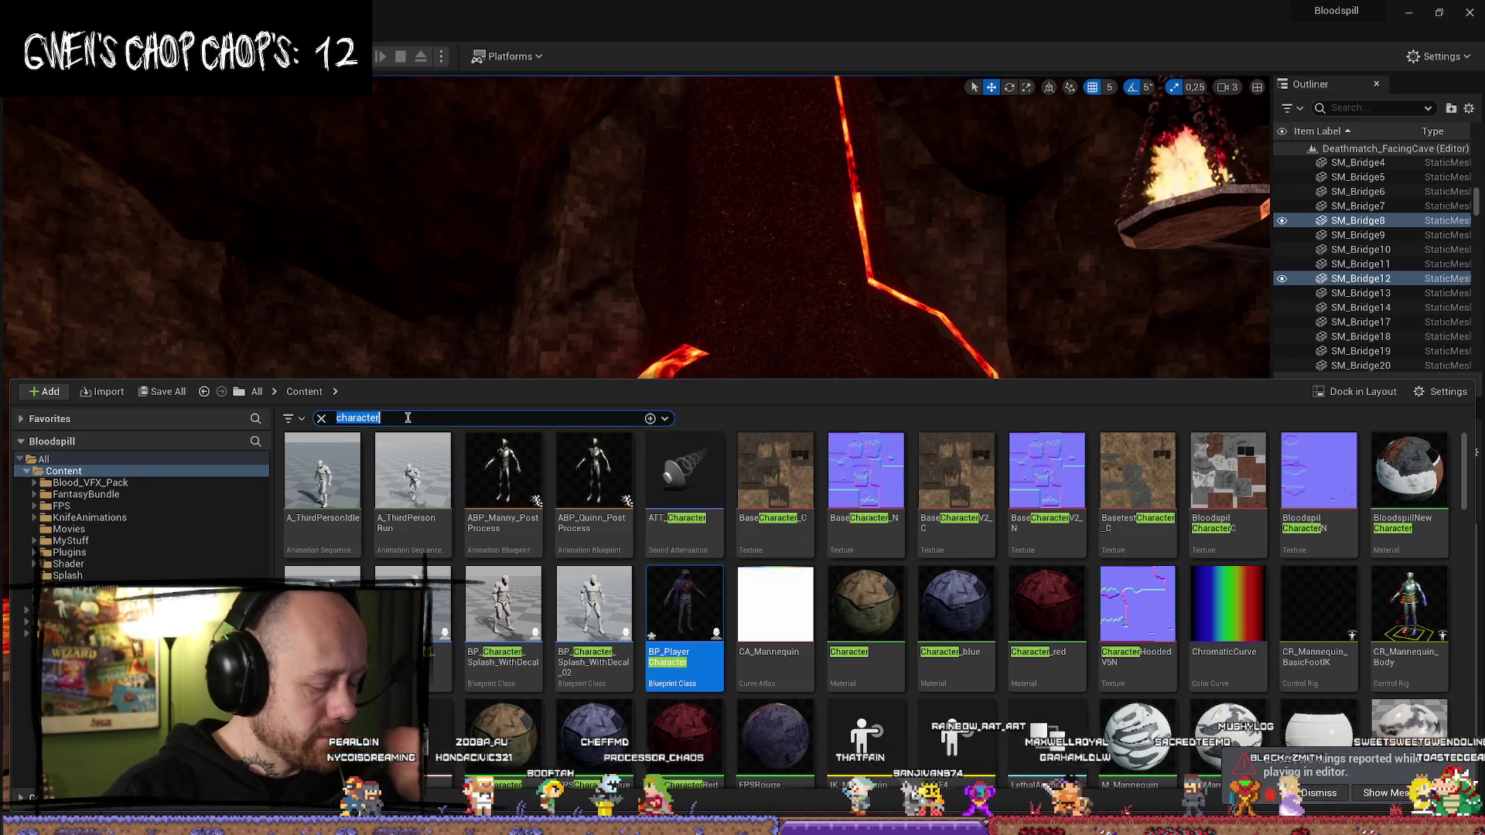
pyautogui.write('base')
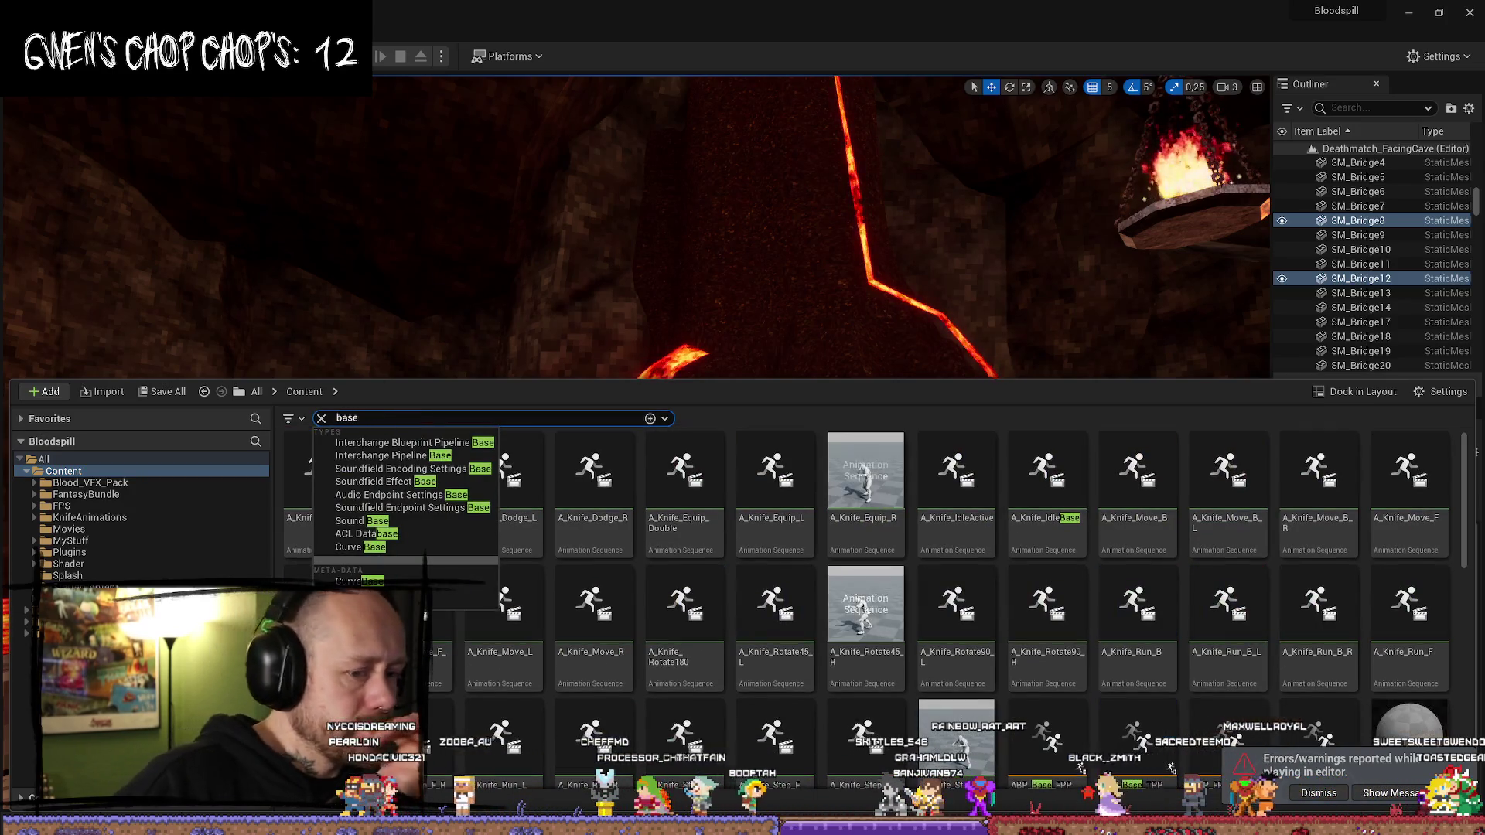
pyautogui.hotkey('ctrl', 'space')
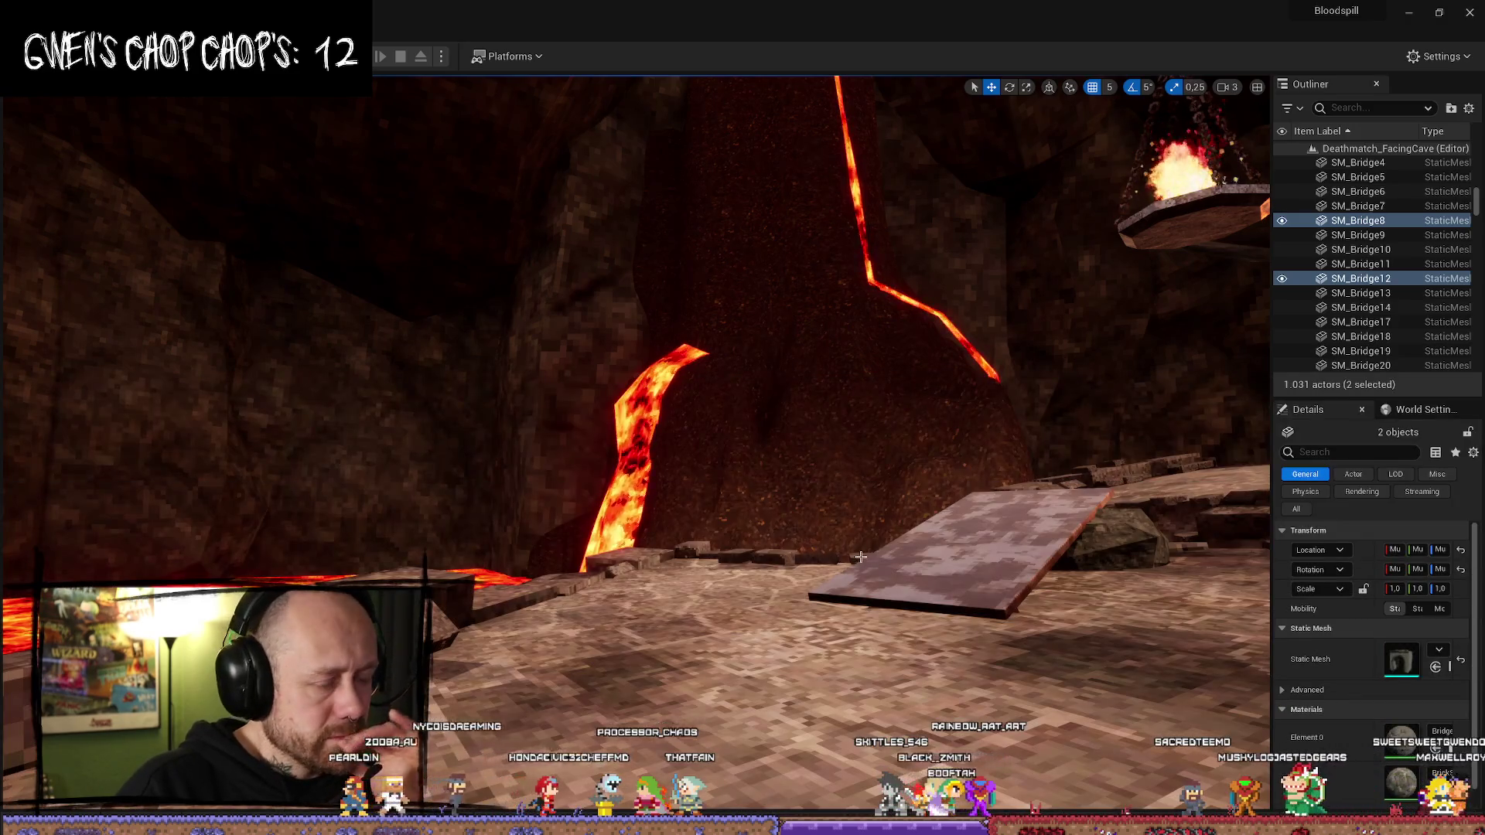
pyautogui.hotkey('ctrl', 'space')
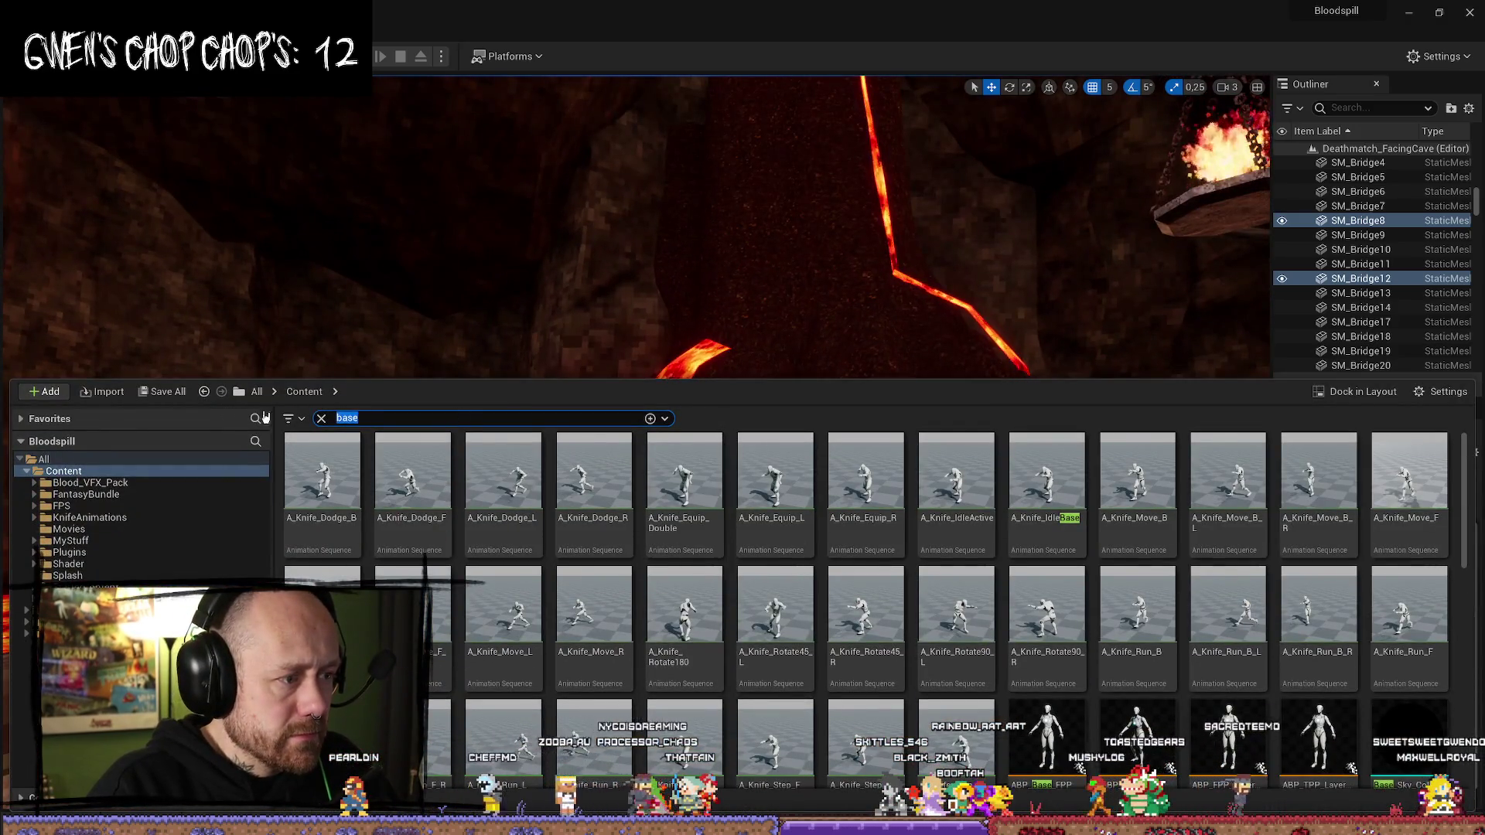
pyautogui.write('weaponm')
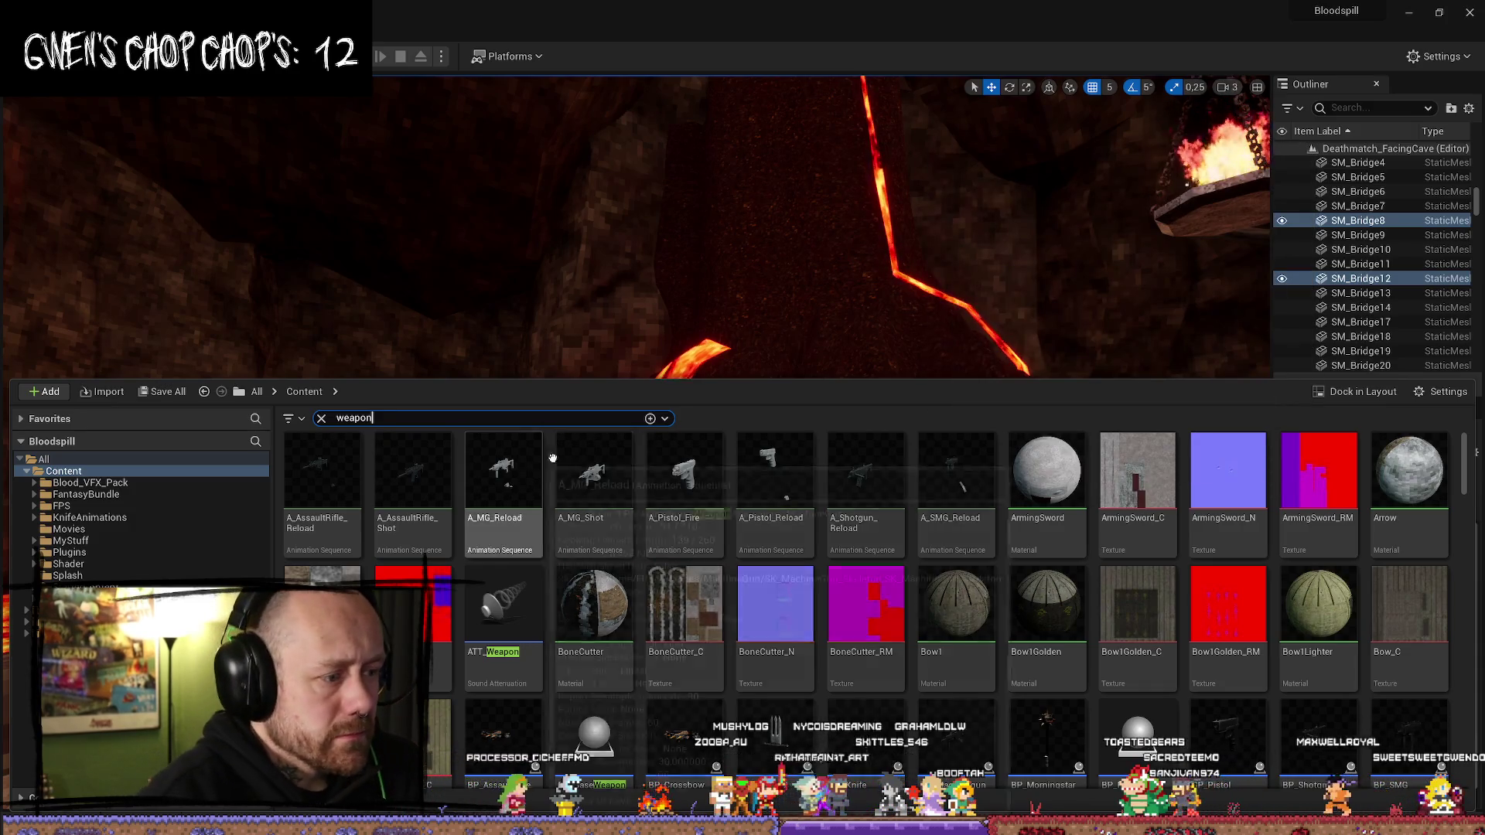
pyautogui.scroll(-1, 1145, 657)
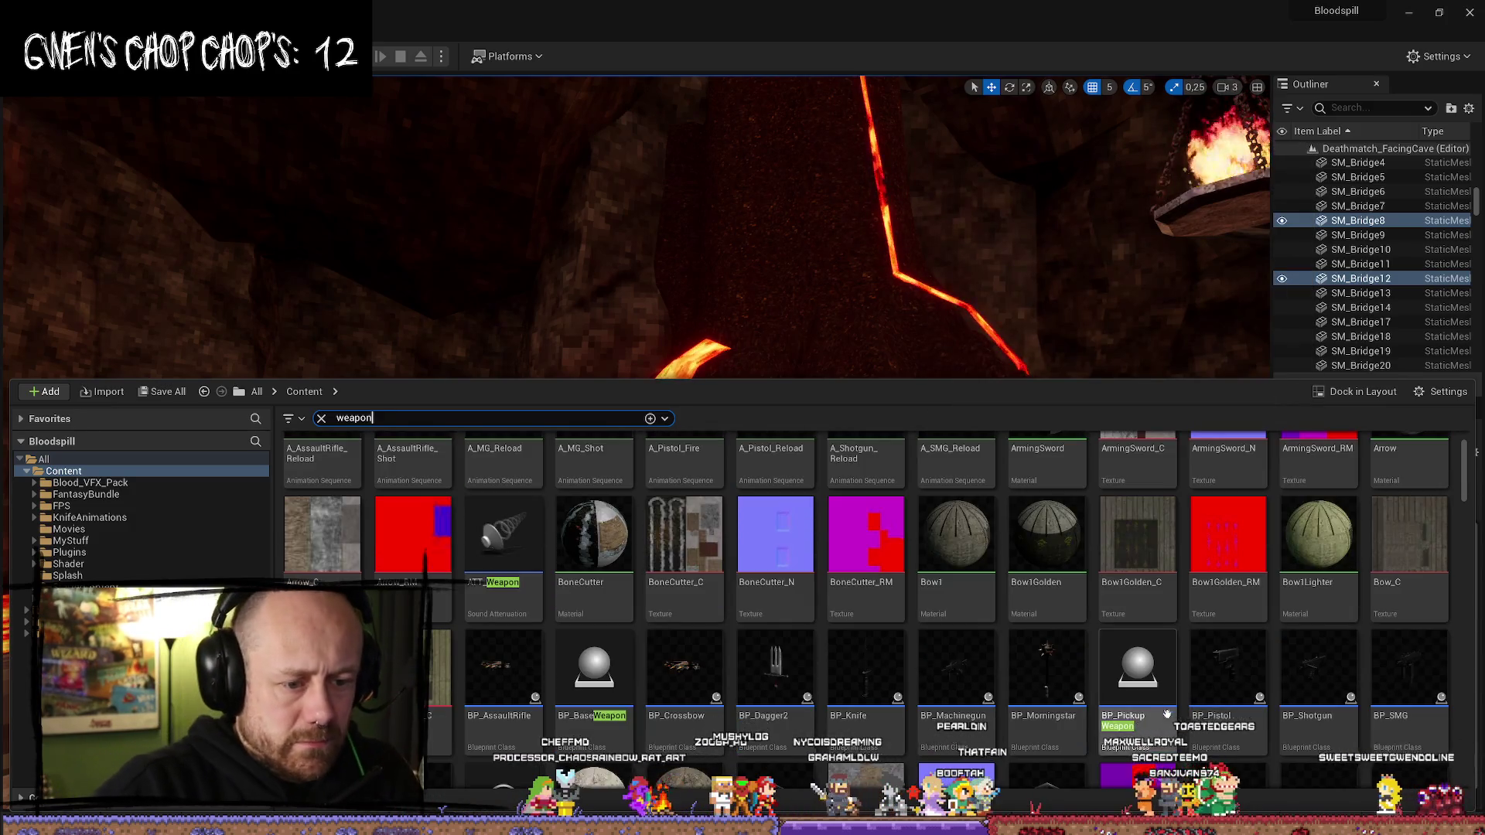
pyautogui.doubleClick(594, 667)
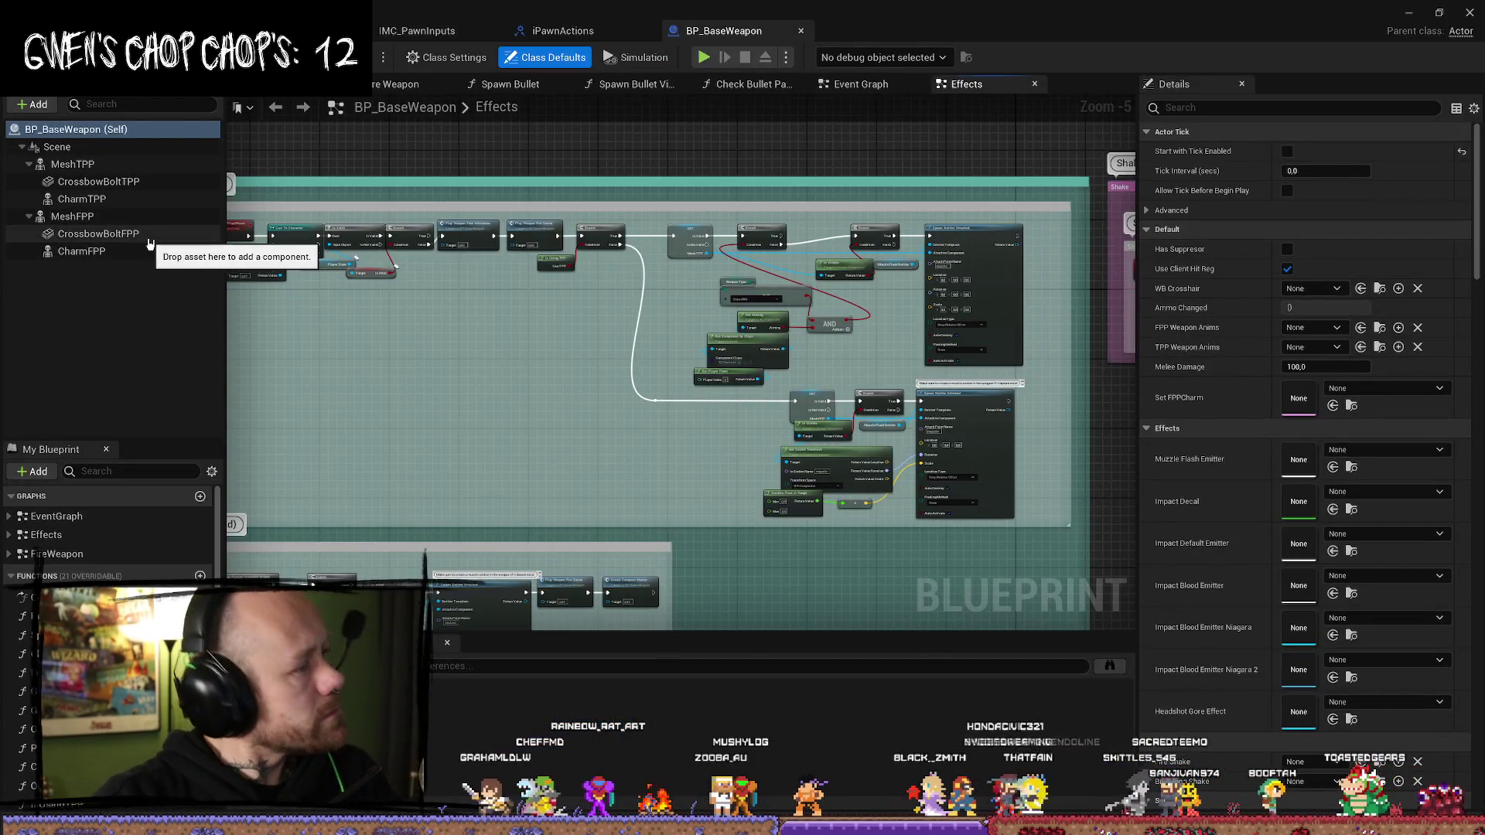
# - Select CrossbowBoltFPP and filter its details by 'repli' to check replication settings
pyautogui.click(151, 235)
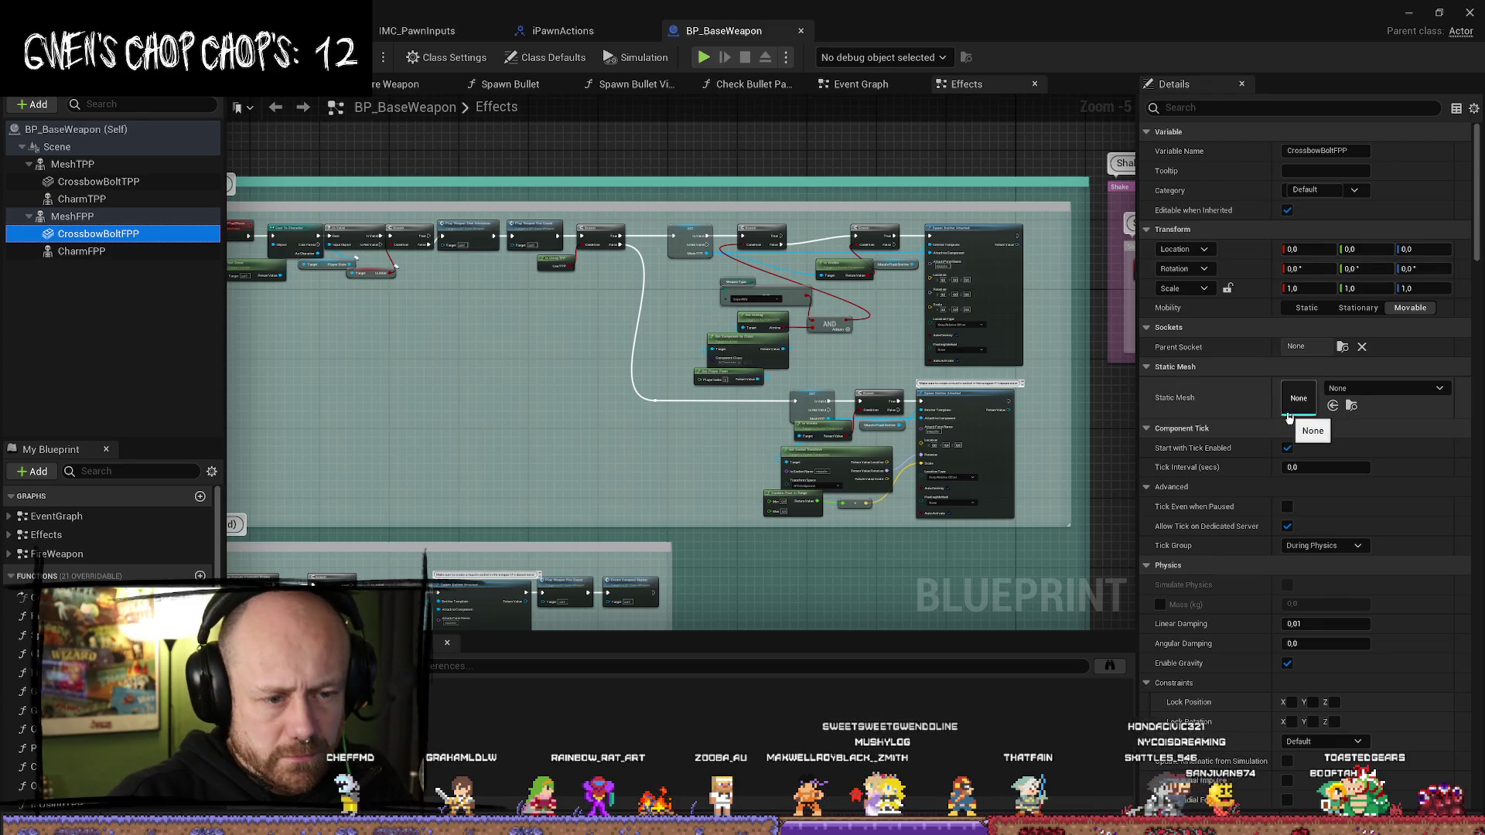
pyautogui.scroll(-2, 1302, 416)
pyautogui.scroll(-3, 1302, 416)
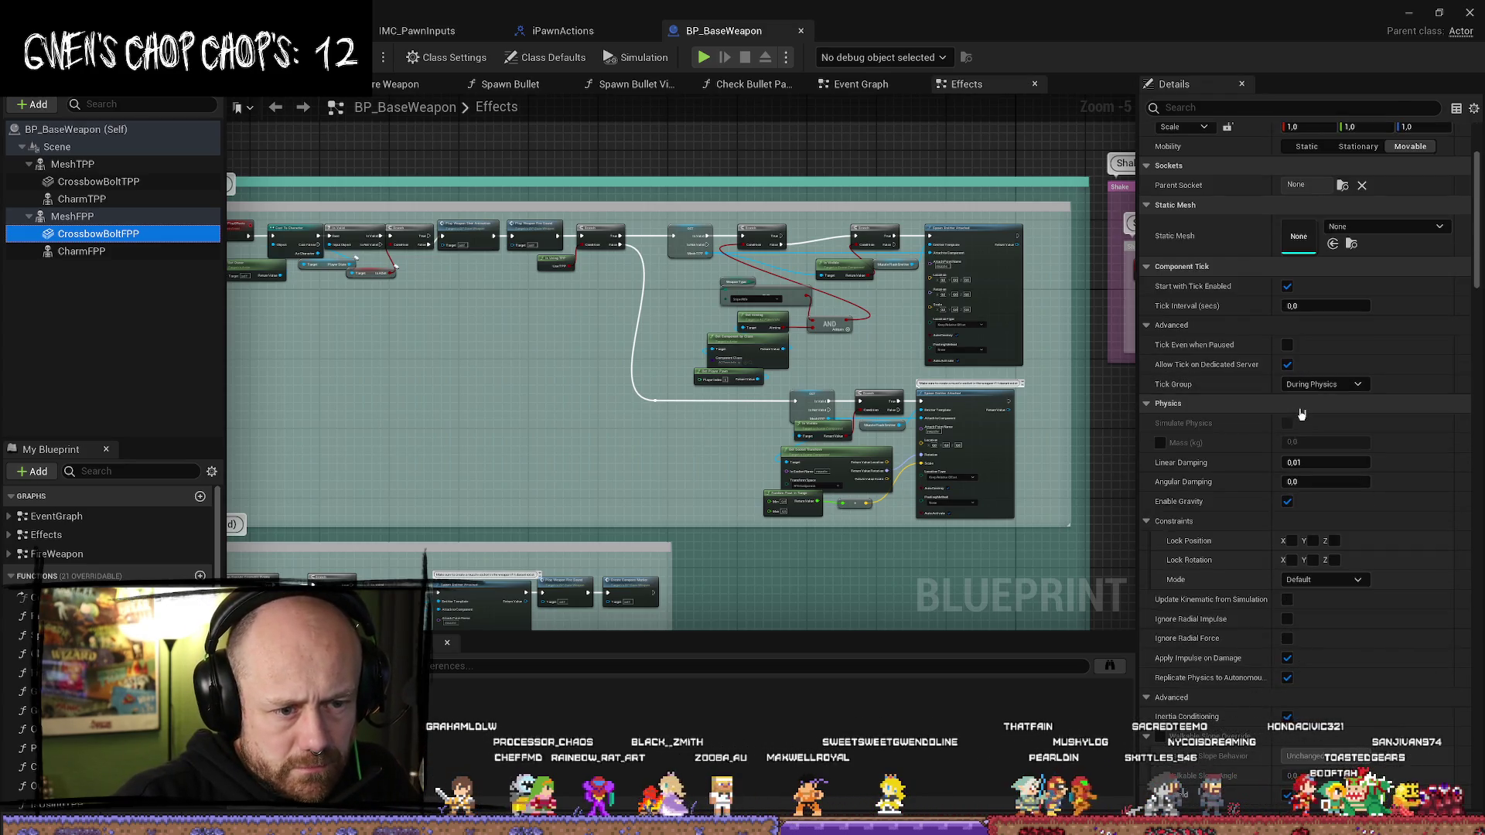
pyautogui.scroll(-2, 1300, 409)
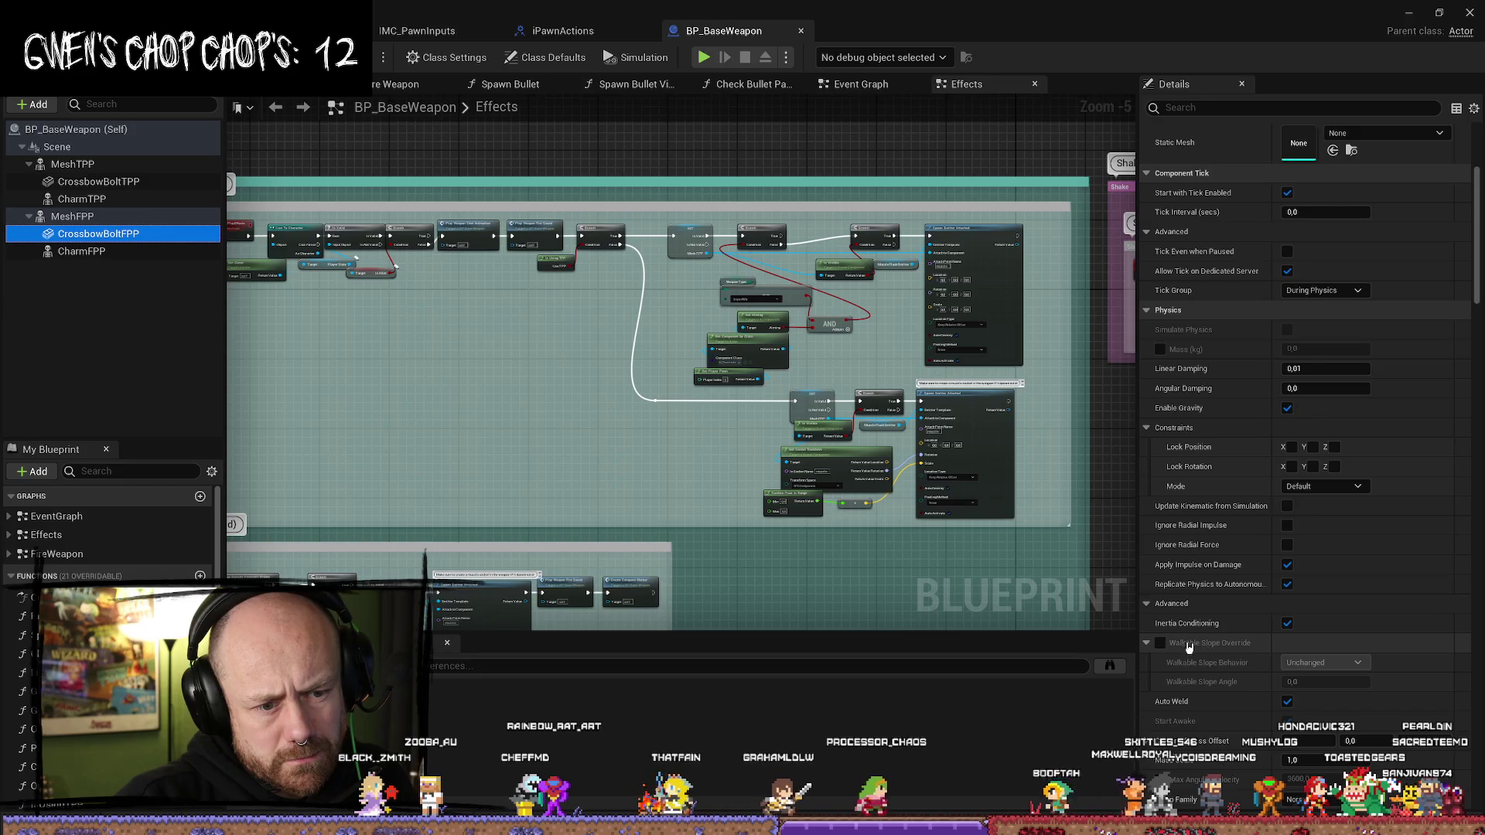
pyautogui.scroll(-2, 1189, 648)
pyautogui.click(1270, 108)
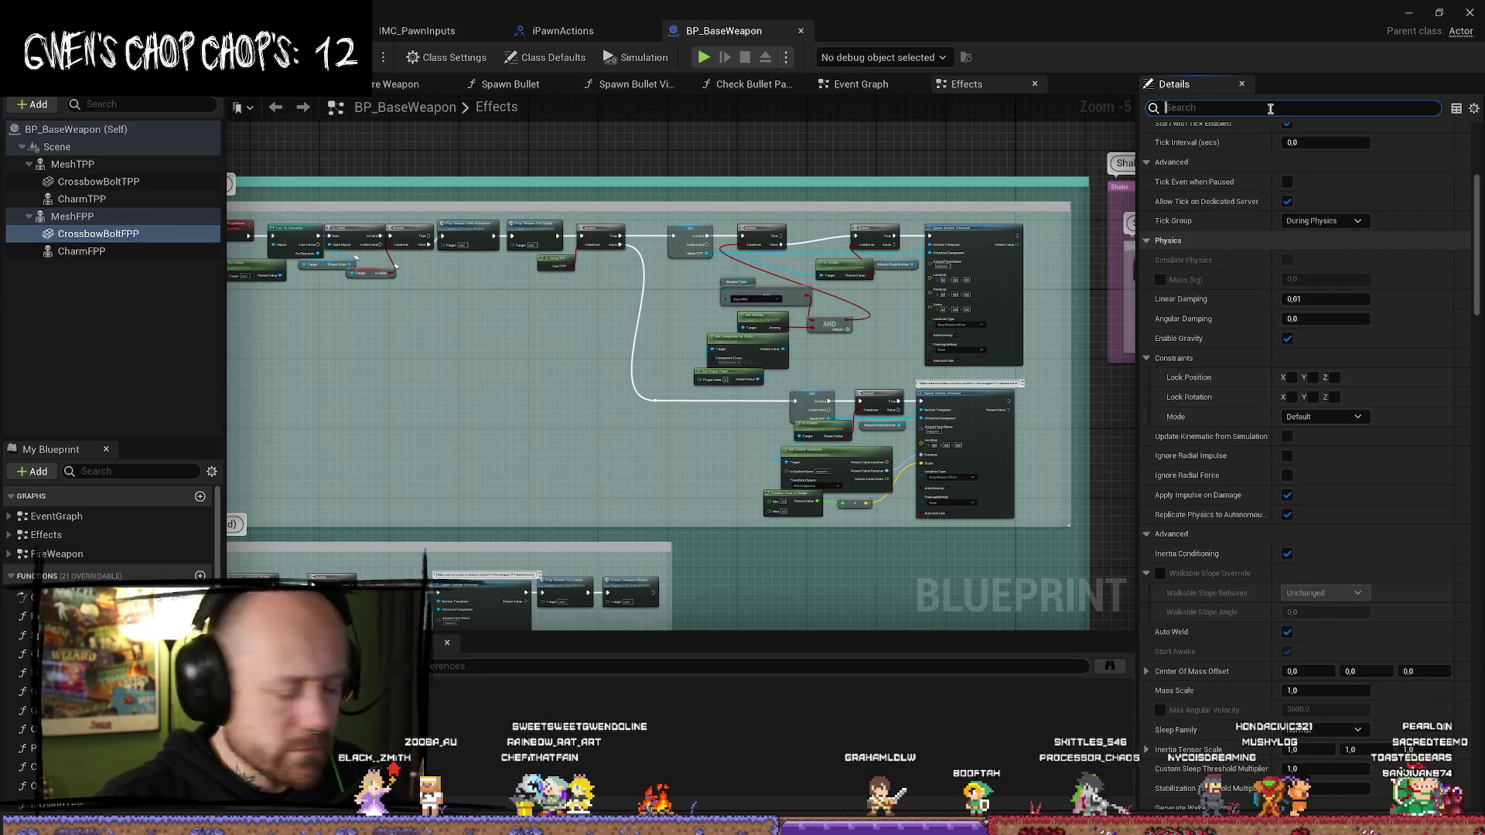
pyautogui.write('repli')
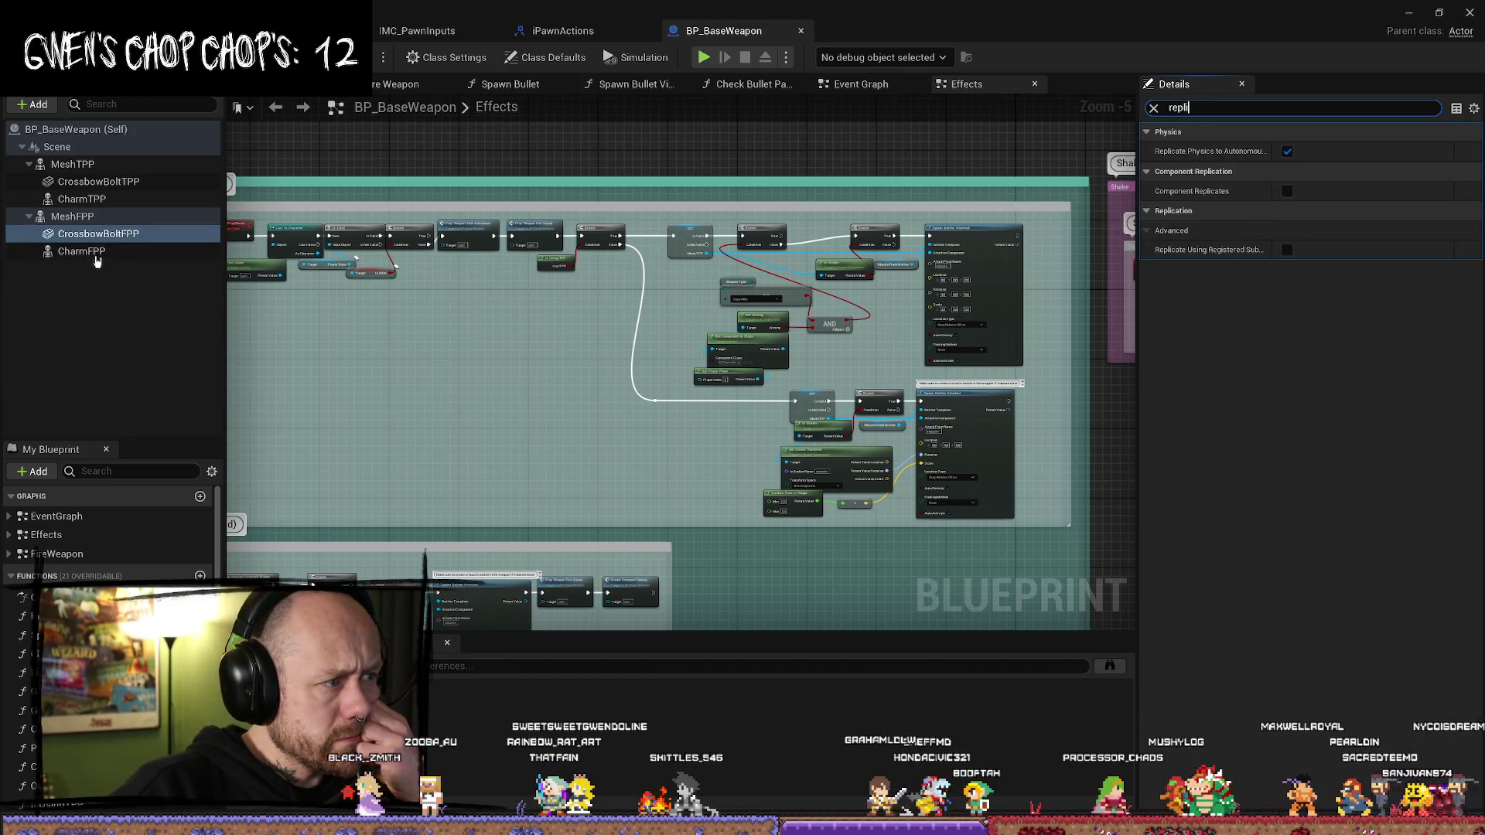
# - Step through the MeshTPP and crossbow bolt components, ending on CrossbowBoltTPP
pyautogui.click(116, 182)
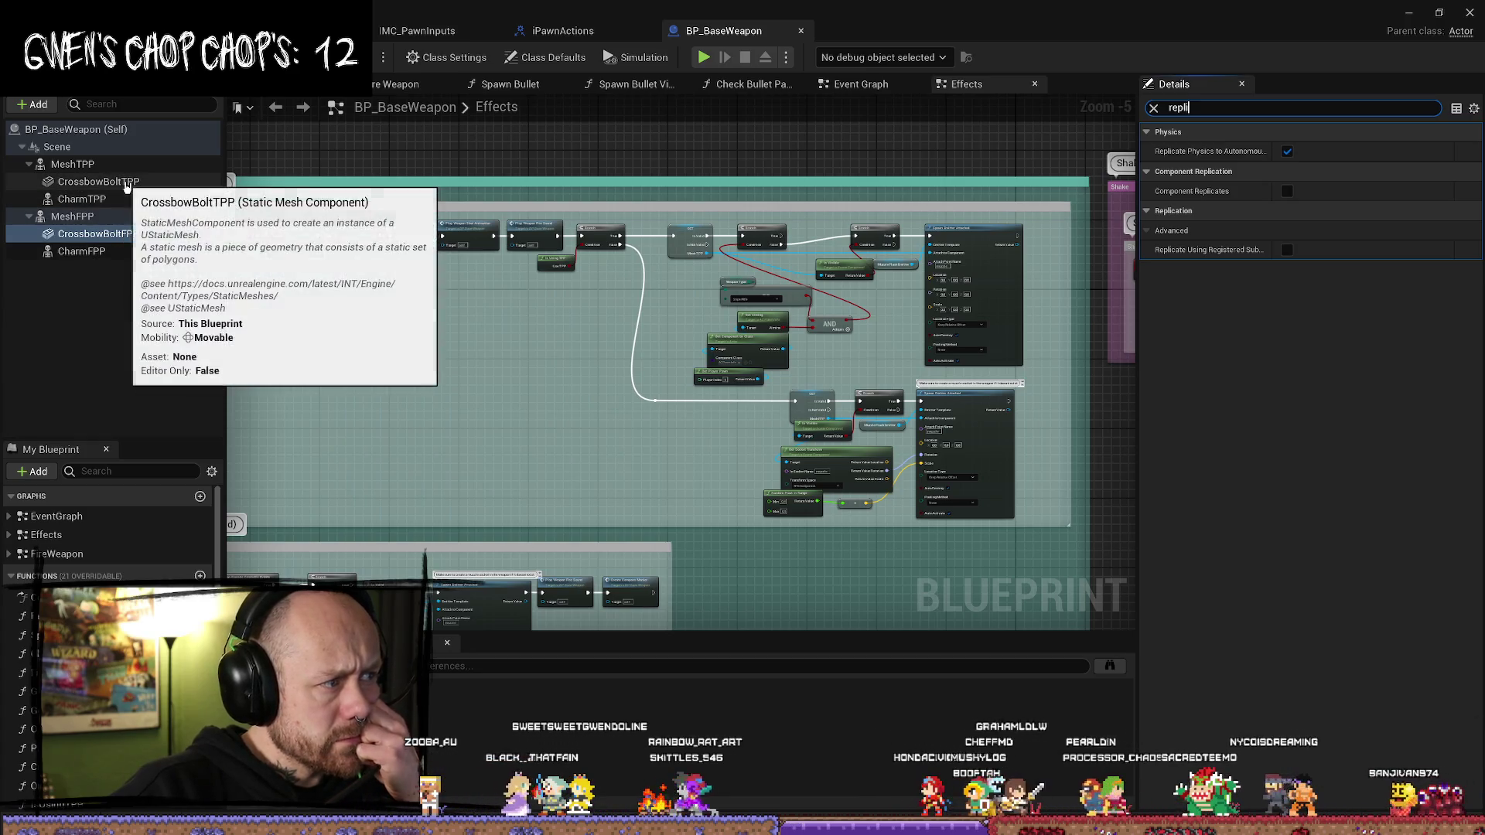
pyautogui.moveTo(1225, 156)
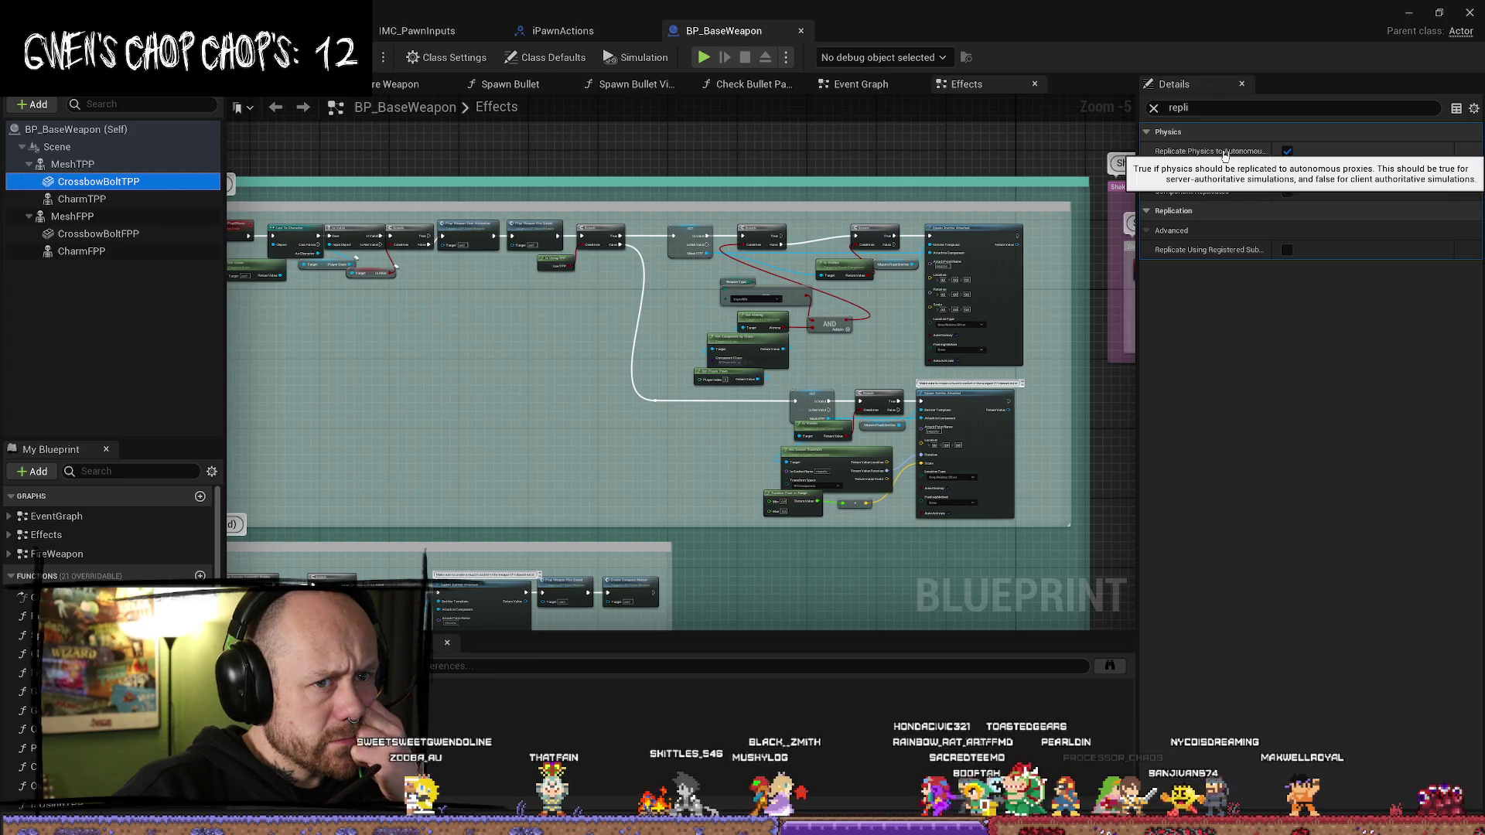
pyautogui.click(100, 166)
pyautogui.press('Down')
pyautogui.press('Down')
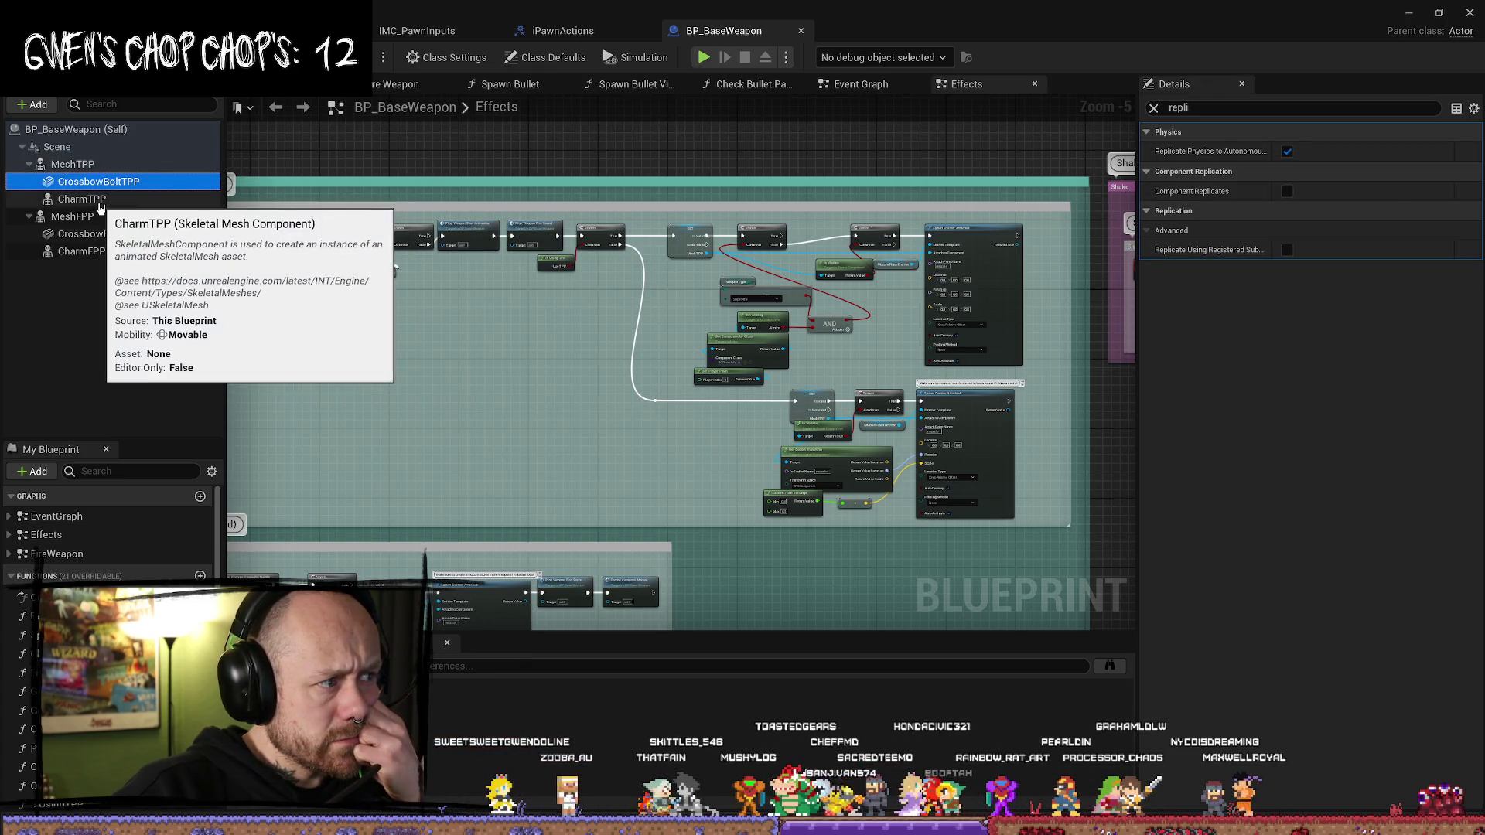
pyautogui.click(102, 147)
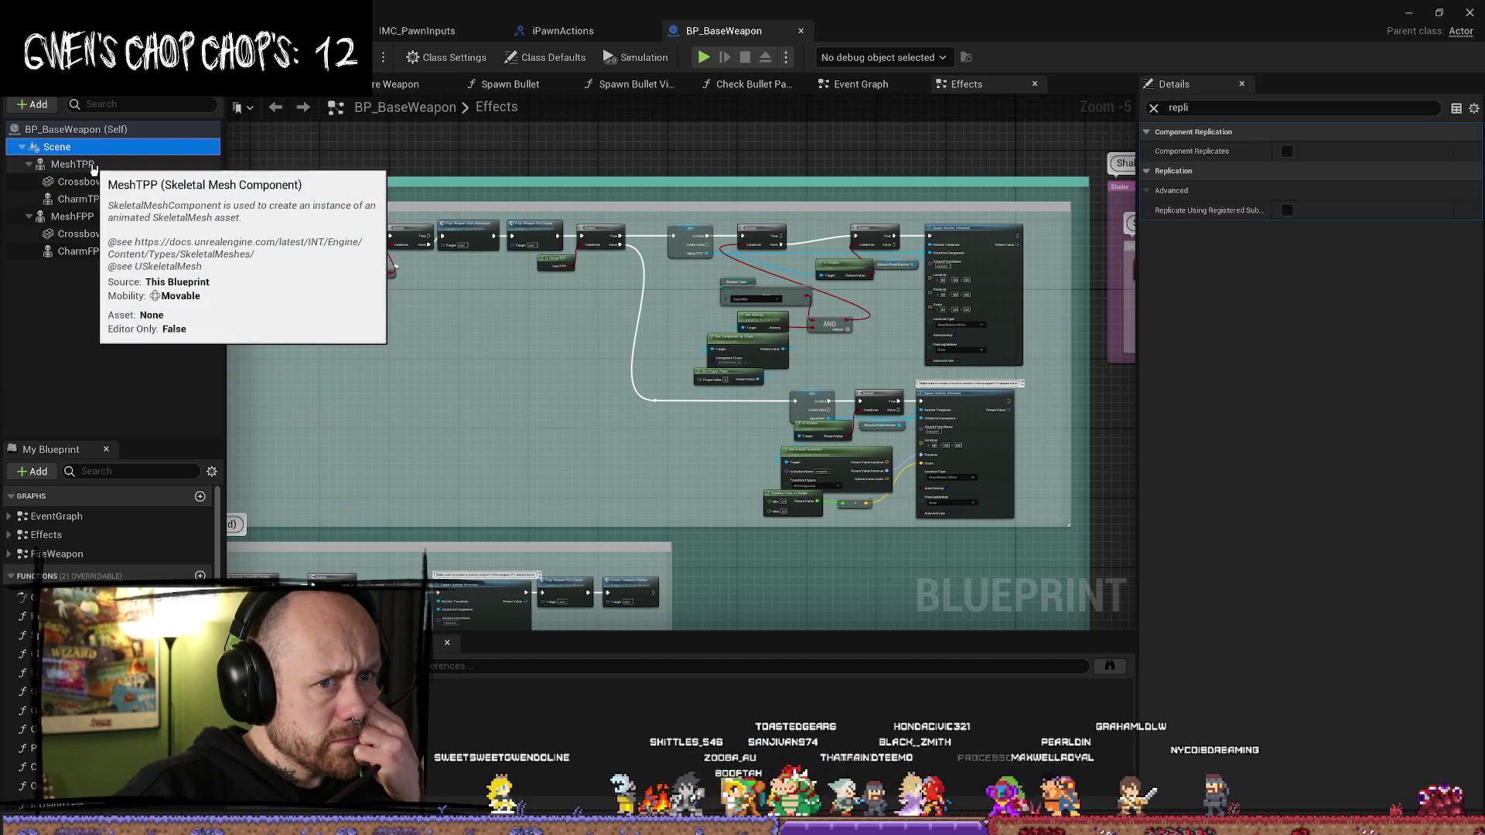
pyautogui.click(102, 164)
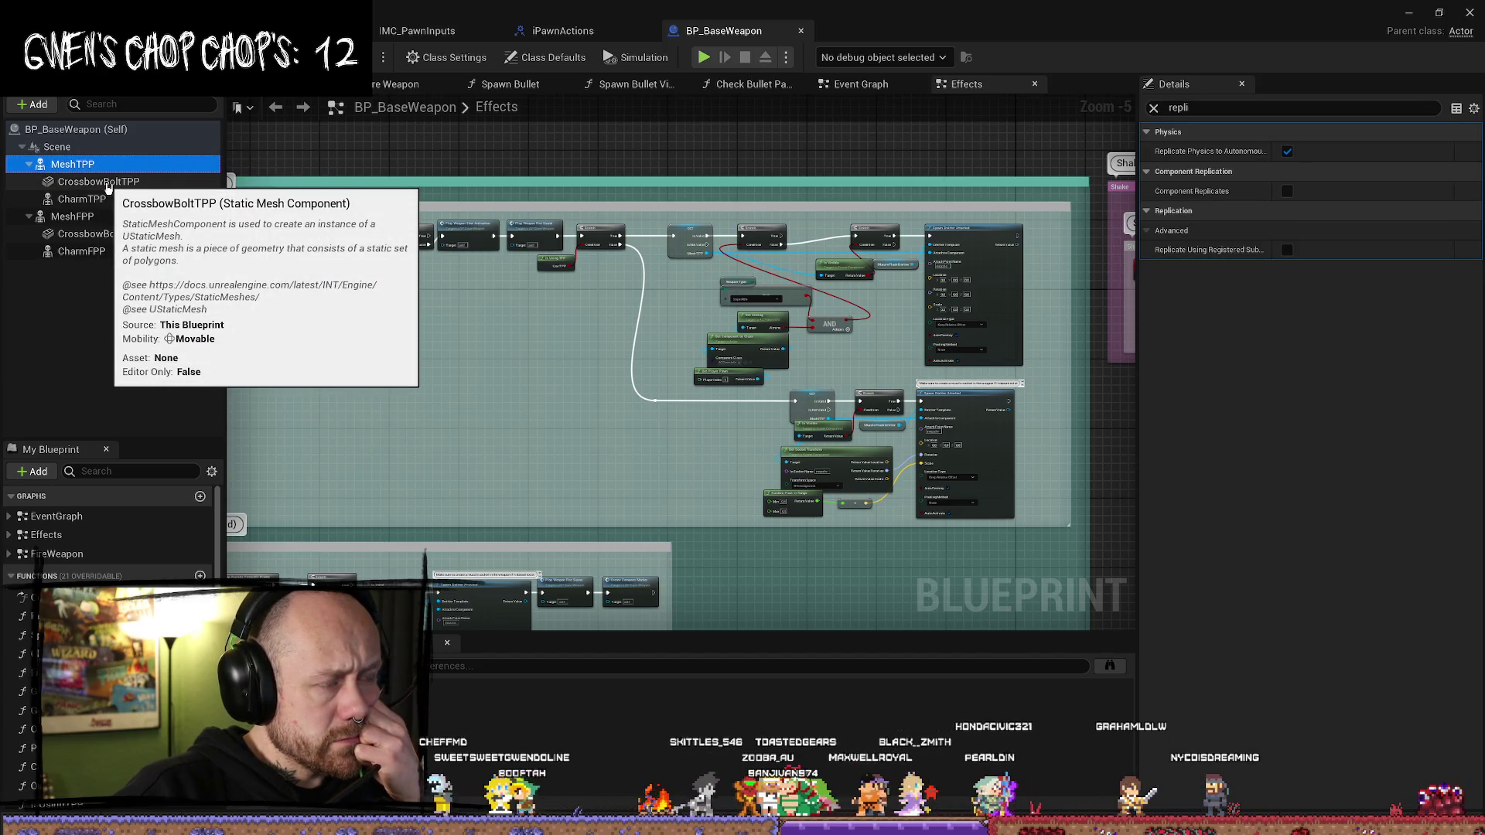
pyautogui.press('Down')
pyautogui.press('Down')
pyautogui.press('Down')
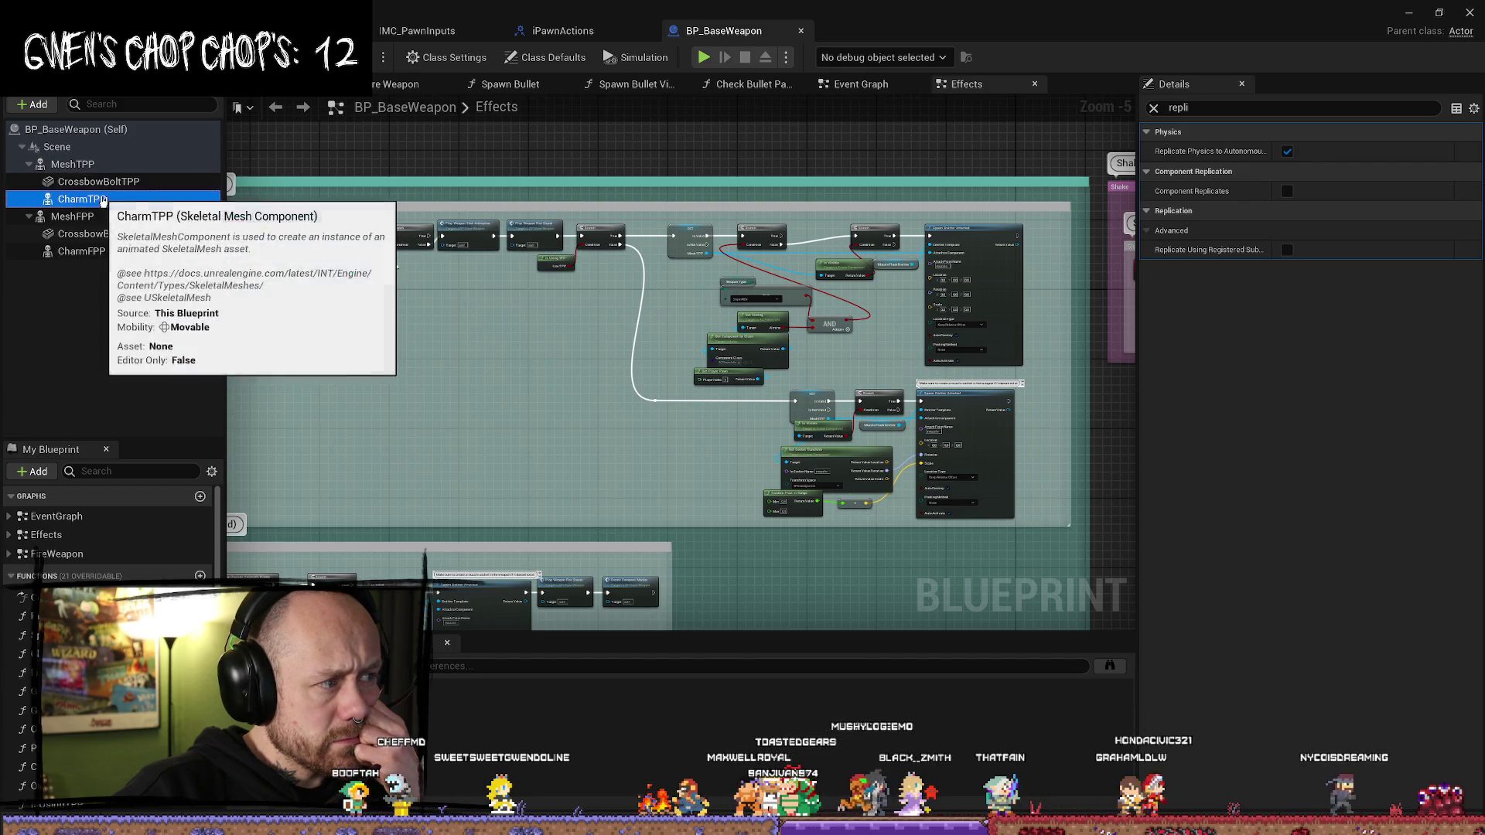
pyautogui.click(98, 181)
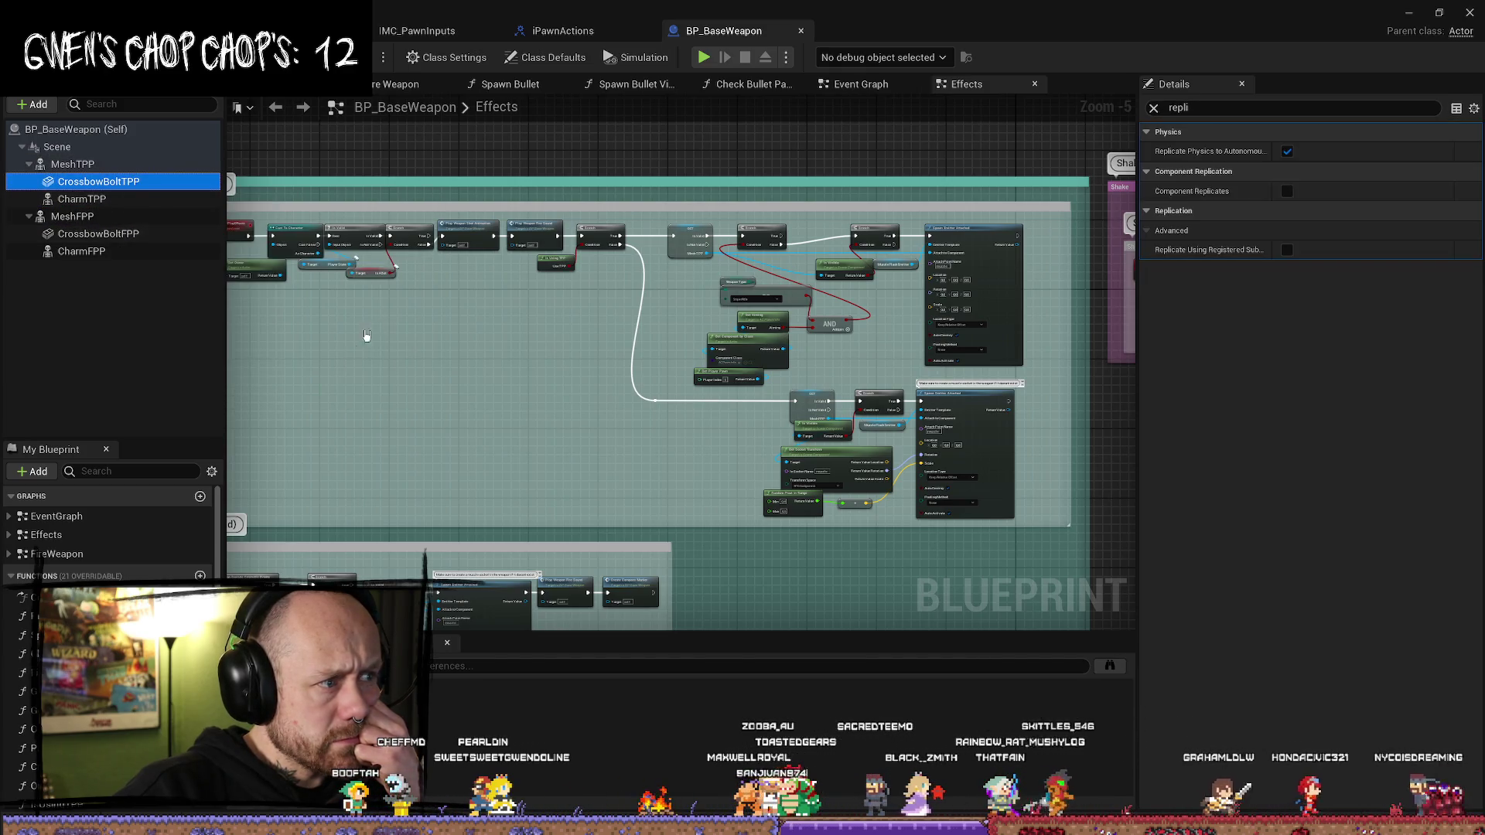
# - Pan and zoom to the start of the Effects graph
pyautogui.scroll(2, 554, 346)
pyautogui.scroll(1, 756, 374)
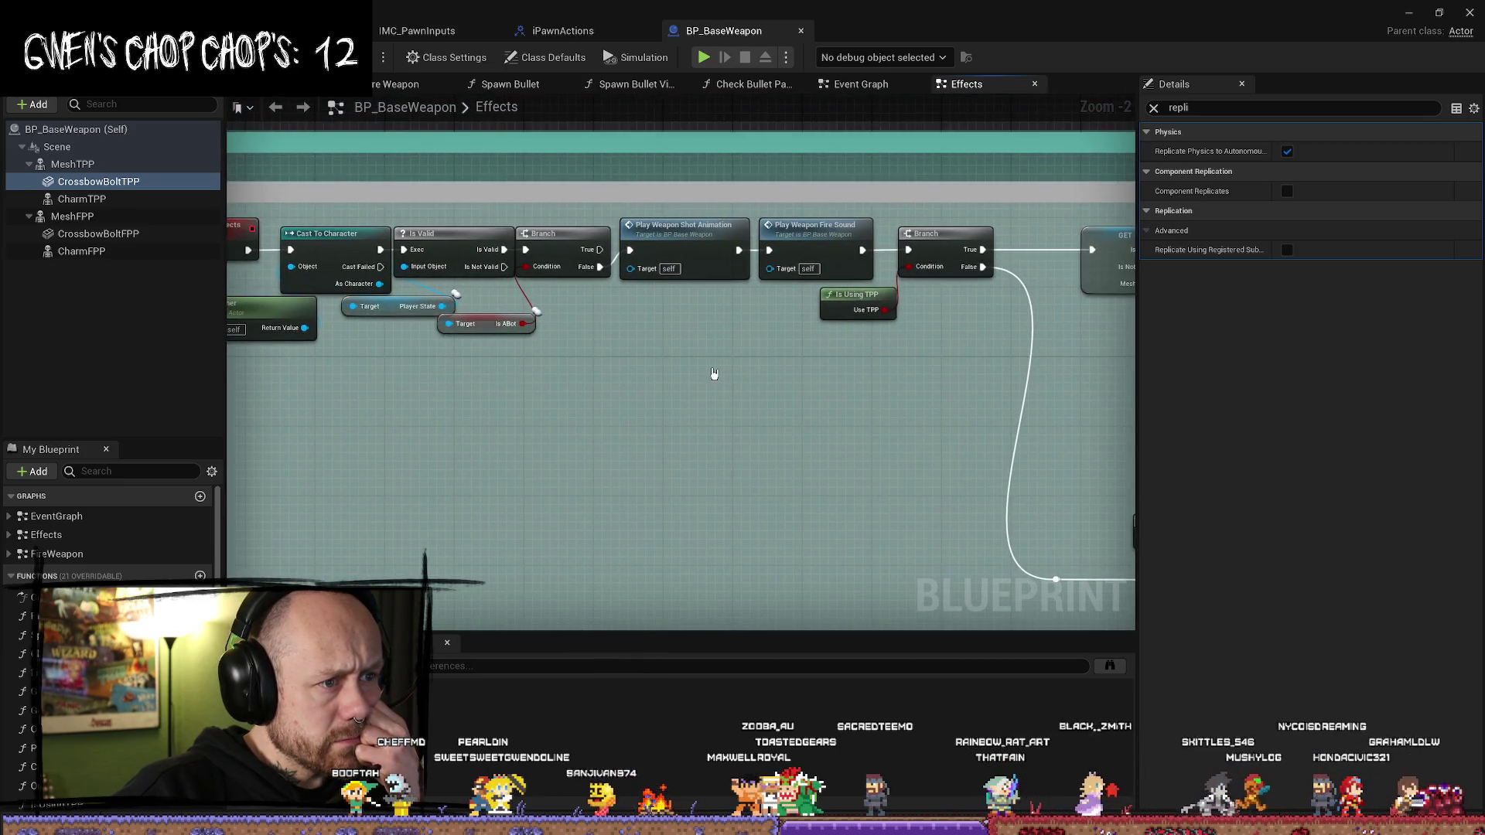
pyautogui.moveTo(769, 382); pyautogui.dragTo(905, 410)
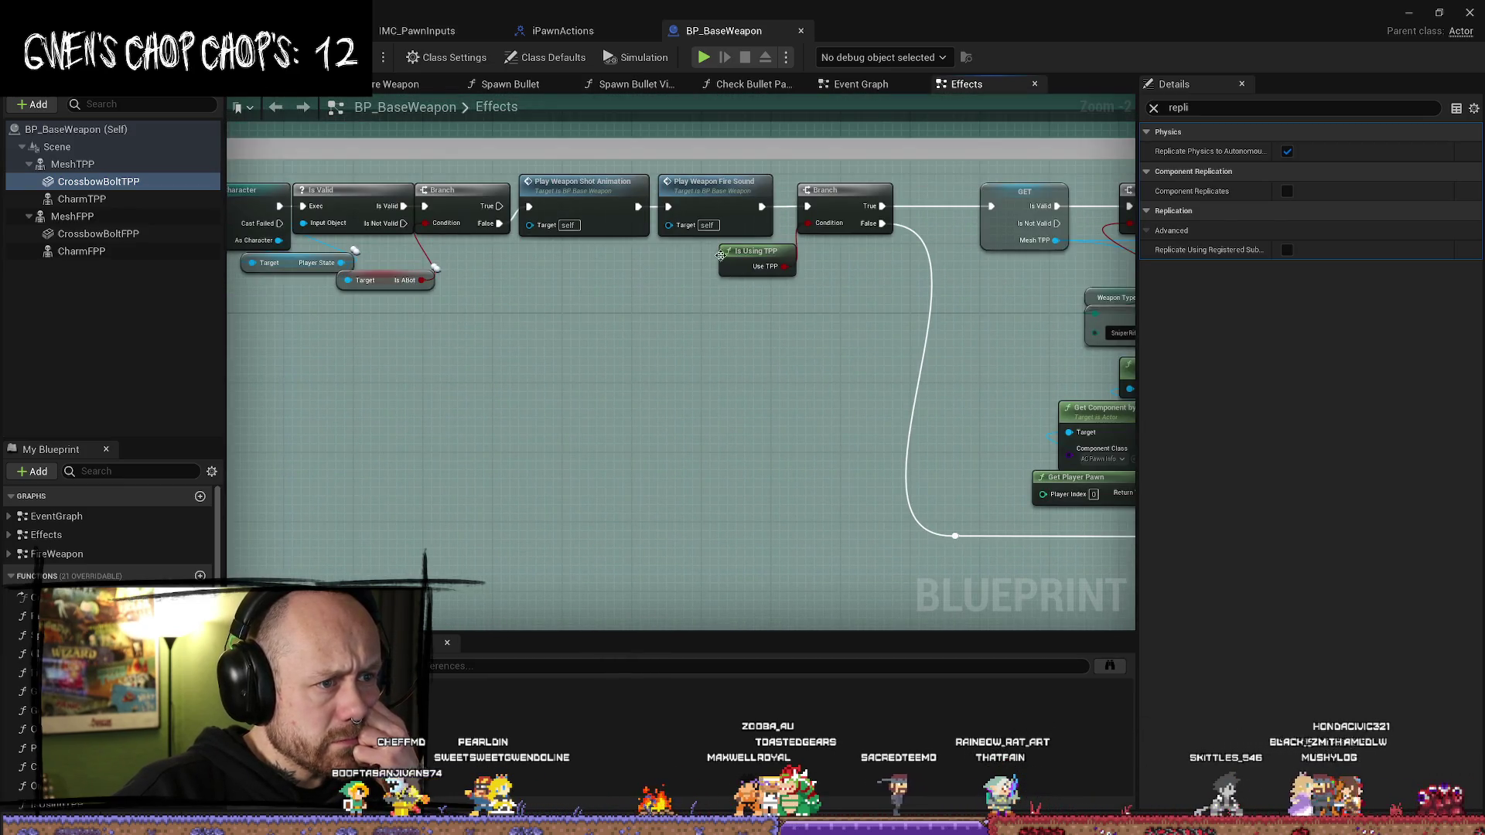
pyautogui.scroll(-2, 610, 355)
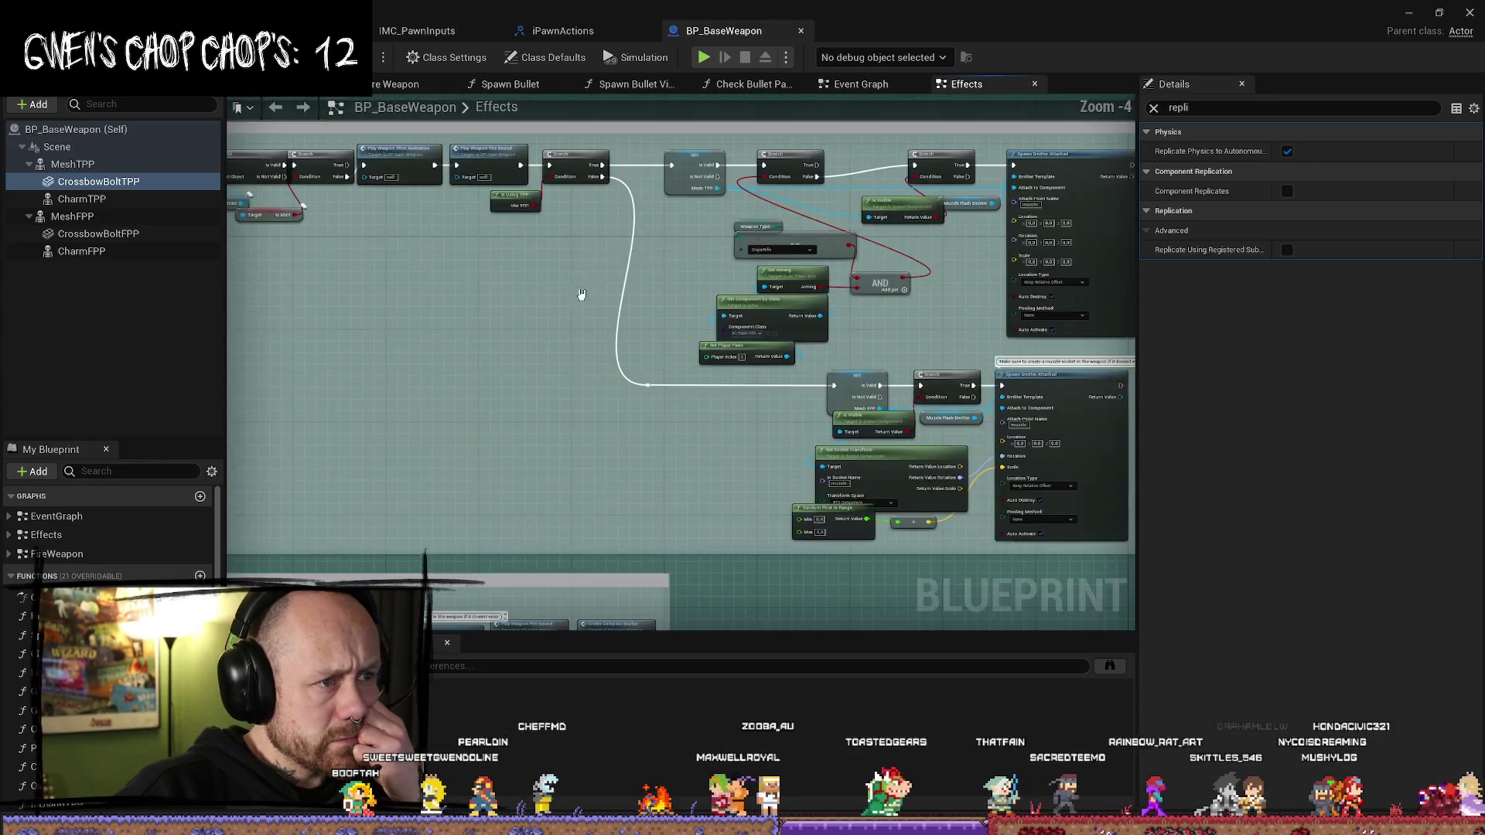
# - Switch to the Spawn Bullet function graph and list EventGraph's events in My Blueprint
pyautogui.click(631, 84)
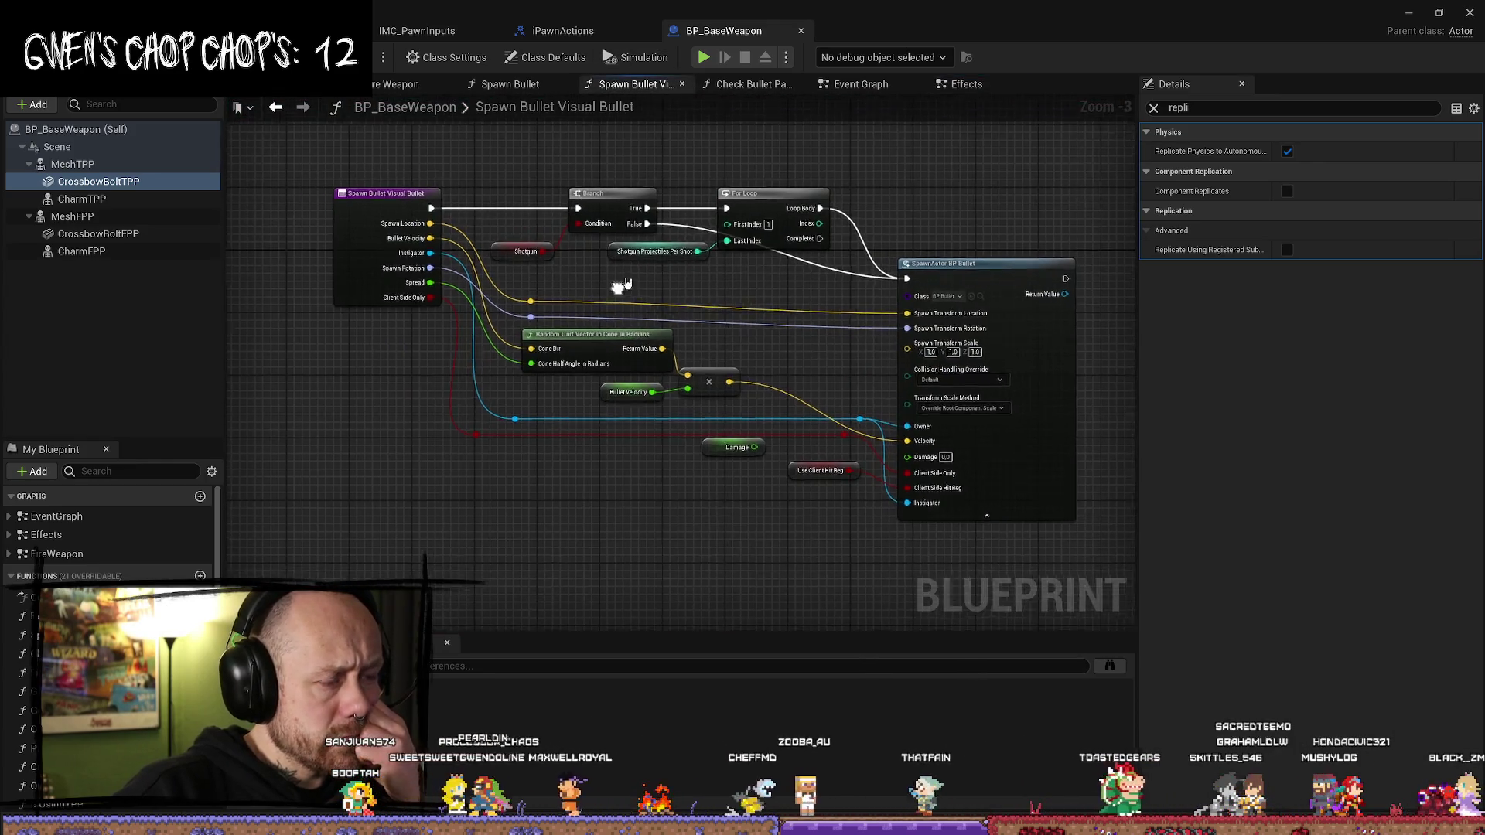
pyautogui.scroll(1, 623, 284)
pyautogui.click(511, 84)
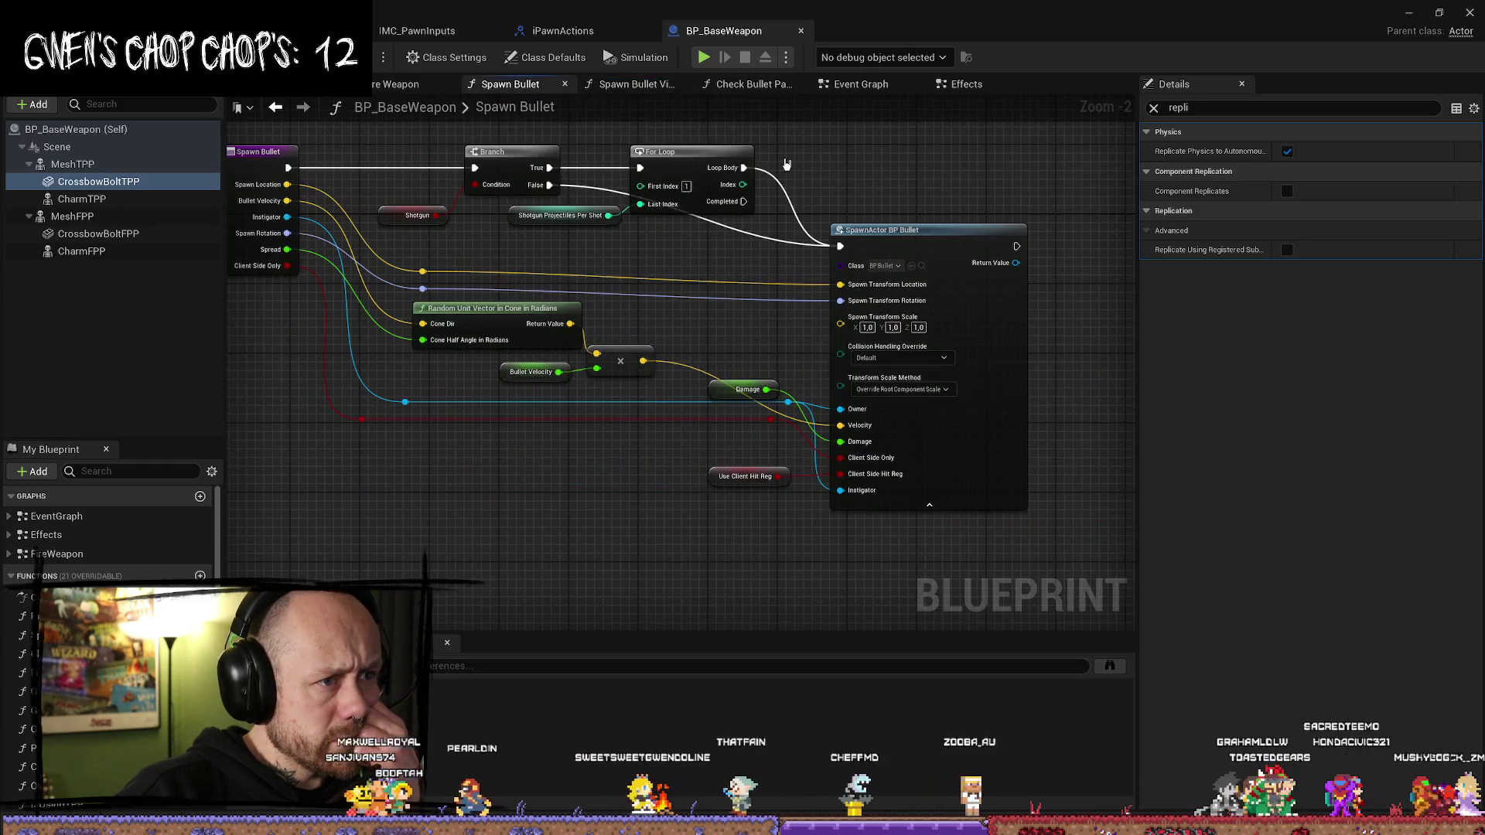
pyautogui.scroll(-1, 108, 542)
pyautogui.scroll(-3, 108, 542)
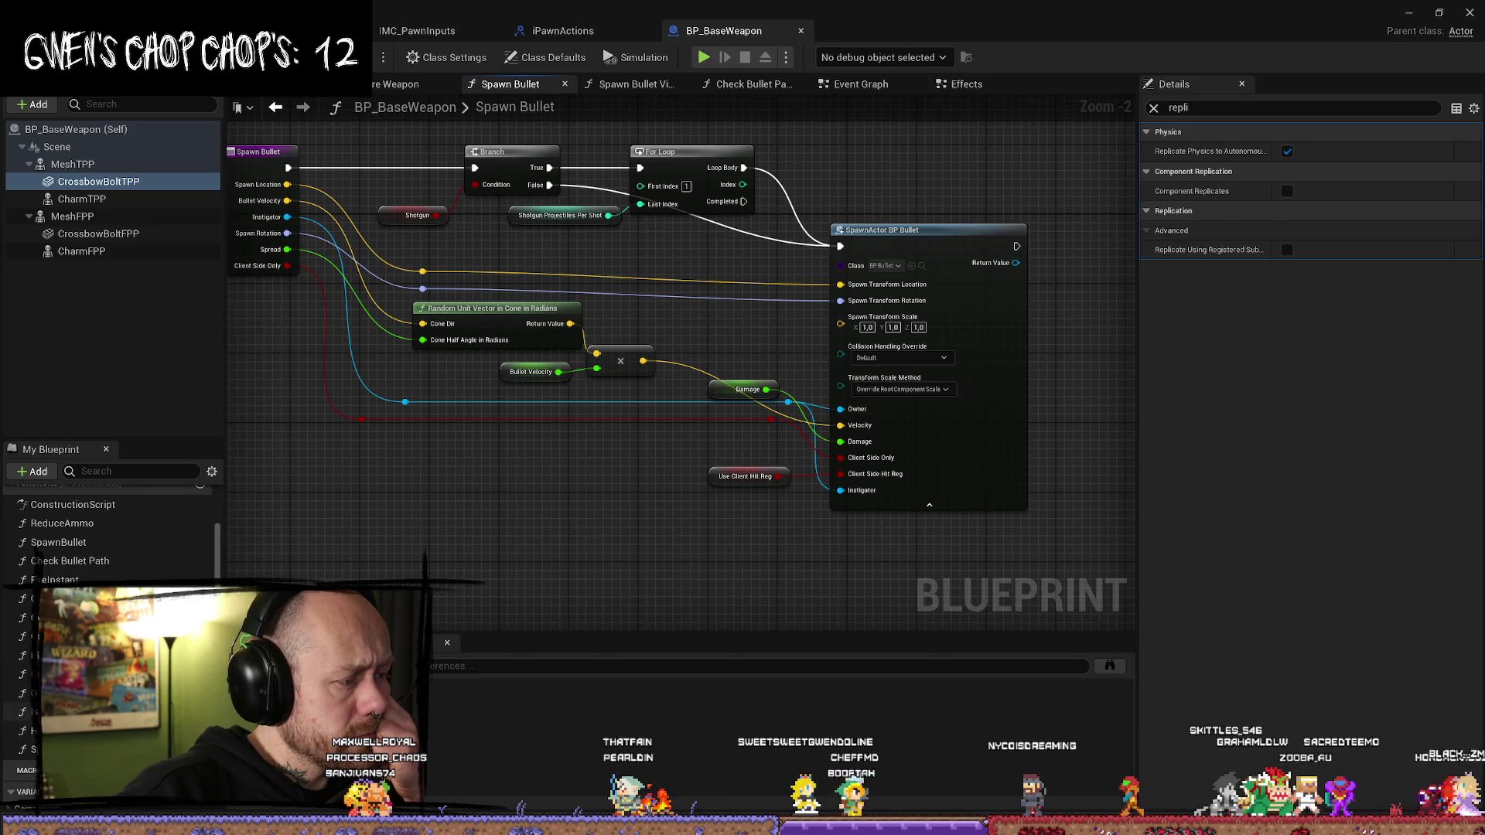
pyautogui.scroll(1, 108, 534)
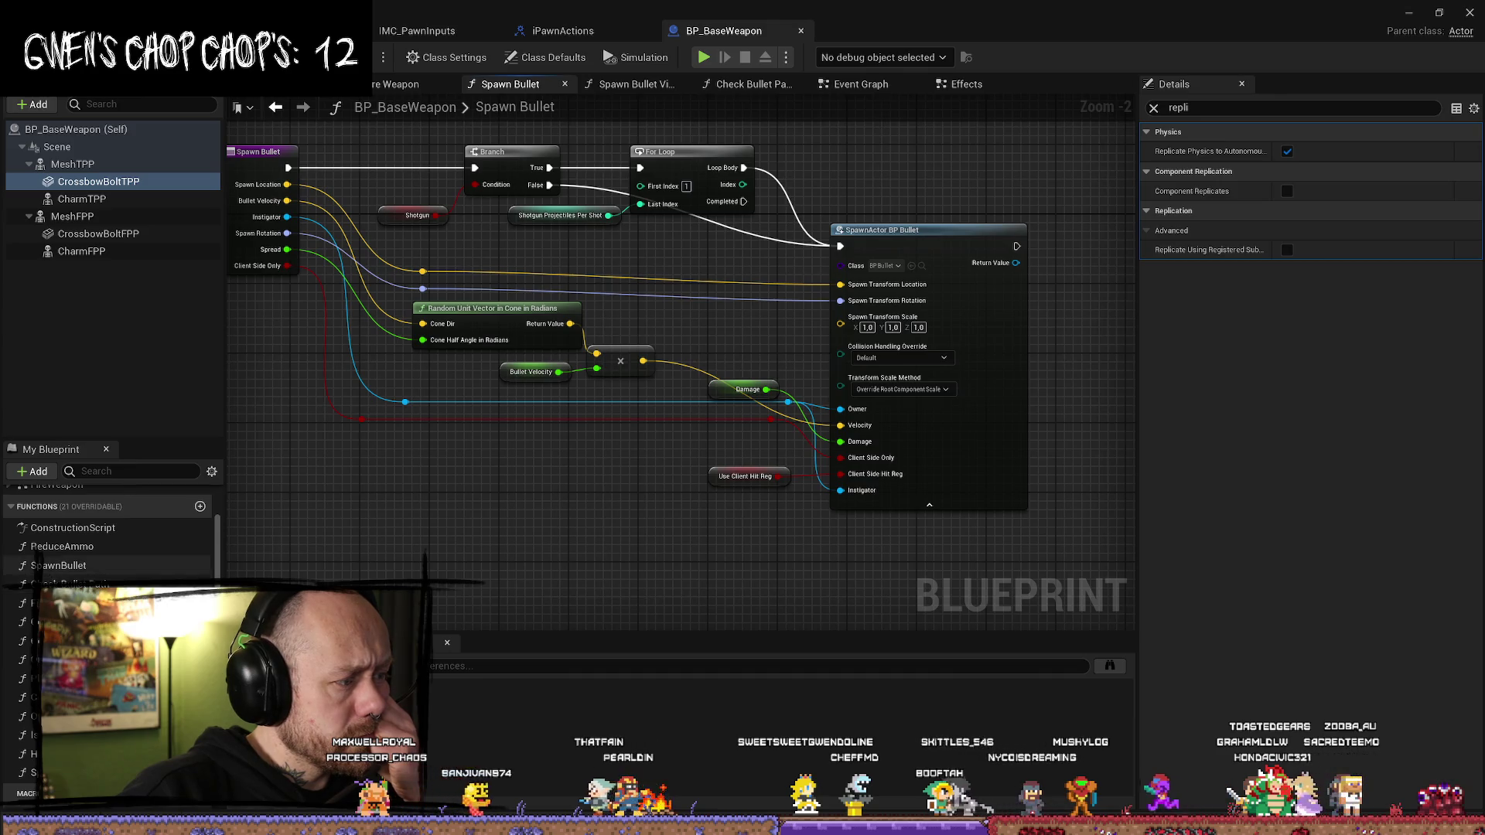
pyautogui.scroll(-6, 108, 541)
pyautogui.scroll(10, 47, 541)
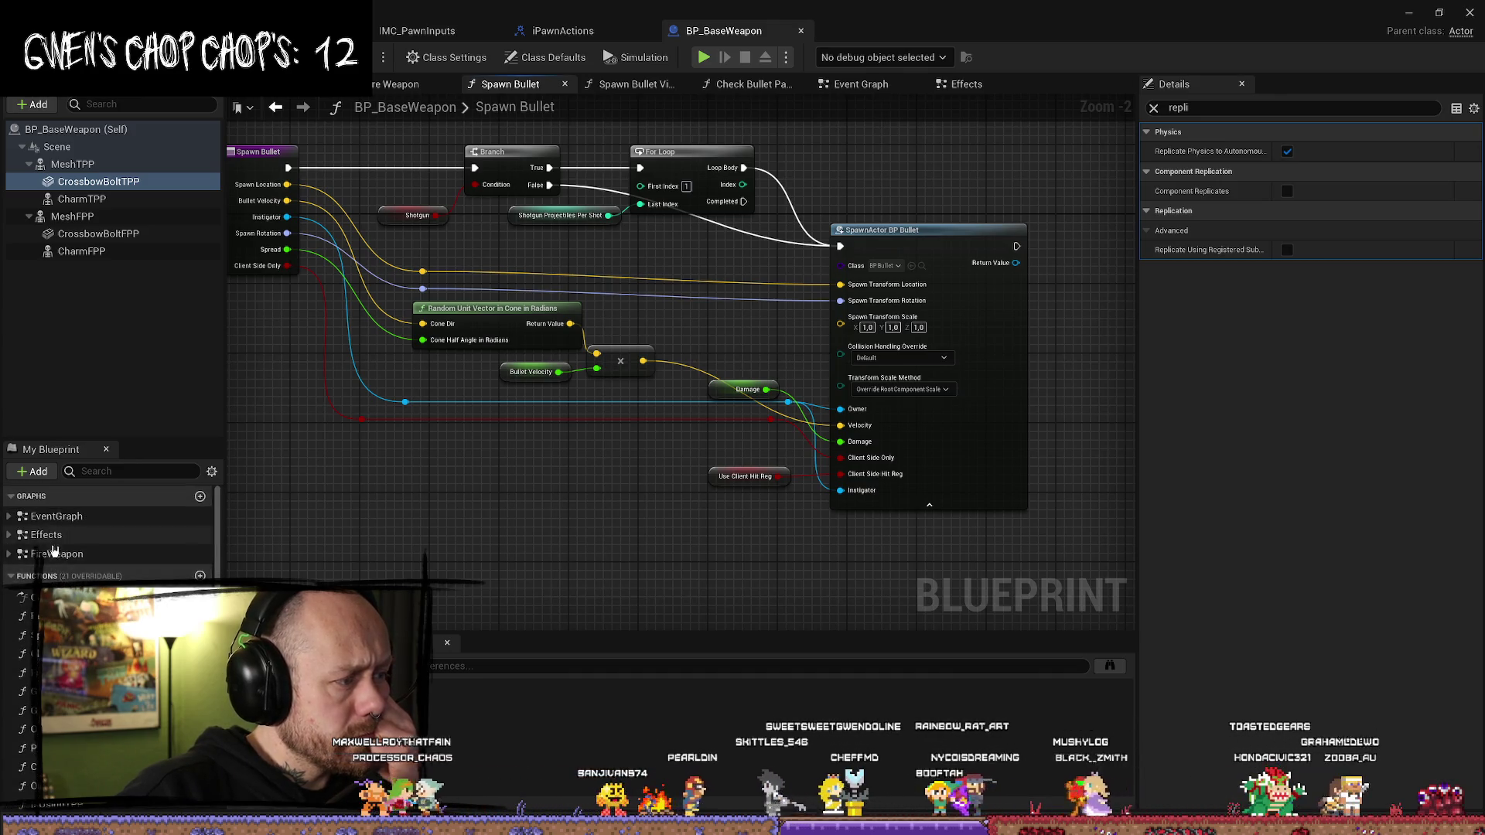
pyautogui.scroll(-1, 108, 542)
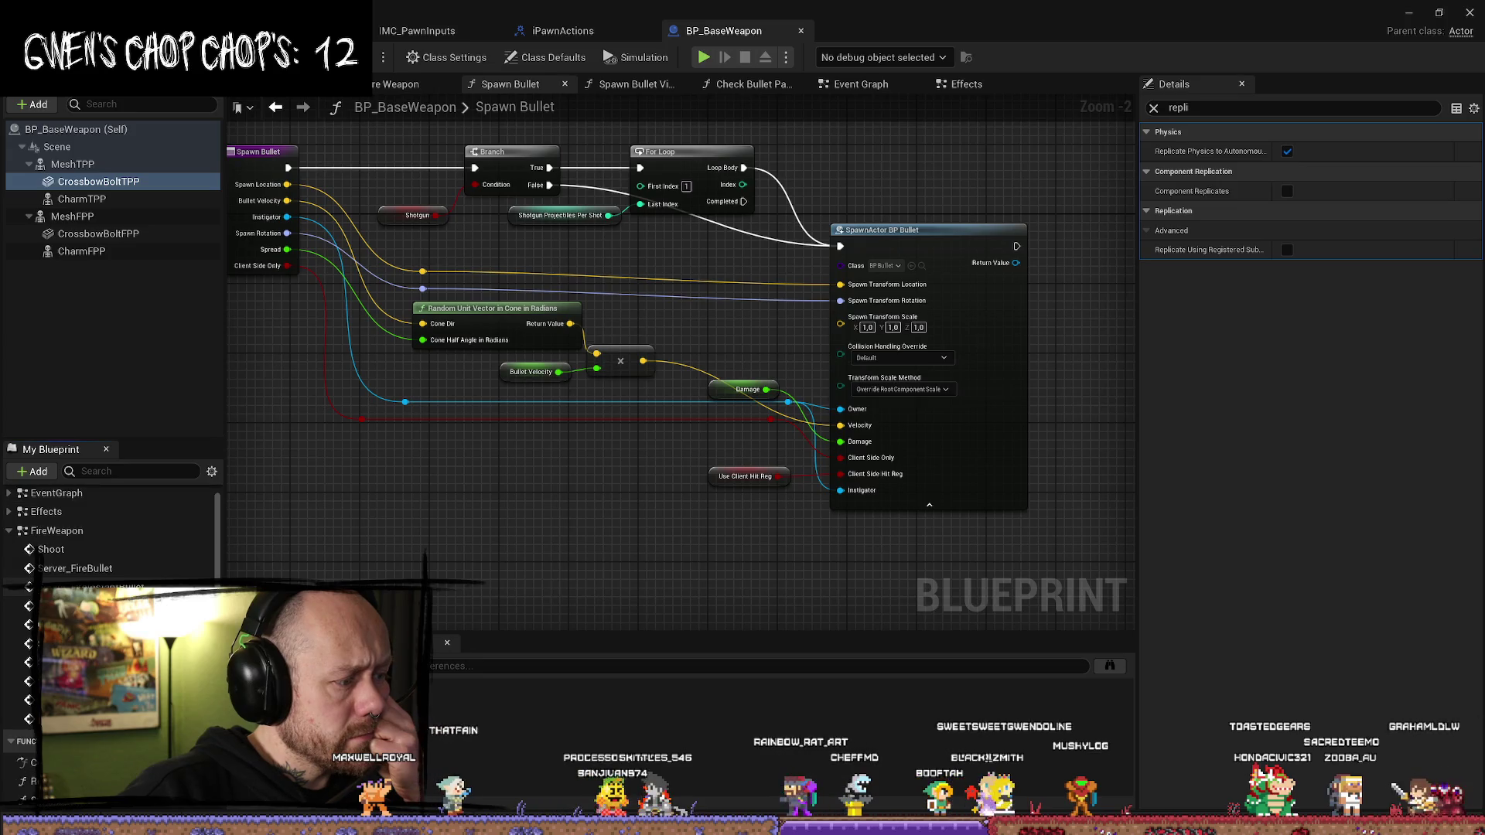
pyautogui.click(8, 531)
pyautogui.click(8, 492)
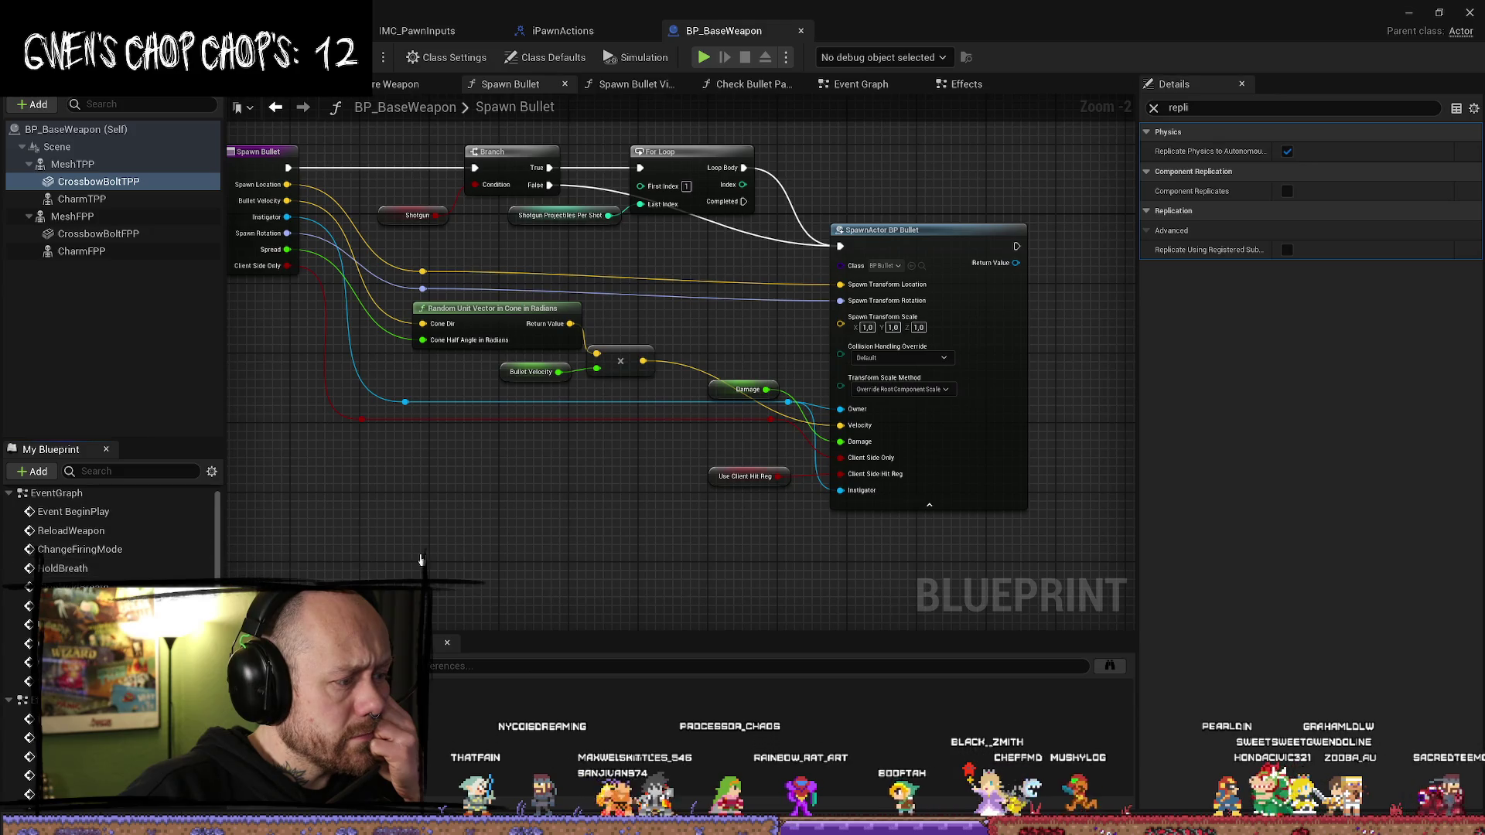
# - Open the BP_Crossbow Blueprint from the Content Drawer
pyautogui.hotkey('ctrl', 'space')
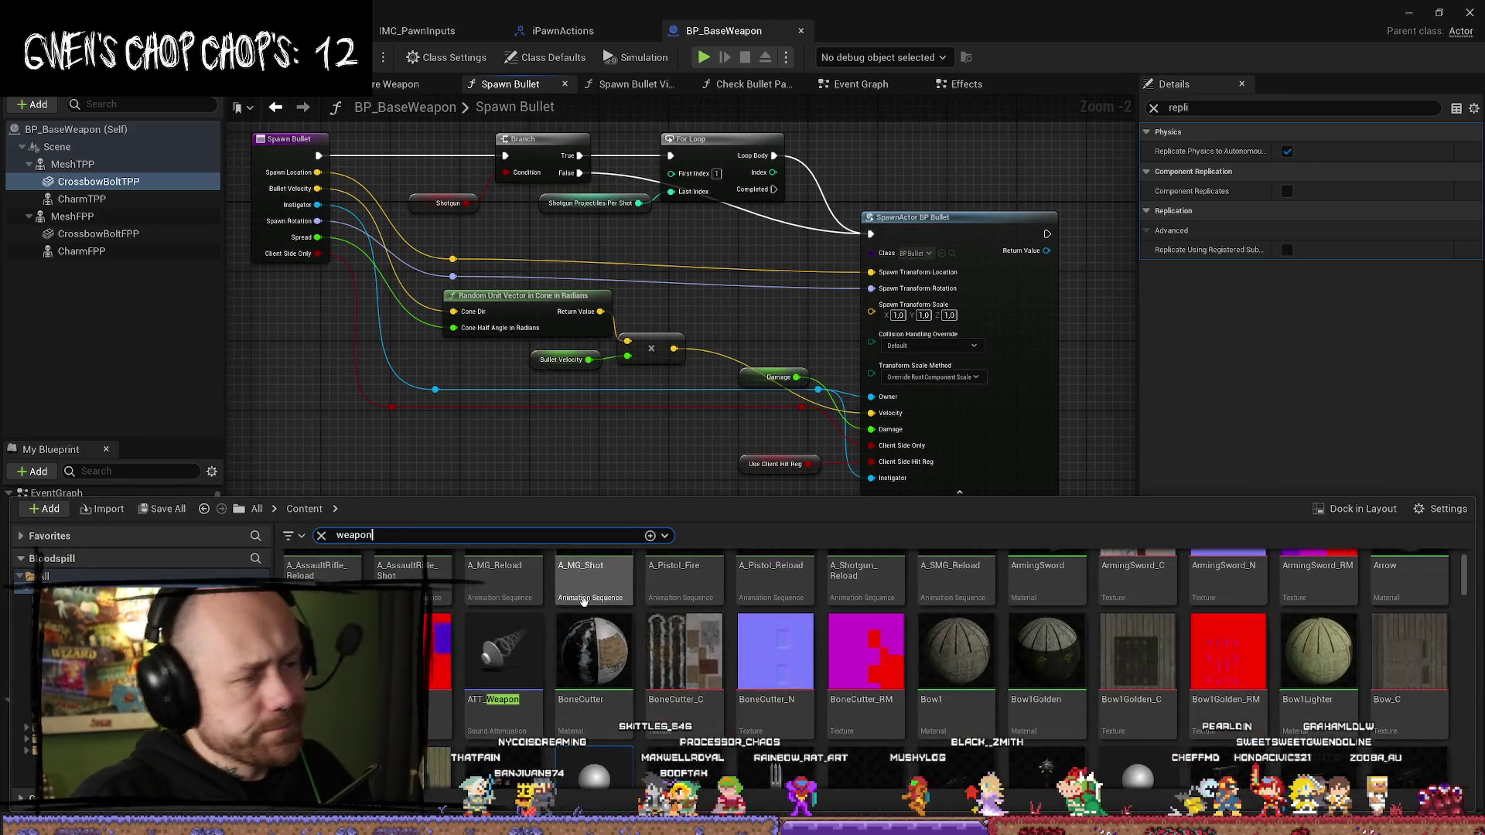
pyautogui.scroll(-2, 489, 652)
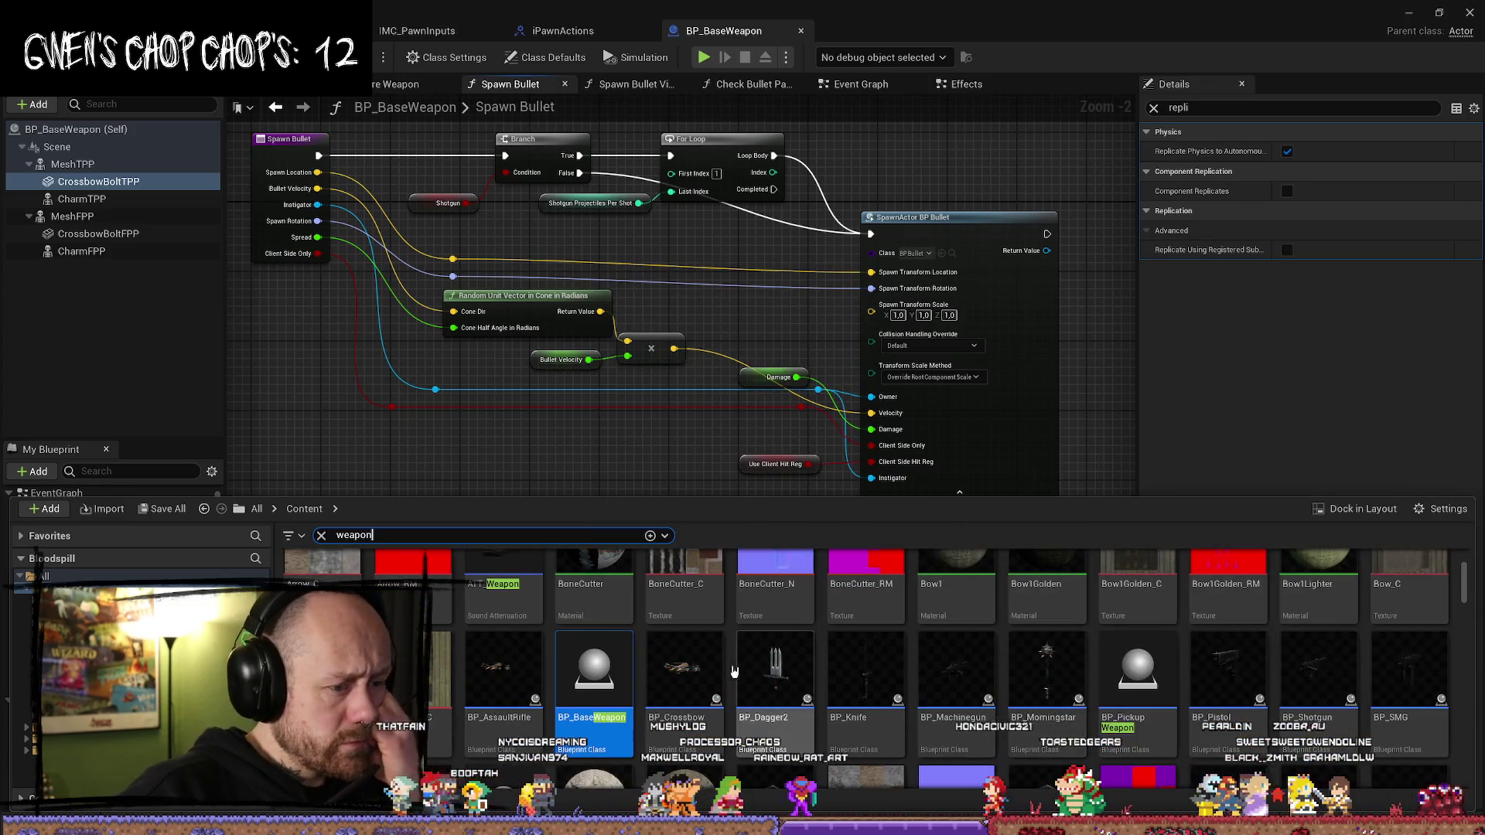
pyautogui.doubleClick(675, 685)
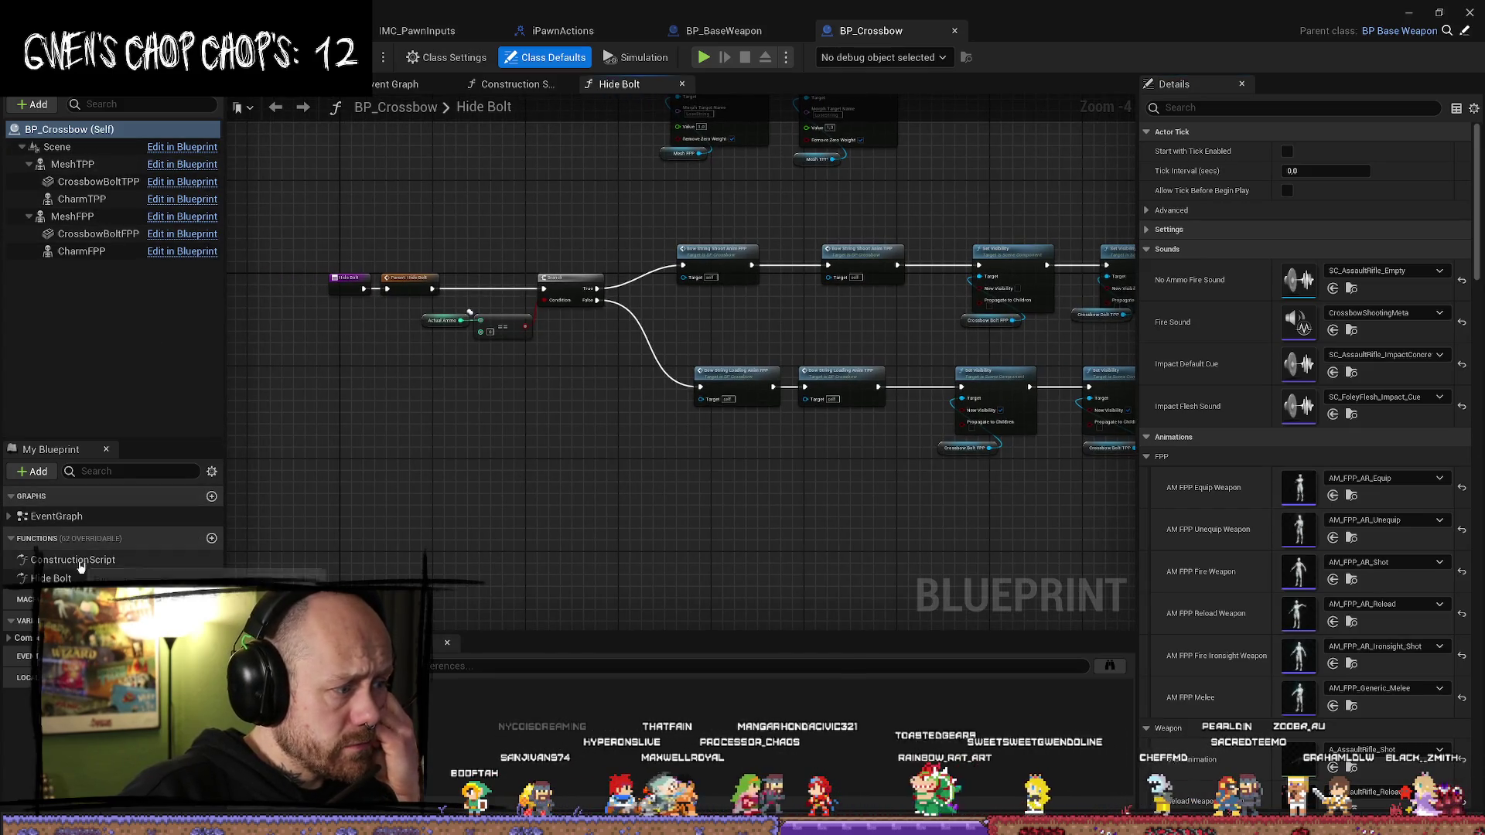
# - Open the Hide Bolt override and survey its Set Visibility nodes and Branch outputs
pyautogui.click(116, 618)
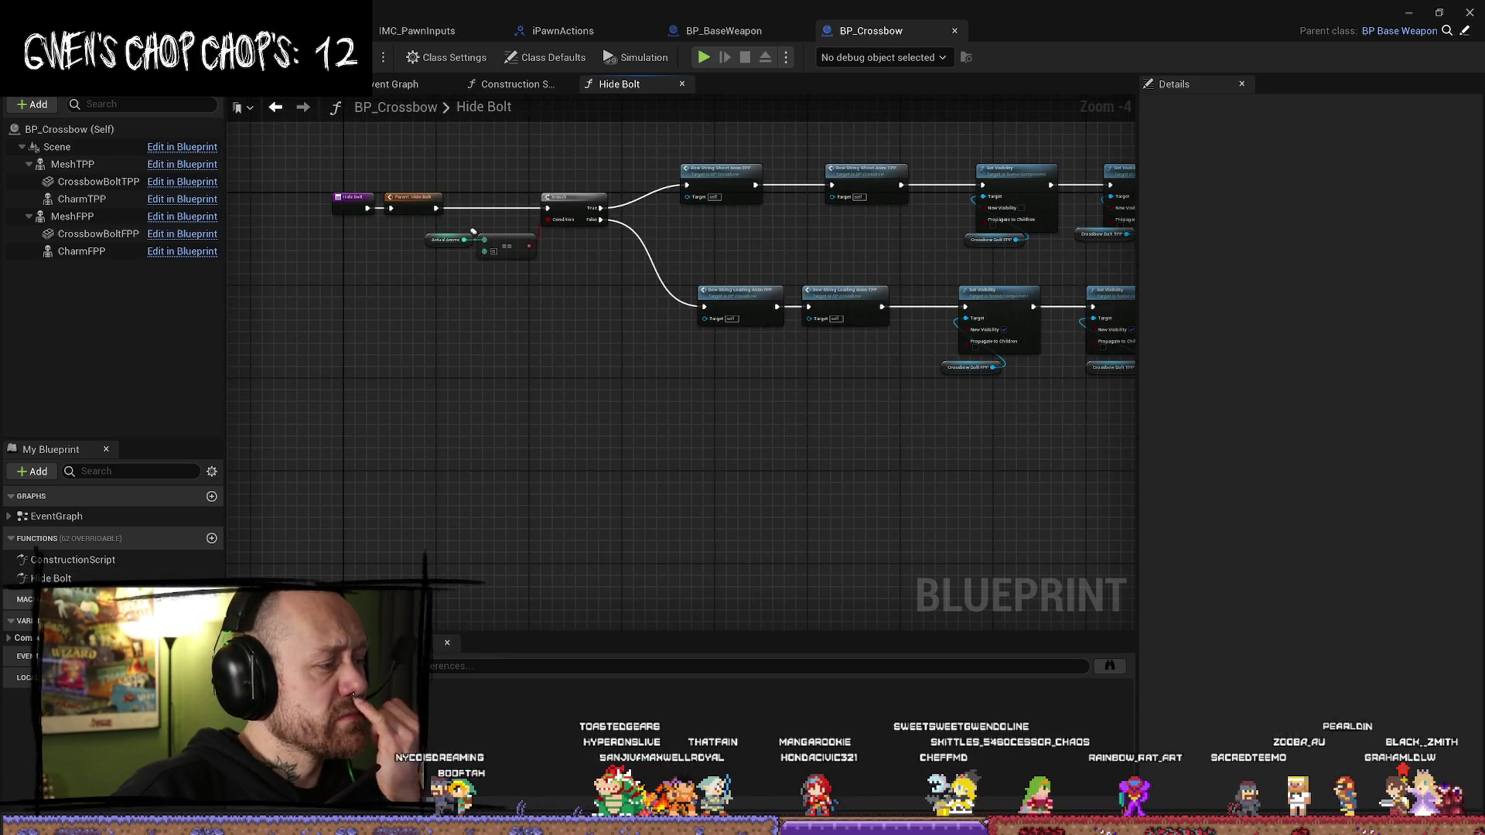
pyautogui.click(74, 580)
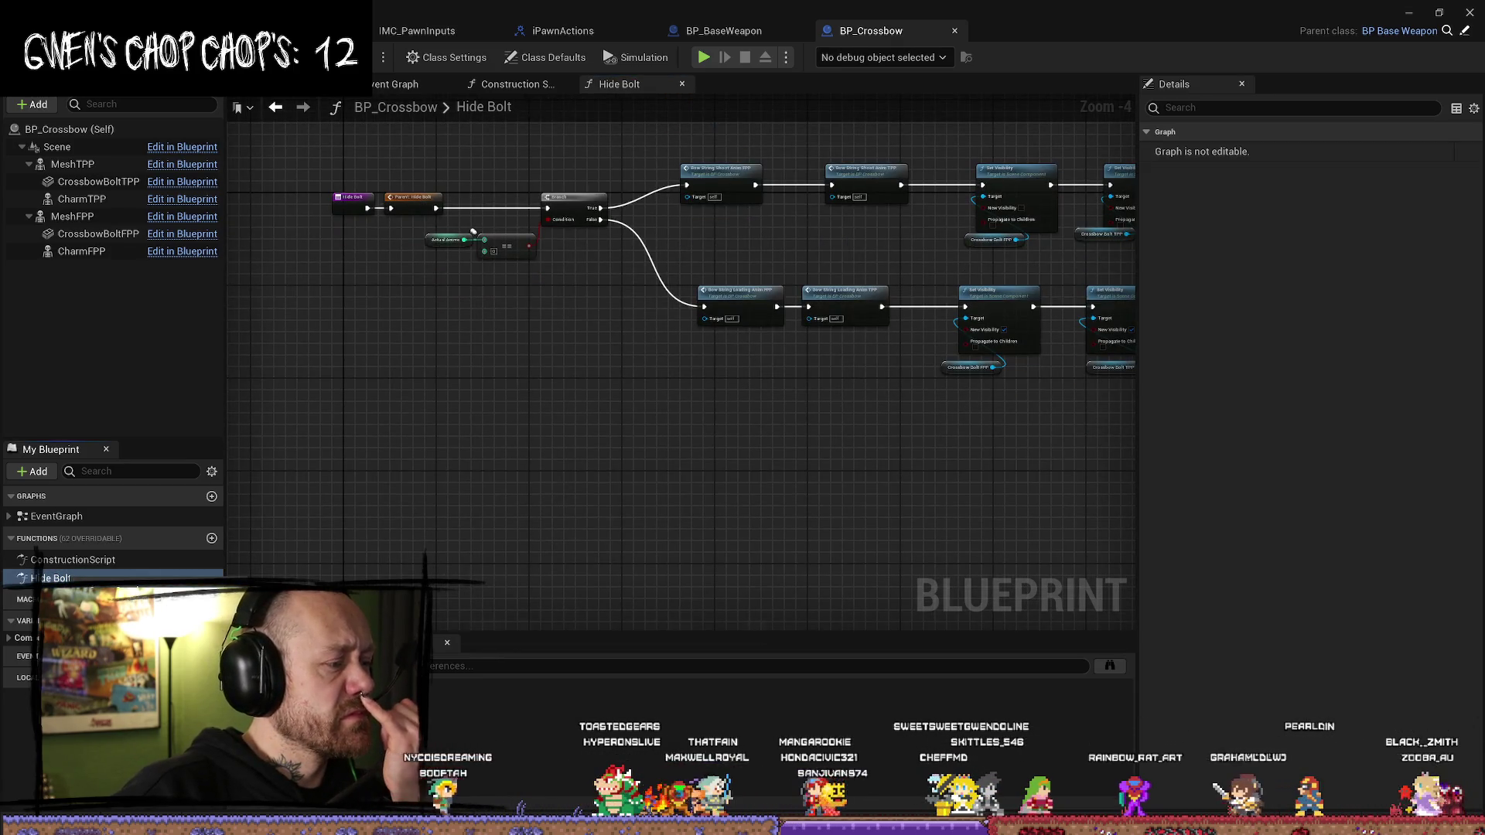
pyautogui.hotkey('ctrl', 'f')
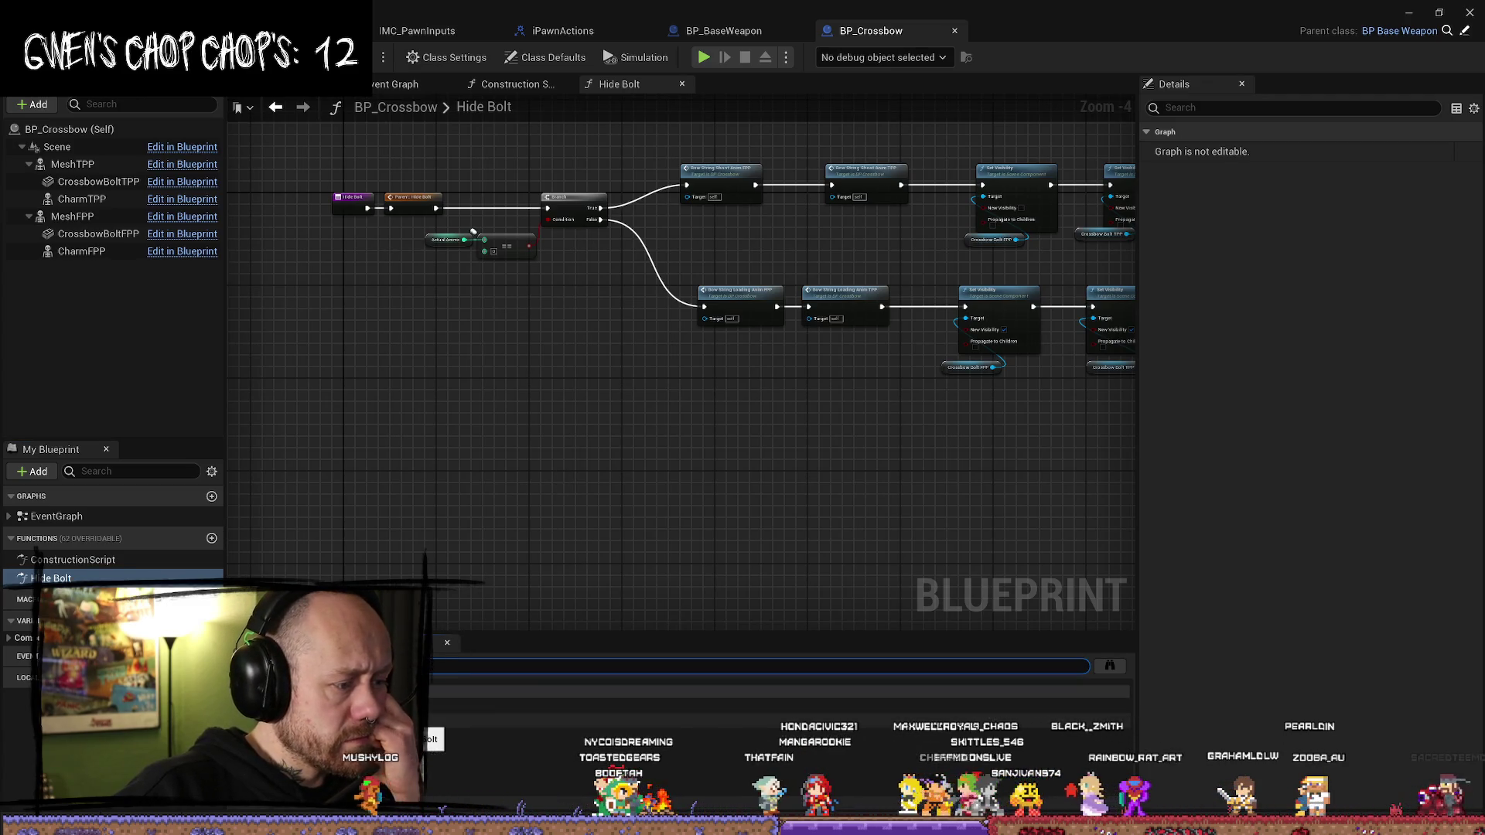
pyautogui.scroll(4, 784, 518)
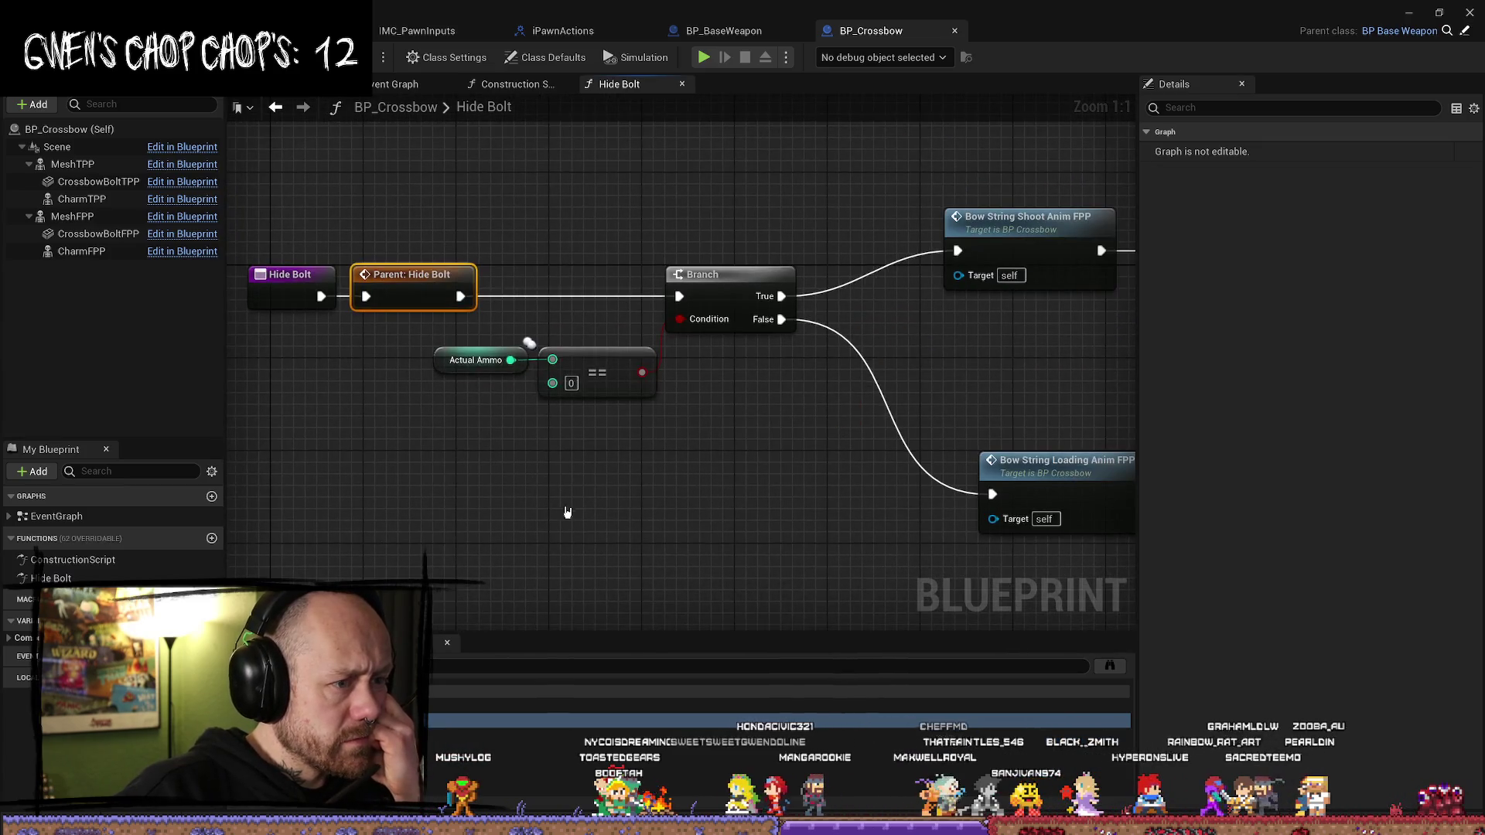
pyautogui.scroll(-2, 567, 512)
pyautogui.moveTo(496, 376)
pyautogui.mouseDown()
pyautogui.moveTo(675, 310)
pyautogui.moveTo(318, 325)
pyautogui.mouseUp()
pyautogui.moveTo(890, 395)
pyautogui.mouseDown()
pyautogui.moveTo(676, 418)
pyautogui.moveTo(574, 389)
pyautogui.mouseUp()
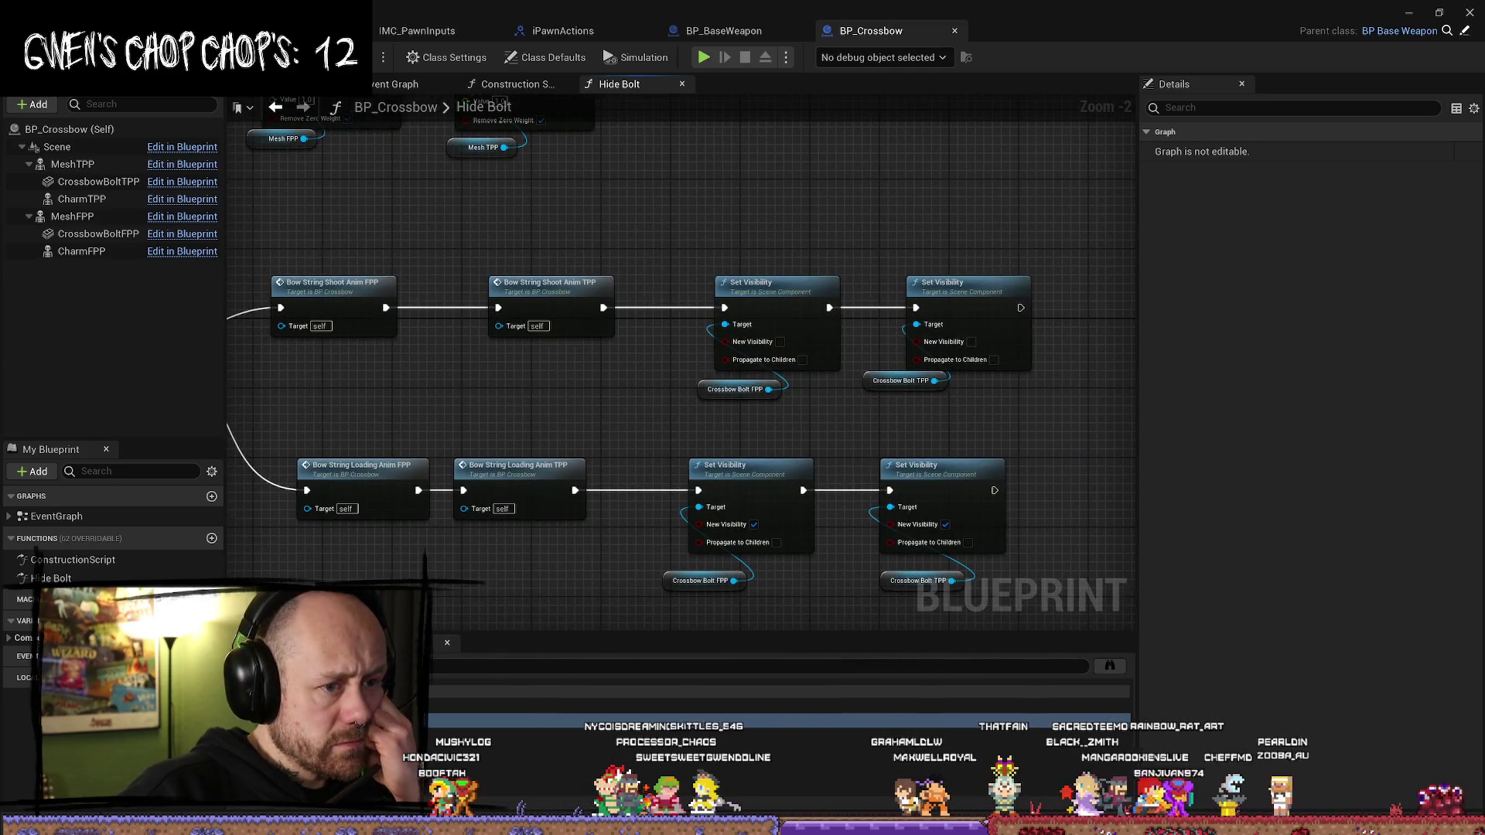
pyautogui.moveTo(471, 394); pyautogui.dragTo(592, 305)
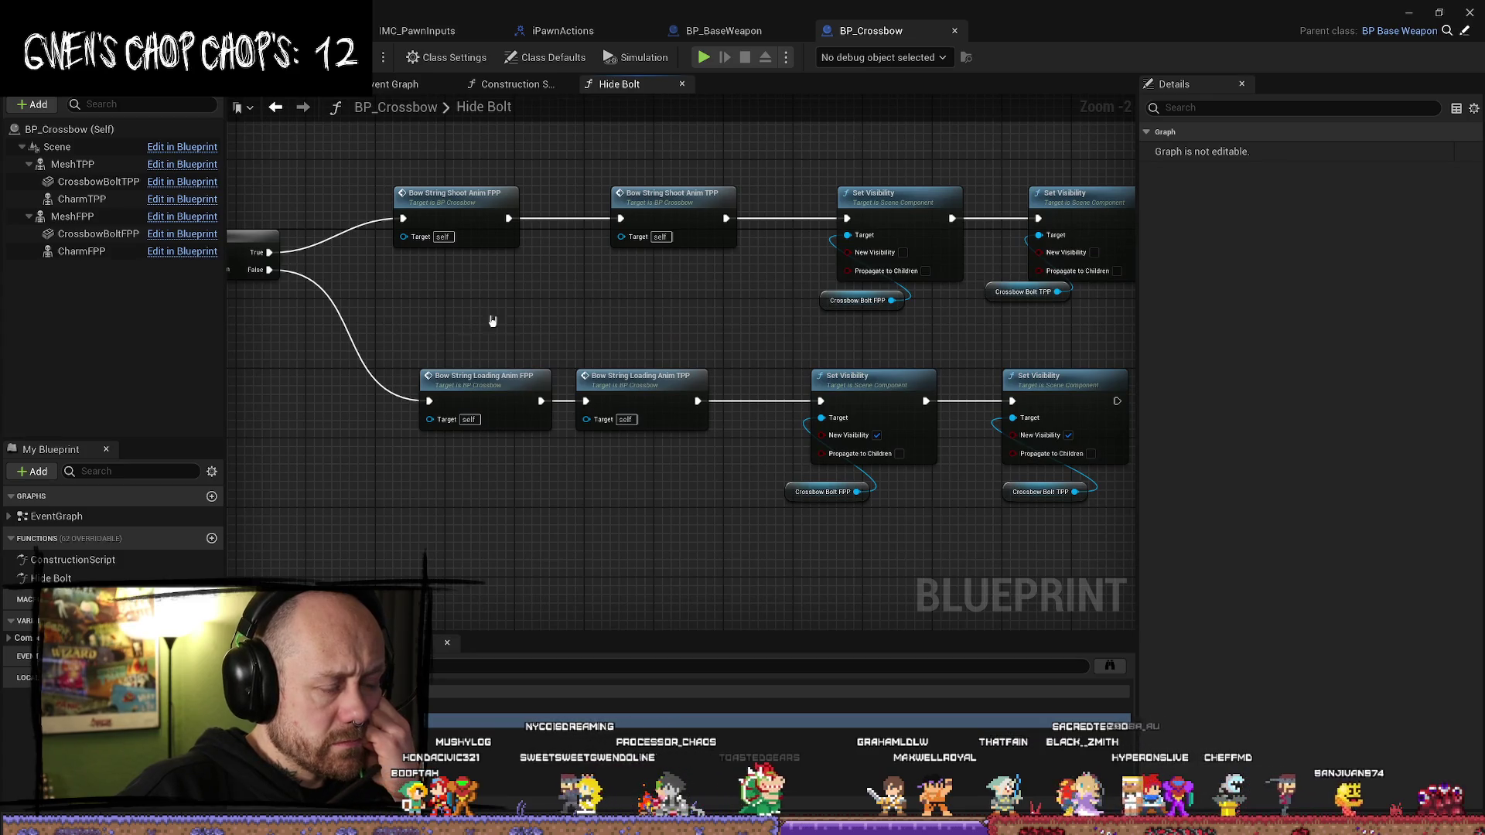
# - Shift the Bow String Shoot Anim TPP and FPP nodes slightly right
pyautogui.moveTo(521, 333); pyautogui.dragTo(586, 356)
pyautogui.moveTo(688, 217); pyautogui.dragTo(480, 216)
pyautogui.hotkey('ctrl', 'z')
pyautogui.keyDown('shift'); pyautogui.click(534, 219); pyautogui.keyUp('shift')
pyautogui.moveTo(696, 228)
pyautogui.mouseDown()
pyautogui.moveTo(727, 225)
pyautogui.moveTo(711, 224)
pyautogui.mouseUp()
# - Inspect the Actual Ammo check and Parent: Hide Bolt call, then return to BP_BaseWeapon
pyautogui.moveTo(480, 364); pyautogui.dragTo(824, 387)
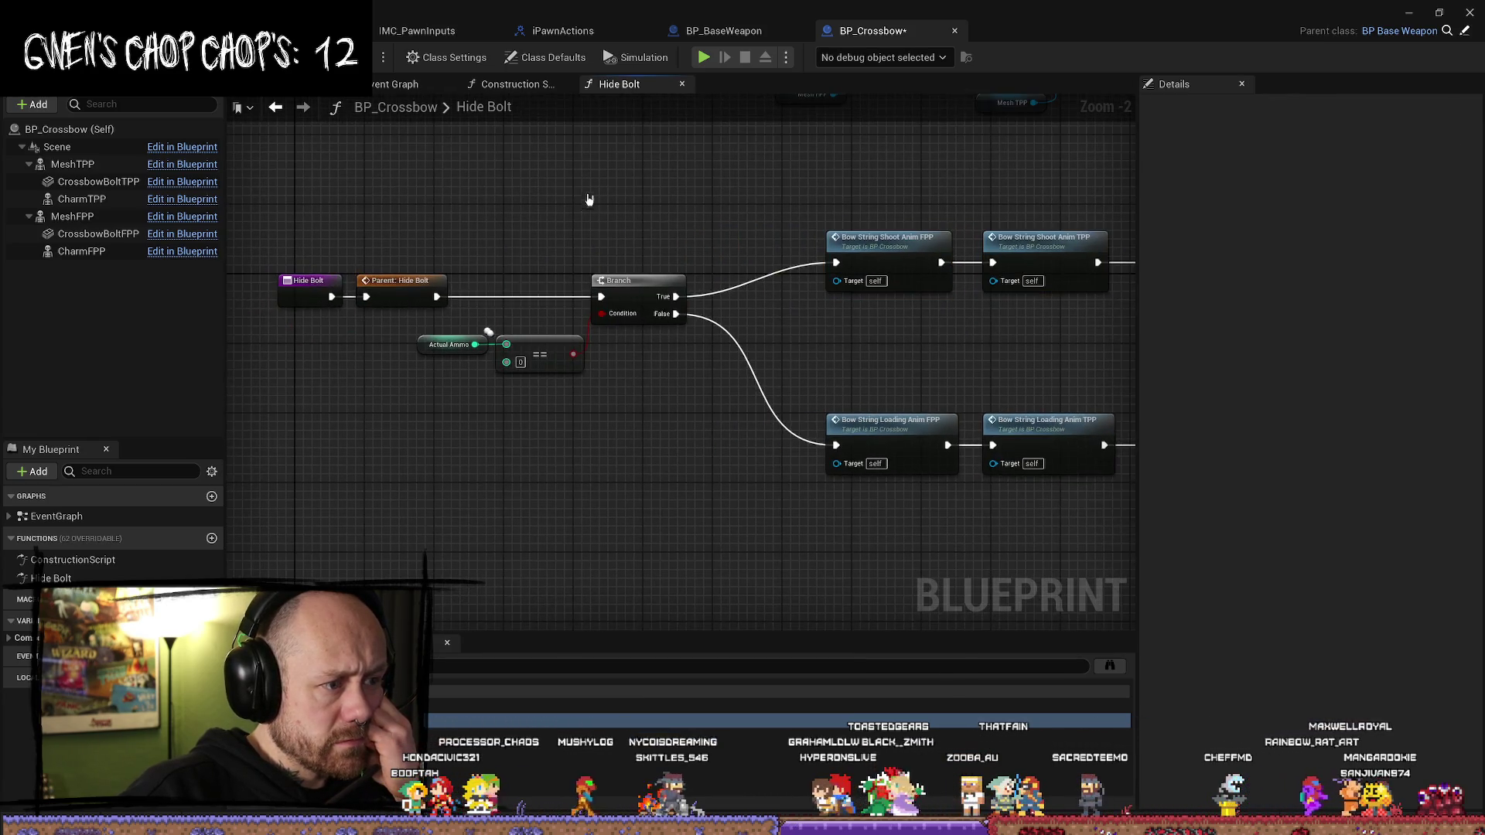
pyautogui.moveTo(591, 425); pyautogui.dragTo(476, 333)
pyautogui.click(557, 363)
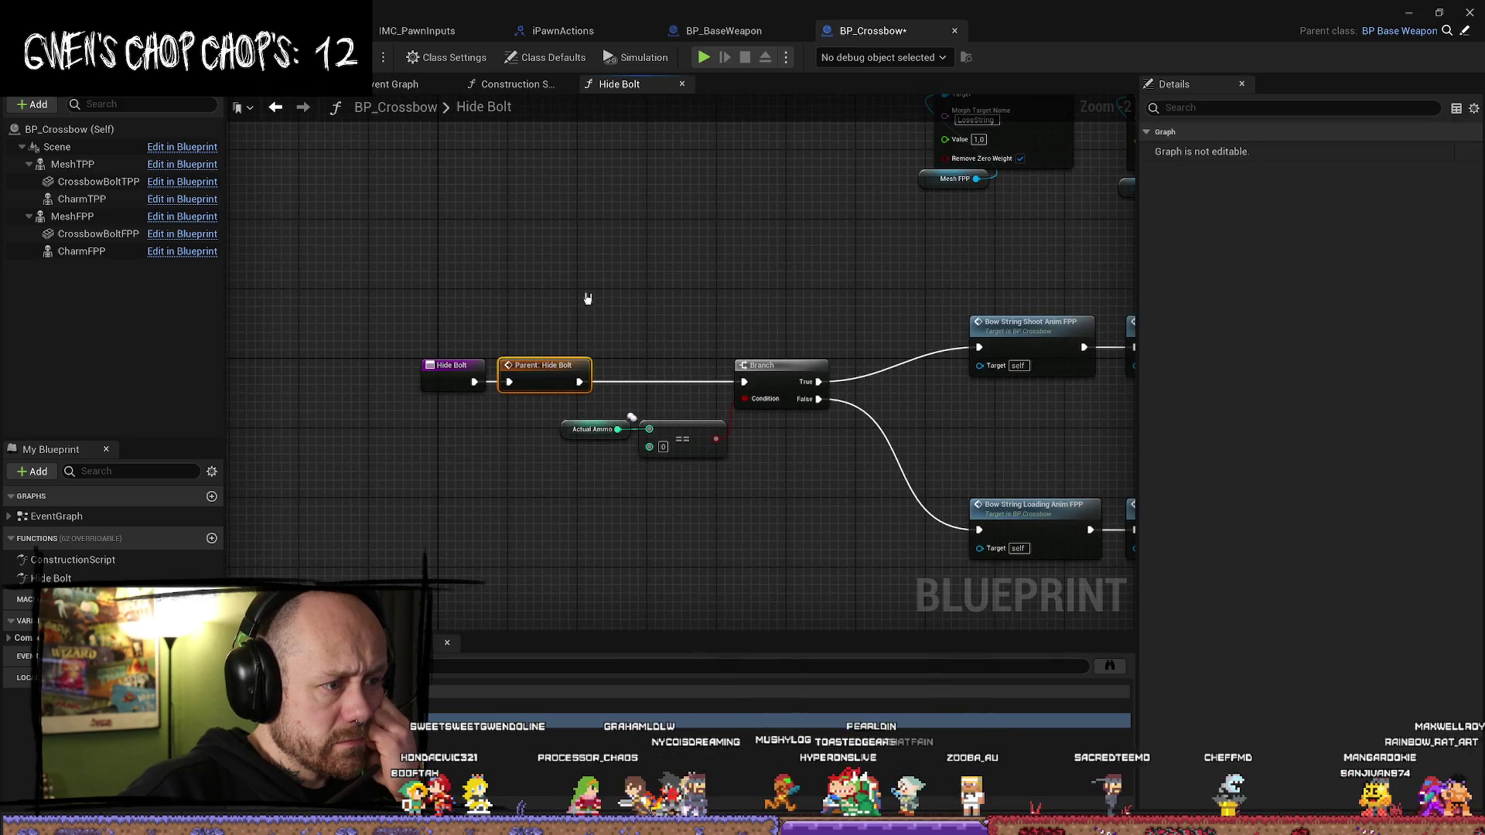
pyautogui.moveTo(590, 299); pyautogui.dragTo(575, 255)
pyautogui.click(613, 374)
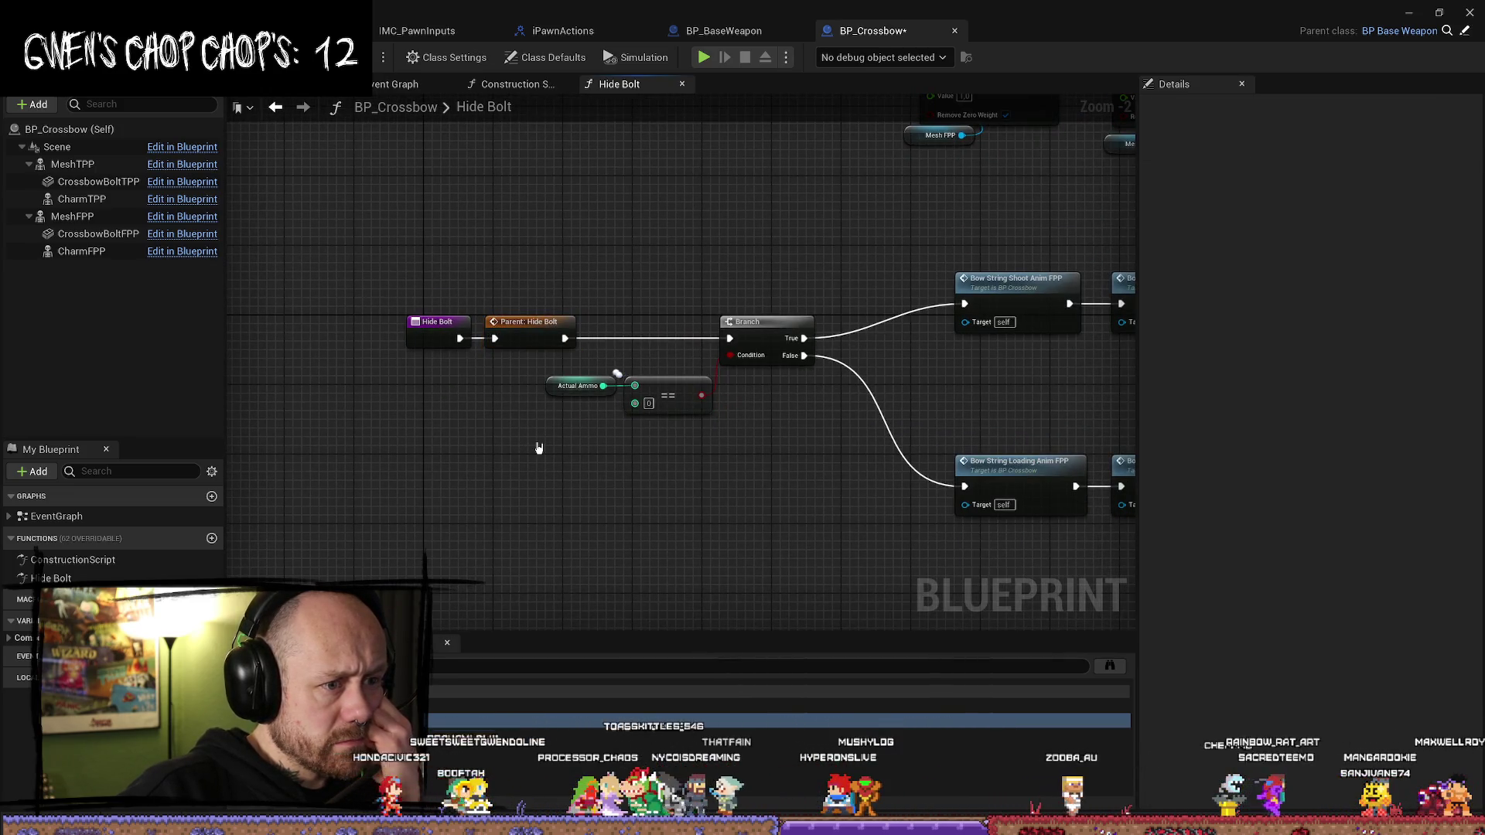
pyautogui.click(531, 331)
pyautogui.moveTo(696, 481)
pyautogui.mouseDown()
pyautogui.moveTo(653, 467)
pyautogui.moveTo(671, 475)
pyautogui.mouseUp()
pyautogui.click(439, 284)
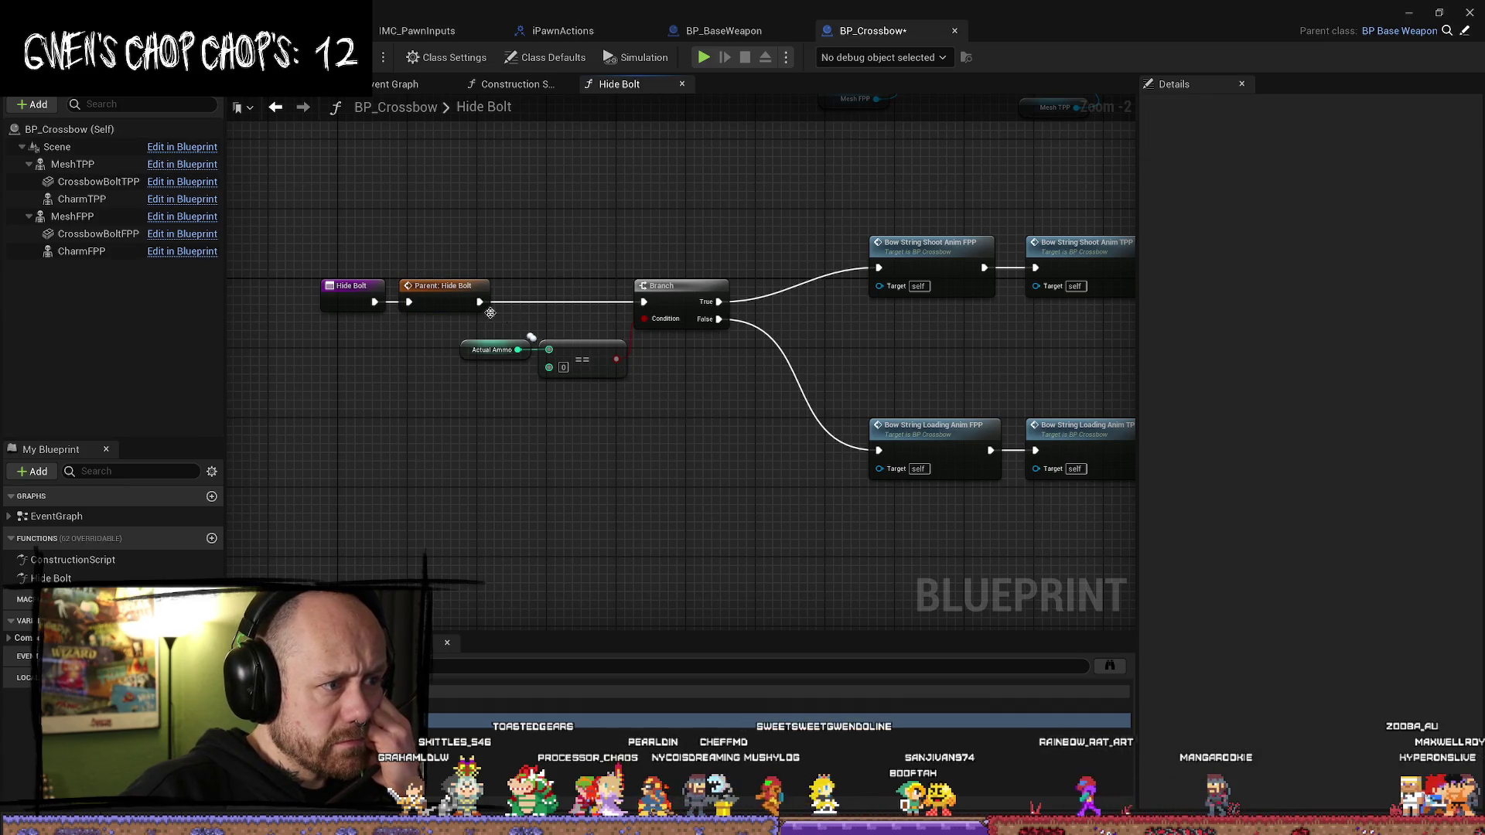
pyautogui.click(724, 31)
pyautogui.click(104, 472)
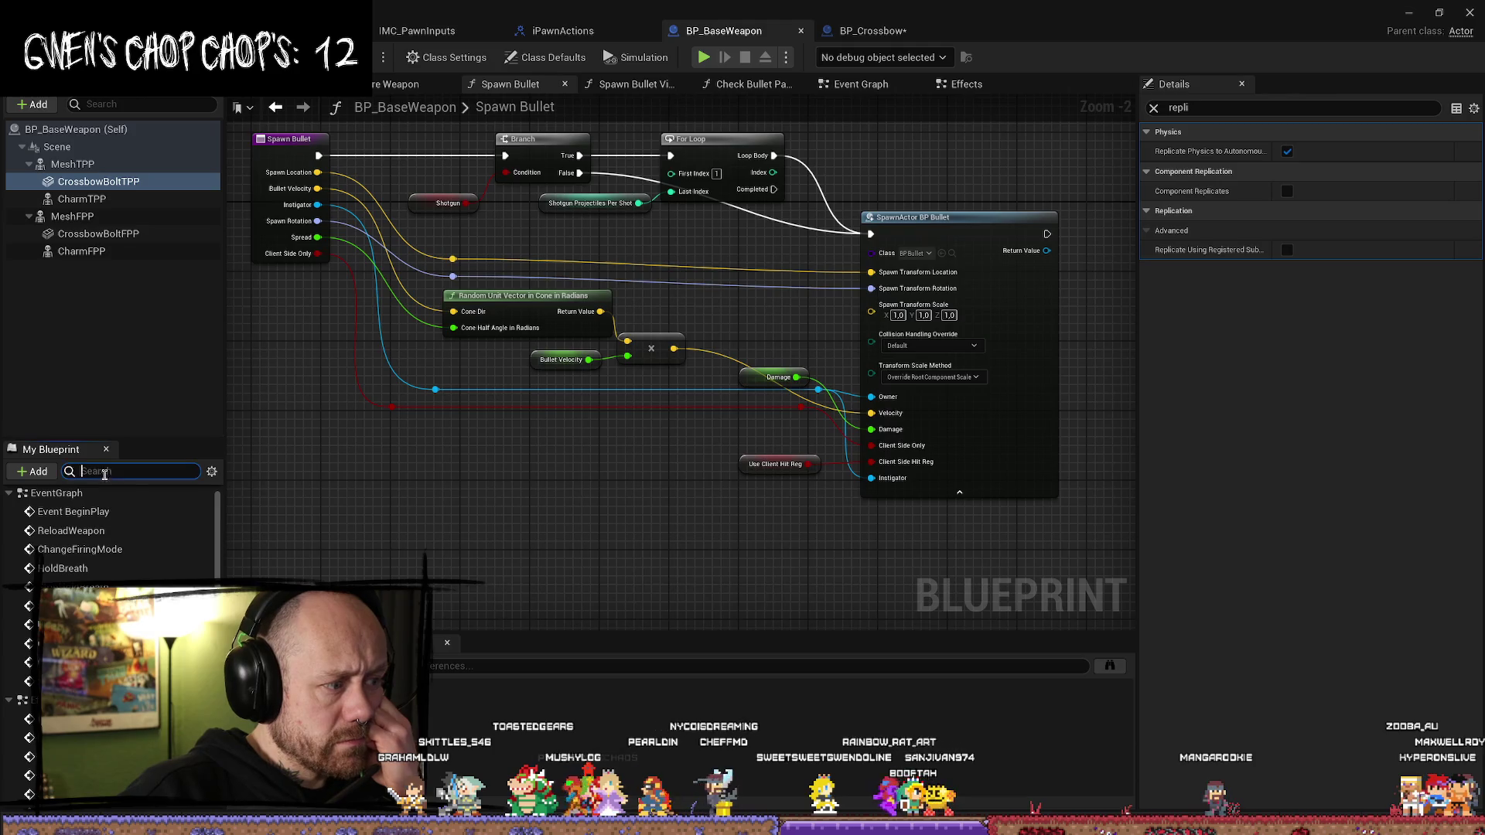
# - Filter functions for 'hide' and jump to the Hide Bolt call in the Event Graph
pyautogui.write('hide')
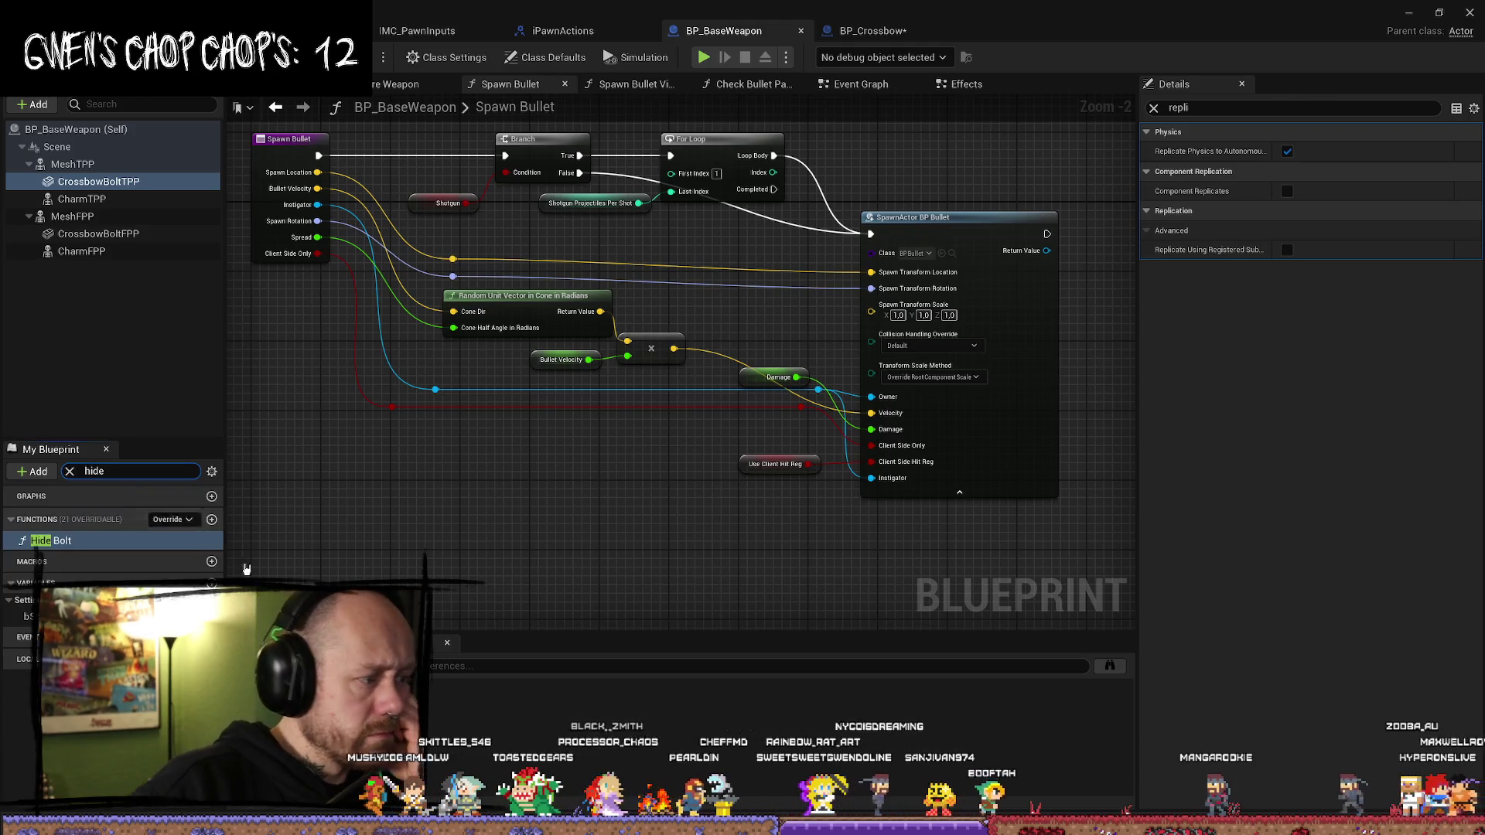
pyautogui.doubleClick(106, 545)
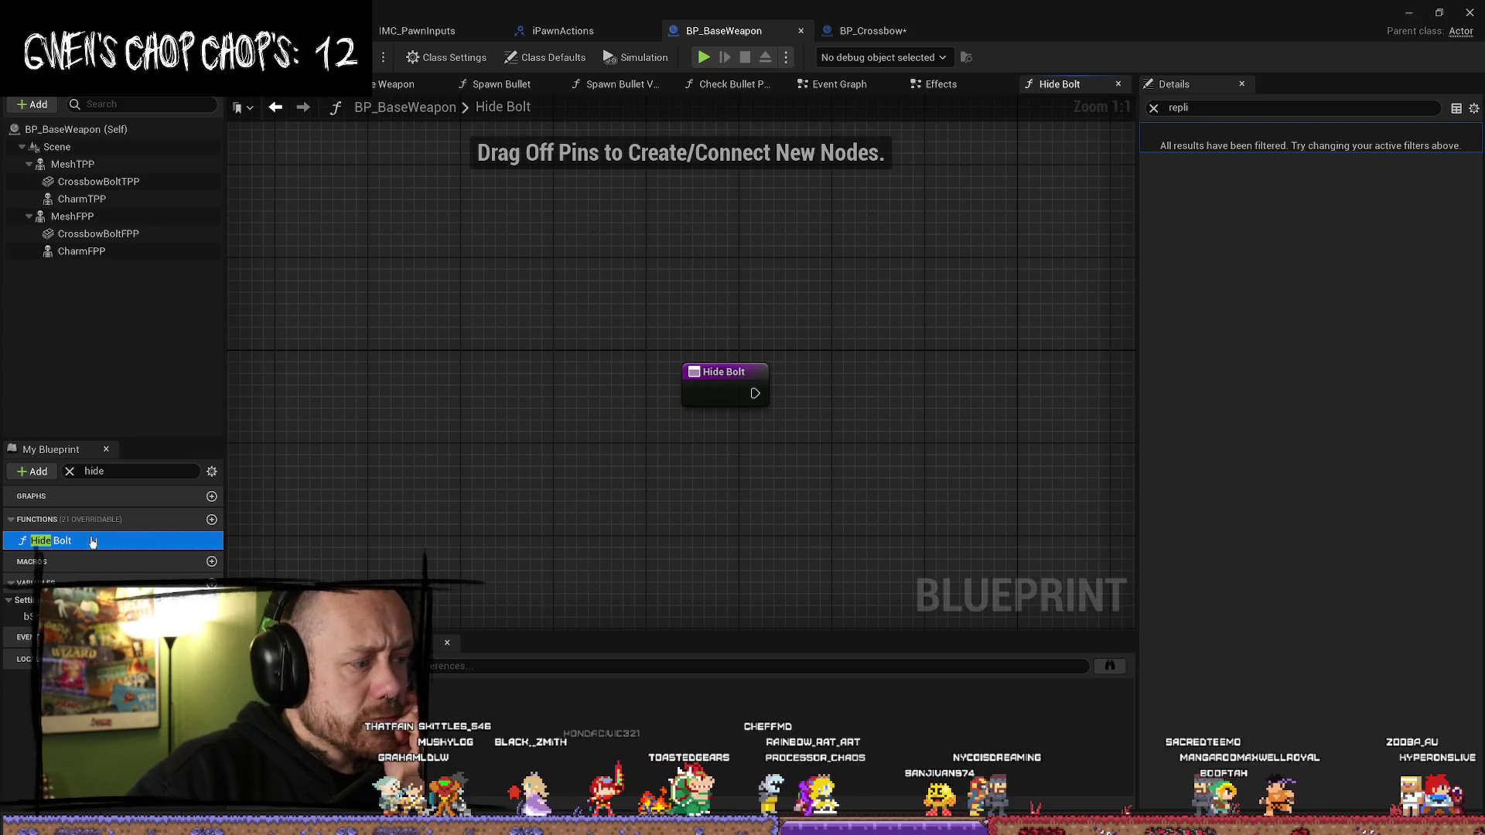
pyautogui.rightClick(77, 542)
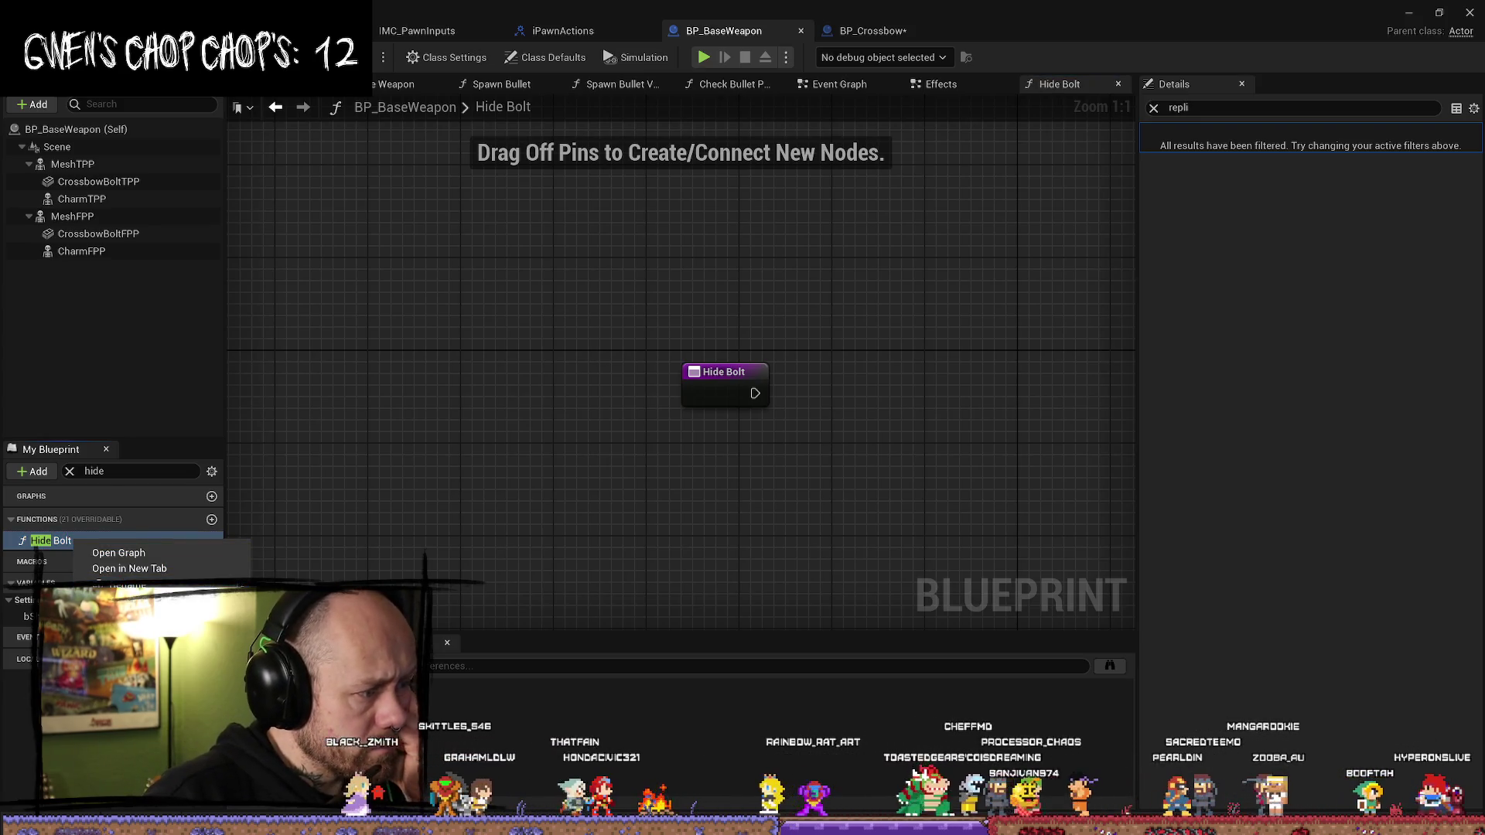
pyautogui.click(116, 584)
pyautogui.doubleClick(773, 703)
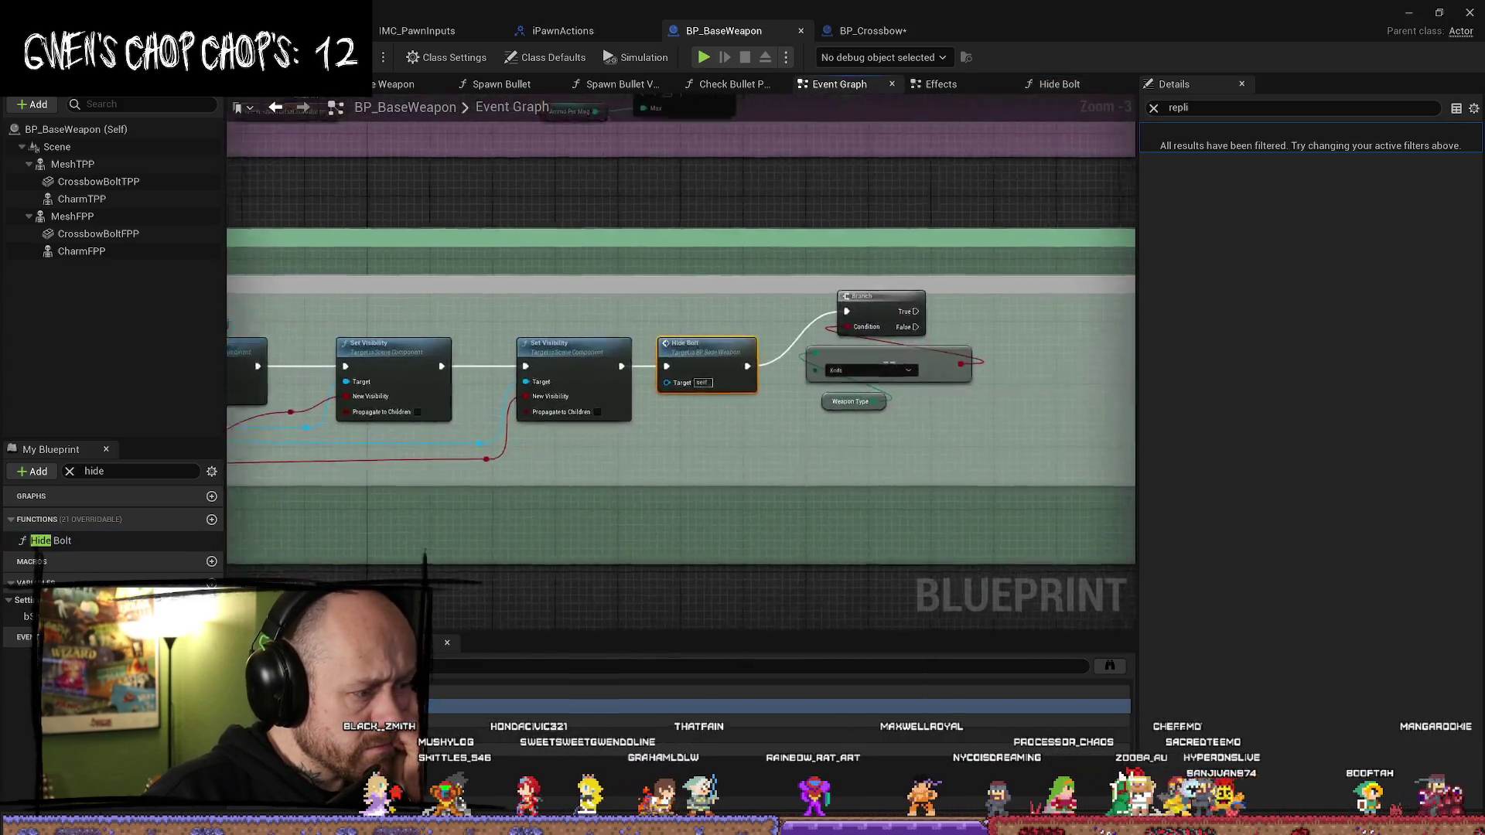
pyautogui.scroll(-5, 768, 509)
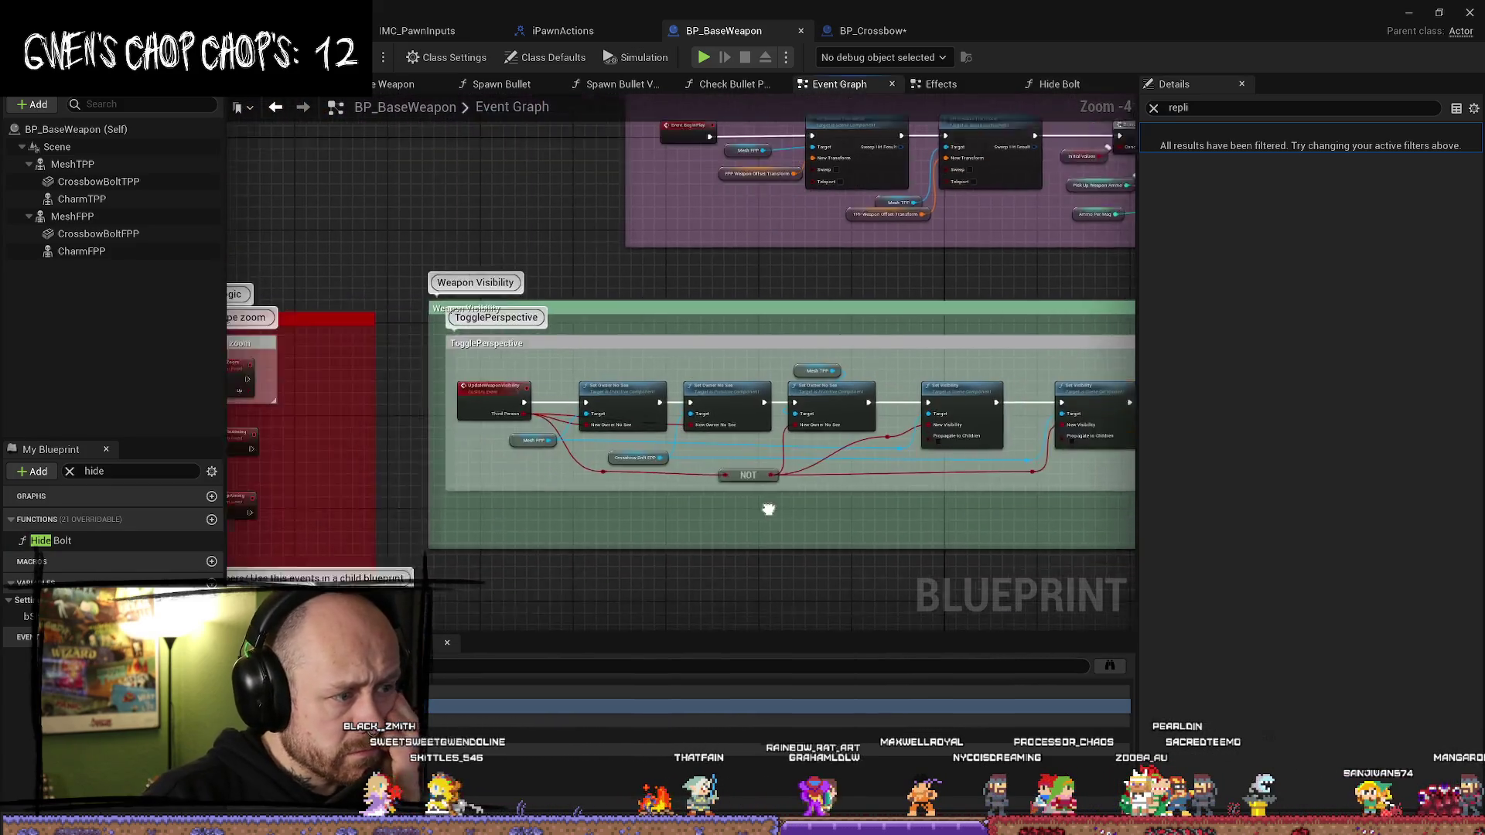
pyautogui.scroll(5, 518, 302)
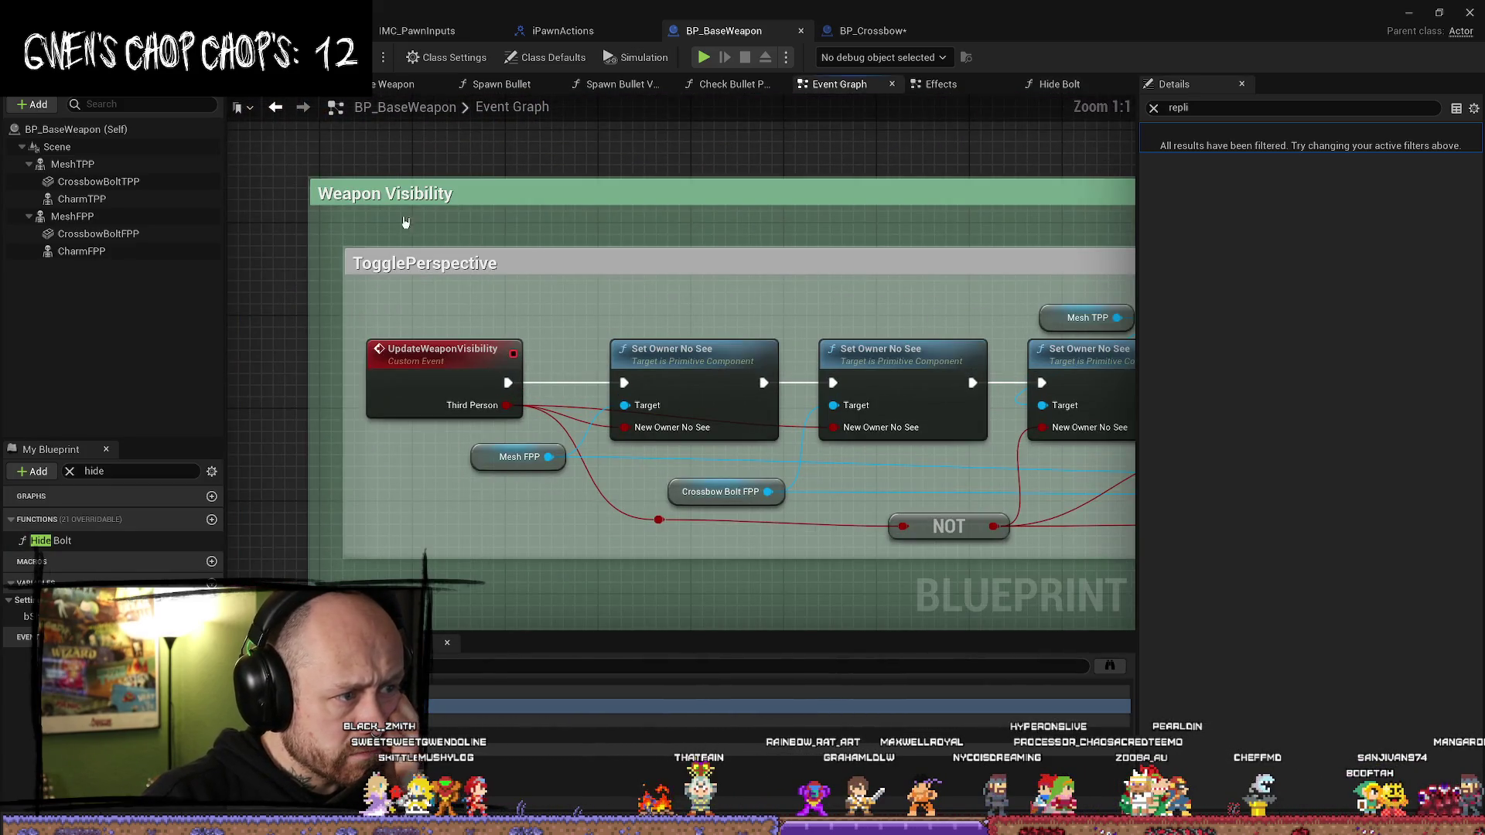
pyautogui.scroll(-1, 523, 257)
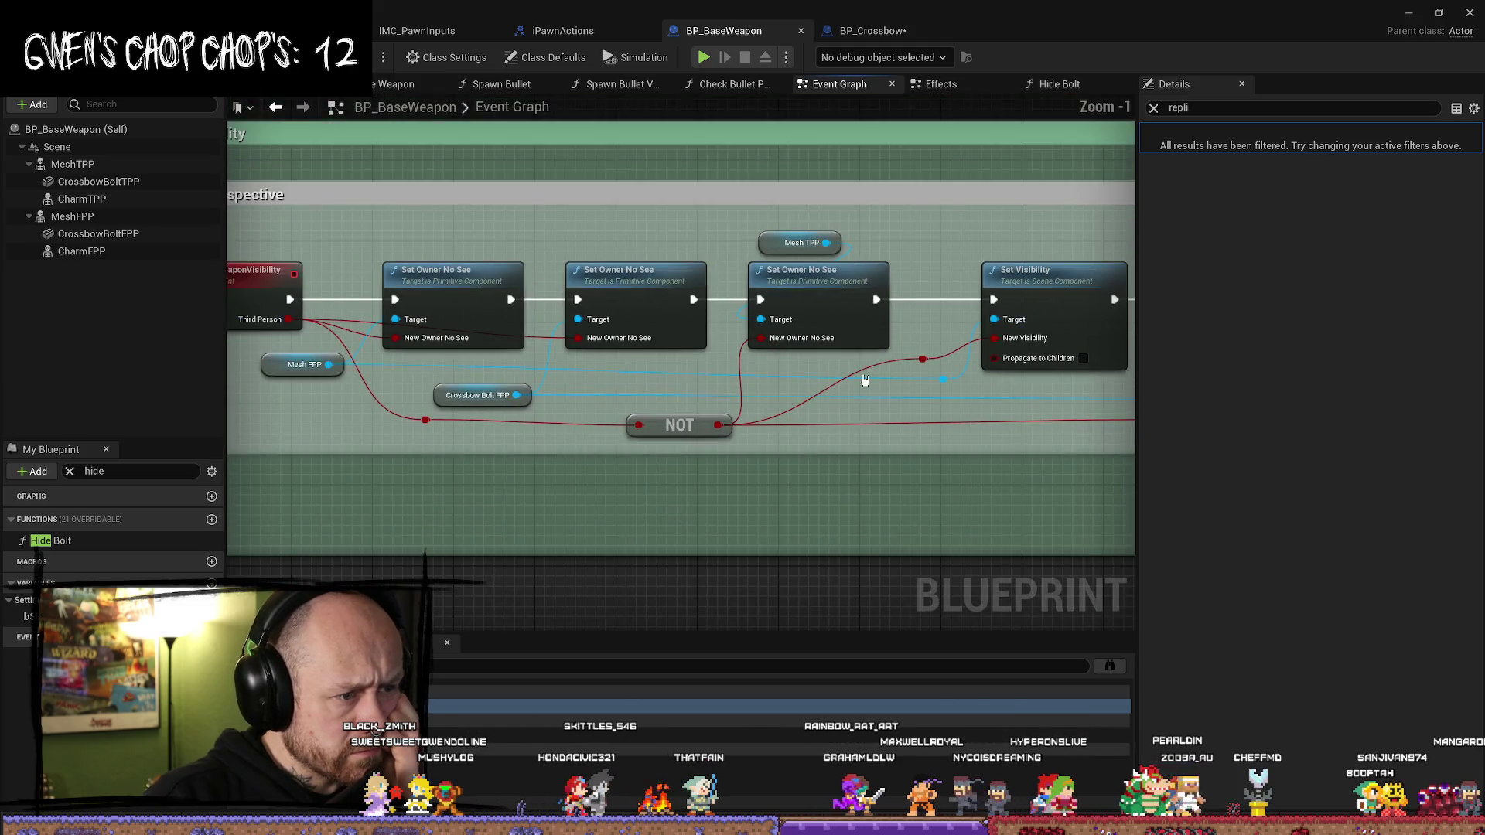
pyautogui.scroll(-1, 909, 411)
pyautogui.moveTo(1064, 428)
pyautogui.mouseDown()
pyautogui.moveTo(766, 415)
pyautogui.moveTo(448, 524)
pyautogui.mouseUp()
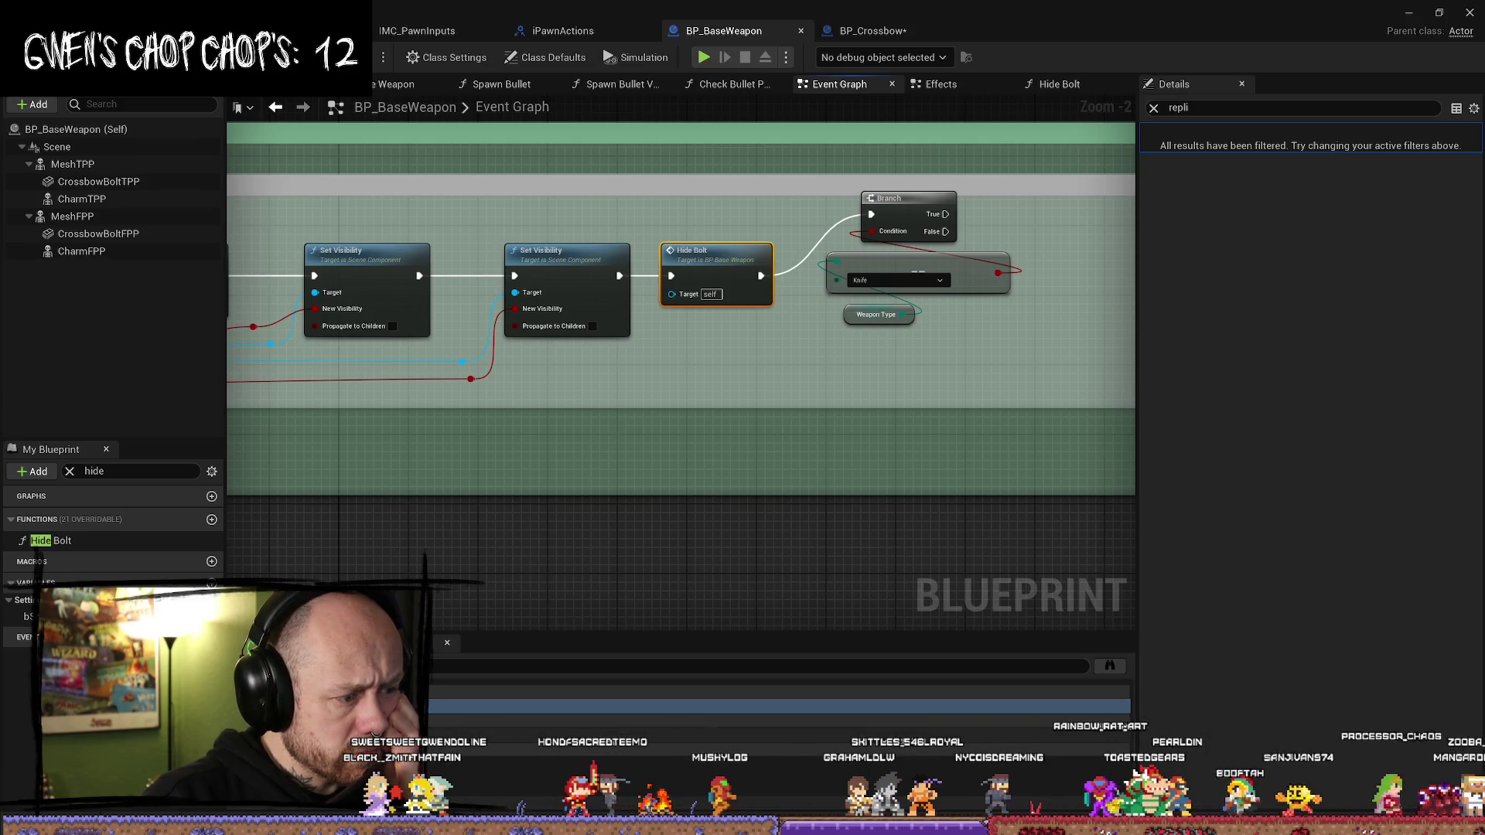
# - View the Hide Bolt call in On Rep Actual Ammo, then return to the Event Graph call
pyautogui.doubleClick(773, 735)
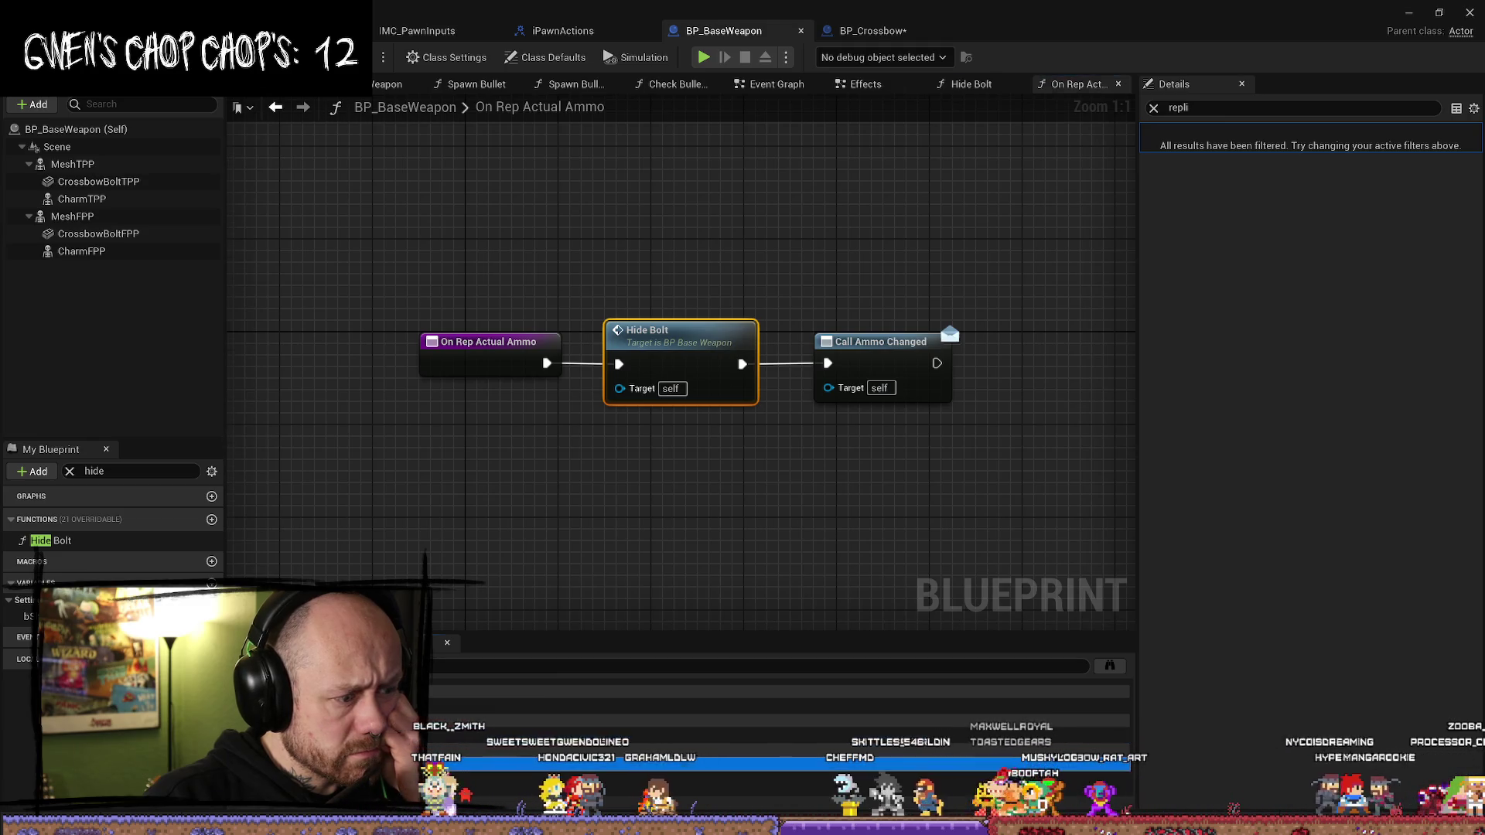
pyautogui.doubleClick(680, 362)
pyautogui.doubleClick(774, 704)
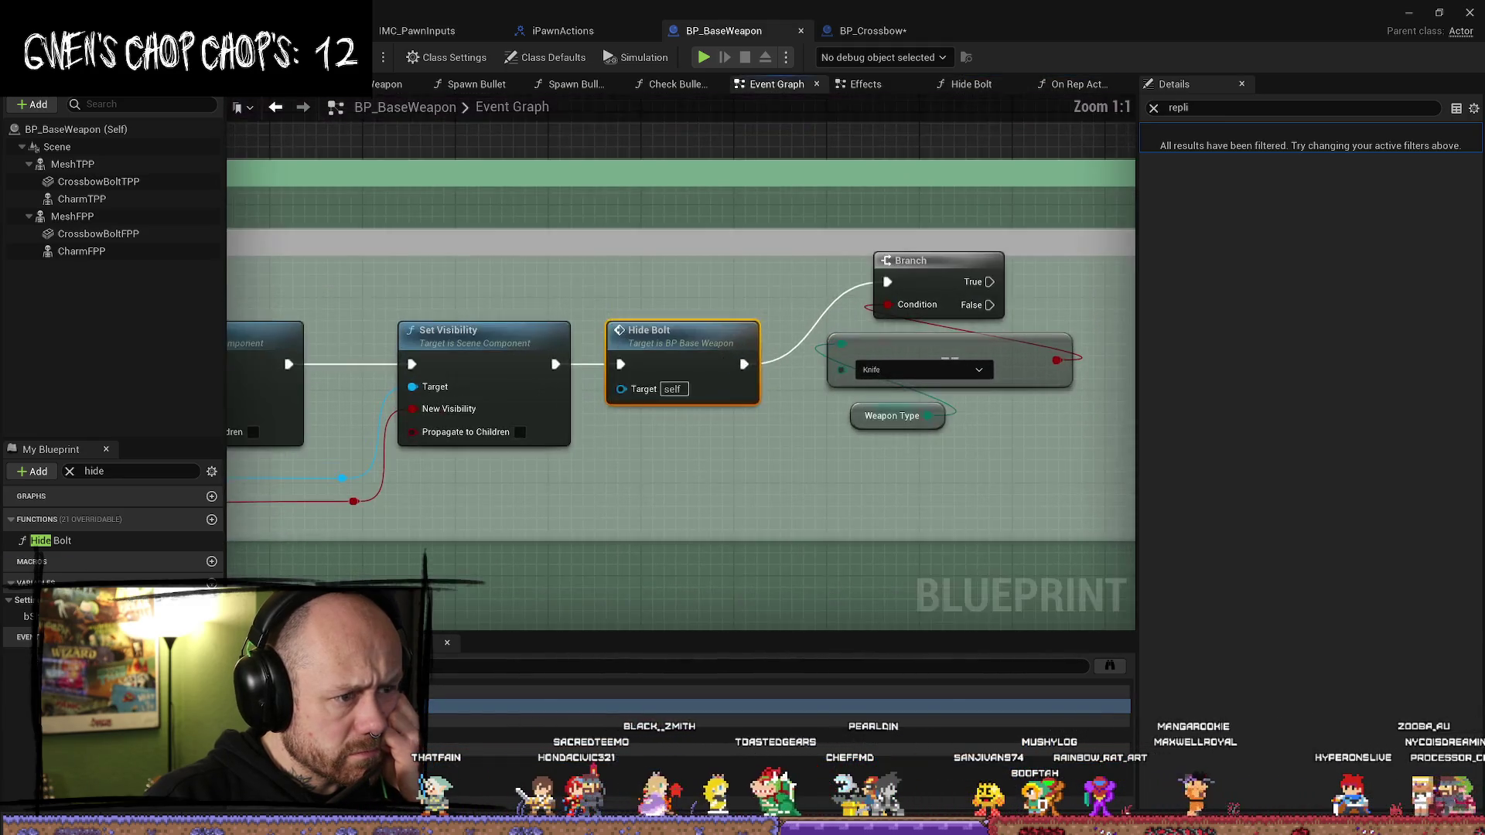
pyautogui.scroll(-5, 911, 506)
pyautogui.scroll(5, 522, 400)
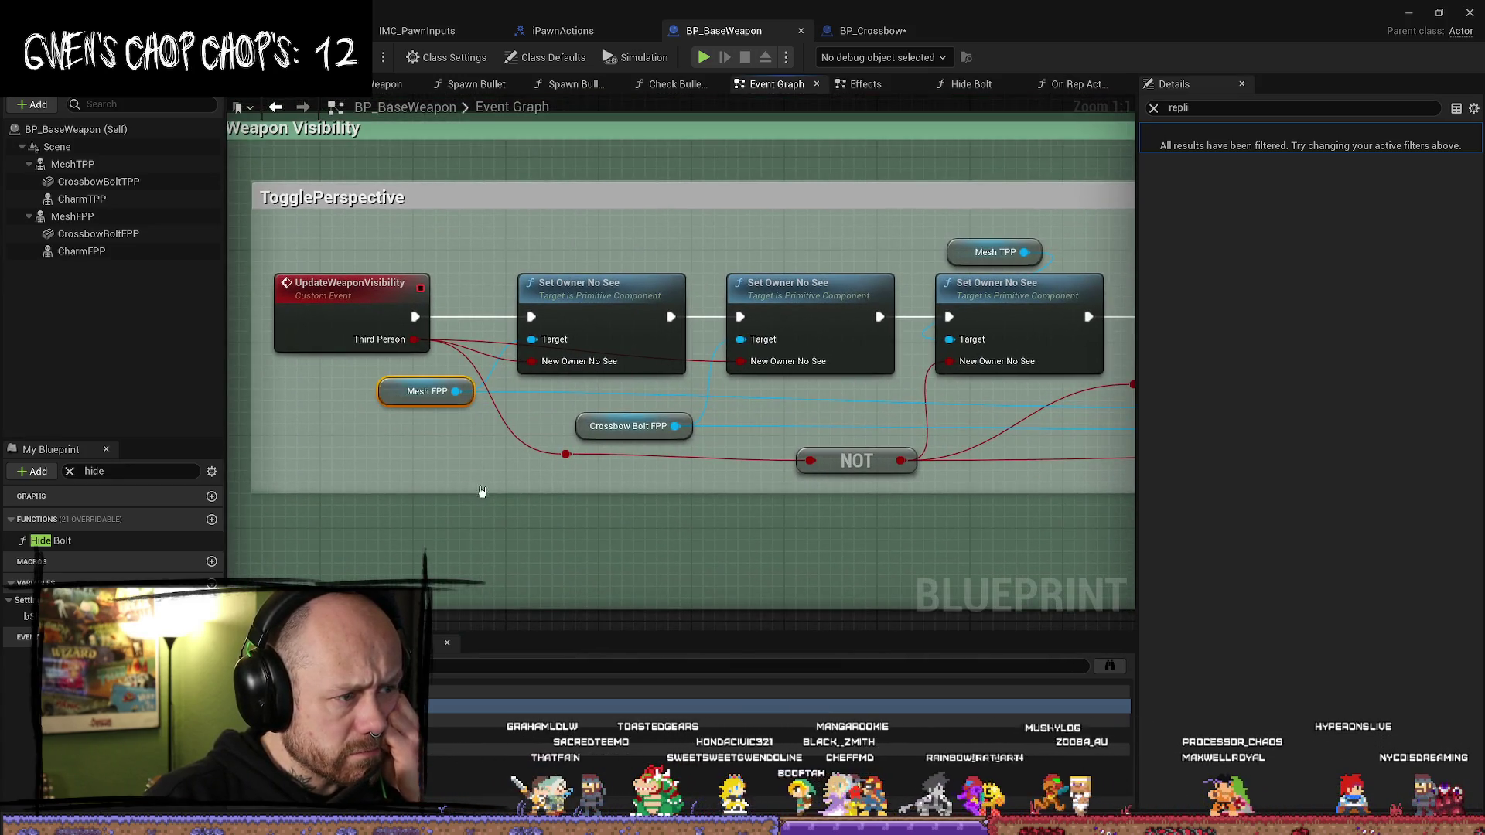
# - Deselect nodes and pan along the TogglePerspective chain back to UpdateWeaponVisibility
pyautogui.click(482, 470)
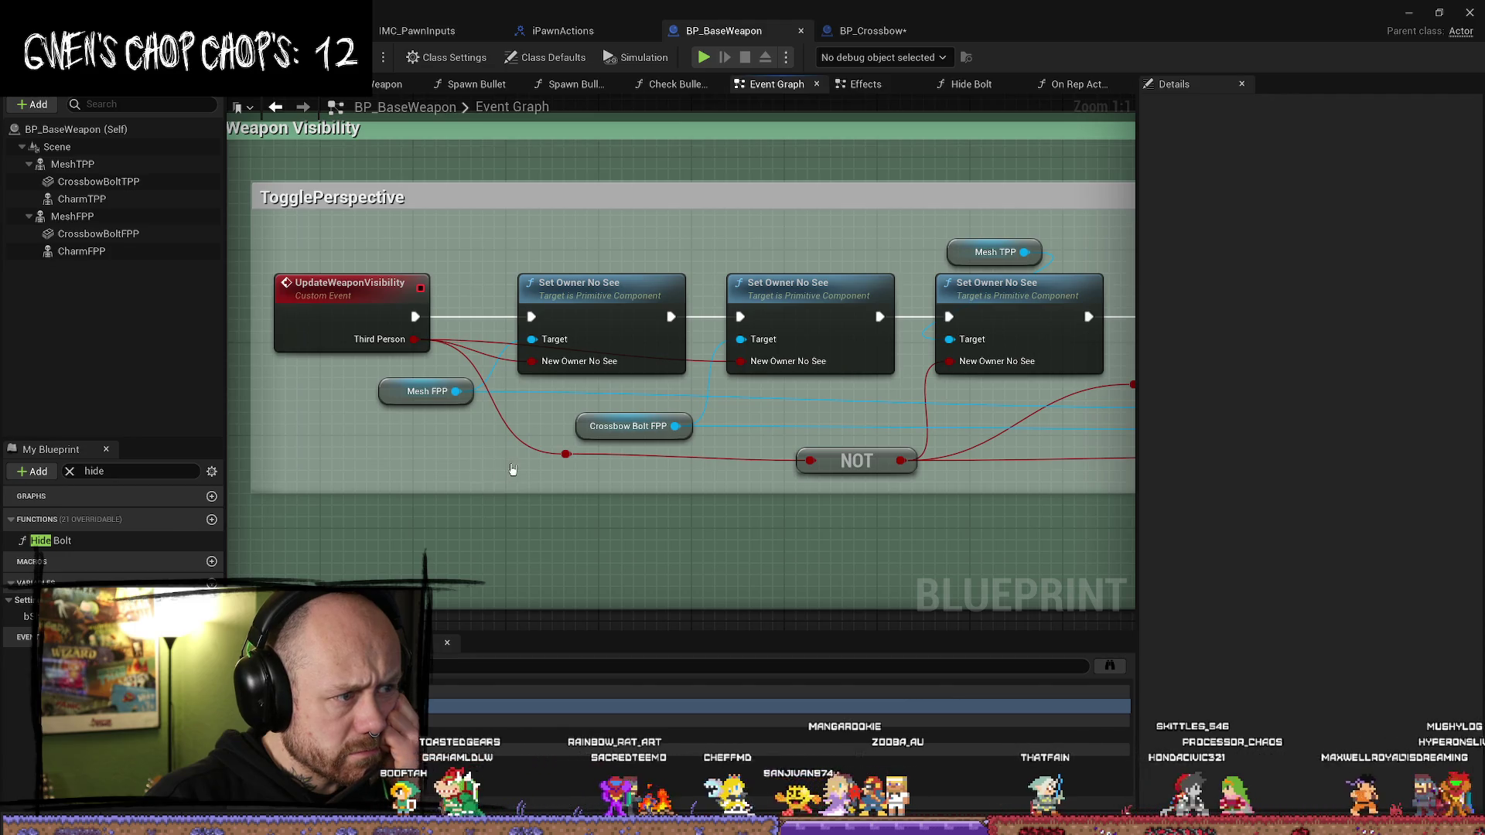
pyautogui.scroll(-1, 674, 468)
pyautogui.moveTo(674, 468)
pyautogui.mouseDown()
pyautogui.moveTo(638, 440)
pyautogui.moveTo(471, 432)
pyautogui.mouseUp()
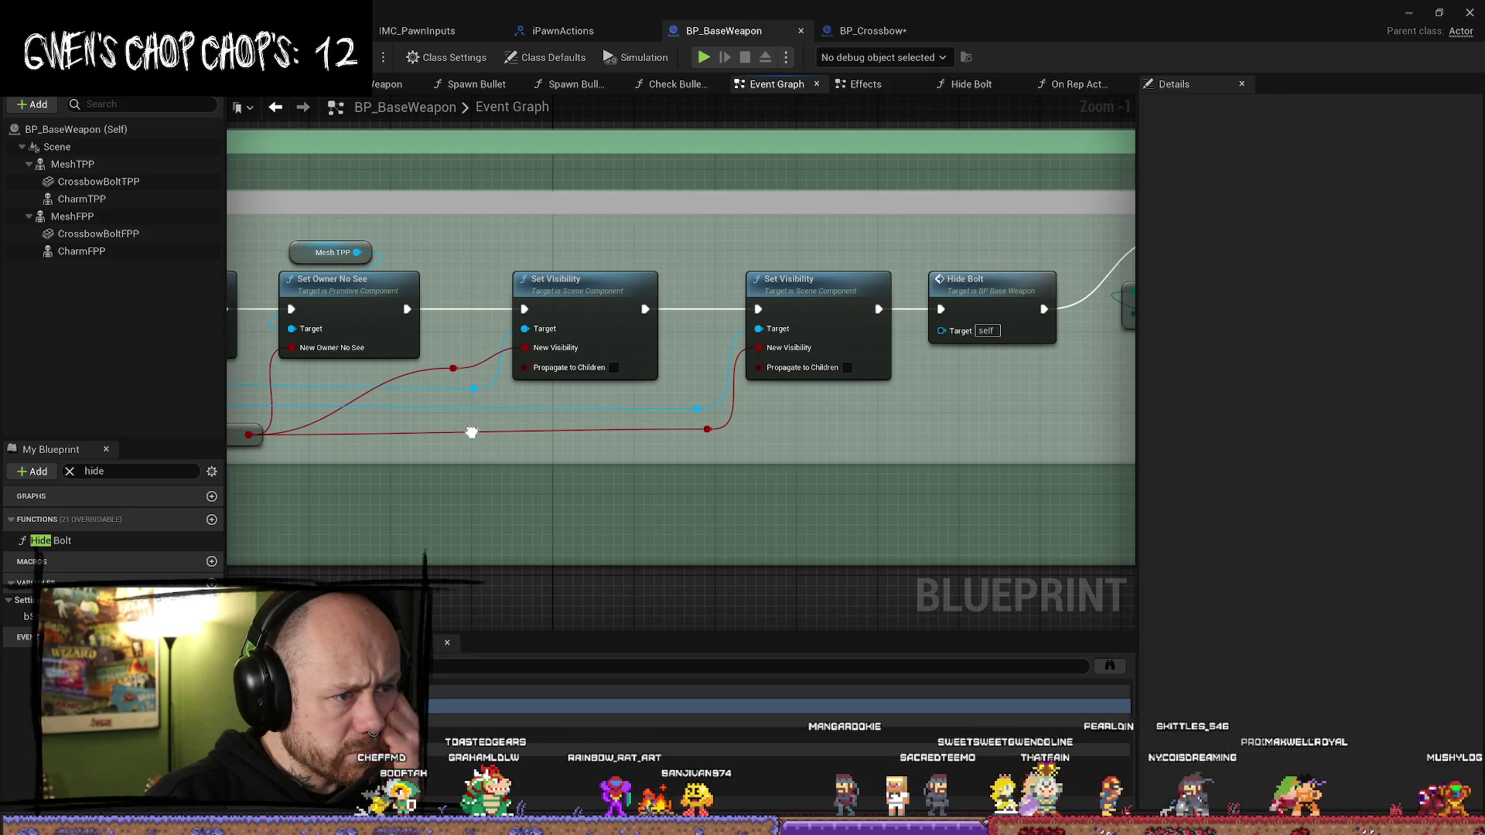
pyautogui.moveTo(471, 433); pyautogui.dragTo(485, 428)
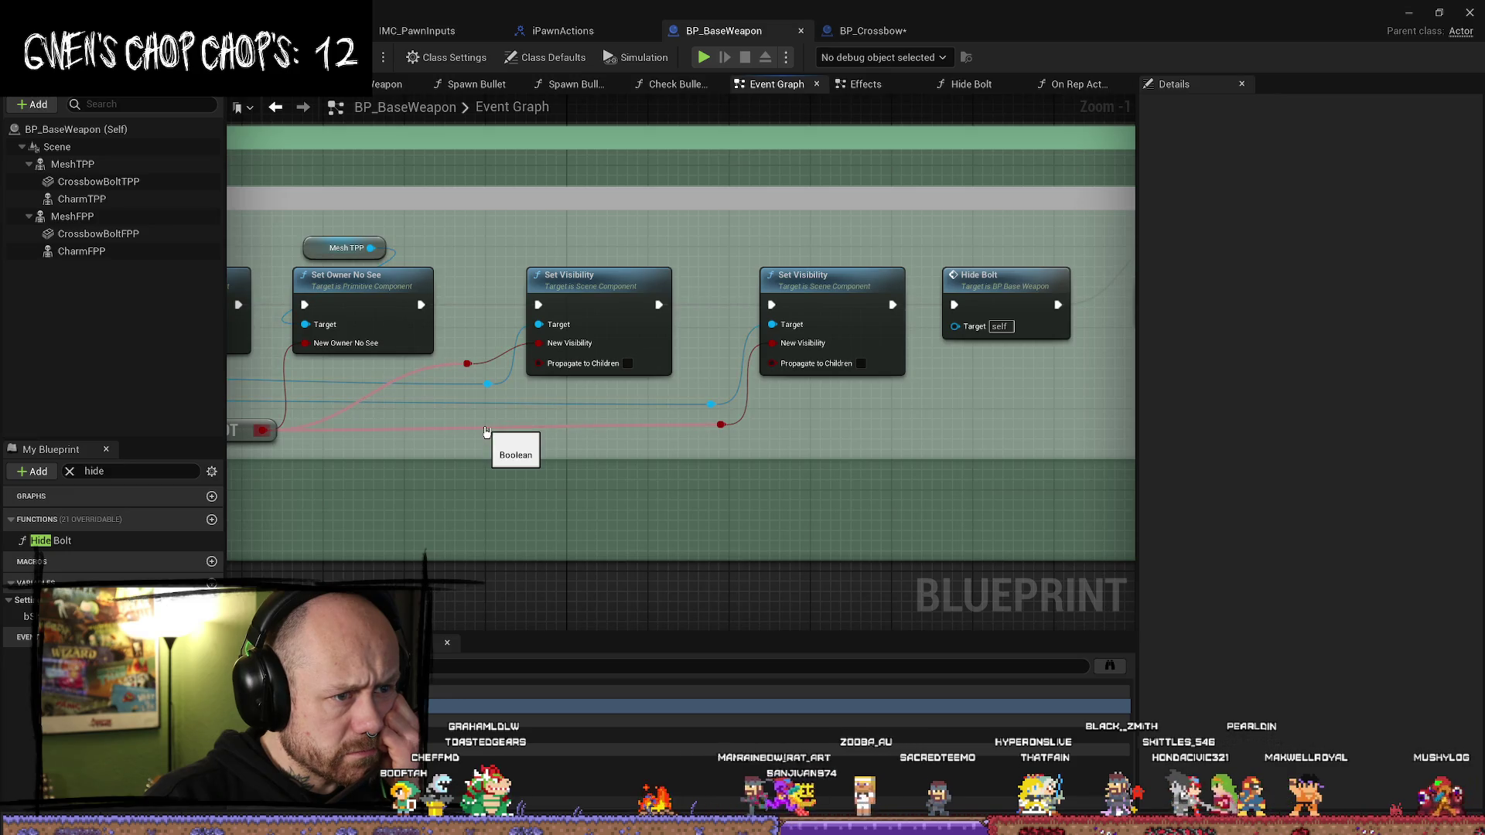
pyautogui.moveTo(477, 501); pyautogui.dragTo(888, 497)
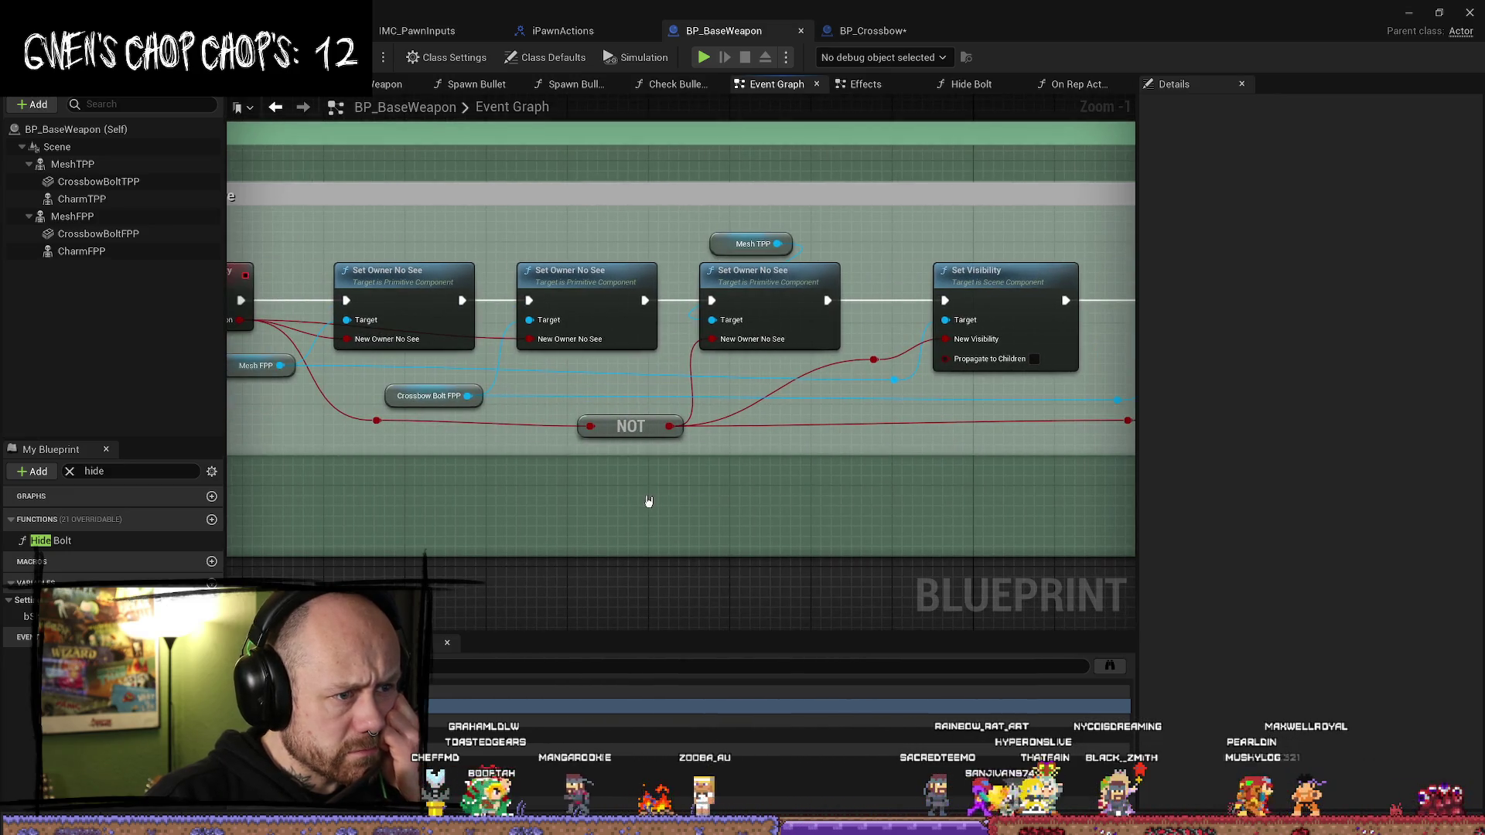
pyautogui.moveTo(650, 504); pyautogui.dragTo(736, 499)
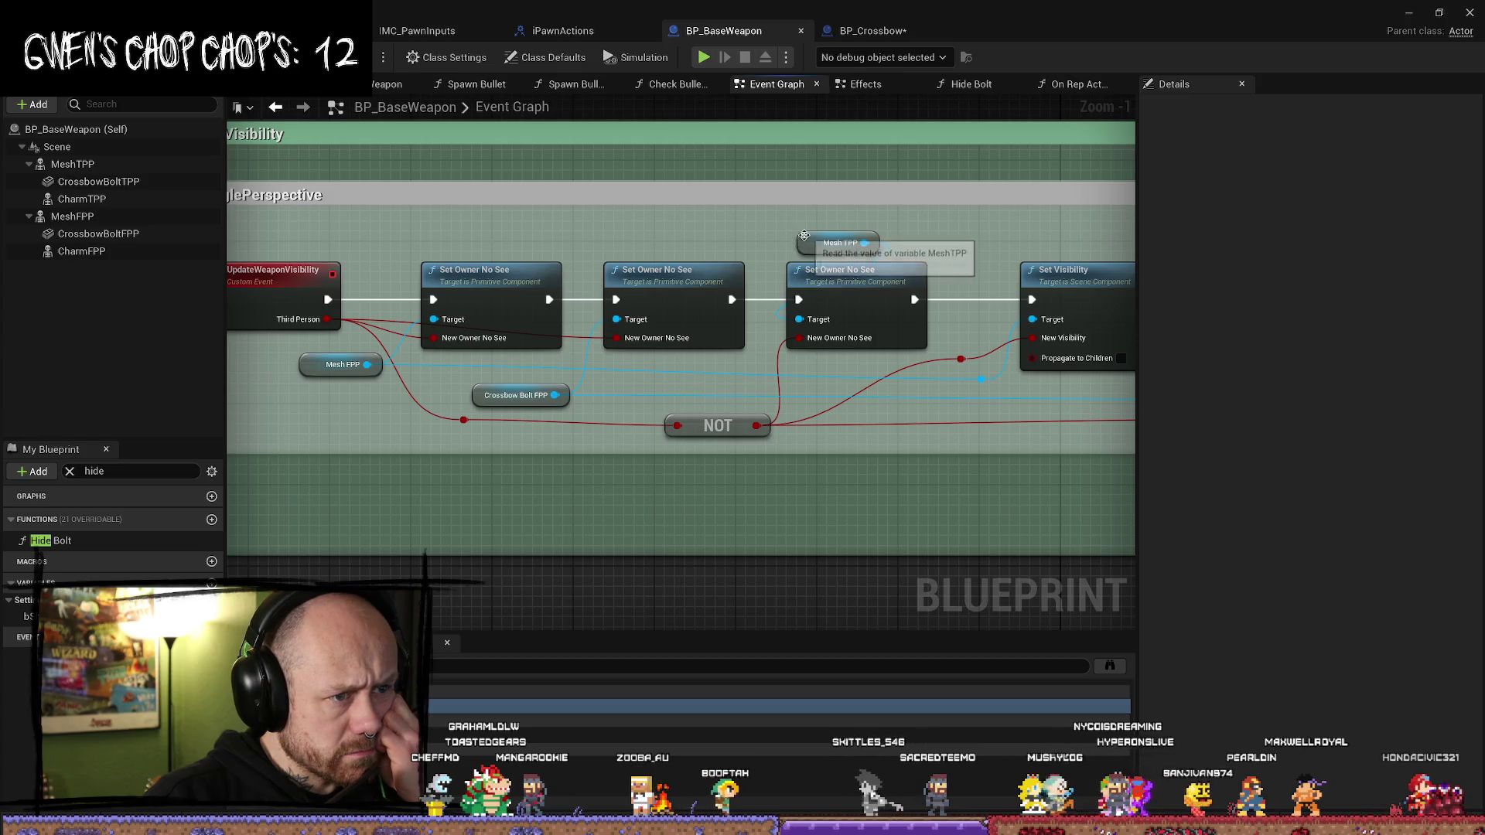
# - Move the Mesh TPP node up clear of the Set Owner No See chain
pyautogui.click(812, 243)
pyautogui.moveTo(812, 243)
pyautogui.mouseDown()
pyautogui.moveTo(793, 226)
pyautogui.moveTo(693, 230)
pyautogui.mouseUp()
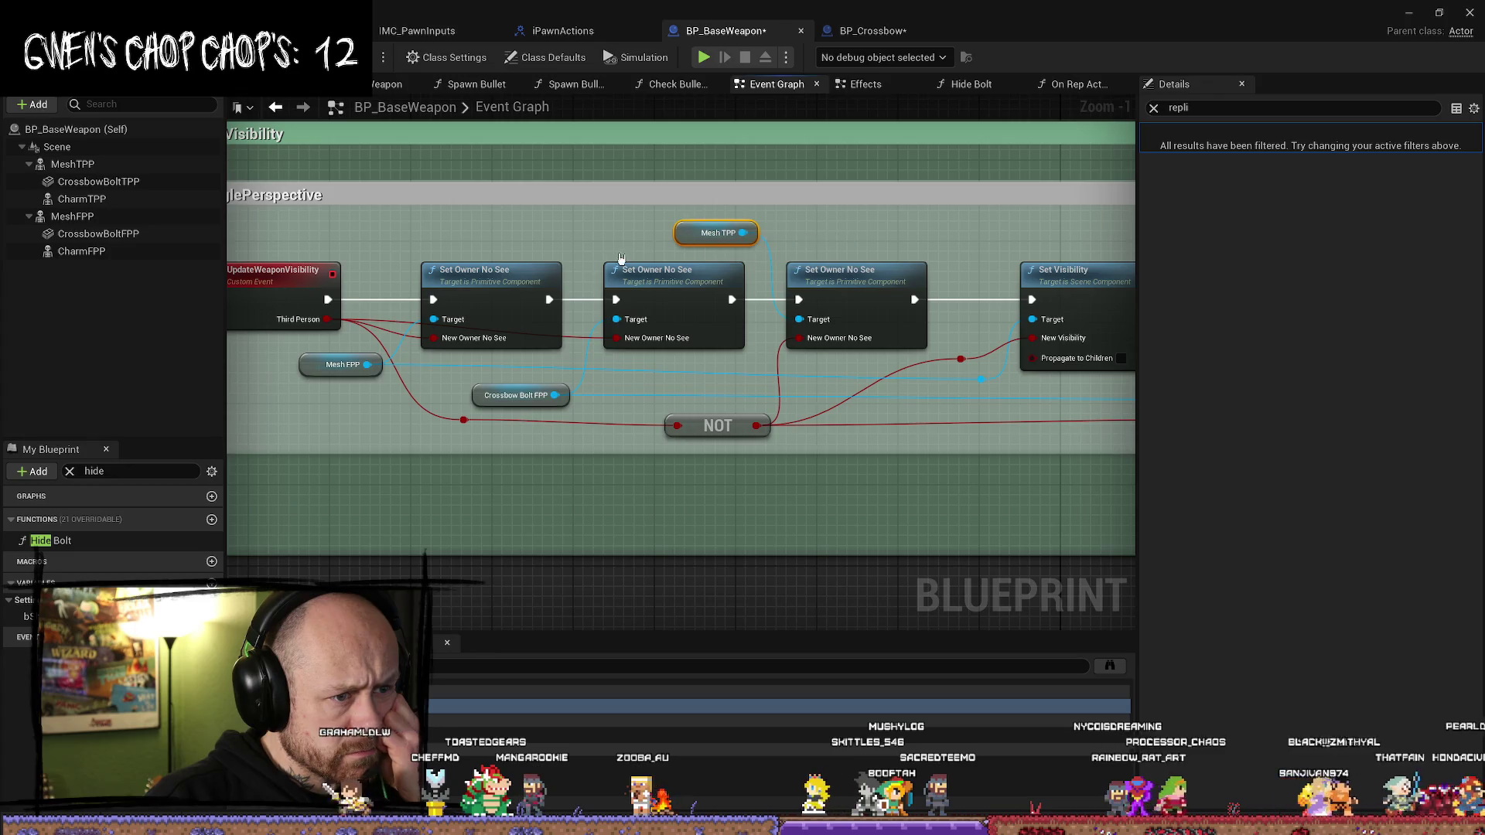
pyautogui.scroll(-2, 846, 239)
pyautogui.scroll(2, 268, 255)
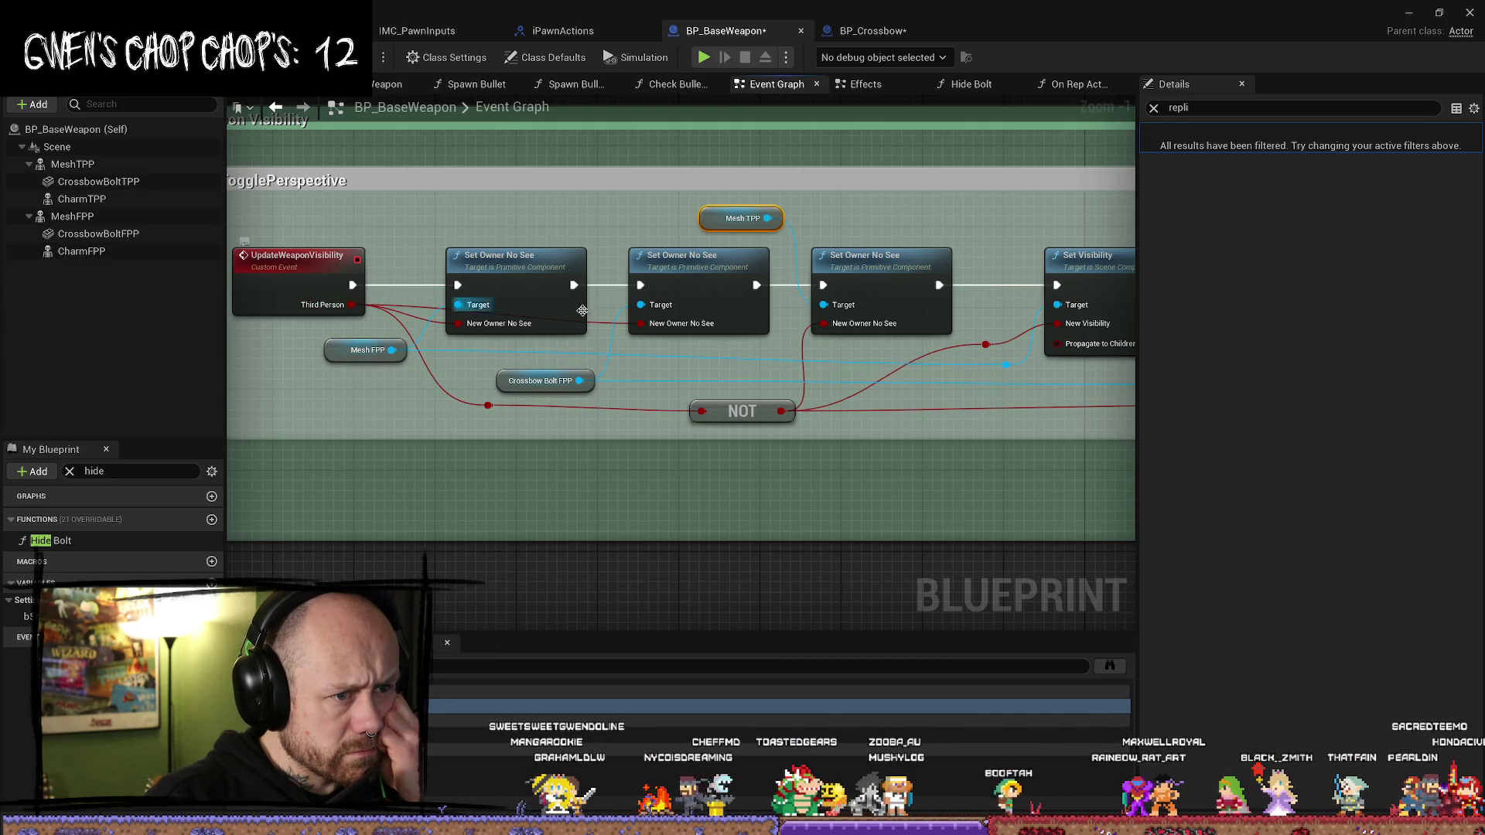
pyautogui.click(915, 269)
pyautogui.moveTo(978, 242); pyautogui.dragTo(839, 241)
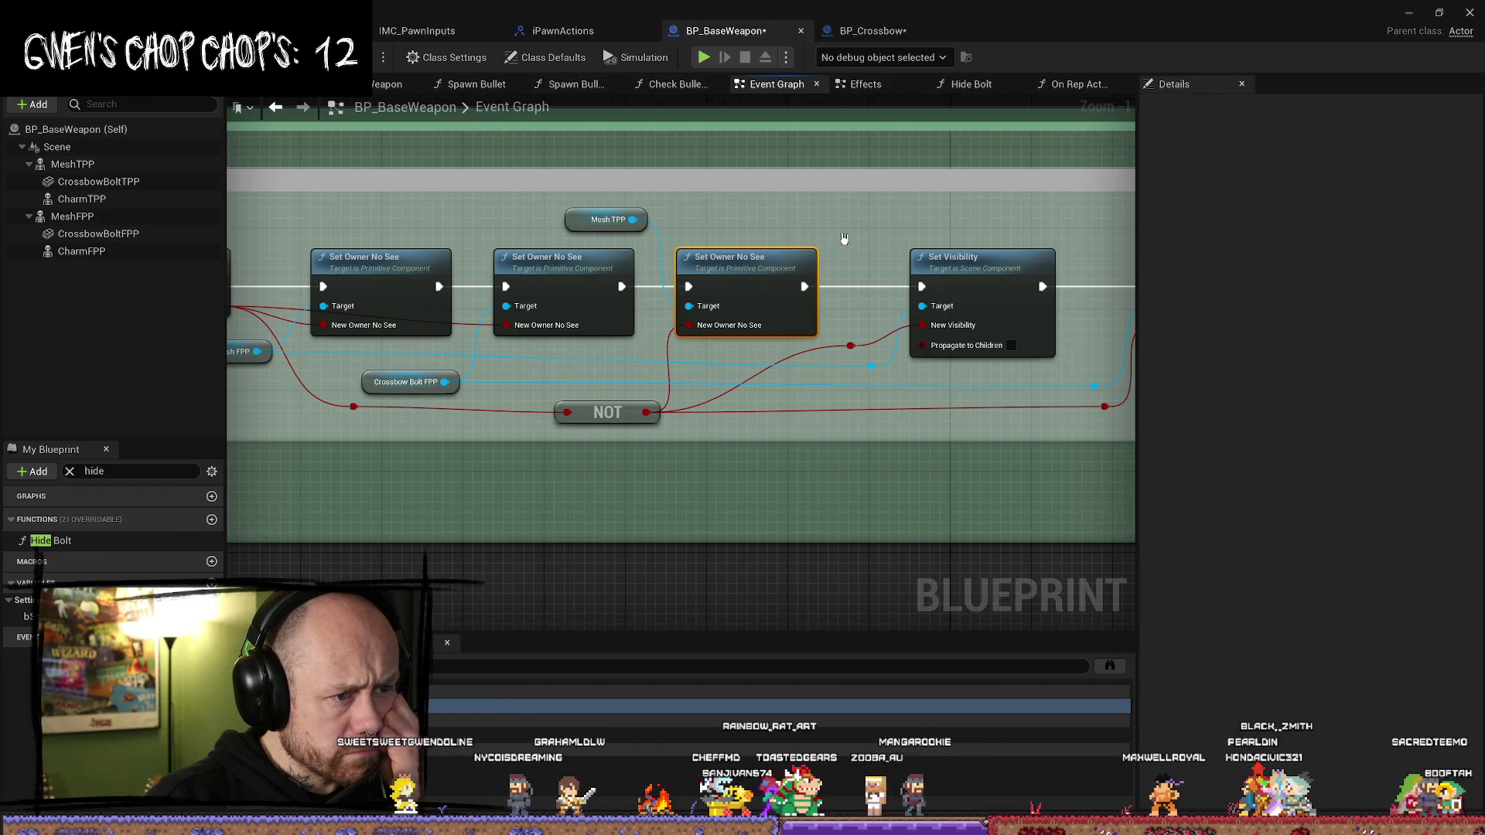
pyautogui.moveTo(553, 329); pyautogui.dragTo(614, 306)
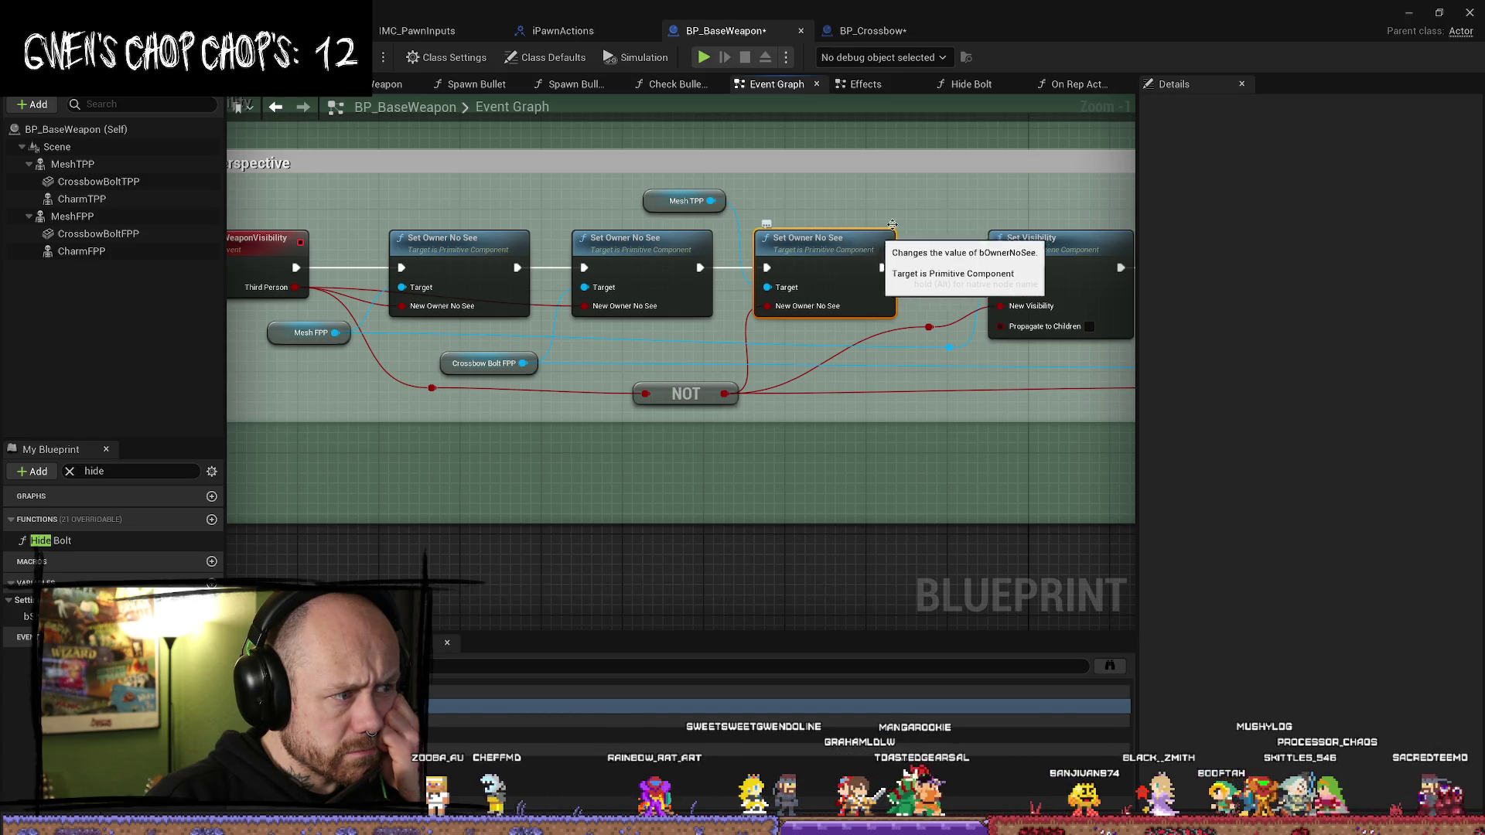
pyautogui.moveTo(851, 242); pyautogui.dragTo(827, 219)
# - Enable Propagate to Children on both Set Visibility nodes, then minimize the Blueprint editor
pyautogui.click(867, 245)
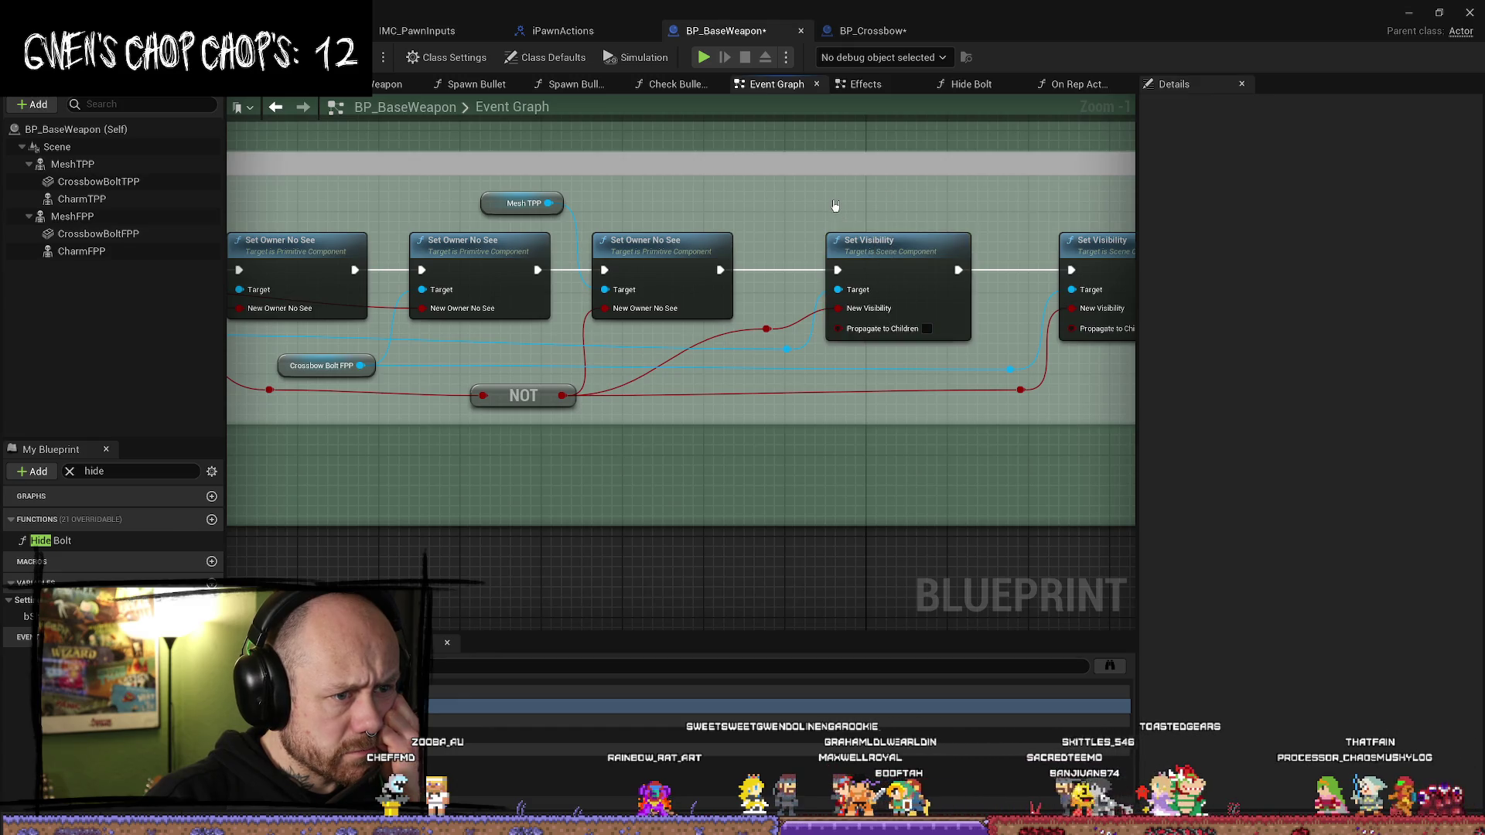
pyautogui.moveTo(737, 216)
pyautogui.mouseDown()
pyautogui.moveTo(828, 210)
pyautogui.moveTo(693, 211)
pyautogui.mouseUp()
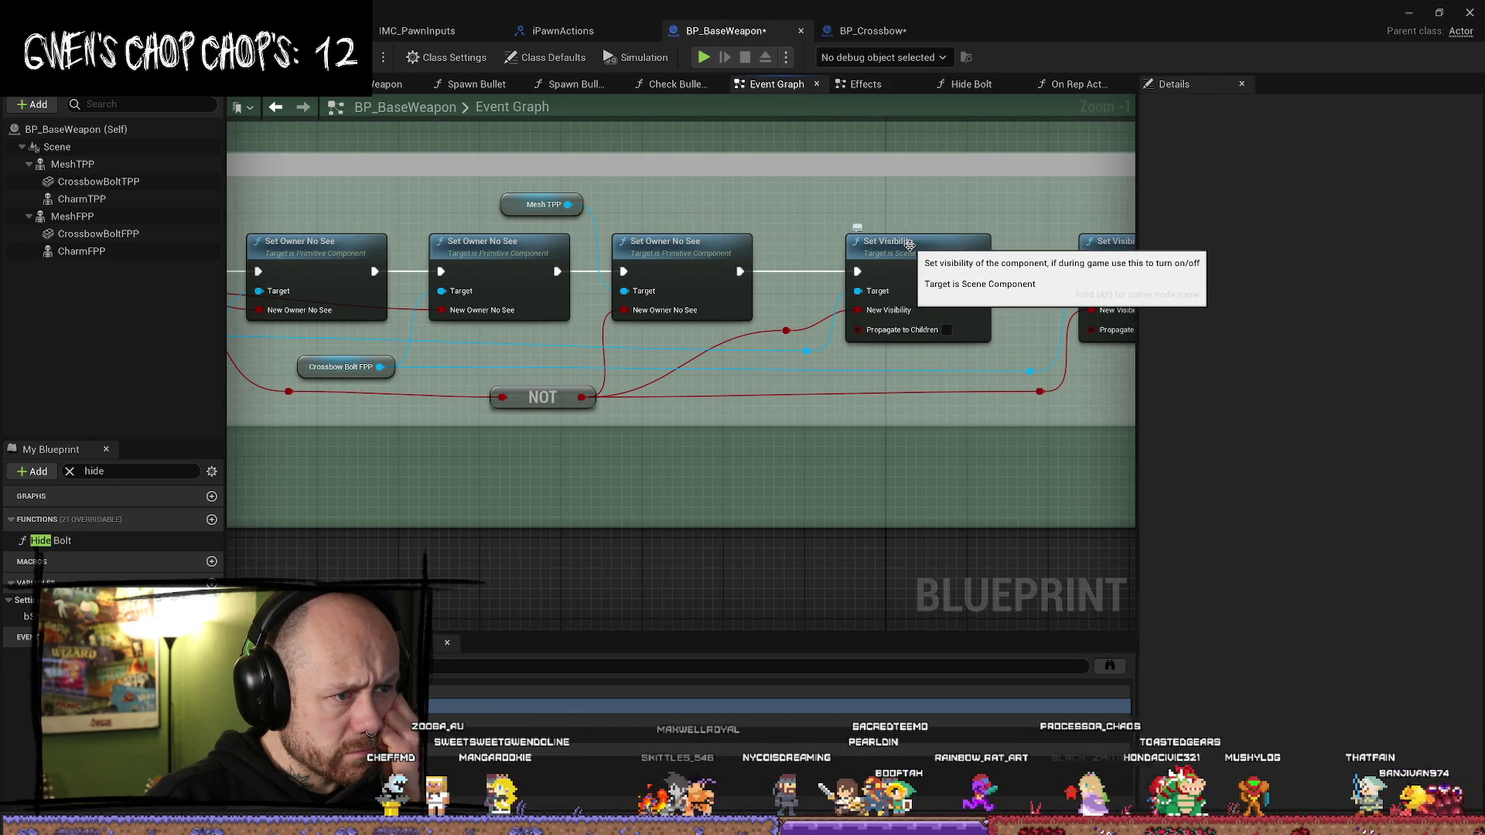
pyautogui.moveTo(455, 396)
pyautogui.mouseDown()
pyautogui.moveTo(640, 358)
pyautogui.moveTo(633, 376)
pyautogui.mouseUp()
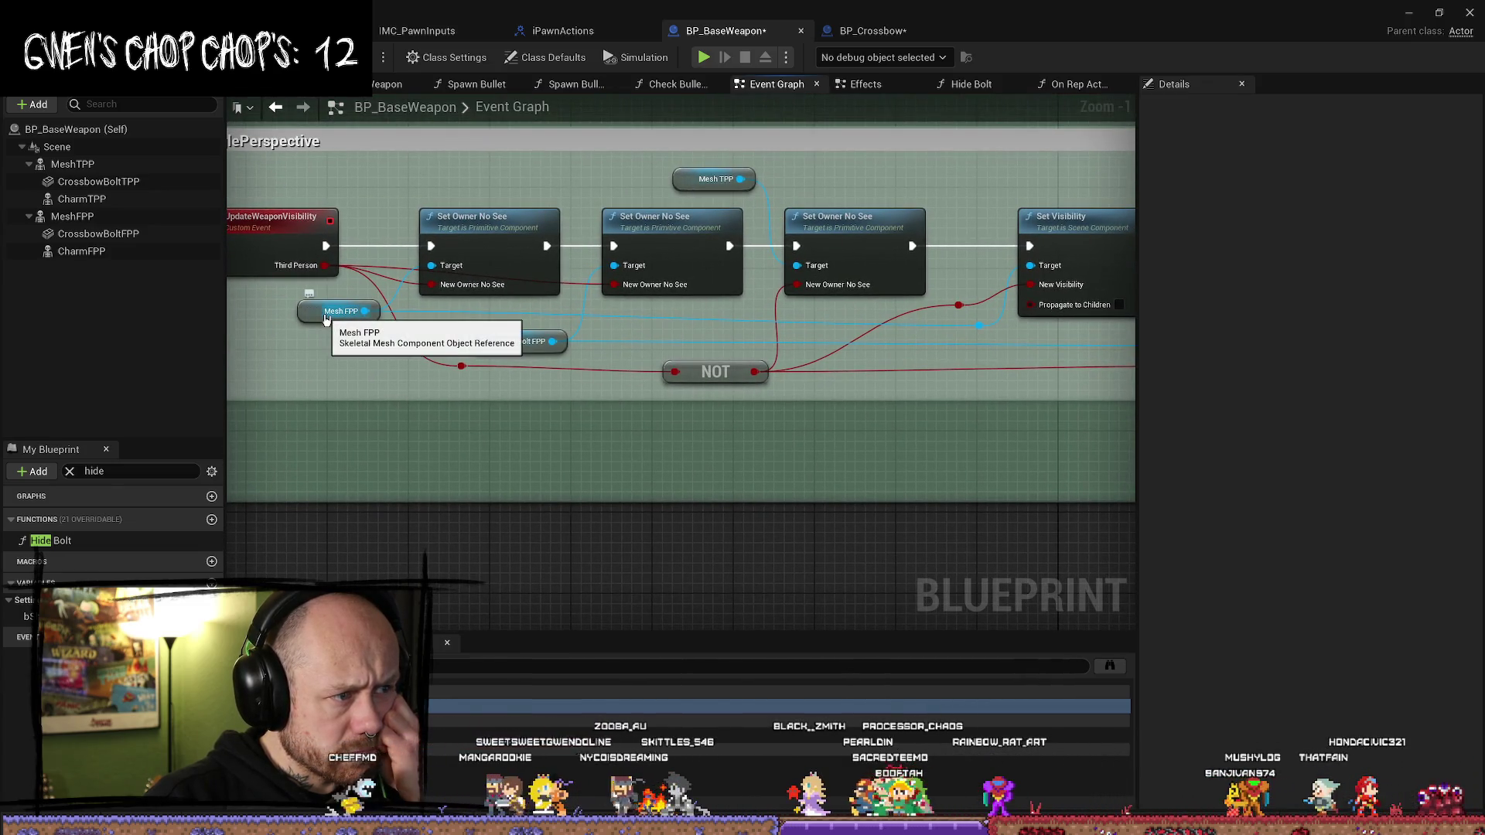
pyautogui.moveTo(973, 381)
pyautogui.mouseDown()
pyautogui.moveTo(529, 379)
pyautogui.moveTo(640, 376)
pyautogui.mouseUp()
pyautogui.click(787, 297)
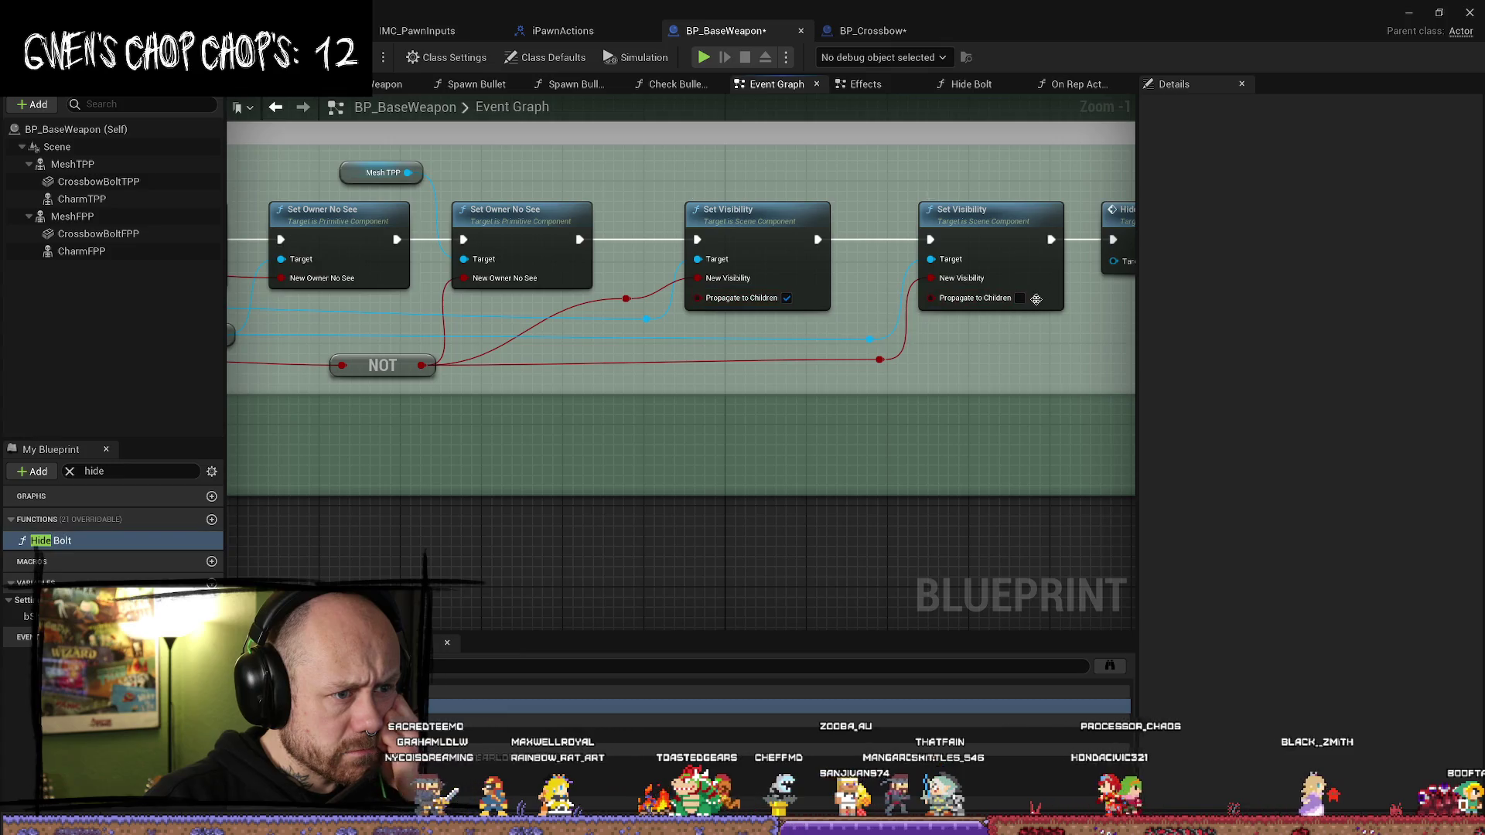
pyautogui.click(1021, 298)
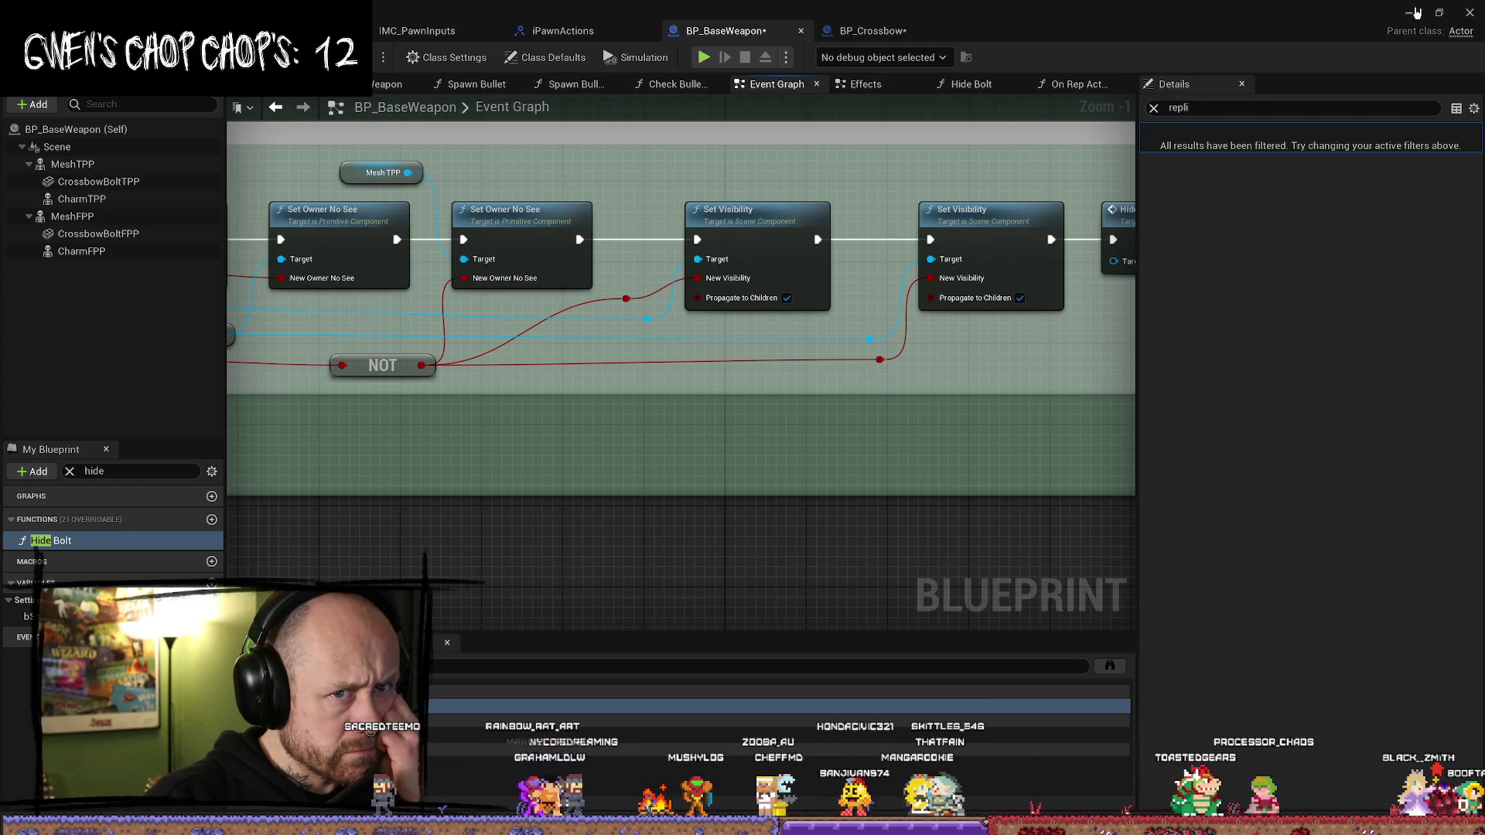
pyautogui.click(1417, 12)
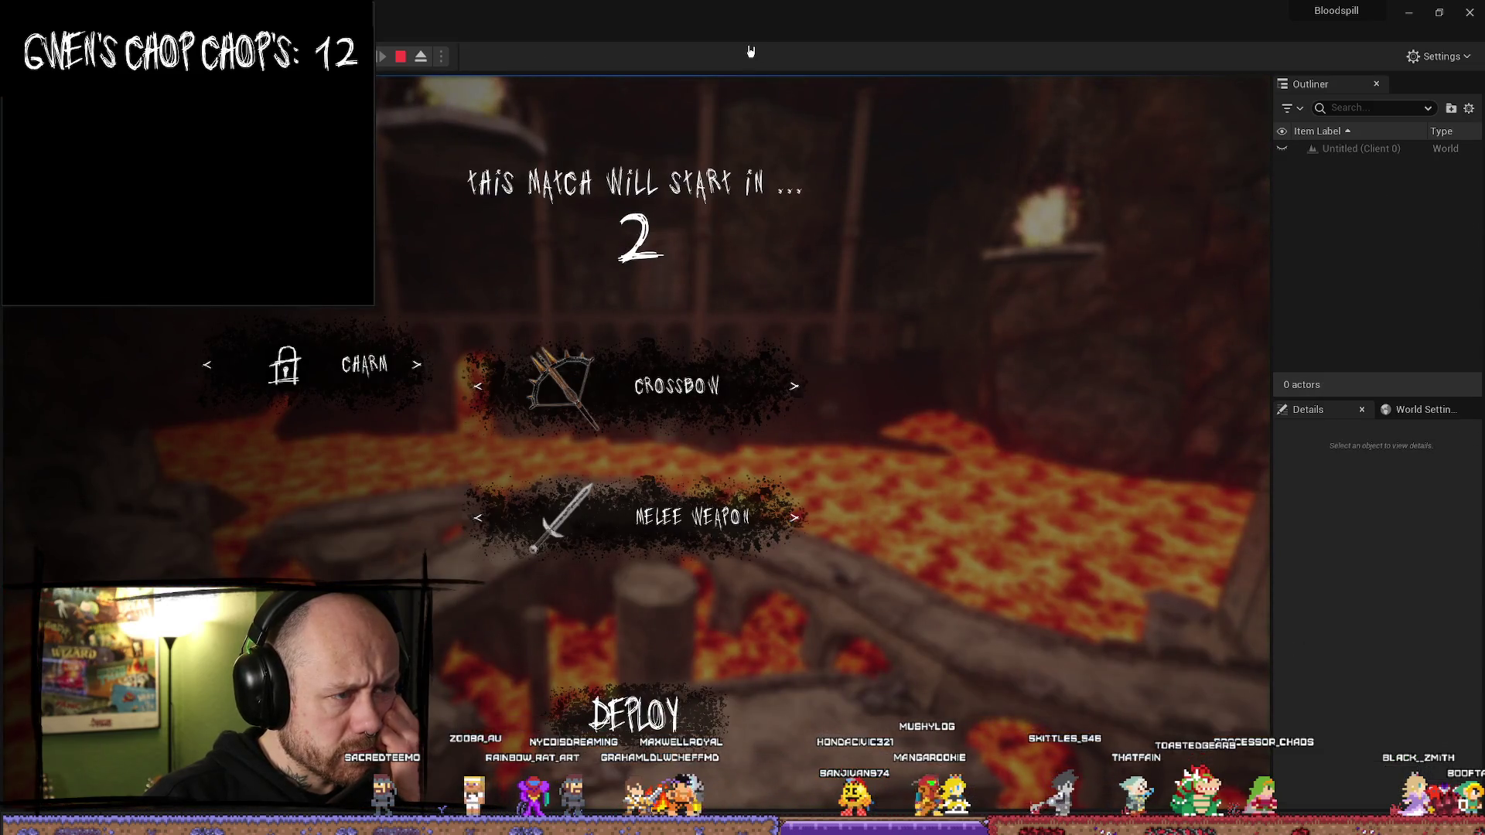
# - Tile the editor beside the game client, test the match, stop it and start a new one
pyautogui.moveTo(774, 11)
pyautogui.mouseDown()
pyautogui.moveTo(544, 234)
pyautogui.moveTo(1481, 221)
pyautogui.mouseUp()
pyautogui.click(408, 531)
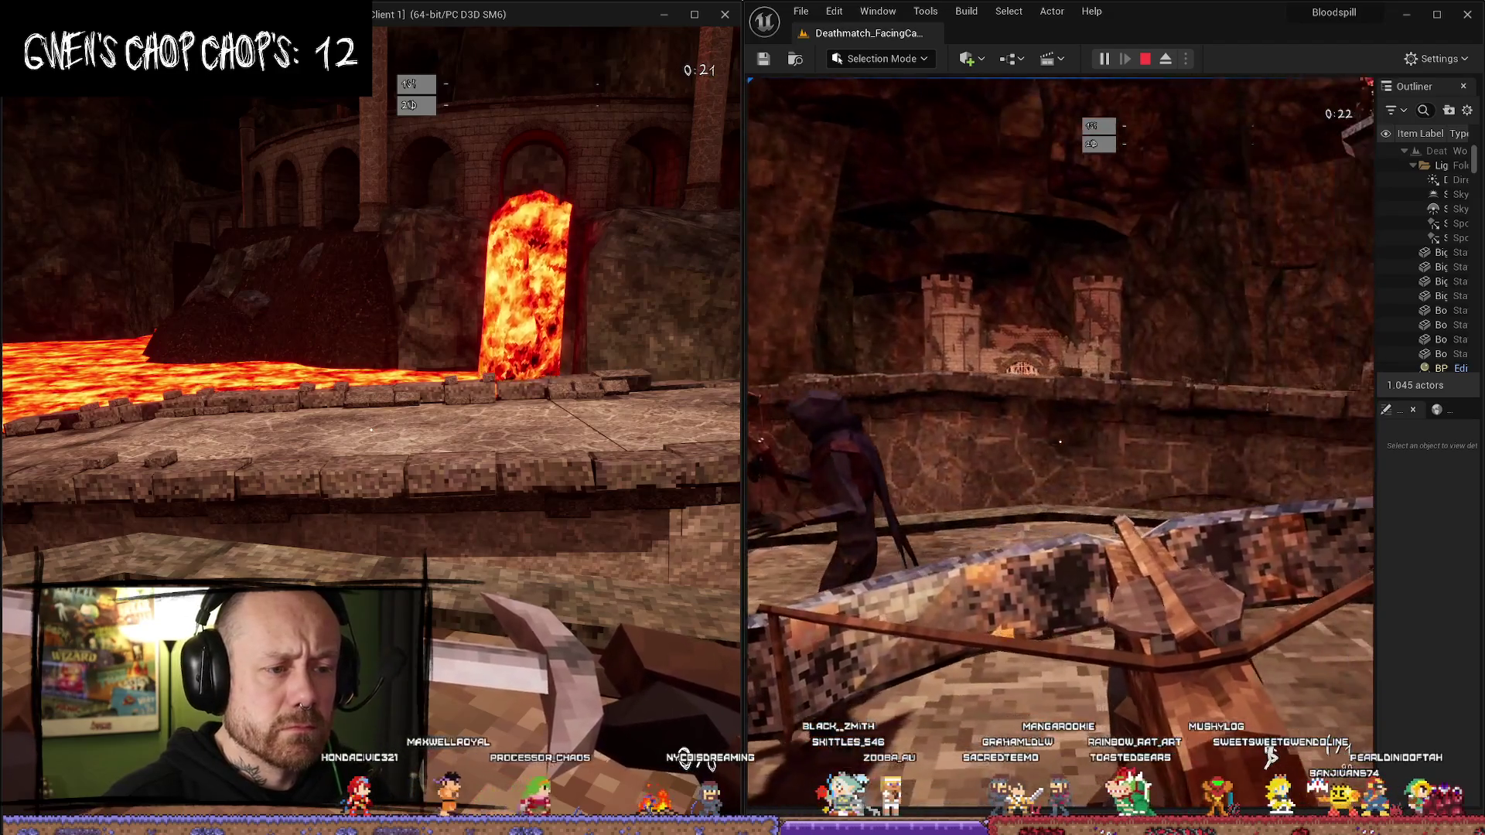
pyautogui.press('Escape')
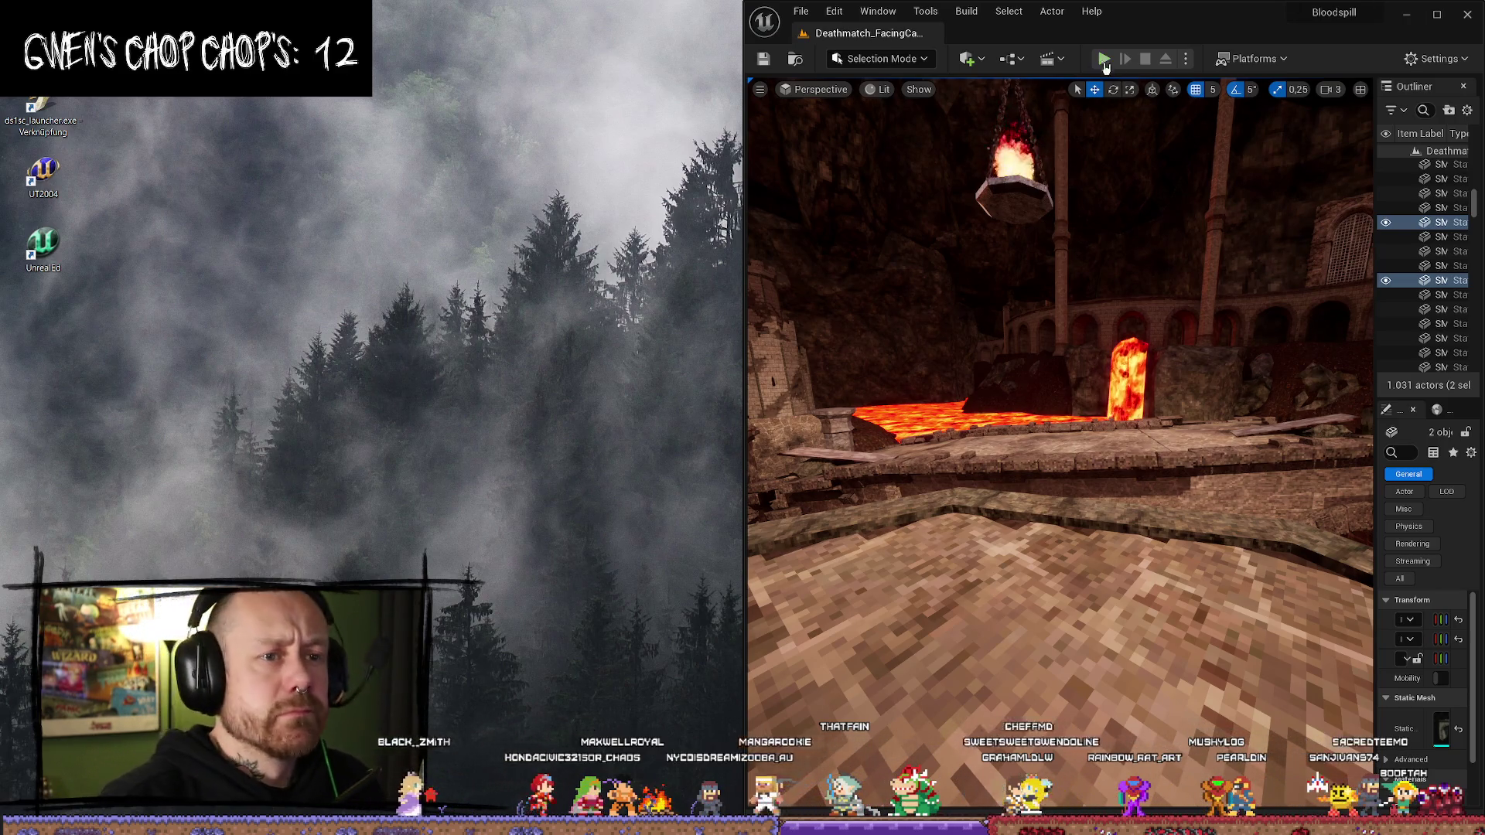
pyautogui.click(1104, 58)
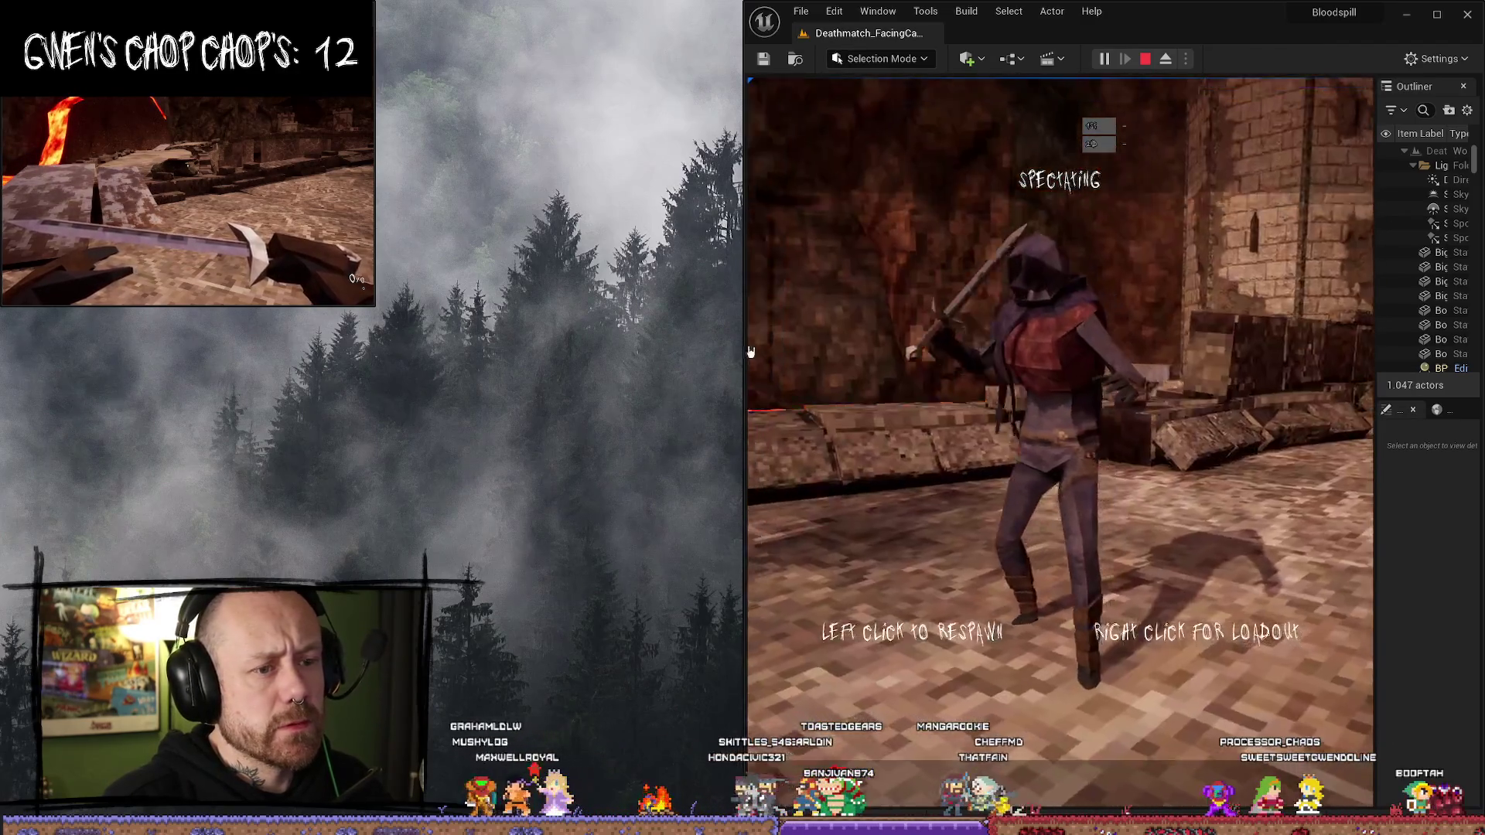
# - Pick the crossbow loadout, walk the host toward the hooded enemy, then end Play In Editor
pyautogui.rightClick(751, 352)
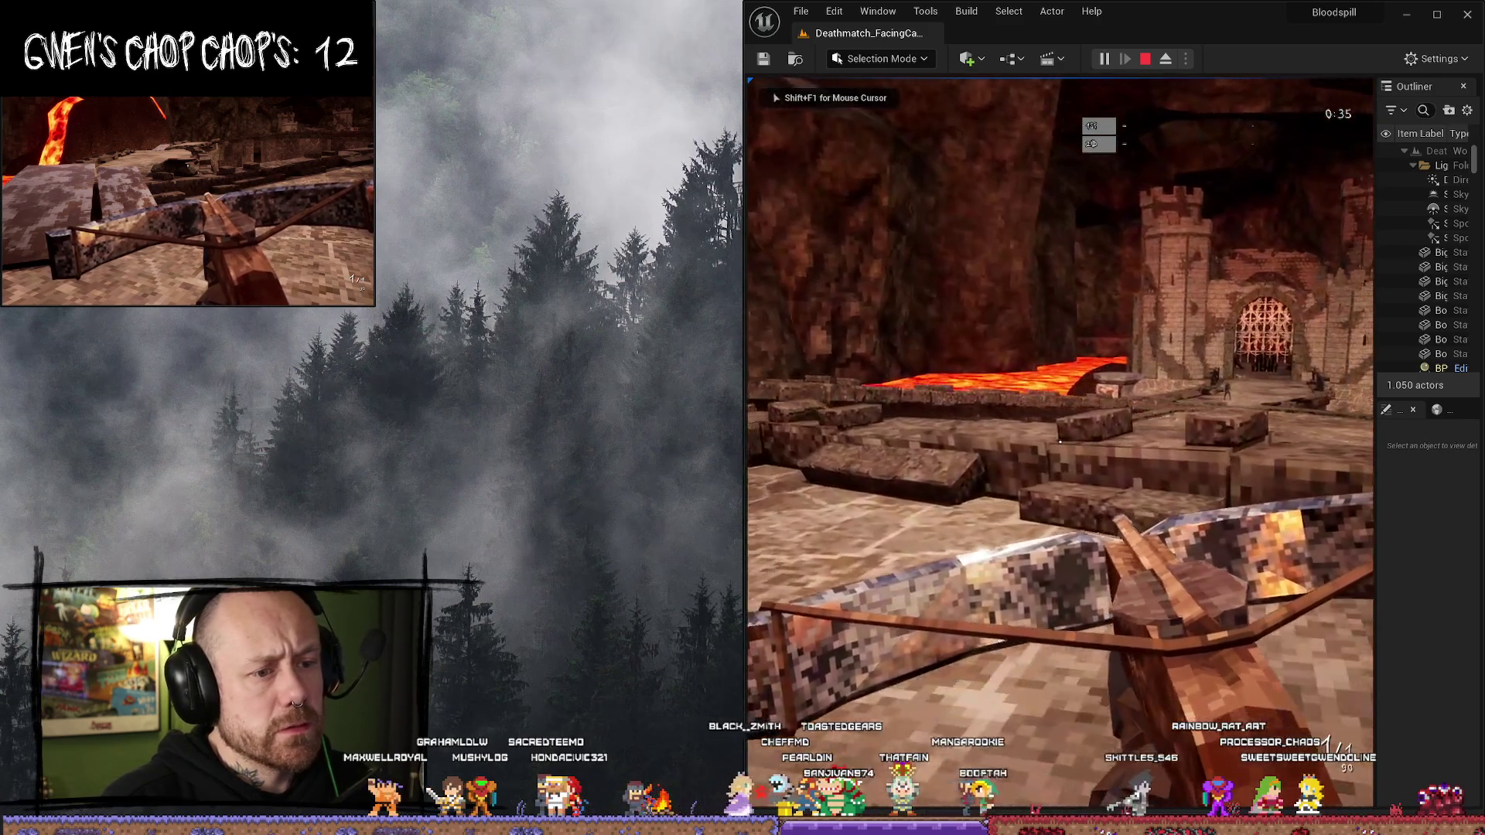
pyautogui.press('w')
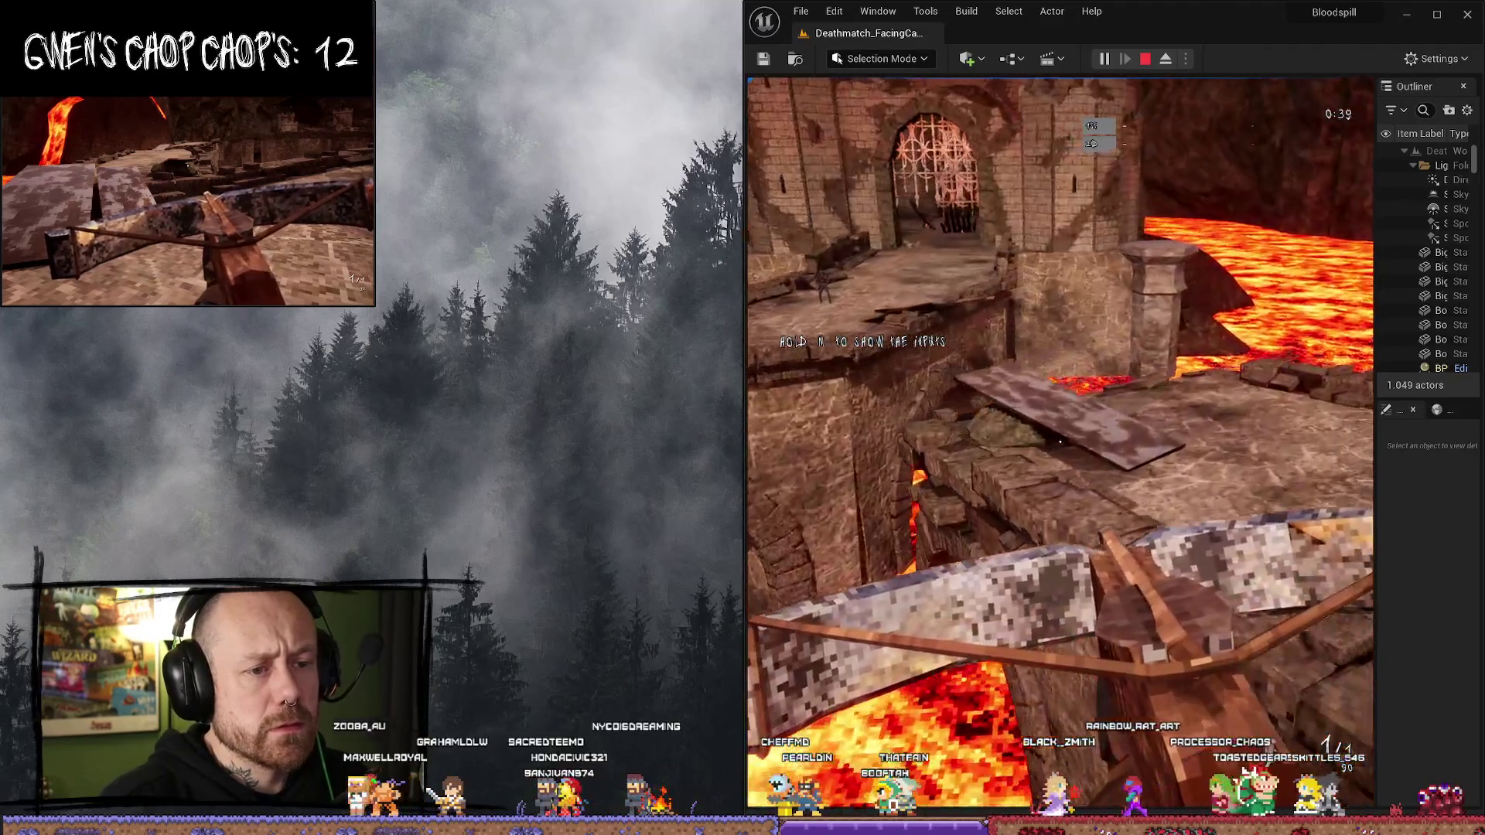
pyautogui.press('w')
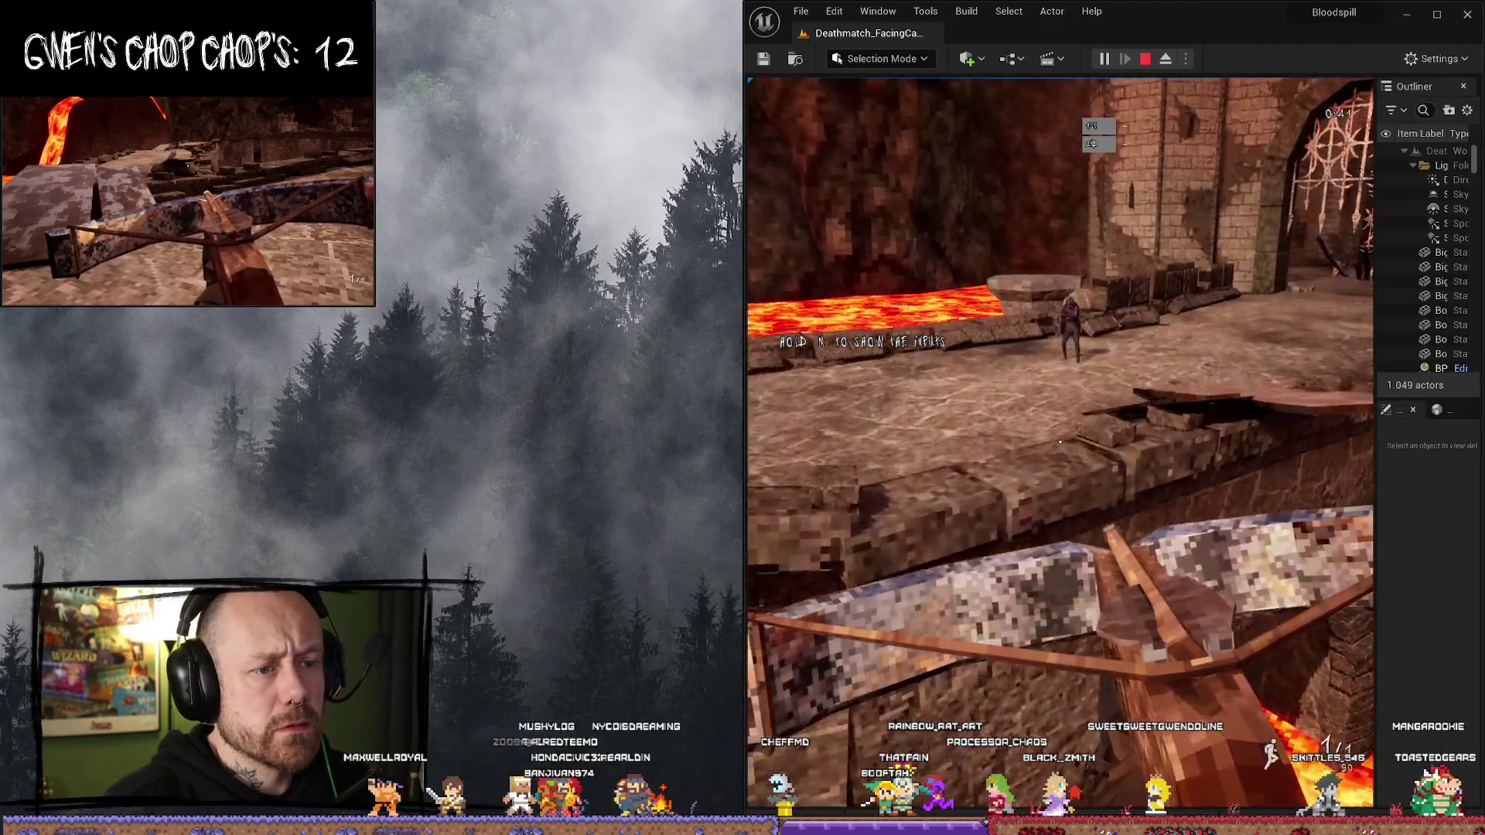
pyautogui.press('w')
pyautogui.press('w')
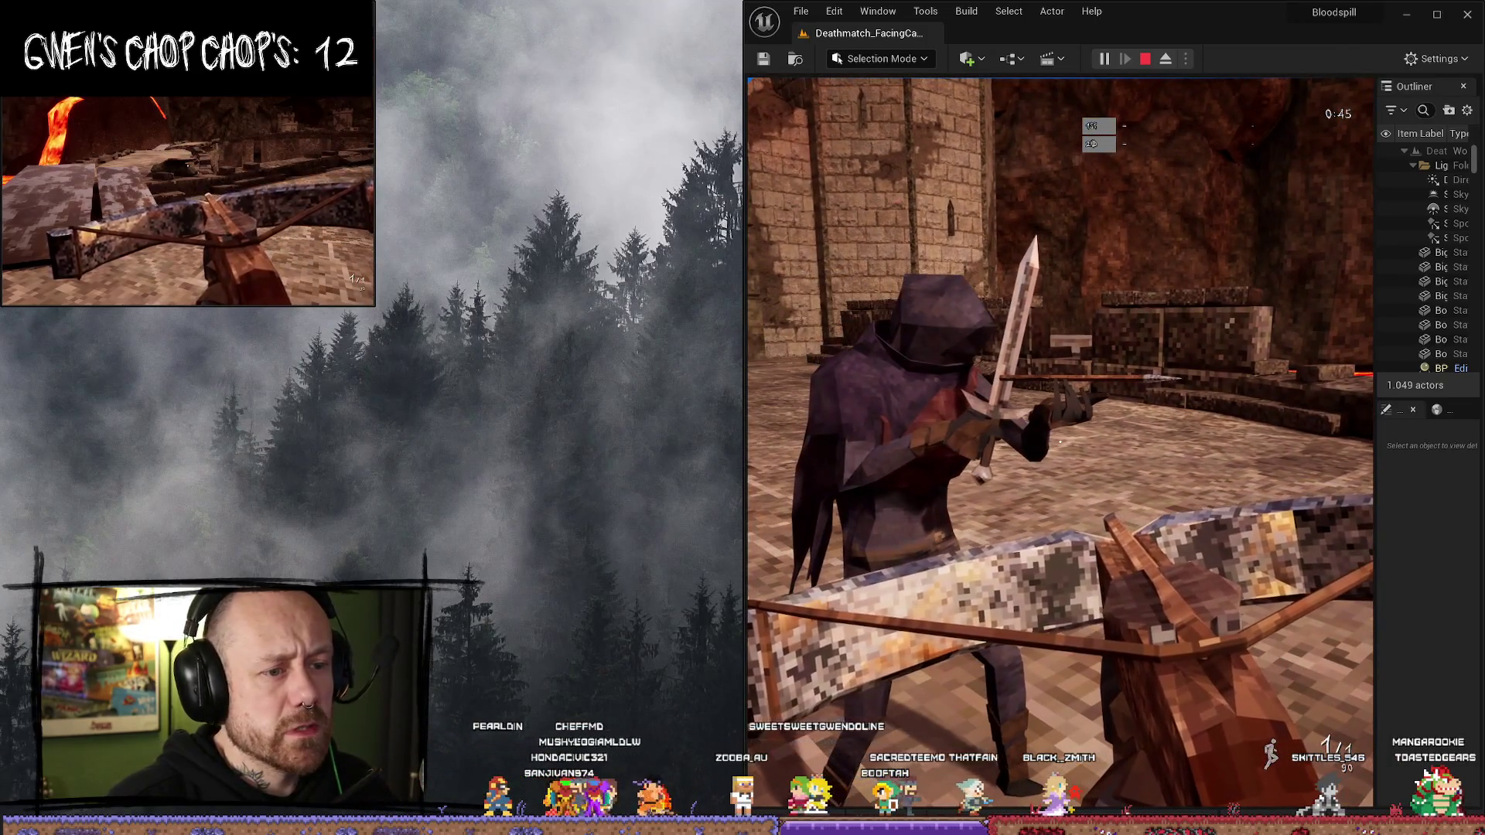
pyautogui.press('Escape')
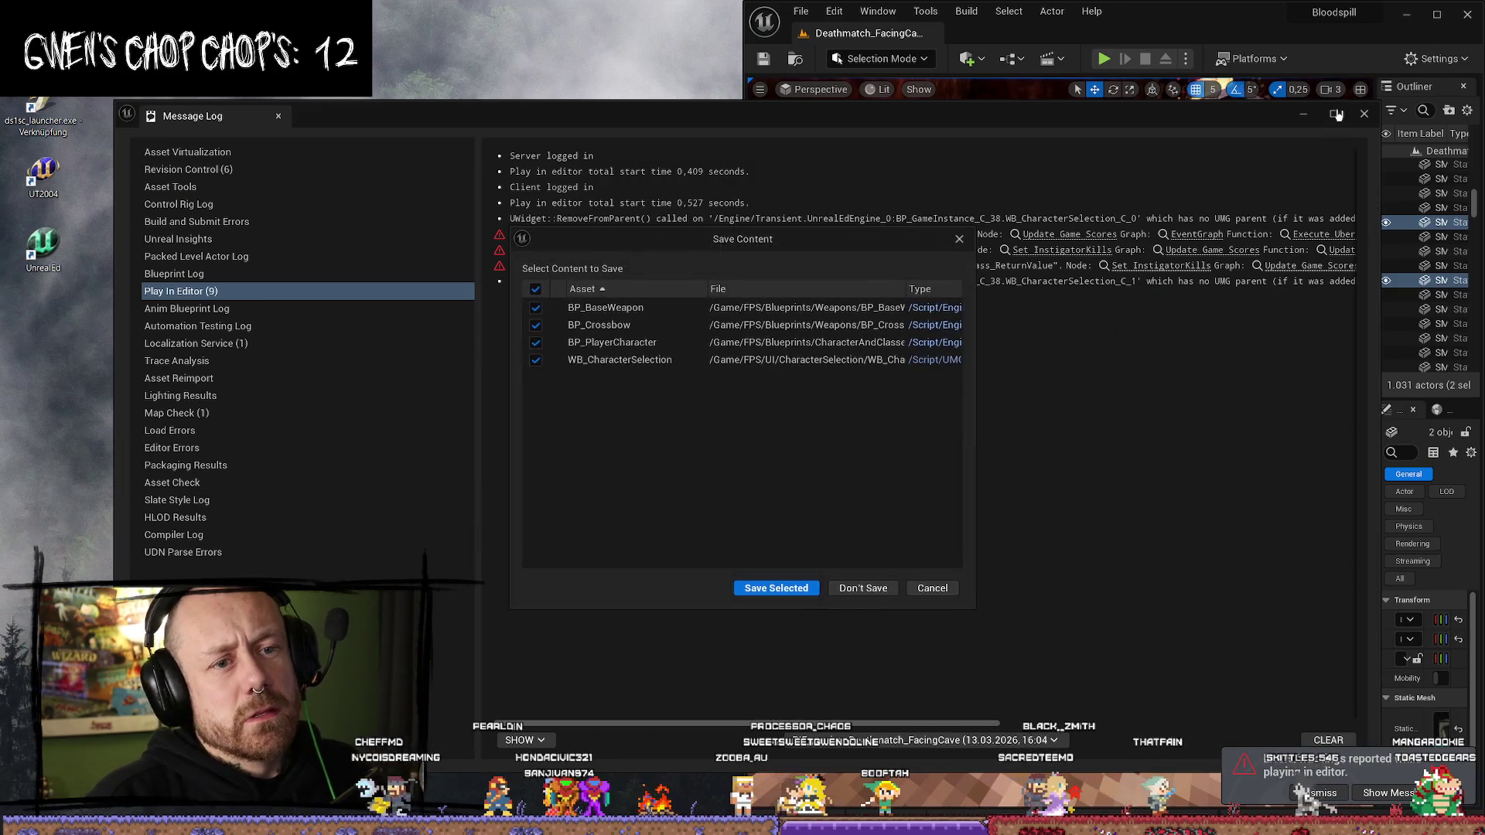
# - Dismiss the save prompt and turn off Propagate to Children on both Set Visibility nodes
pyautogui.click(933, 589)
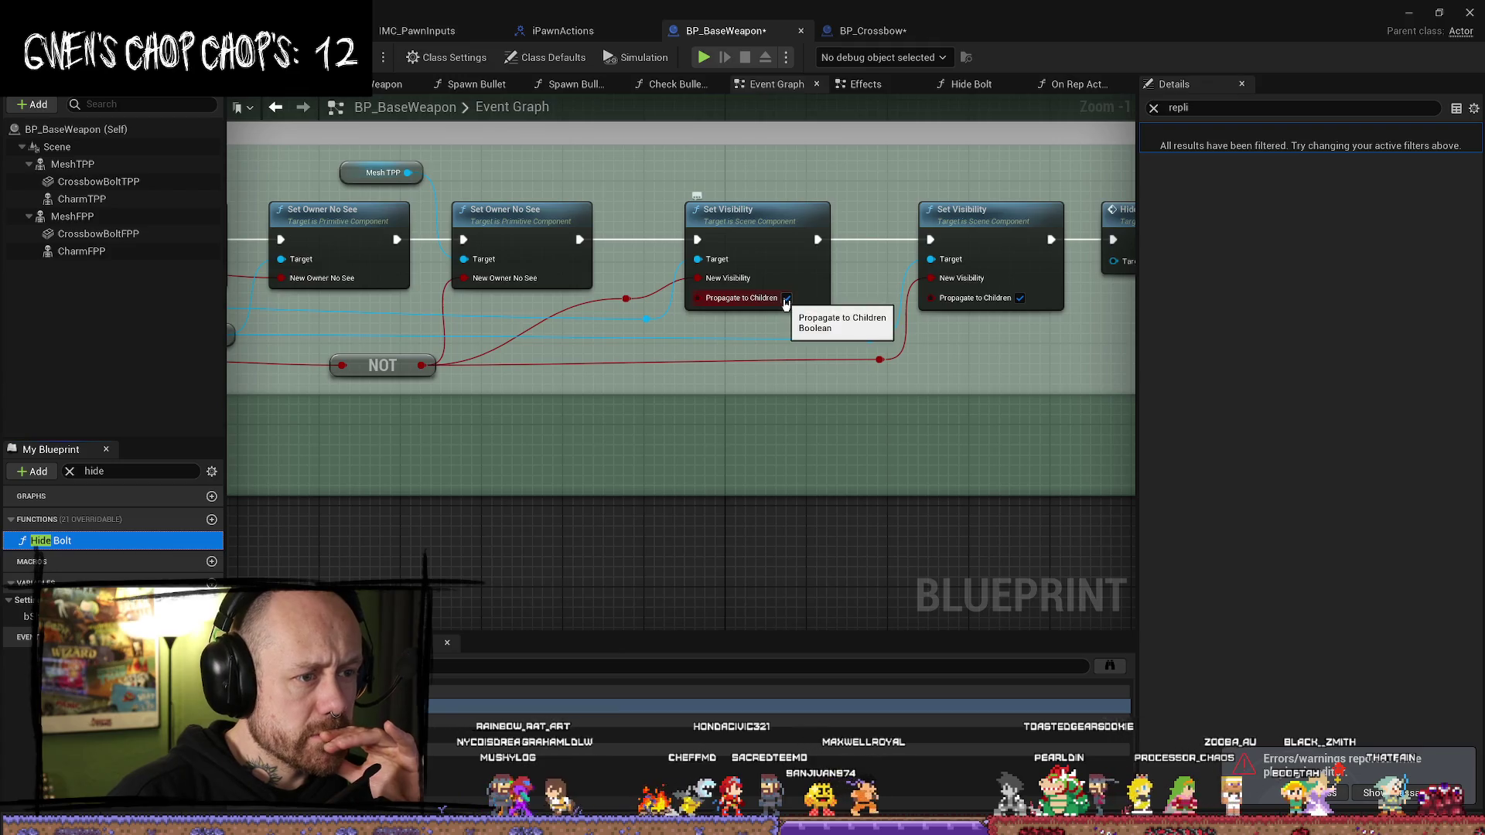
pyautogui.click(786, 298)
pyautogui.click(1020, 298)
# - Move the Branch and weapon-type check nodes slightly lower, then show the class defaults
pyautogui.moveTo(1068, 397)
pyautogui.mouseDown()
pyautogui.moveTo(830, 418)
pyautogui.moveTo(735, 389)
pyautogui.mouseUp()
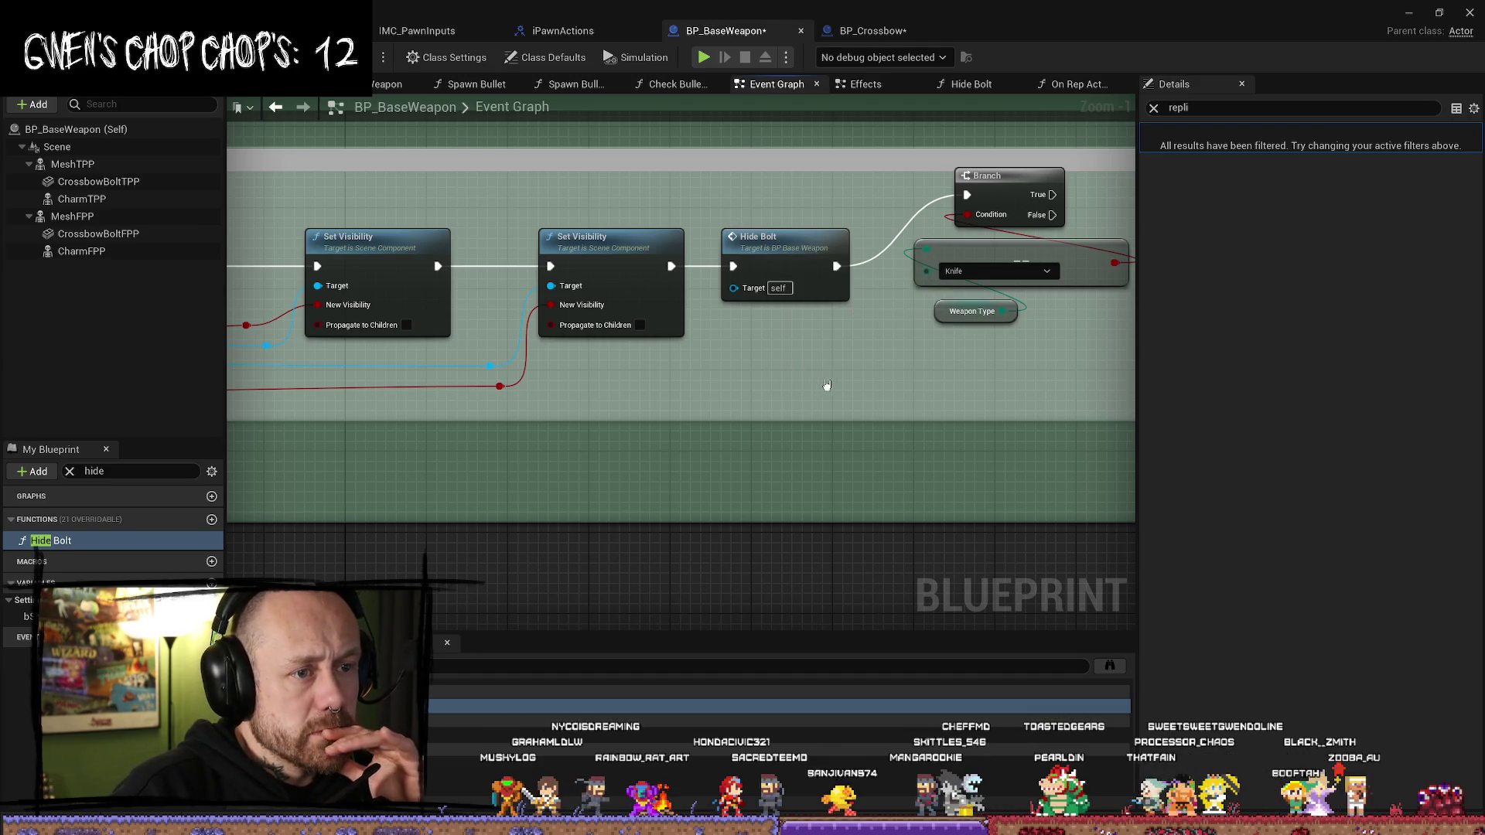
pyautogui.moveTo(827, 384); pyautogui.dragTo(646, 385)
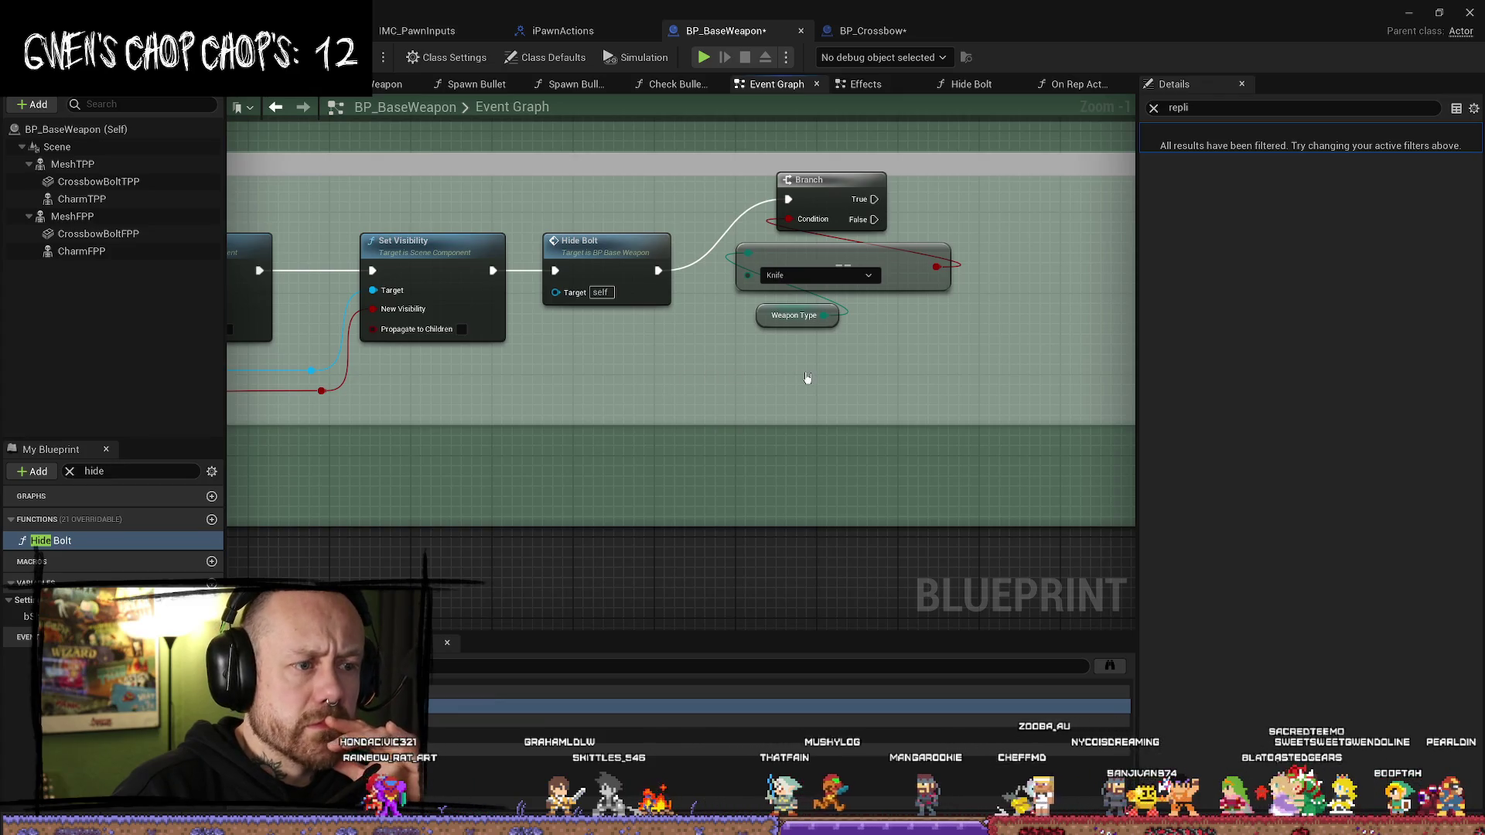
pyautogui.moveTo(797, 360)
pyautogui.mouseDown()
pyautogui.moveTo(897, 194)
pyautogui.moveTo(832, 220)
pyautogui.mouseUp()
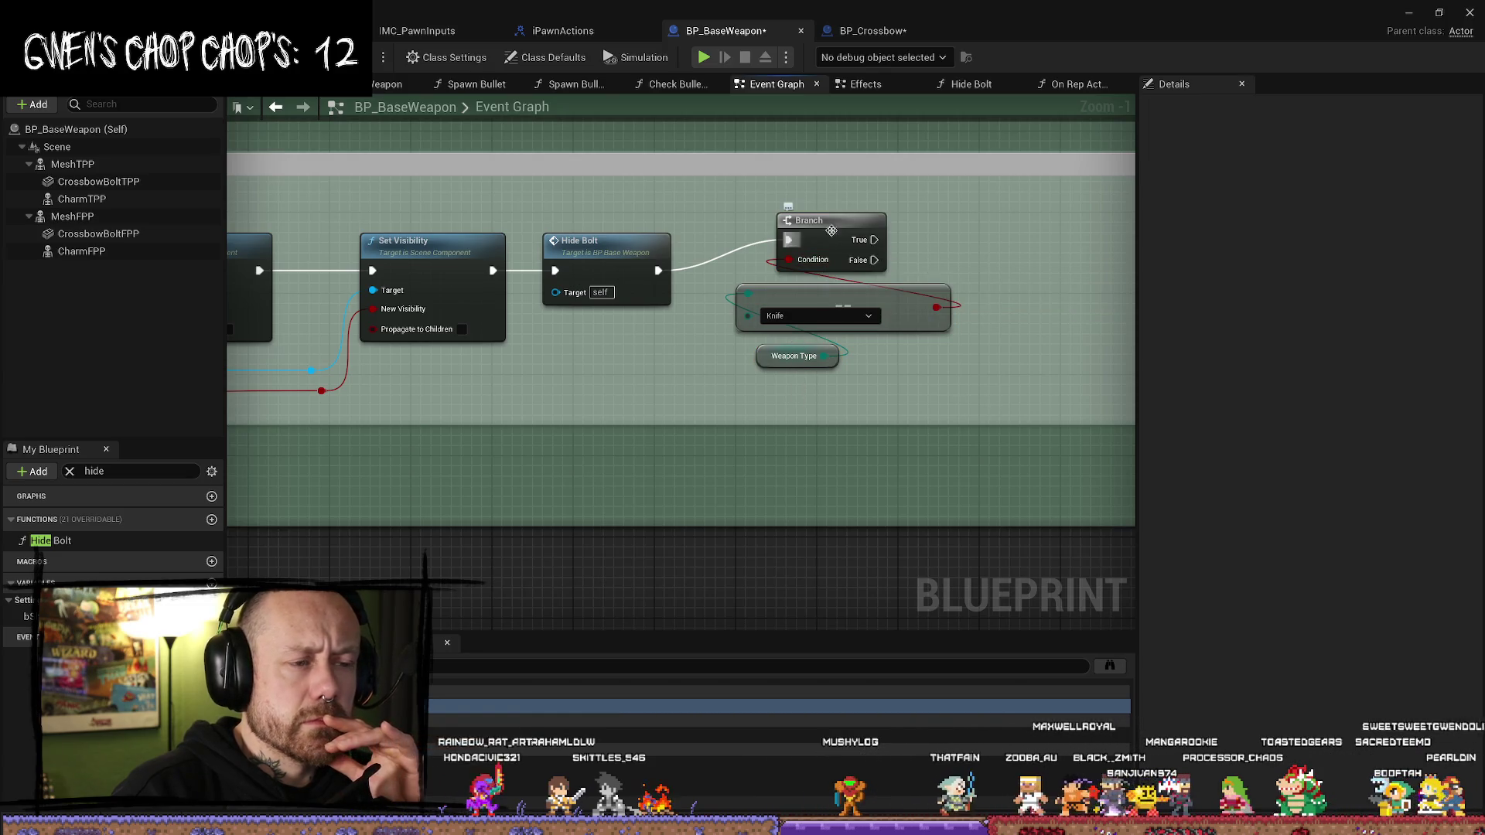
pyautogui.moveTo(625, 380); pyautogui.dragTo(718, 370)
pyautogui.scroll(-7, 718, 369)
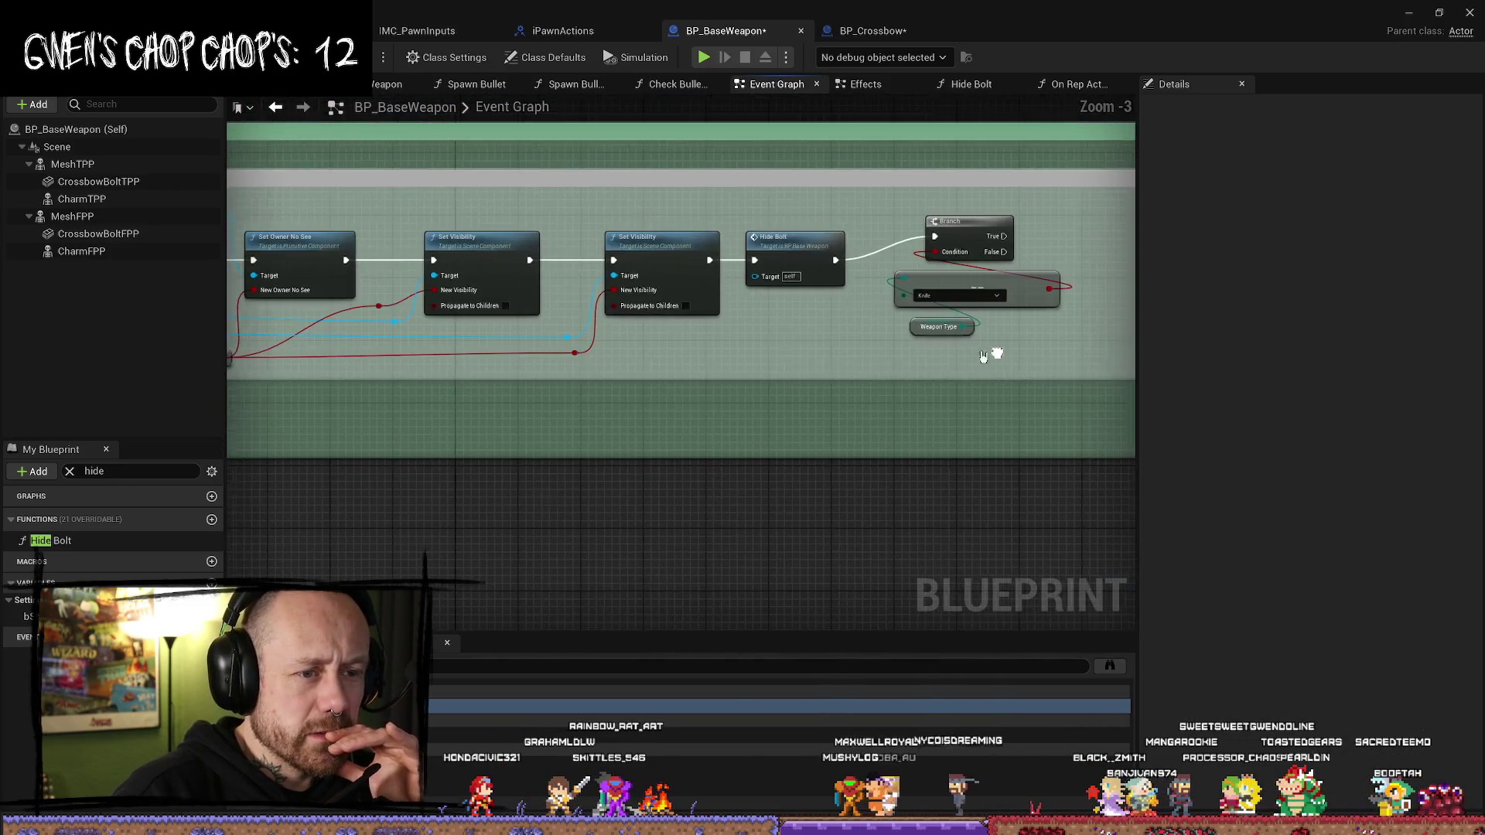
pyautogui.scroll(5, 938, 392)
pyautogui.scroll(-3, 696, 387)
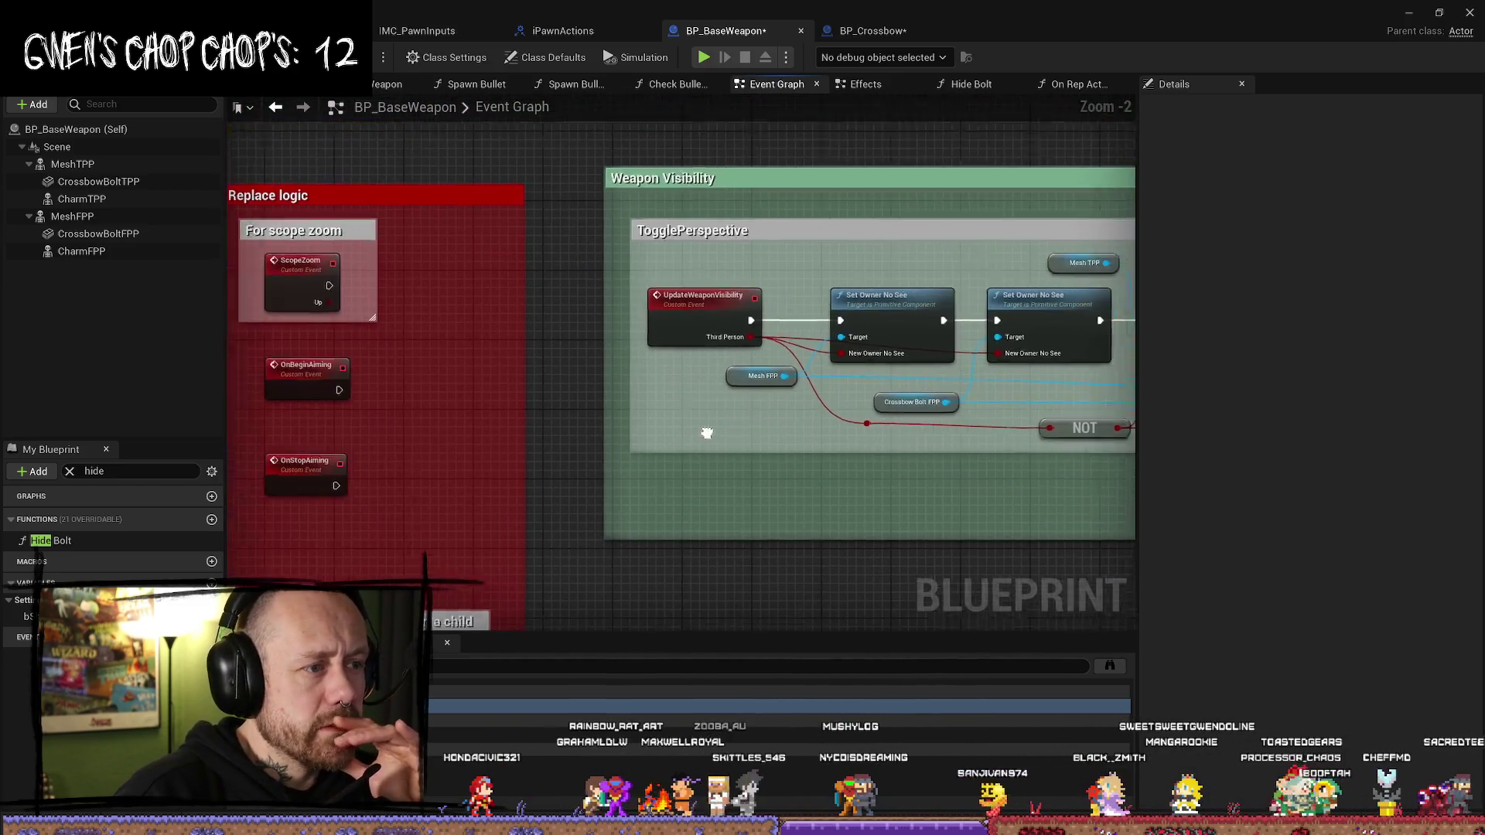
pyautogui.scroll(3, 809, 392)
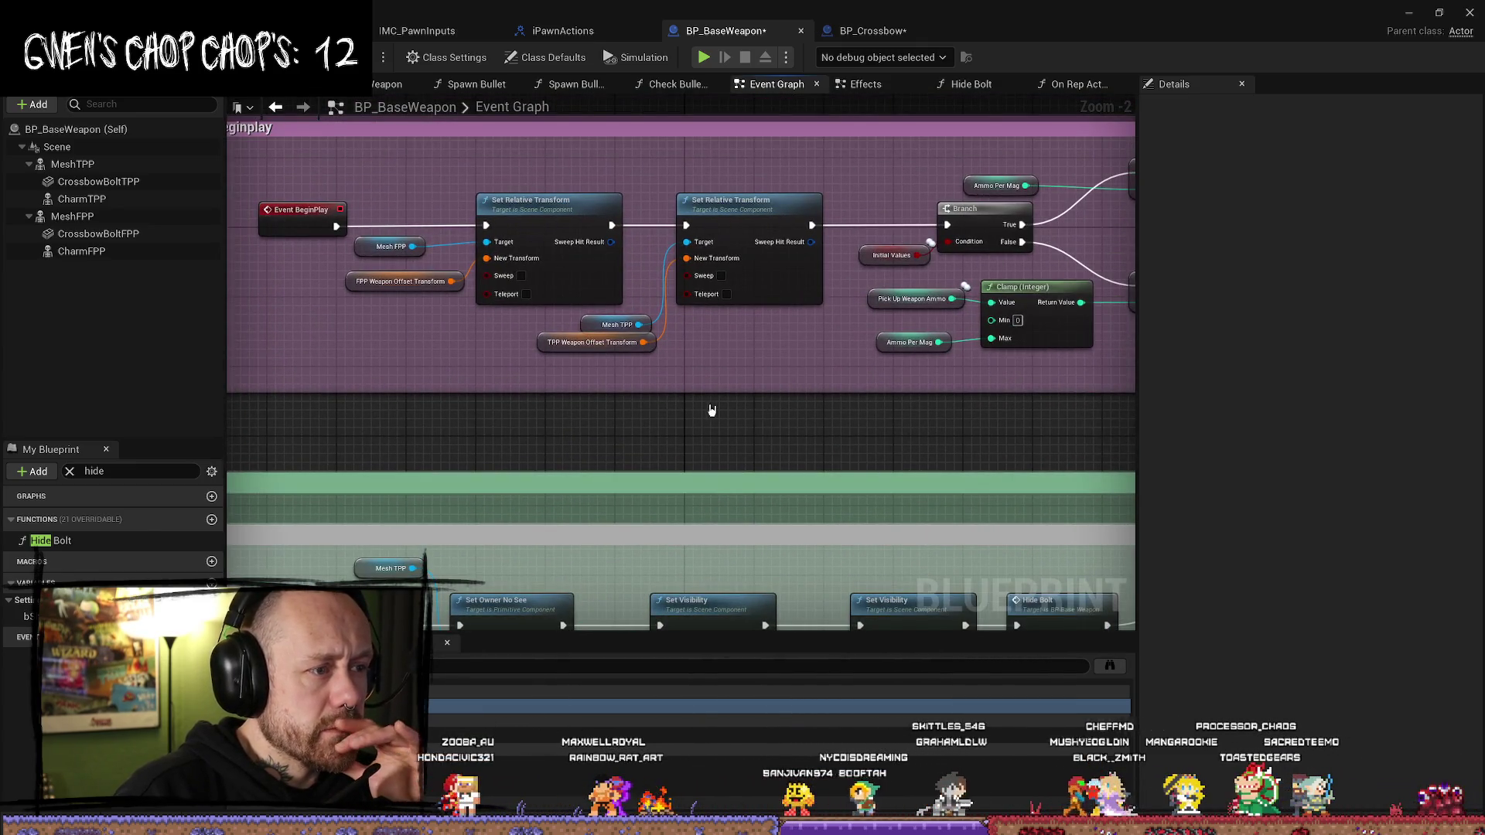
pyautogui.moveTo(479, 409); pyautogui.dragTo(637, 388)
pyautogui.click(546, 57)
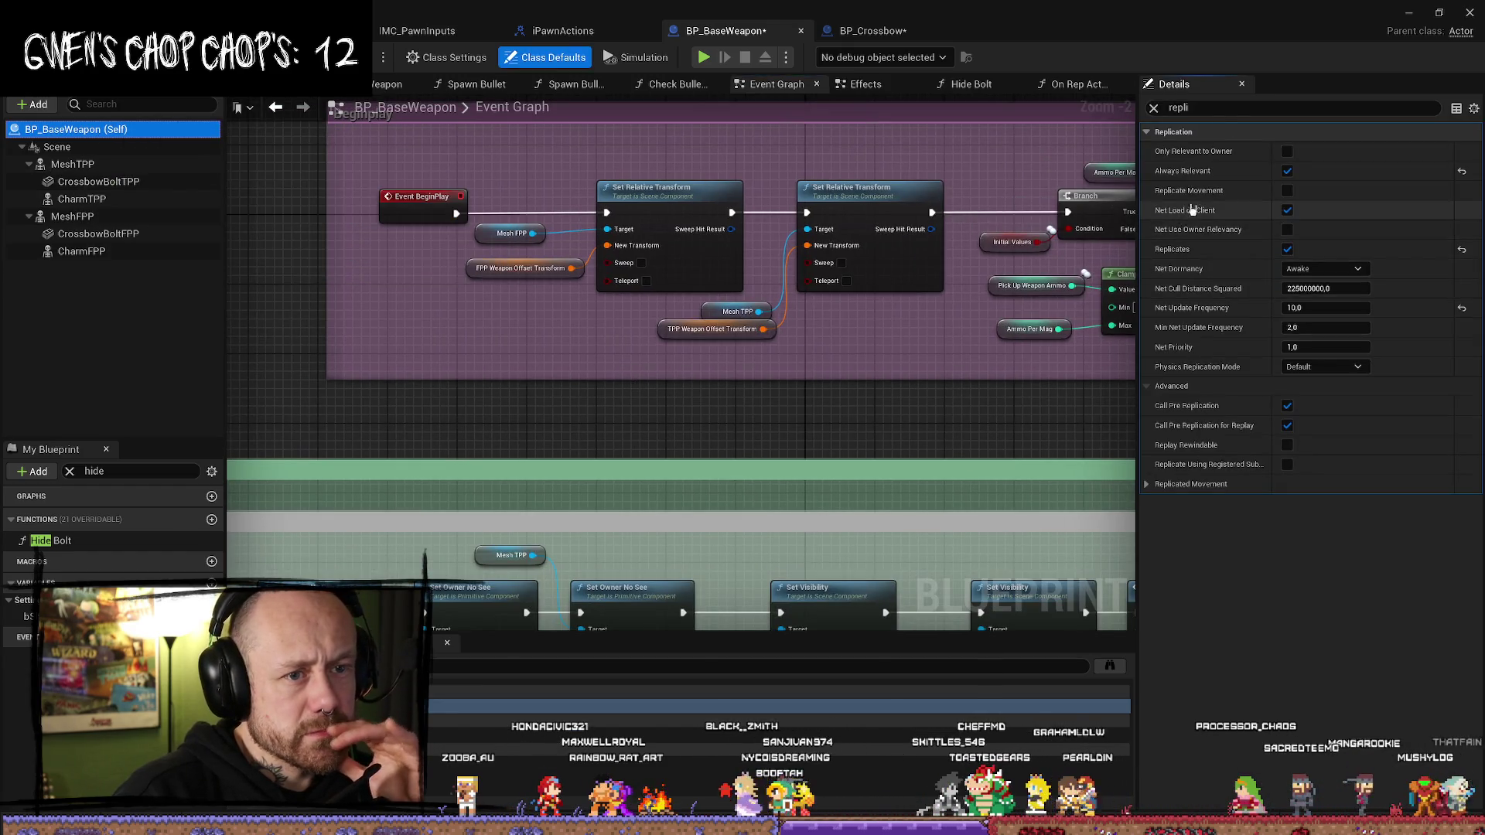
# - Show BP_Crossbow's class defaults and start filtering its Details for replication
pyautogui.moveTo(1200, 197)
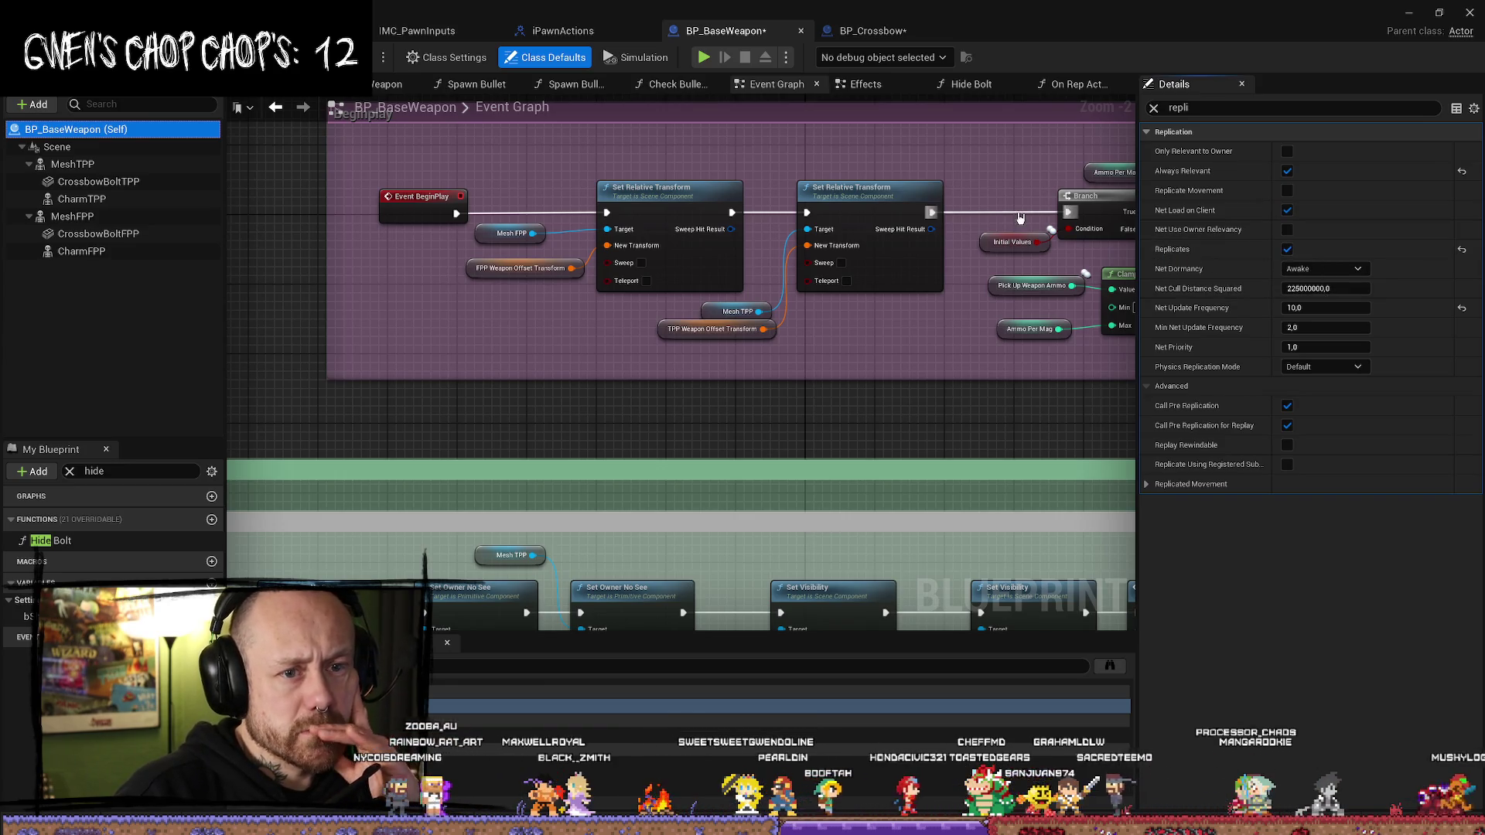
pyautogui.click(878, 31)
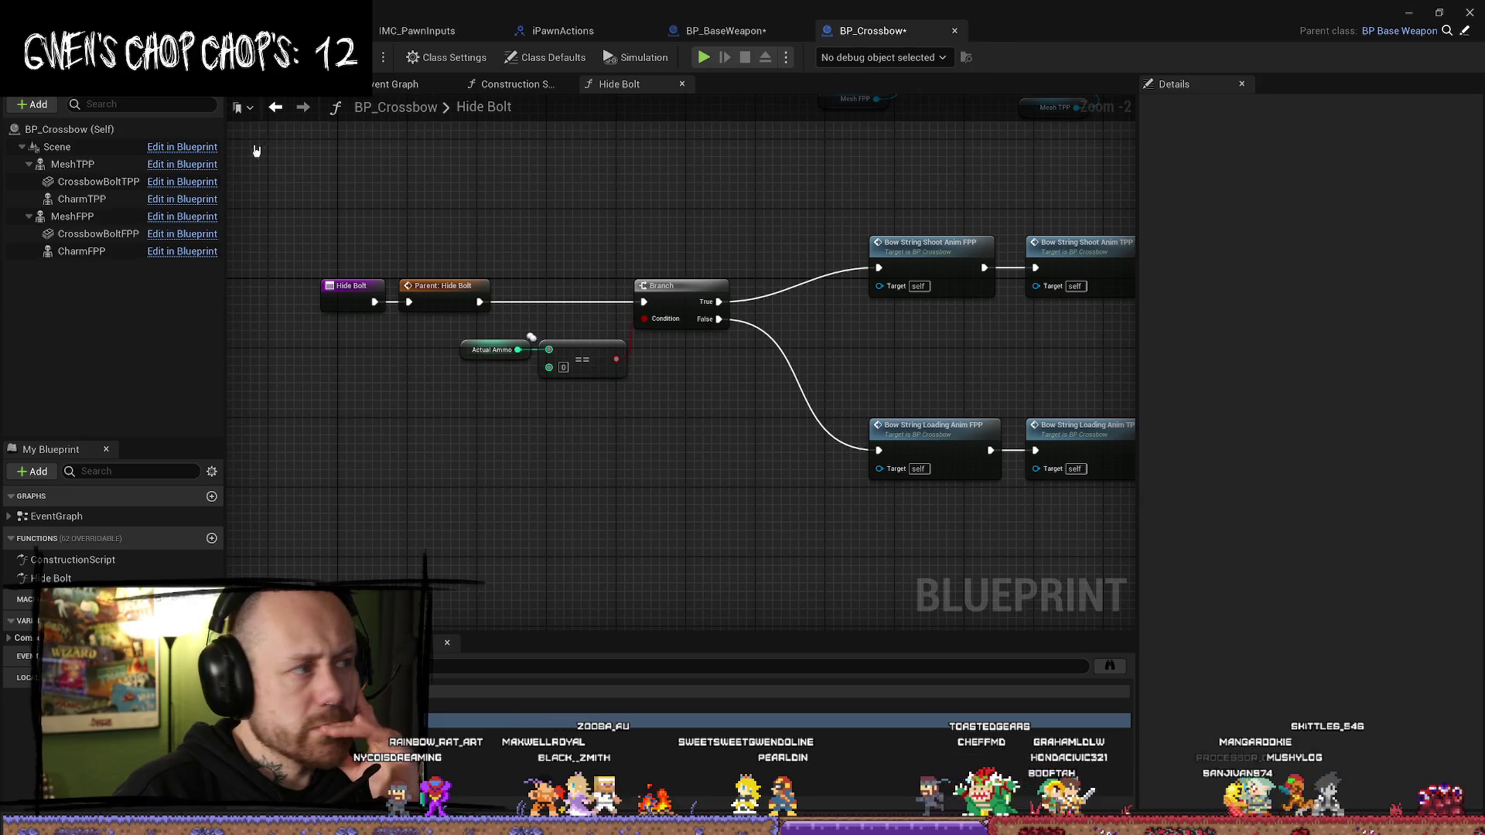
pyautogui.click(71, 132)
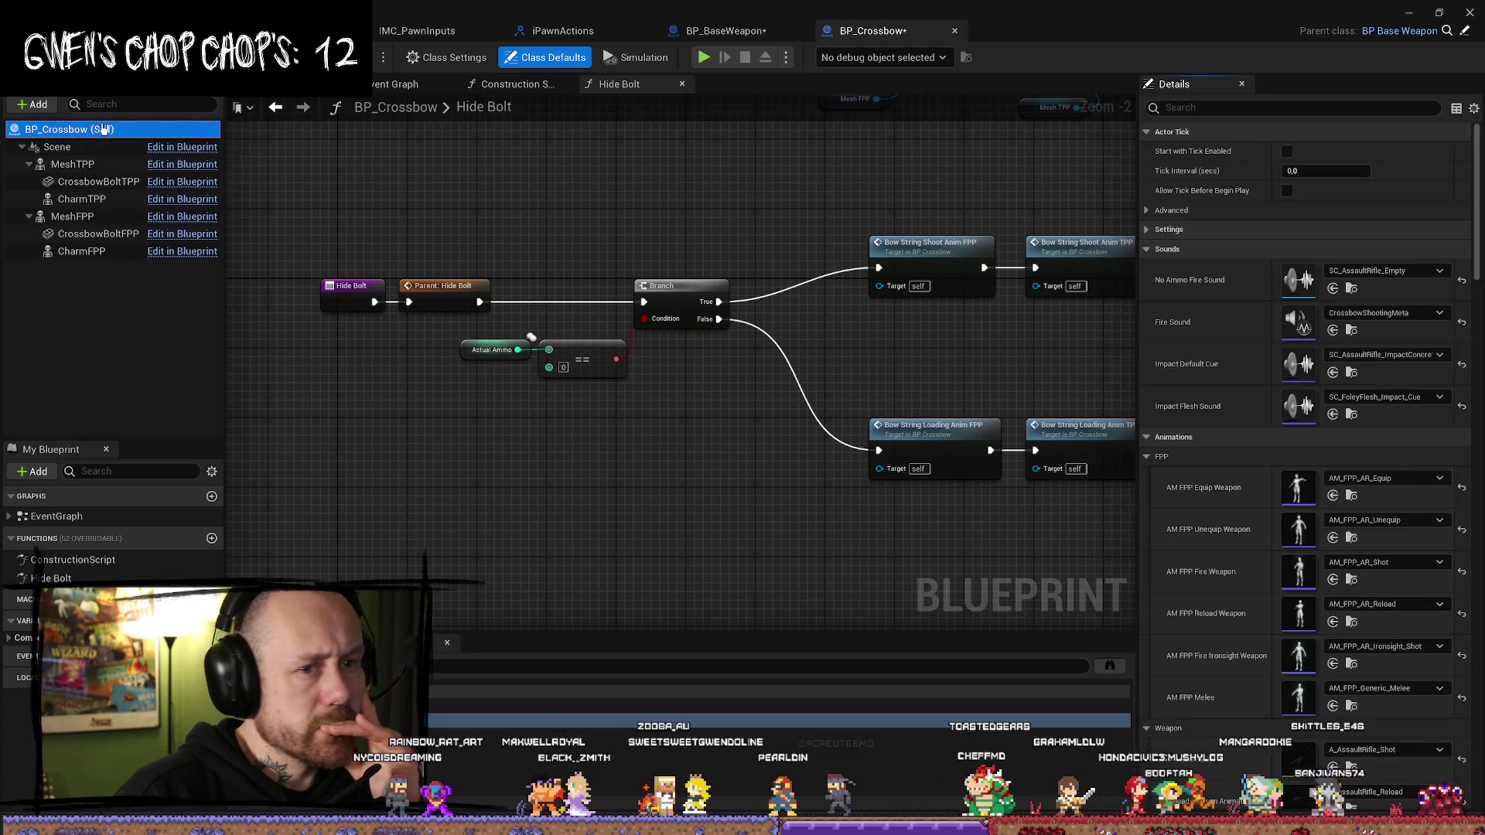
pyautogui.click(1238, 109)
pyautogui.write('t')
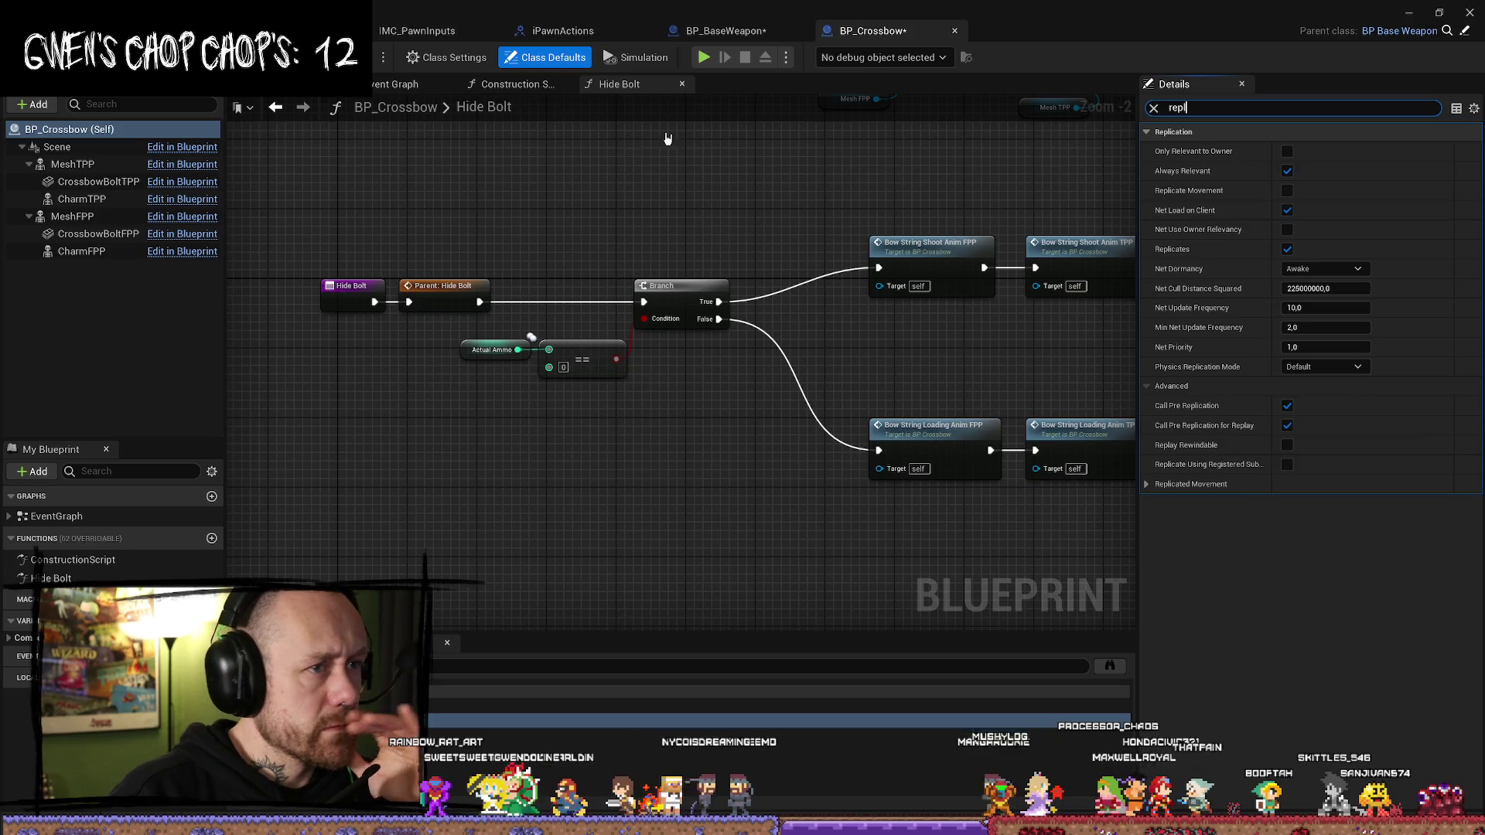
# - Open BP_Dagger2 from the Content Drawer, finish the 'repli' filter, and return to BP_BaseWeapon
pyautogui.moveTo(661, 200); pyautogui.dragTo(673, 220)
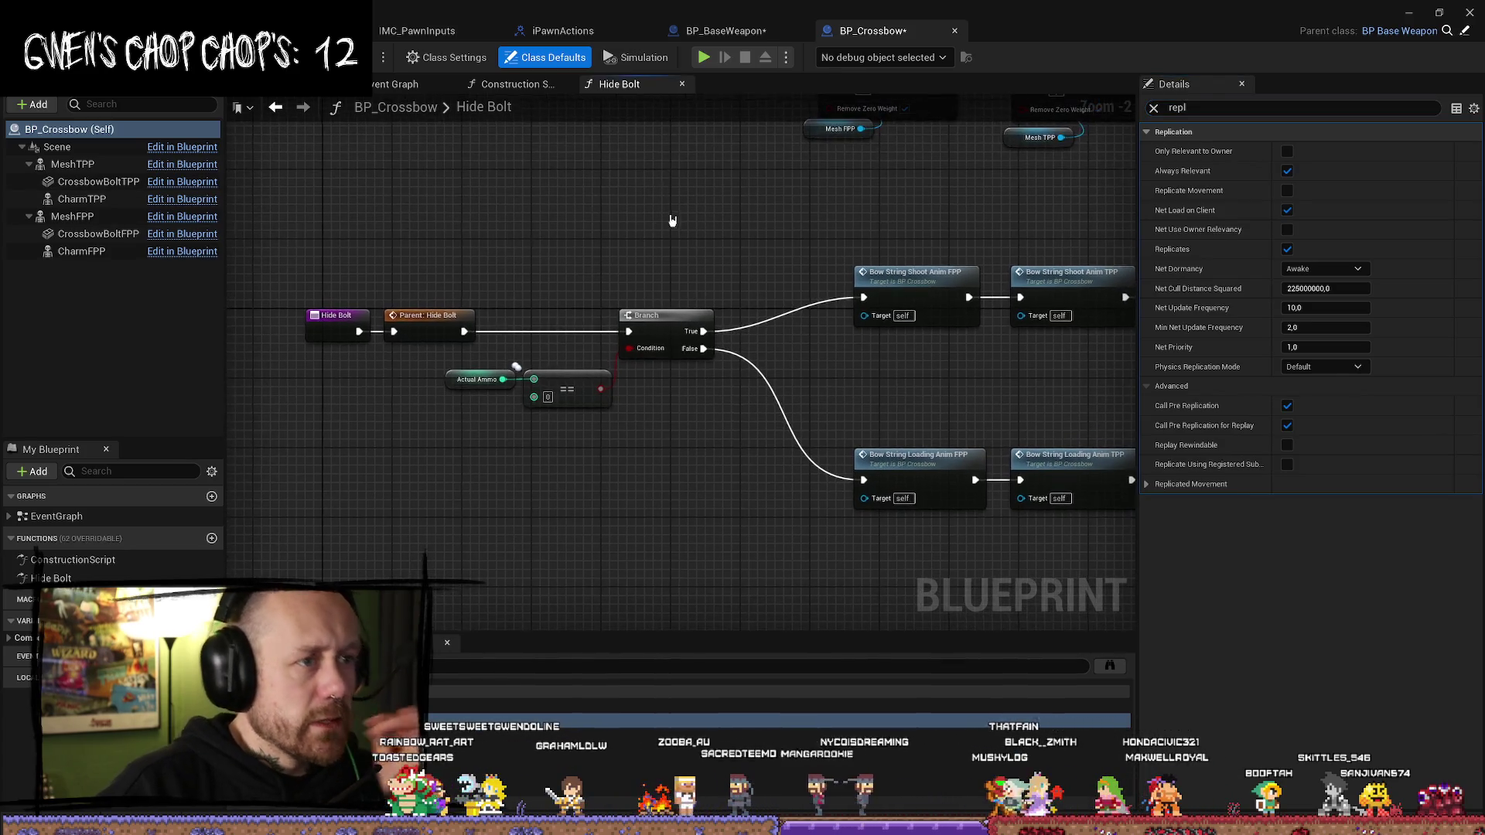
pyautogui.hotkey('ctrl', 'space')
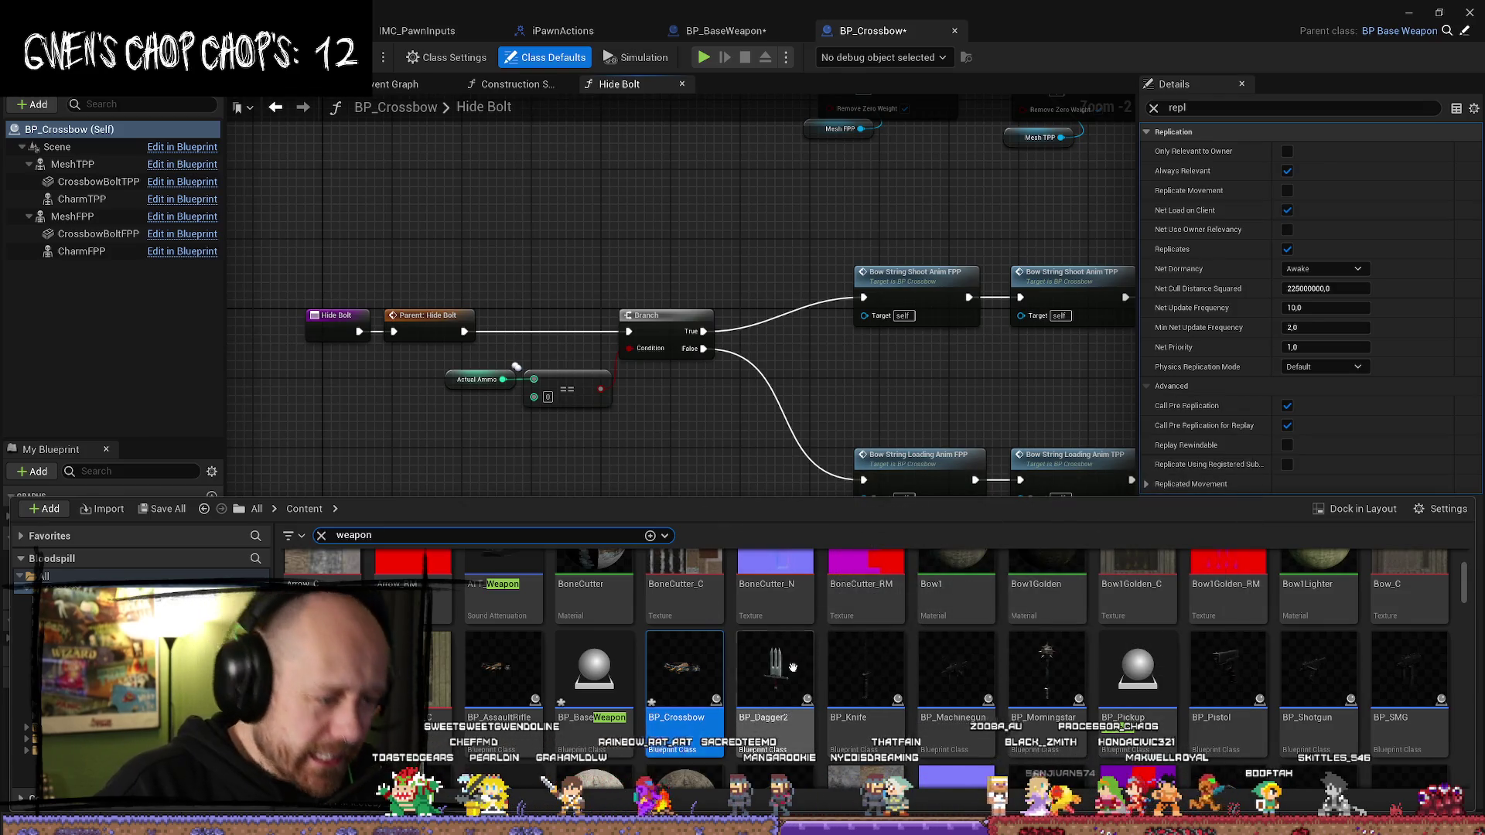
pyautogui.doubleClick(793, 667)
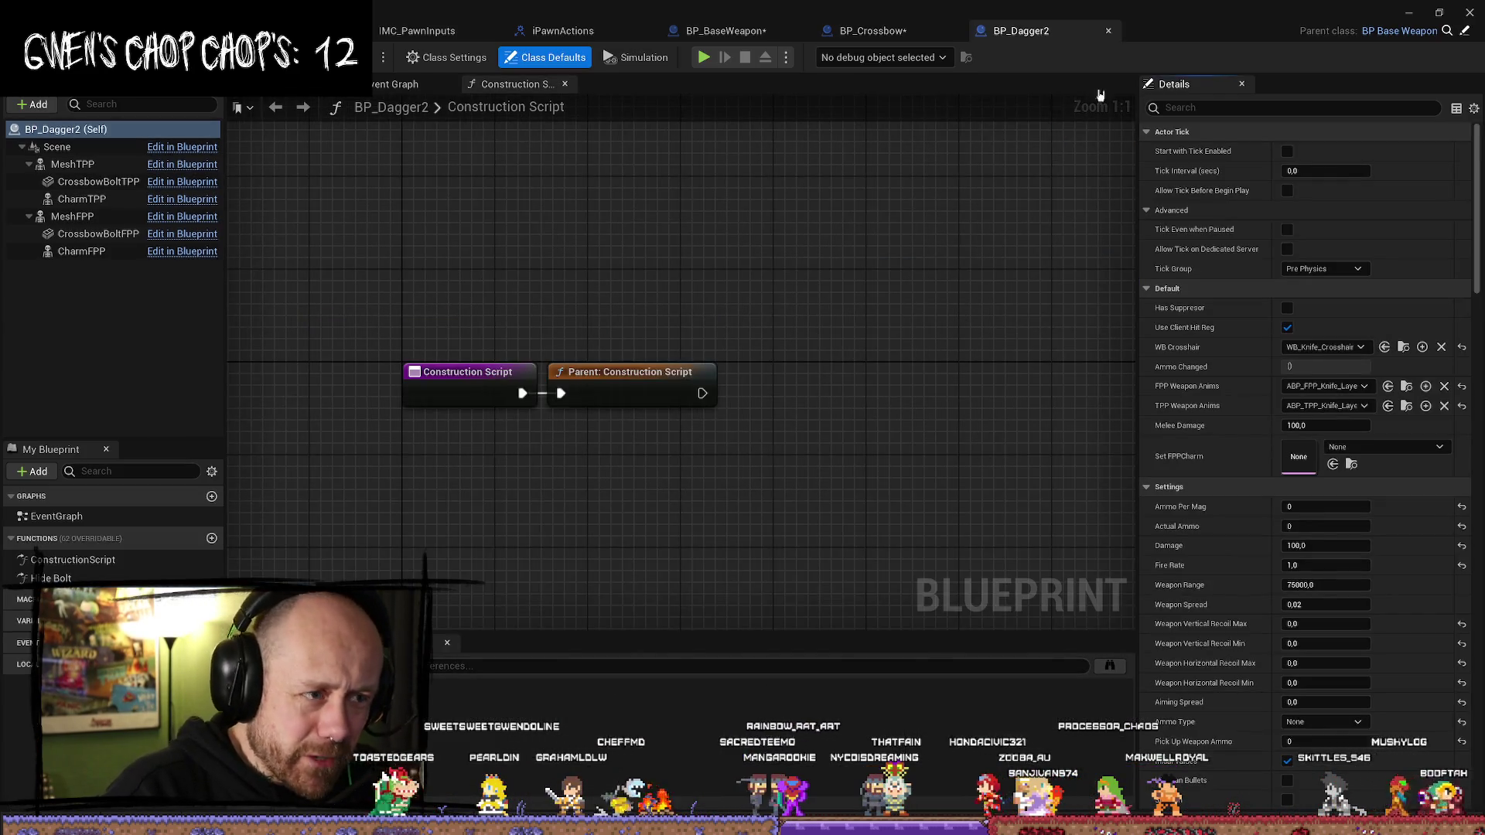
pyautogui.write('replica')
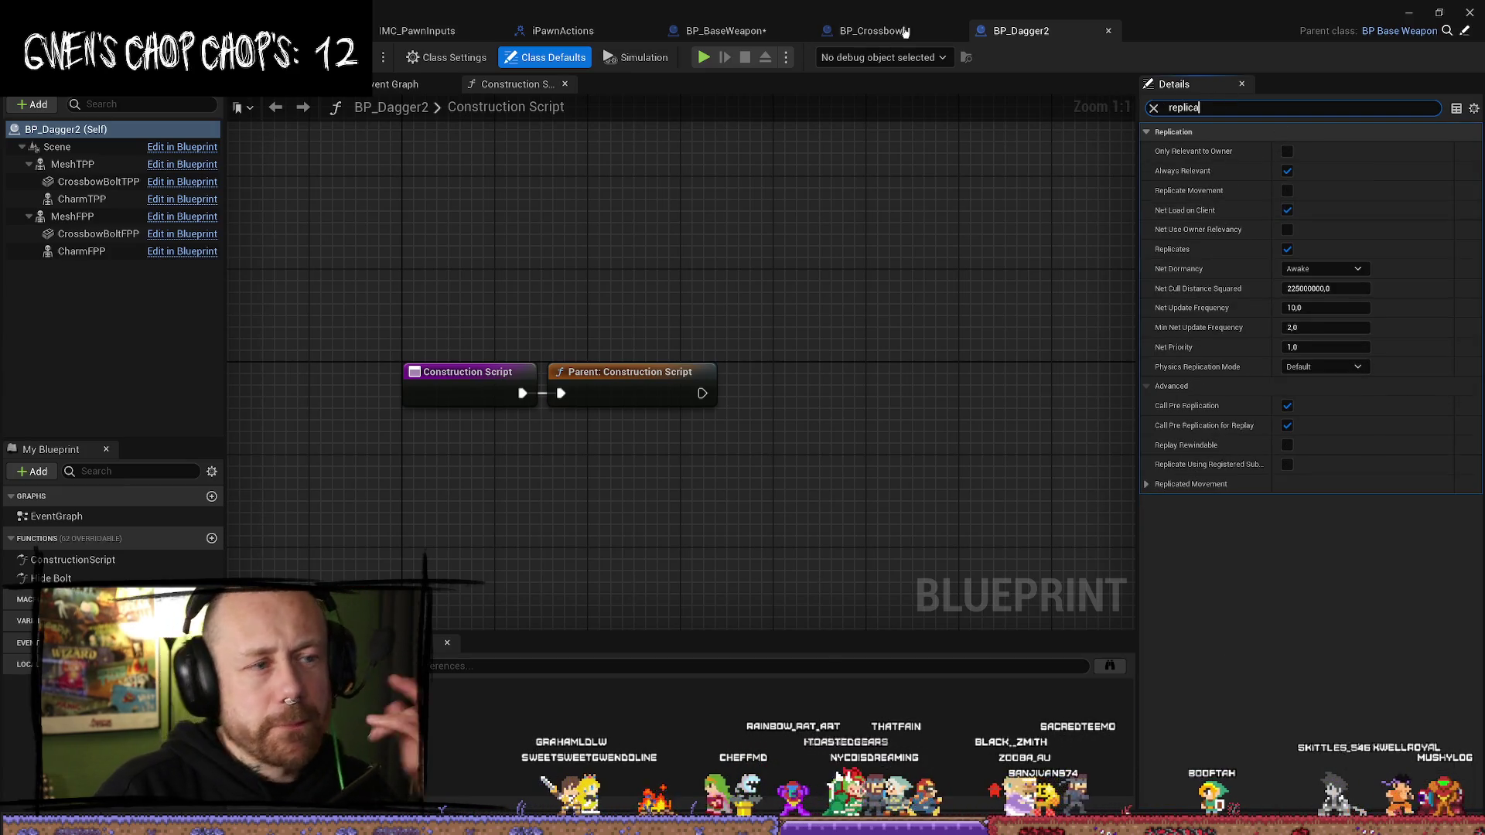
pyautogui.click(737, 32)
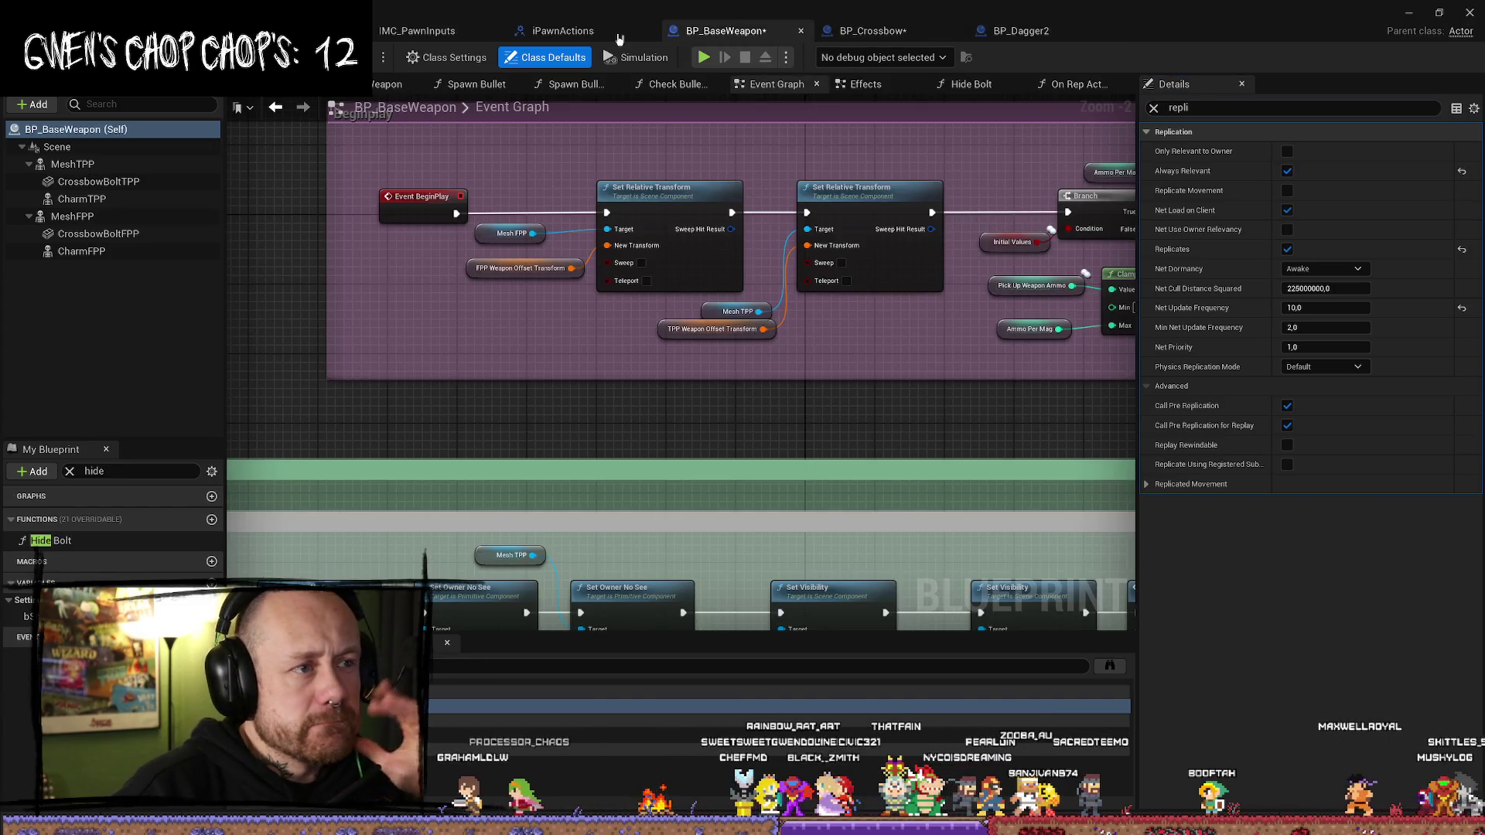
# - Clear the Details filter and save BP_BaseWeapon and BP_Crossbow
pyautogui.click(1153, 109)
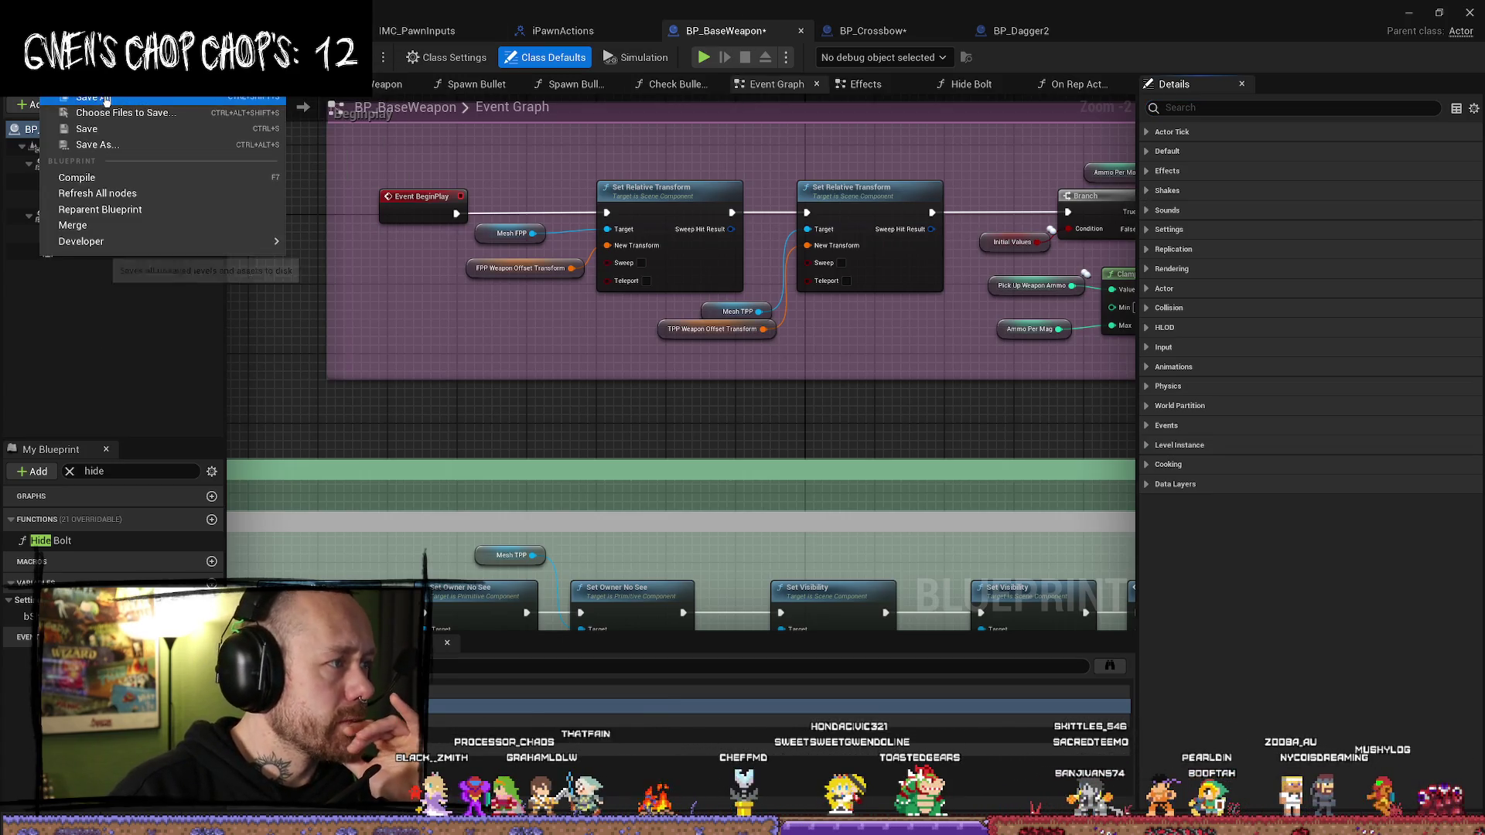
pyautogui.hotkey('ctrl', 'shift', 's')
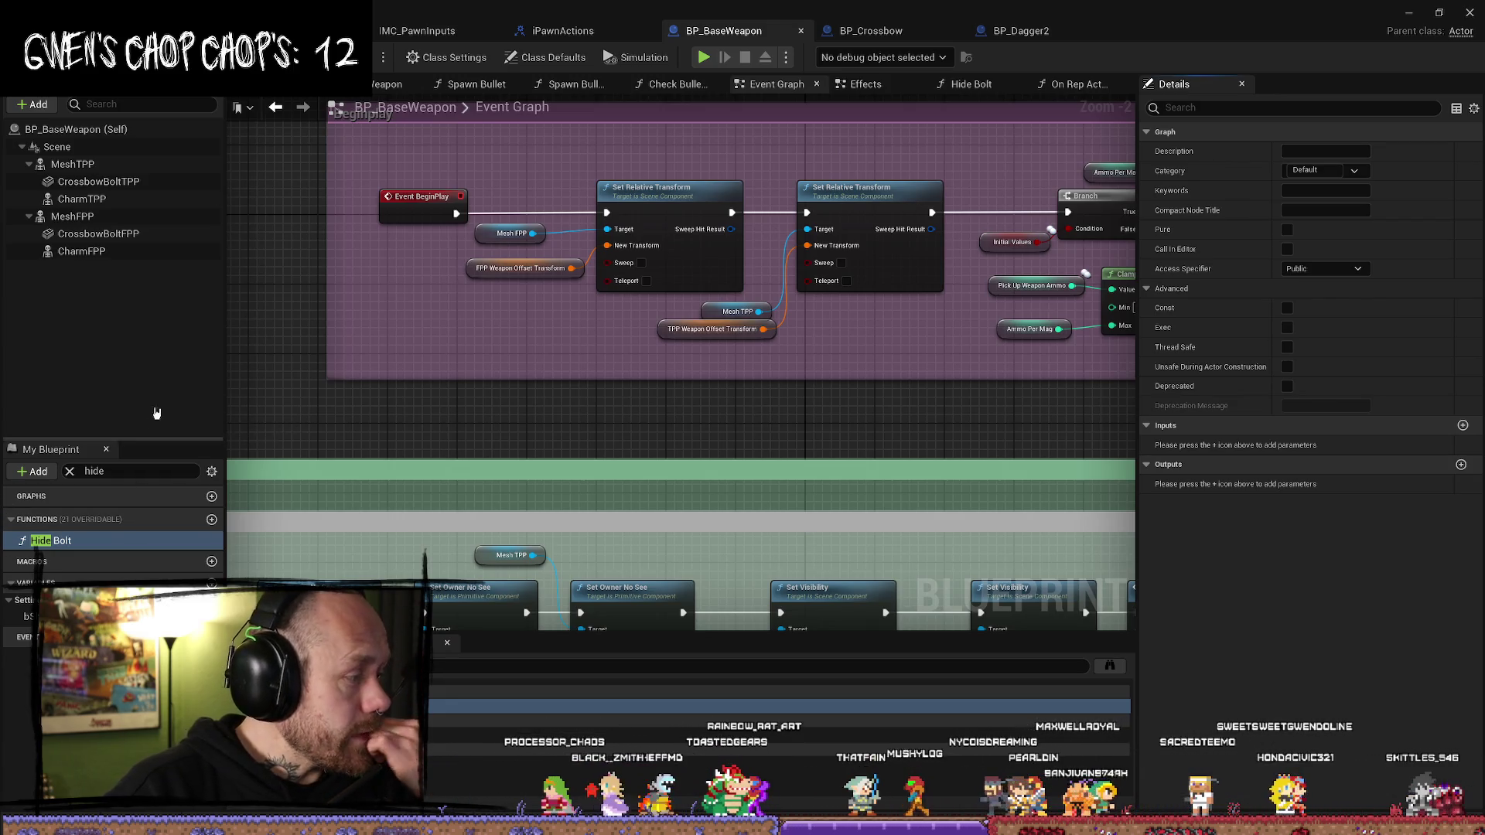
pyautogui.hotkey('ctrl', 's')
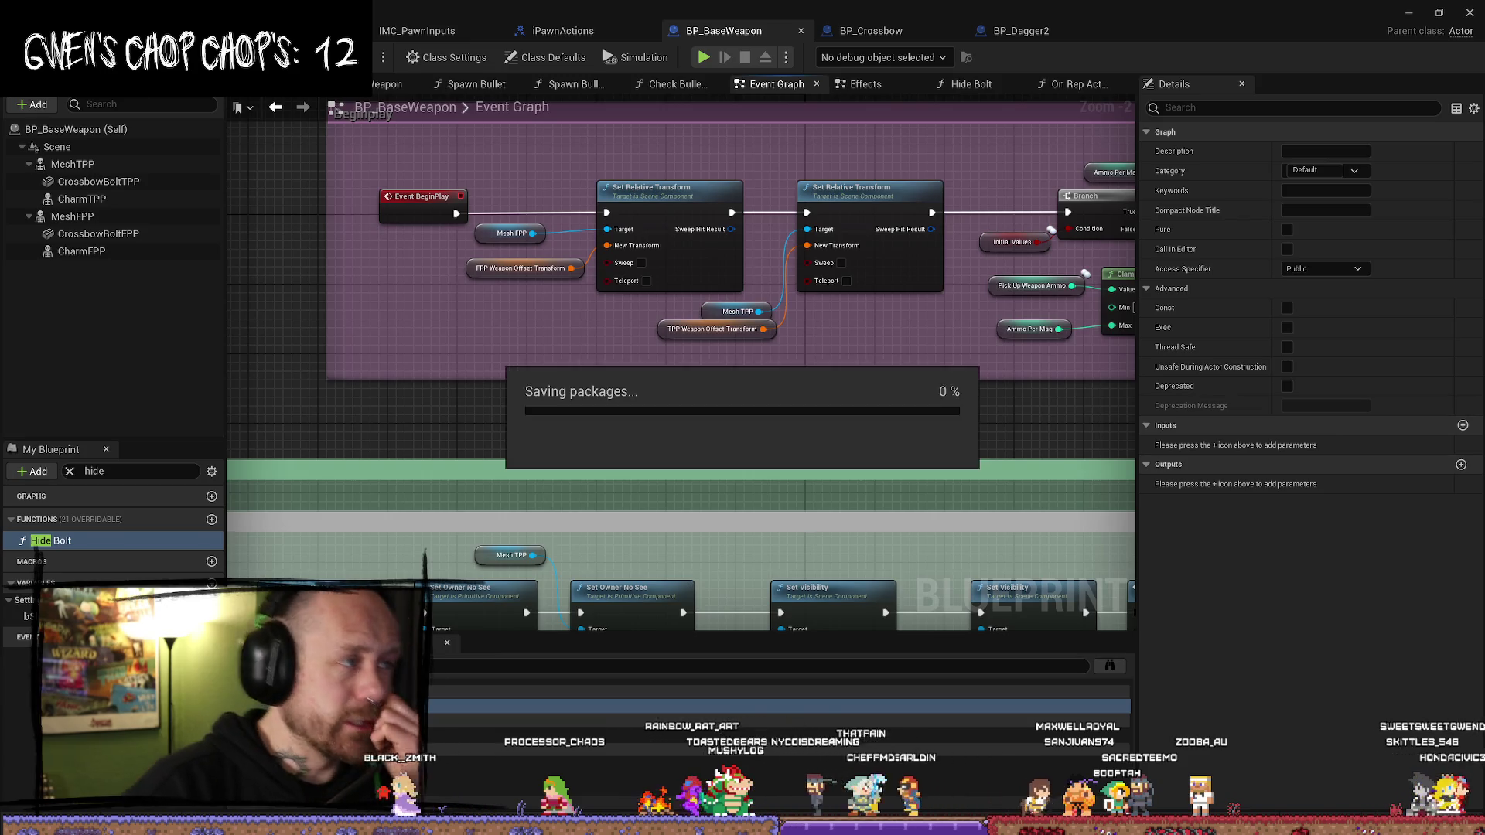
# - Cycle through the open tabs to BP_PlayerCharacter's Actions Graph
pyautogui.click(608, 27)
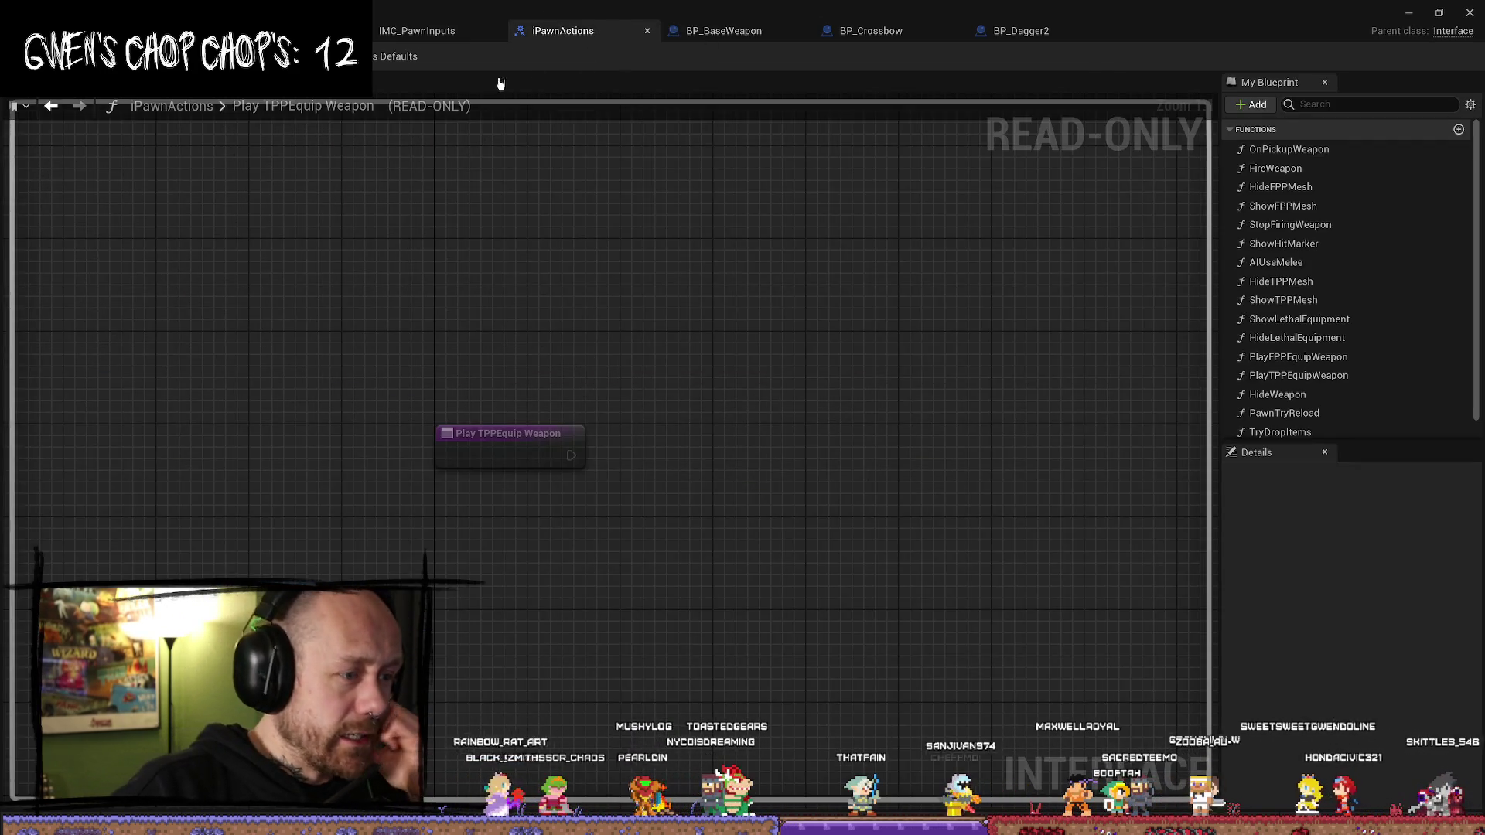
pyautogui.click(464, 31)
pyautogui.hotkey('ctrl', 'shift', 'Tab')
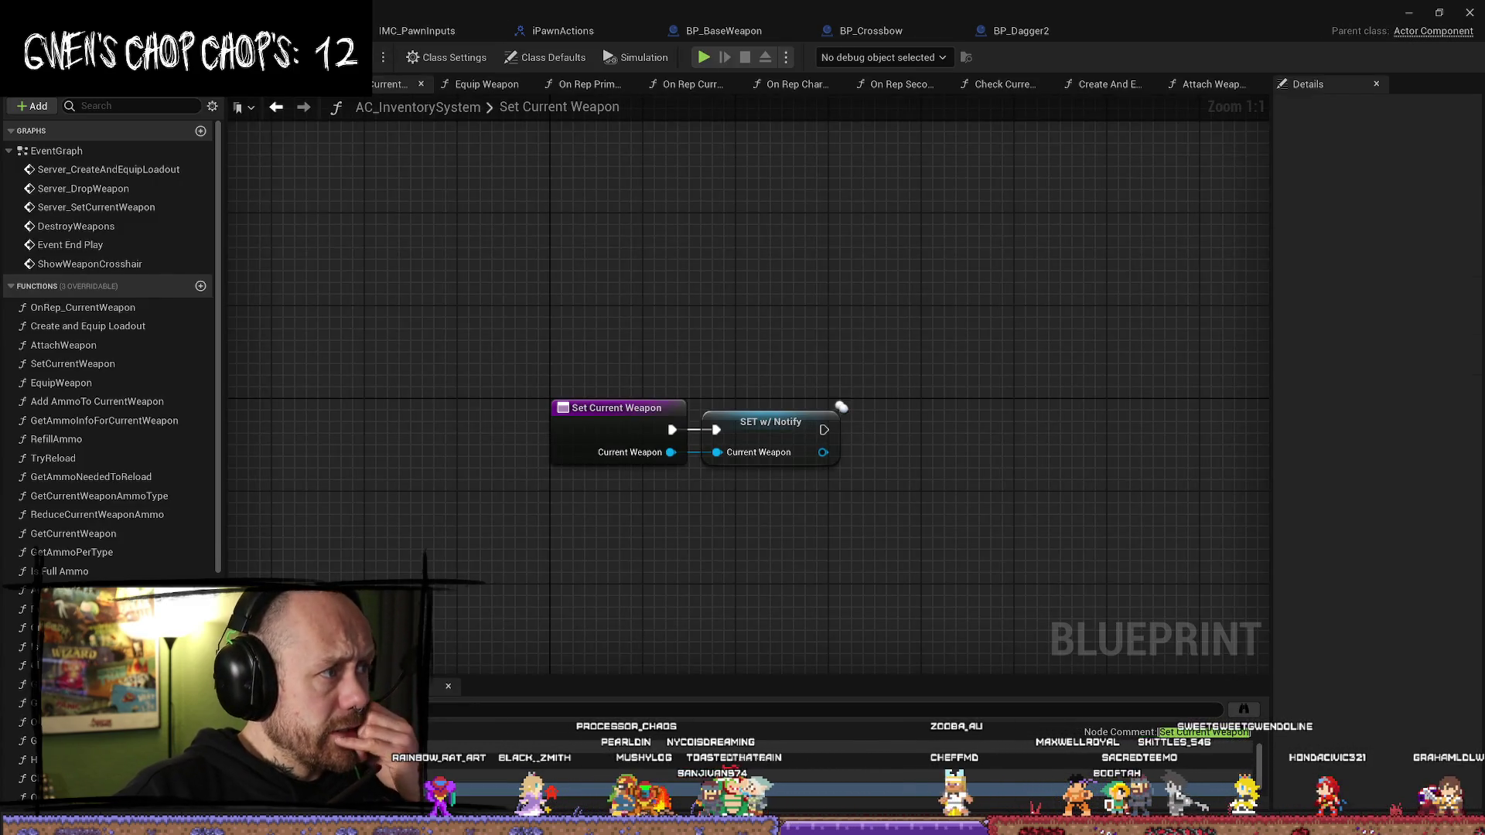
pyautogui.hotkey('ctrl', 'shift', 'Tab')
pyautogui.click(54, 31)
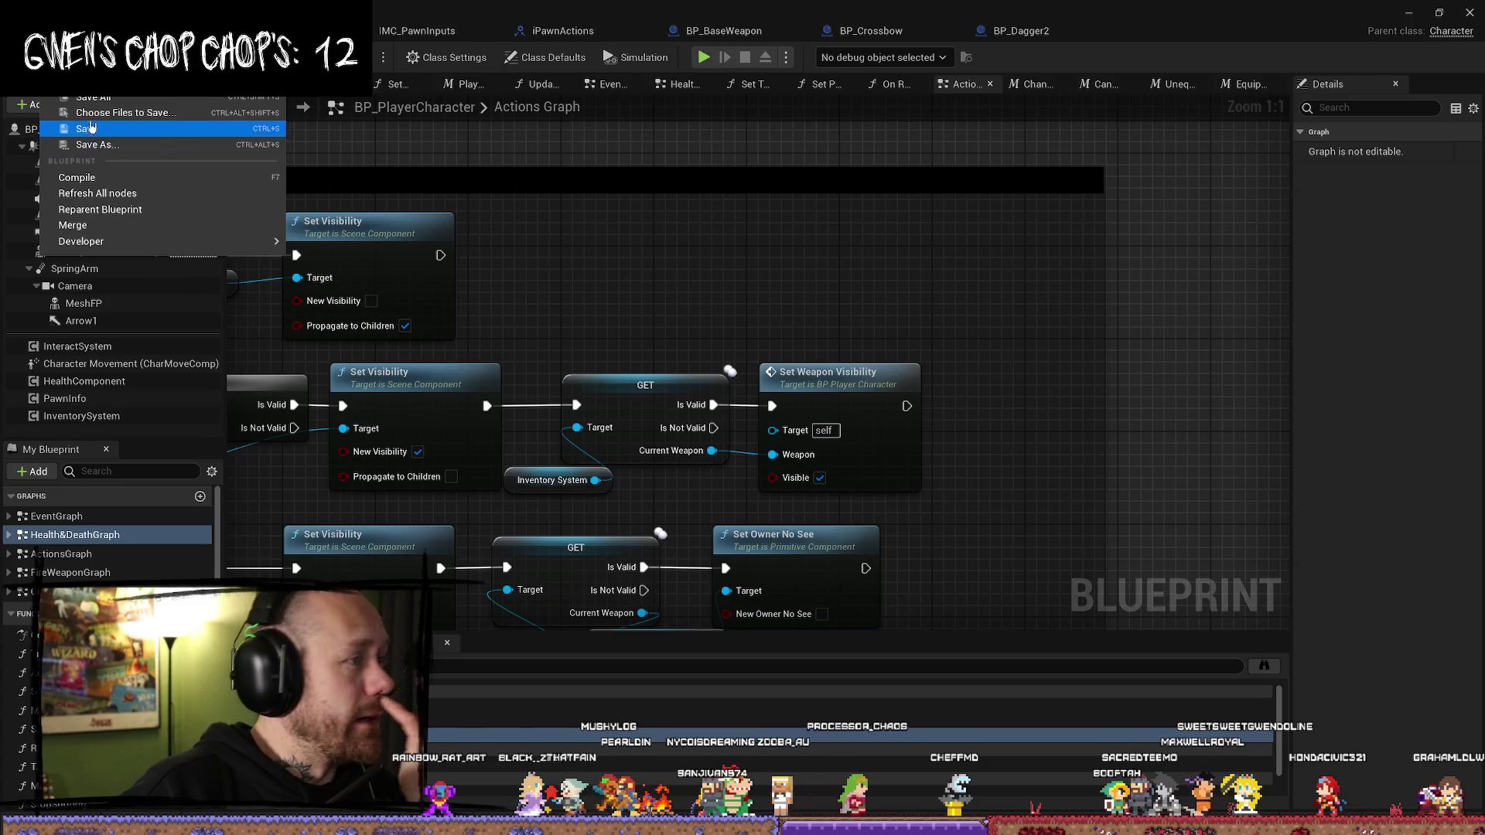
# - Save BP_PlayerCharacter and shorten the Control mesh visibility comment box by dragging its bottom edge
pyautogui.click(110, 104)
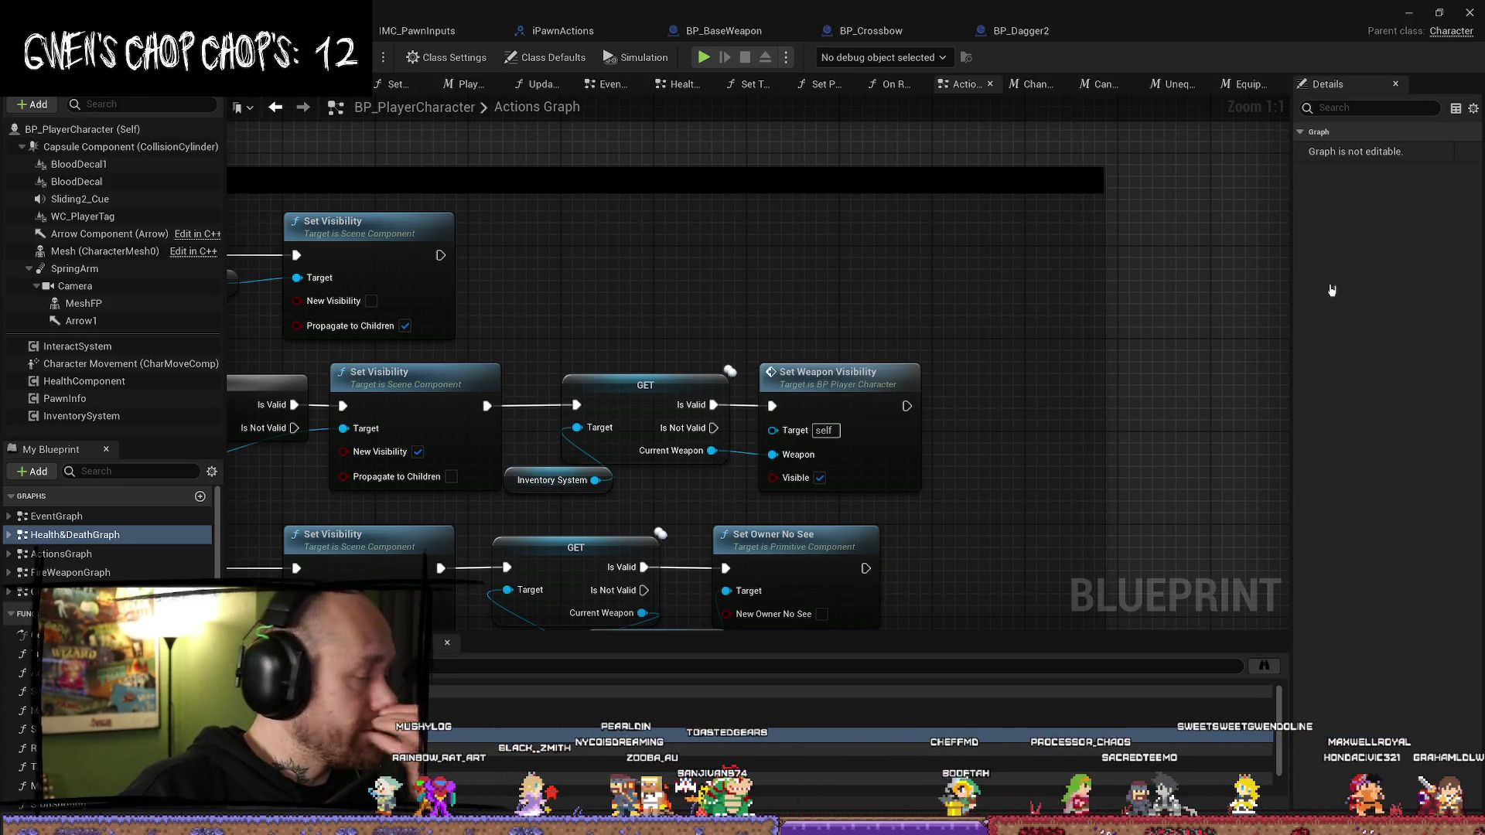
pyautogui.scroll(-3, 1065, 320)
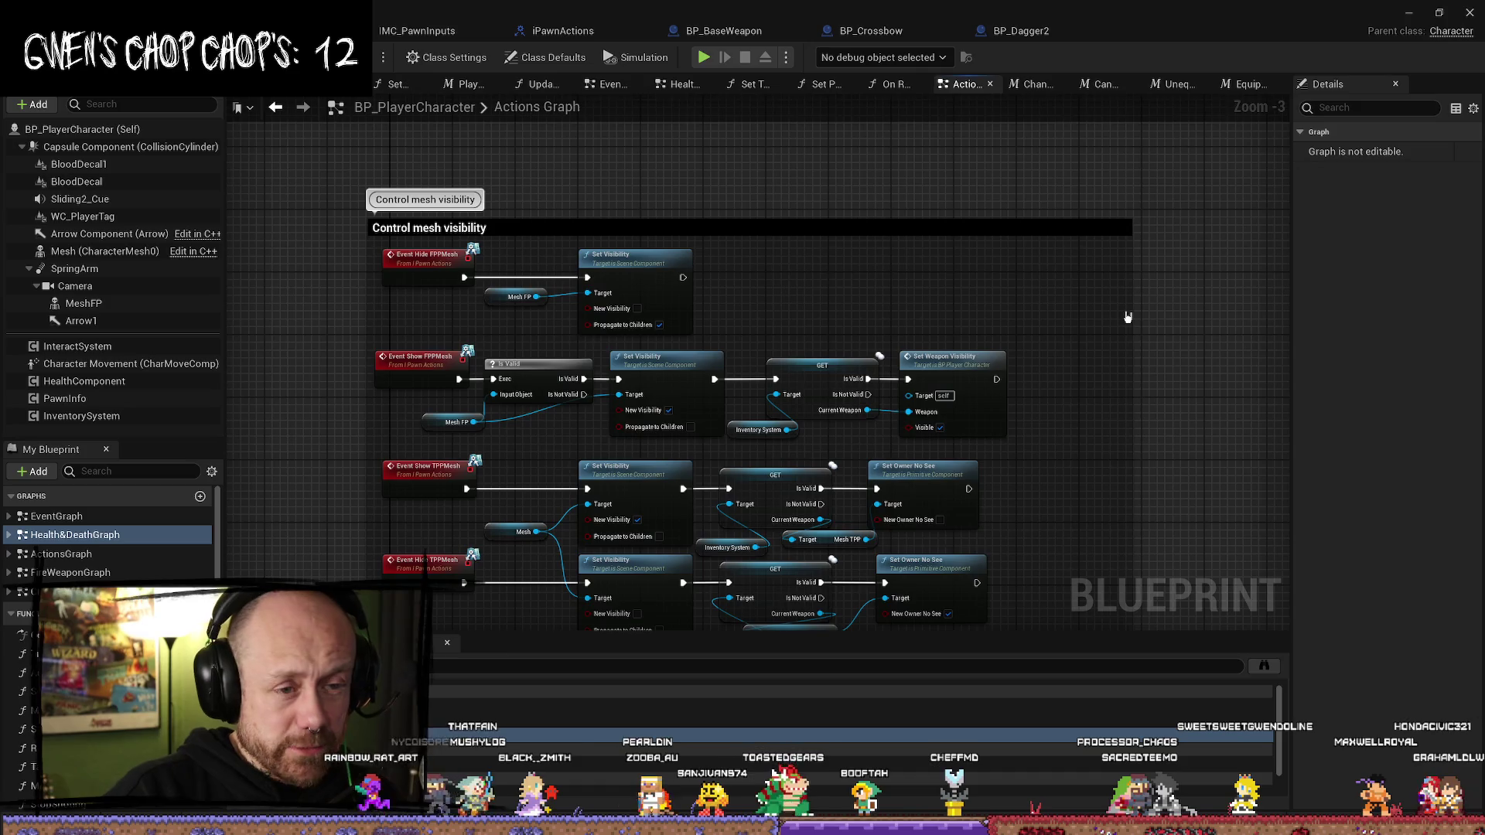
pyautogui.moveTo(1130, 312); pyautogui.dragTo(1054, 300)
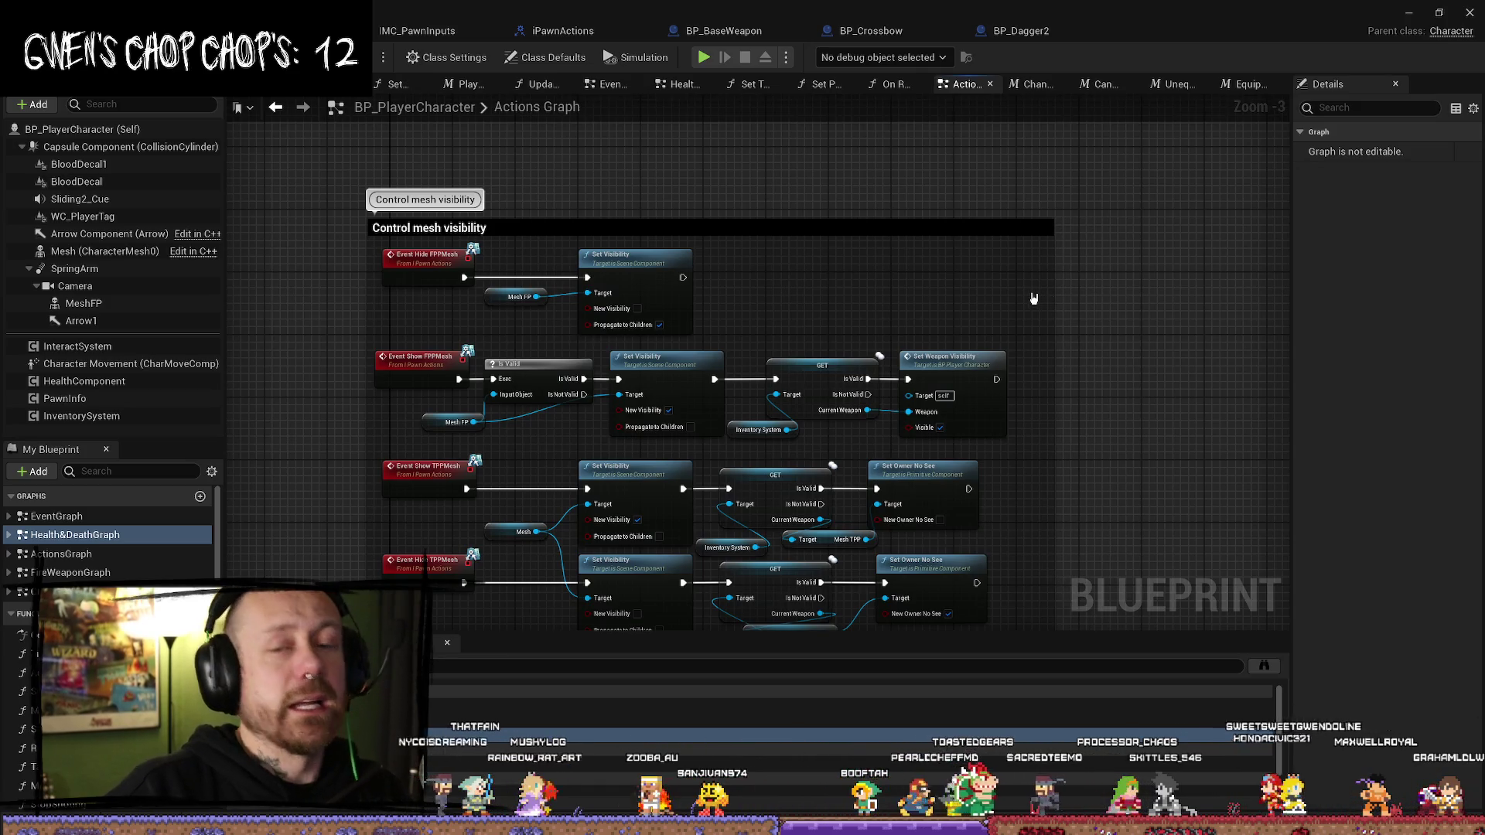
pyautogui.scroll(-1, 1029, 267)
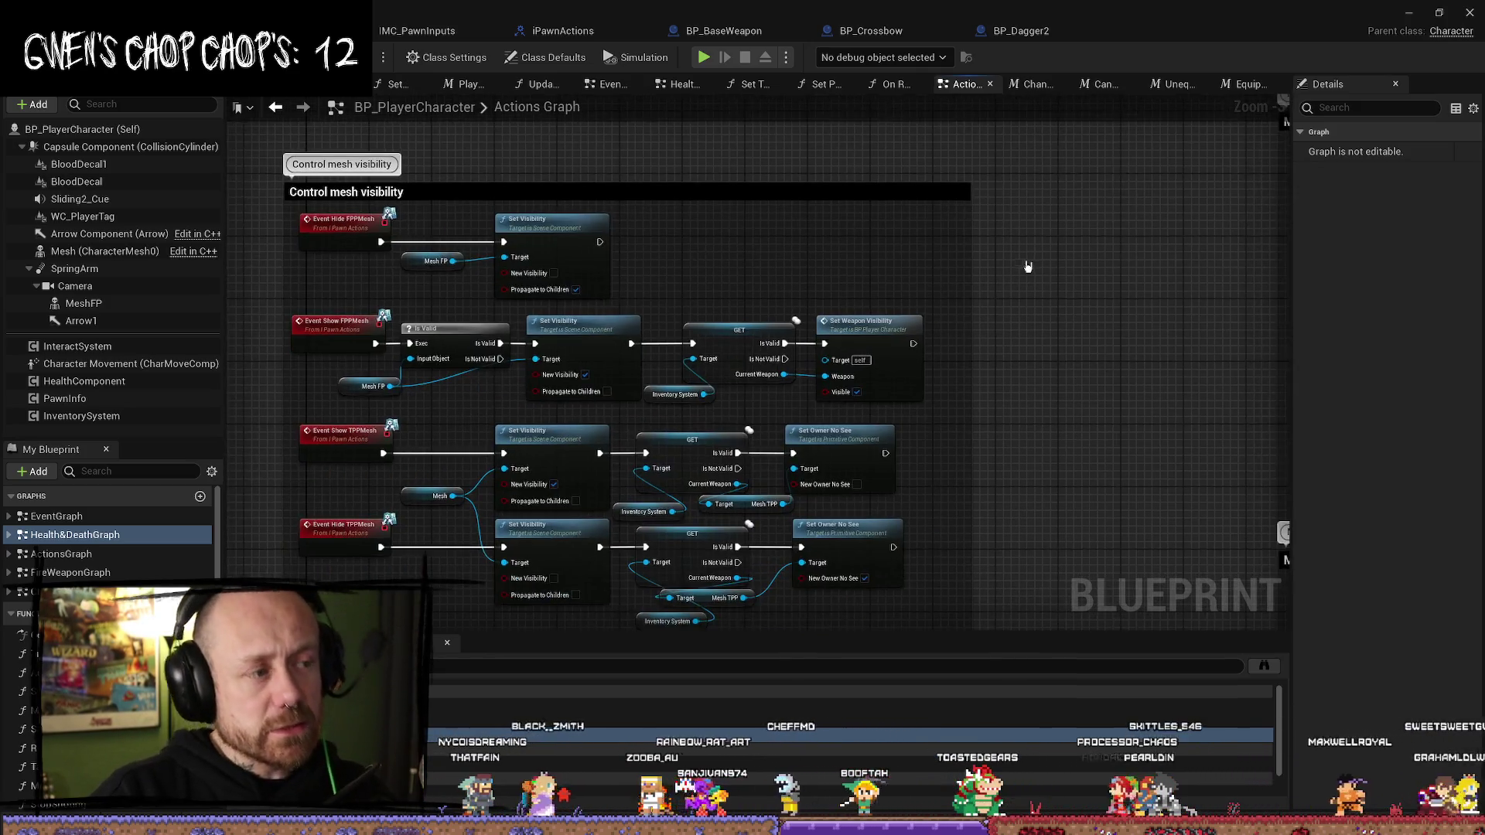
pyautogui.scroll(1, 1014, 338)
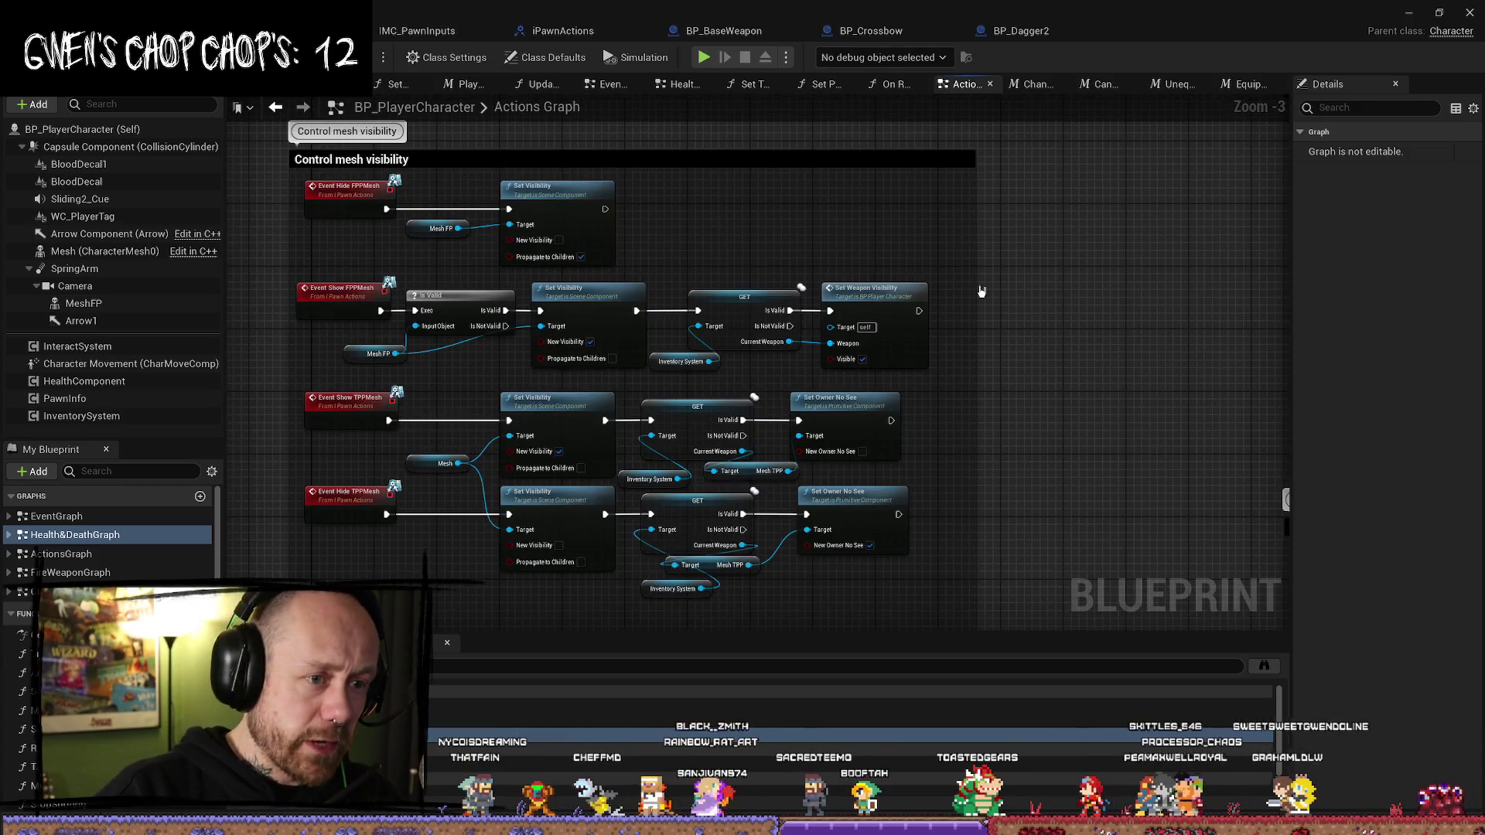
pyautogui.moveTo(973, 290); pyautogui.dragTo(929, 193)
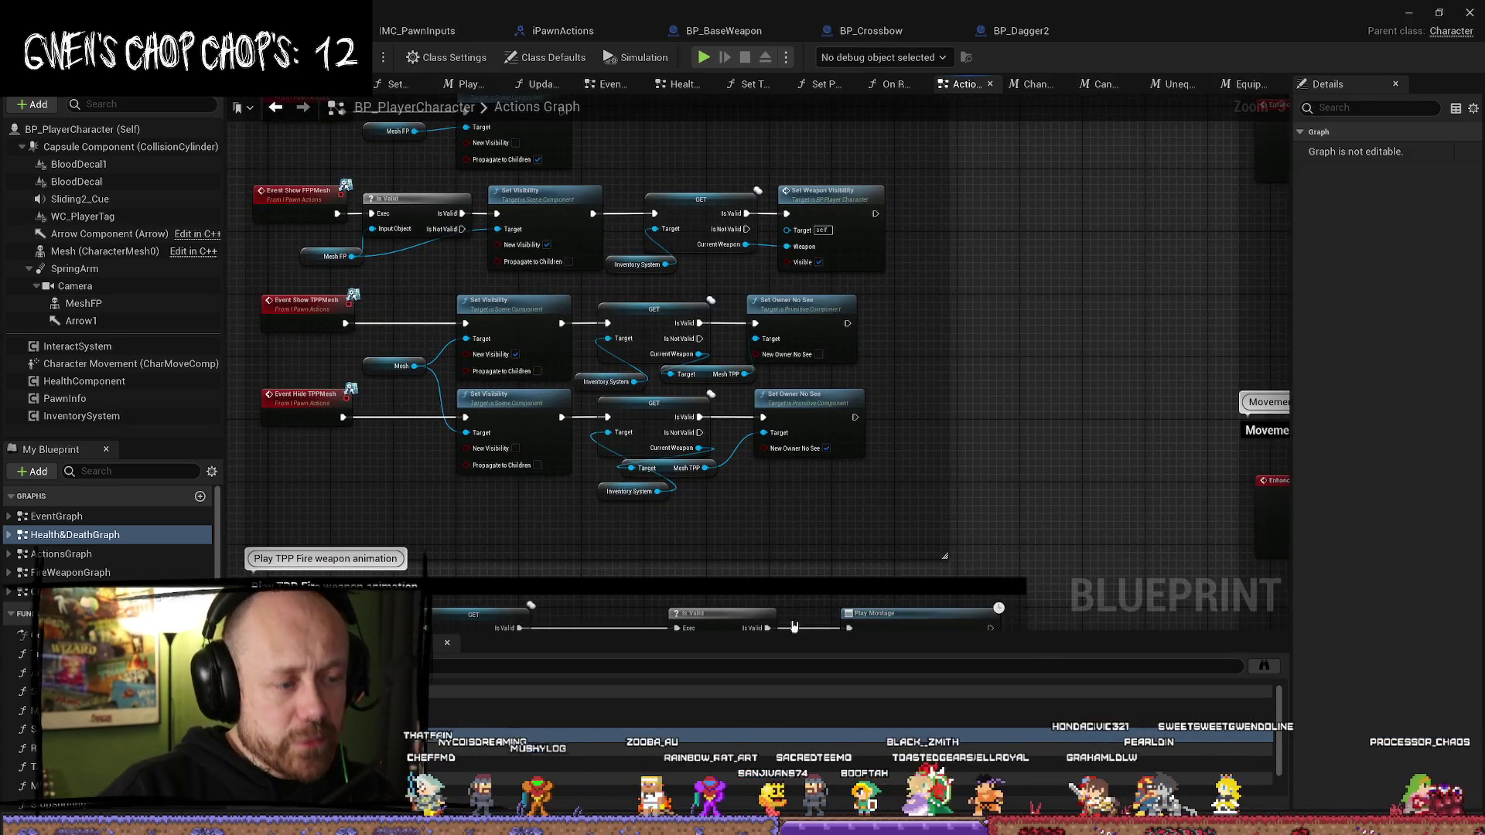
pyautogui.moveTo(732, 557); pyautogui.dragTo(736, 542)
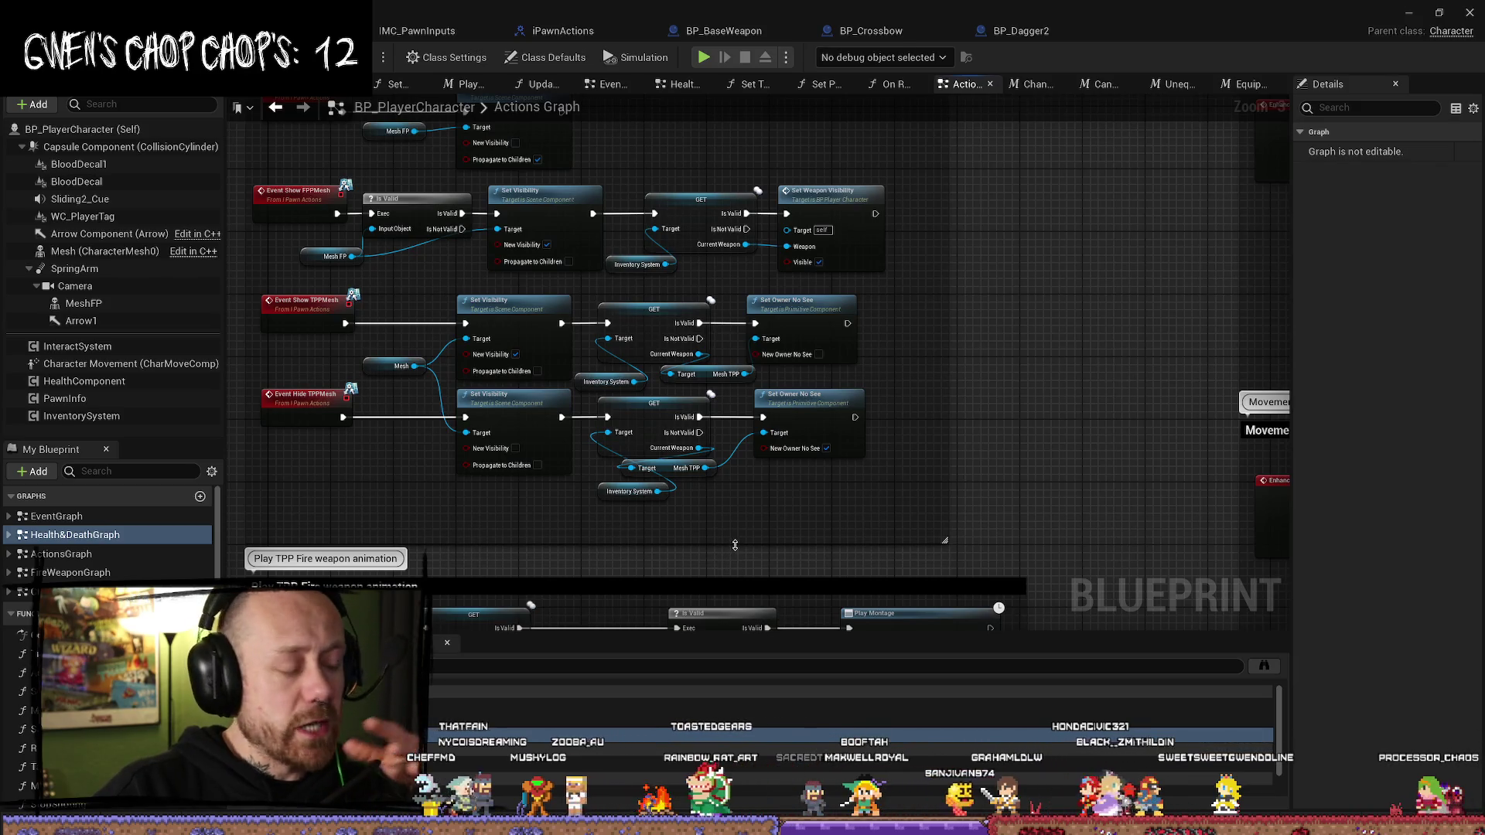
pyautogui.moveTo(1047, 434); pyautogui.dragTo(1094, 455)
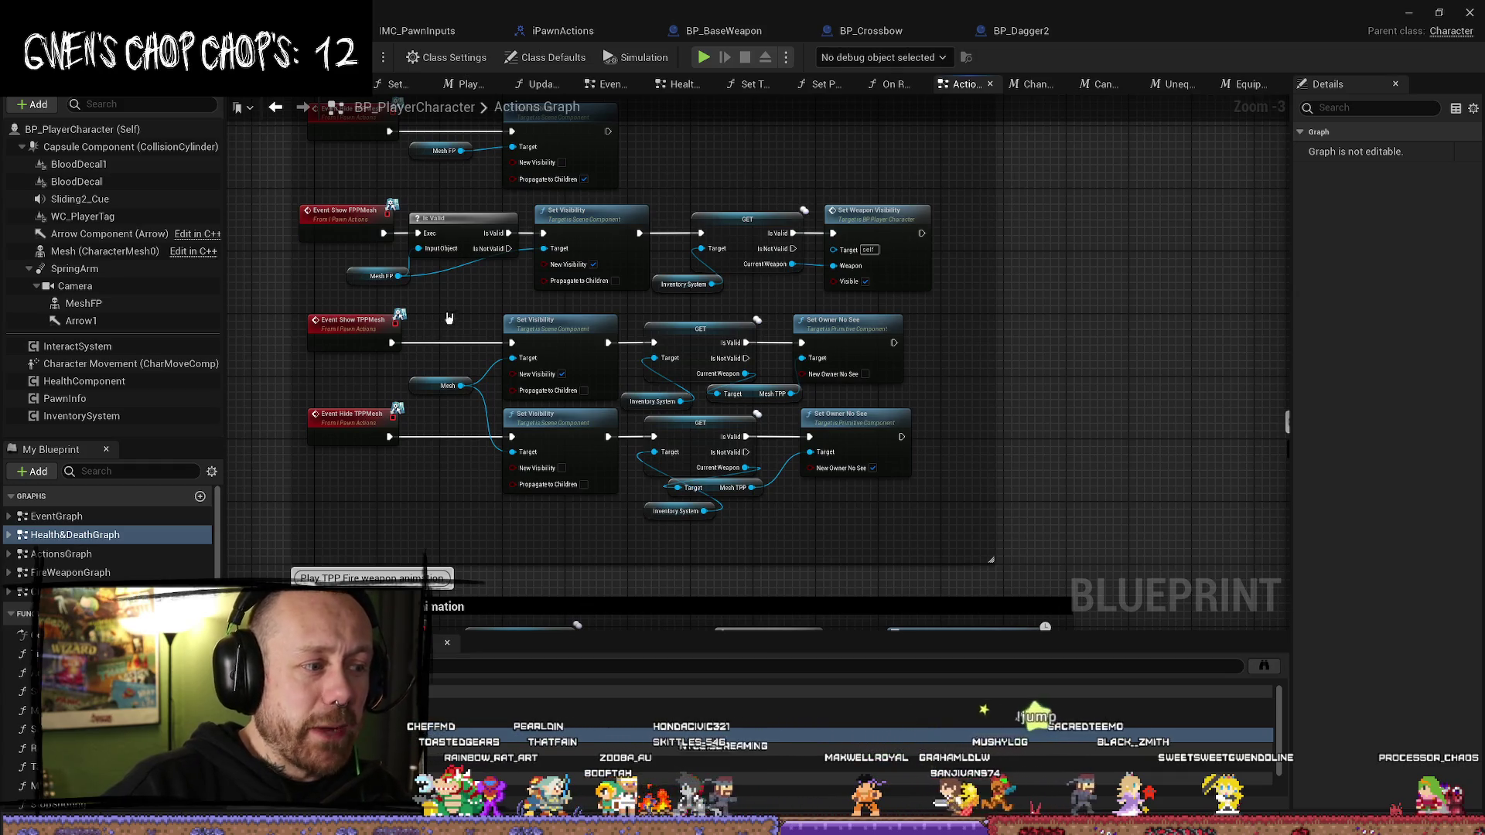
# - Pan and zoom across the Actions Graph toward the Change Weapon section
pyautogui.moveTo(428, 334); pyautogui.dragTo(463, 397)
pyautogui.moveTo(1065, 402)
pyautogui.mouseDown()
pyautogui.moveTo(1072, 475)
pyautogui.moveTo(1037, 353)
pyautogui.mouseUp()
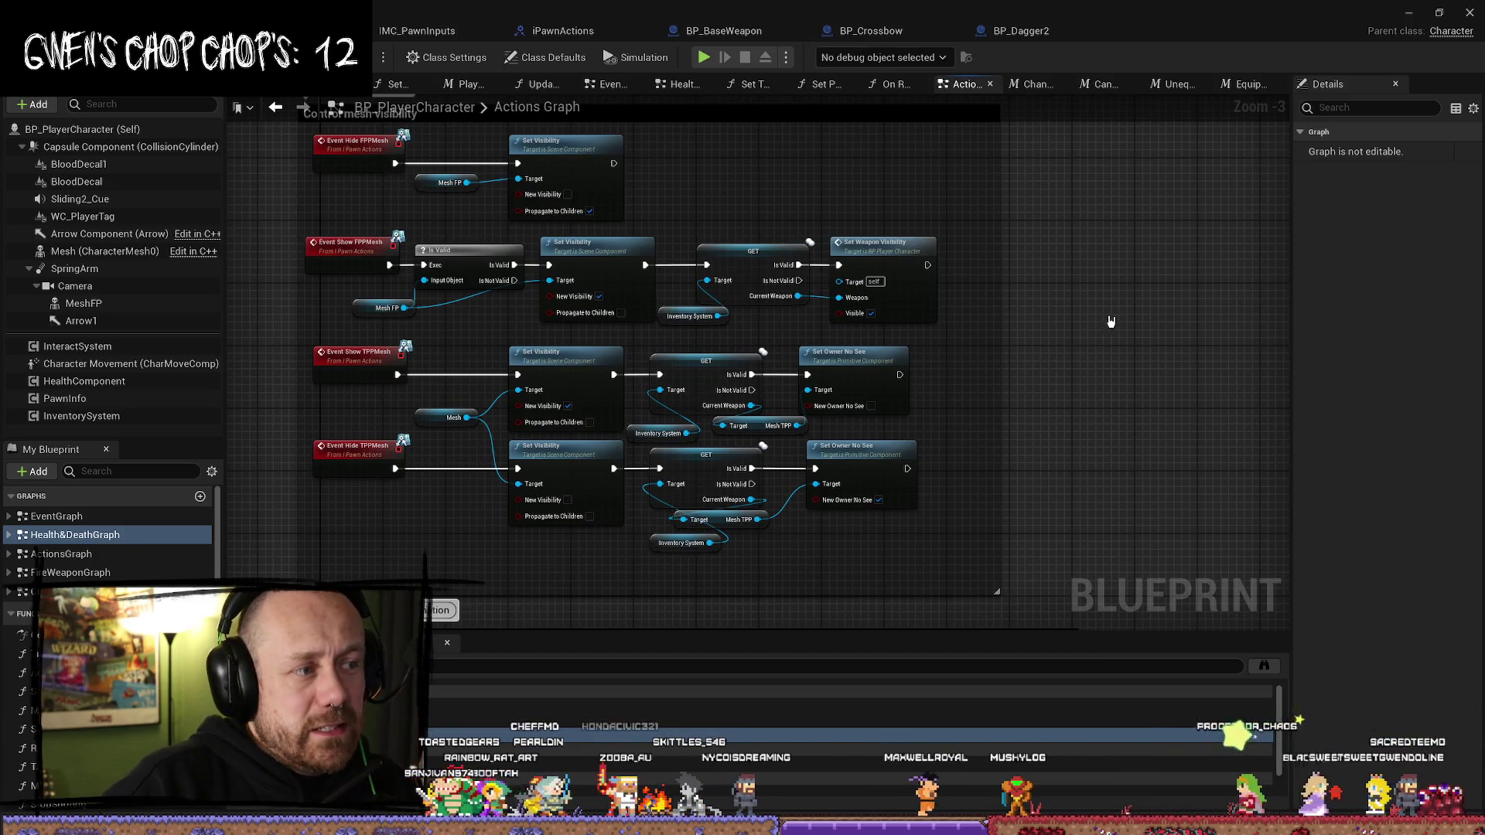
pyautogui.moveTo(1110, 321); pyautogui.dragTo(1135, 412)
pyautogui.scroll(-2, 890, 302)
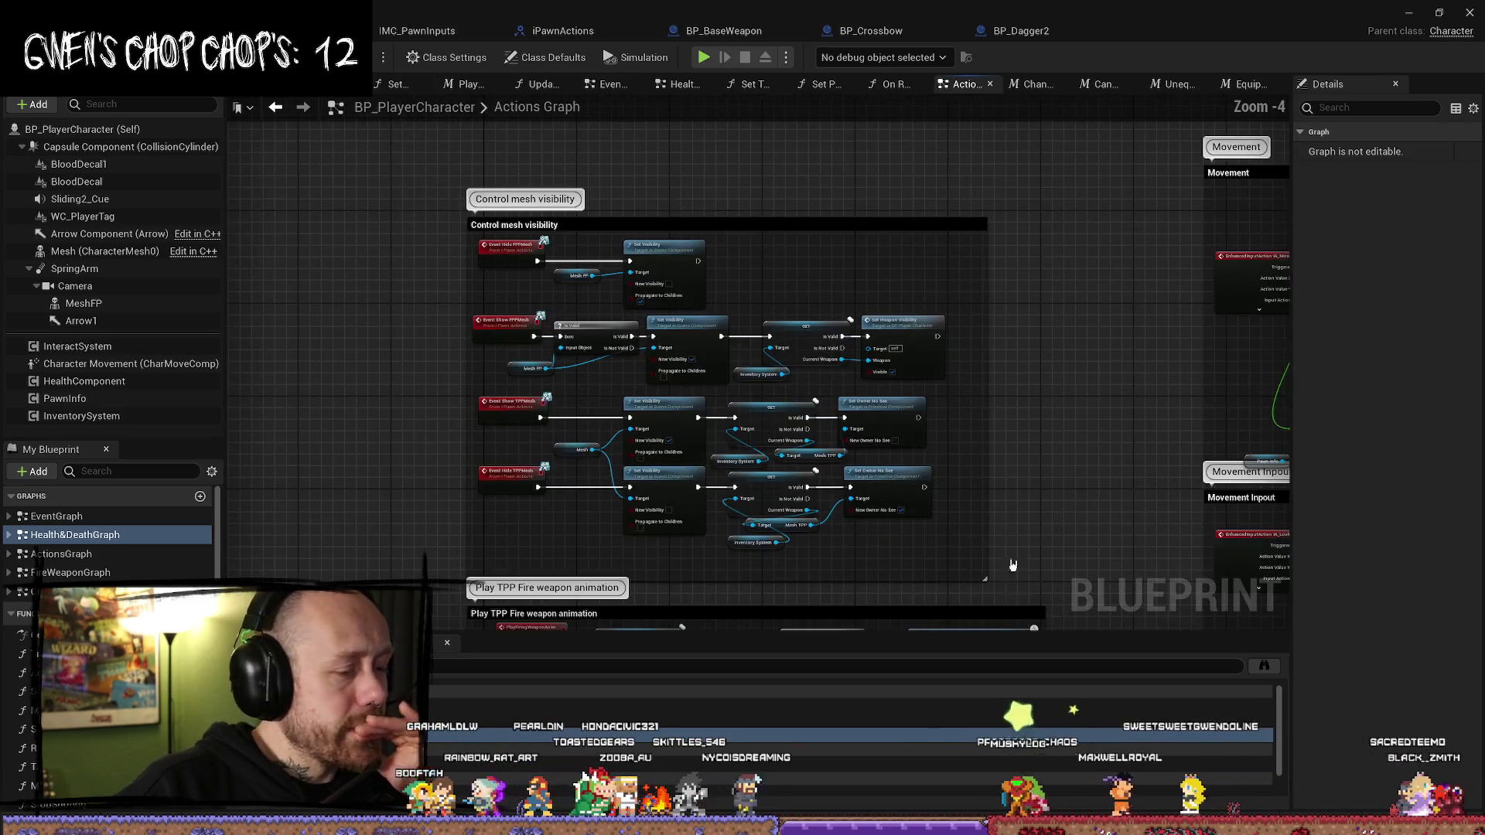
pyautogui.scroll(1, 893, 285)
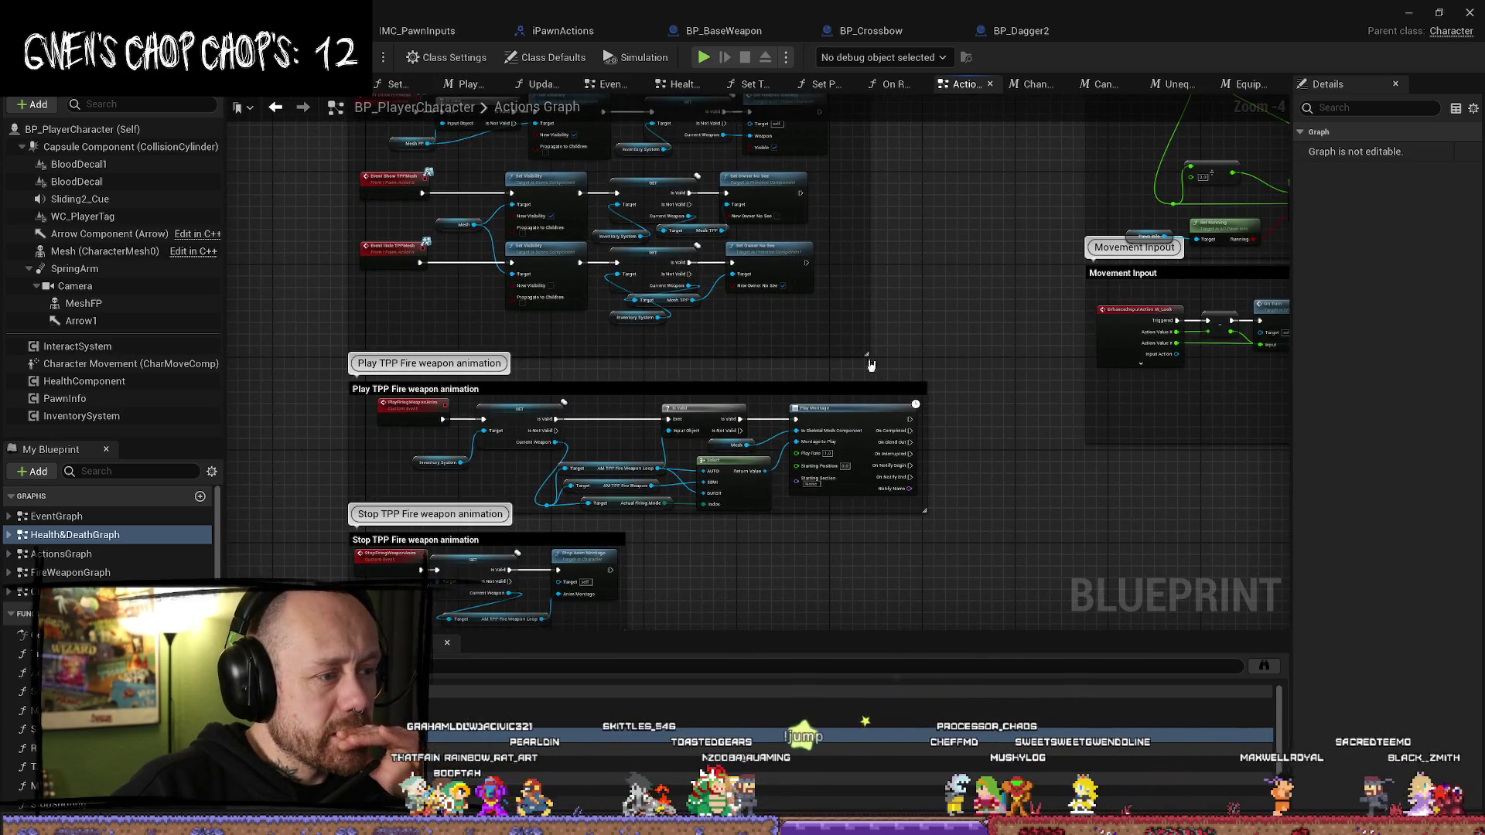
pyautogui.scroll(2, 395, 449)
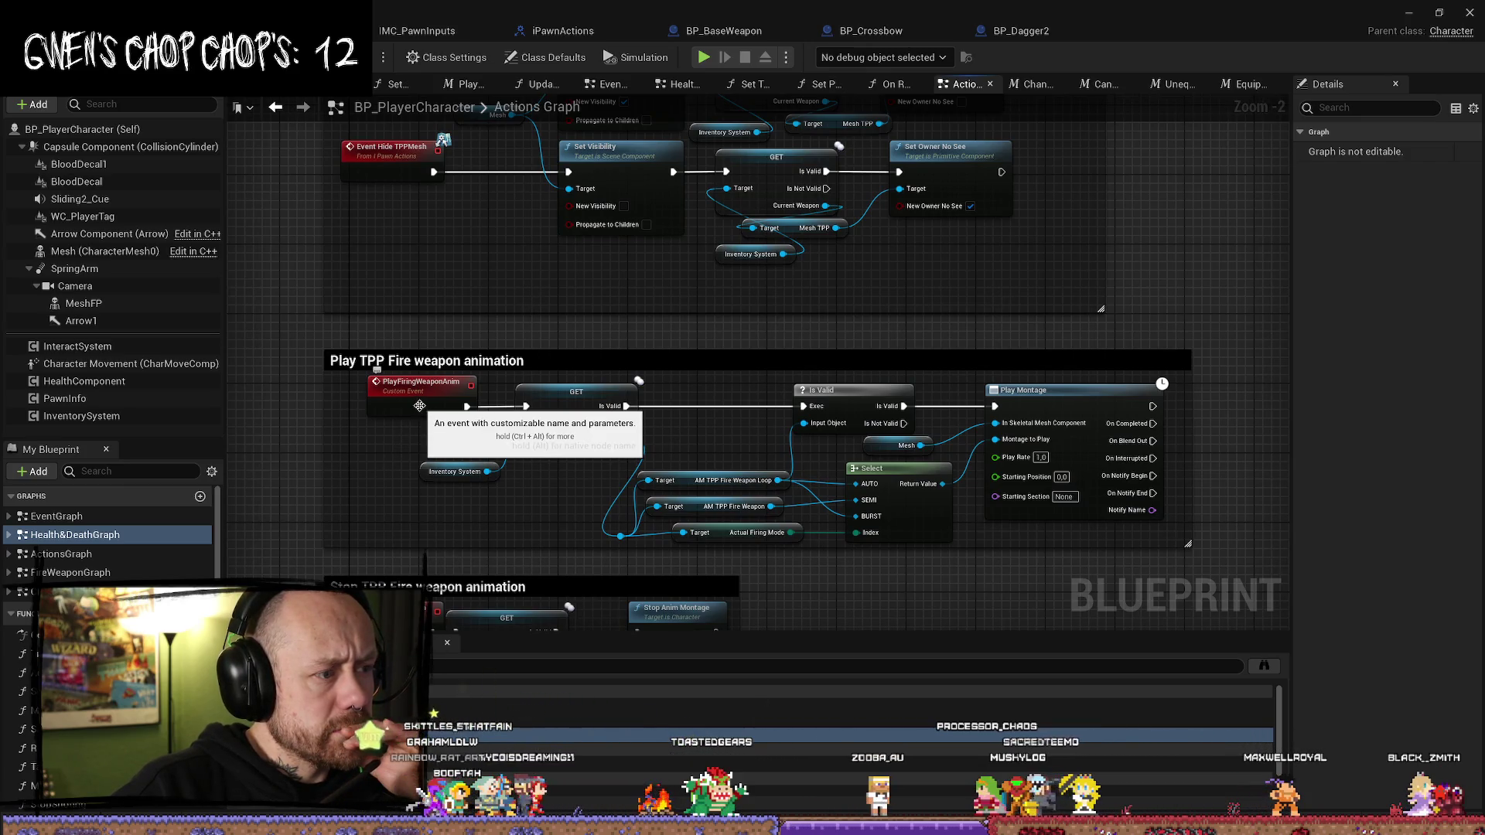
pyautogui.scroll(-2, 395, 428)
pyautogui.scroll(-3, 395, 540)
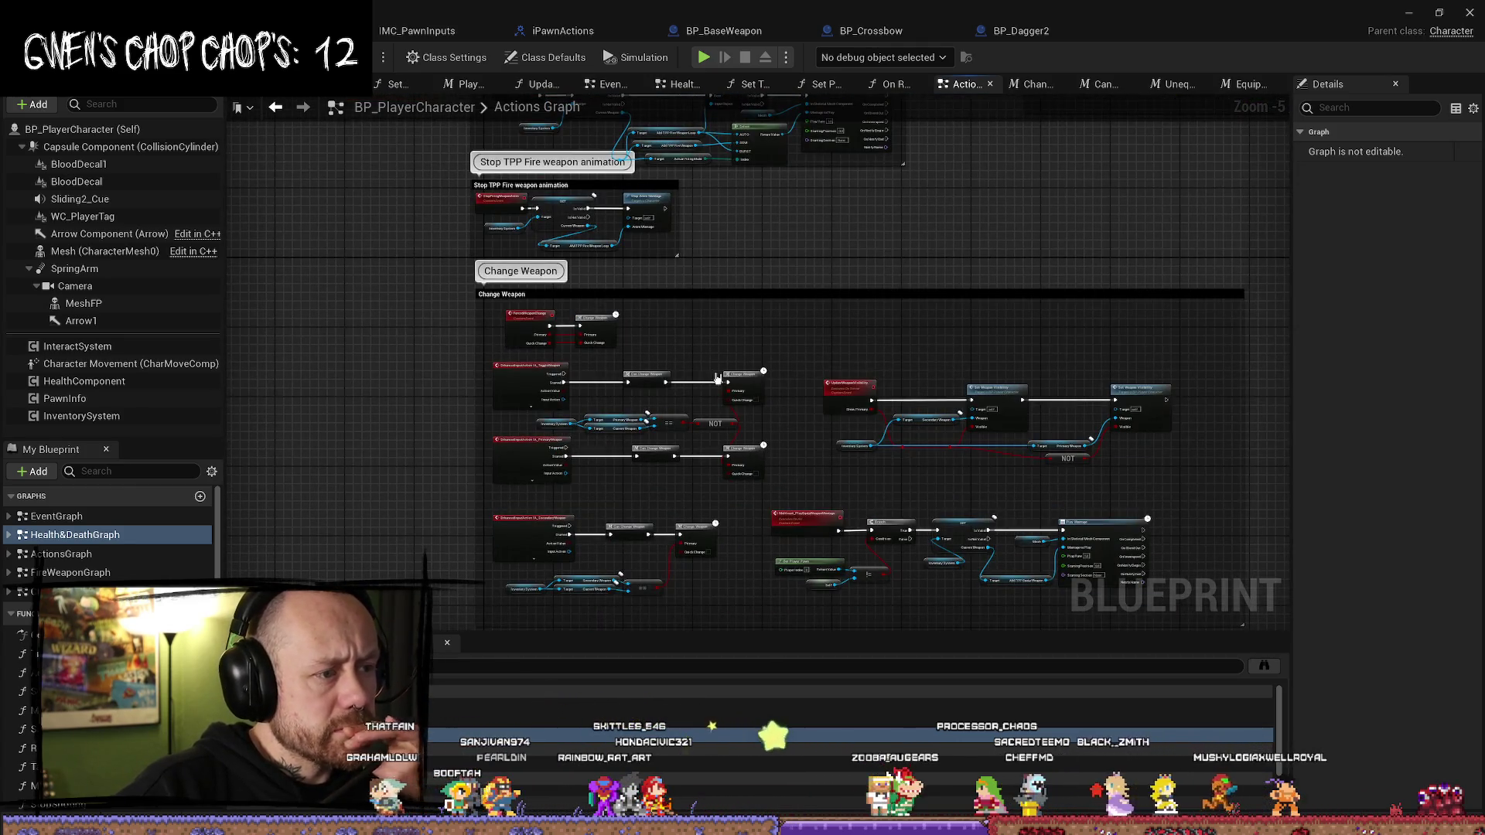
pyautogui.scroll(2, 718, 378)
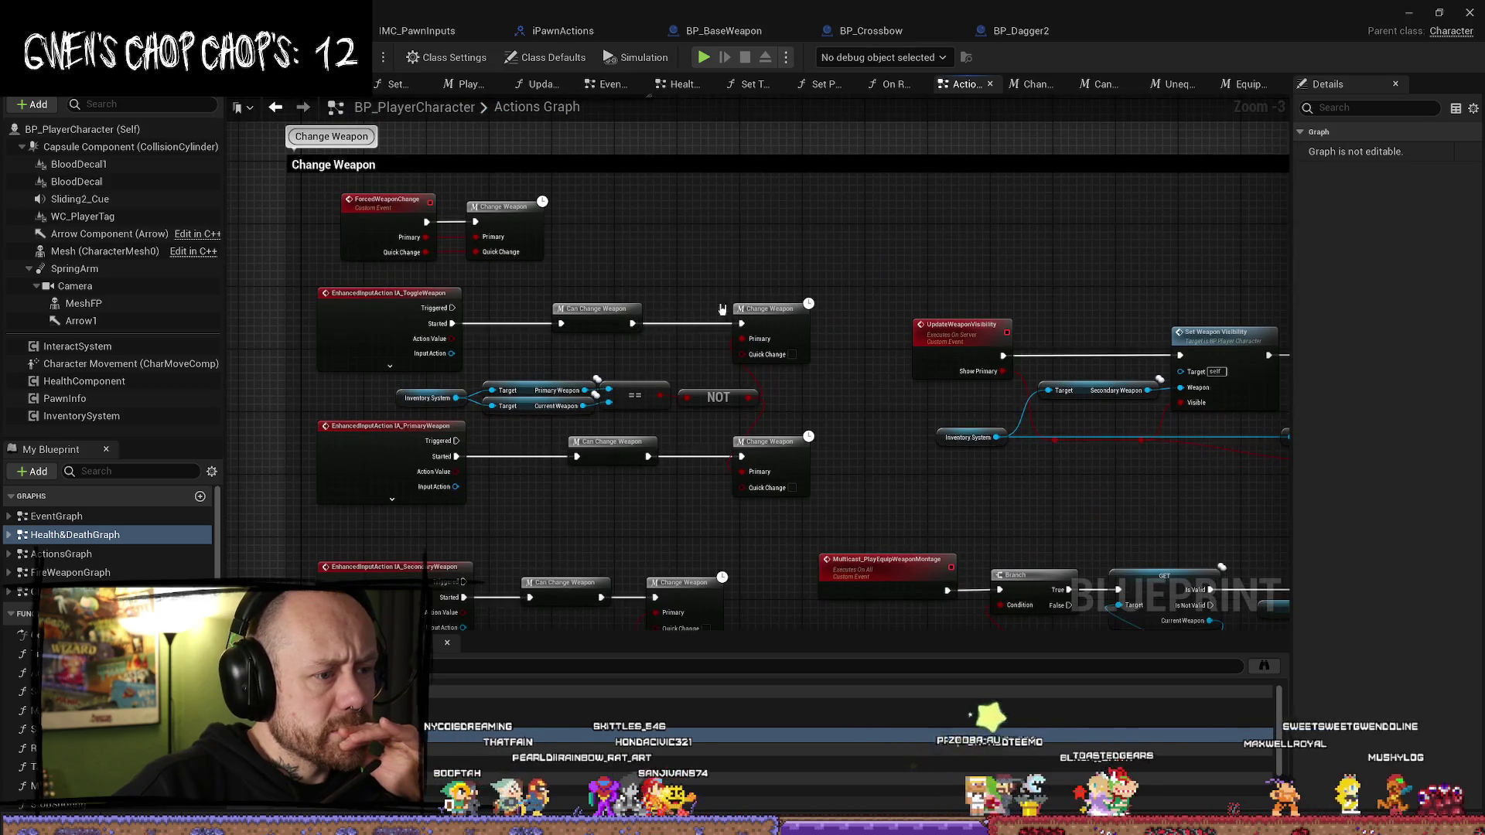
pyautogui.scroll(-1, 680, 341)
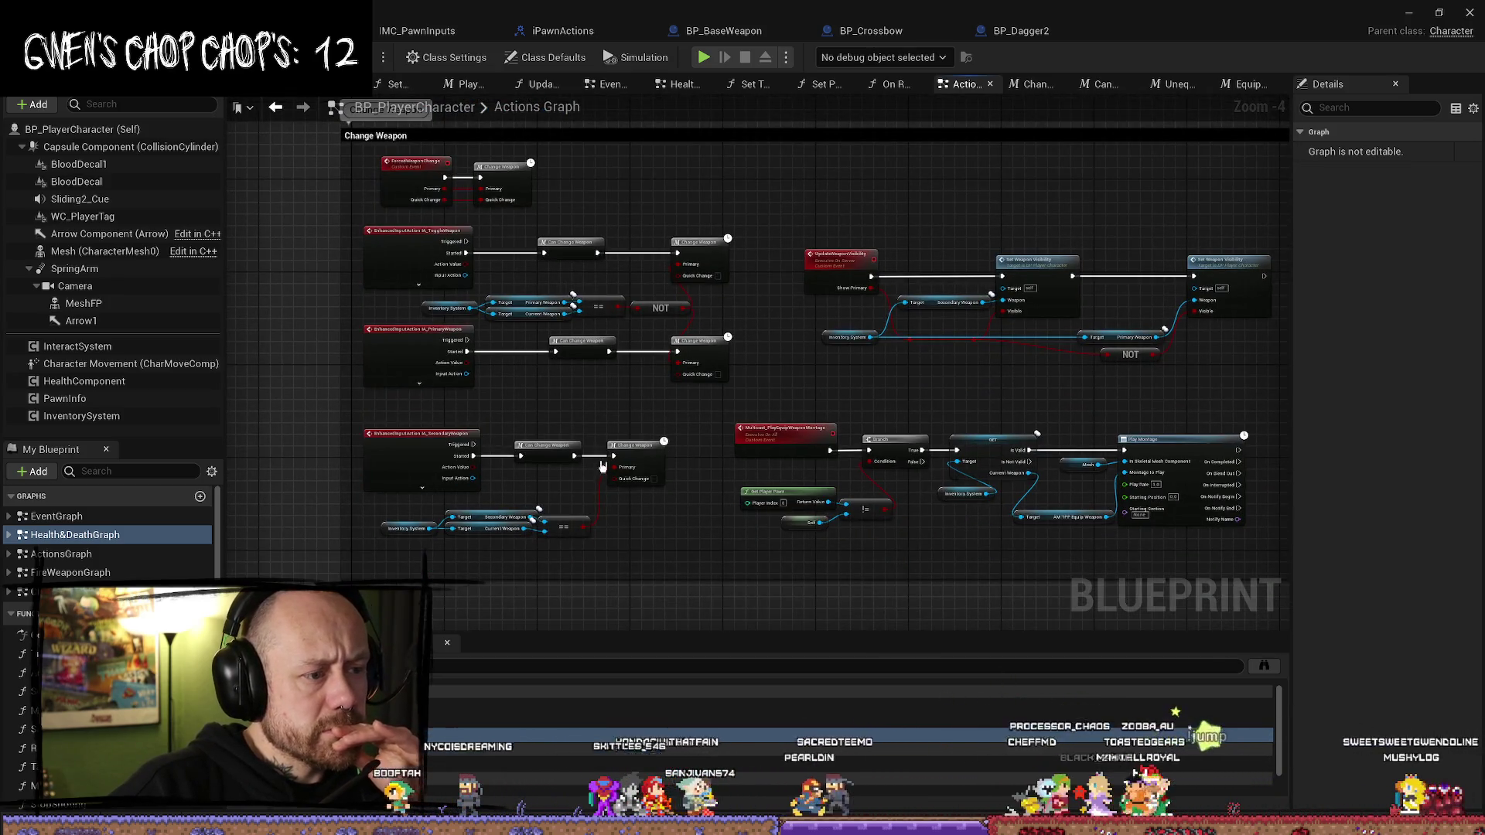
pyautogui.scroll(1, 549, 486)
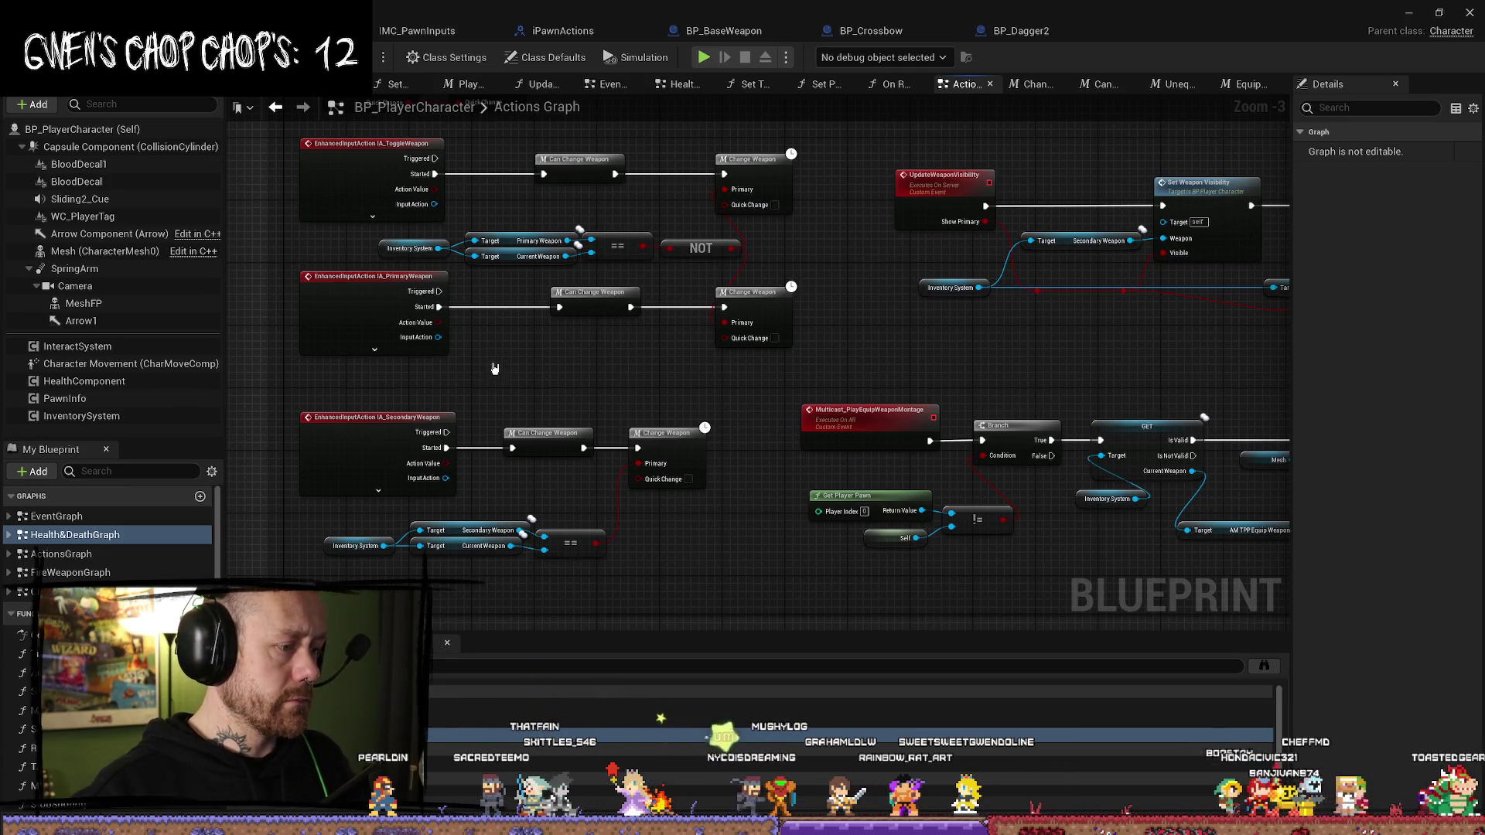
# - Expand FireWeaponGraph in My Blueprint to browse its functions
pyautogui.click(10, 572)
pyautogui.scroll(-2, 11, 572)
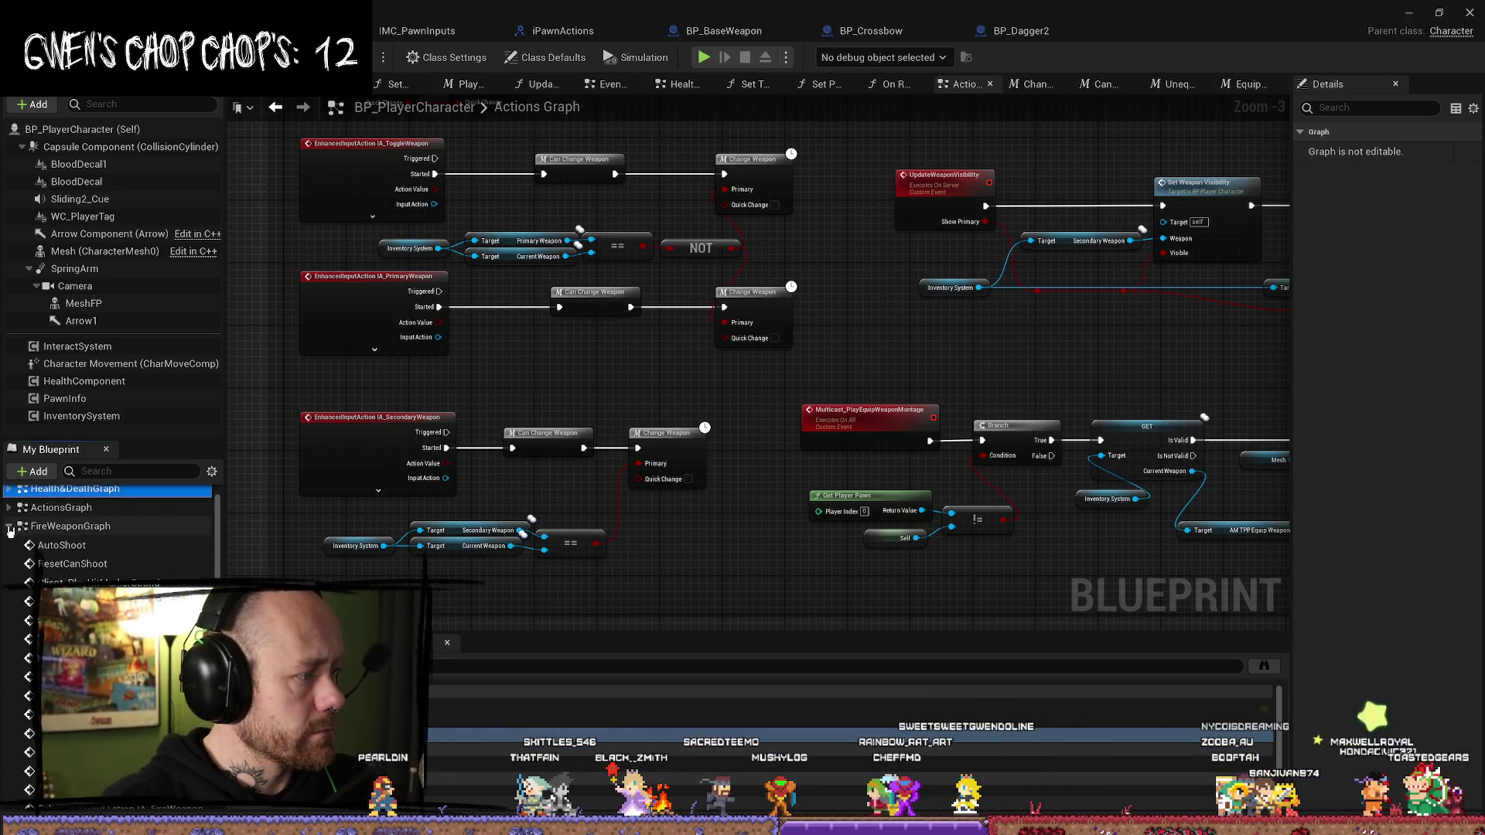
pyautogui.scroll(-1, 50, 565)
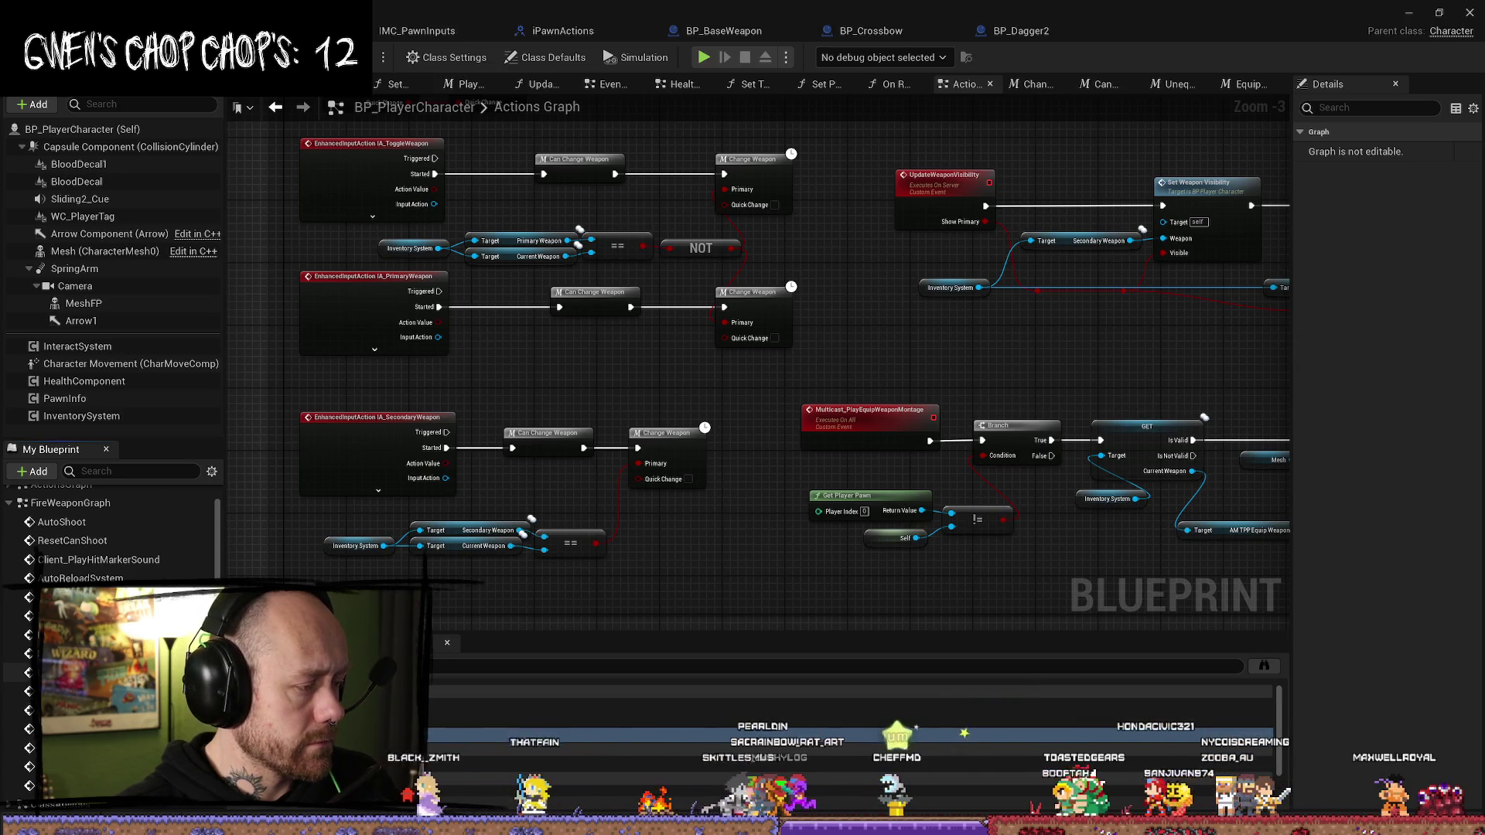
pyautogui.scroll(2, 109, 534)
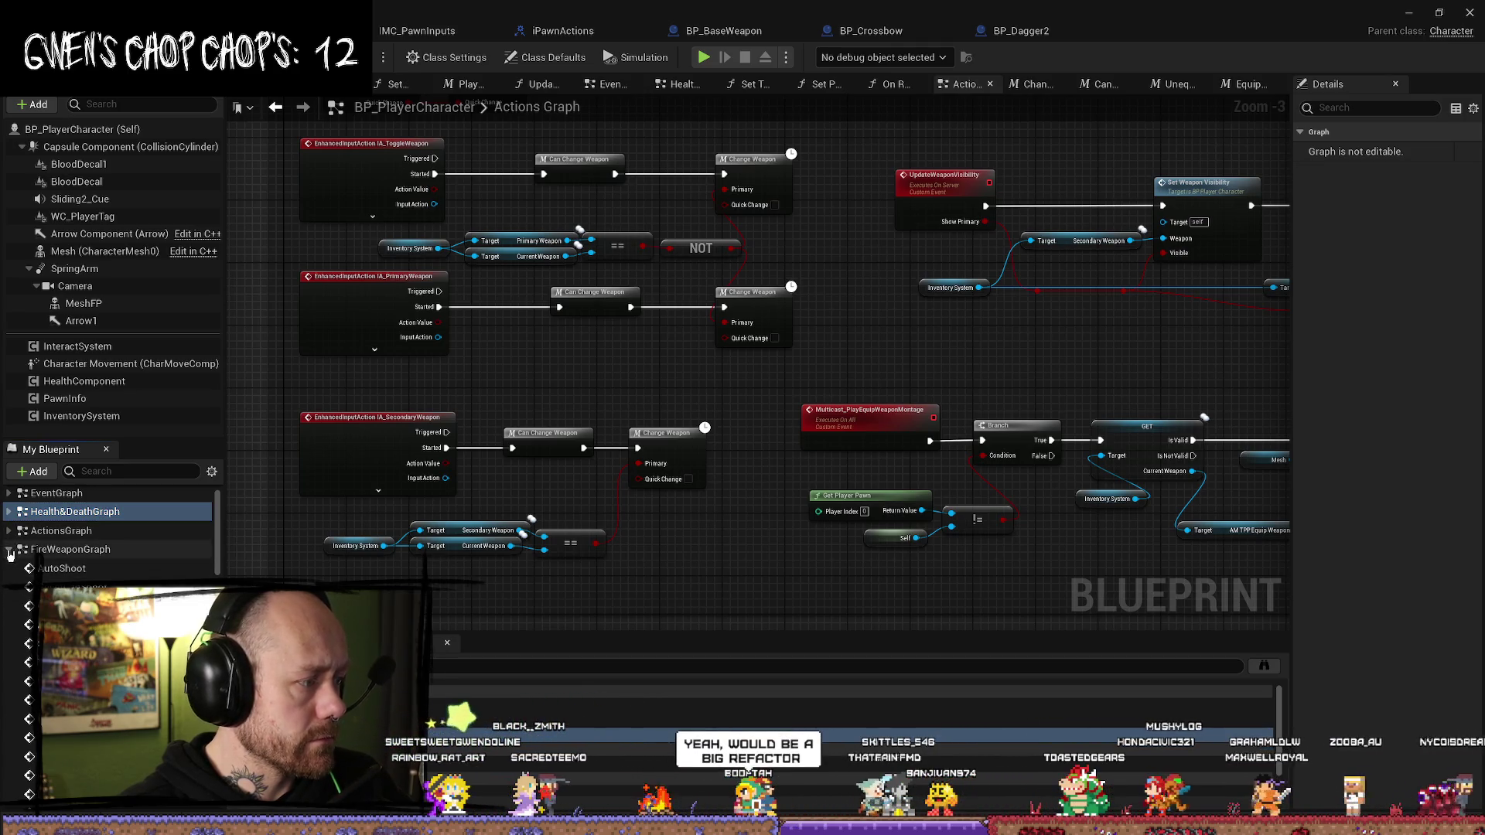
# - Expand ActionsGraph and select the Multicast_PlayEquipWeaponMontage event in the graph
pyautogui.click(14, 552)
pyautogui.click(8, 531)
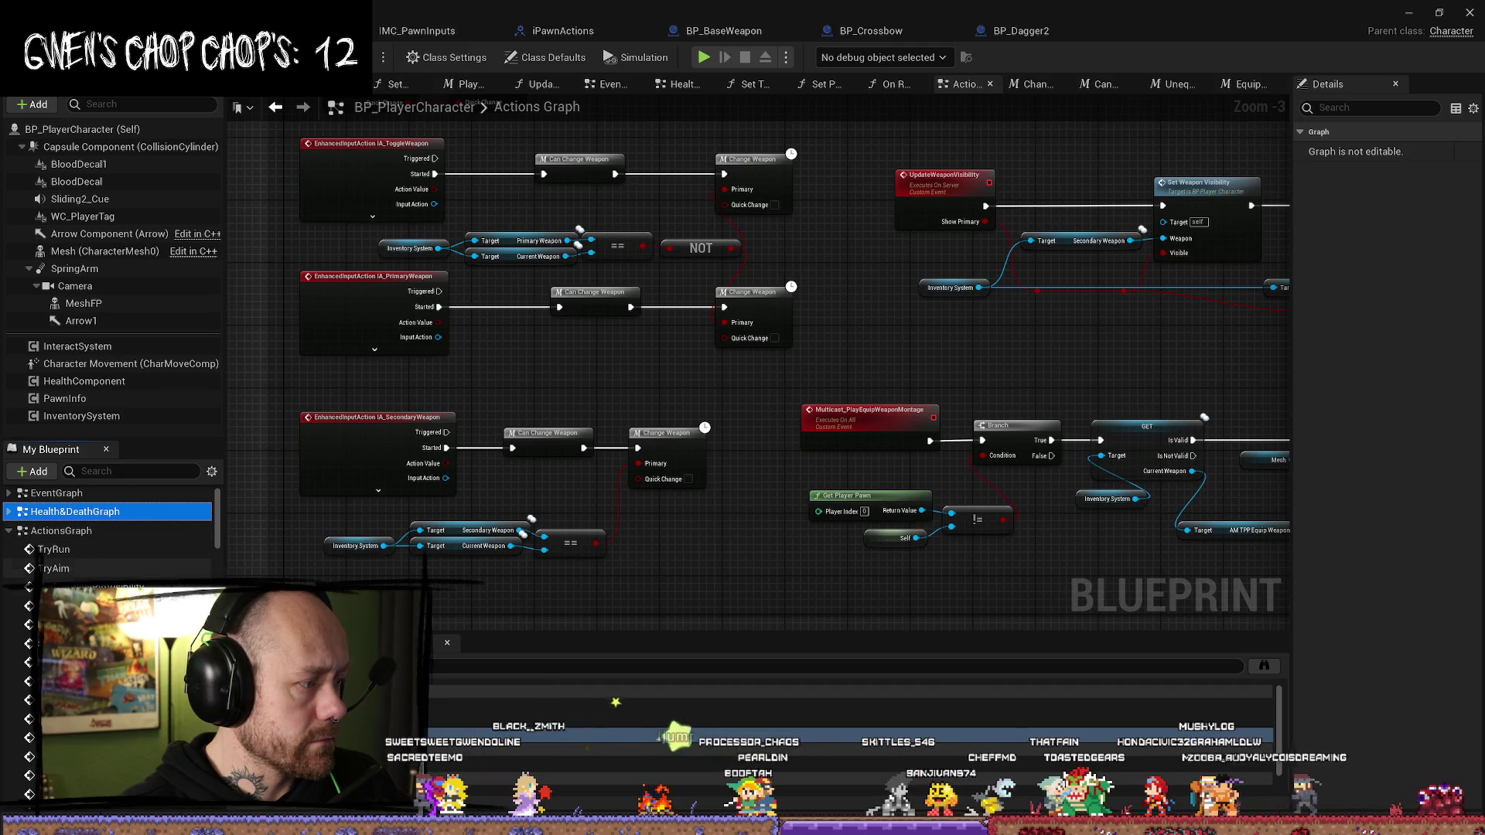
pyautogui.scroll(-1, 68, 563)
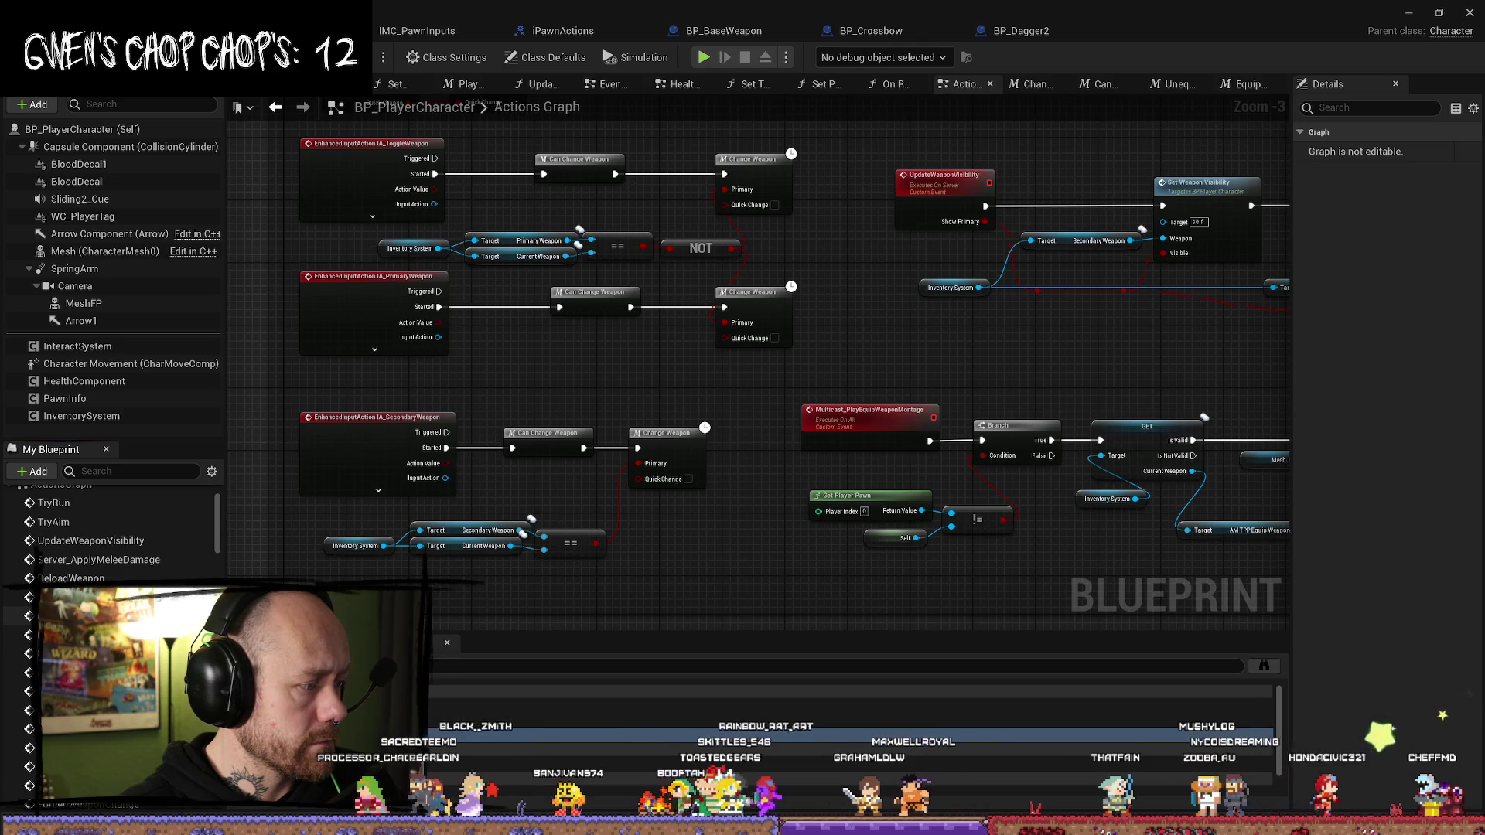
pyautogui.scroll(-2, 116, 534)
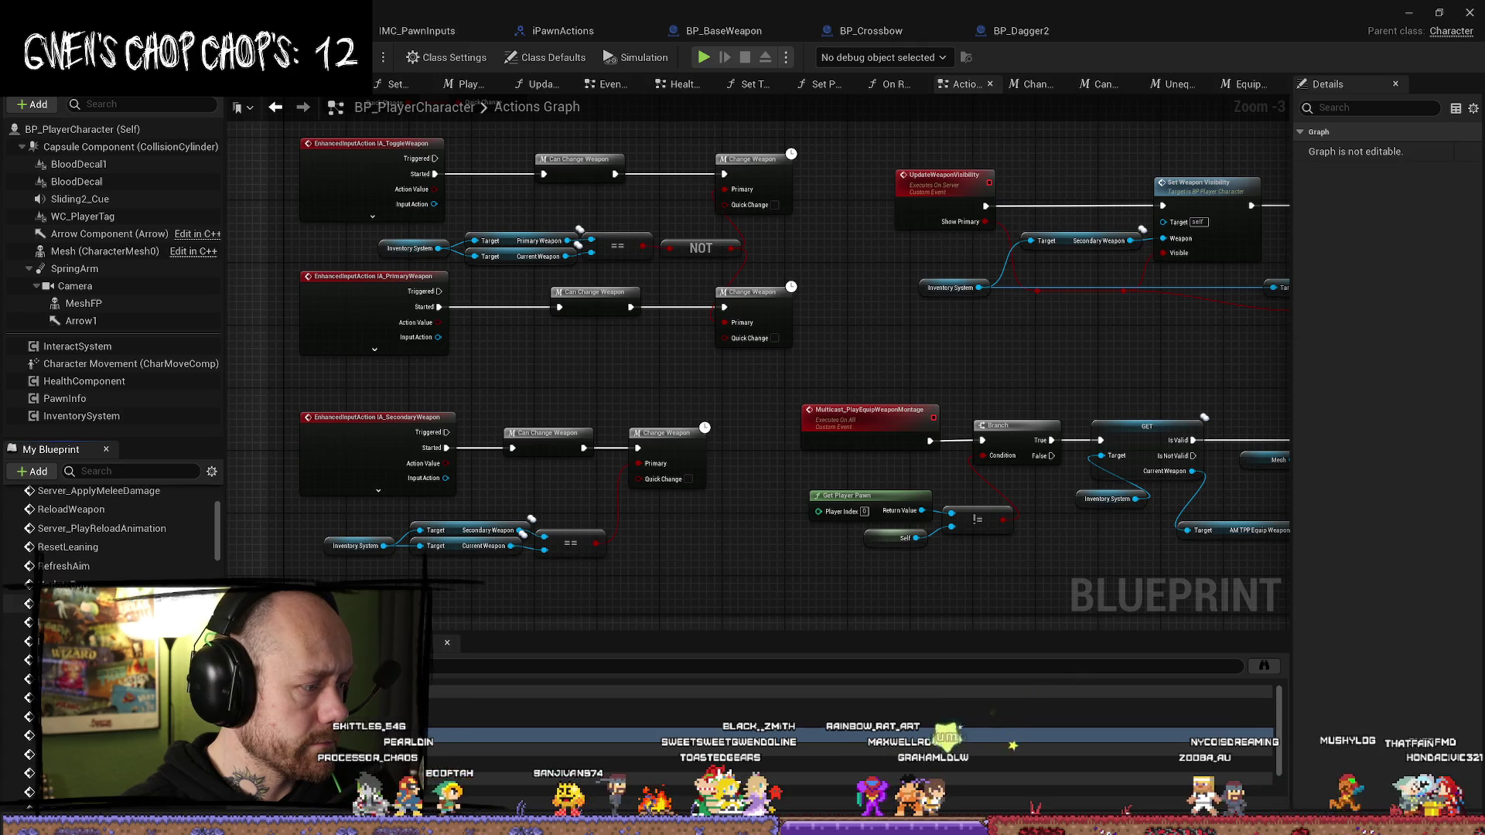
pyautogui.click(866, 417)
pyautogui.moveTo(1106, 579)
pyautogui.mouseDown()
pyautogui.moveTo(968, 501)
pyautogui.moveTo(770, 534)
pyautogui.mouseUp()
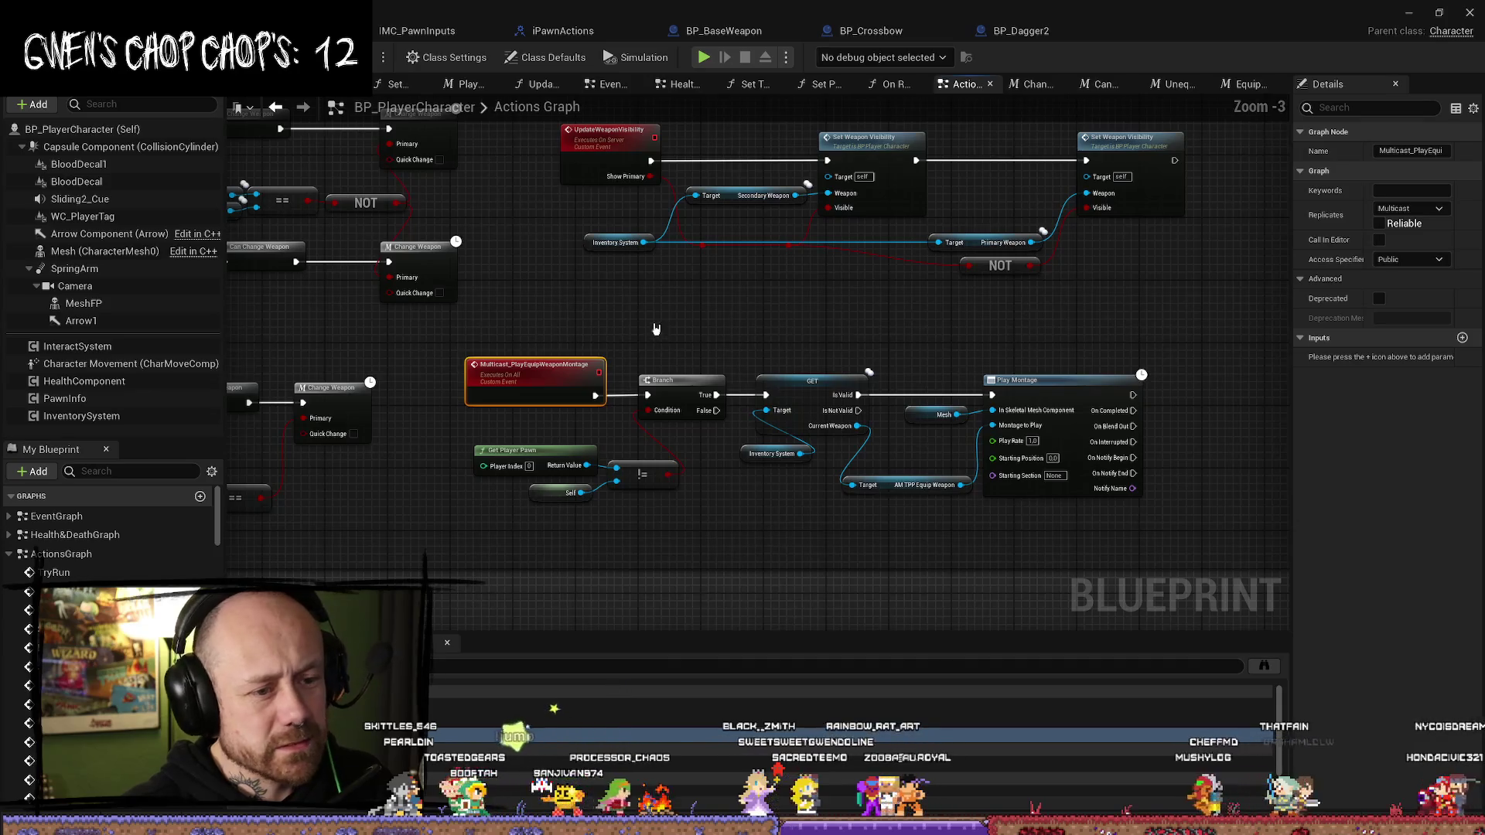
pyautogui.scroll(-5, 108, 534)
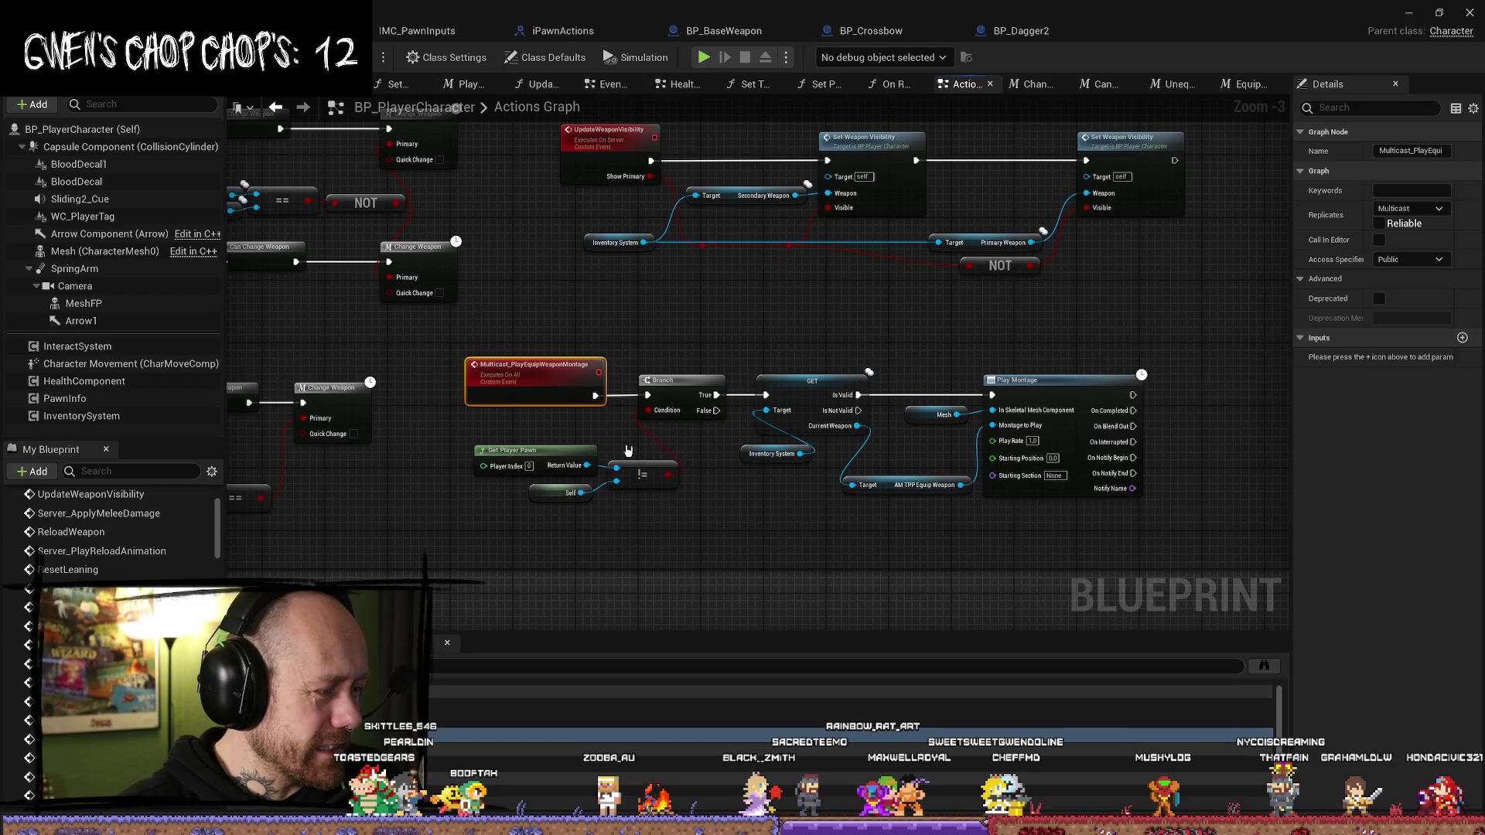
pyautogui.scroll(-2, 580, 410)
pyautogui.scroll(3, 605, 426)
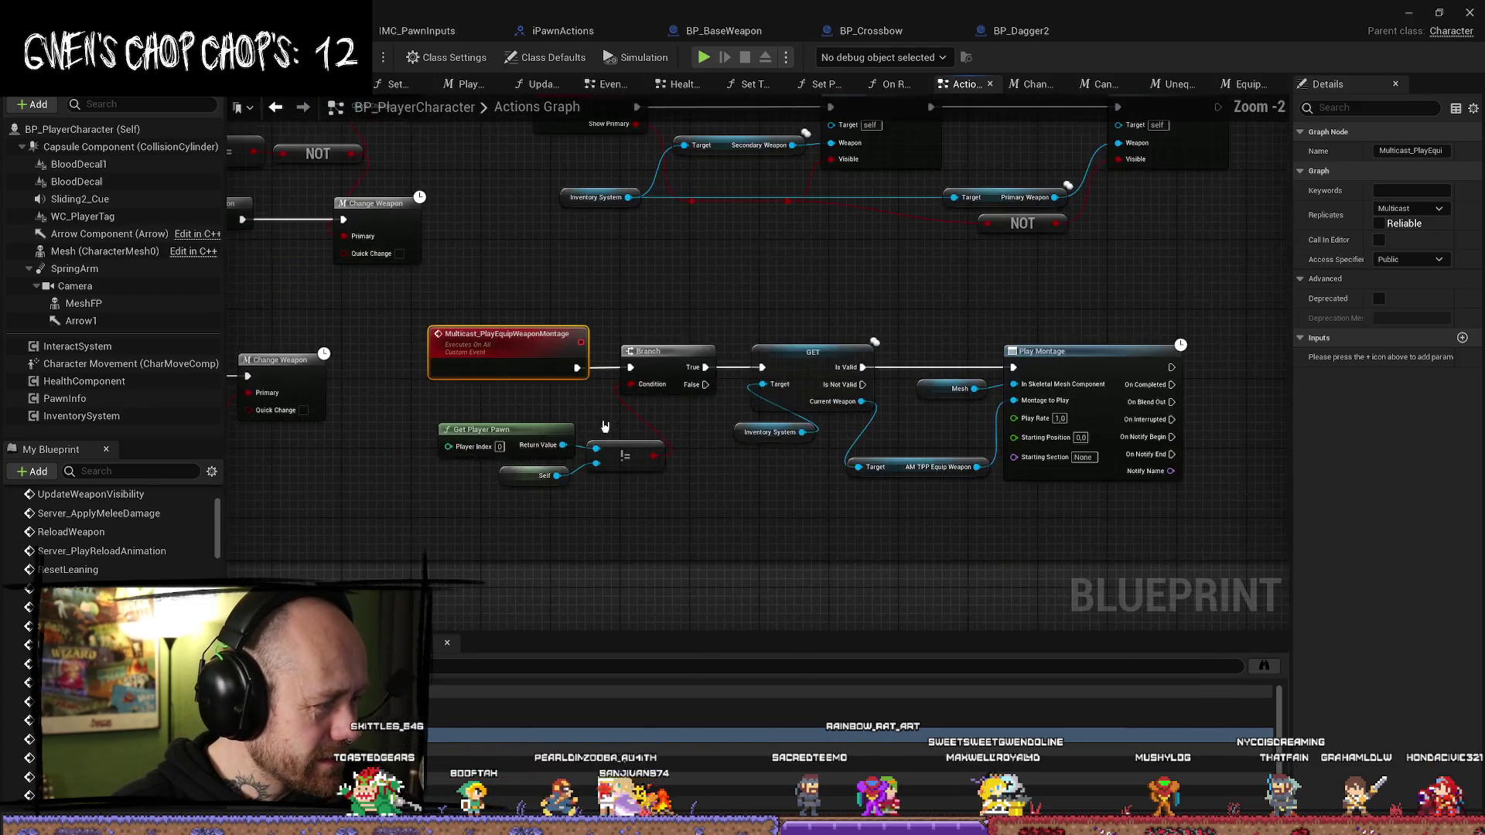
pyautogui.scroll(-3, 109, 526)
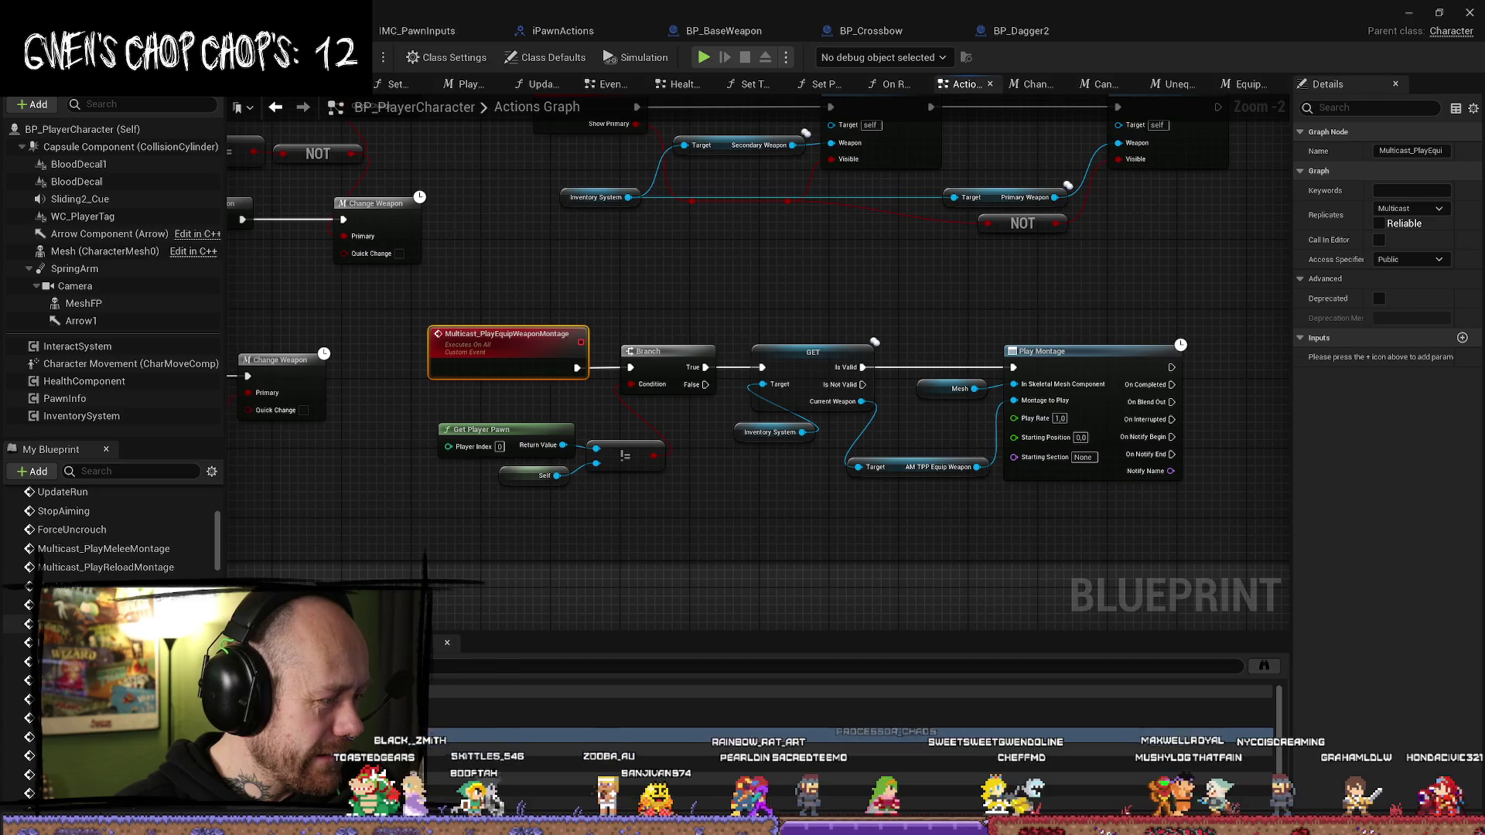
pyautogui.scroll(-2, 116, 534)
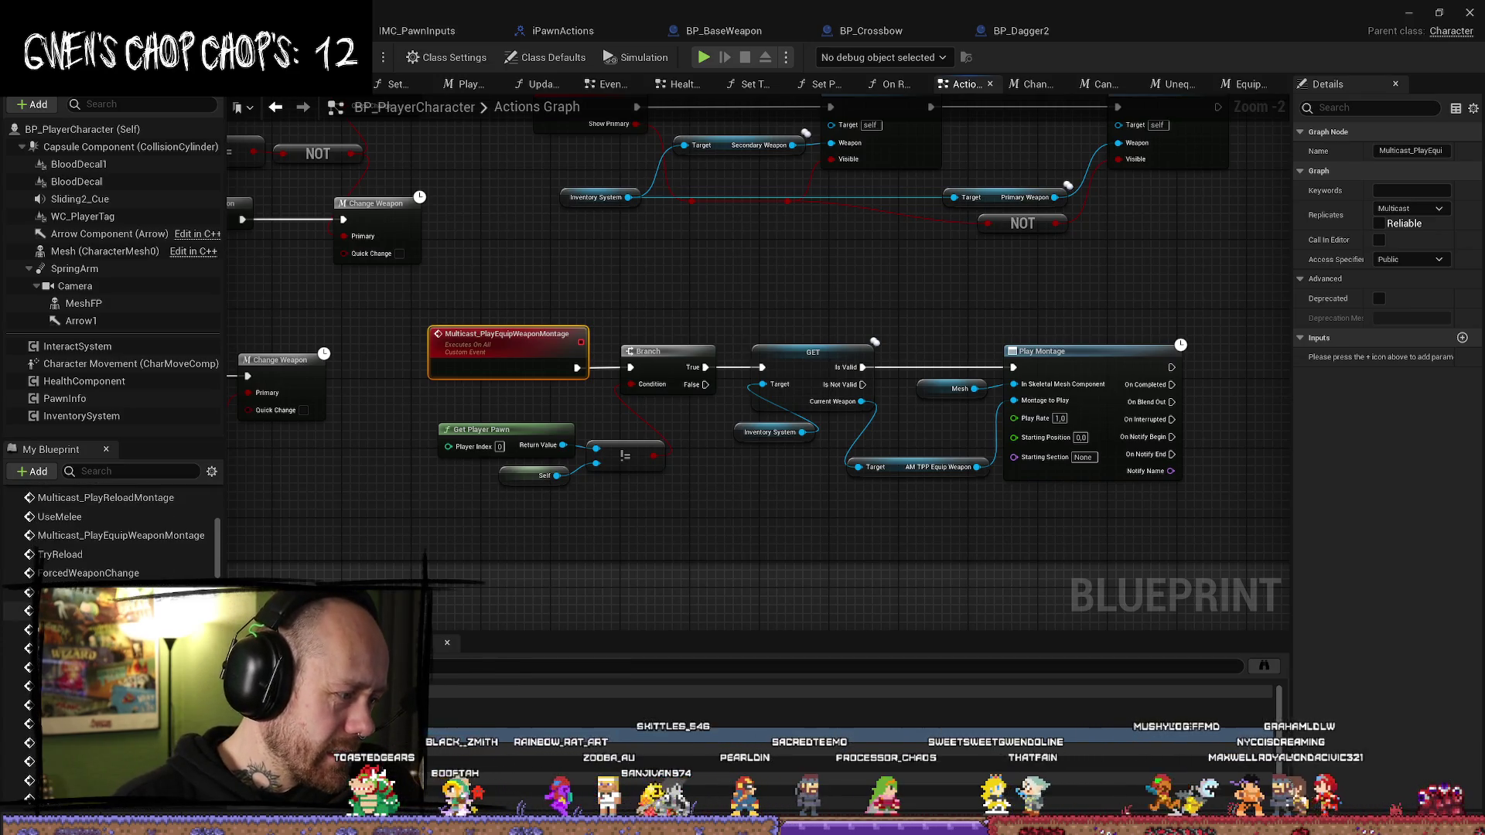
pyautogui.scroll(-1, 116, 533)
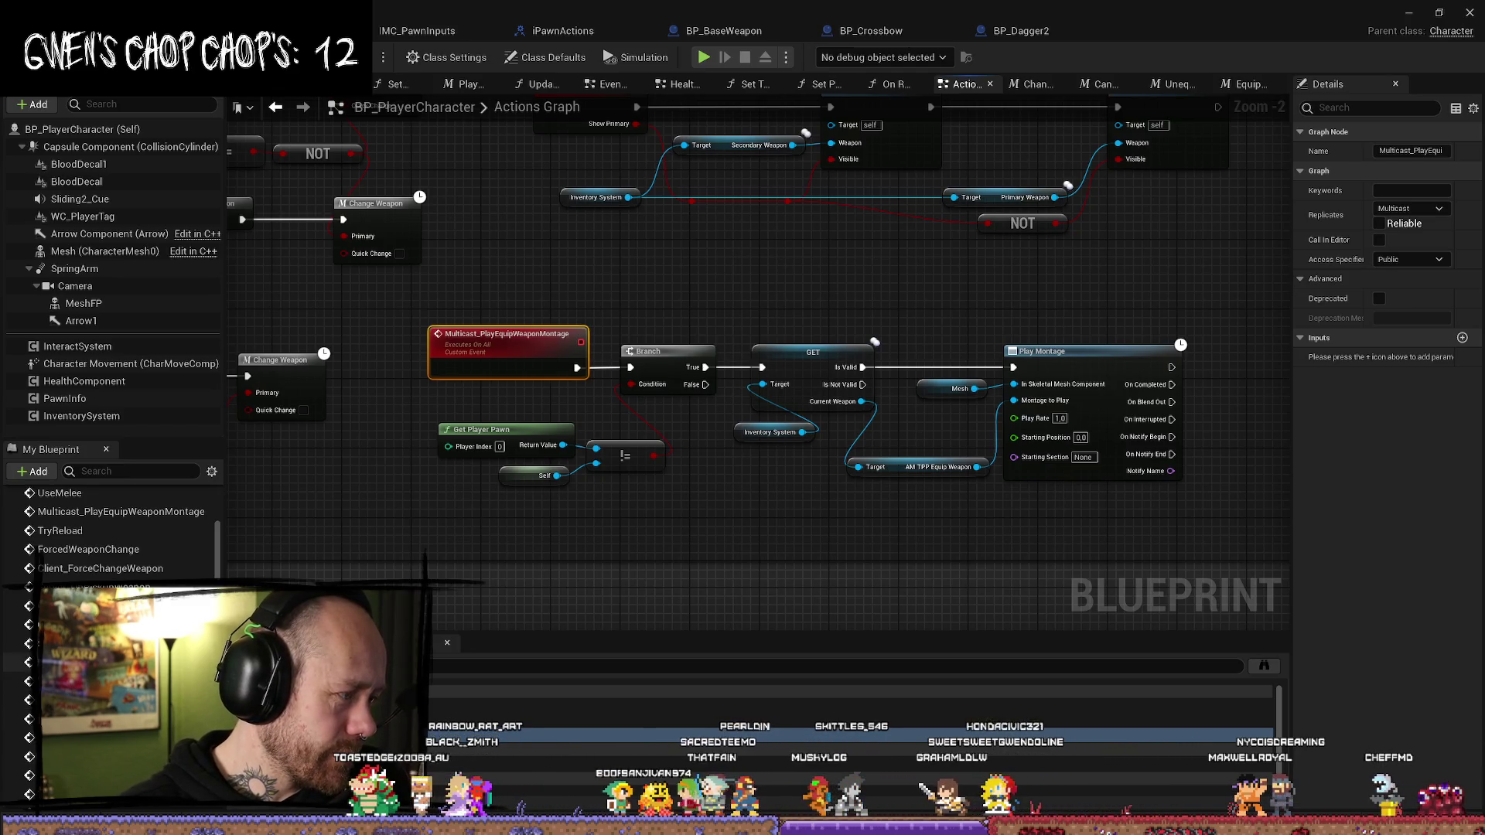
pyautogui.scroll(-5, 116, 534)
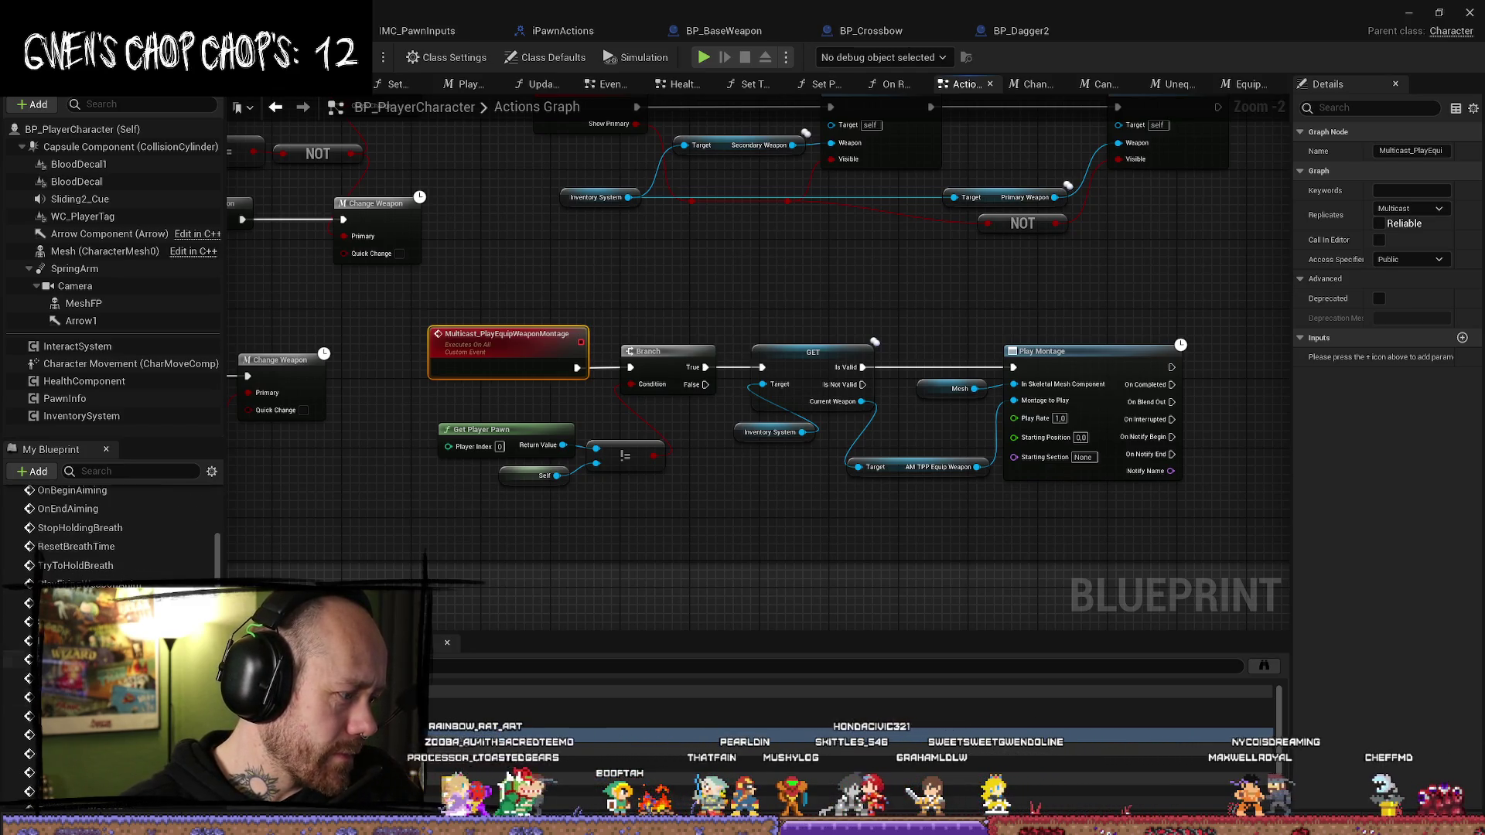
pyautogui.scroll(-6, 116, 534)
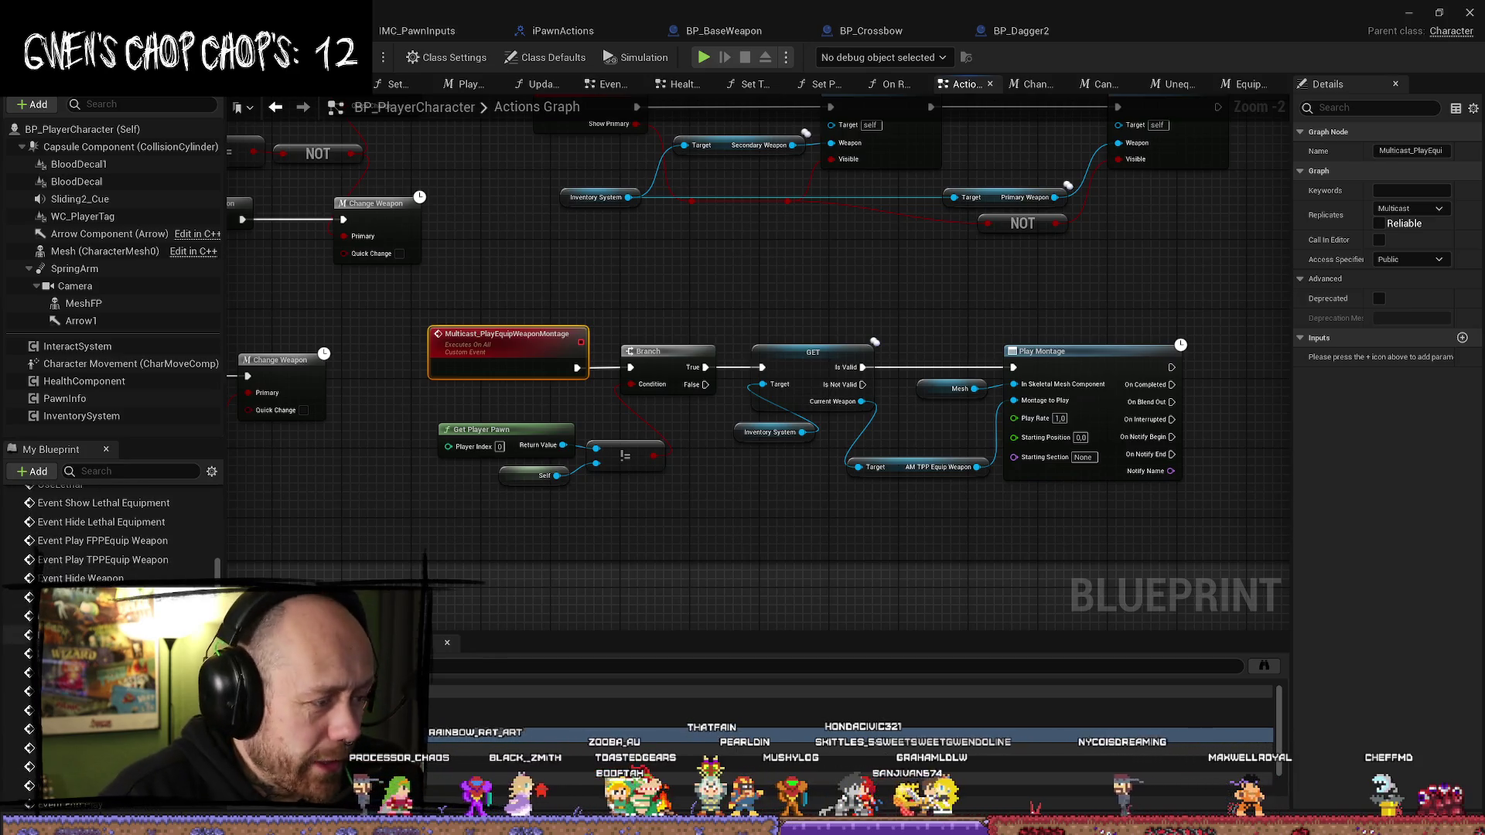
pyautogui.scroll(-3, 116, 534)
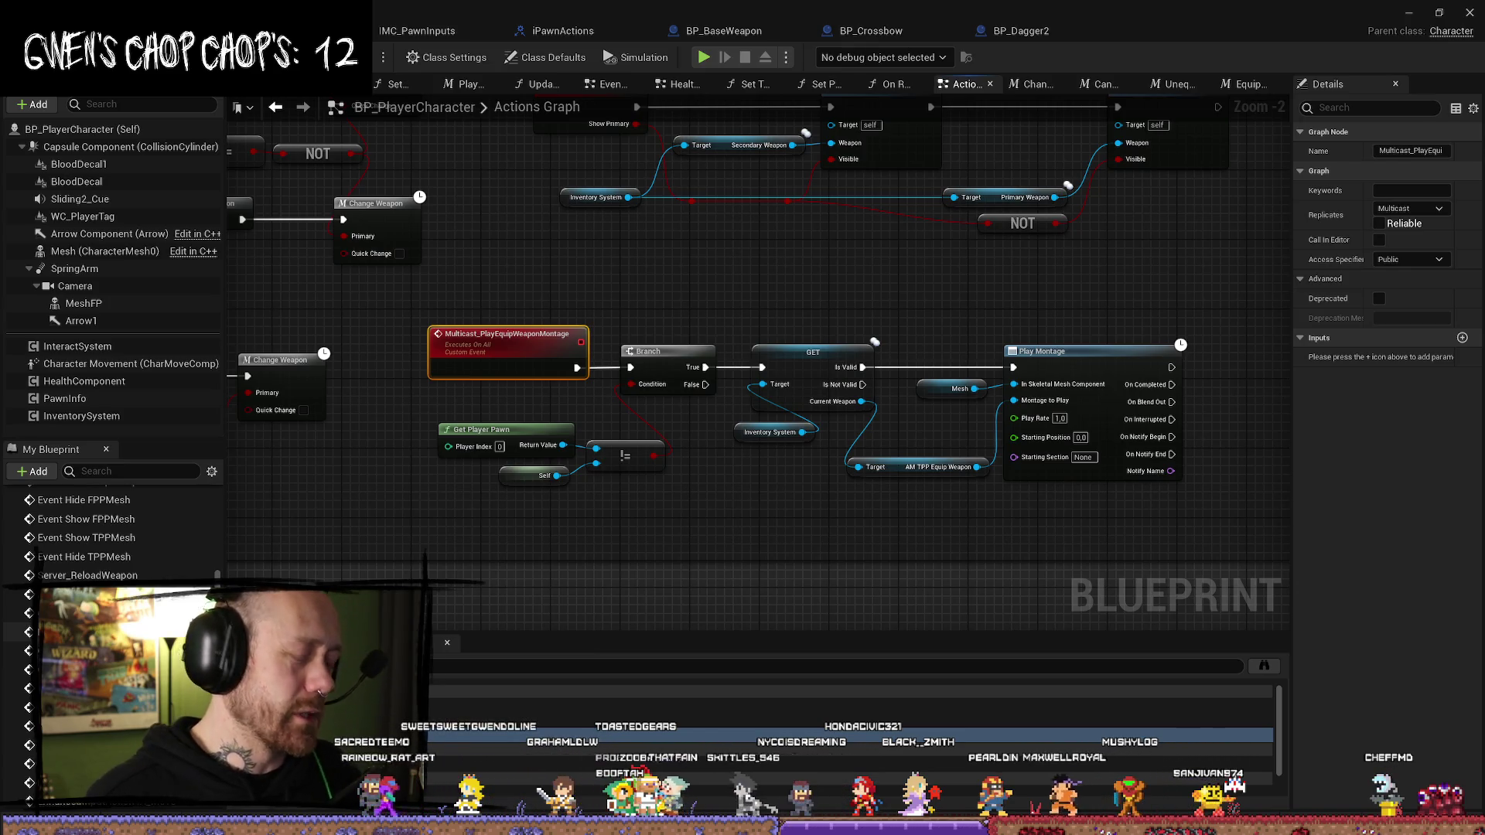
pyautogui.scroll(-10, 116, 534)
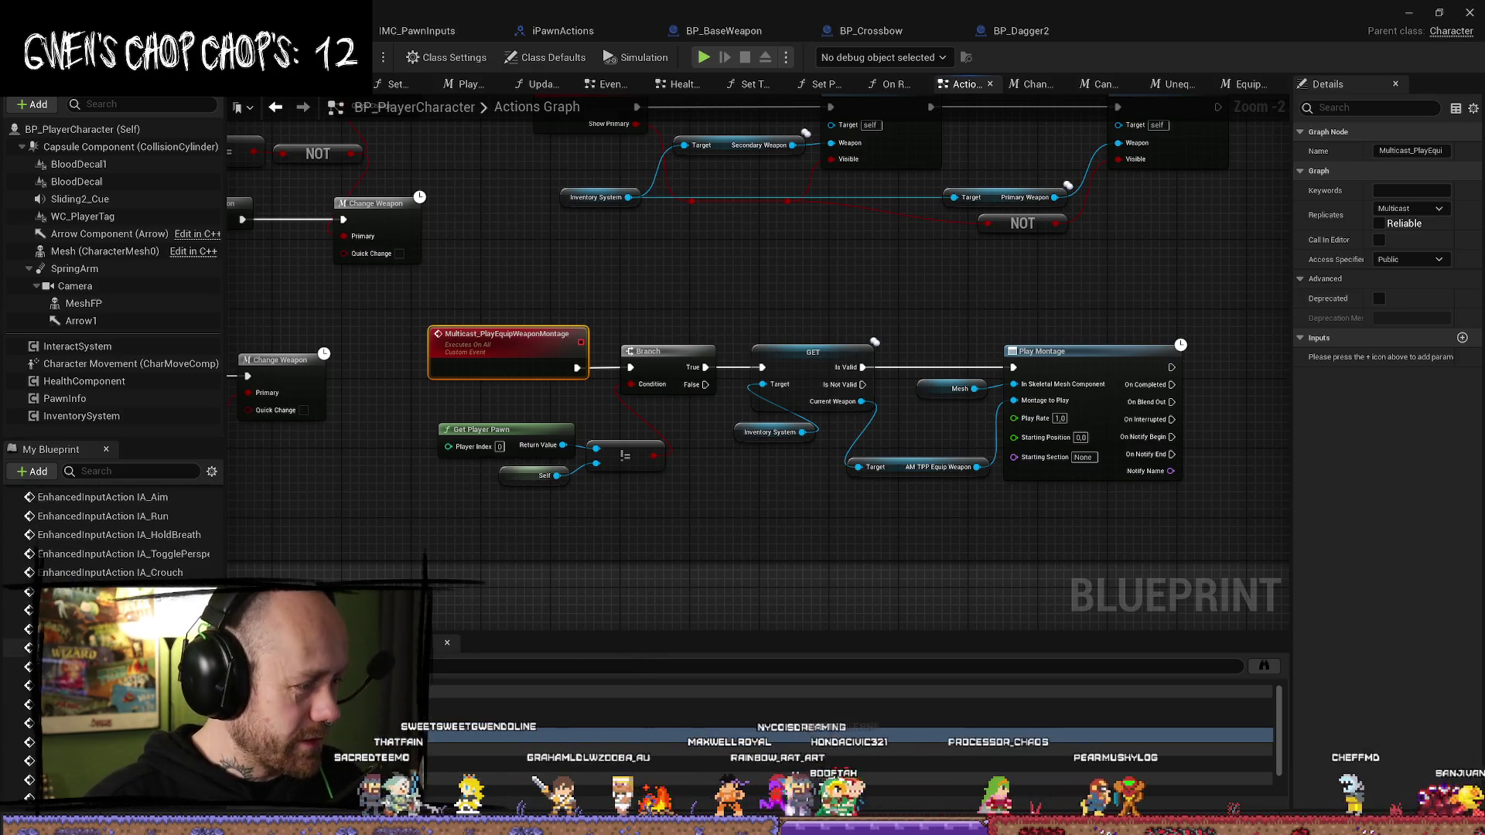
pyautogui.scroll(-3, 116, 534)
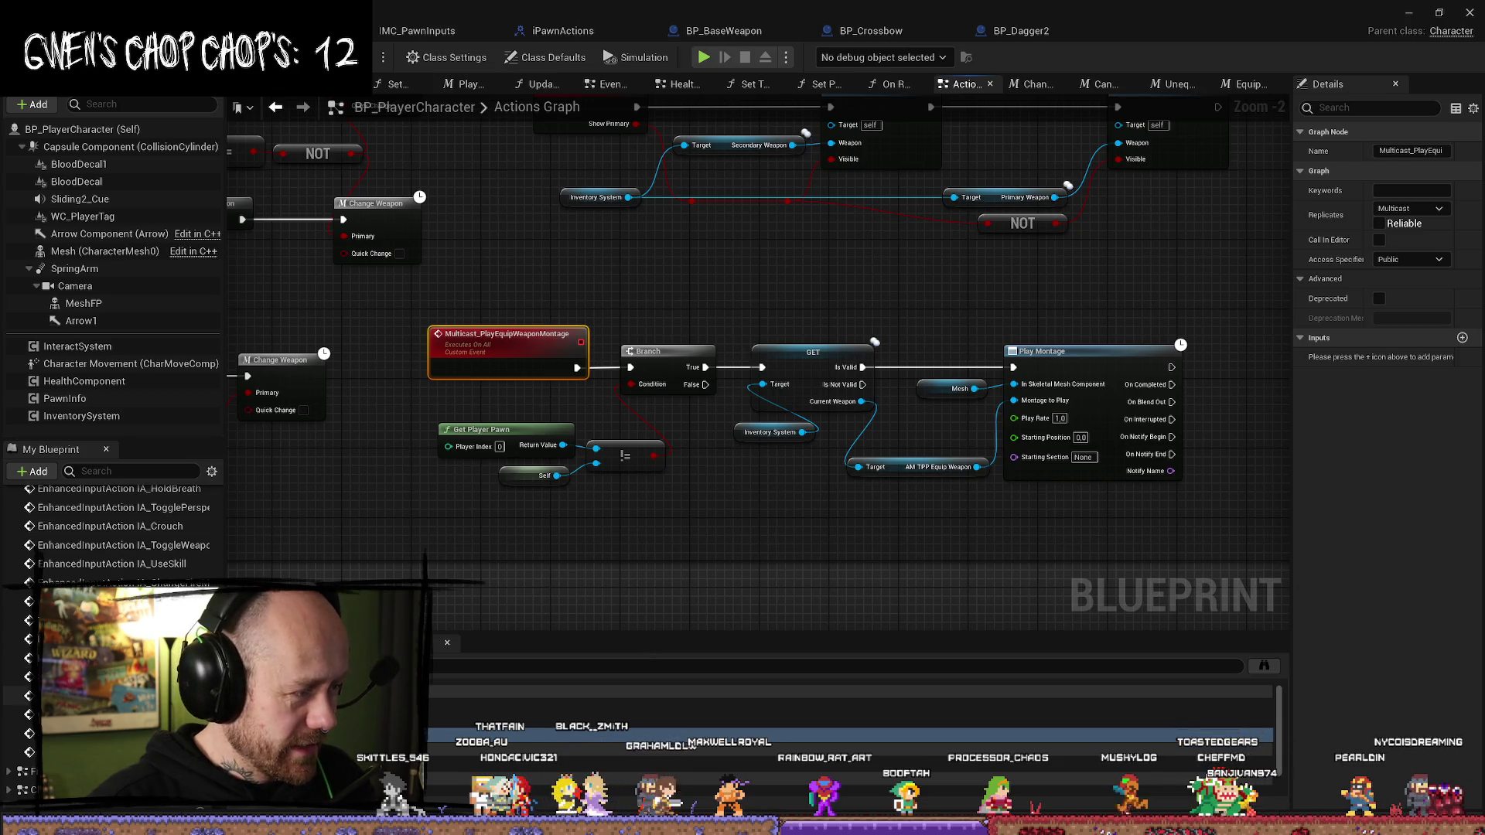
pyautogui.scroll(-2, 116, 534)
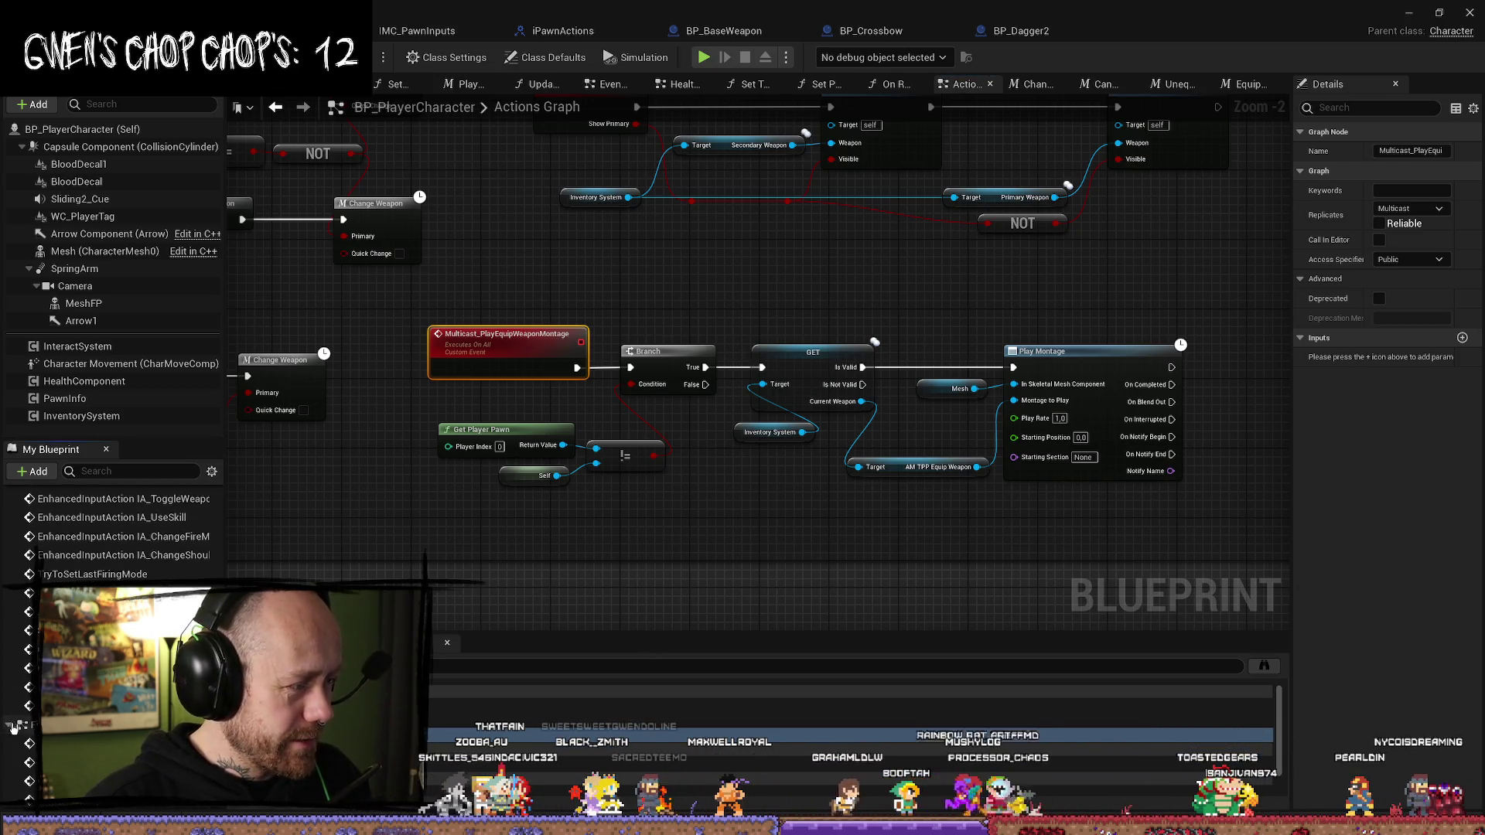
pyautogui.scroll(-5, 6, 734)
pyautogui.scroll(-3, 33, 731)
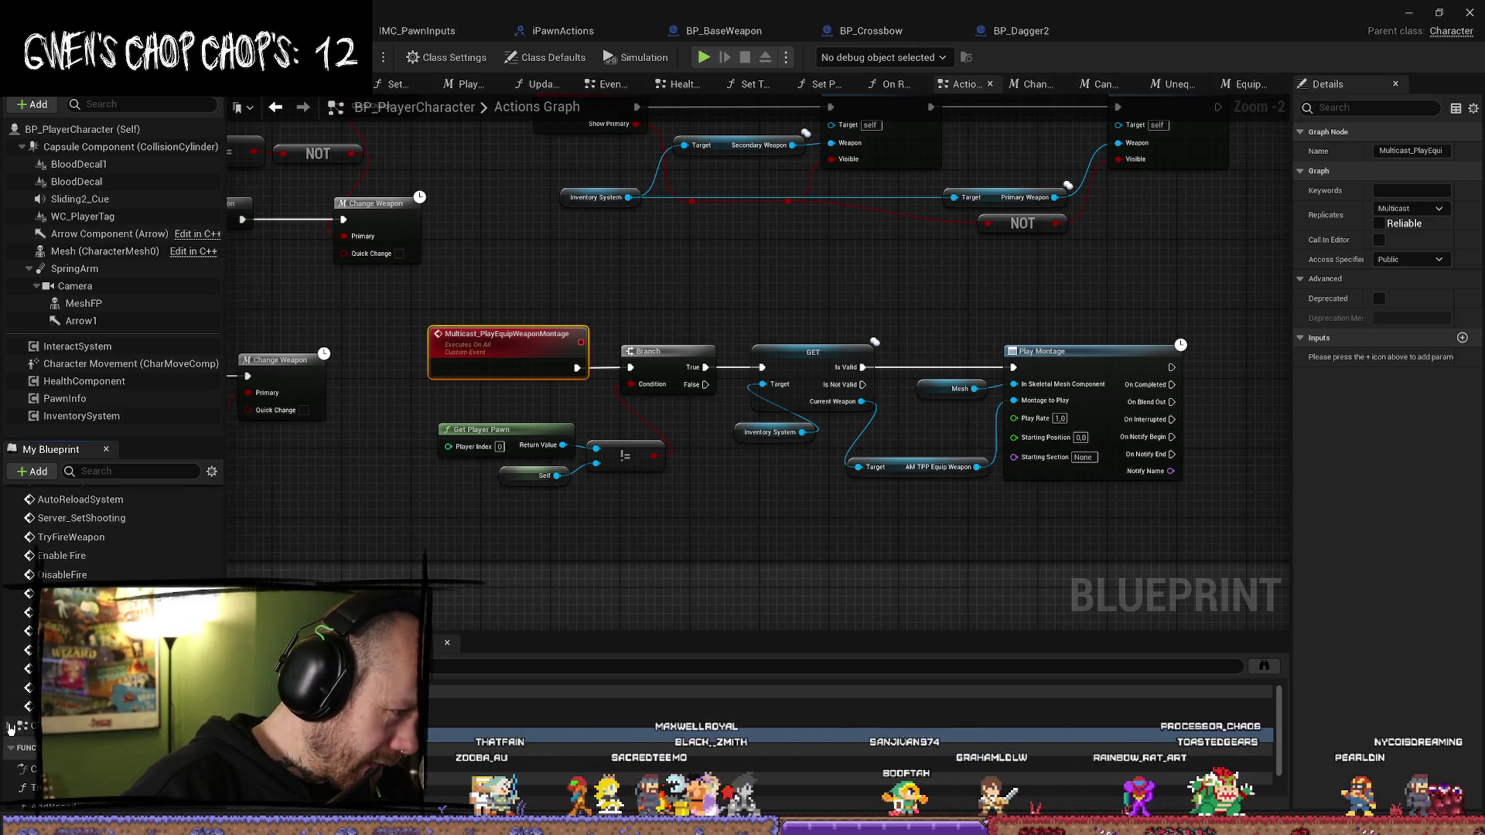
pyautogui.scroll(-3, 9, 728)
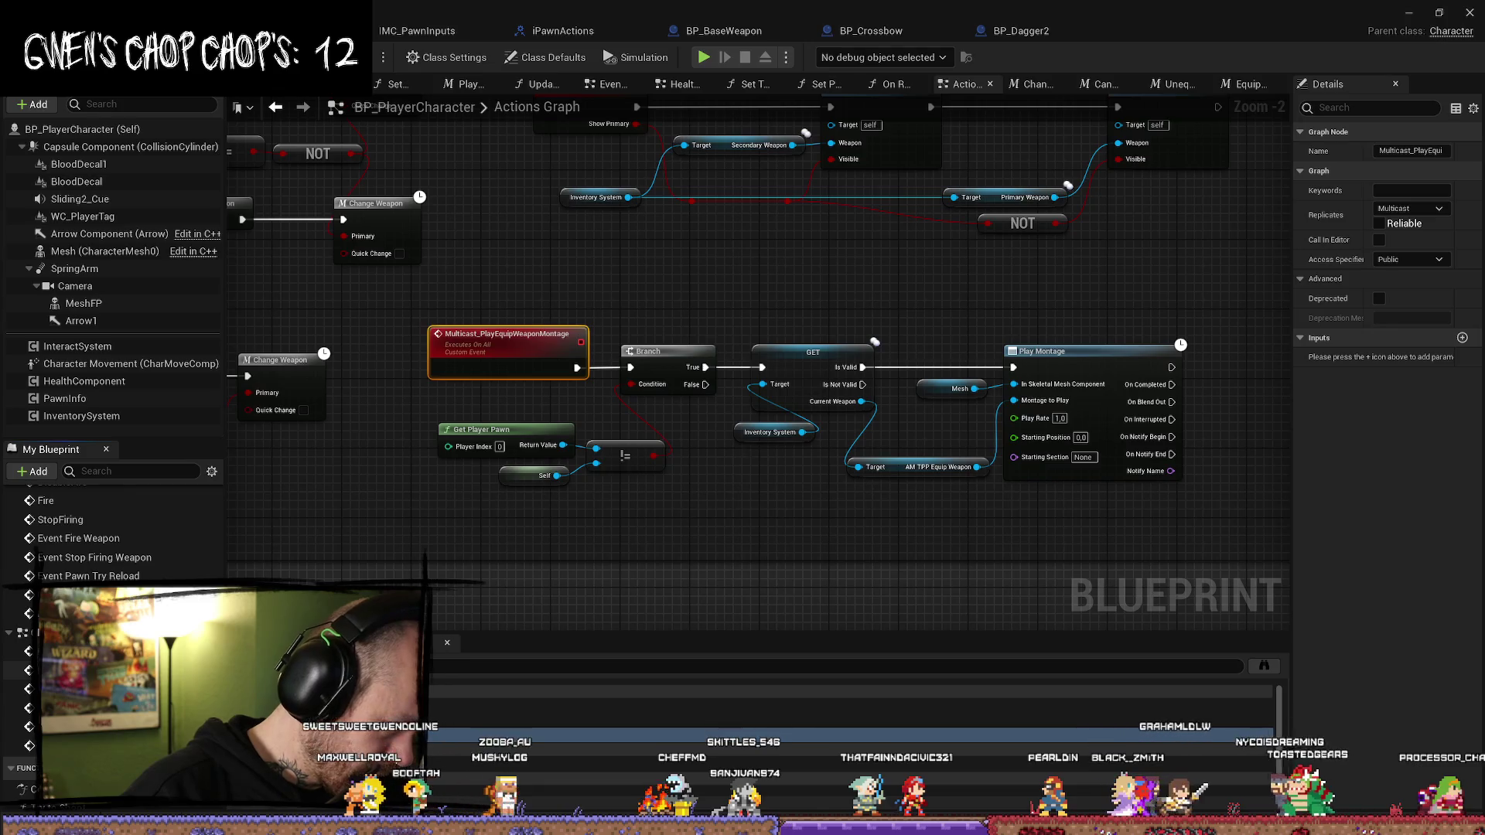
pyautogui.scroll(-4, 116, 542)
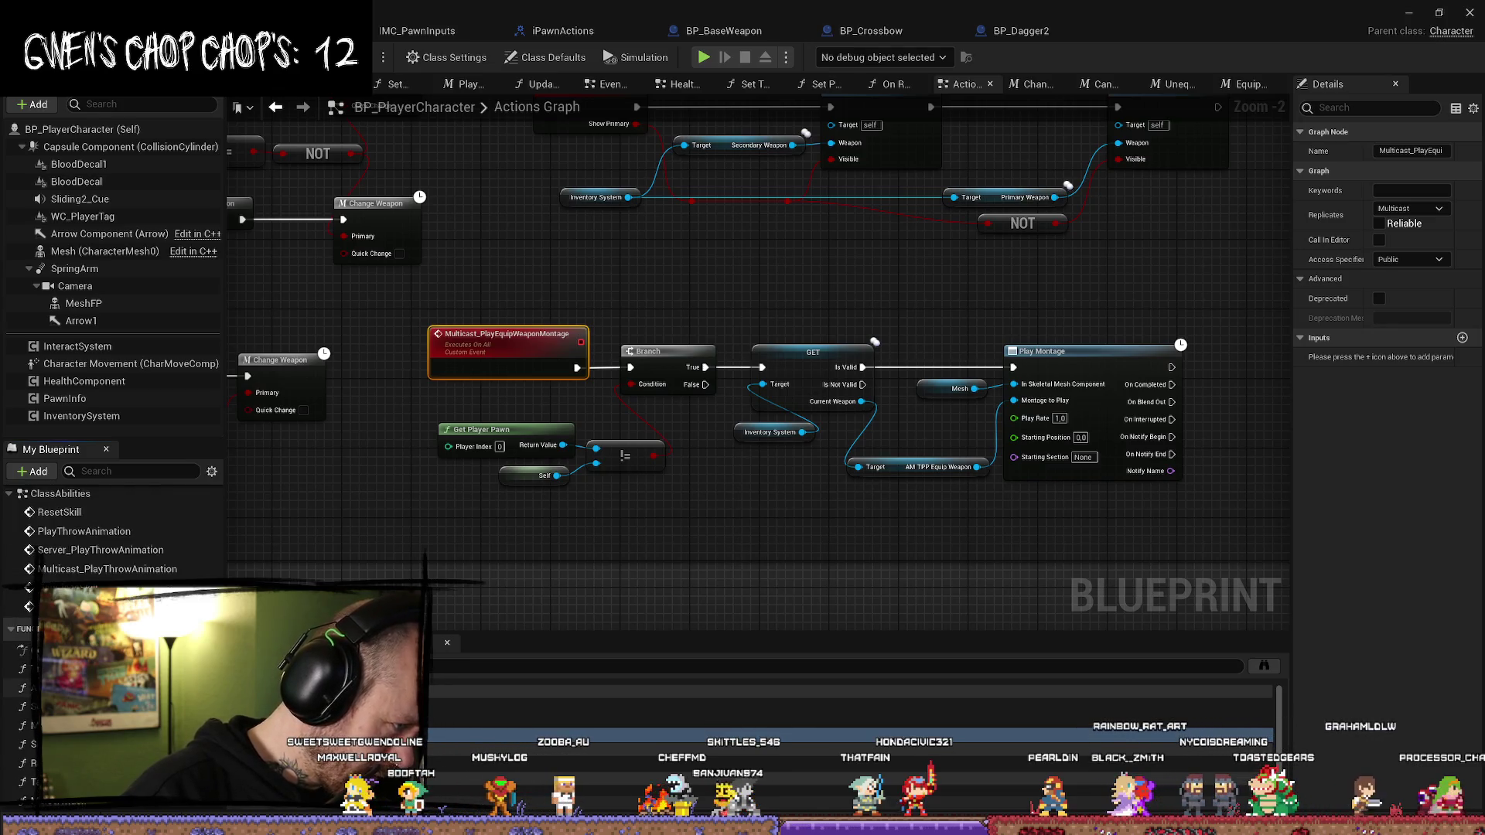
pyautogui.scroll(-3, 116, 542)
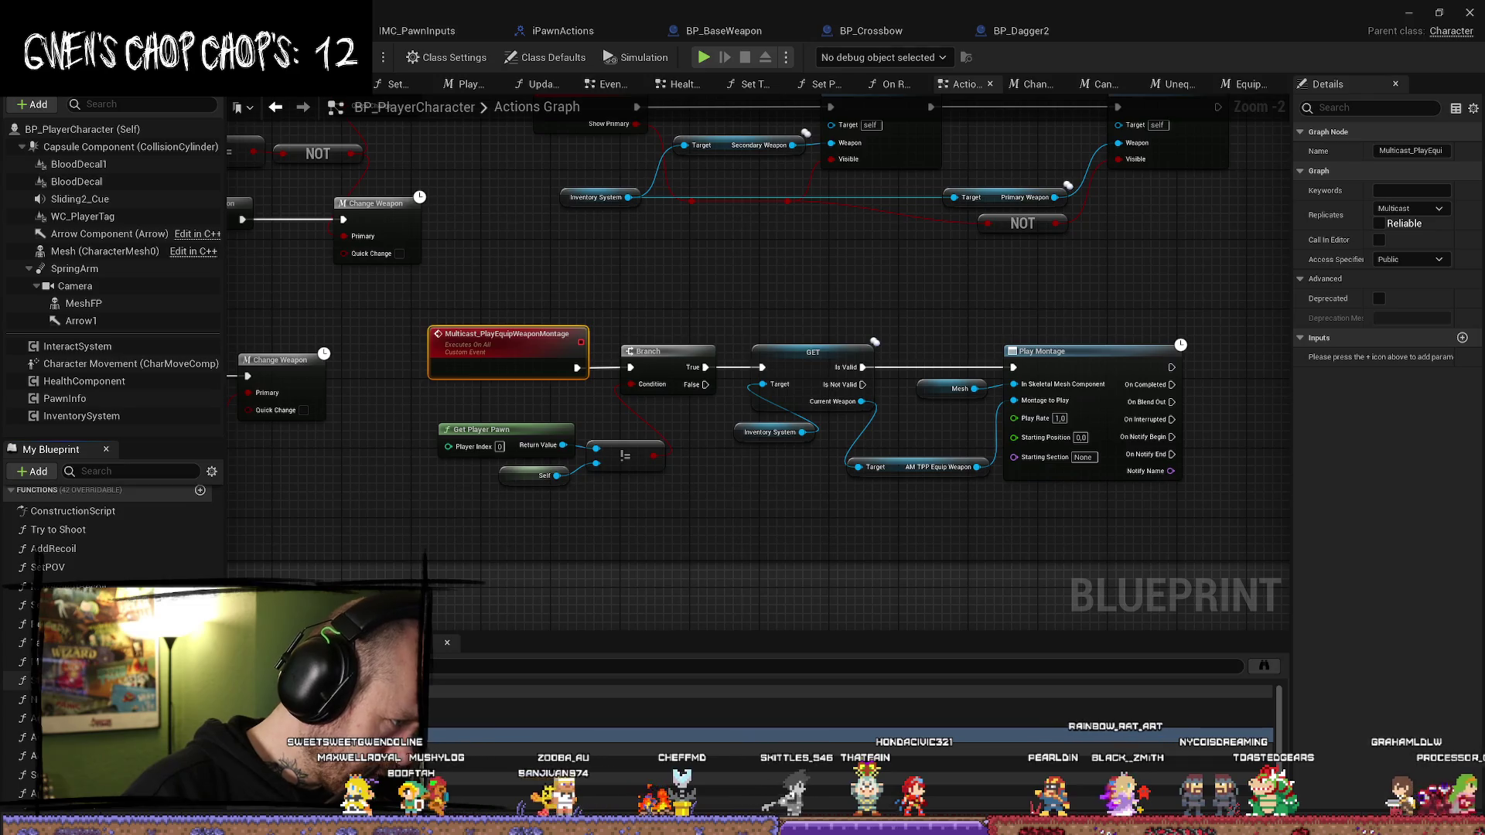
pyautogui.scroll(-3, 116, 542)
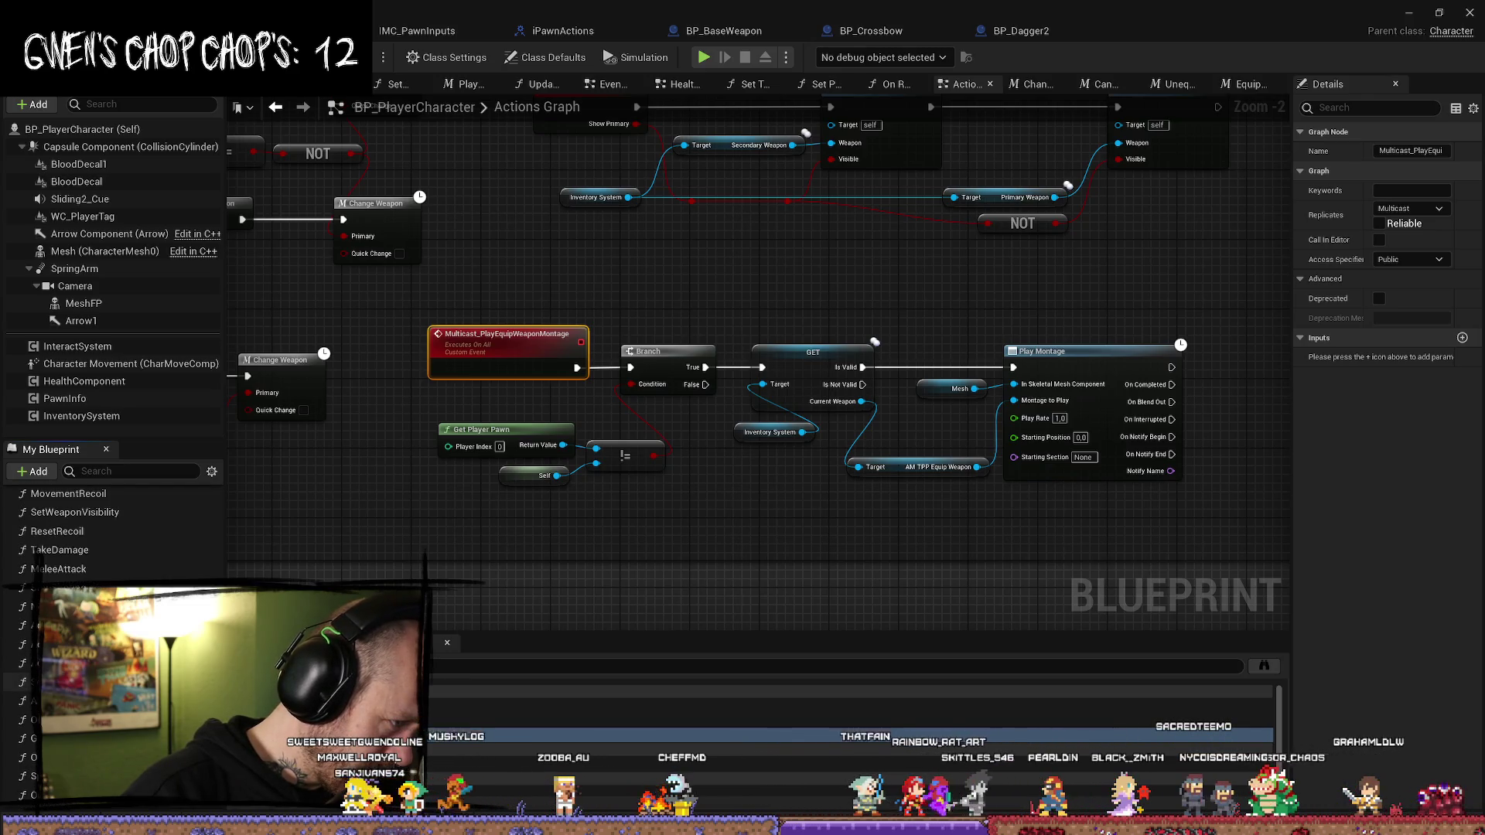
pyautogui.scroll(-3, 116, 541)
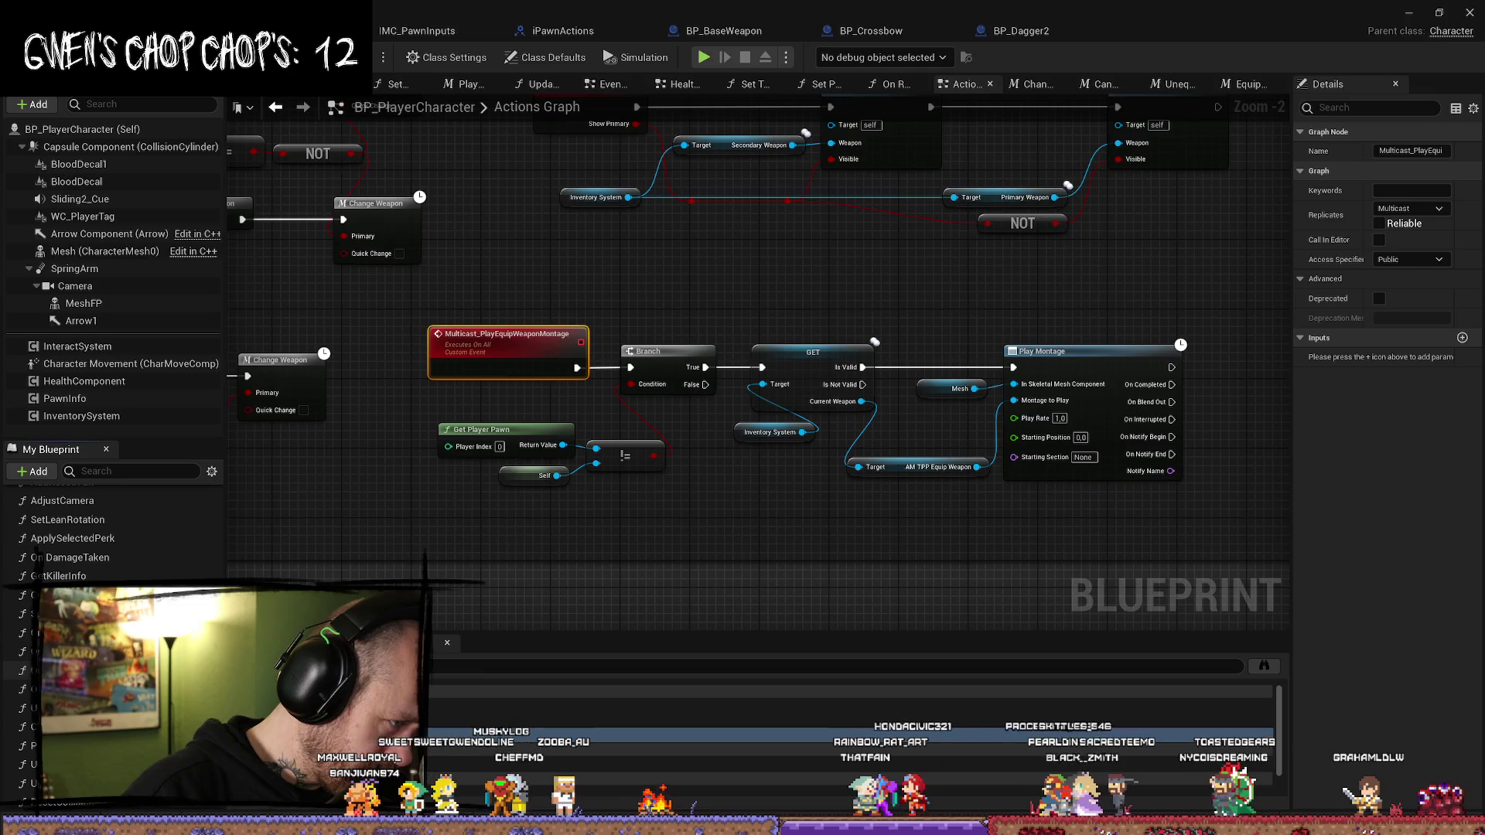
pyautogui.scroll(-3, 116, 541)
pyautogui.scroll(-3, 116, 541)
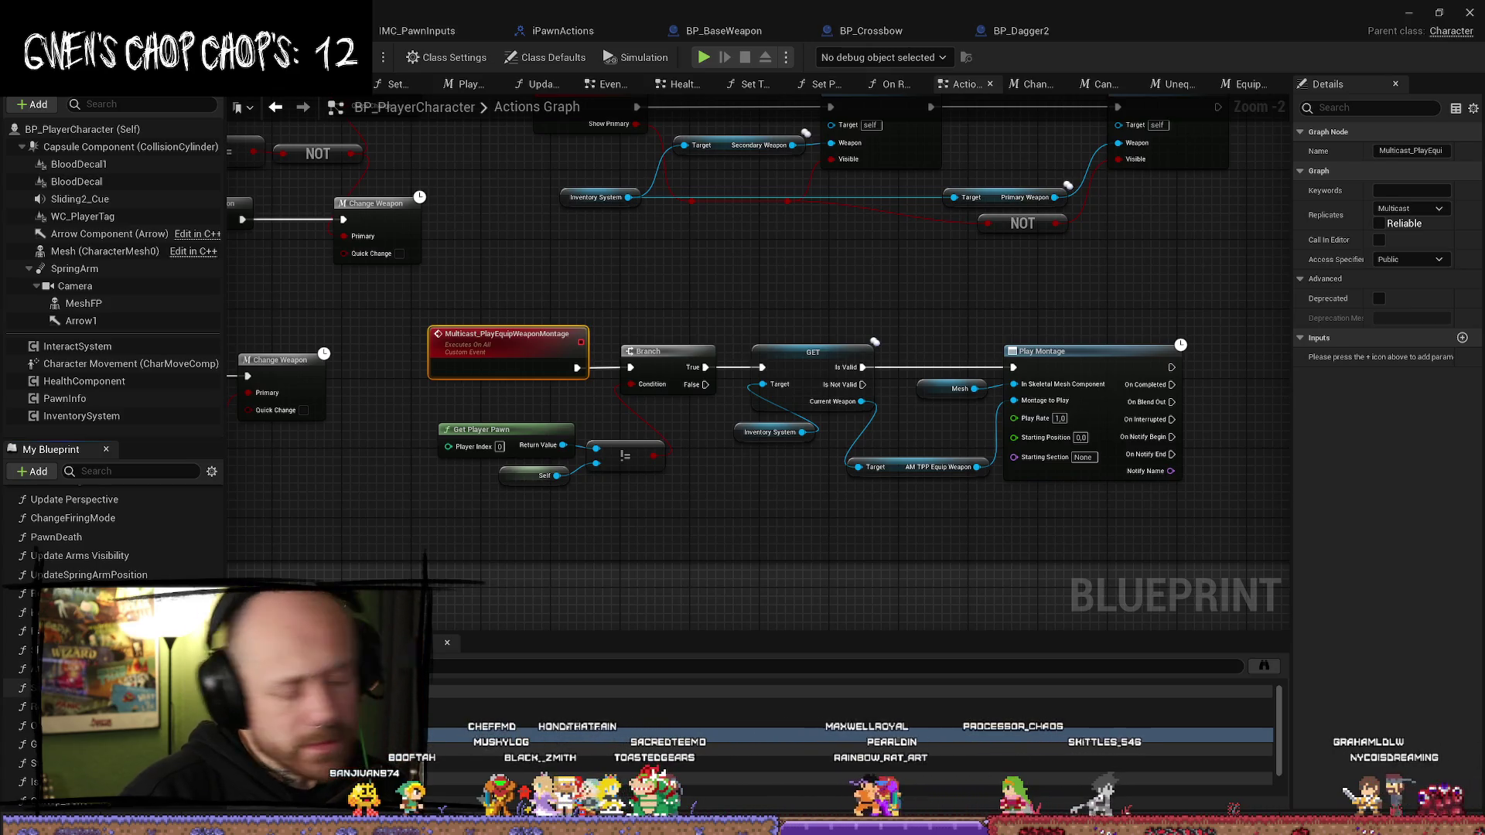
pyautogui.doubleClick(77, 668)
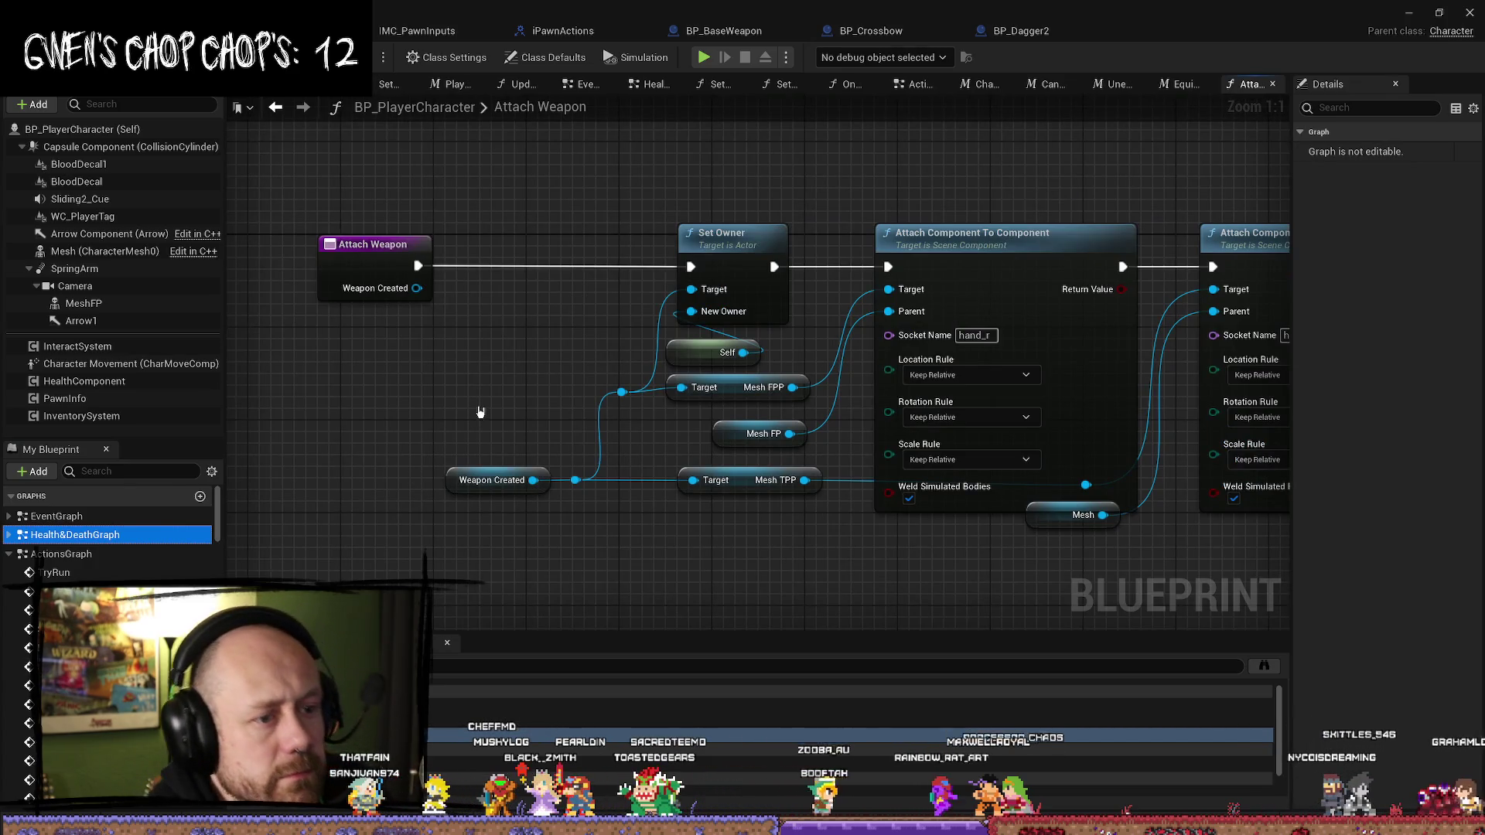
# - Zoom around the graph, then jump to the Server_ReloadWeapon event's reload section
pyautogui.scroll(-4, 499, 391)
pyautogui.scroll(-3, 108, 534)
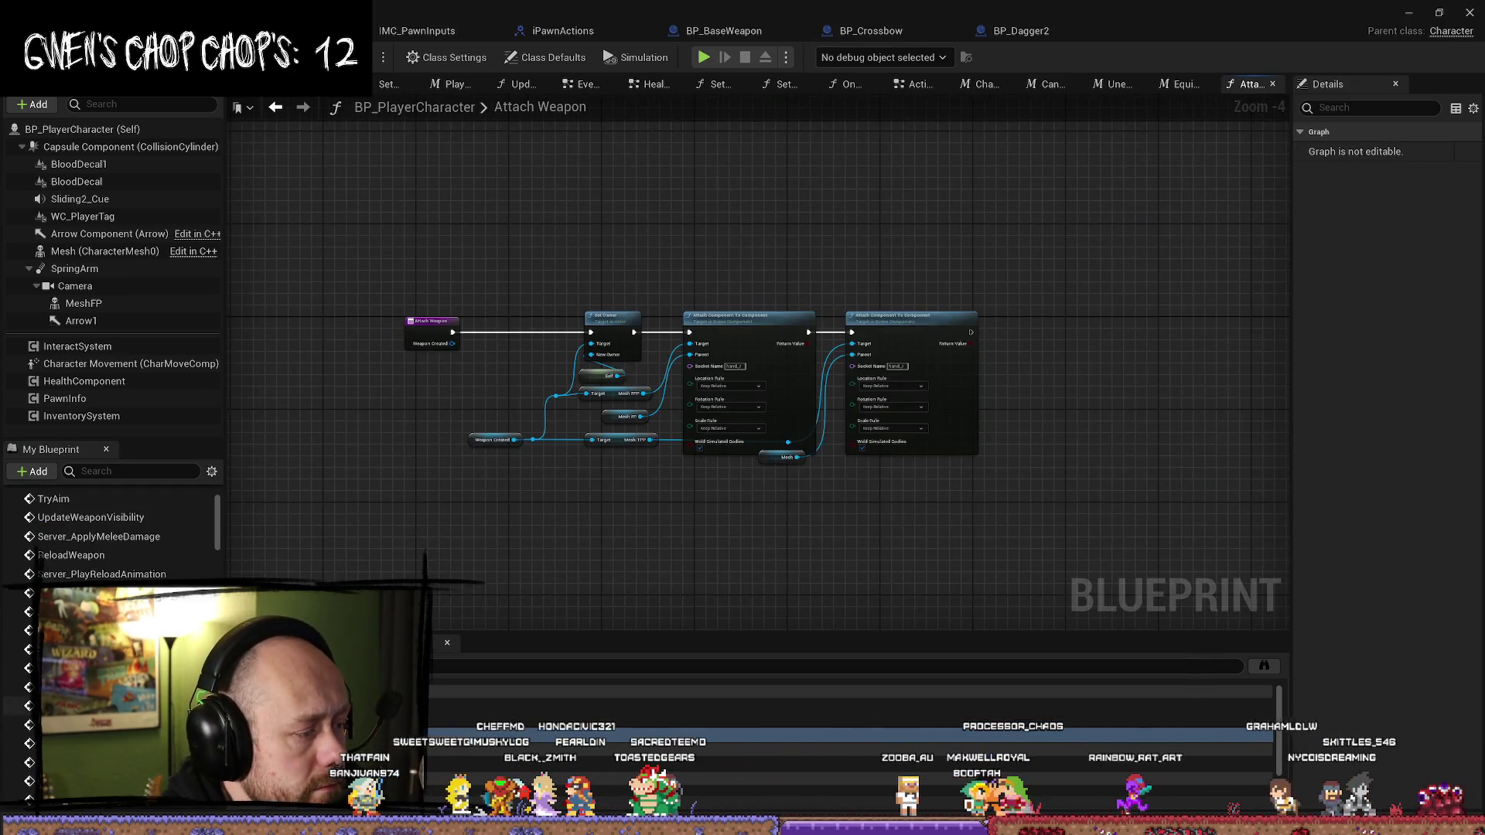
pyautogui.scroll(3, 108, 534)
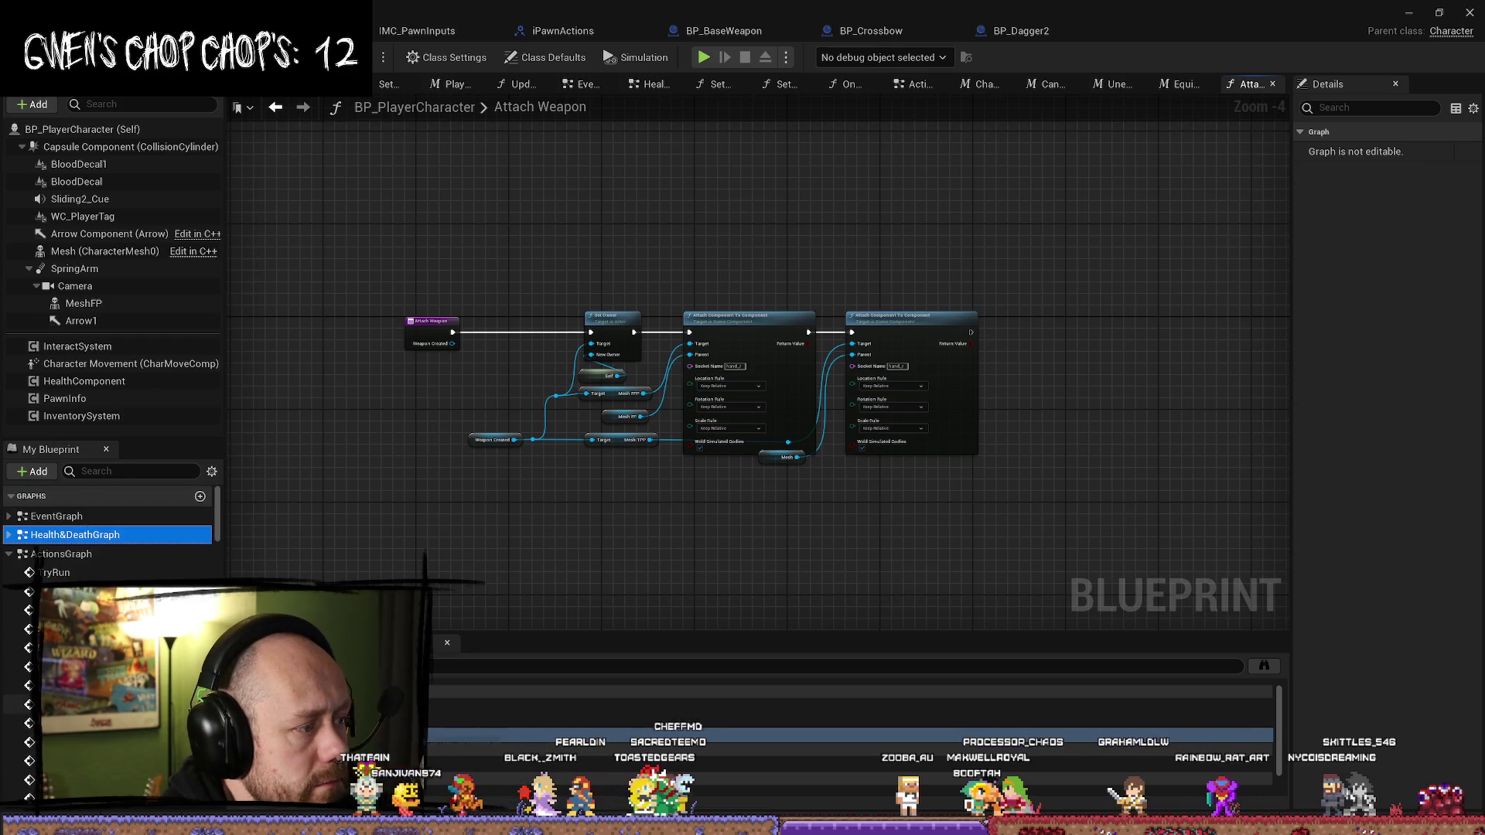
pyautogui.scroll(-5, 108, 533)
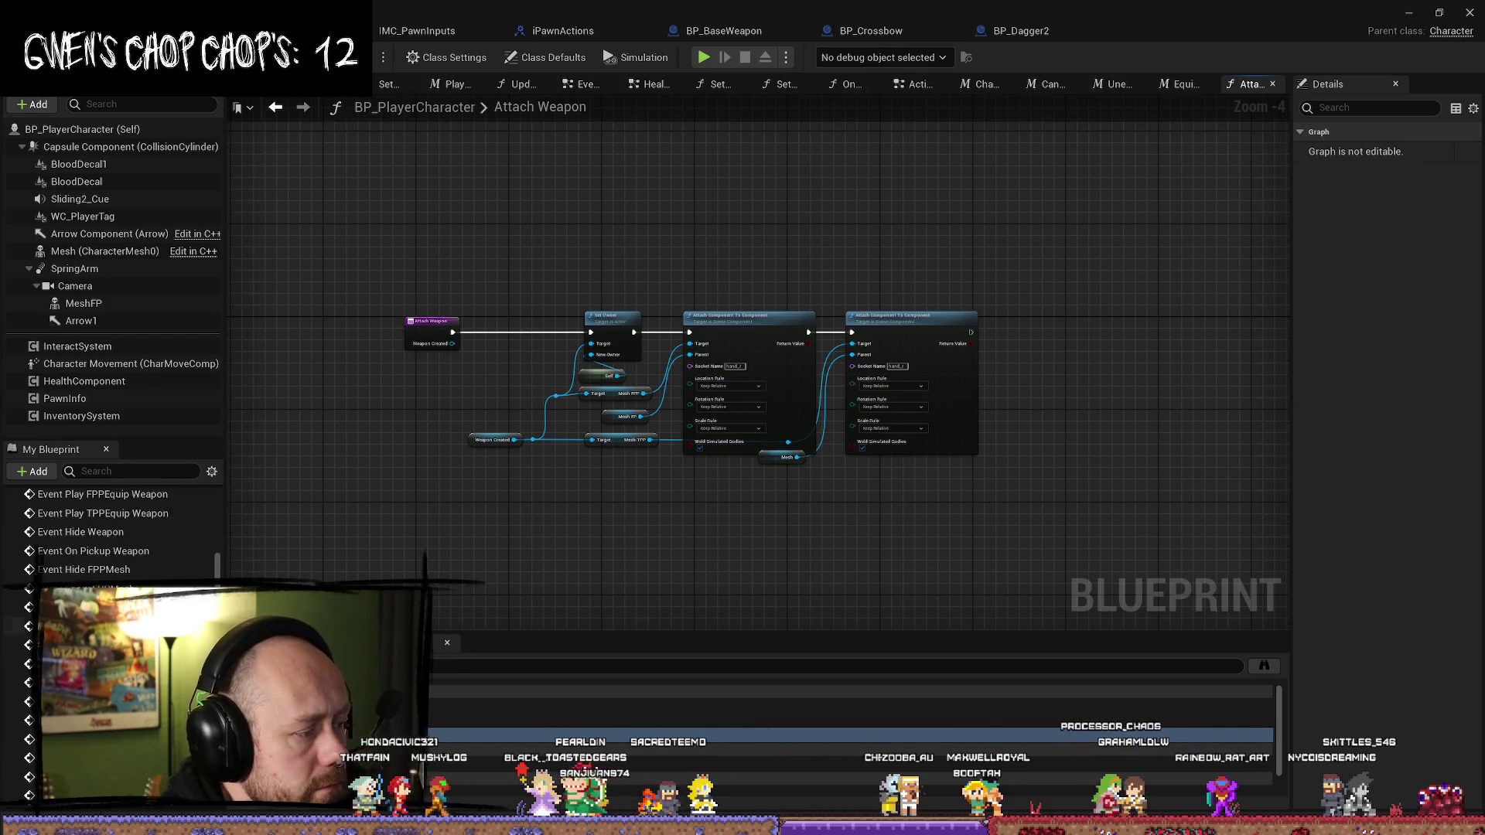
pyautogui.scroll(-5, 109, 534)
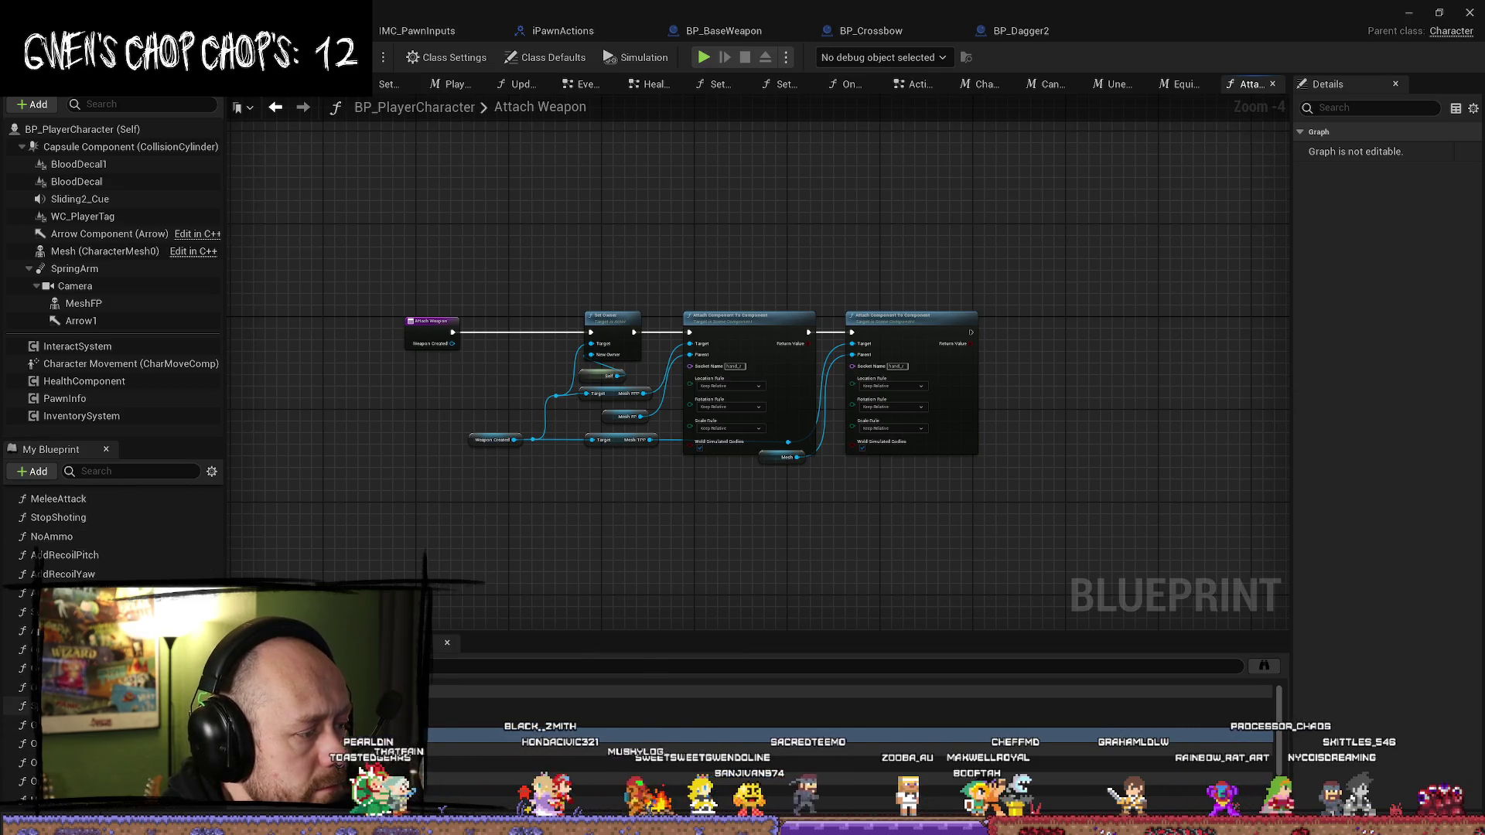
pyautogui.scroll(1, 108, 534)
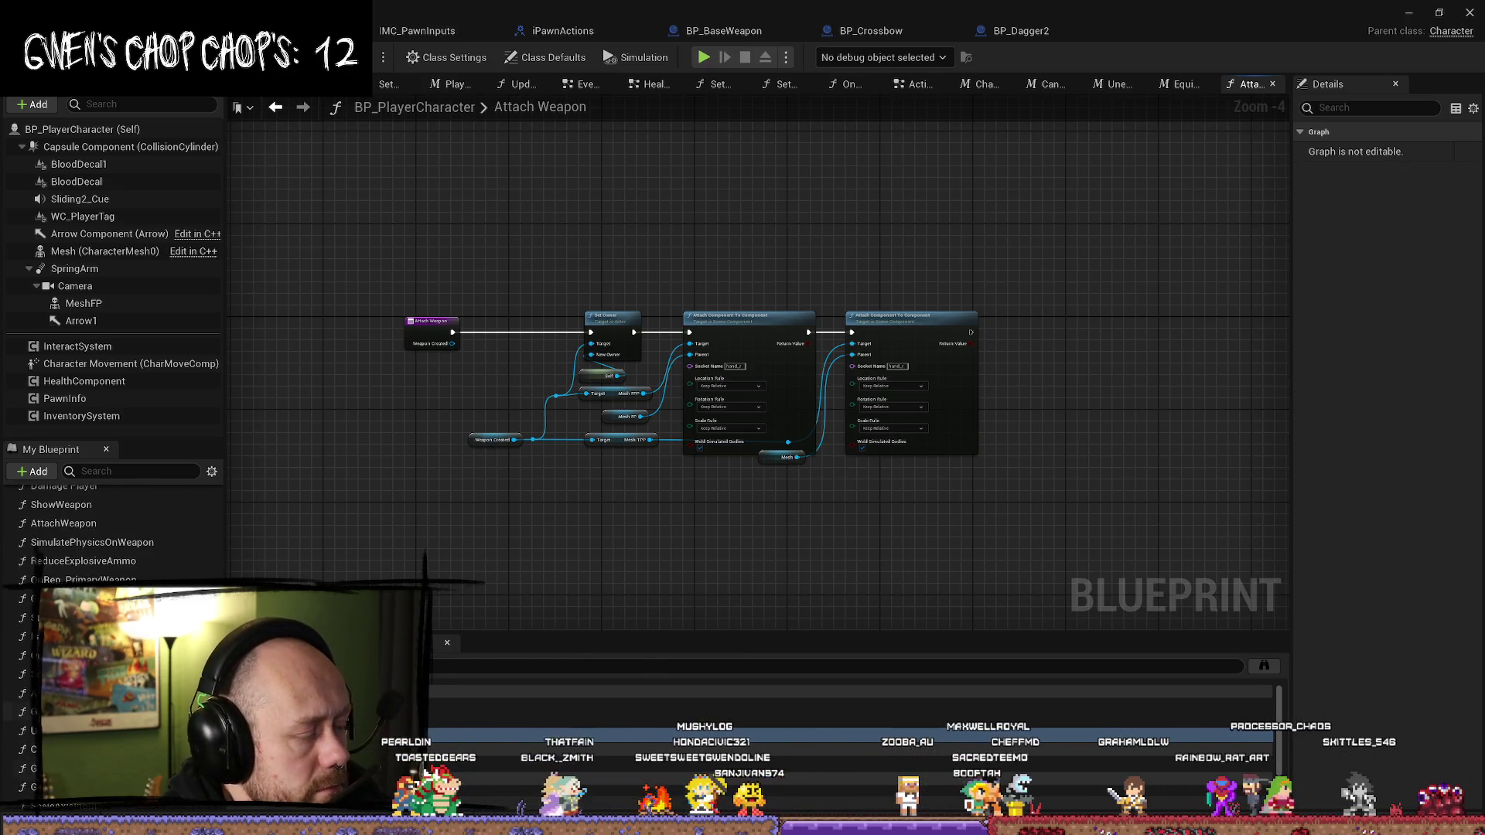
pyautogui.scroll(-5, 108, 534)
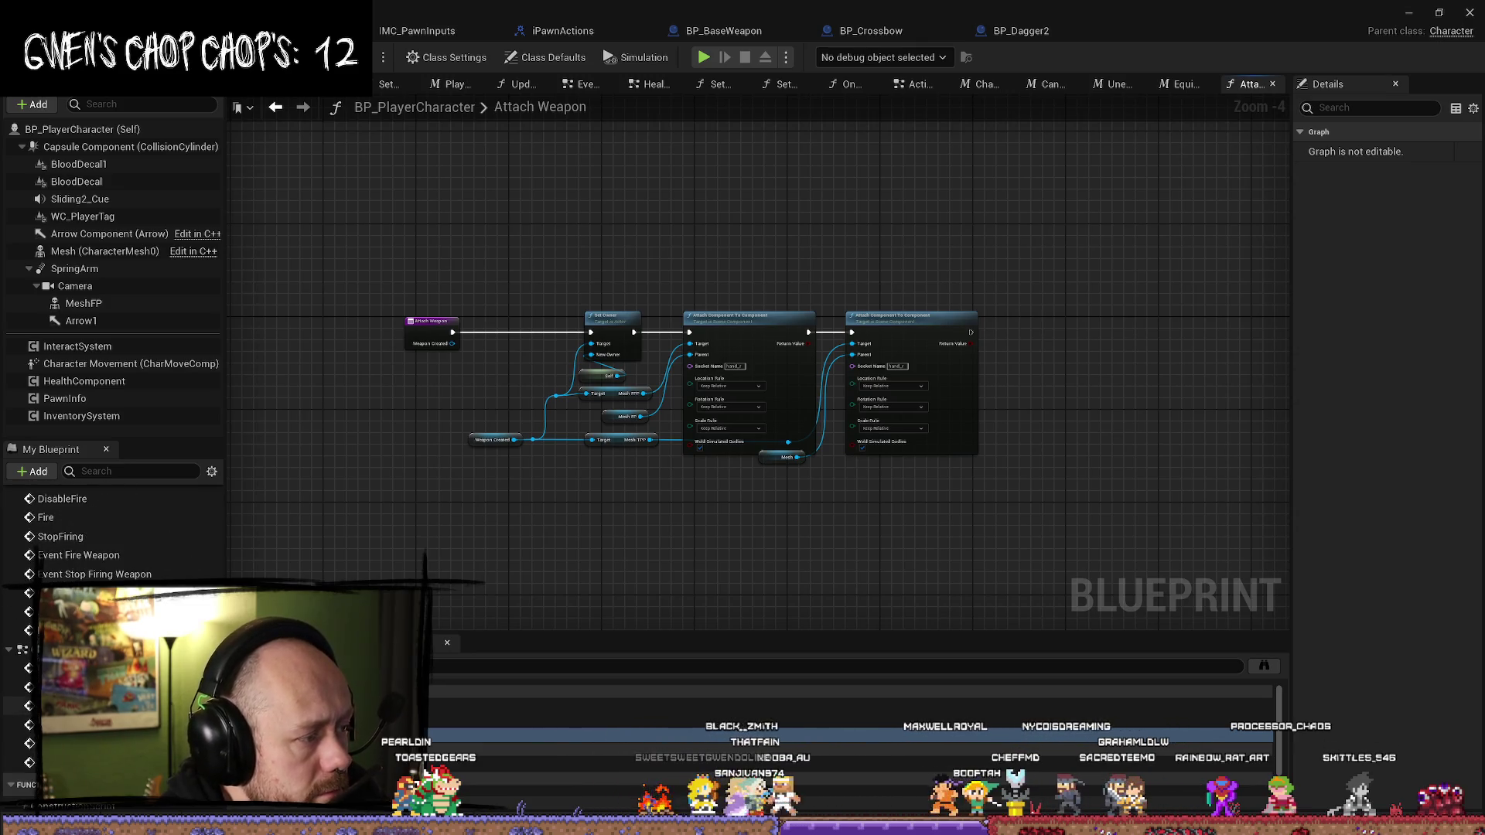
pyautogui.scroll(-5, 108, 534)
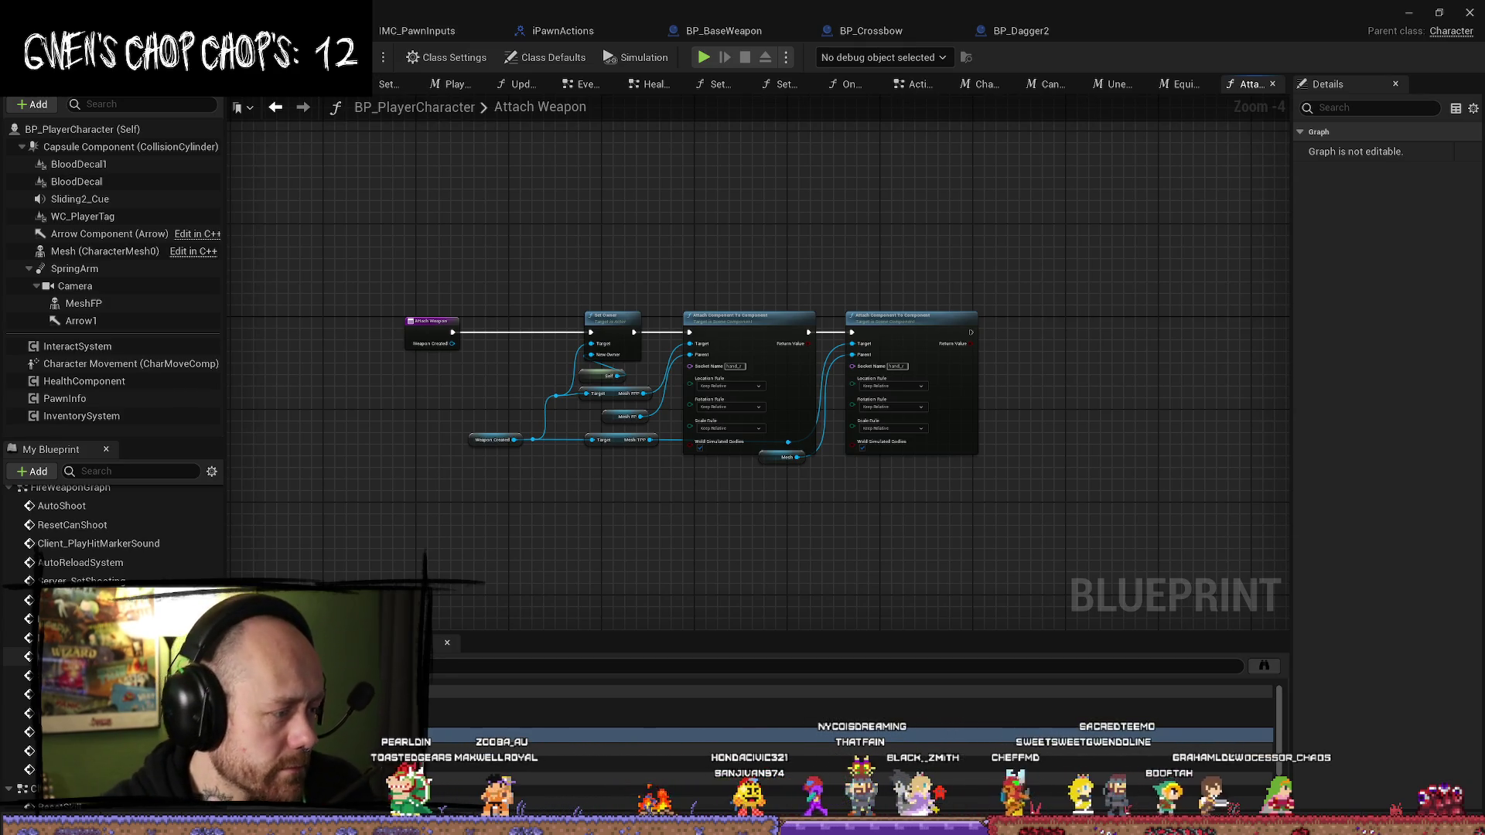
pyautogui.scroll(-5, 109, 534)
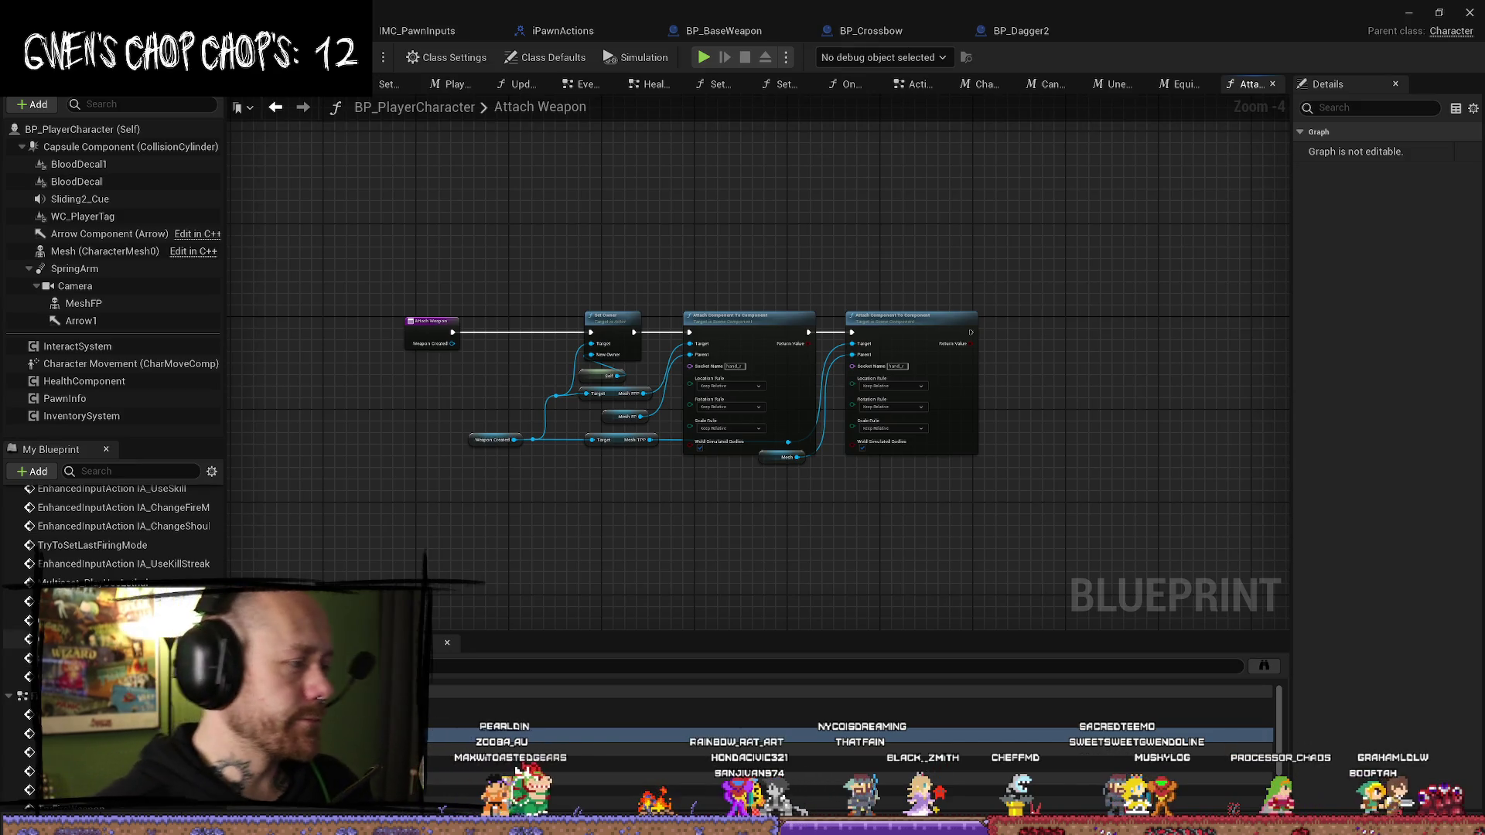
pyautogui.scroll(3, 162, 573)
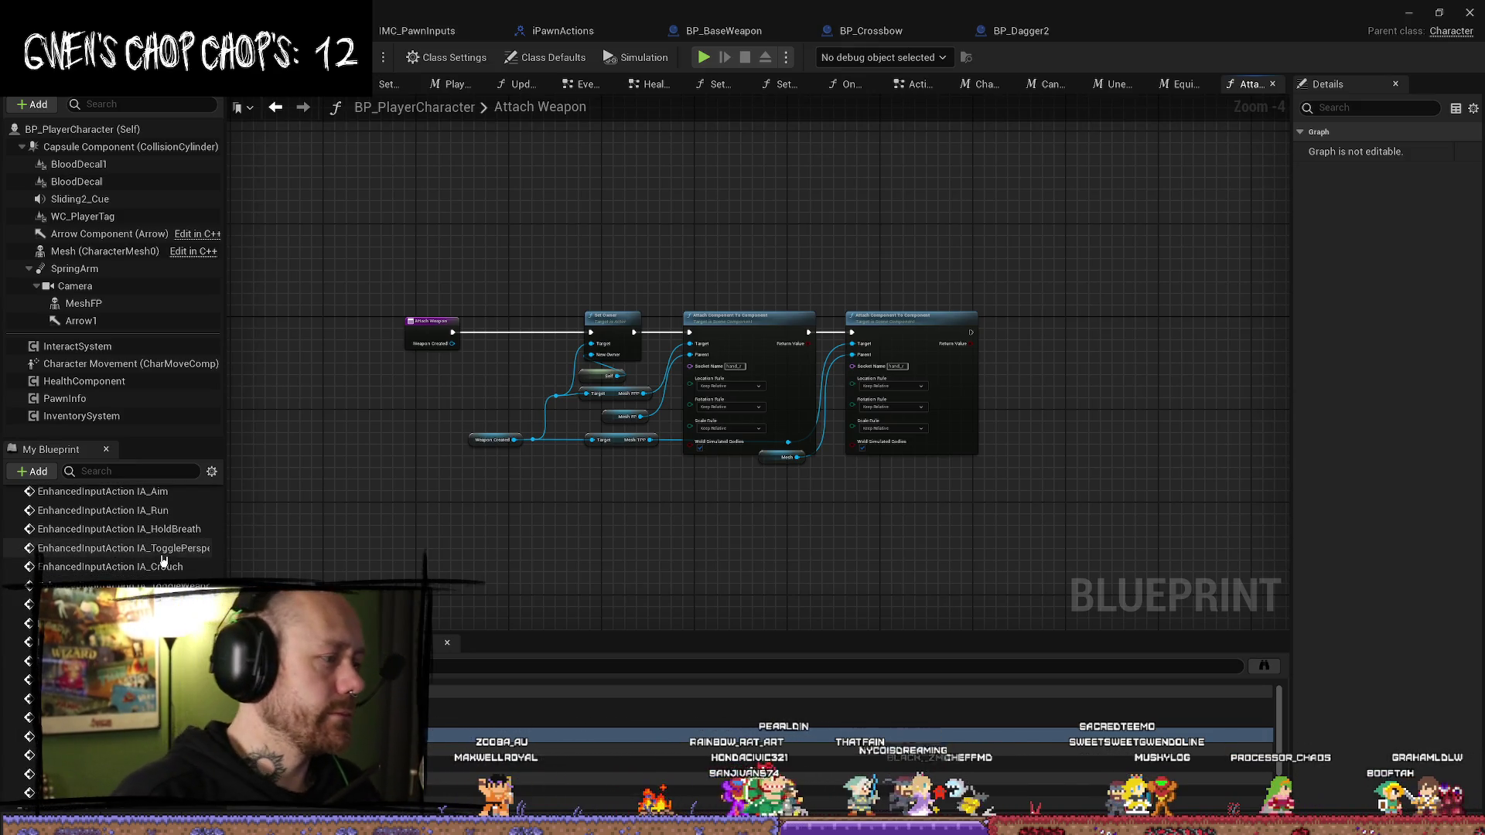
pyautogui.scroll(5, 155, 563)
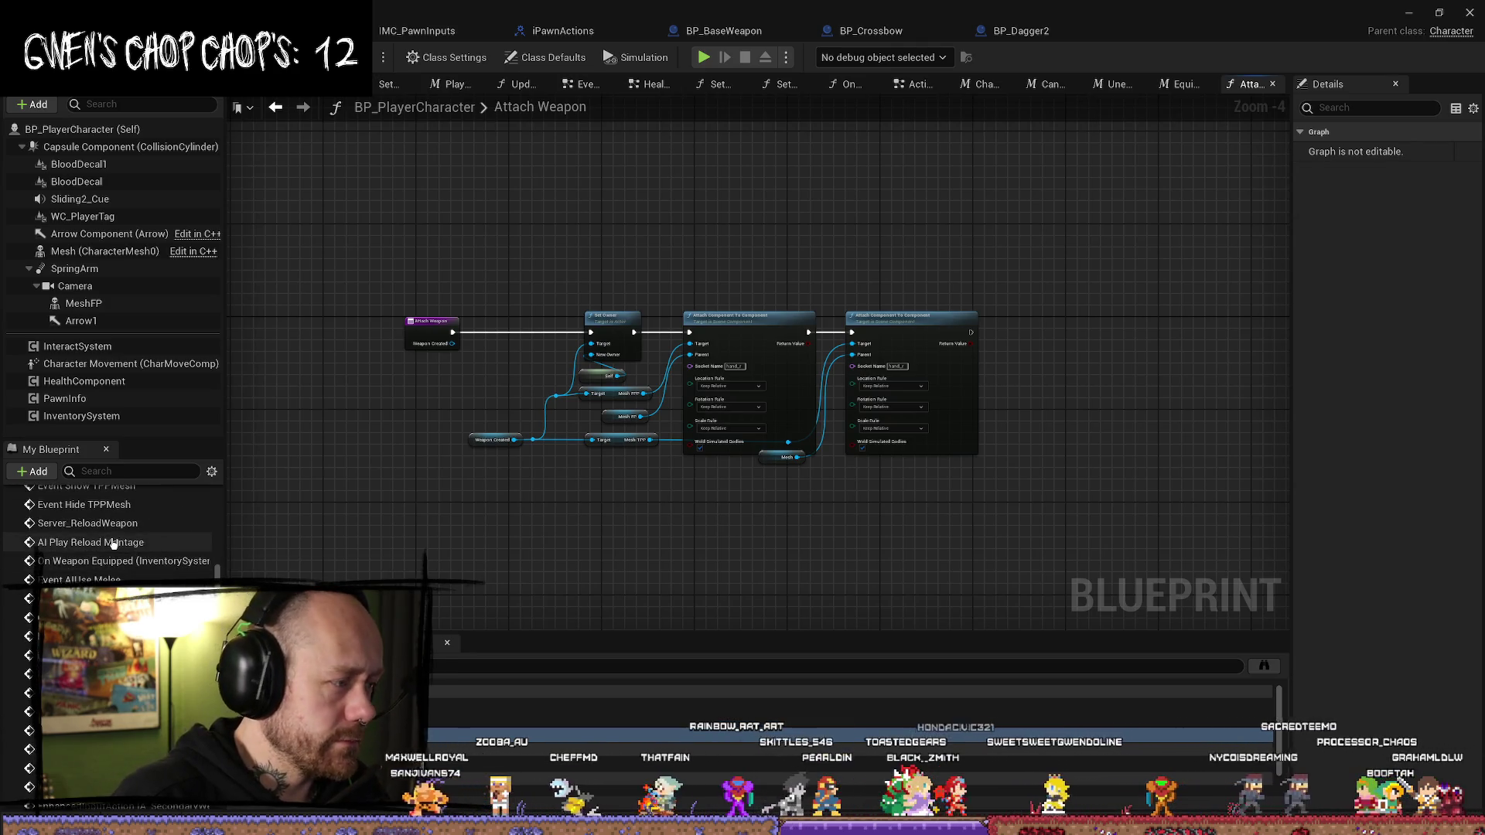
pyautogui.doubleClick(87, 524)
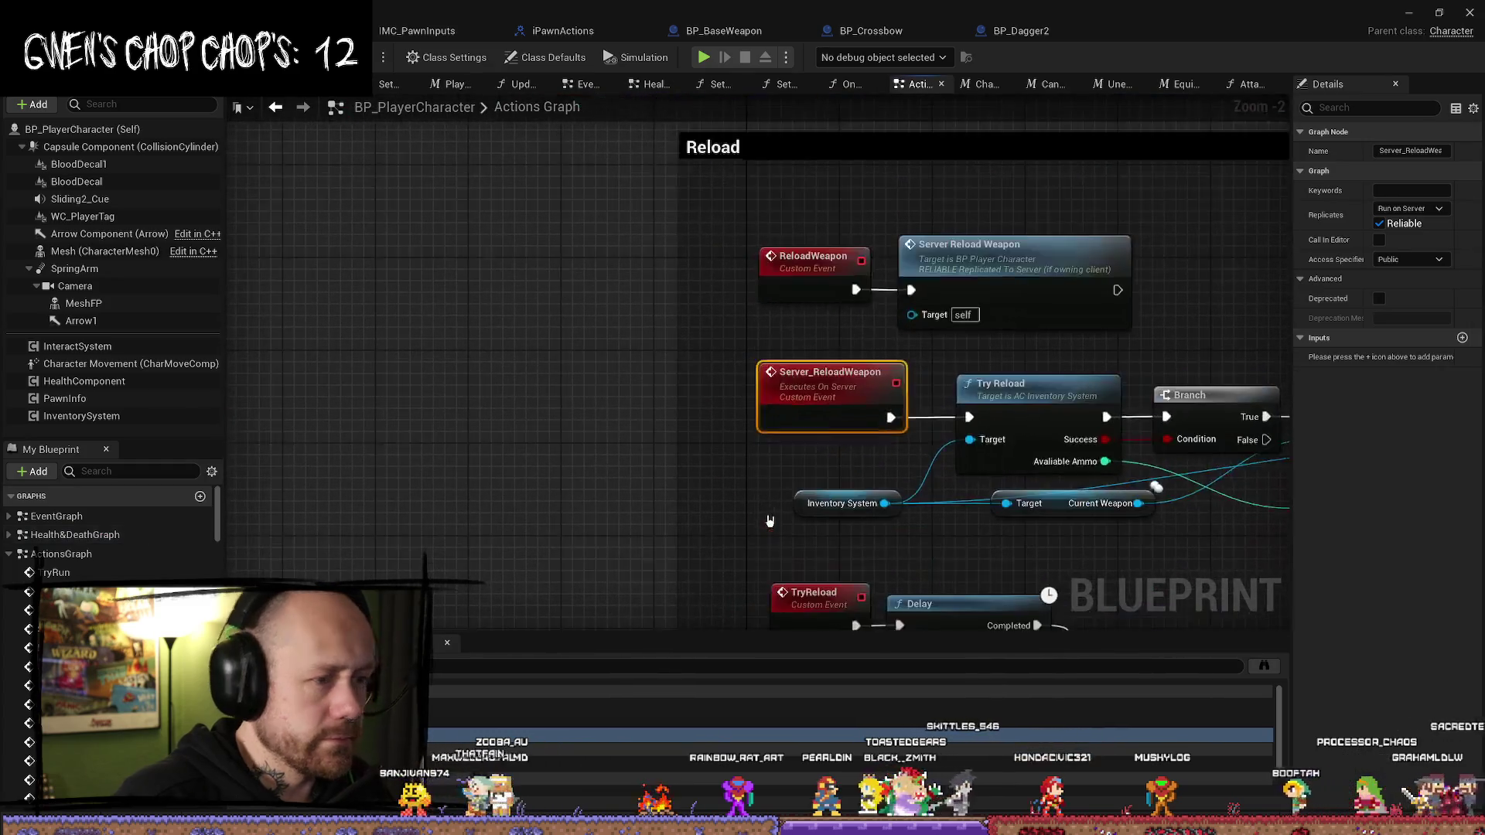
# - Jump to the UpdateWeaponVisibility event and pan over to the Change Weapon comment group
pyautogui.scroll(2, 956, 340)
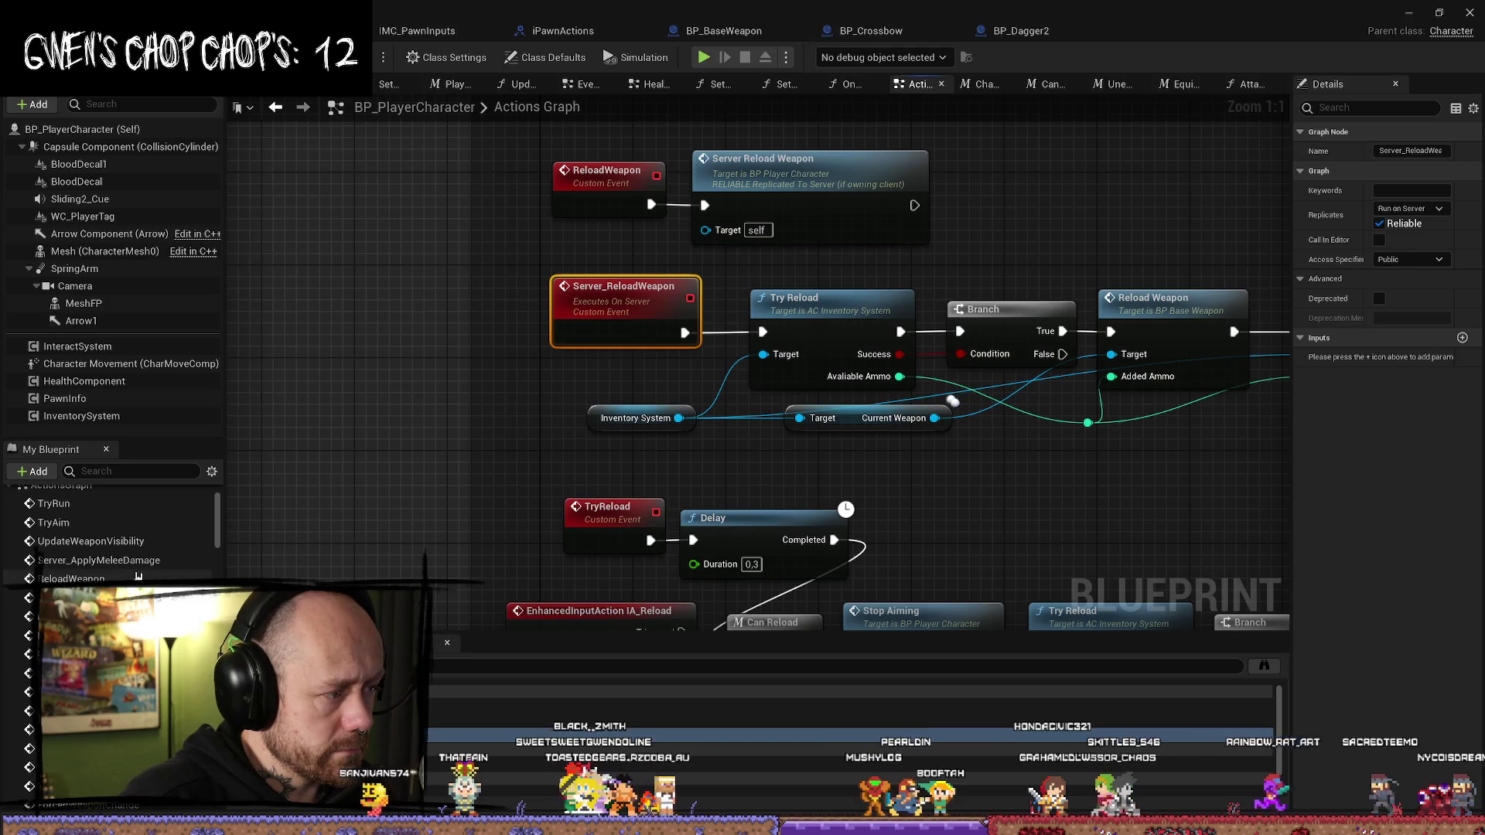
pyautogui.doubleClick(91, 542)
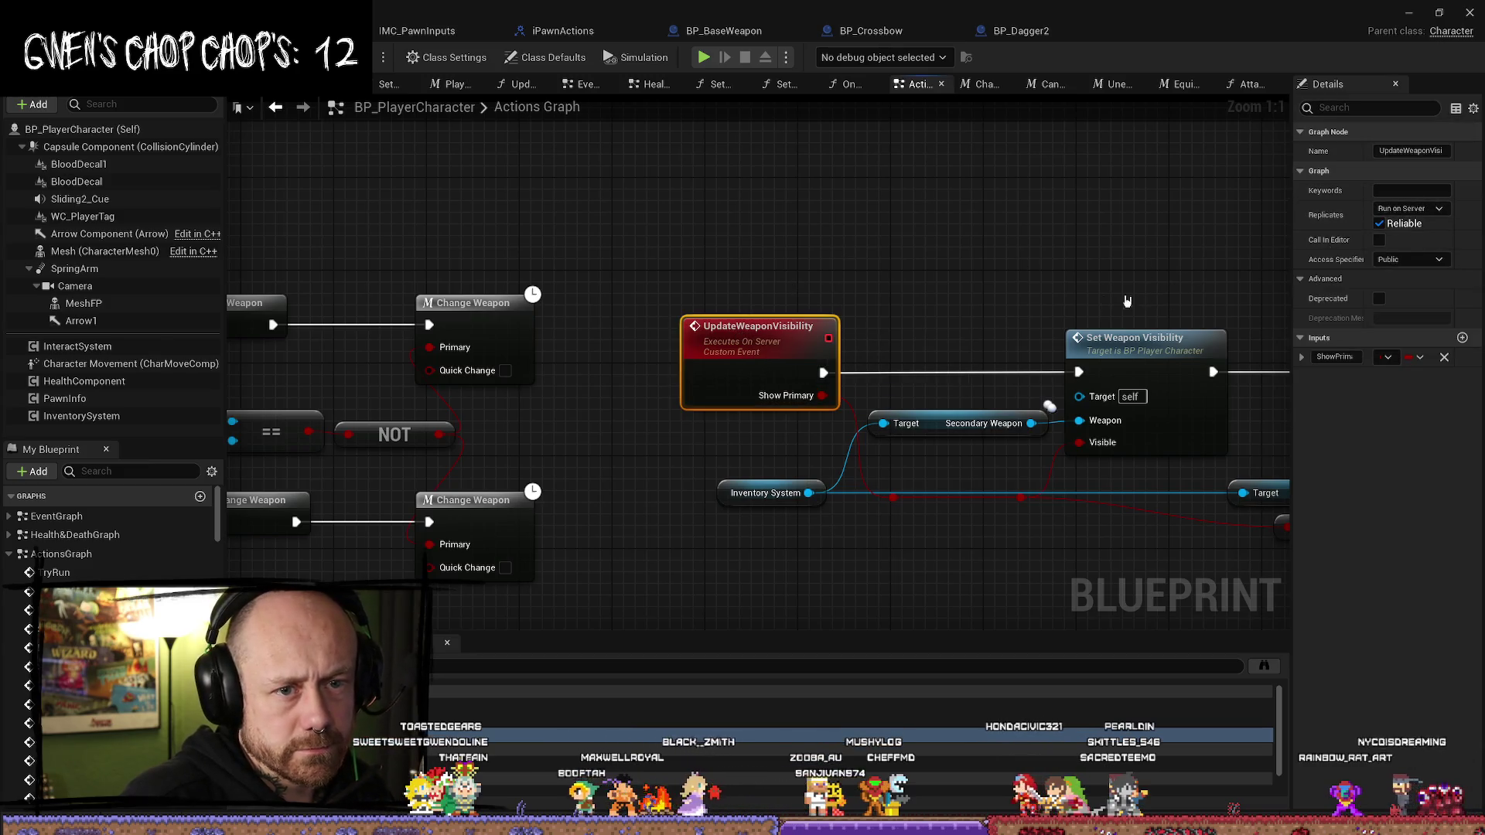
pyautogui.scroll(-3, 1083, 348)
pyautogui.moveTo(1018, 458); pyautogui.dragTo(825, 324)
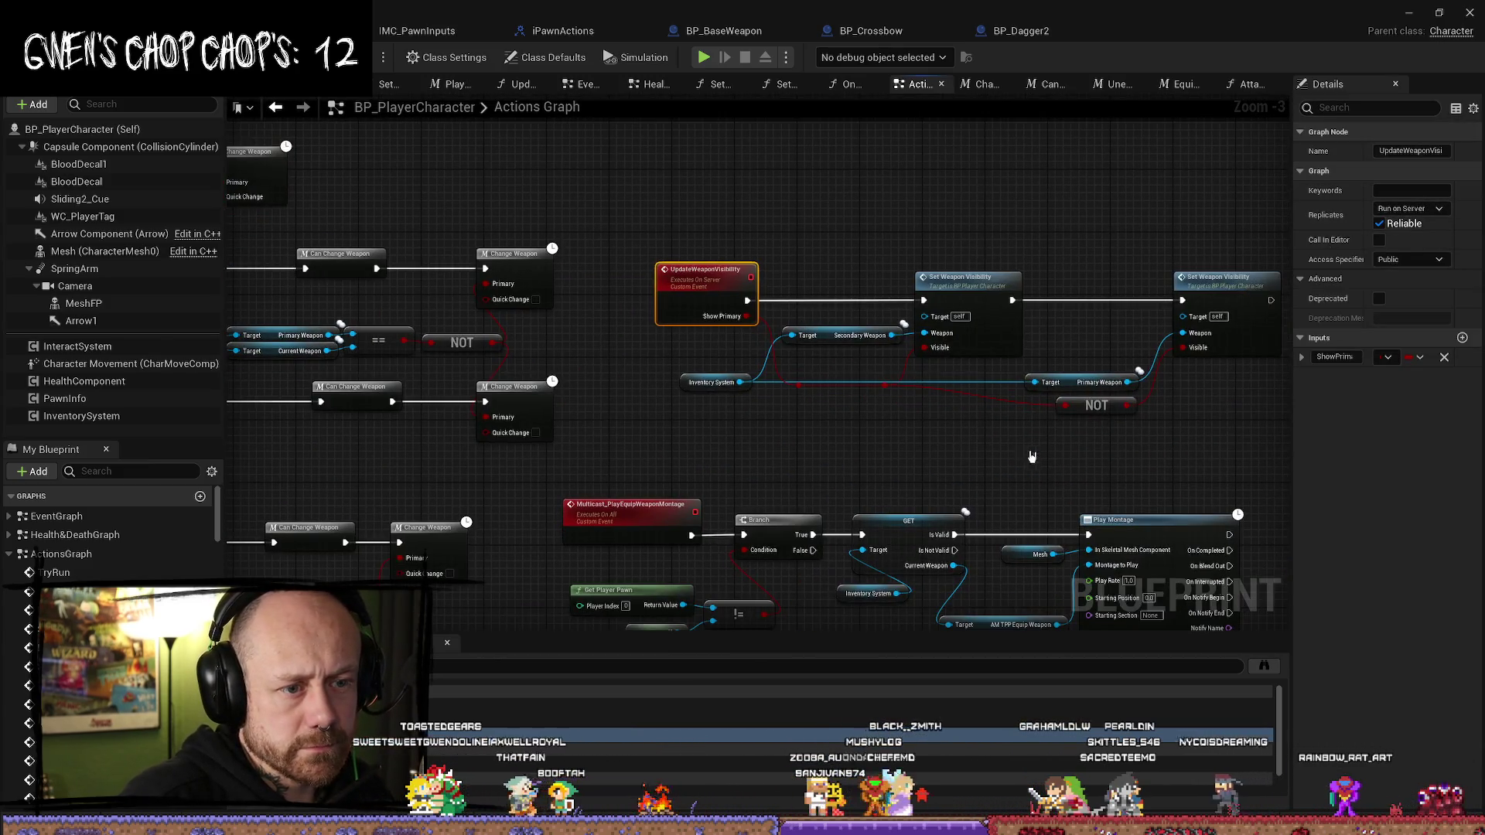
pyautogui.moveTo(1032, 456); pyautogui.dragTo(958, 425)
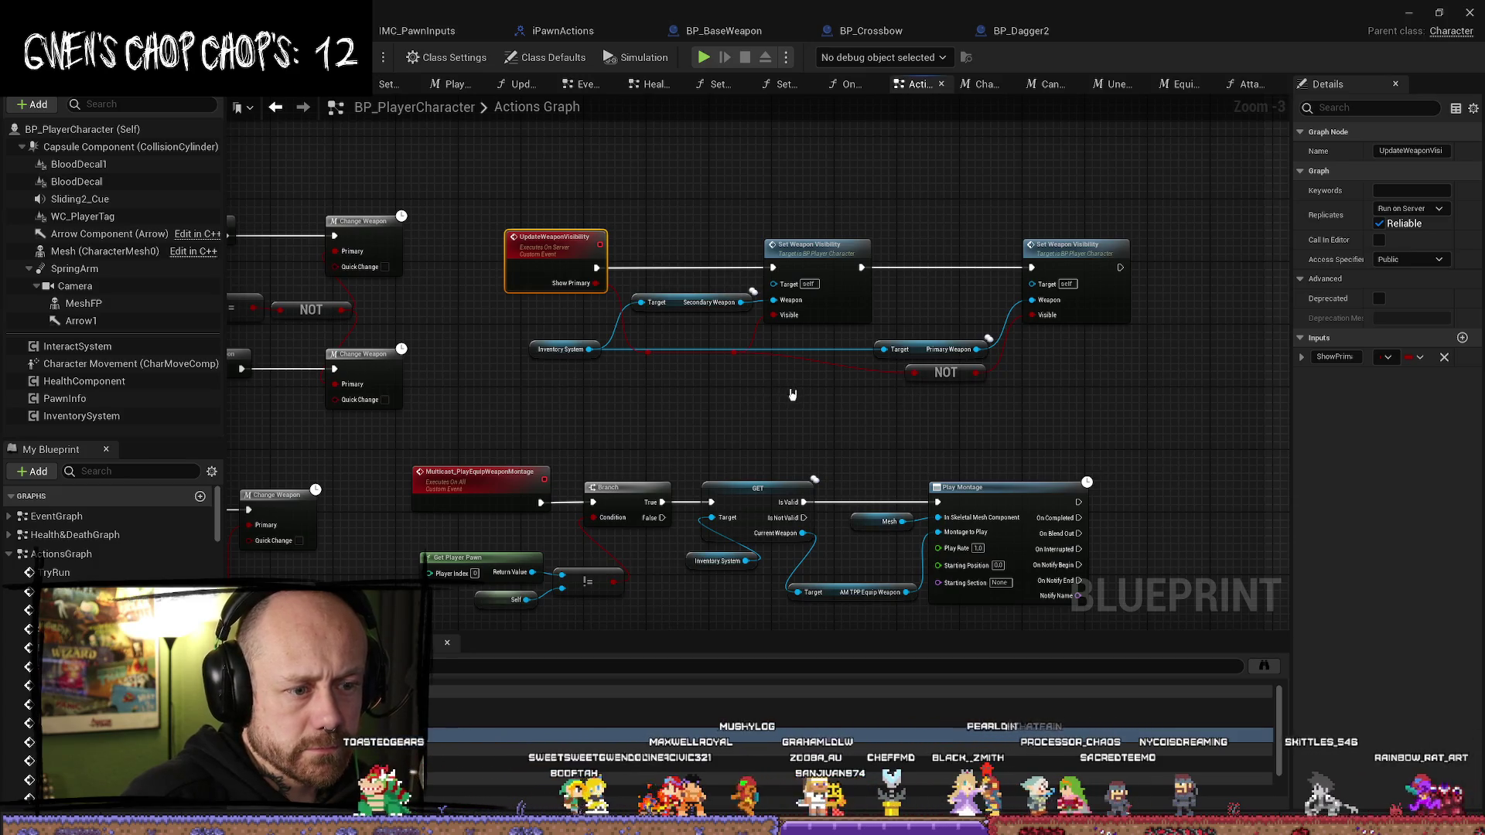
pyautogui.moveTo(732, 417); pyautogui.dragTo(758, 334)
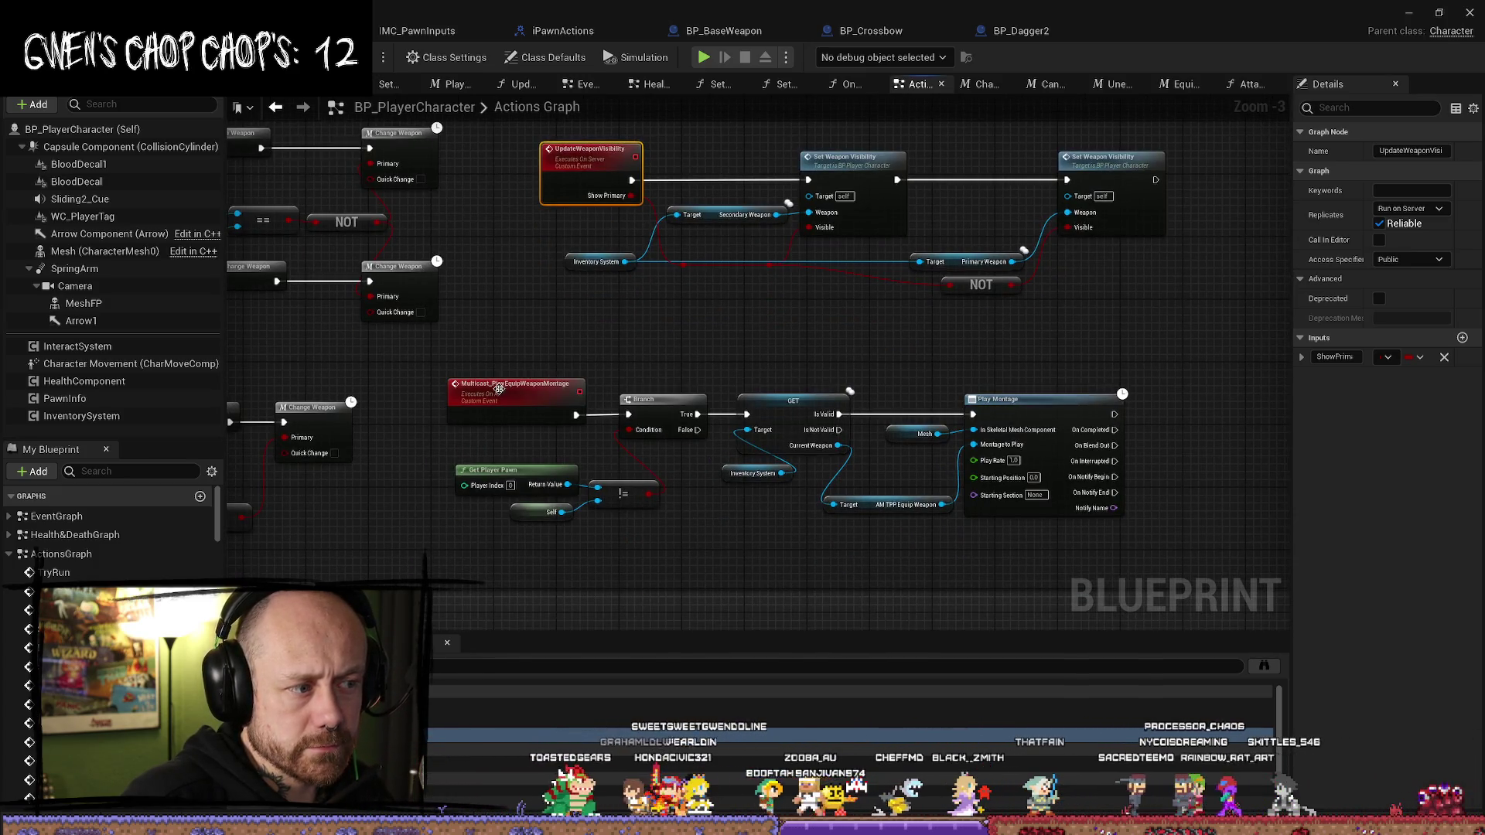
pyautogui.scroll(-1, 711, 395)
pyautogui.moveTo(690, 349); pyautogui.dragTo(581, 387)
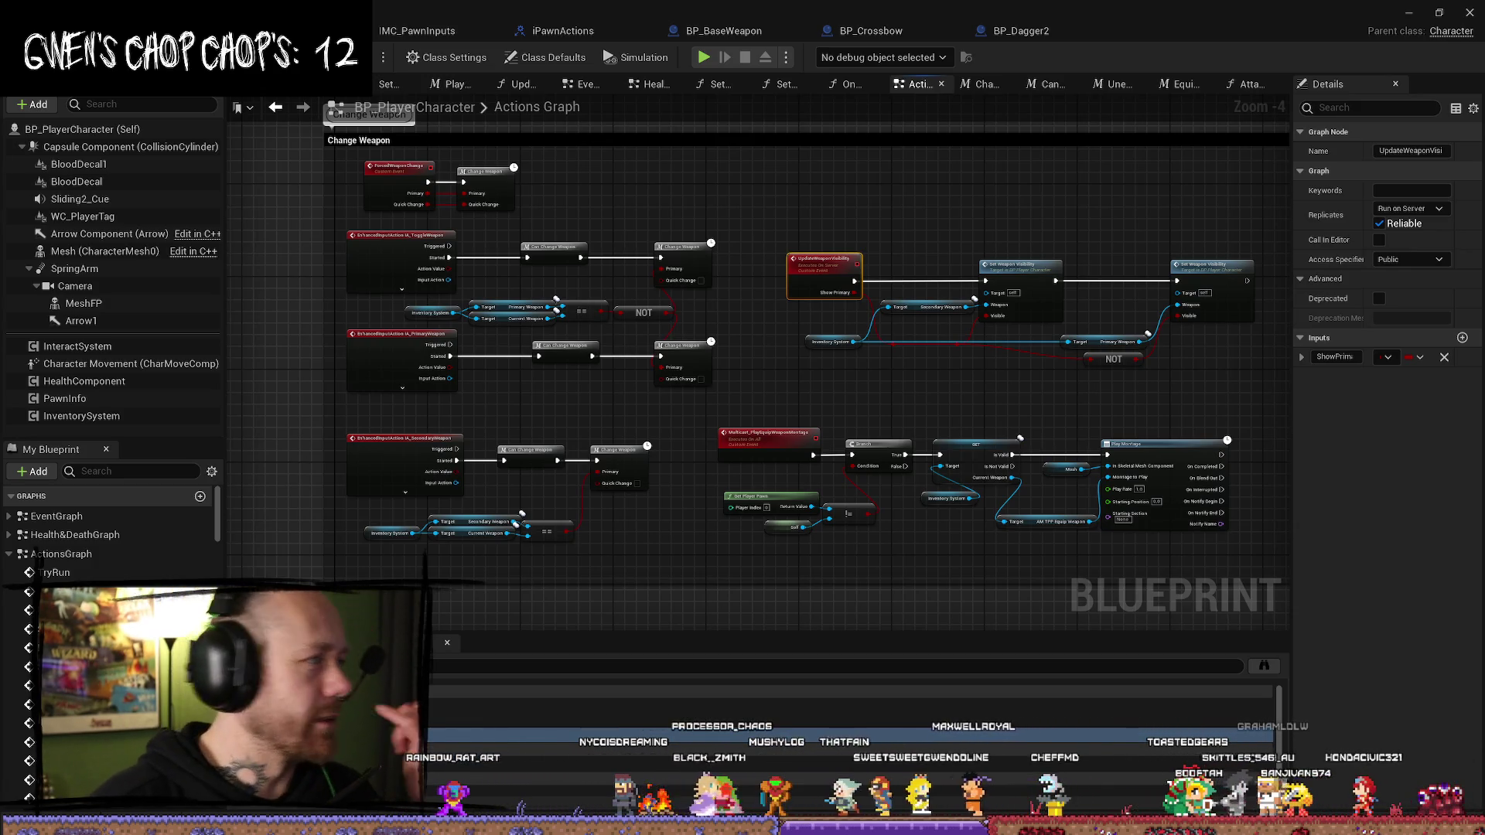
# - Save BP_PlayerCharacter with Ctrl+S
pyautogui.hotkey('ctrl', 's')
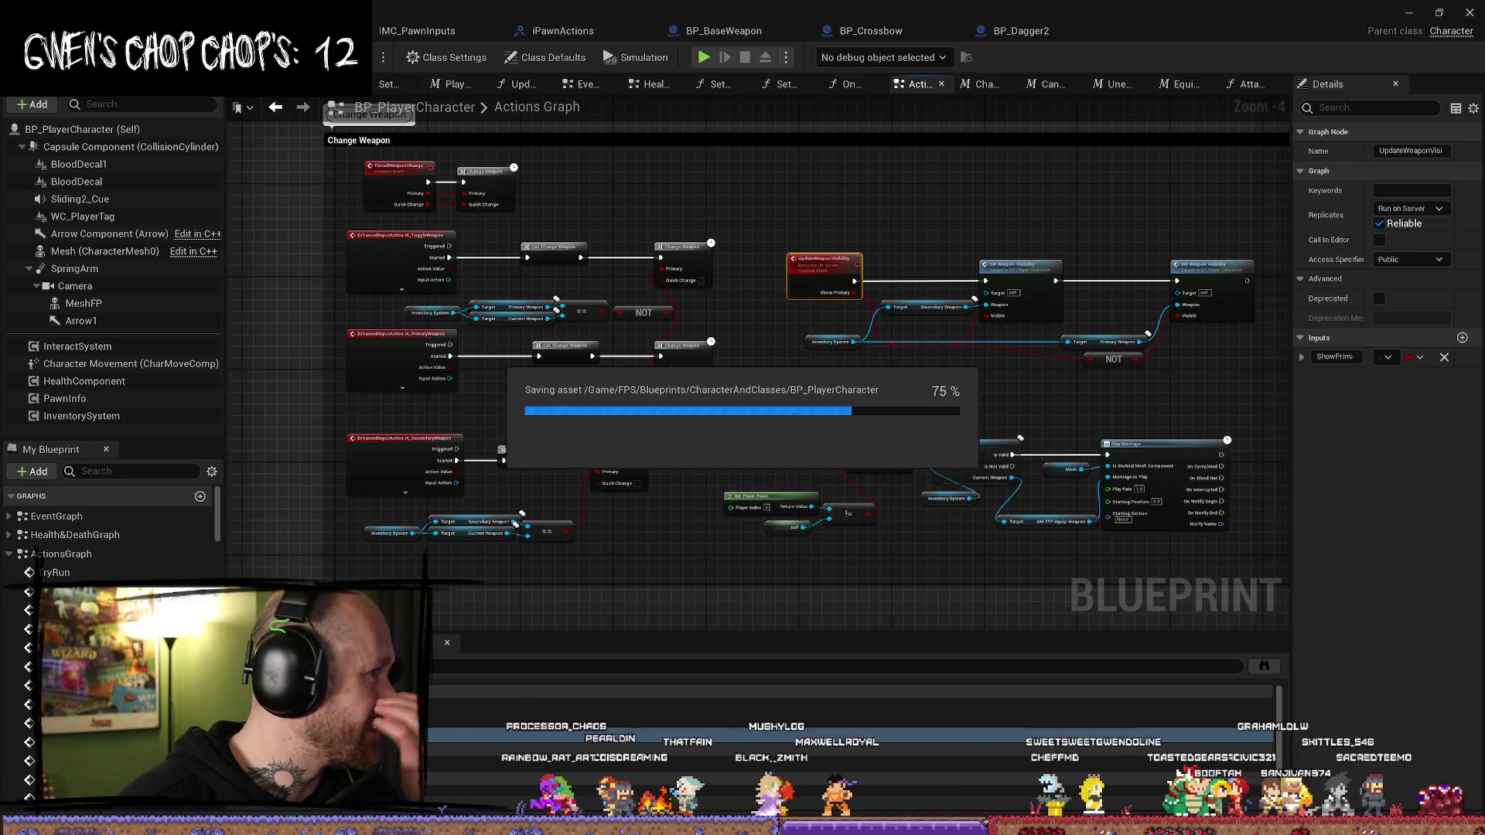
pyautogui.rightClick(121, 106)
pyautogui.click(121, 106)
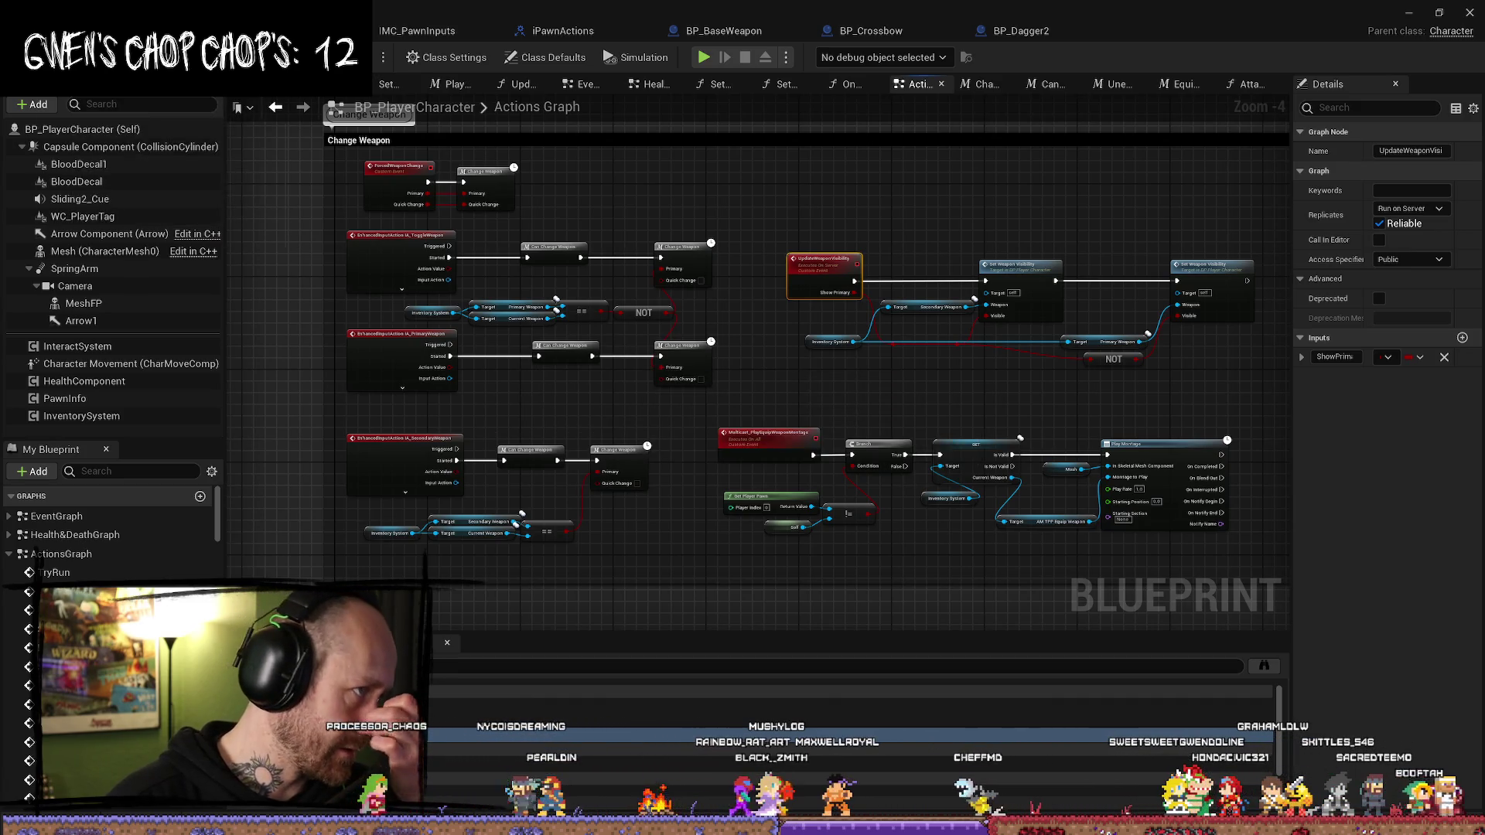
pyautogui.rightClick(122, 106)
pyautogui.click(121, 106)
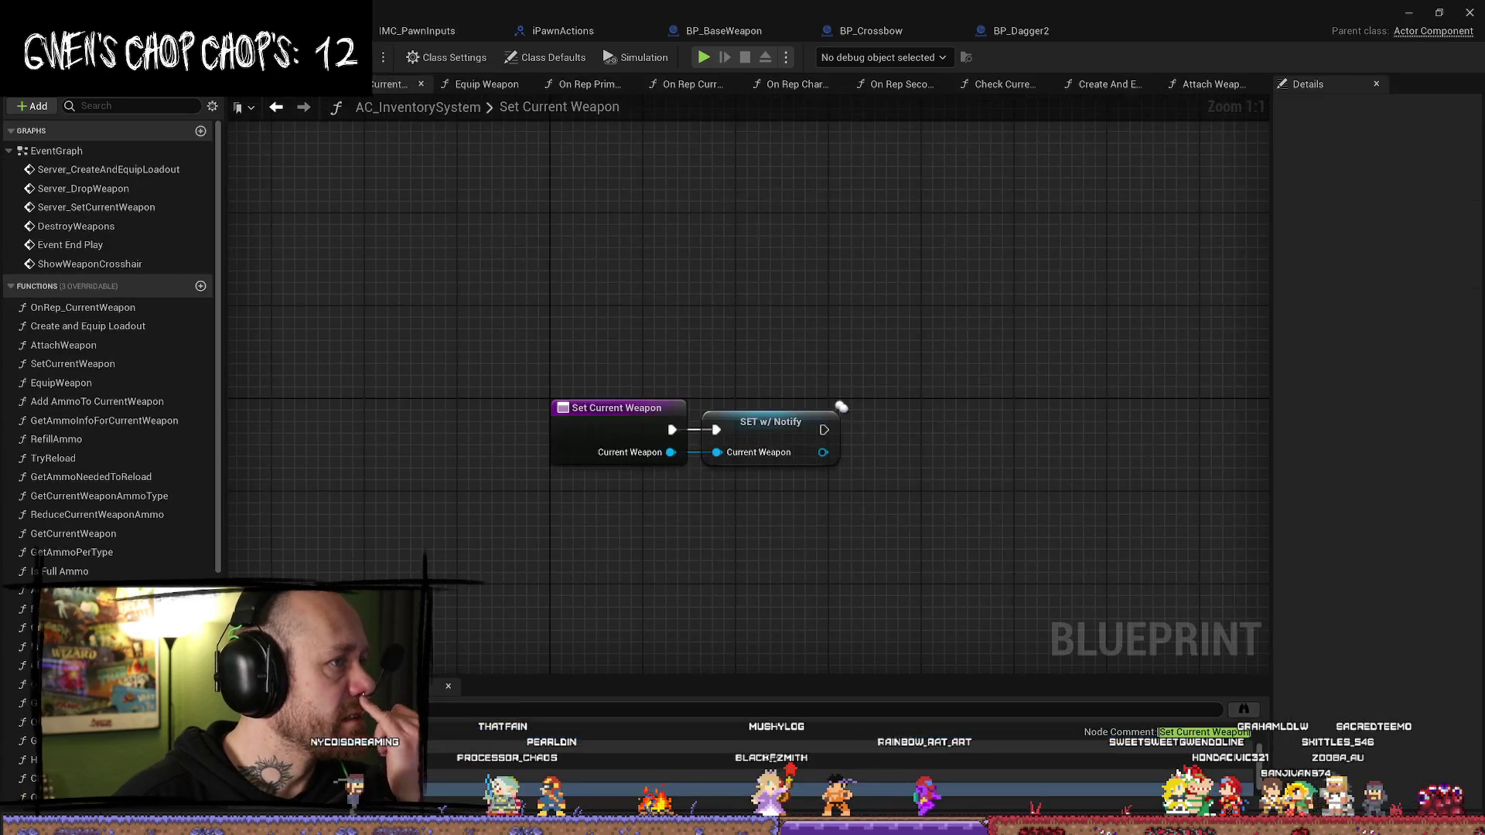
# - Close the IMC_PawnInputs, iPawnActions and other open asset editor tabs
pyautogui.click(440, 35)
pyautogui.click(553, 30)
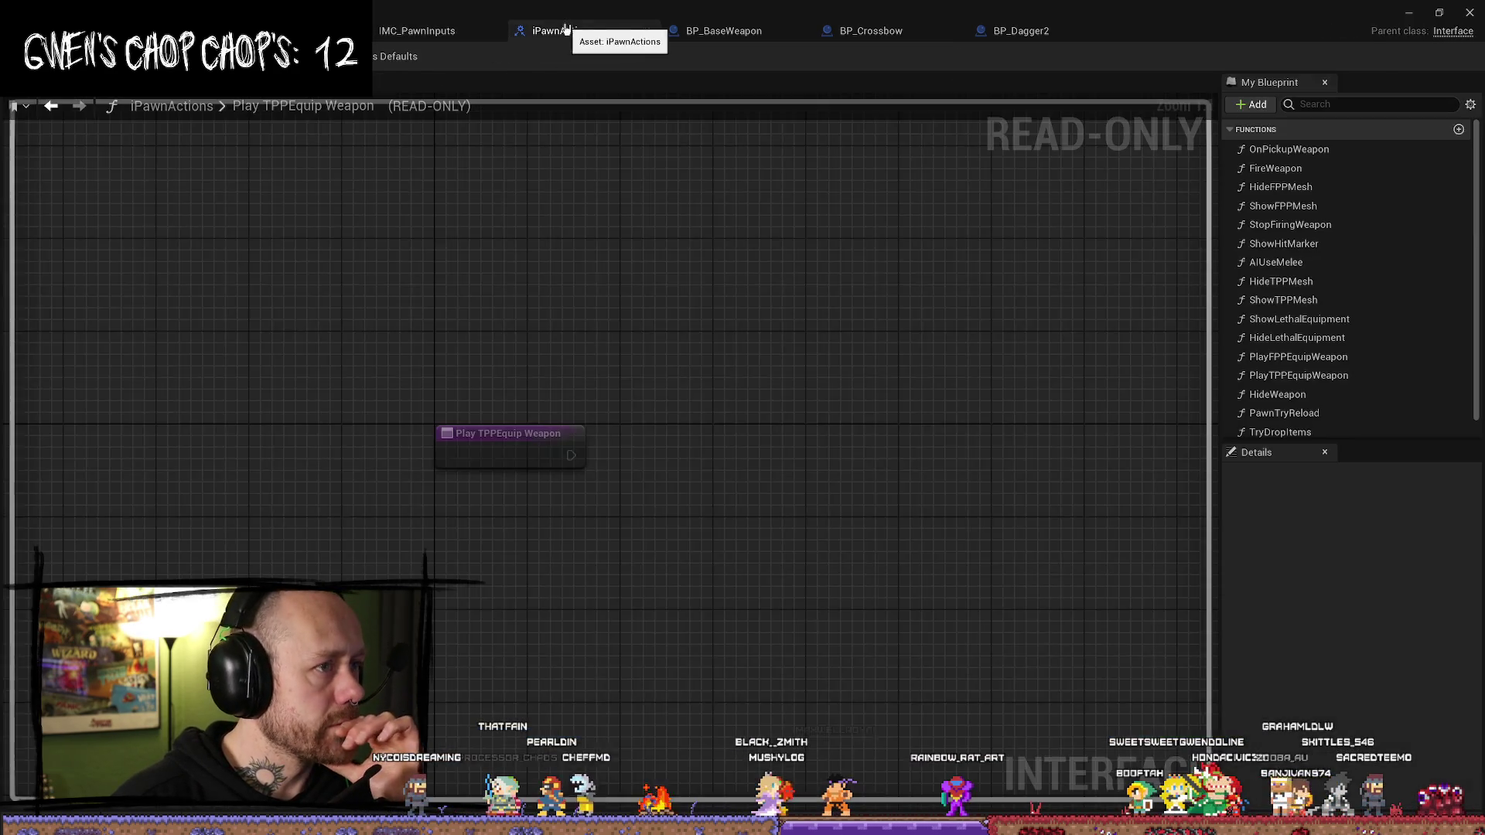
pyautogui.click(485, 32)
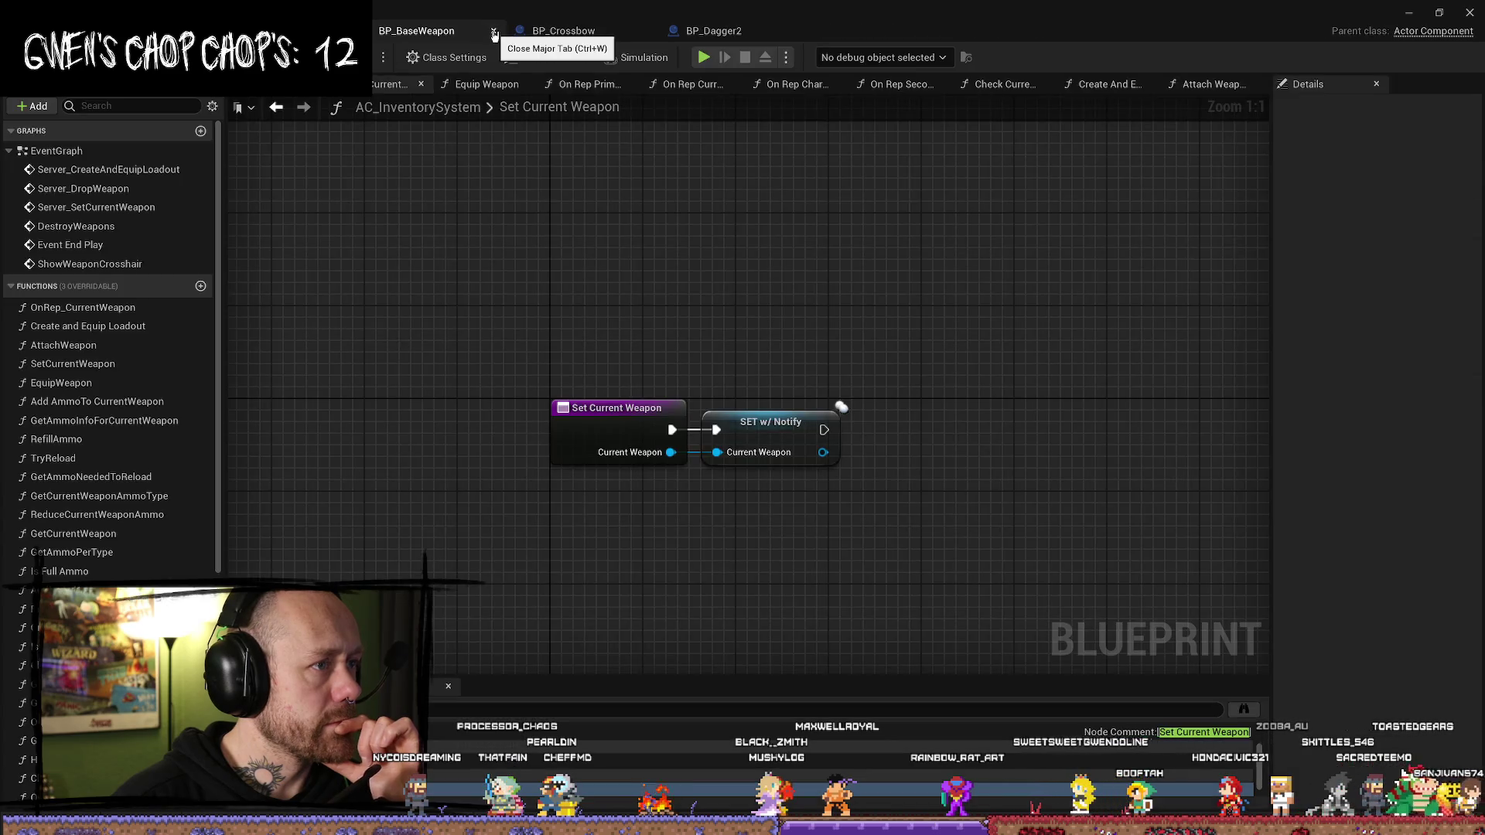
pyautogui.click(494, 32)
pyautogui.click(588, 31)
pyautogui.click(681, 31)
# - Close BP_Dagger2, BP_Crossbow, BP_BaseWeapon and AC_InventorySystem, then the Blueprint editor window
pyautogui.click(619, 33)
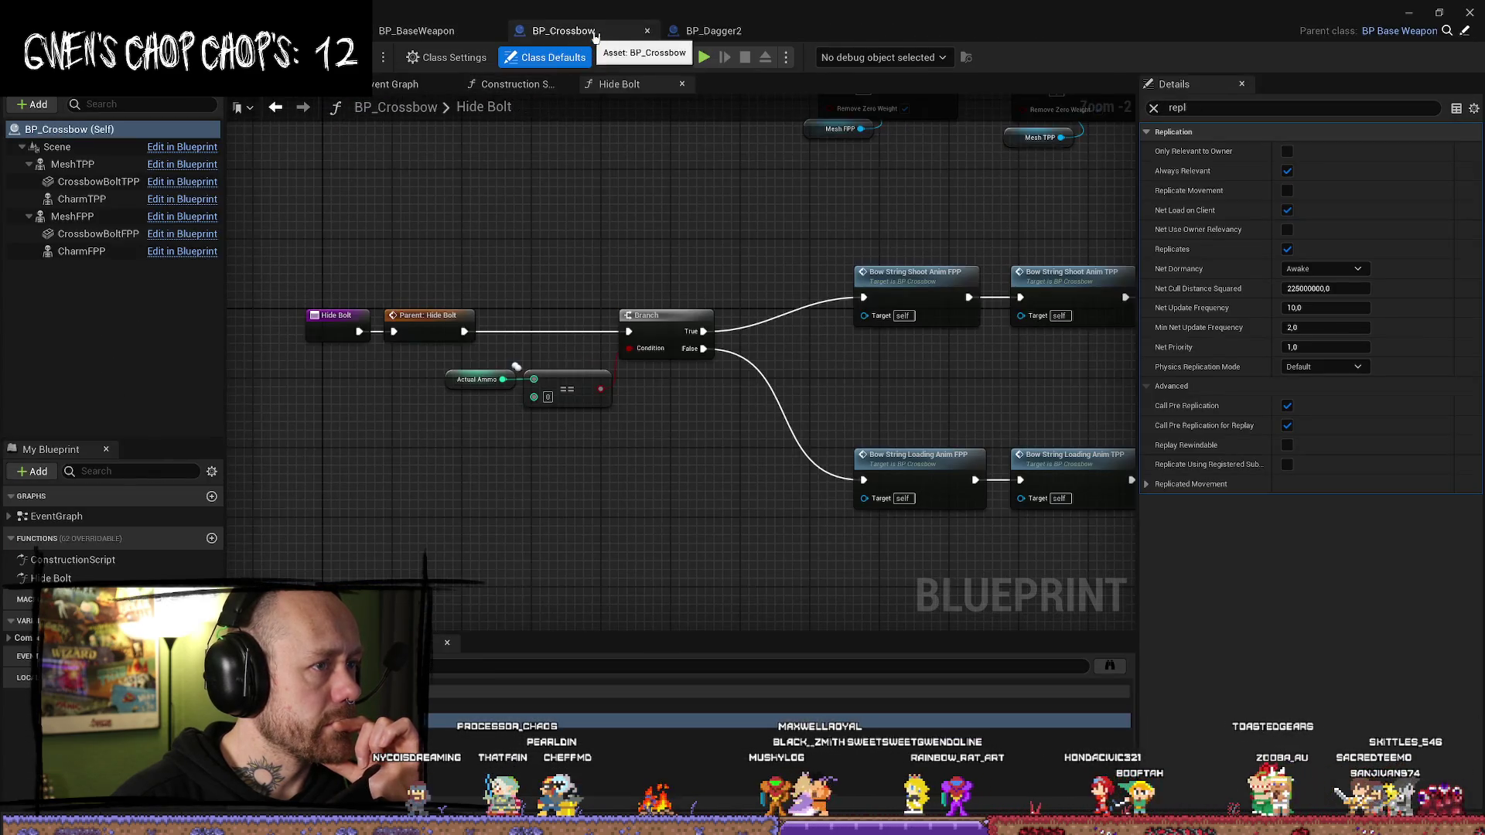
pyautogui.click(716, 31)
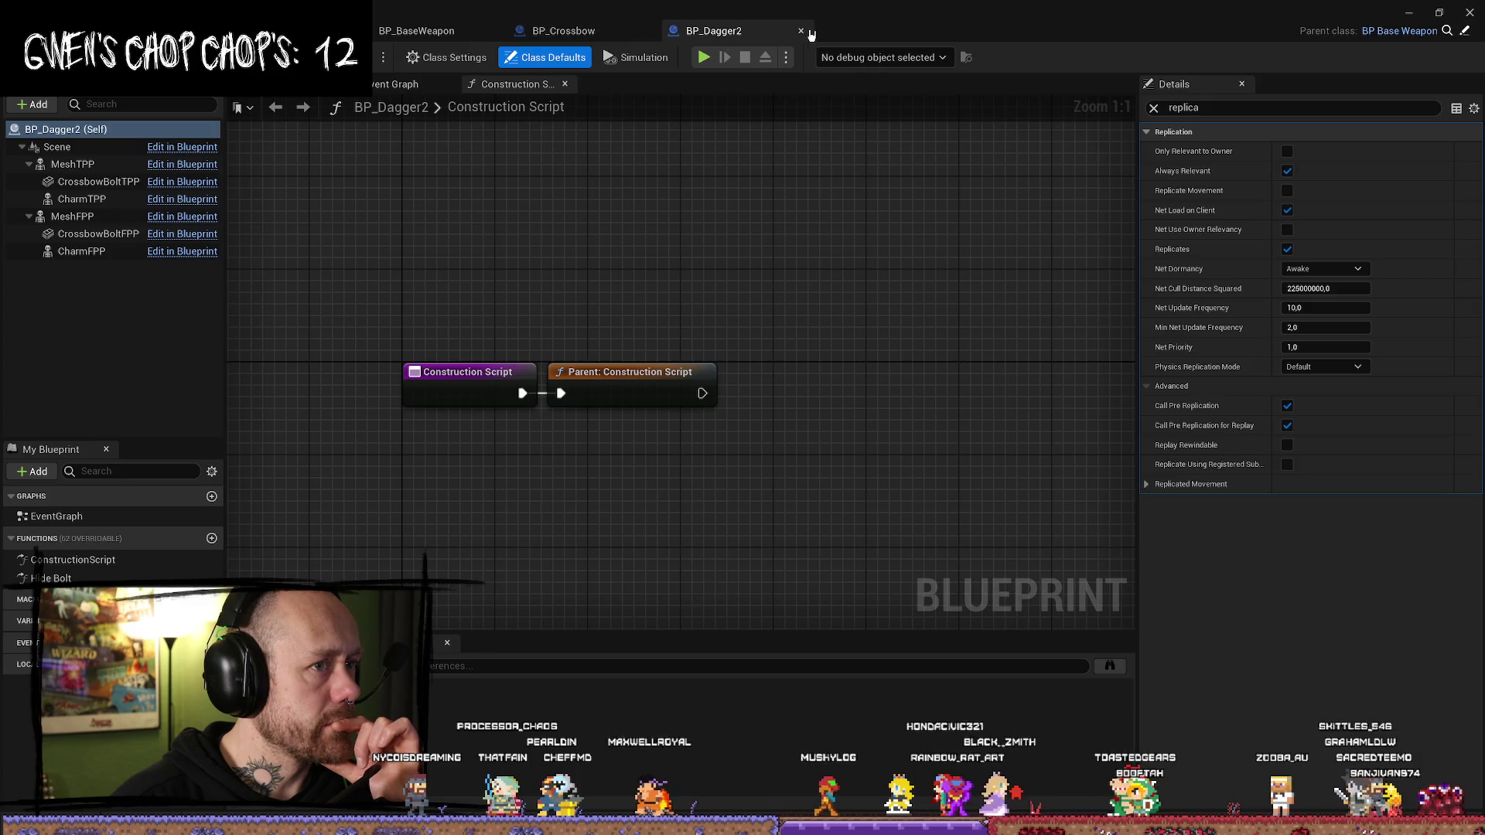
pyautogui.click(800, 31)
pyautogui.click(648, 34)
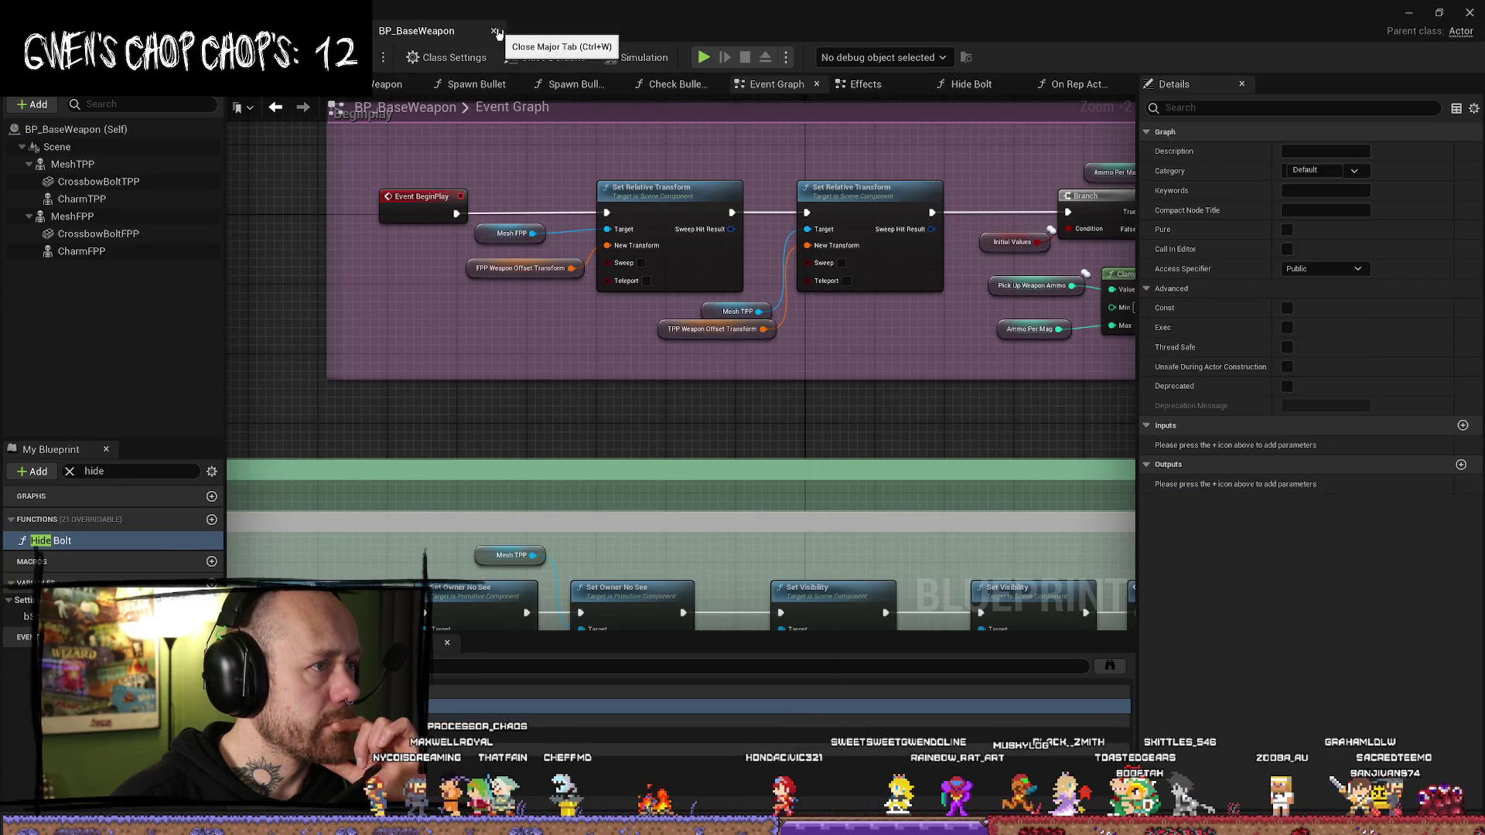
pyautogui.click(496, 31)
pyautogui.click(465, 32)
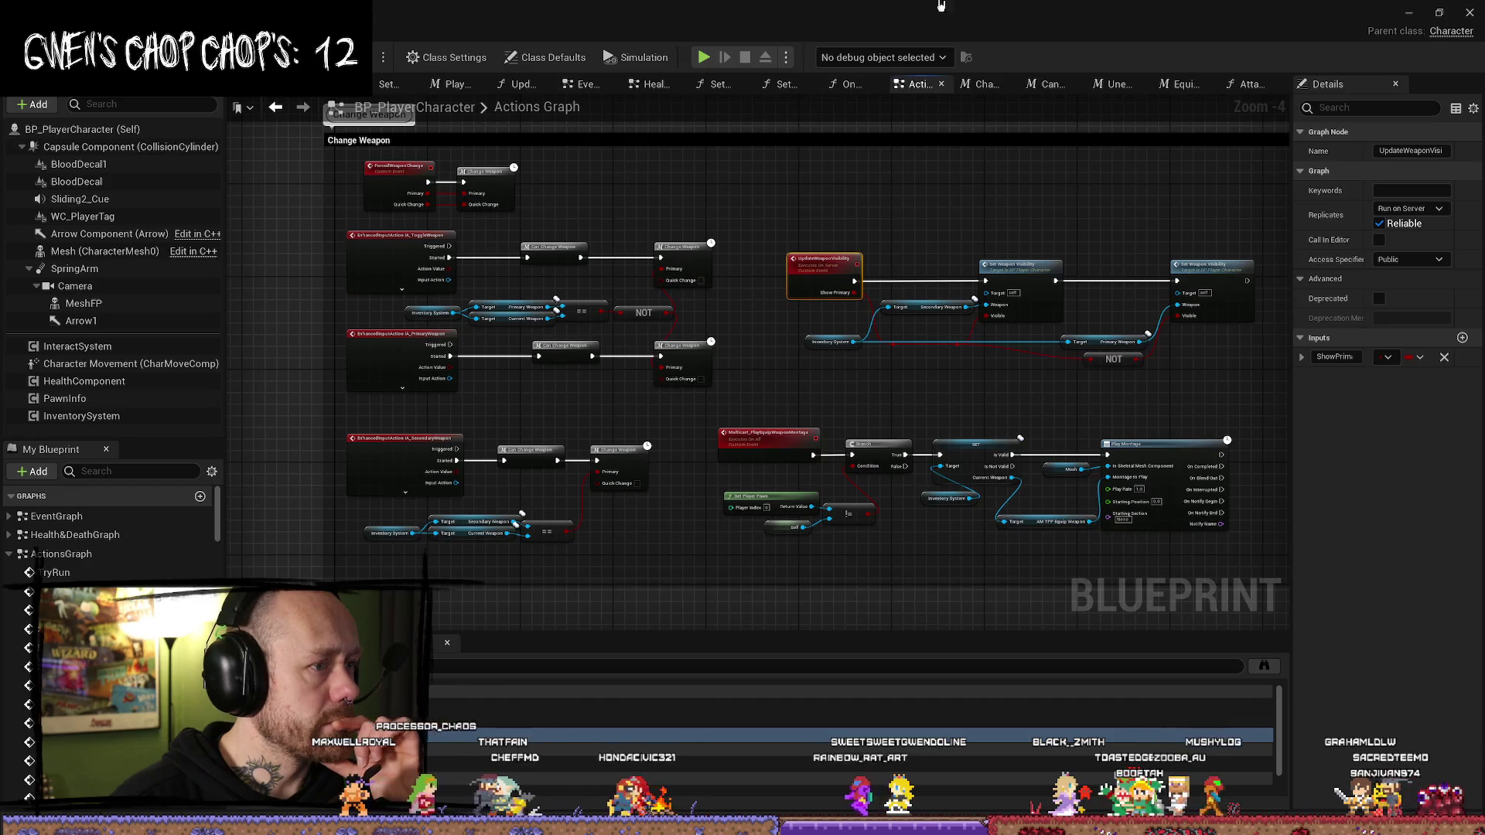
pyautogui.click(1470, 14)
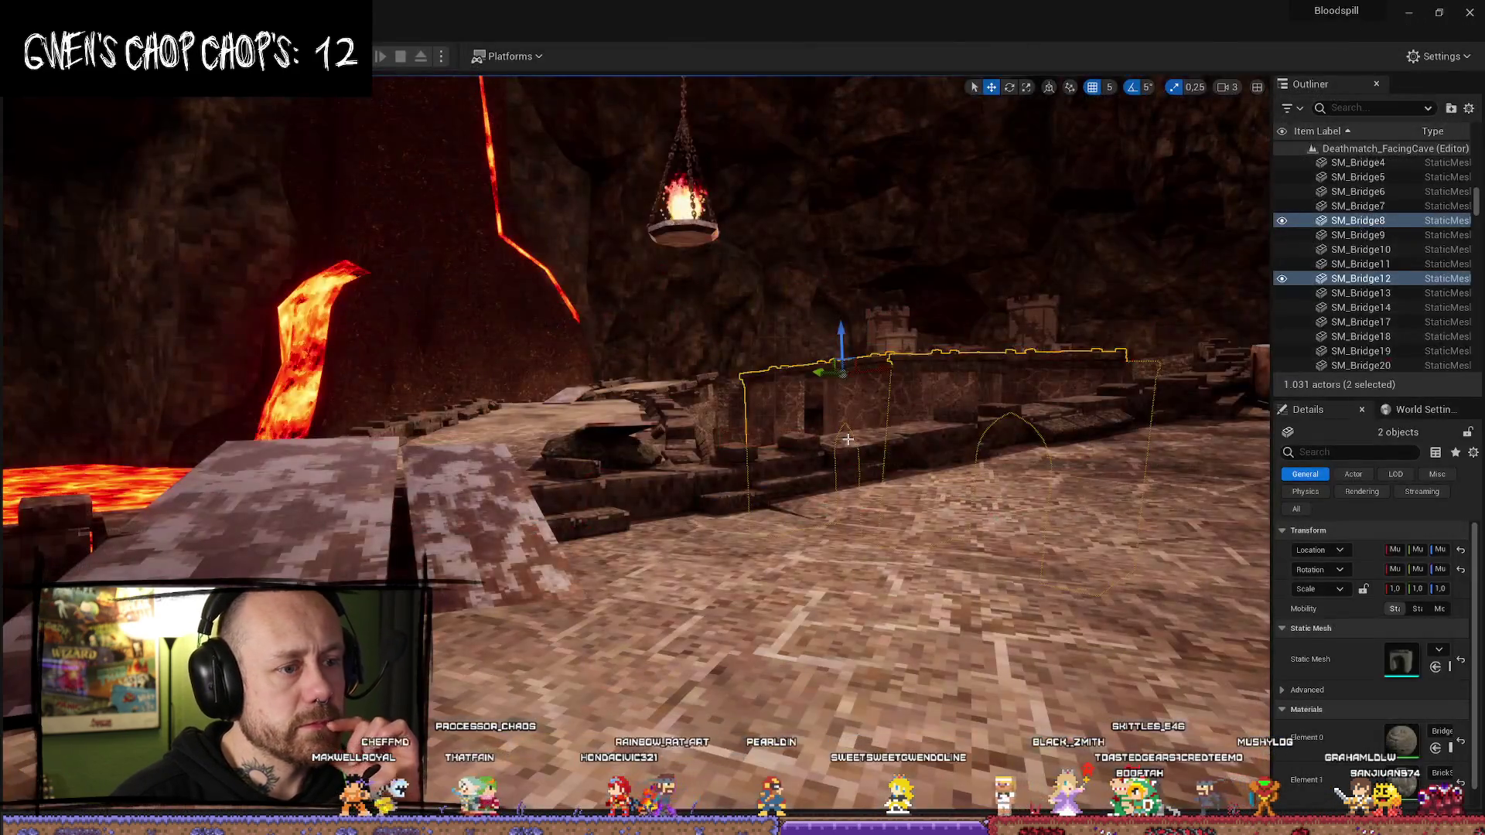
# - Frame the two bridge meshes, save all modified assets, and briefly check the BloodSpill Trello board
pyautogui.press('f')
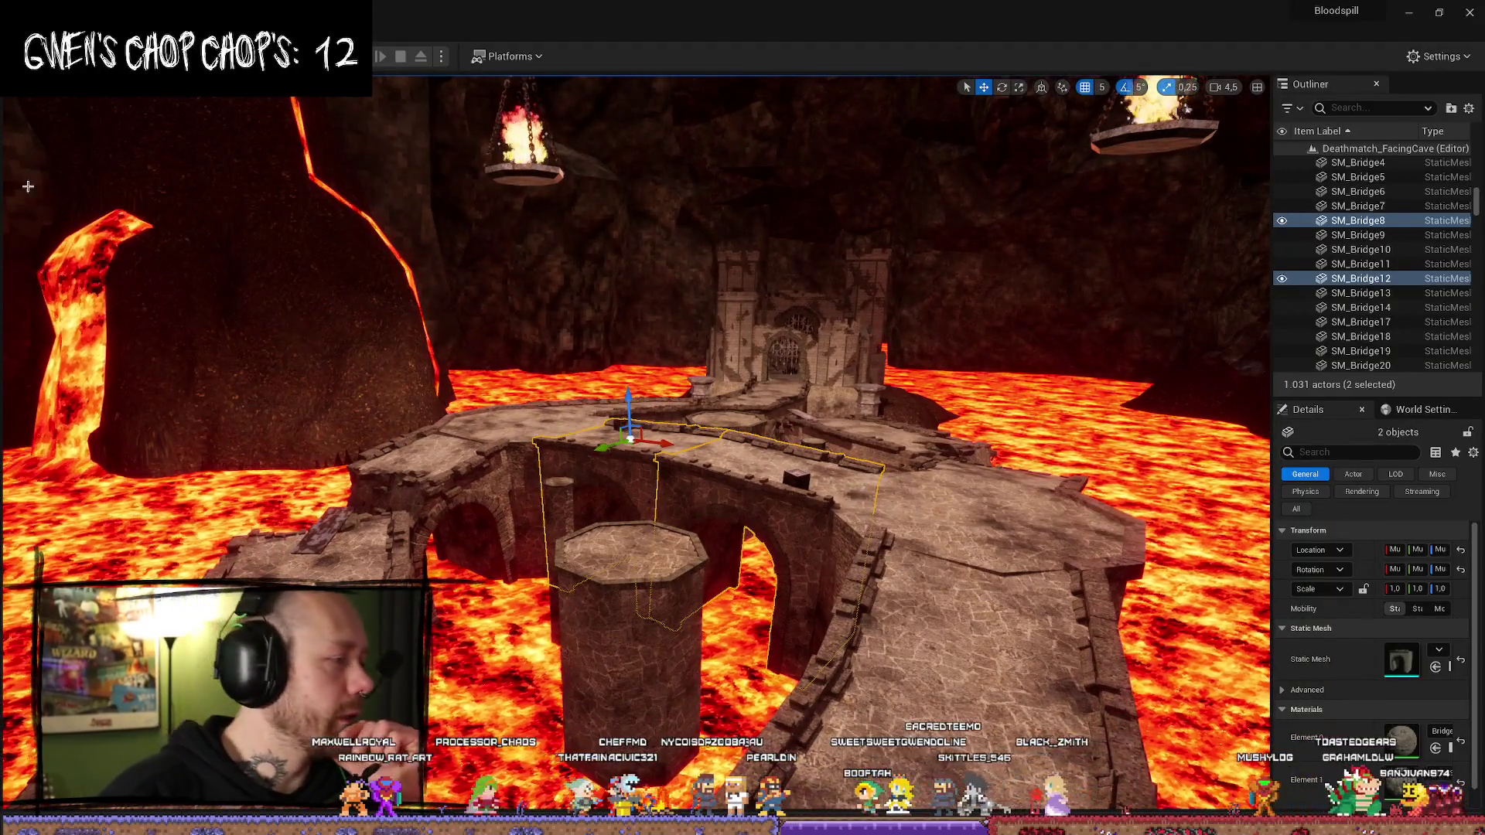
pyautogui.click(53, 11)
pyautogui.click(119, 205)
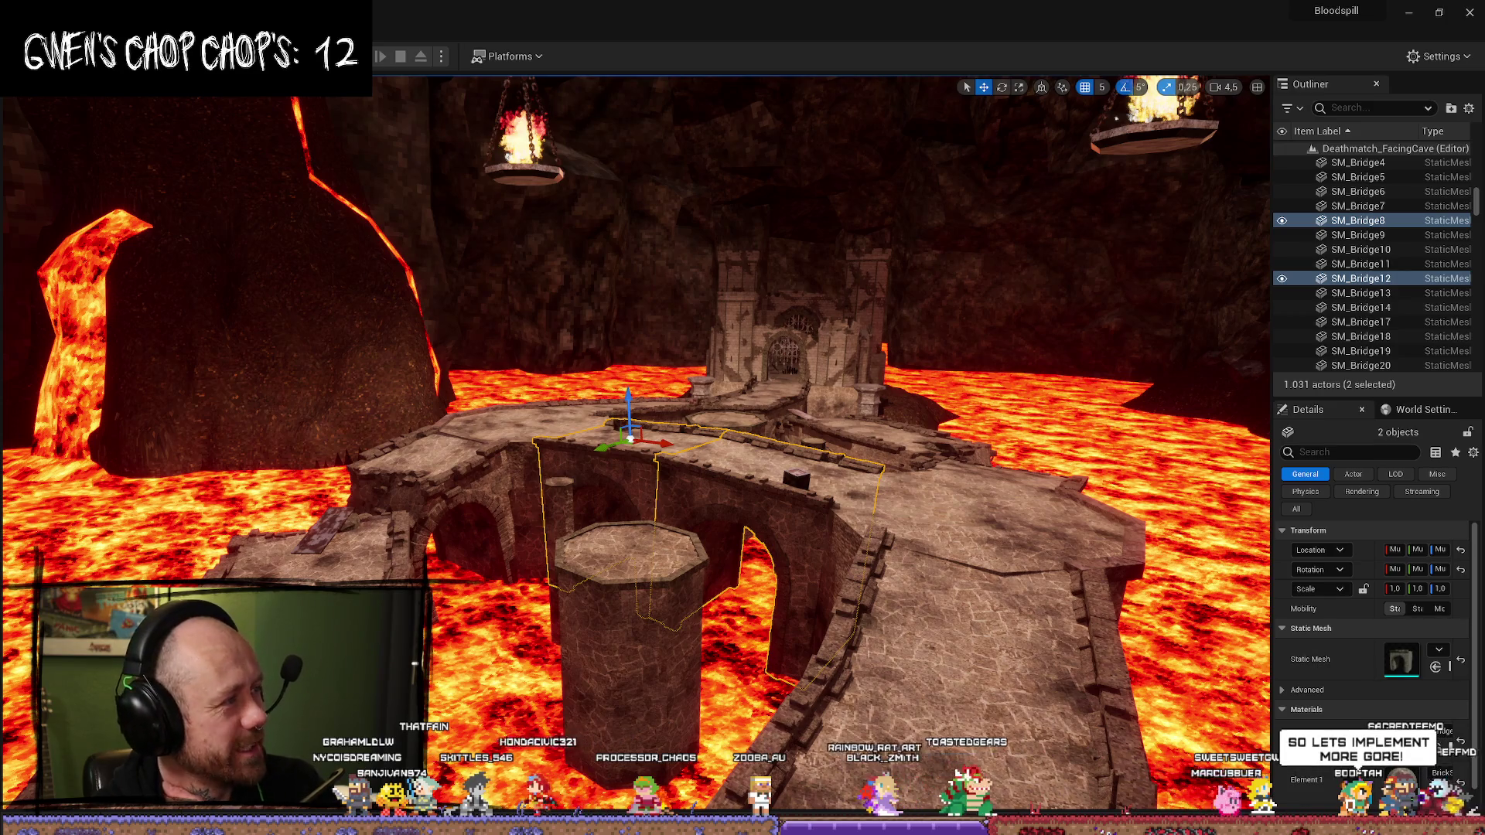
pyautogui.hotkey('alt', 'Tab')
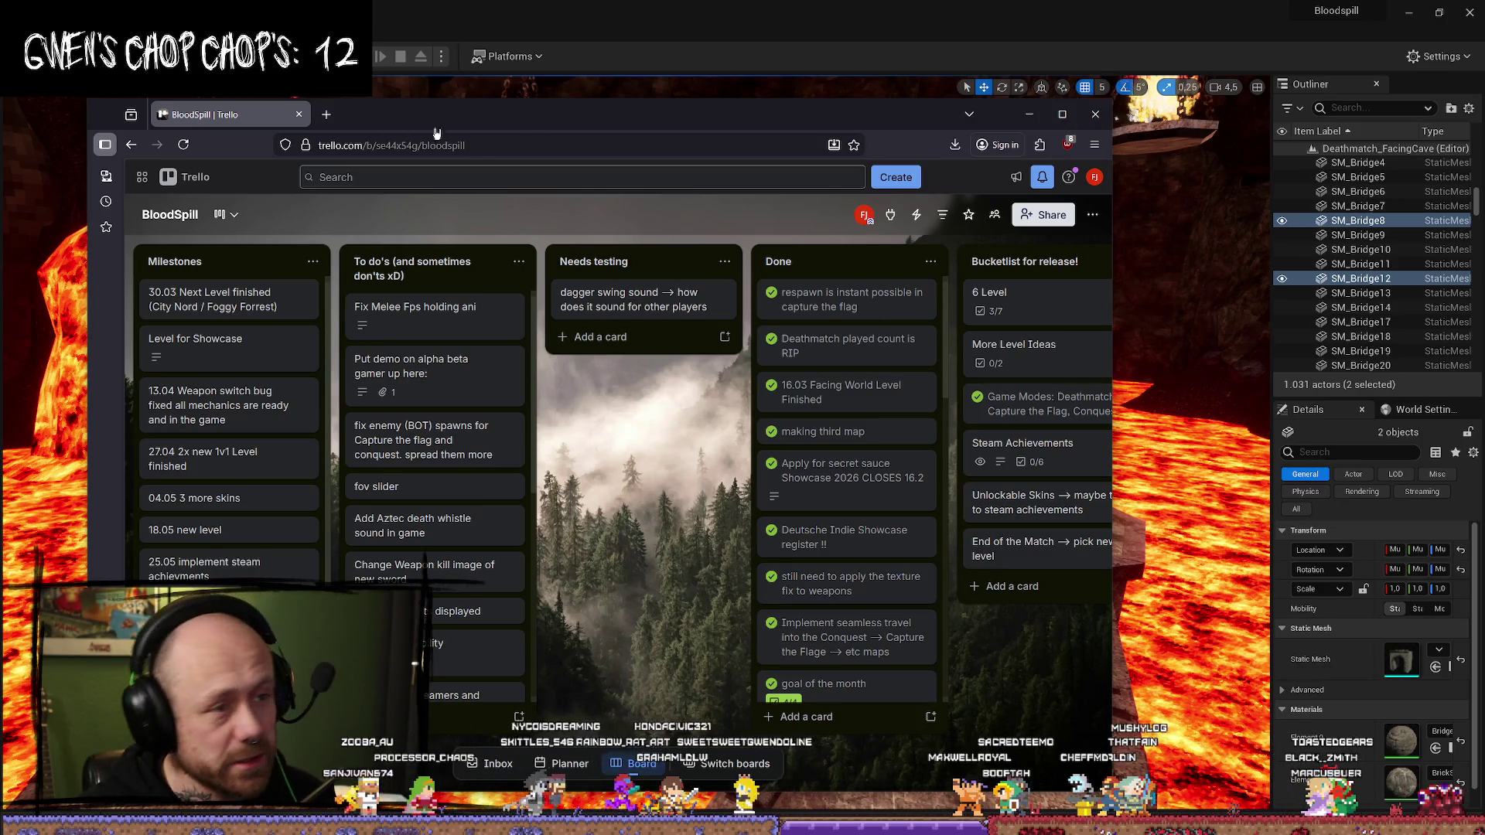
pyautogui.click(1029, 113)
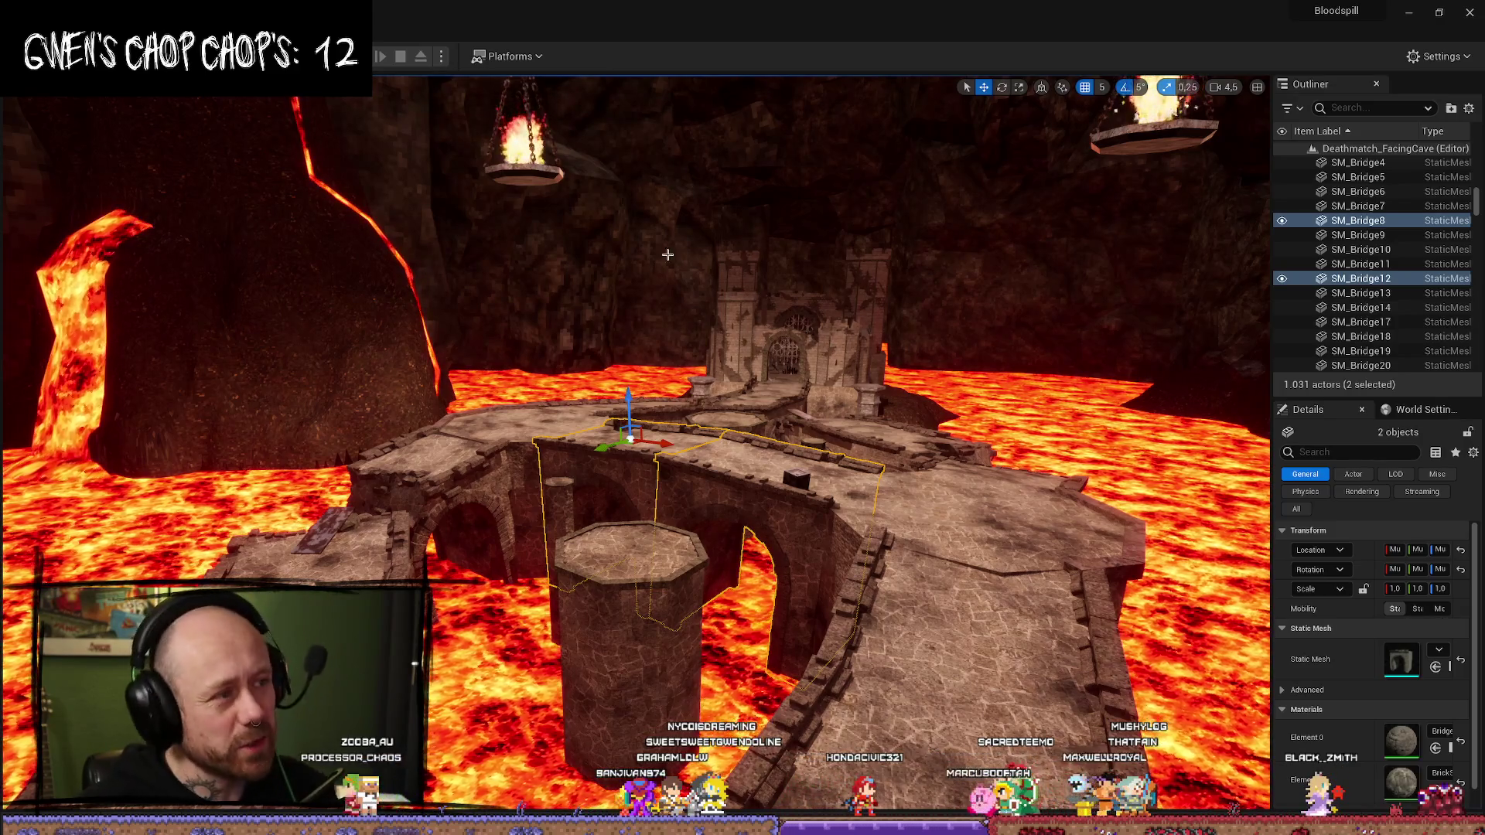
# - Start a play-in-editor match and restore the editor window to full screen
pyautogui.hotkey('alt', 'p')
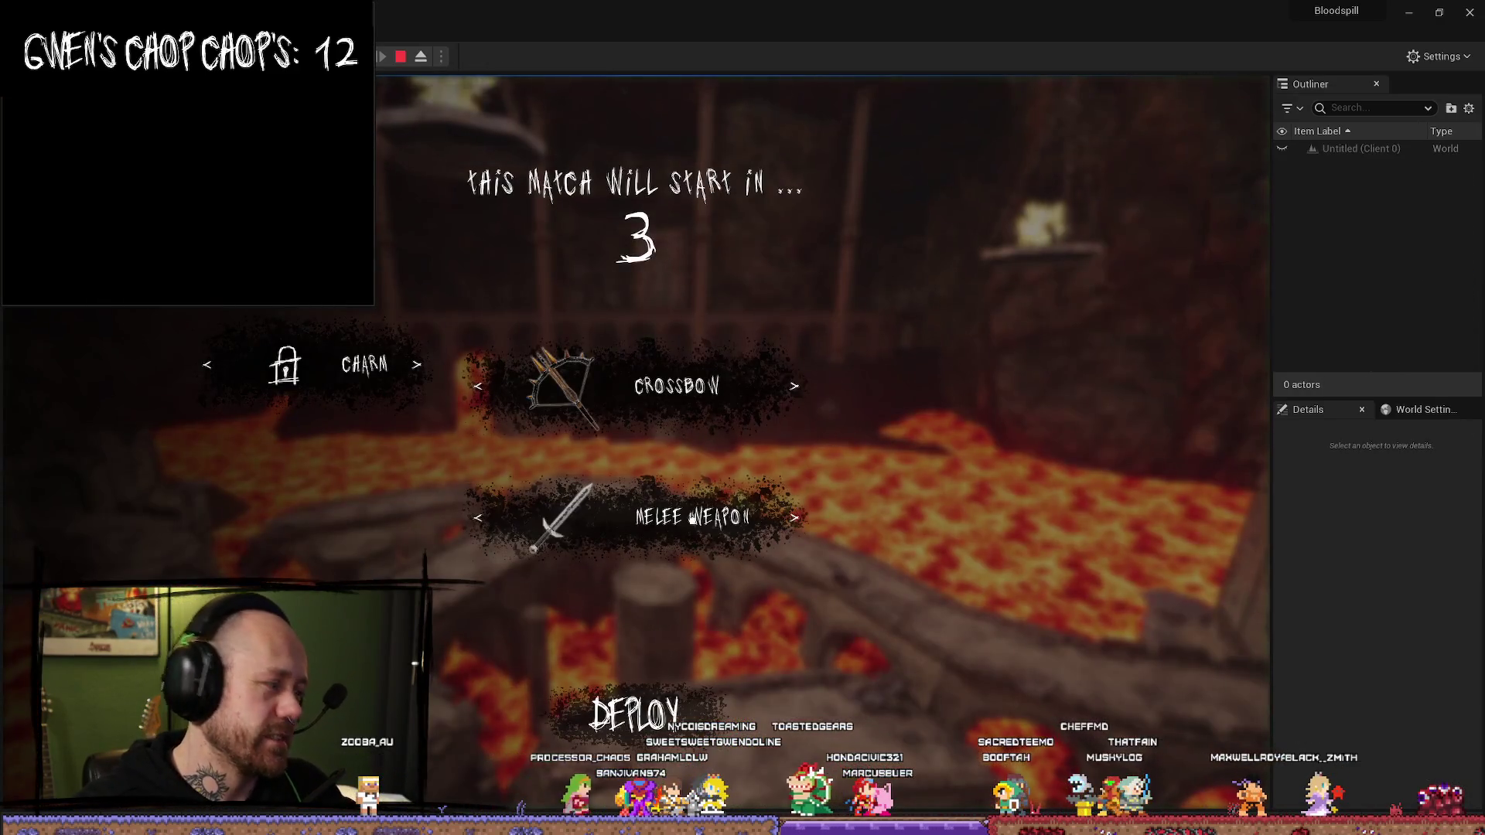
pyautogui.moveTo(735, 27)
pyautogui.mouseDown()
pyautogui.moveTo(552, 193)
pyautogui.moveTo(1484, 232)
pyautogui.mouseUp()
pyautogui.press('Escape')
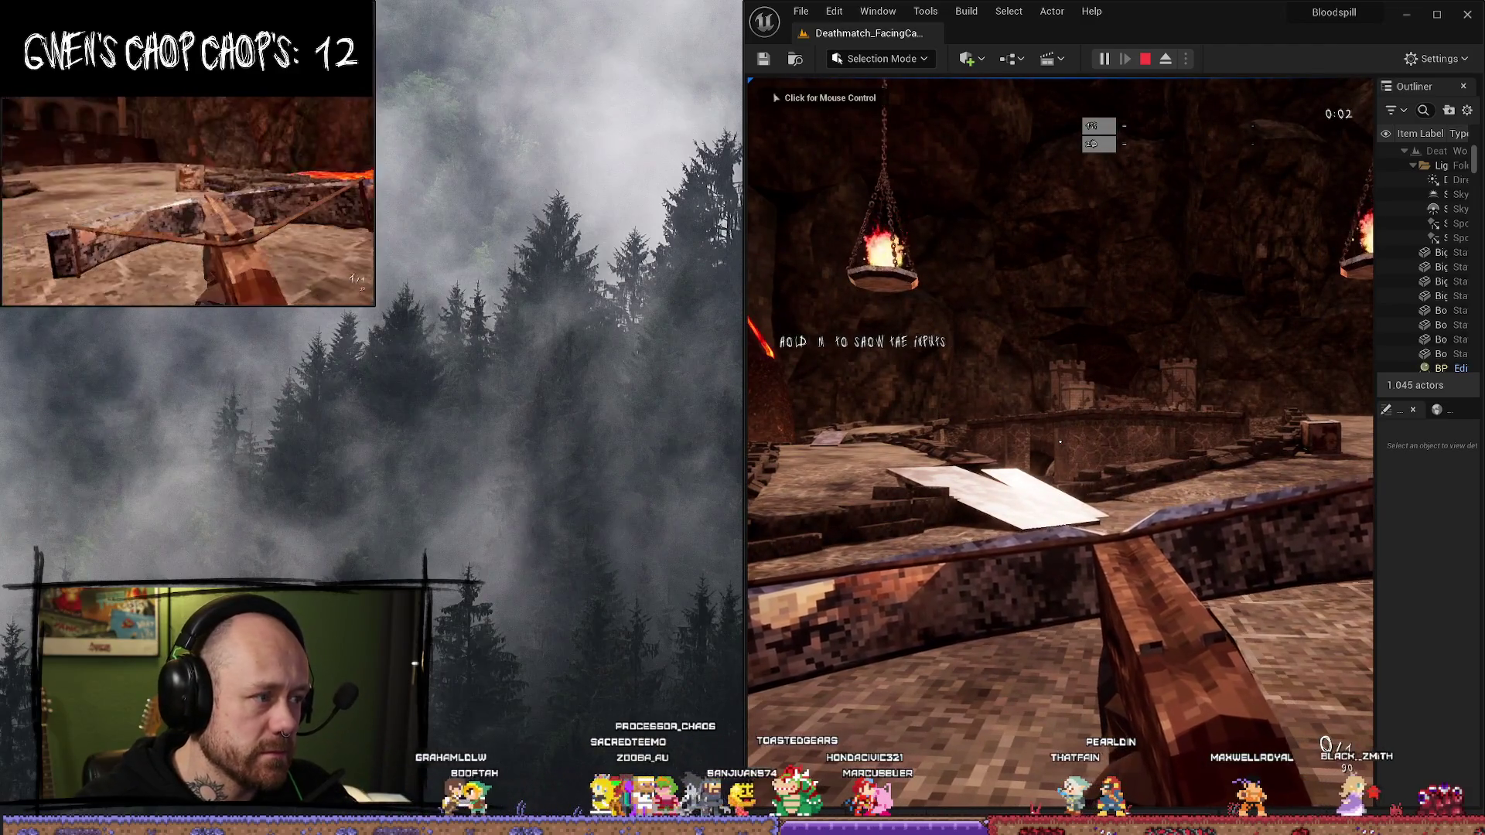
pyautogui.click(1059, 441)
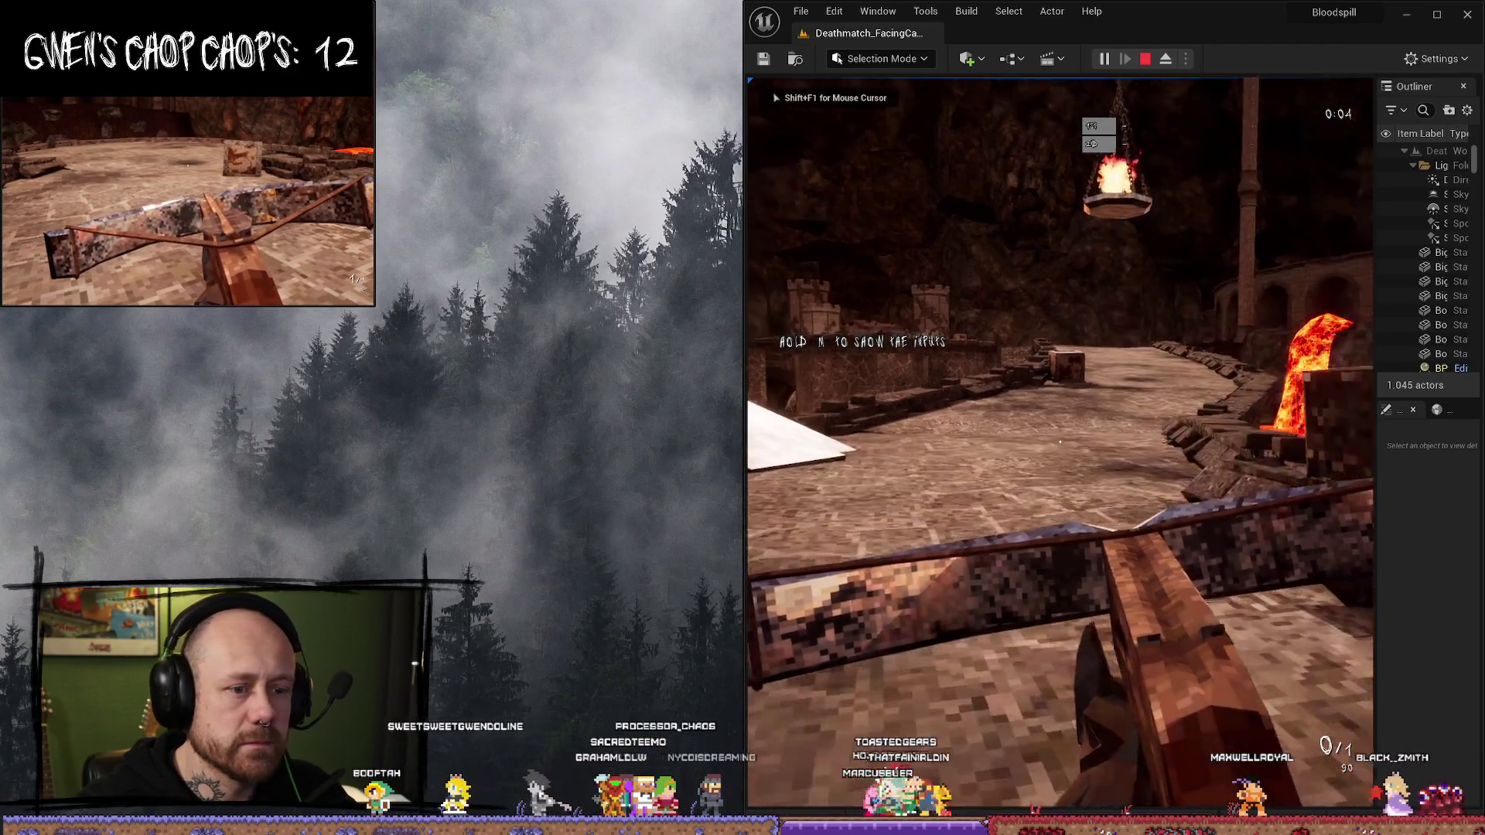
pyautogui.hotkey('alt', 'Tab')
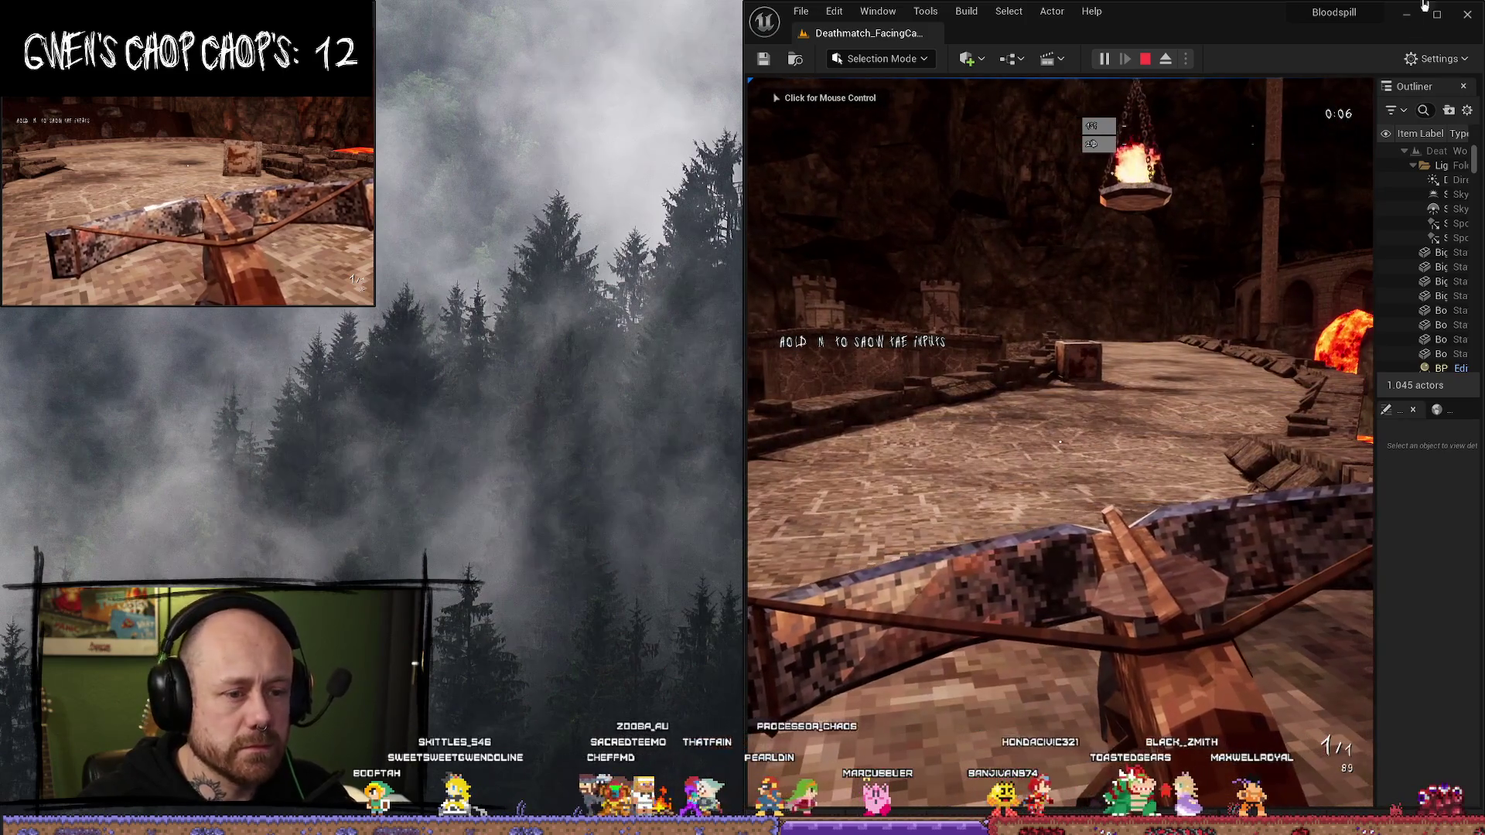
pyautogui.click(1436, 12)
# - Walk toward the stairs, fire a crossbow bolt, then strafe across the lava arena
pyautogui.press('w')
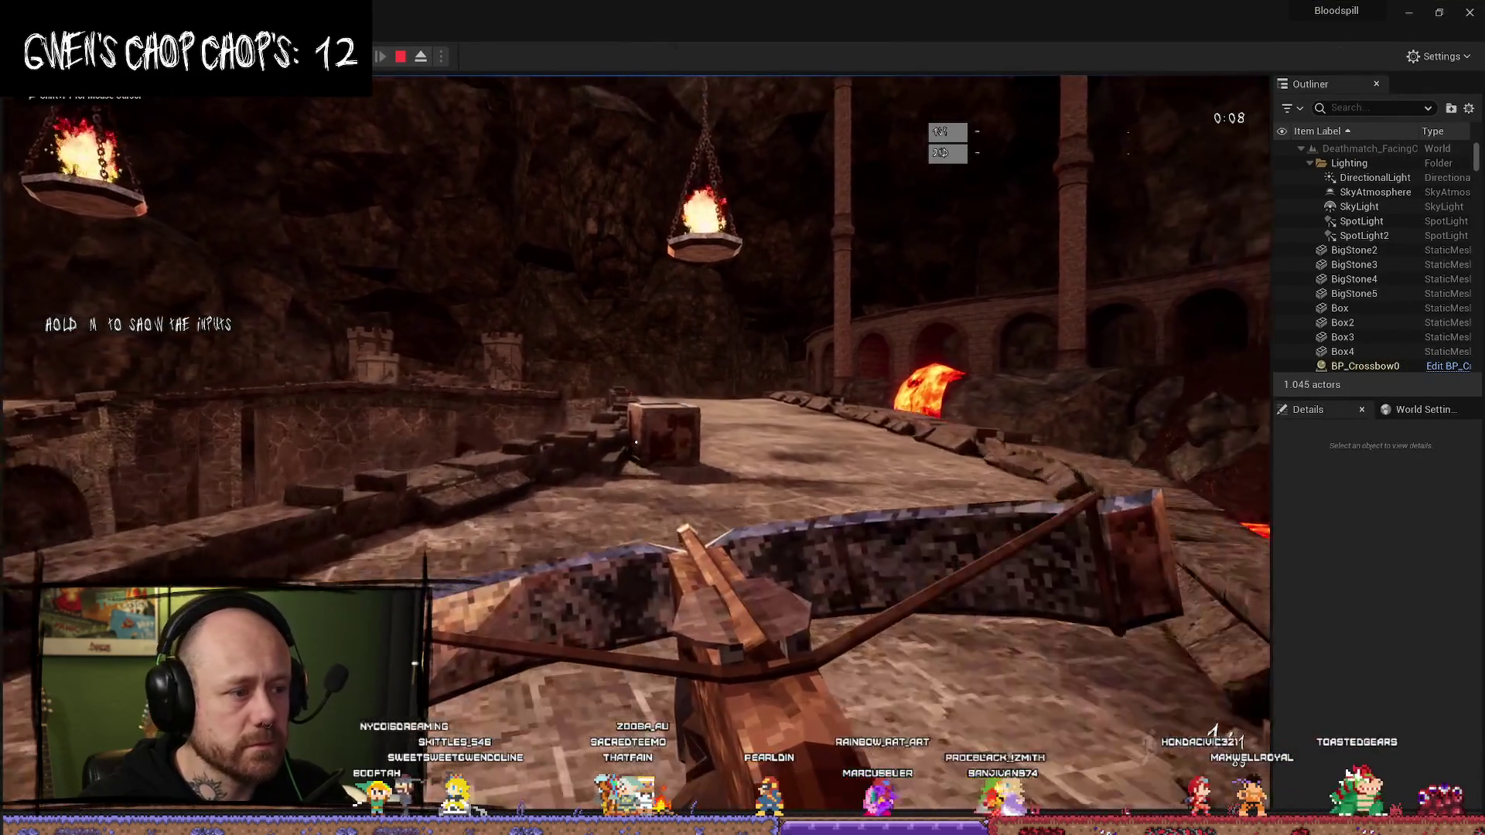
pyautogui.press('w')
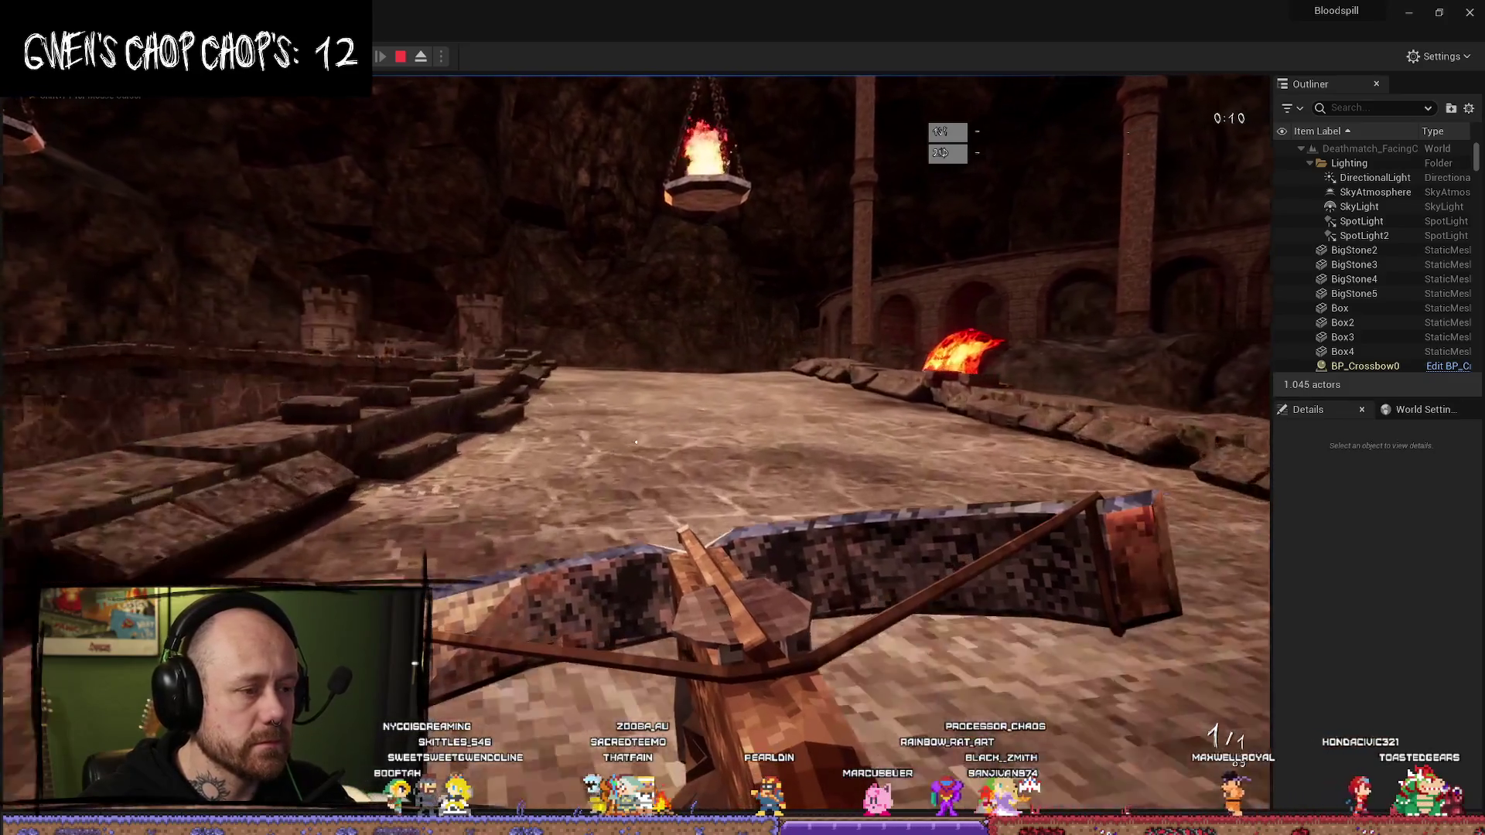
pyautogui.press('w')
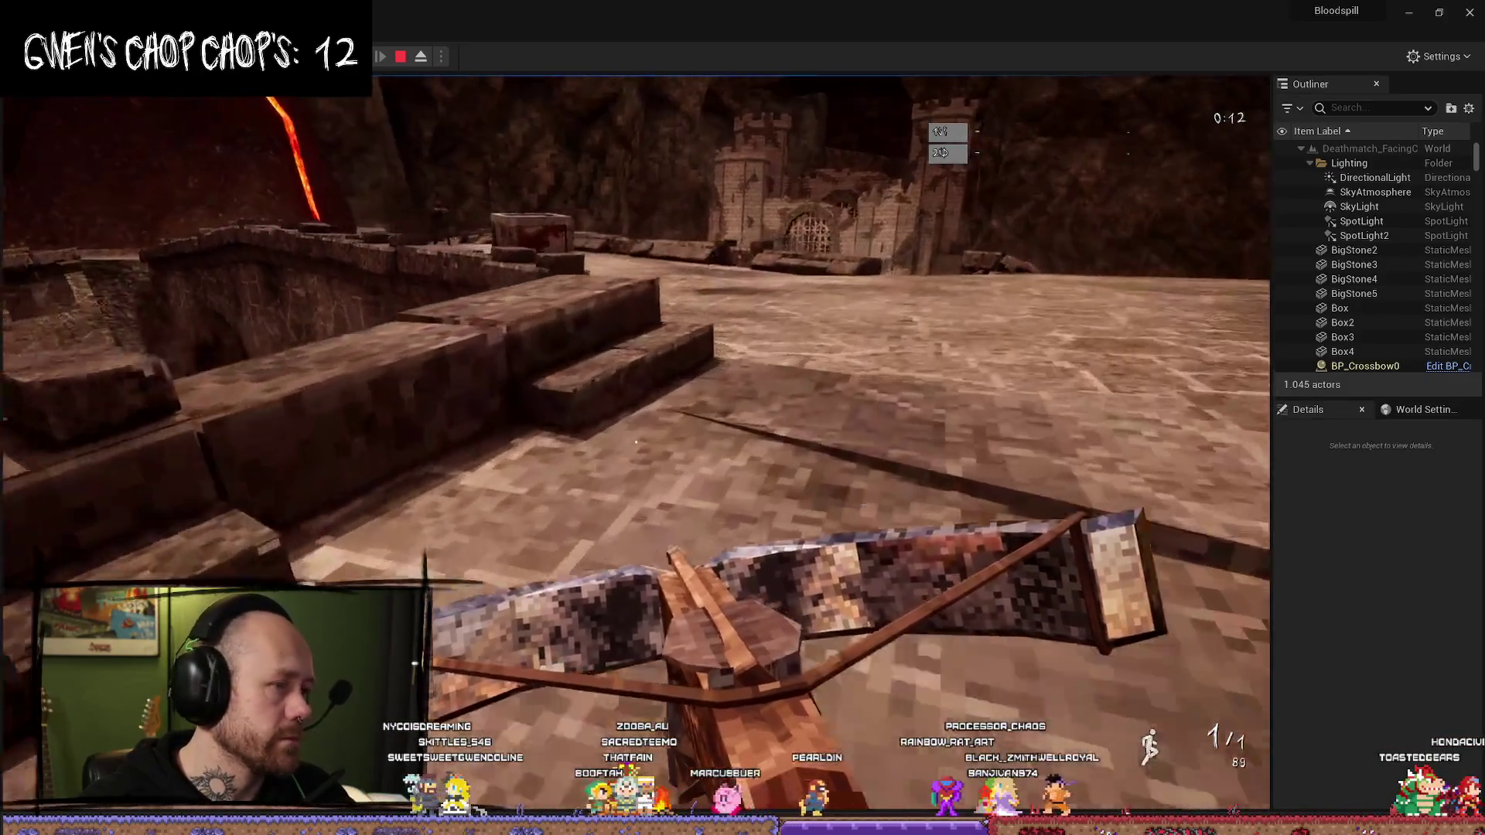
pyautogui.press('w')
pyautogui.click(643, 384)
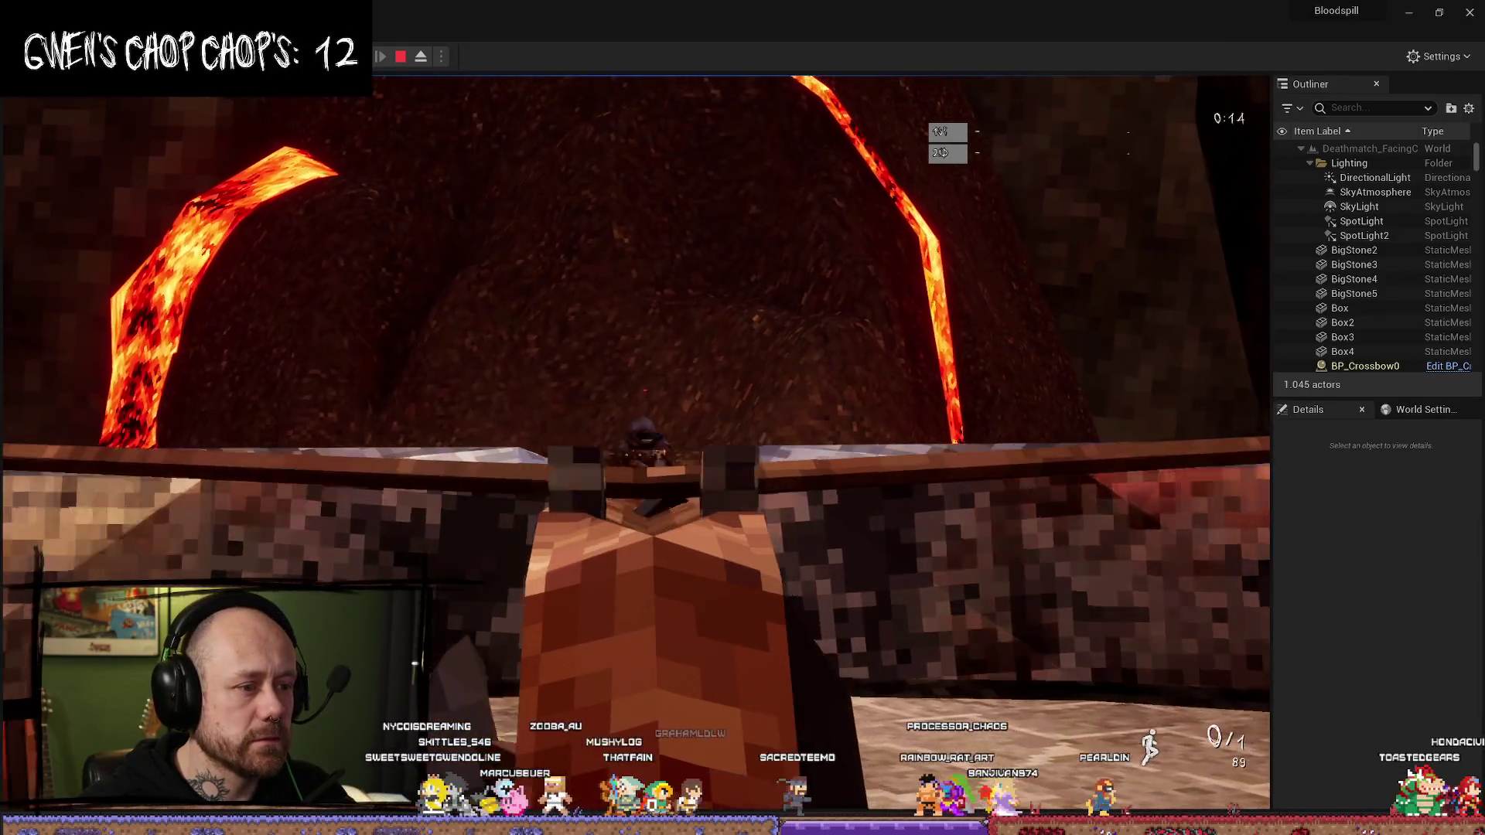
pyautogui.press('w')
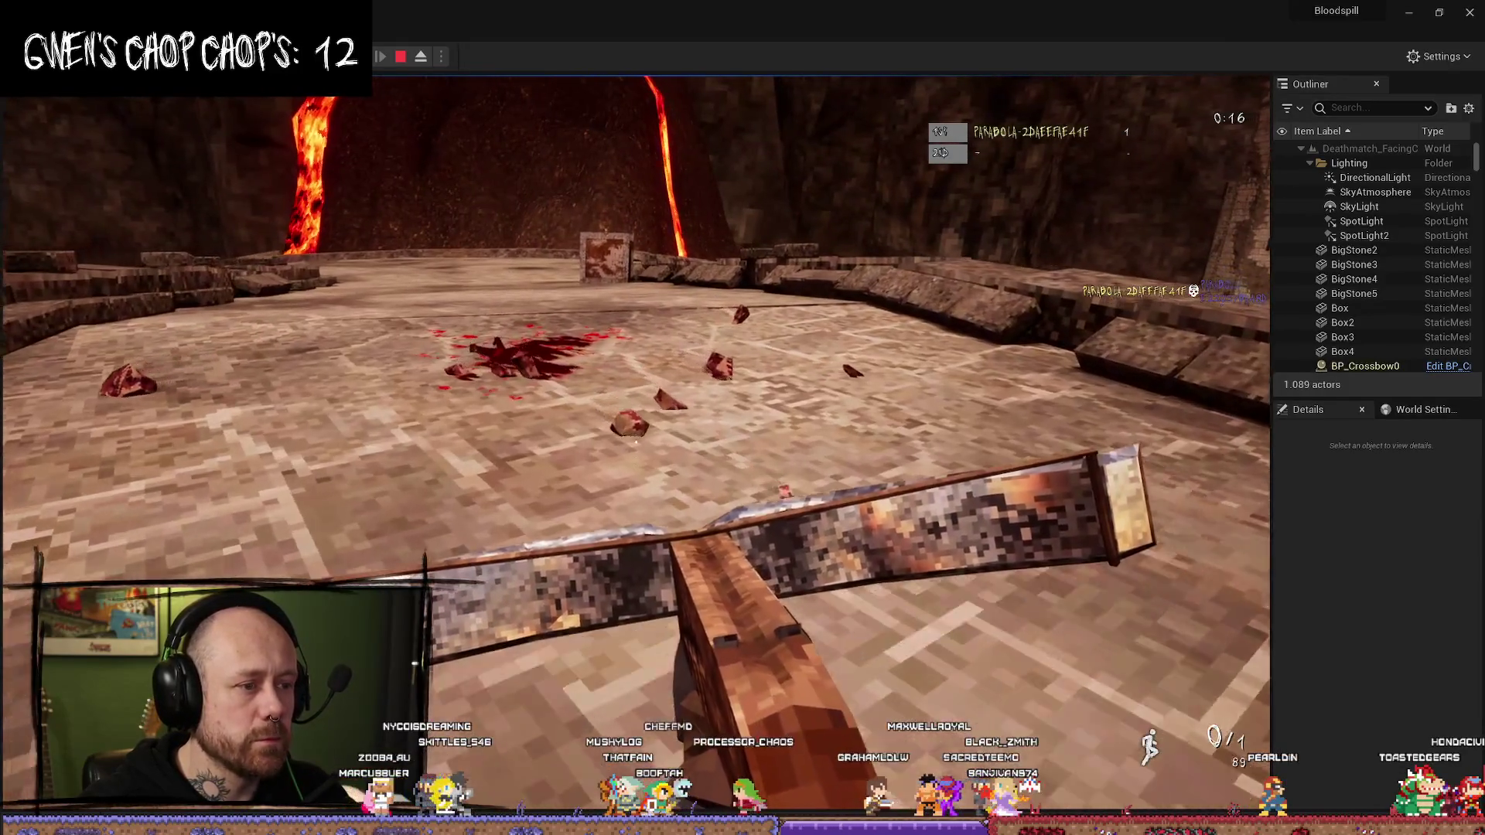
pyautogui.press('a')
pyautogui.moveTo(636, 443)
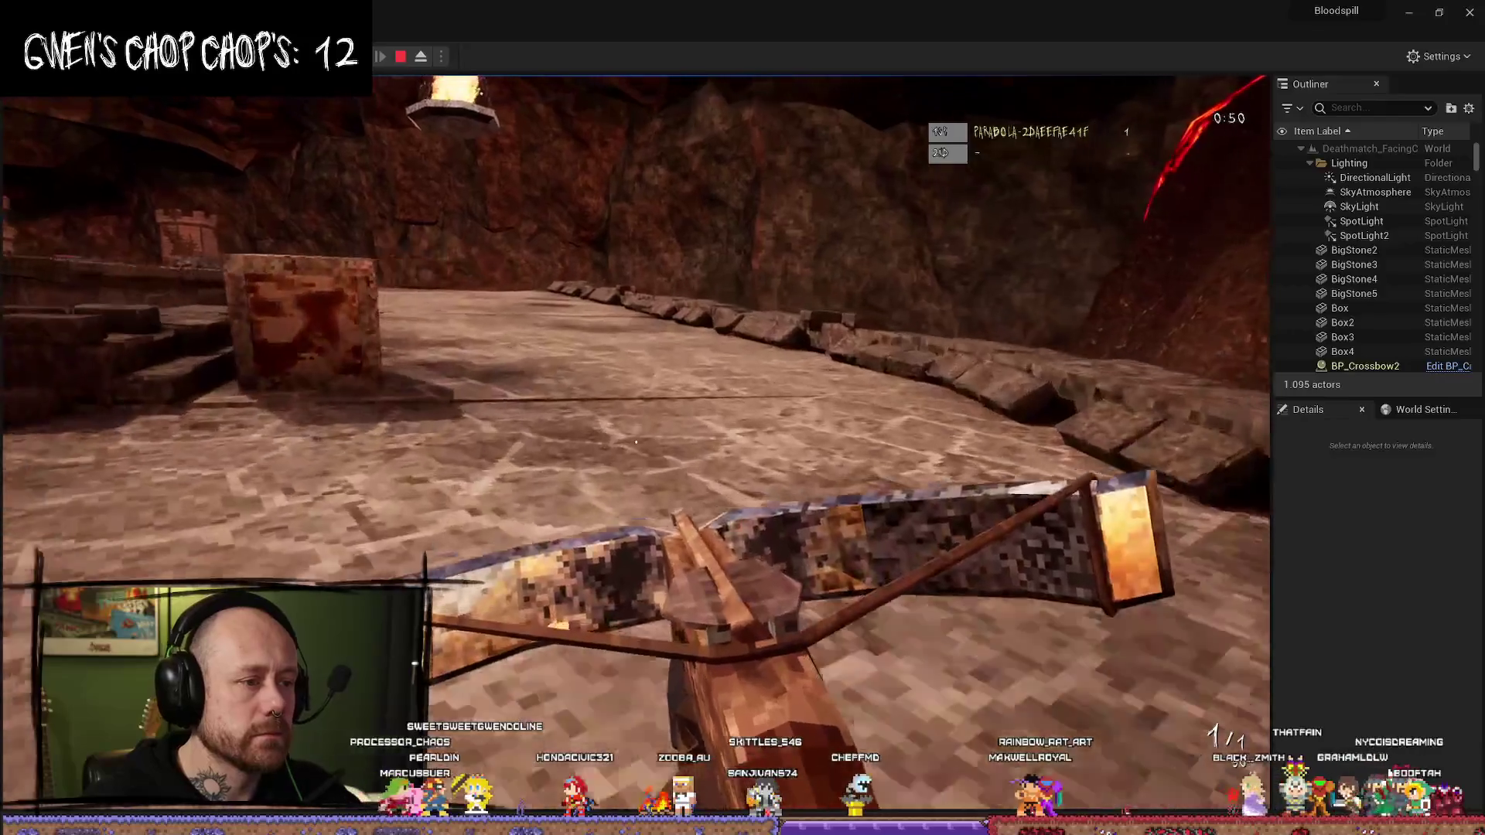
# - Stop the play session and dismiss the Message Log showing the play errors
pyautogui.press('Escape')
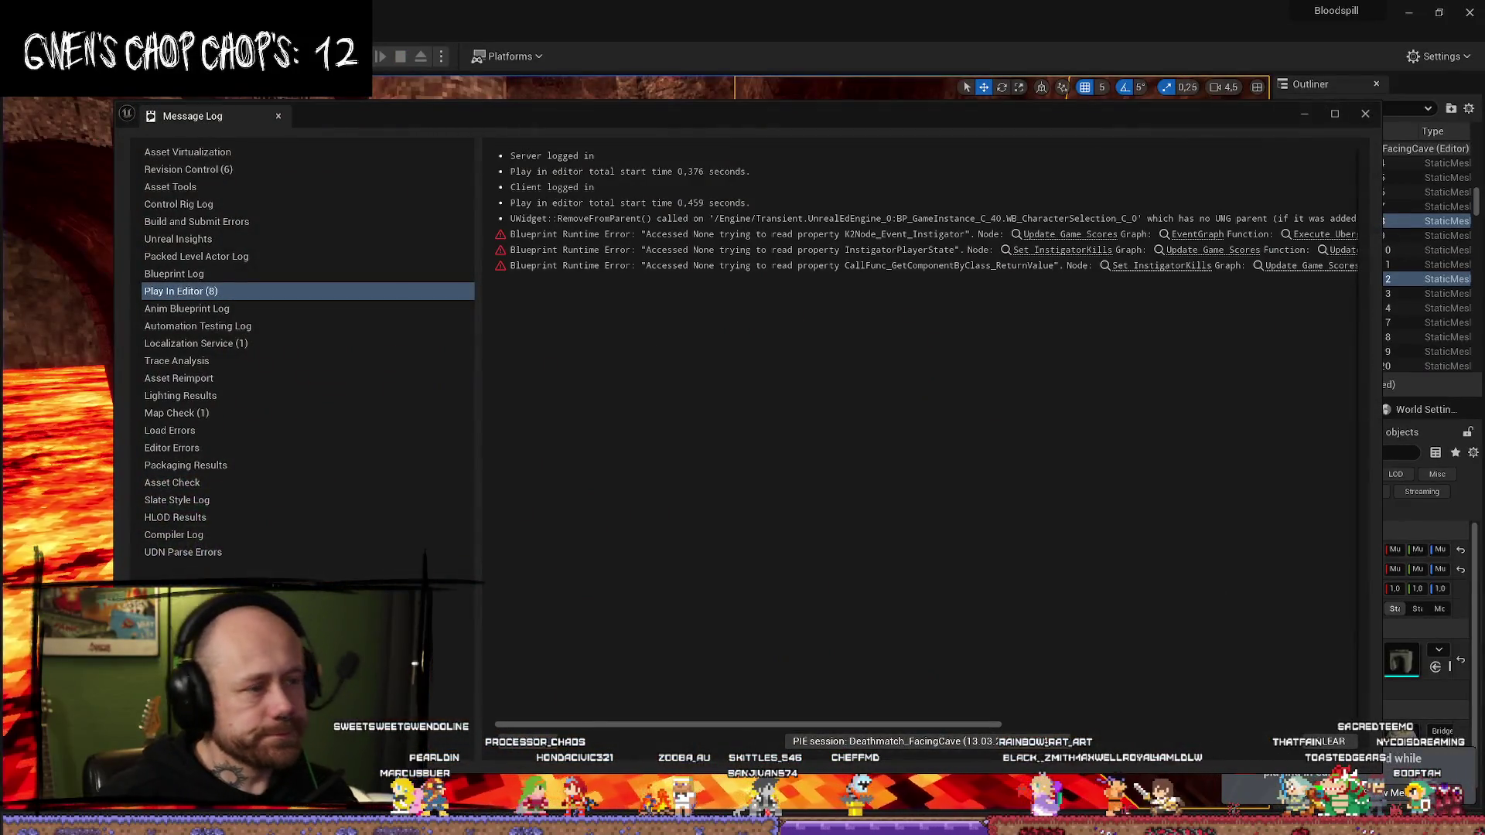
pyautogui.click(1364, 116)
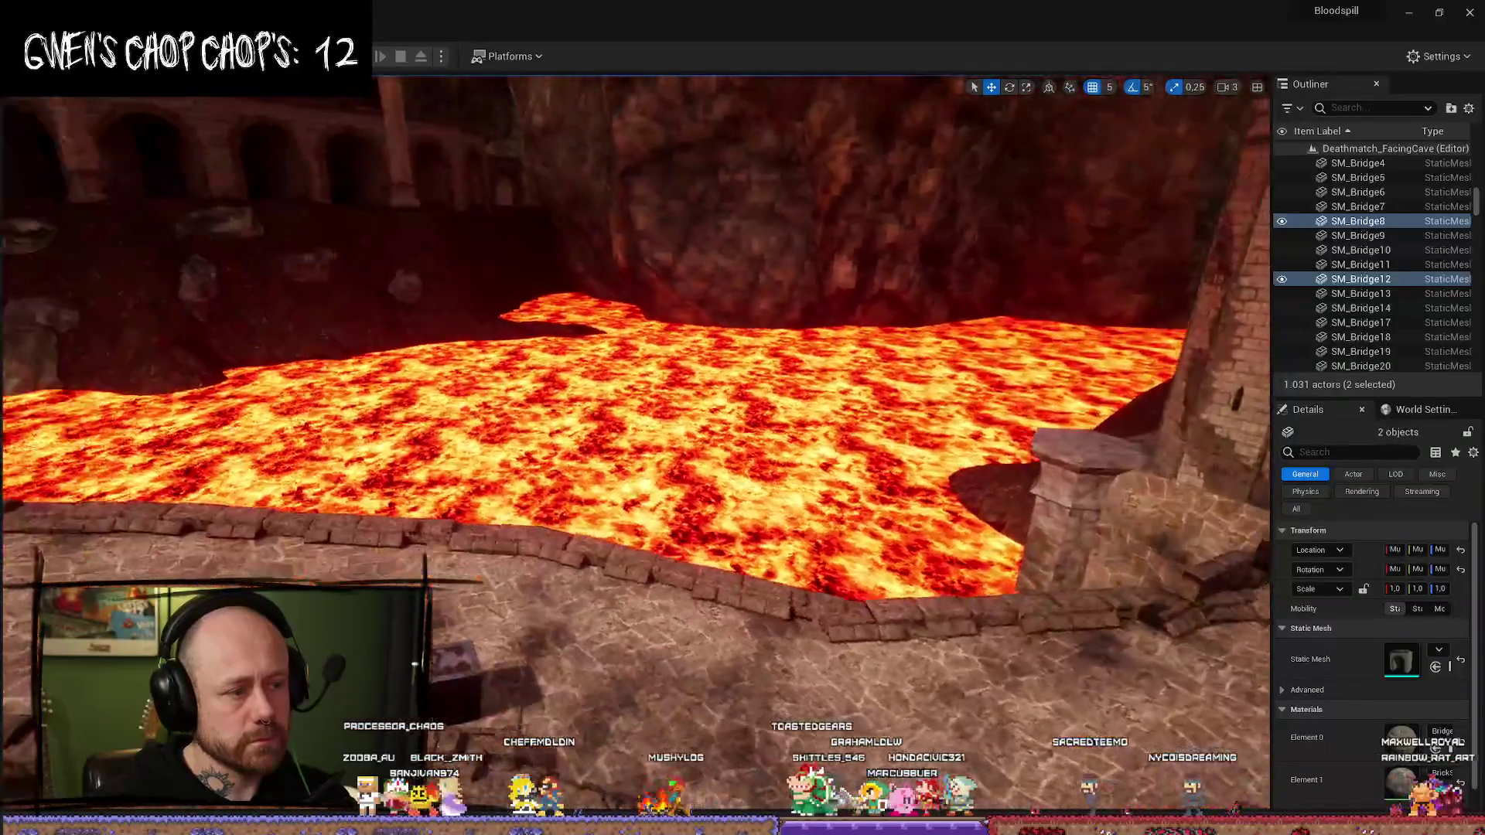
# - Lower the camera speed and fly the viewport close to the two stone bridge pieces
pyautogui.scroll(-2, 635, 441)
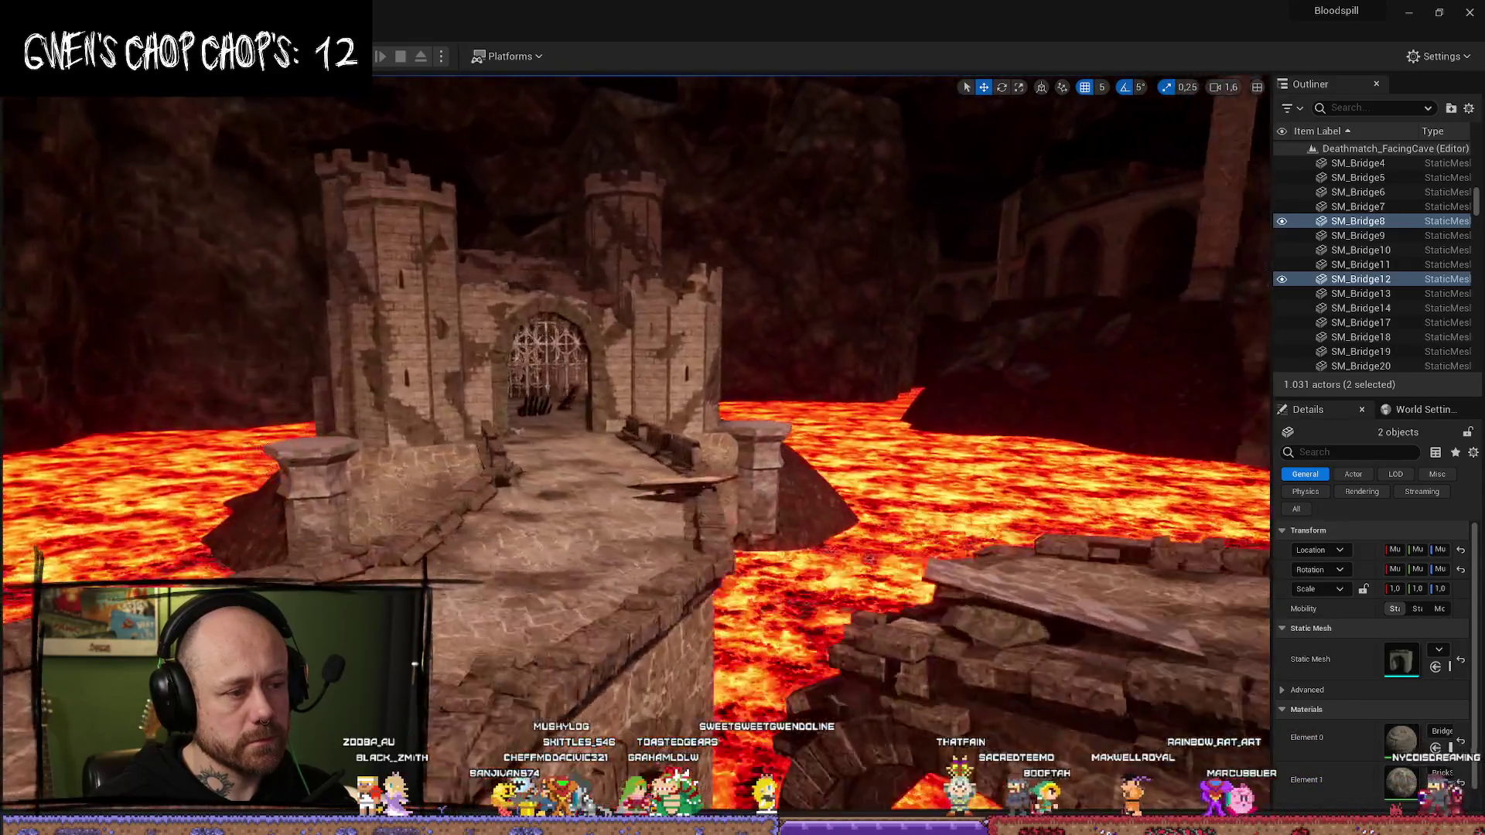
pyautogui.moveTo(733, 546); pyautogui.dragTo(734, 547)
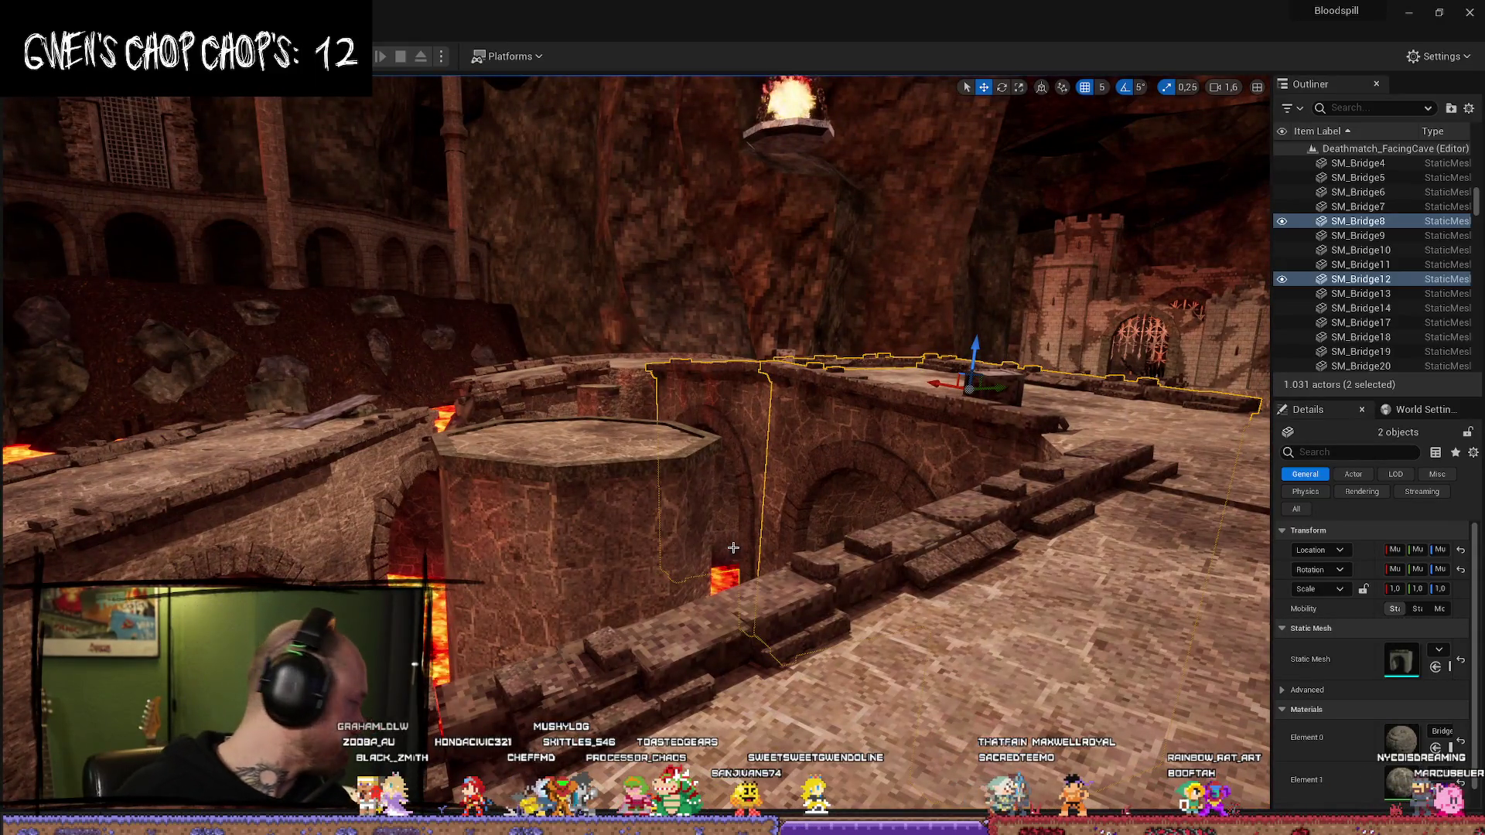
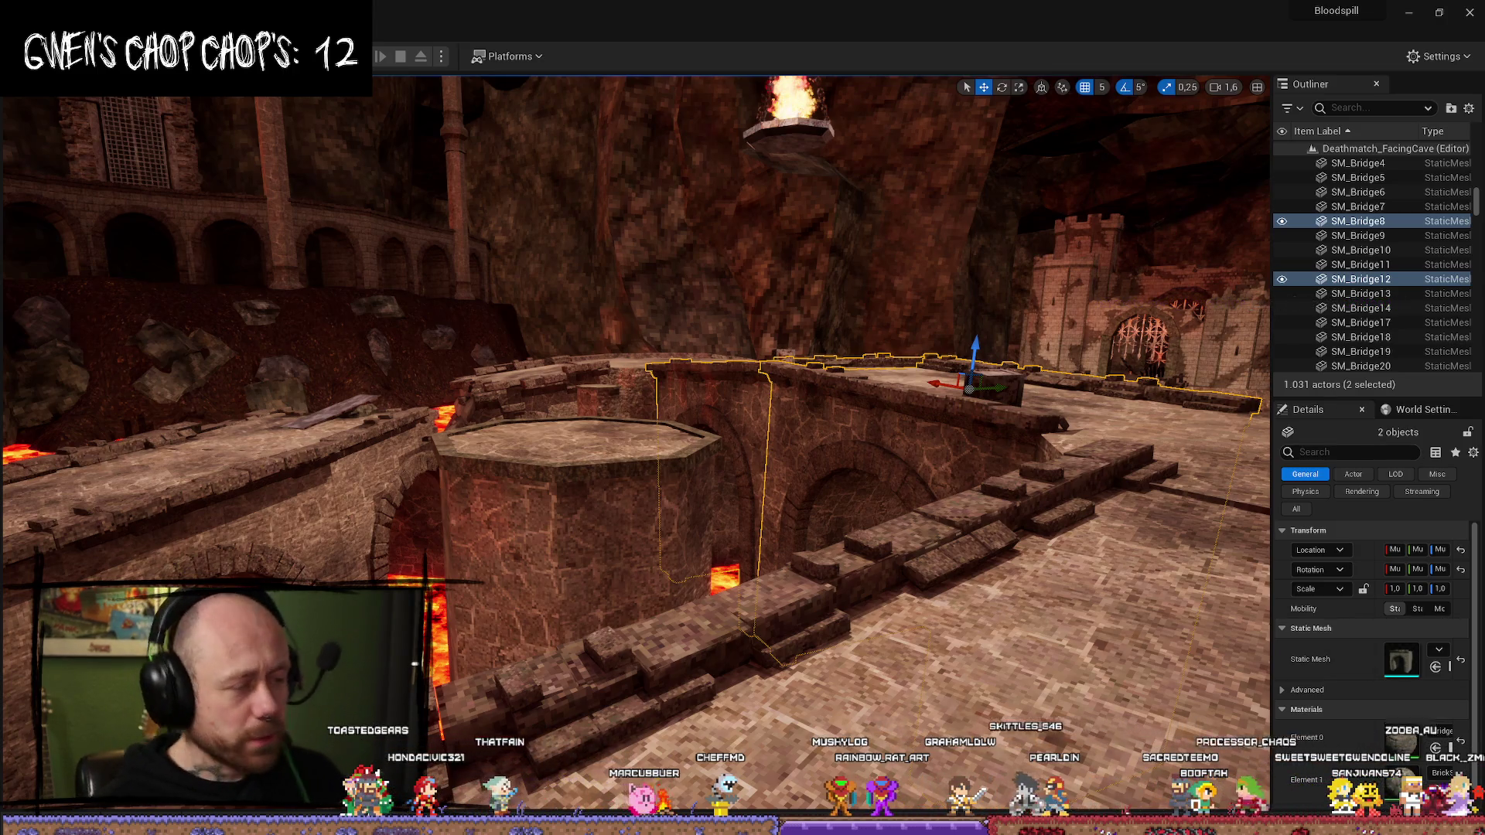
# - Play-test the lava level with the crossbow, walking toward the castle, then stop the test
pyautogui.moveTo(711, 567)
pyautogui.mouseDown()
pyautogui.moveTo(820, 555)
pyautogui.moveTo(836, 503)
pyautogui.moveTo(928, 526)
pyautogui.mouseUp()
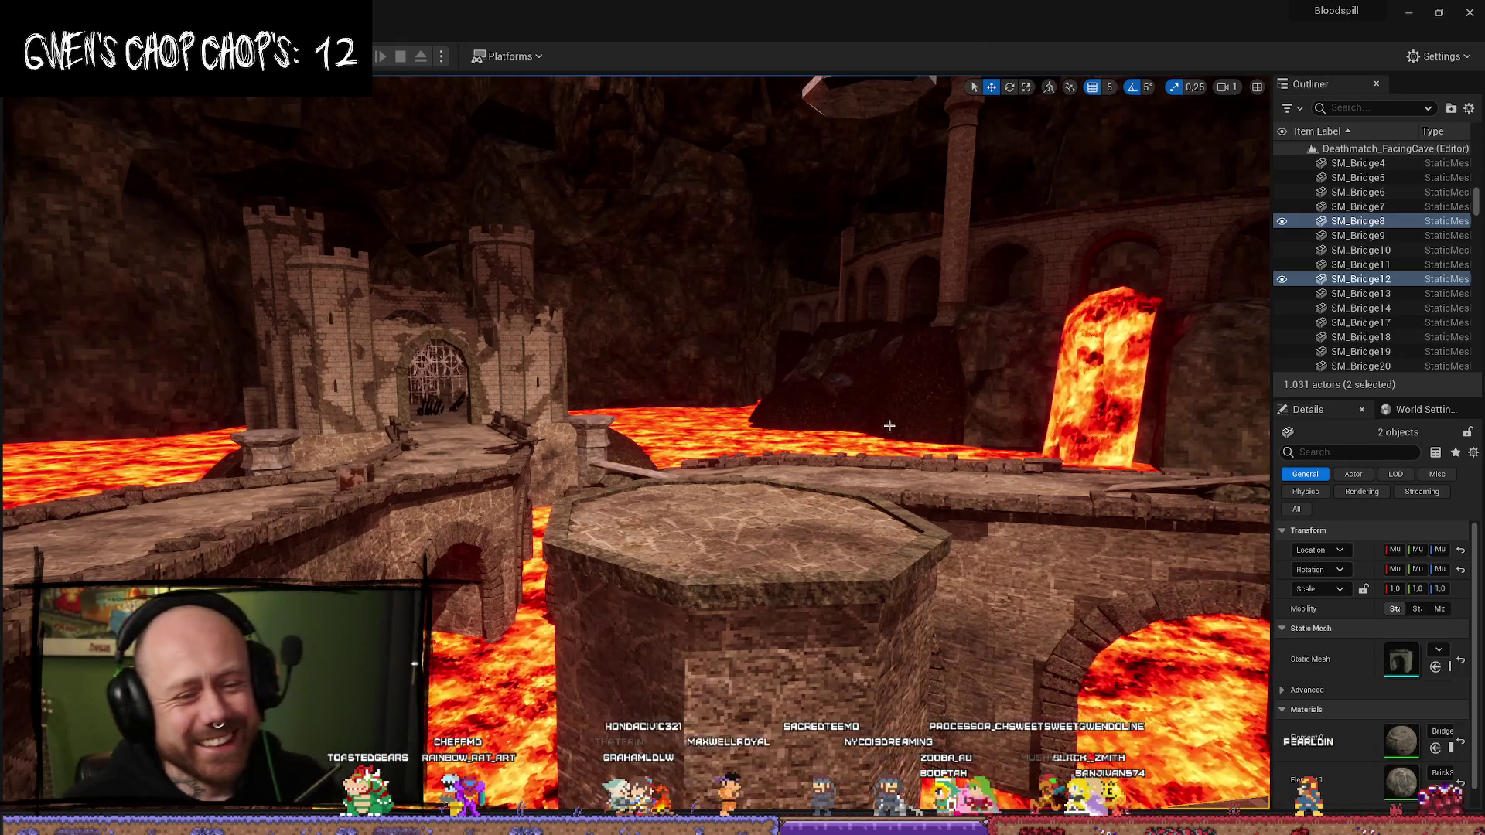
pyautogui.moveTo(890, 426)
pyautogui.mouseDown()
pyautogui.moveTo(805, 437)
pyautogui.moveTo(858, 390)
pyautogui.moveTo(774, 406)
pyautogui.moveTo(516, 103)
pyautogui.mouseUp()
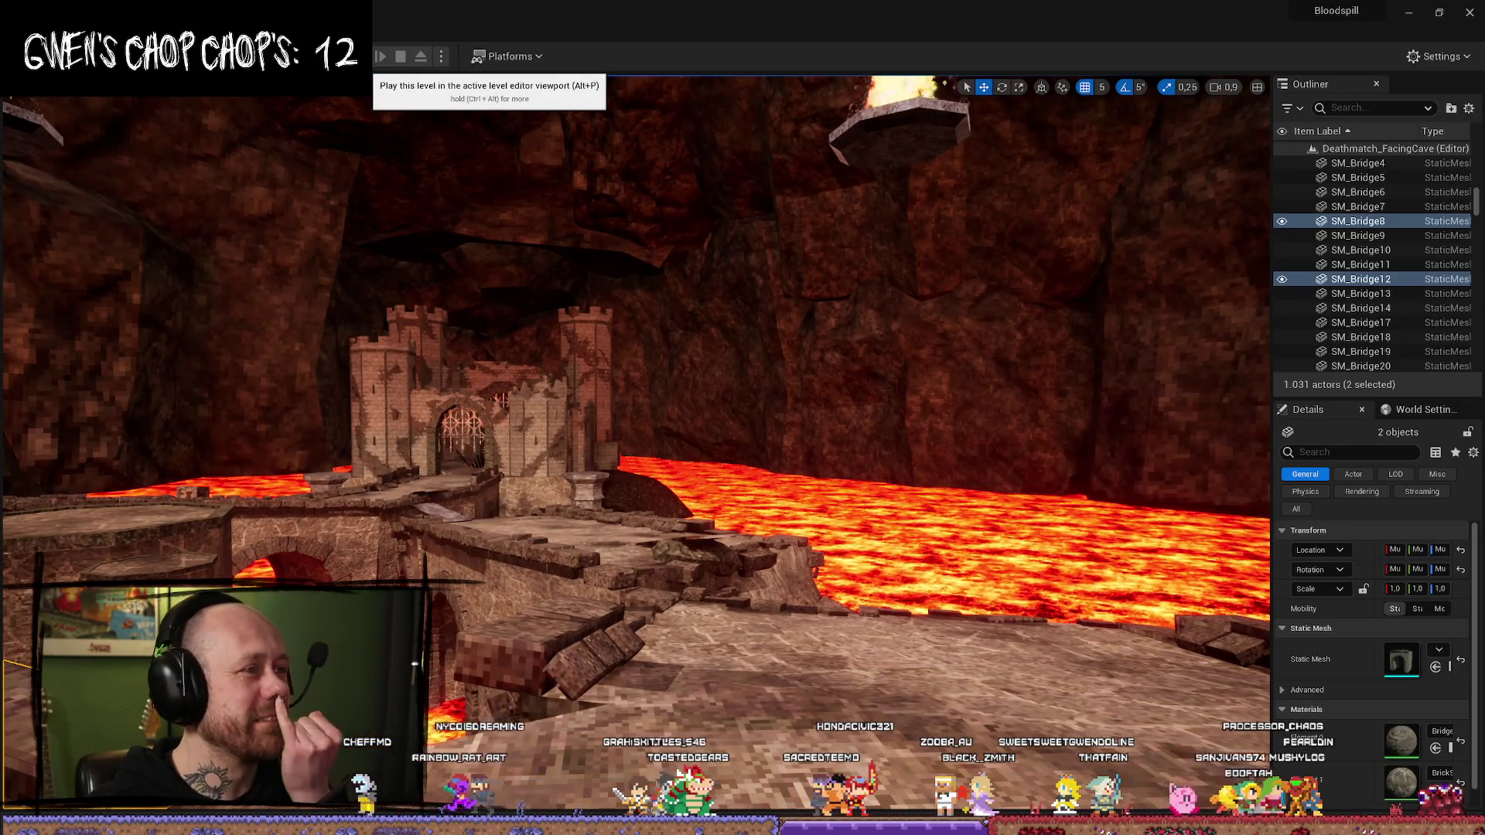
pyautogui.click(381, 57)
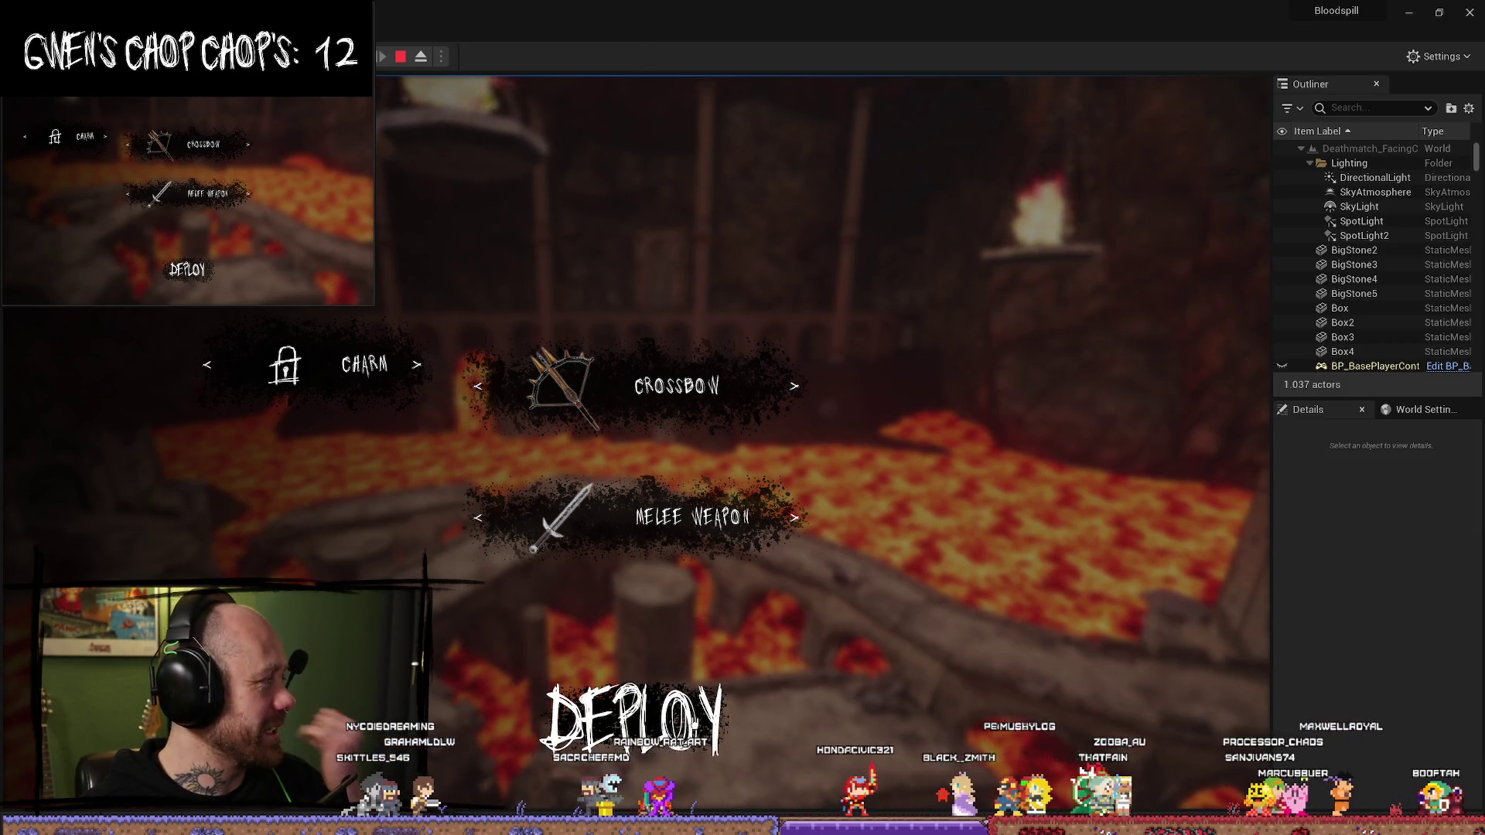
pyautogui.click(634, 719)
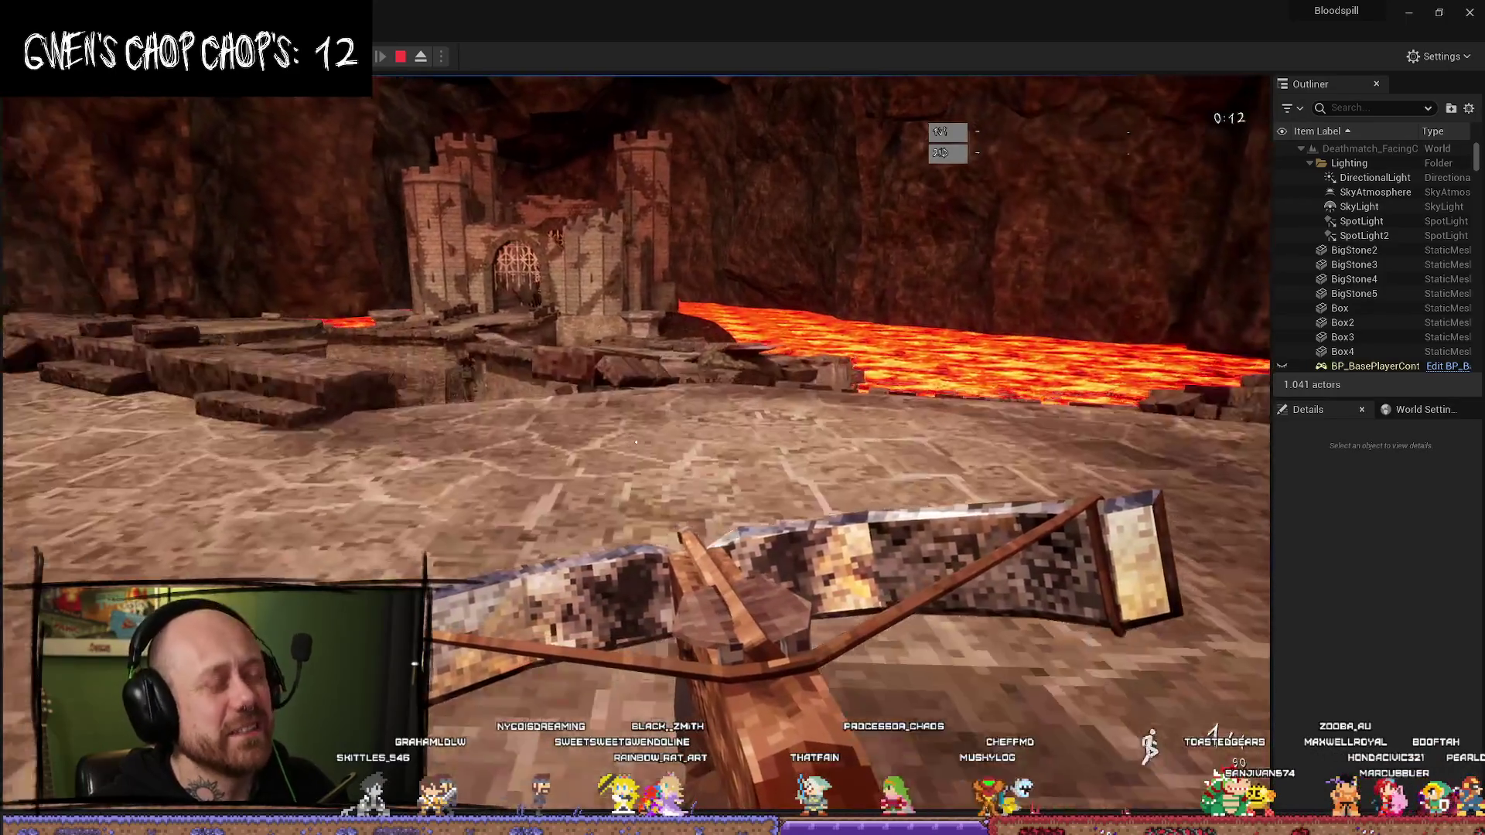
pyautogui.press('w')
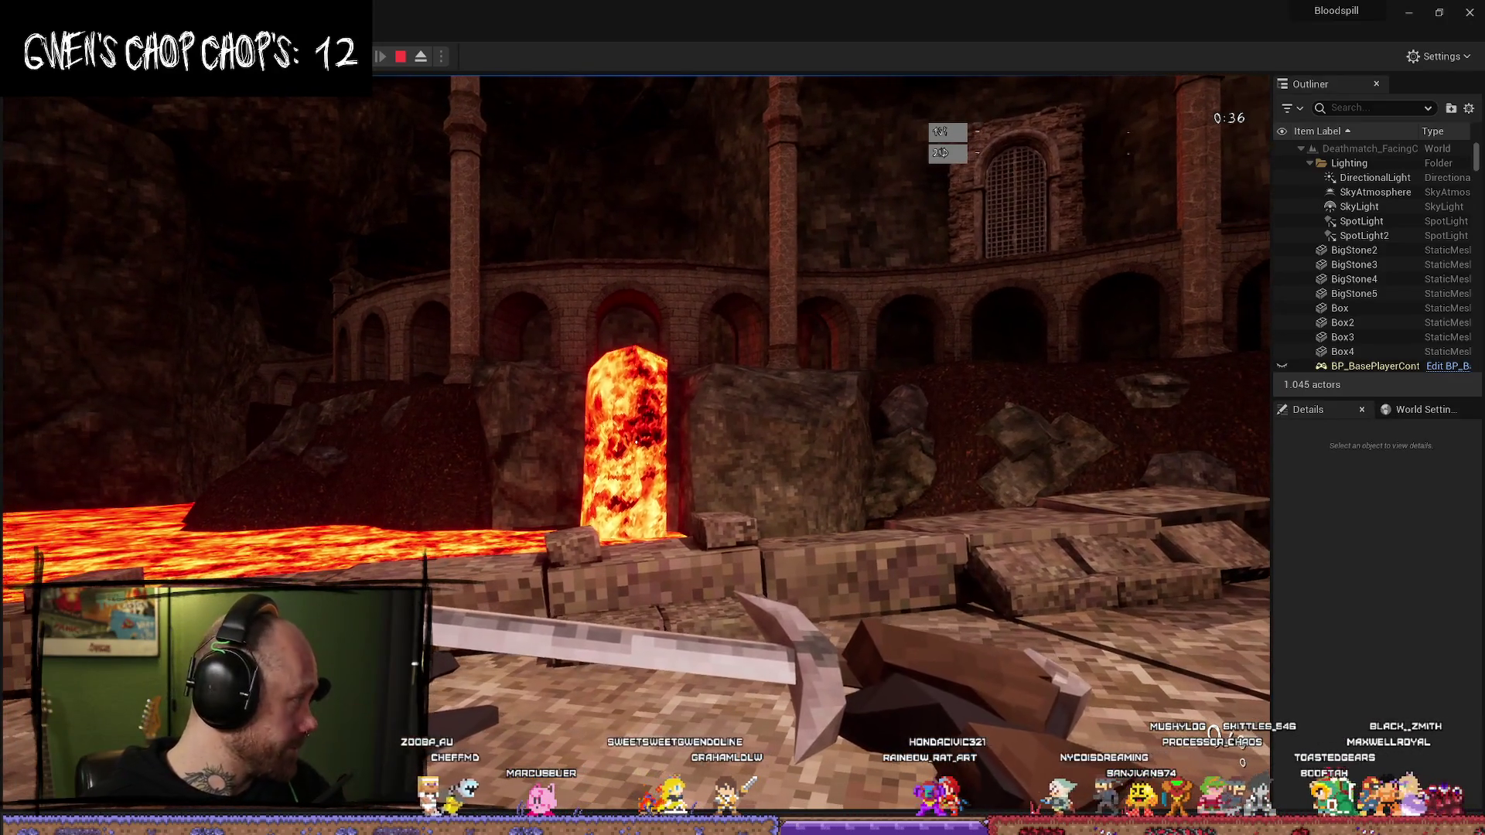
pyautogui.press('Escape')
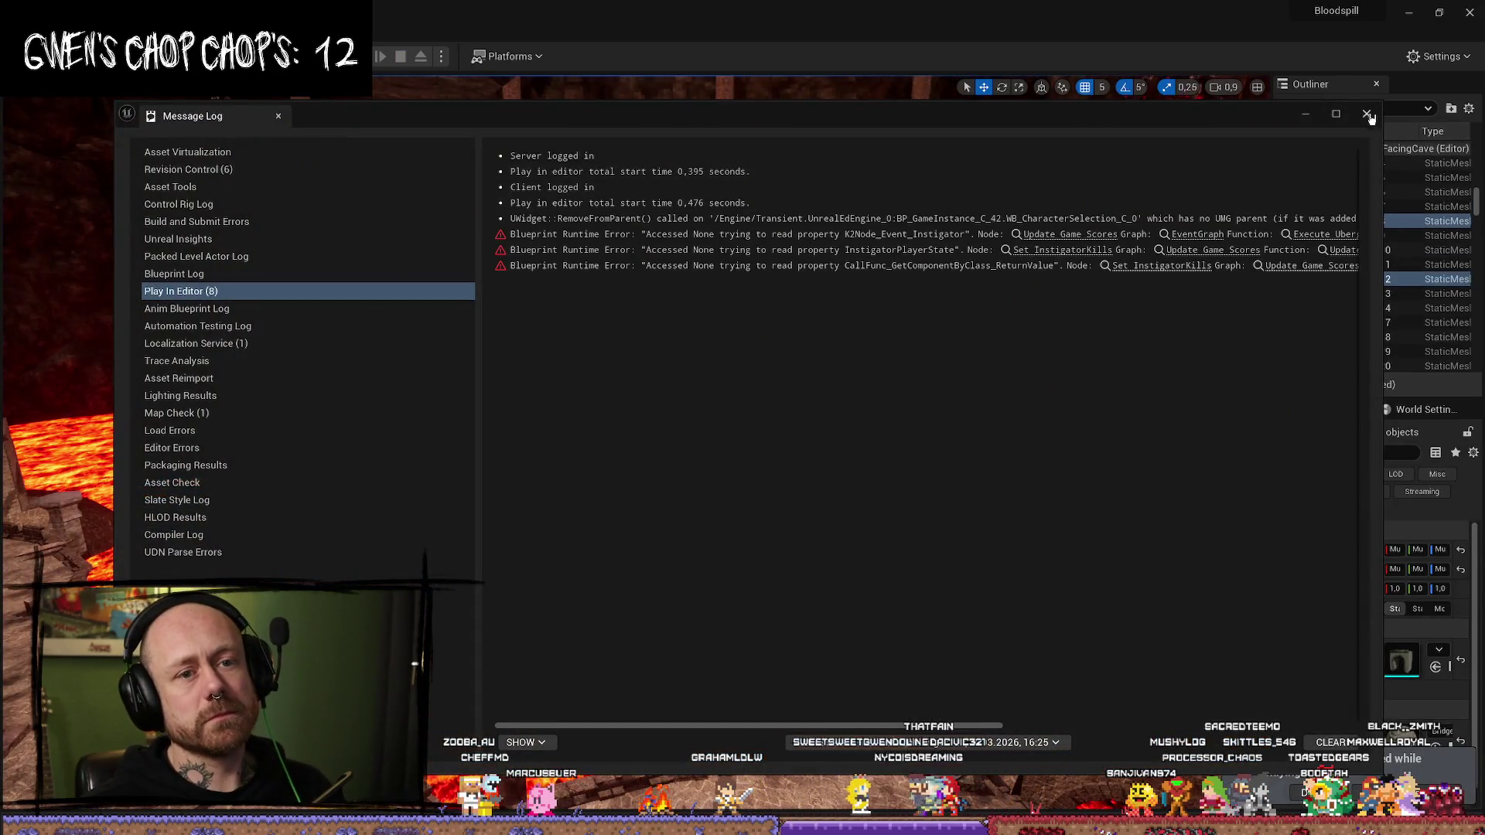
# - Close the Message Log, frame the bridge pieces in a wide view, and switch to Trello
pyautogui.click(1368, 115)
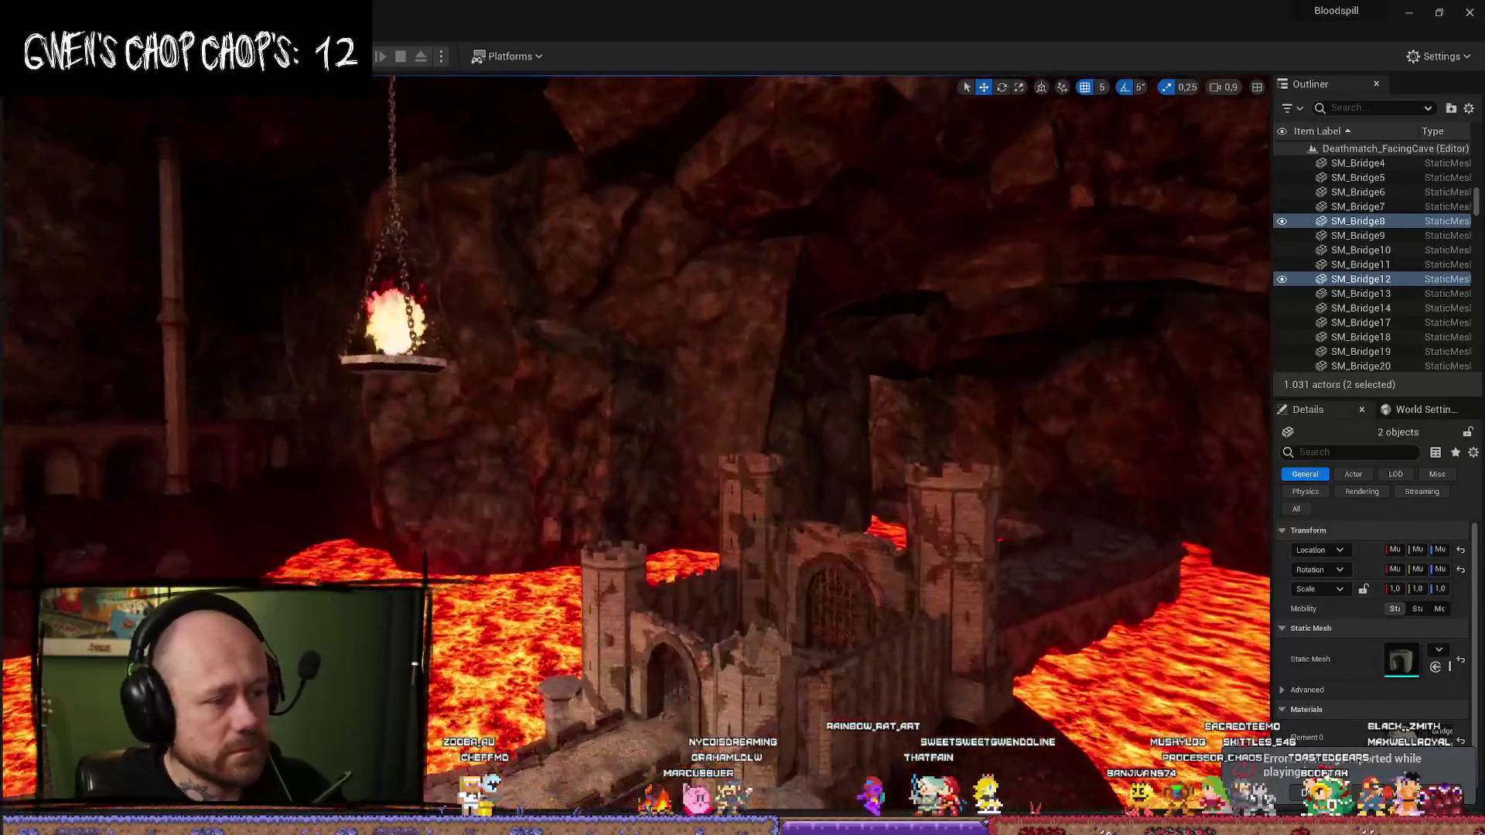
pyautogui.press('f')
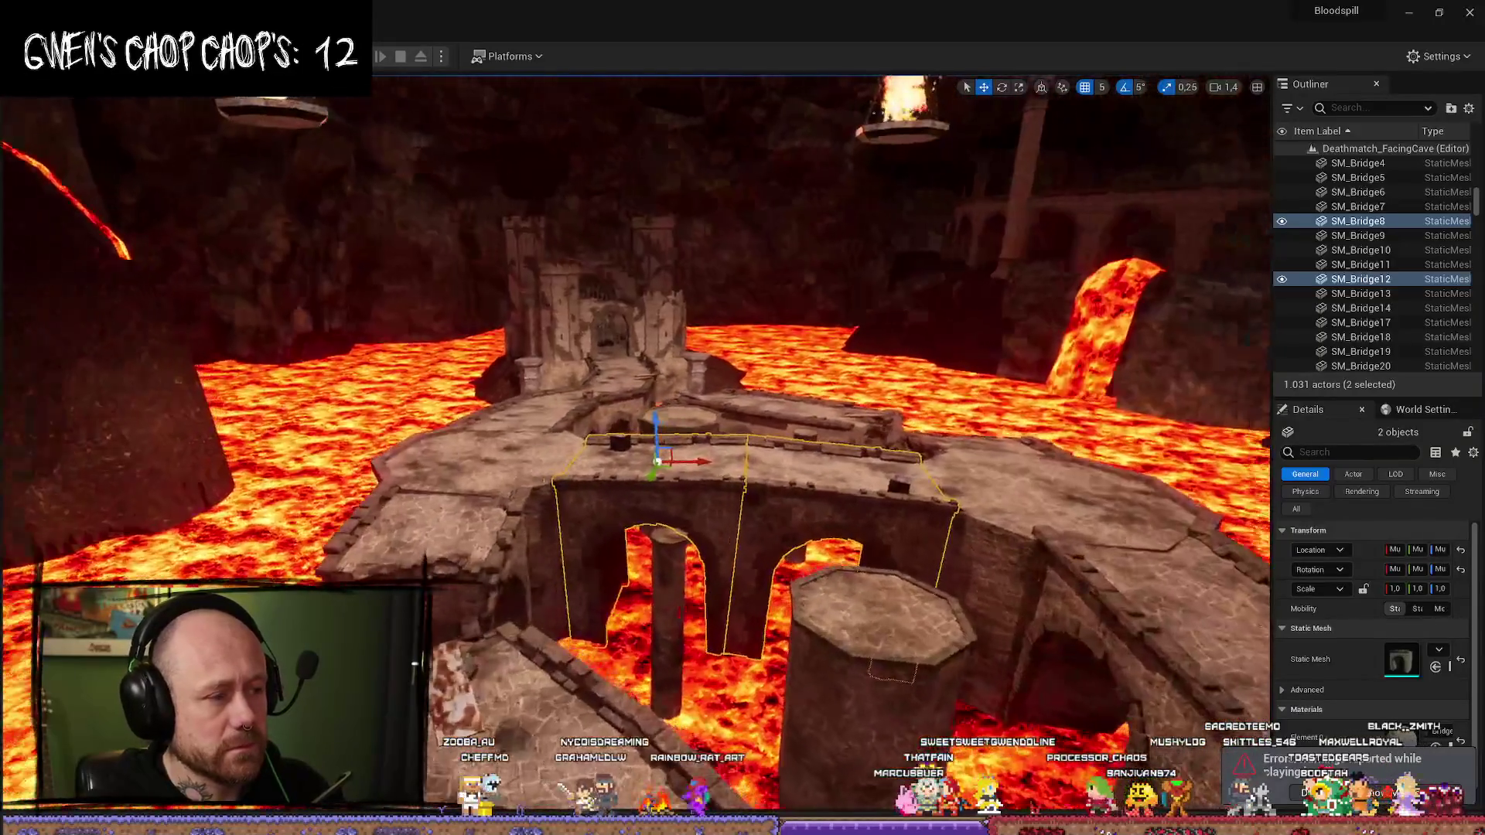
pyautogui.press('s')
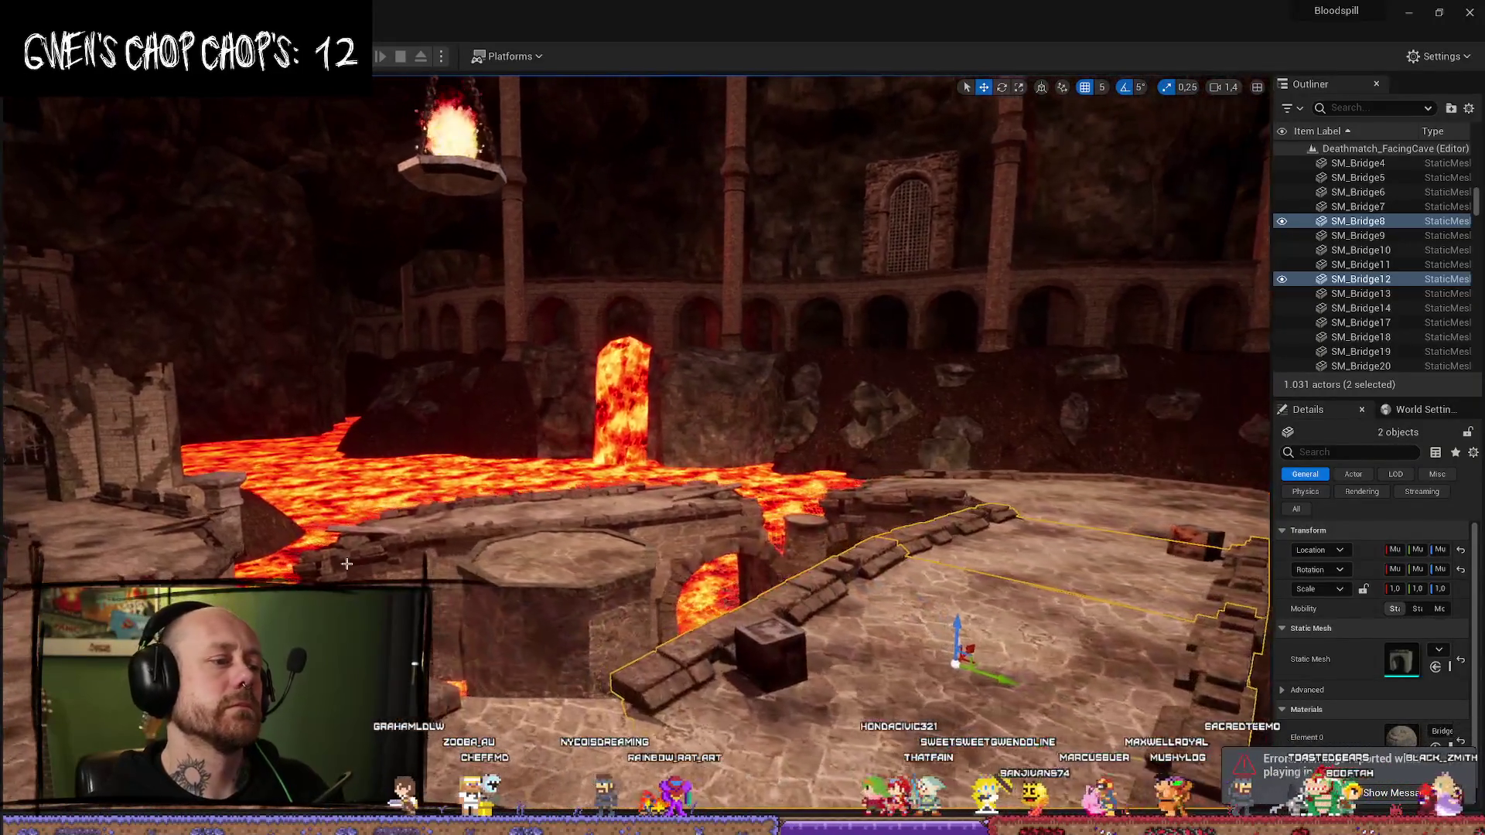
pyautogui.hotkey('alt', 'Tab')
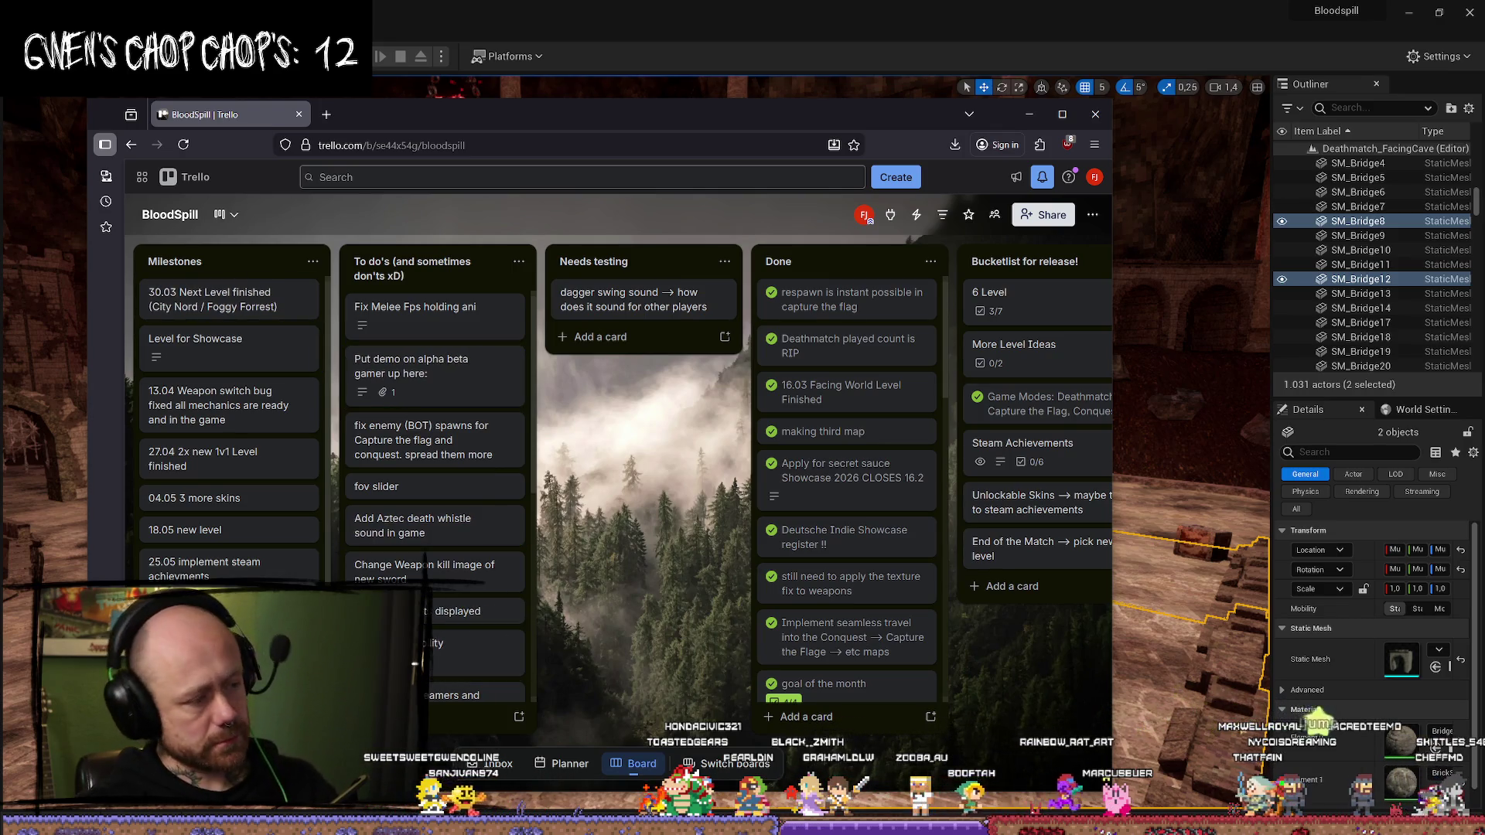
# - Move the 'Monday making sounds…' card to the top of Milestones and close the browser
pyautogui.scroll(-2, 228, 425)
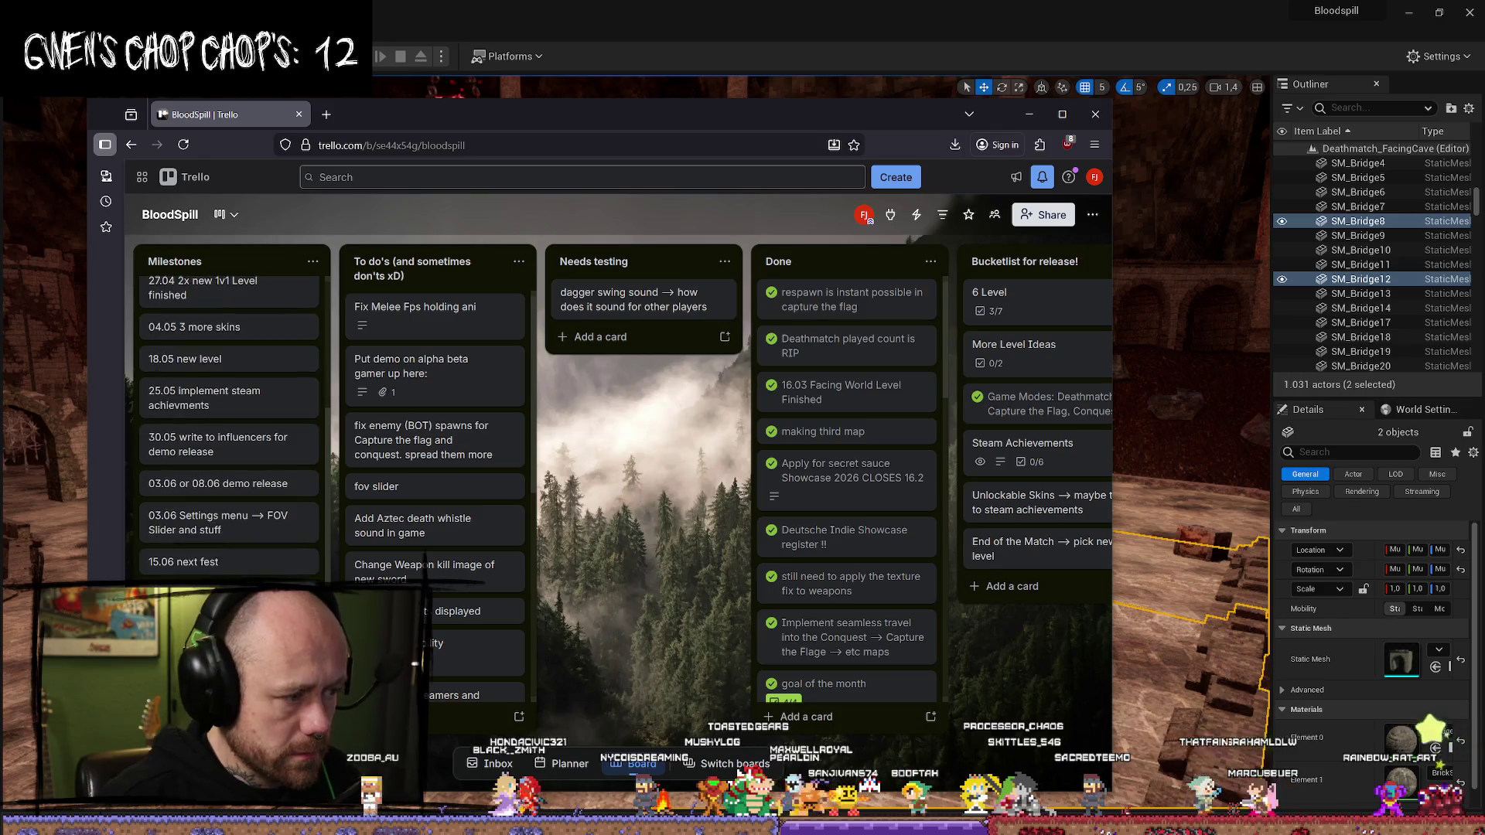
pyautogui.moveTo(225, 611)
pyautogui.mouseDown()
pyautogui.moveTo(232, 300)
pyautogui.moveTo(178, 371)
pyautogui.mouseUp()
pyautogui.scroll(3, 175, 384)
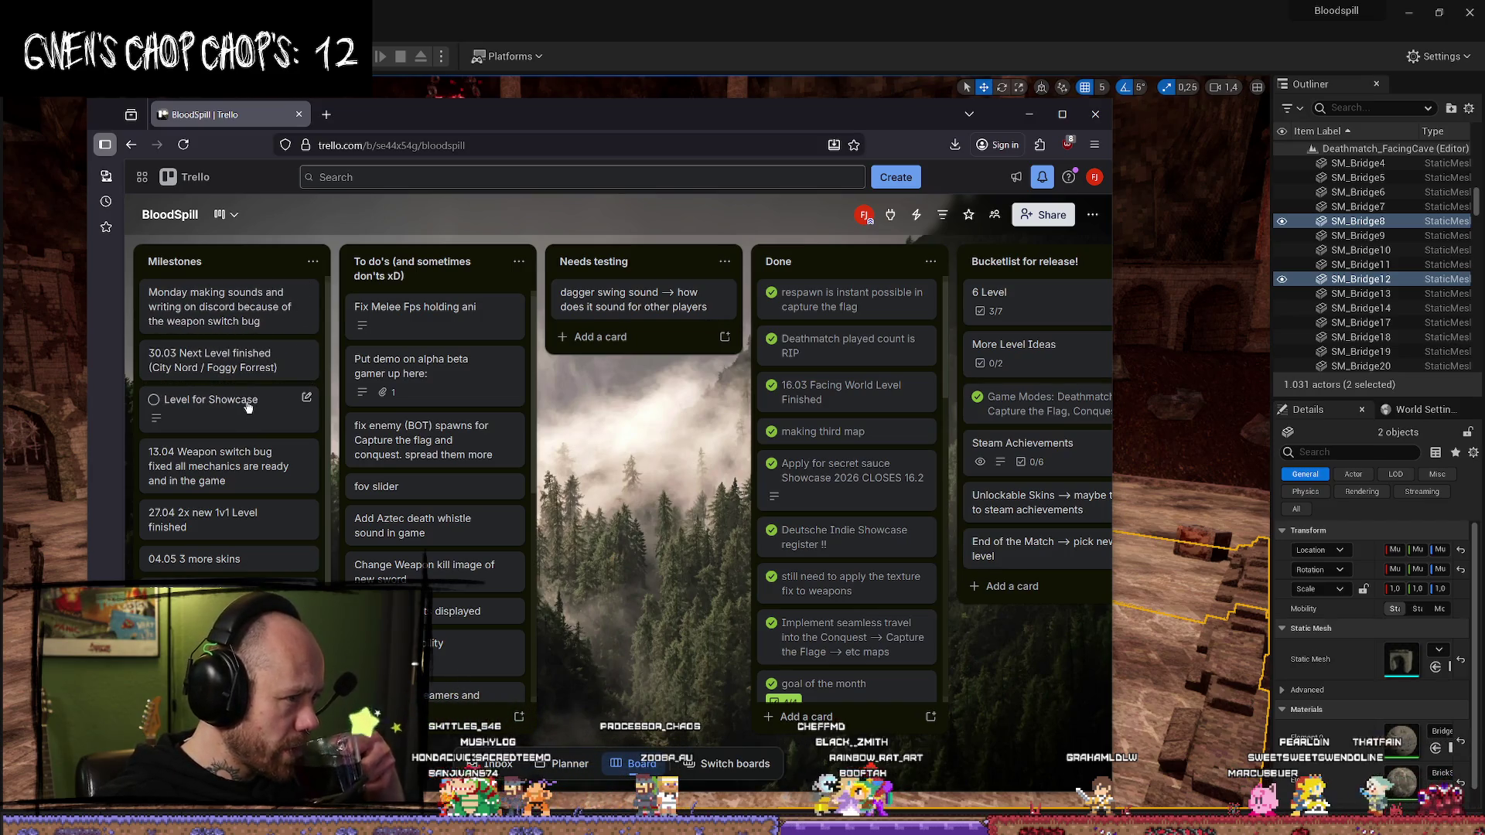
pyautogui.click(1097, 113)
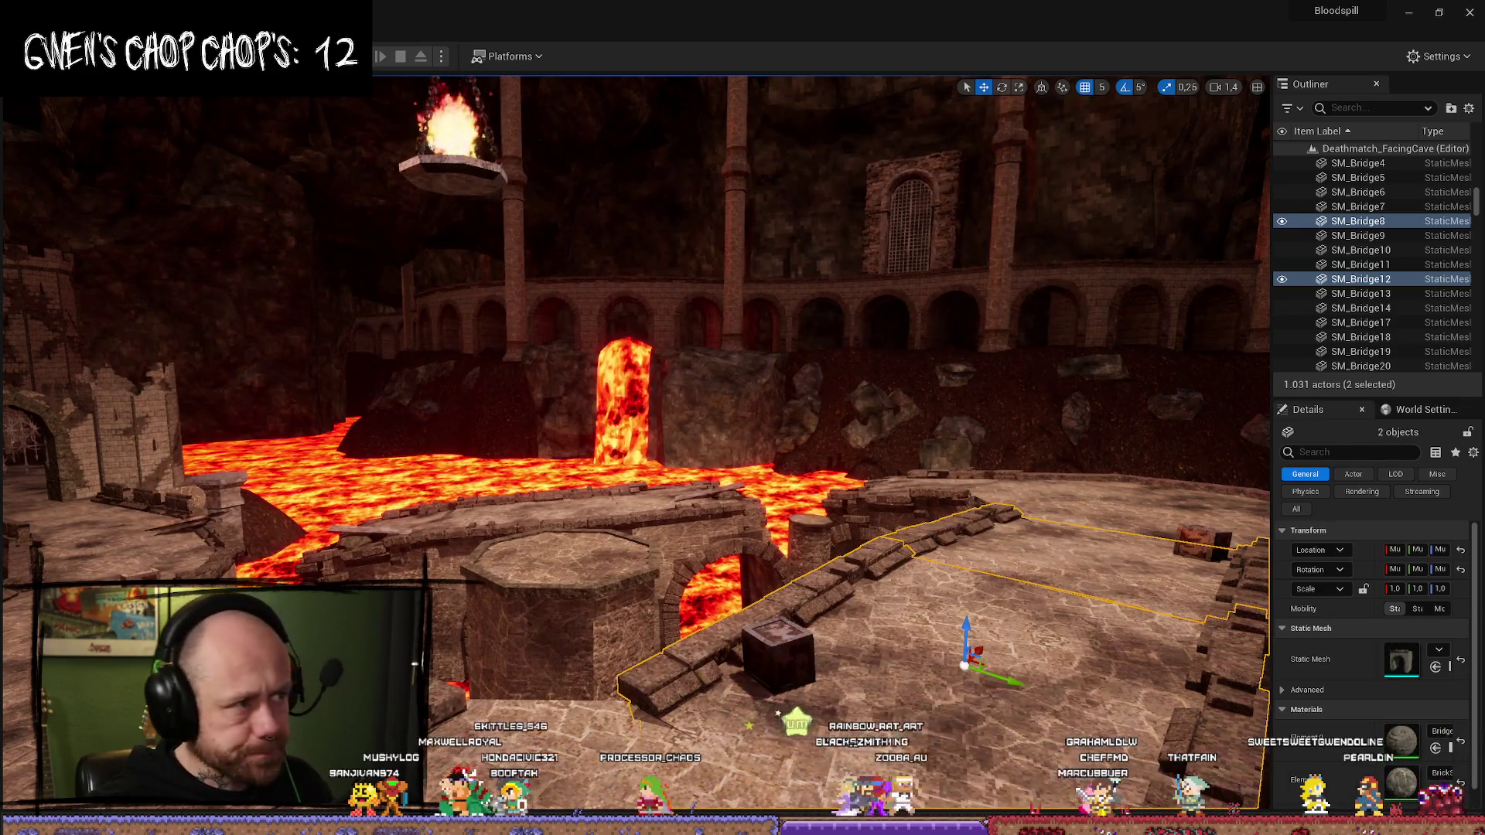
# - Save all unsaved changes with File > Save All
pyautogui.click(48, 31)
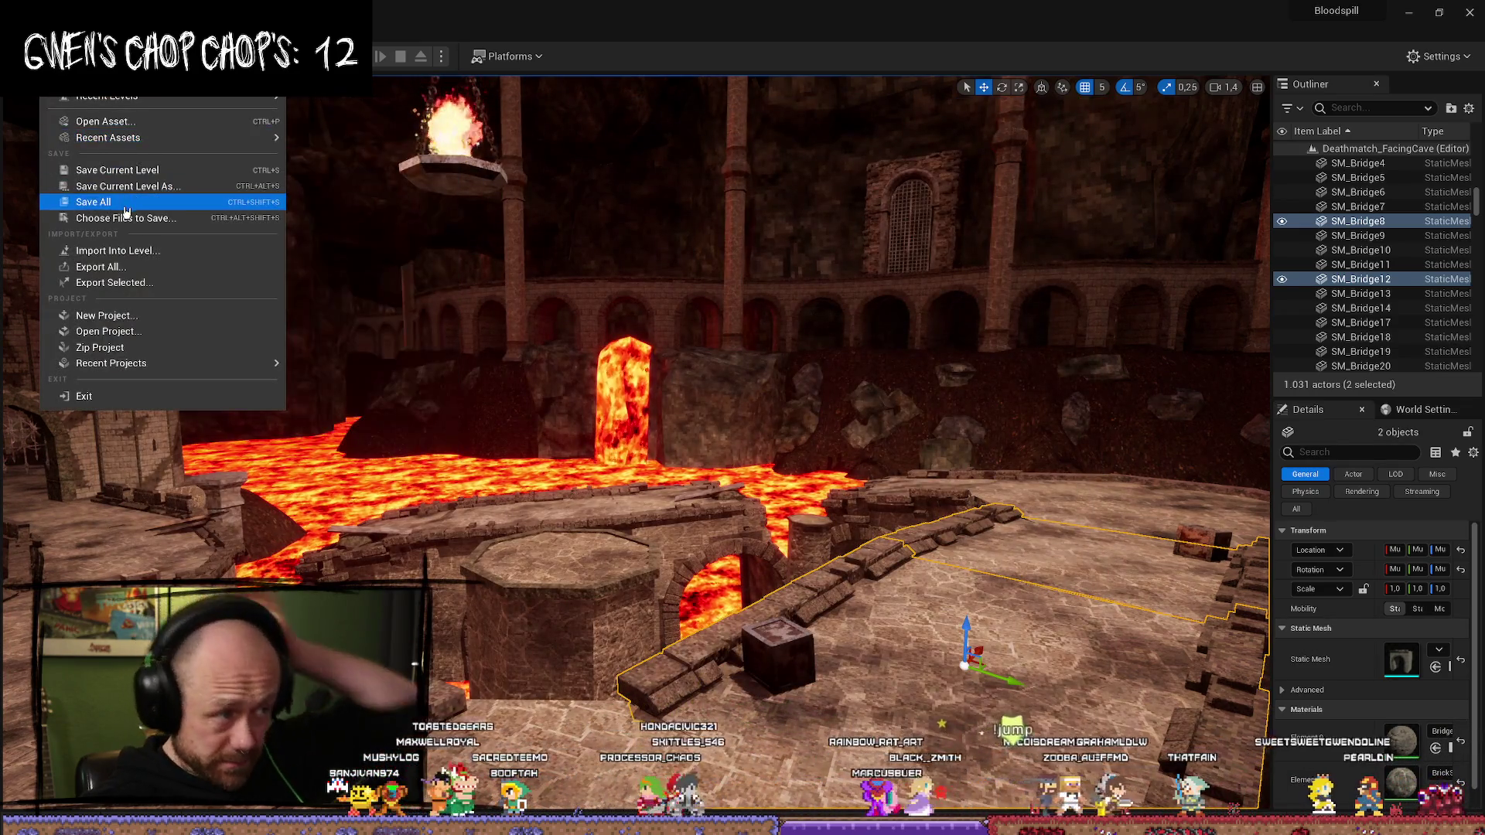
pyautogui.click(125, 204)
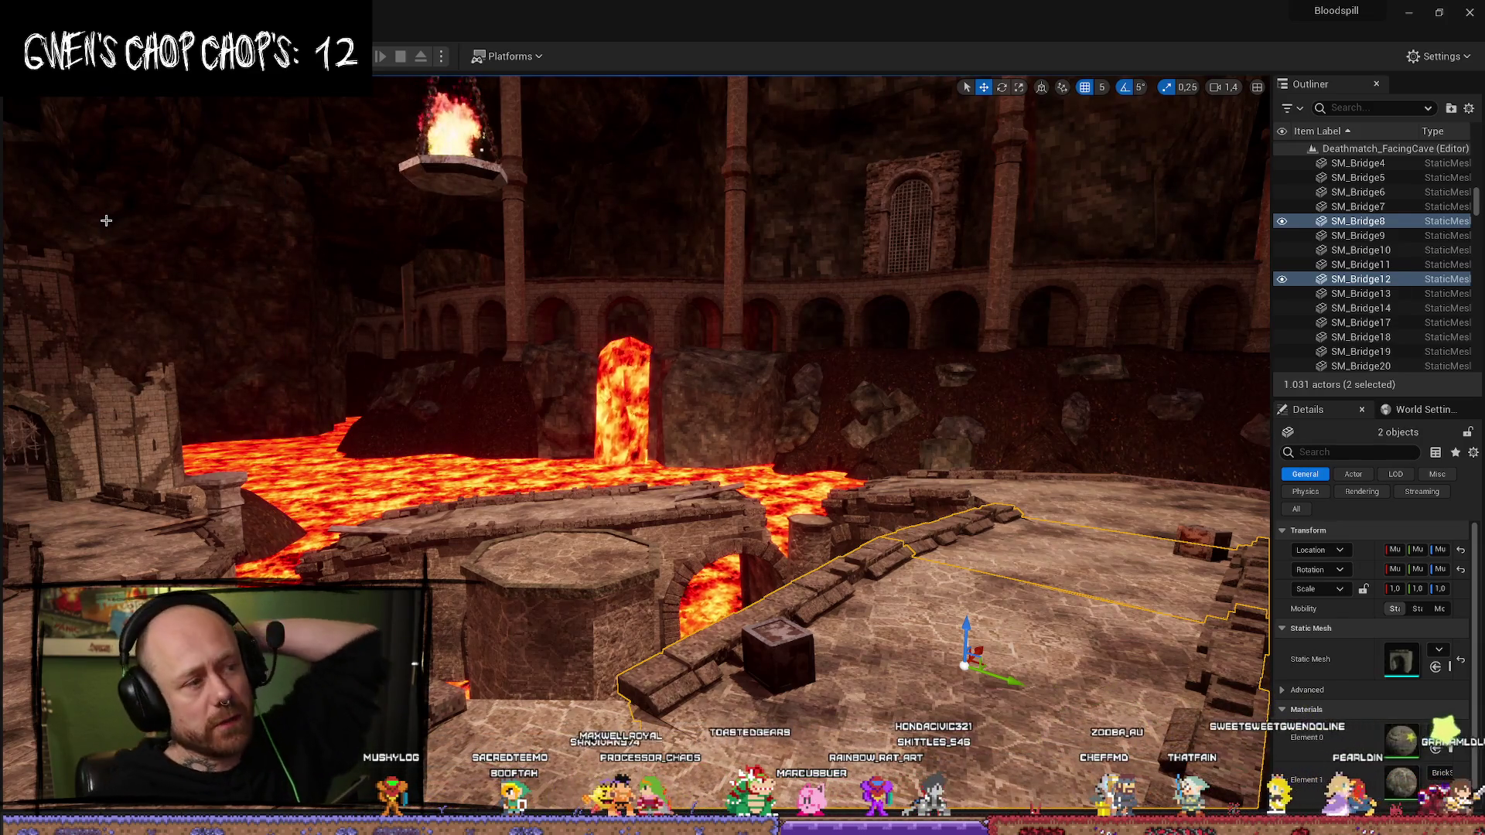
pyautogui.click(16, 87)
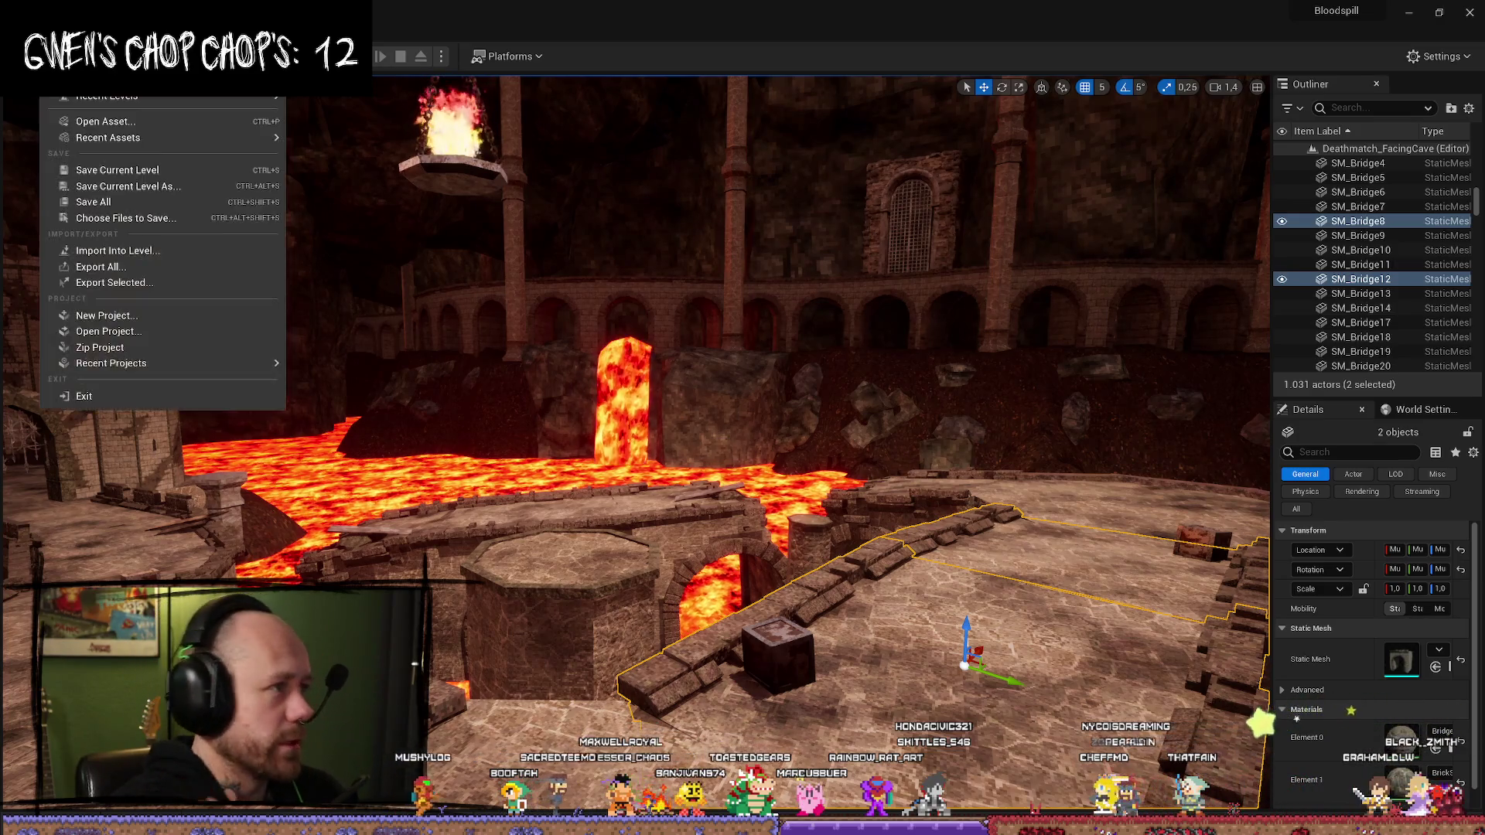
pyautogui.click(305, 205)
pyautogui.scroll(5, 304, 205)
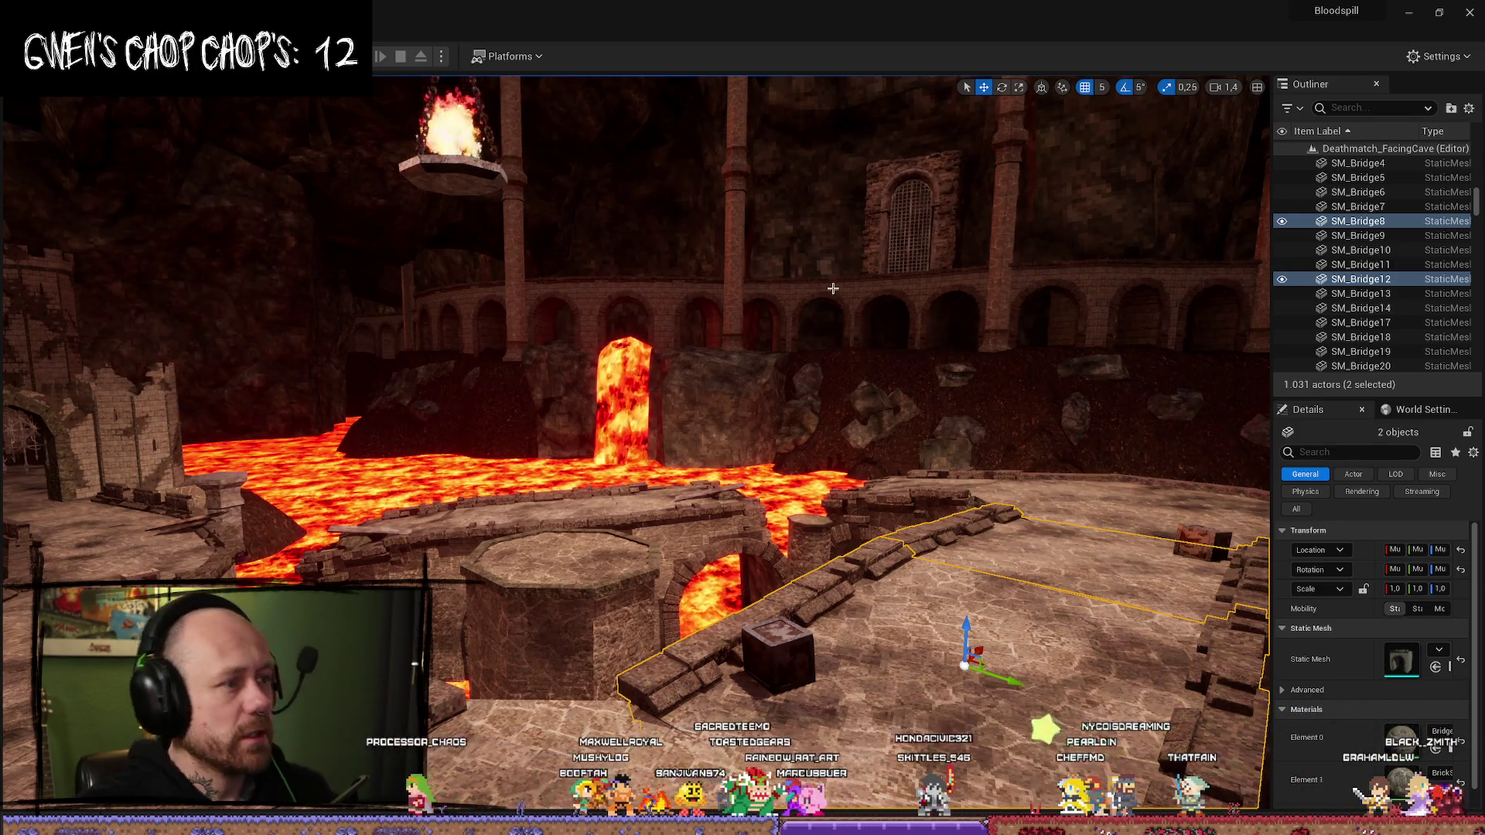
# - Open the Content Drawer and go to the MyStuff folder inside Content
pyautogui.hotkey('ctrl', 'space')
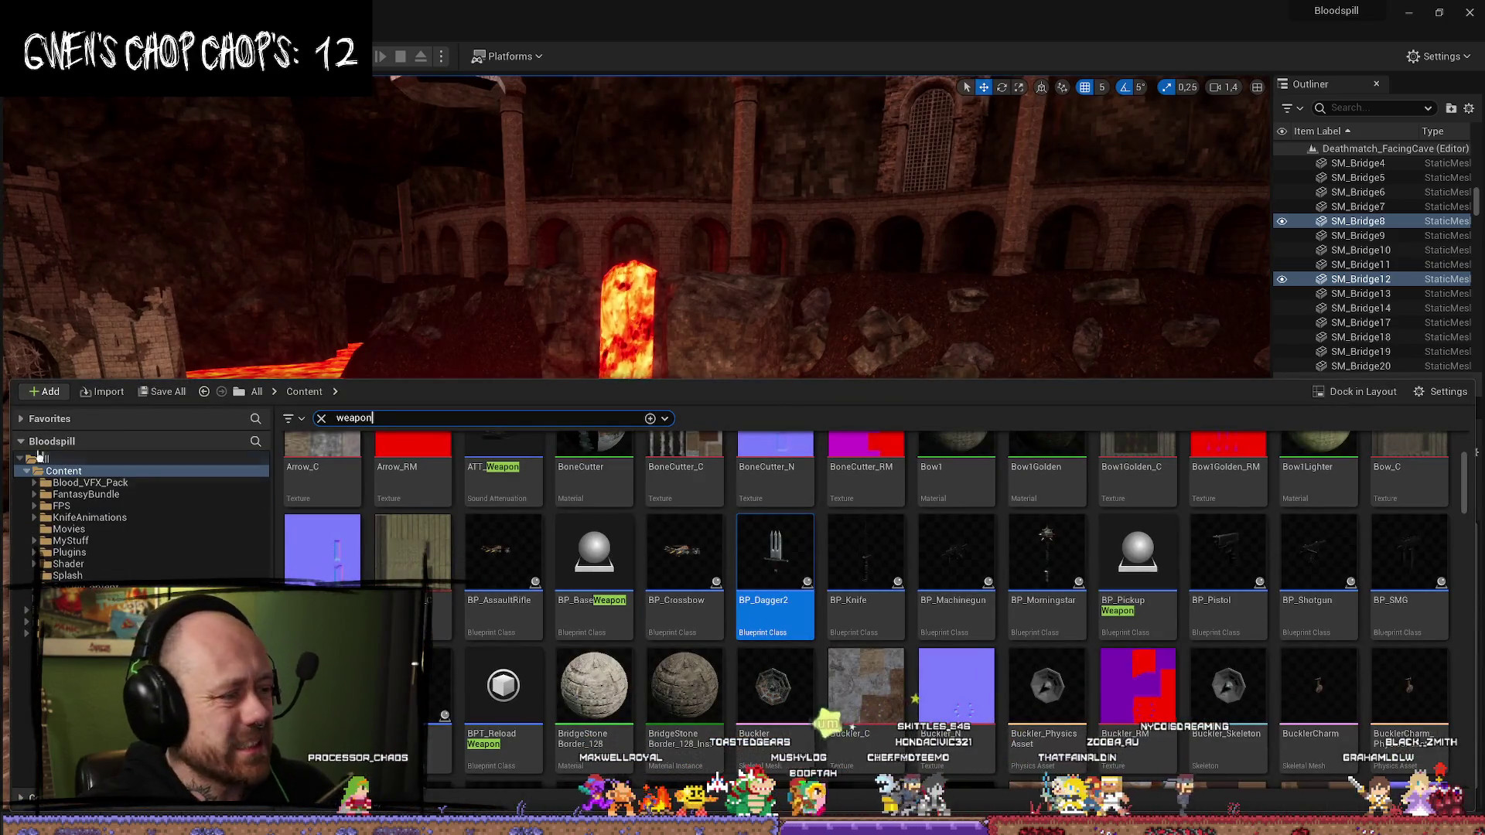
pyautogui.click(63, 471)
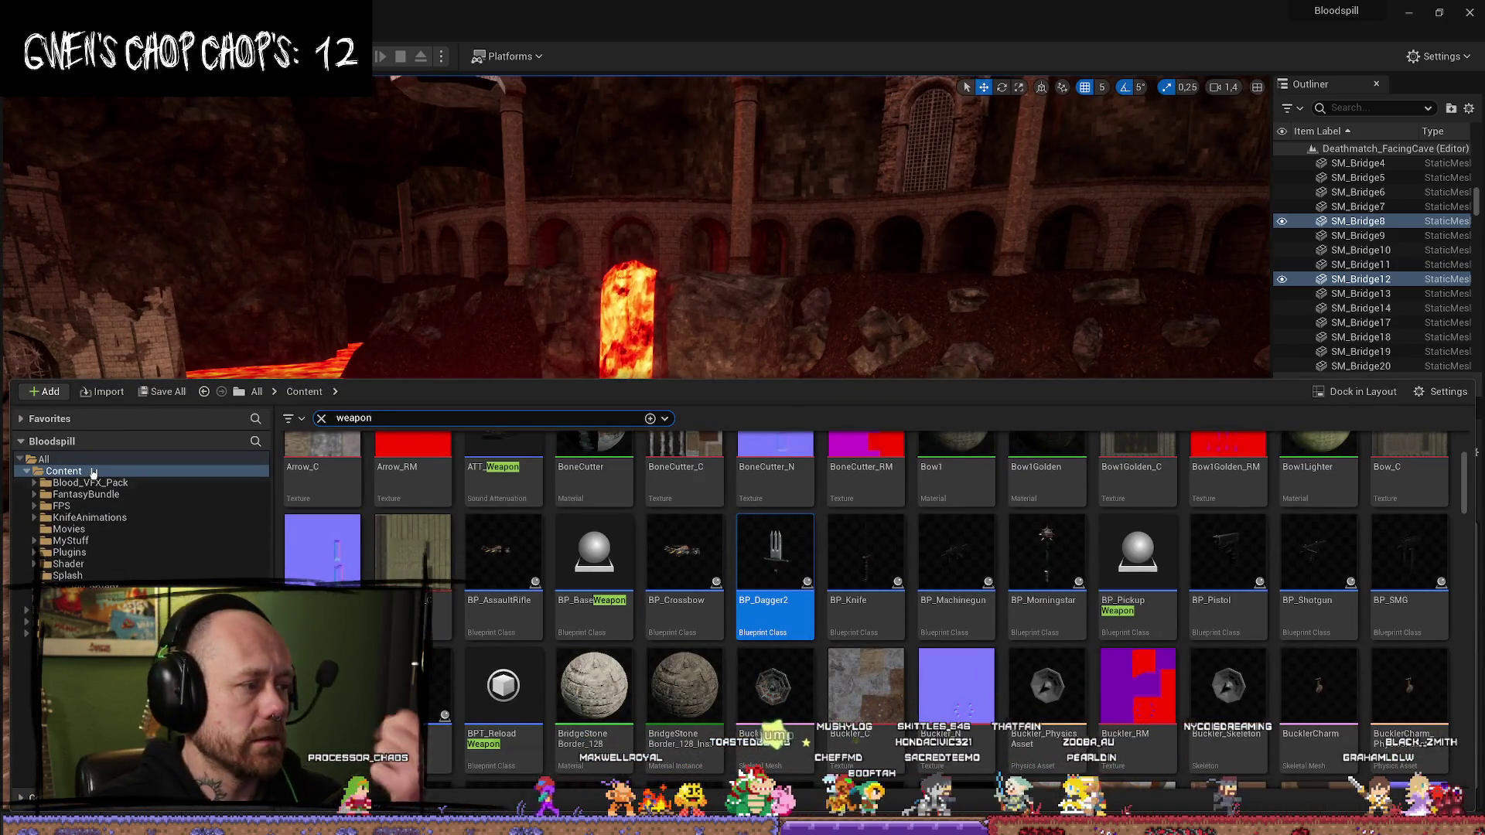
pyautogui.click(27, 471)
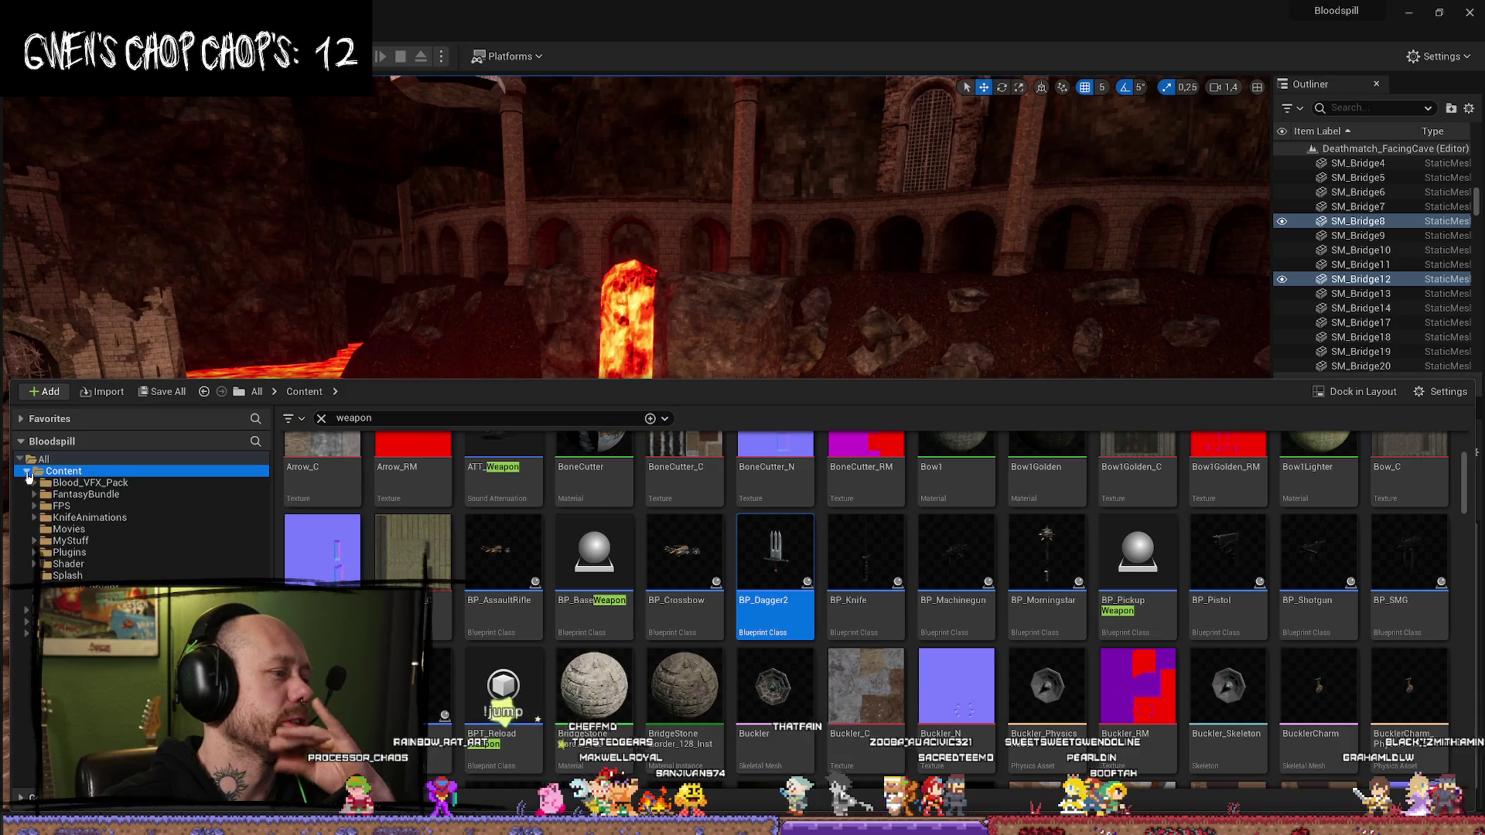
pyautogui.click(90, 542)
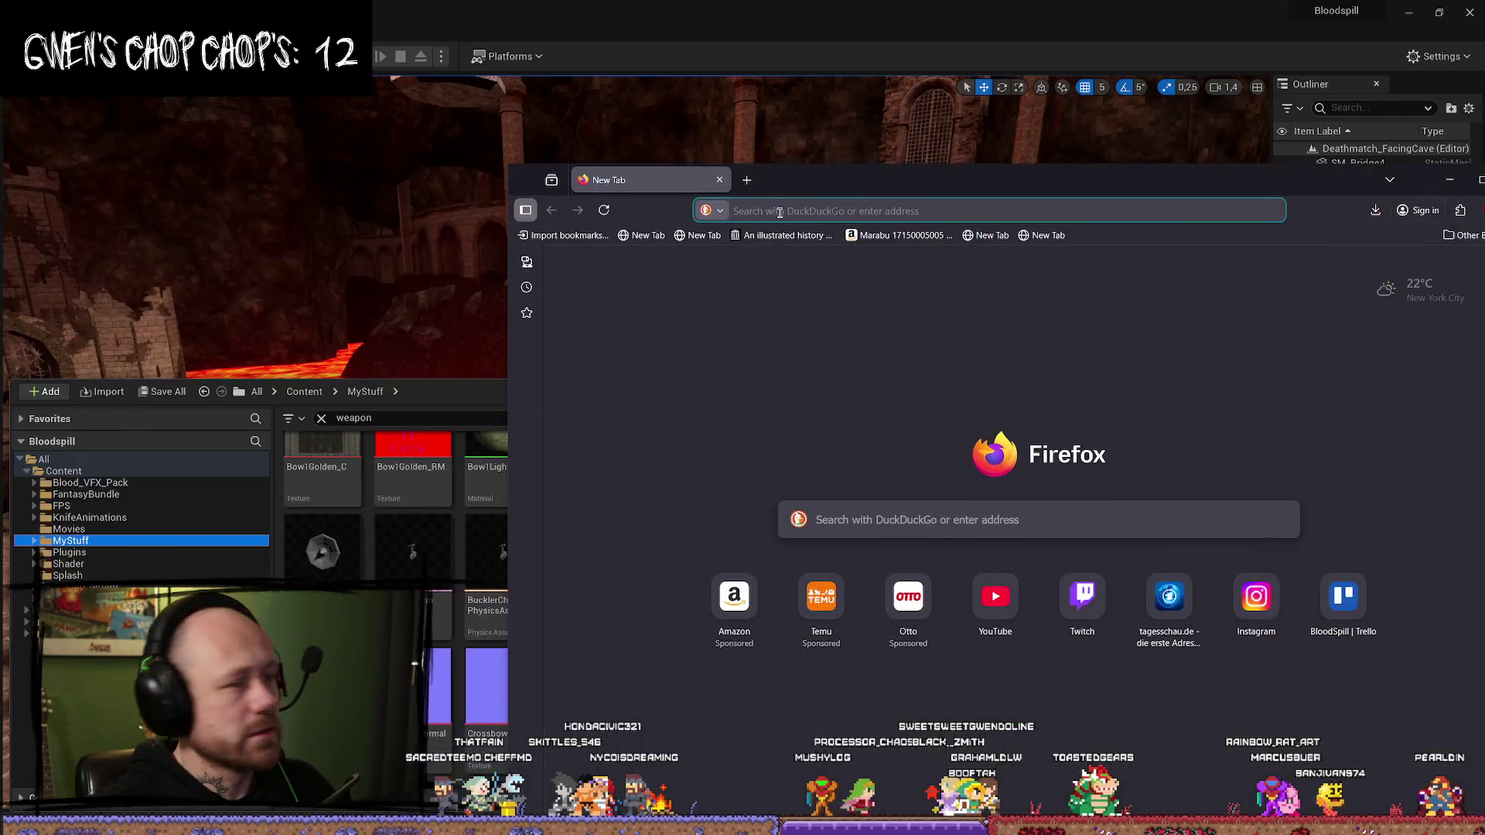
# - Open the BloodSpill Trello board in a maximised browser window
pyautogui.write('twitch')
pyautogui.press('Return')
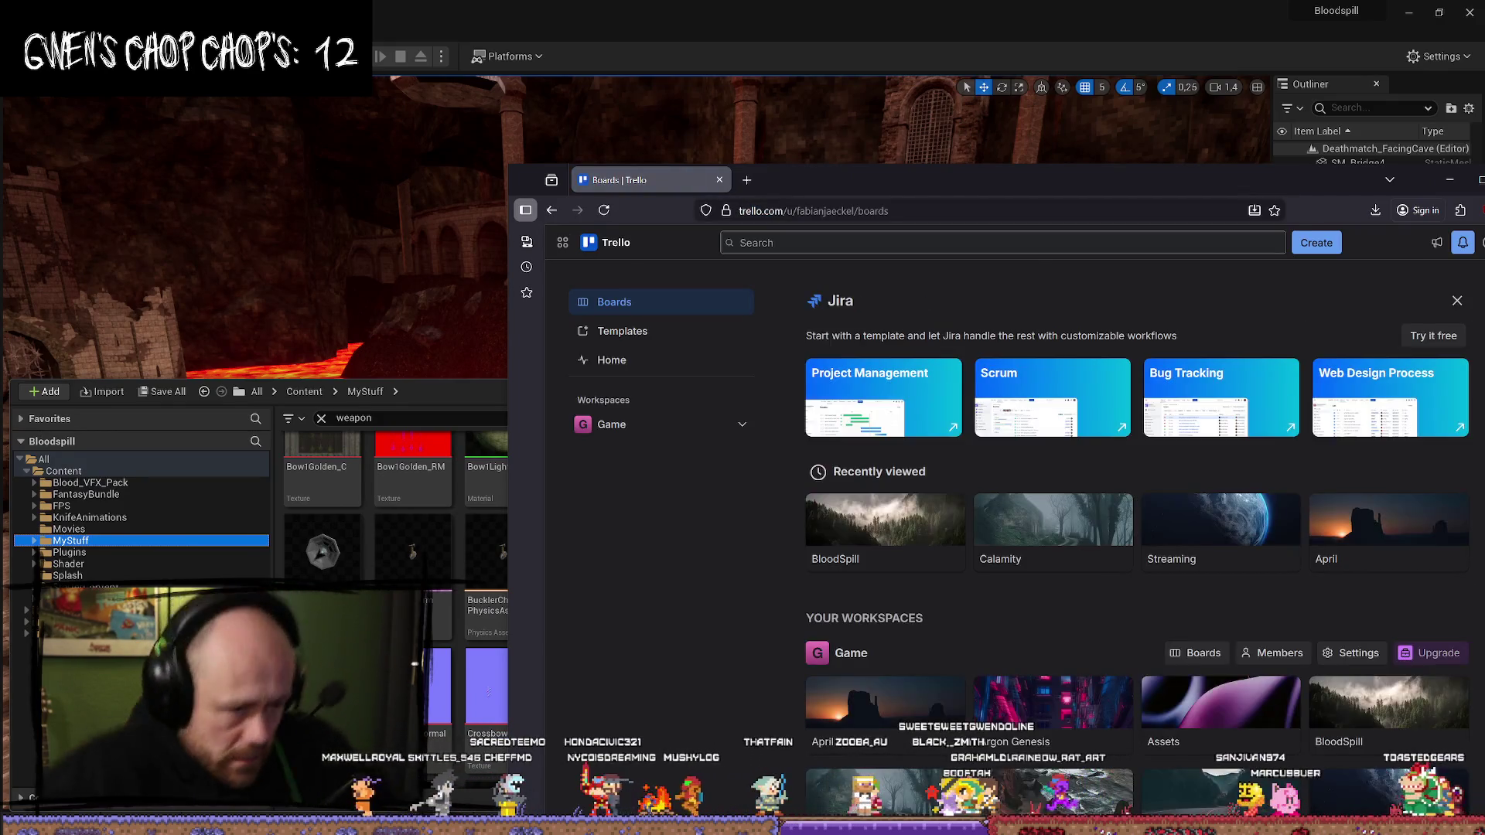
pyautogui.click(886, 526)
pyautogui.doubleClick(1238, 193)
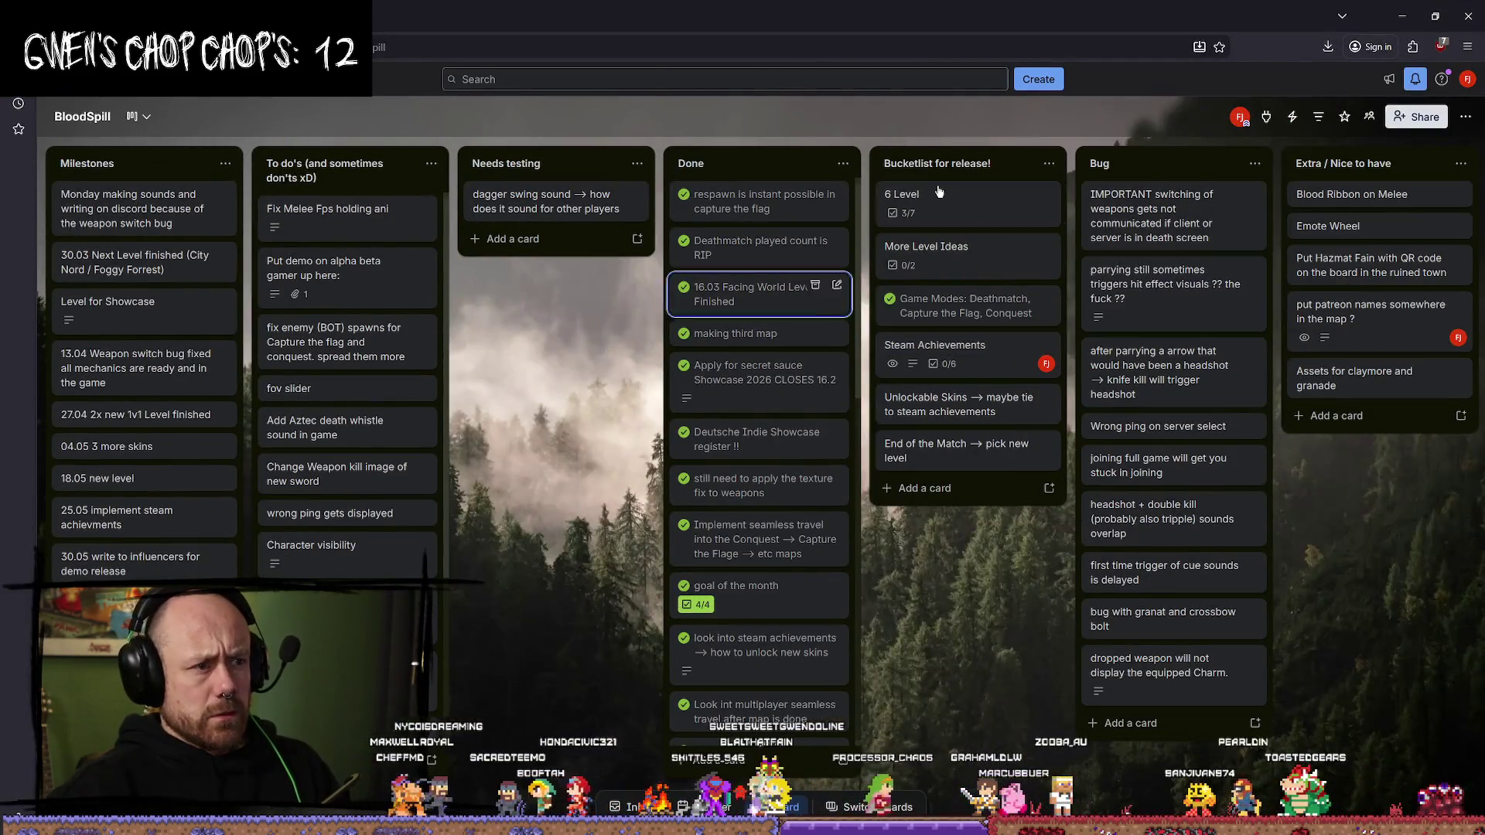
# - Add a Torture Chamber entry to the 6 Level card's checklist
pyautogui.click(906, 198)
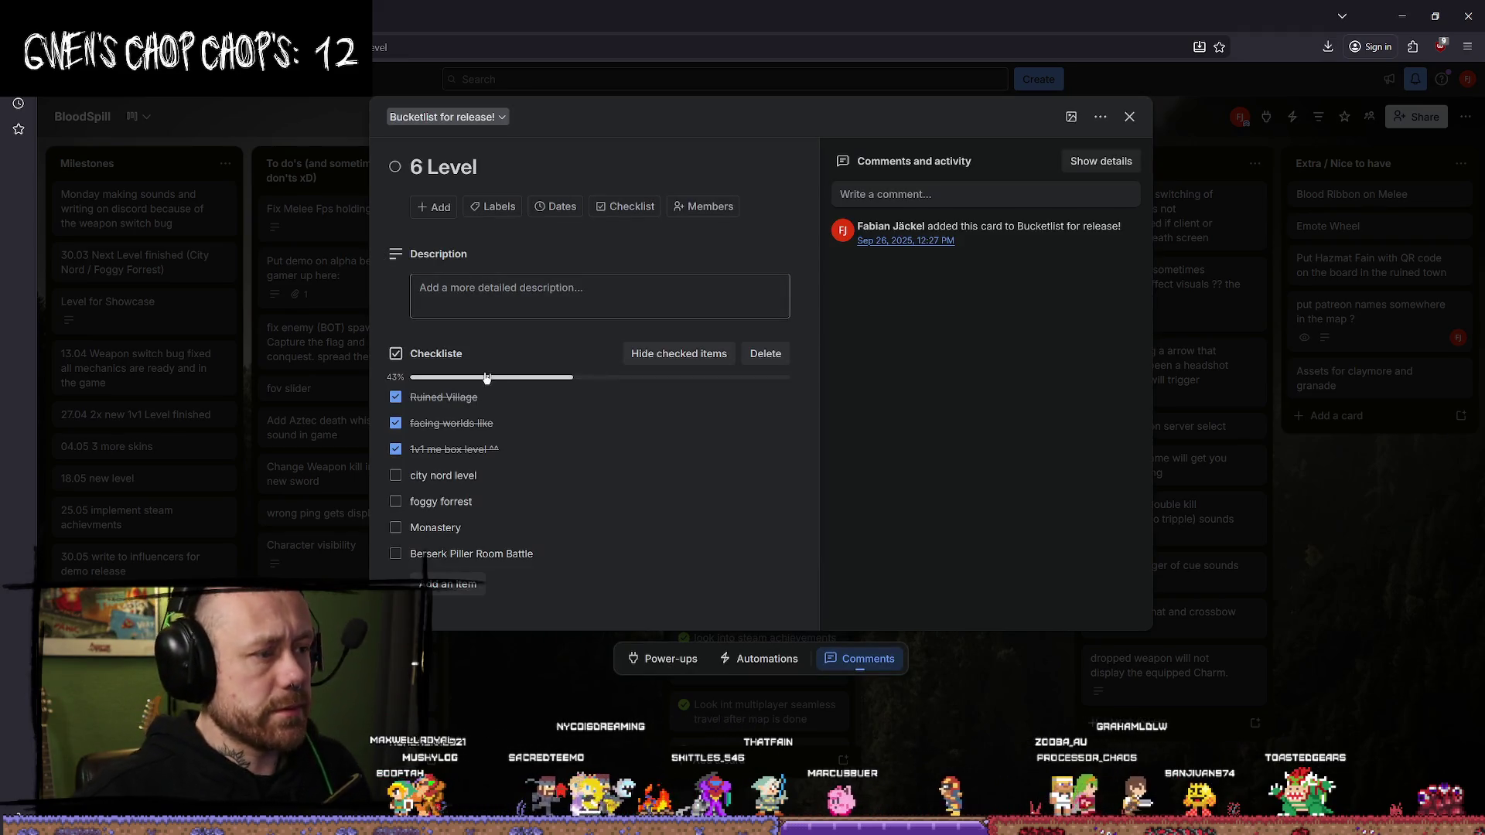
pyautogui.click(461, 586)
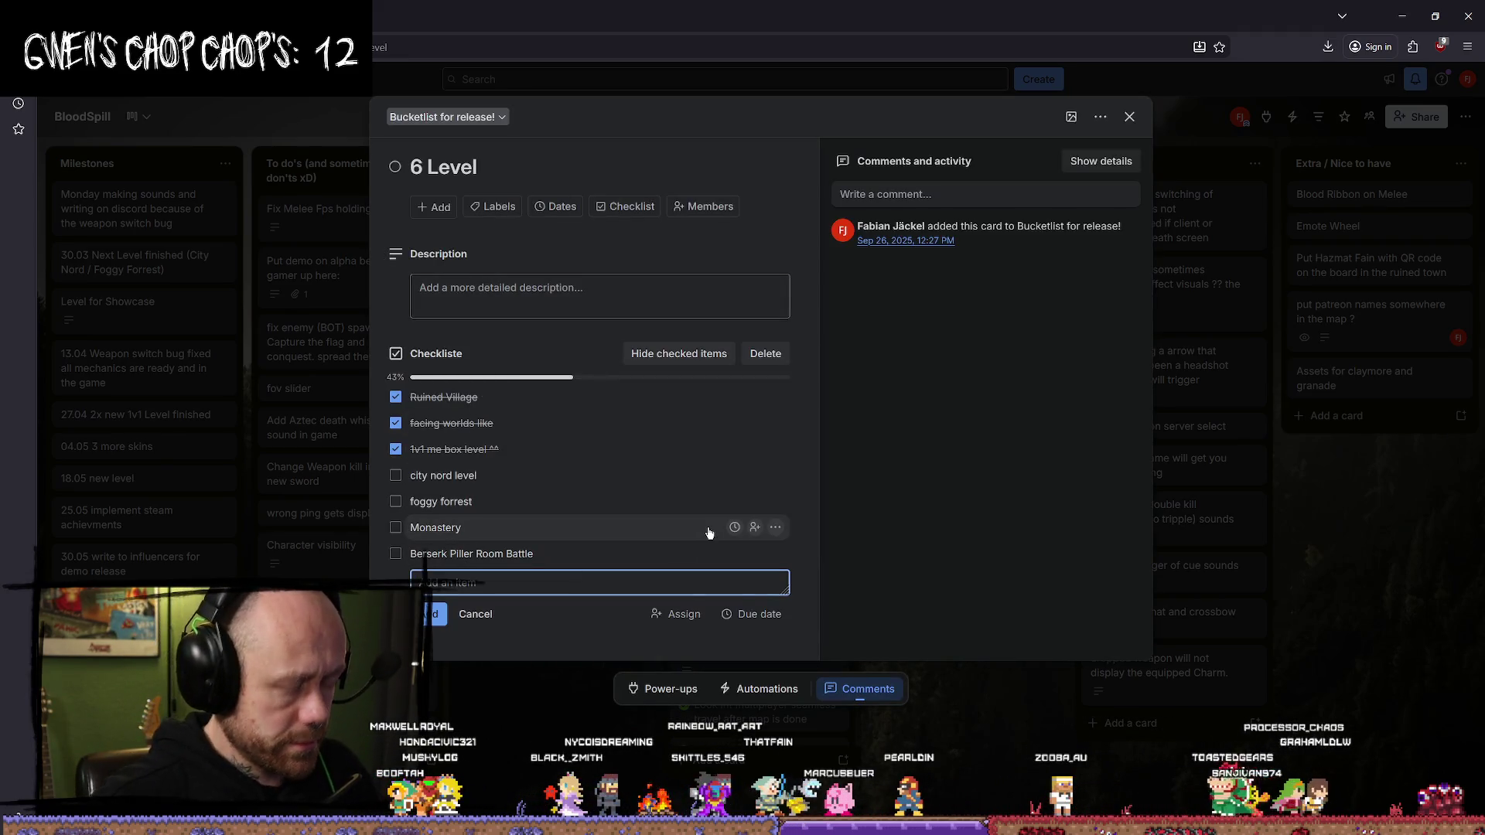
pyautogui.write('Torture Chamber (wo')
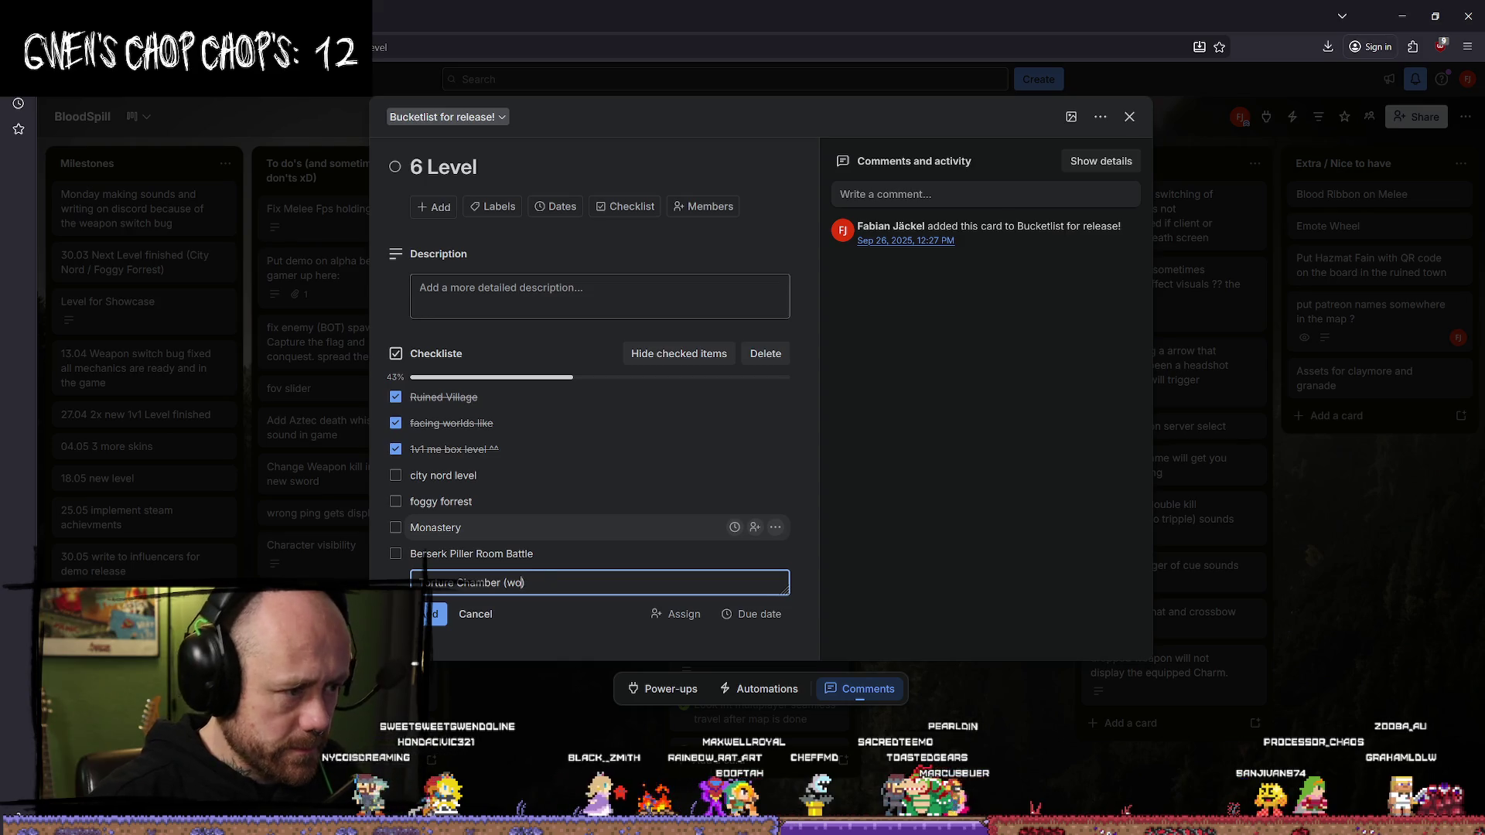
pyautogui.write('ith a lot of spikes')
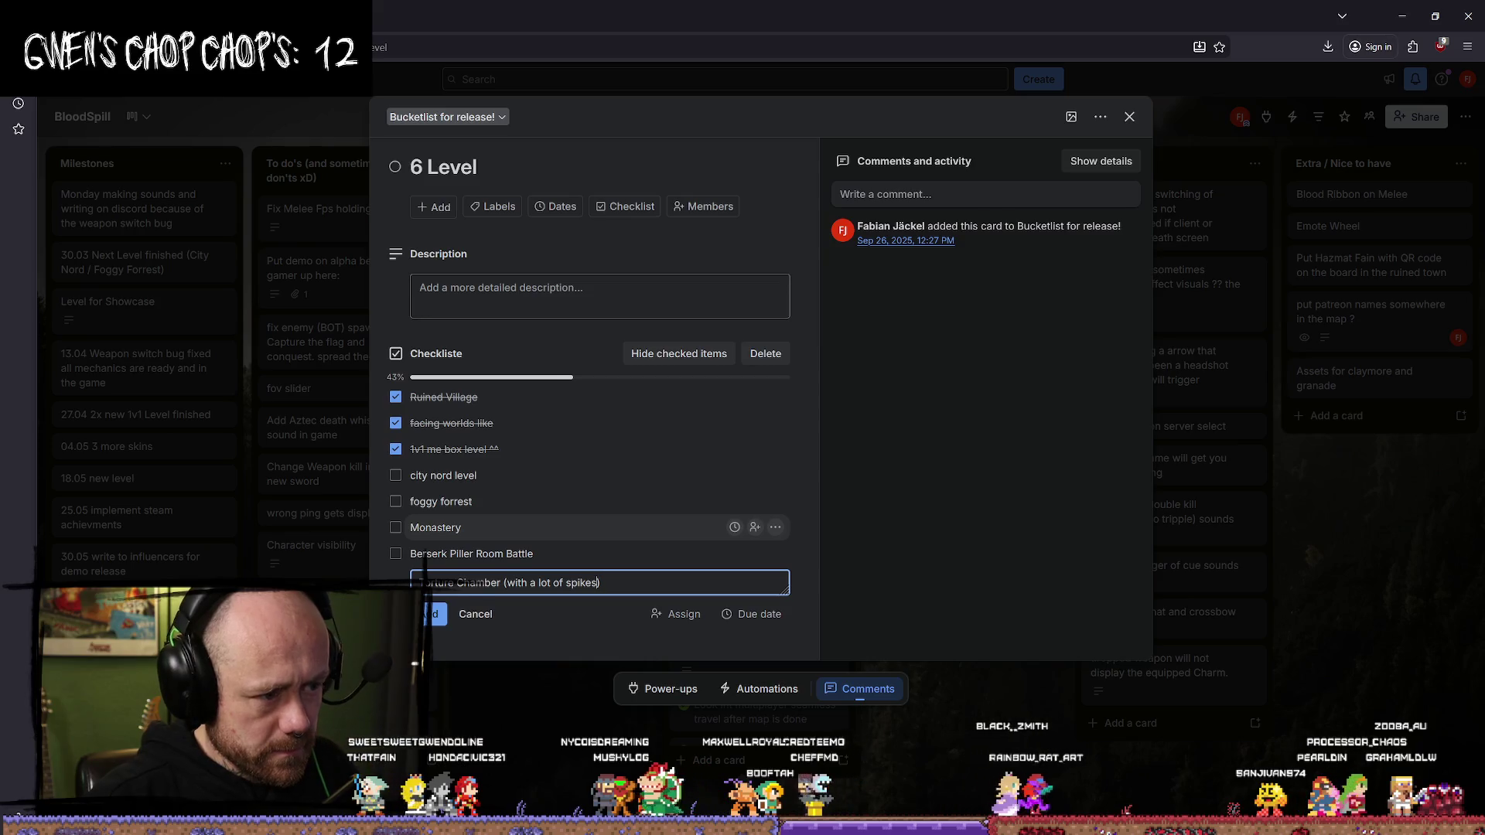
pyautogui.press('Return')
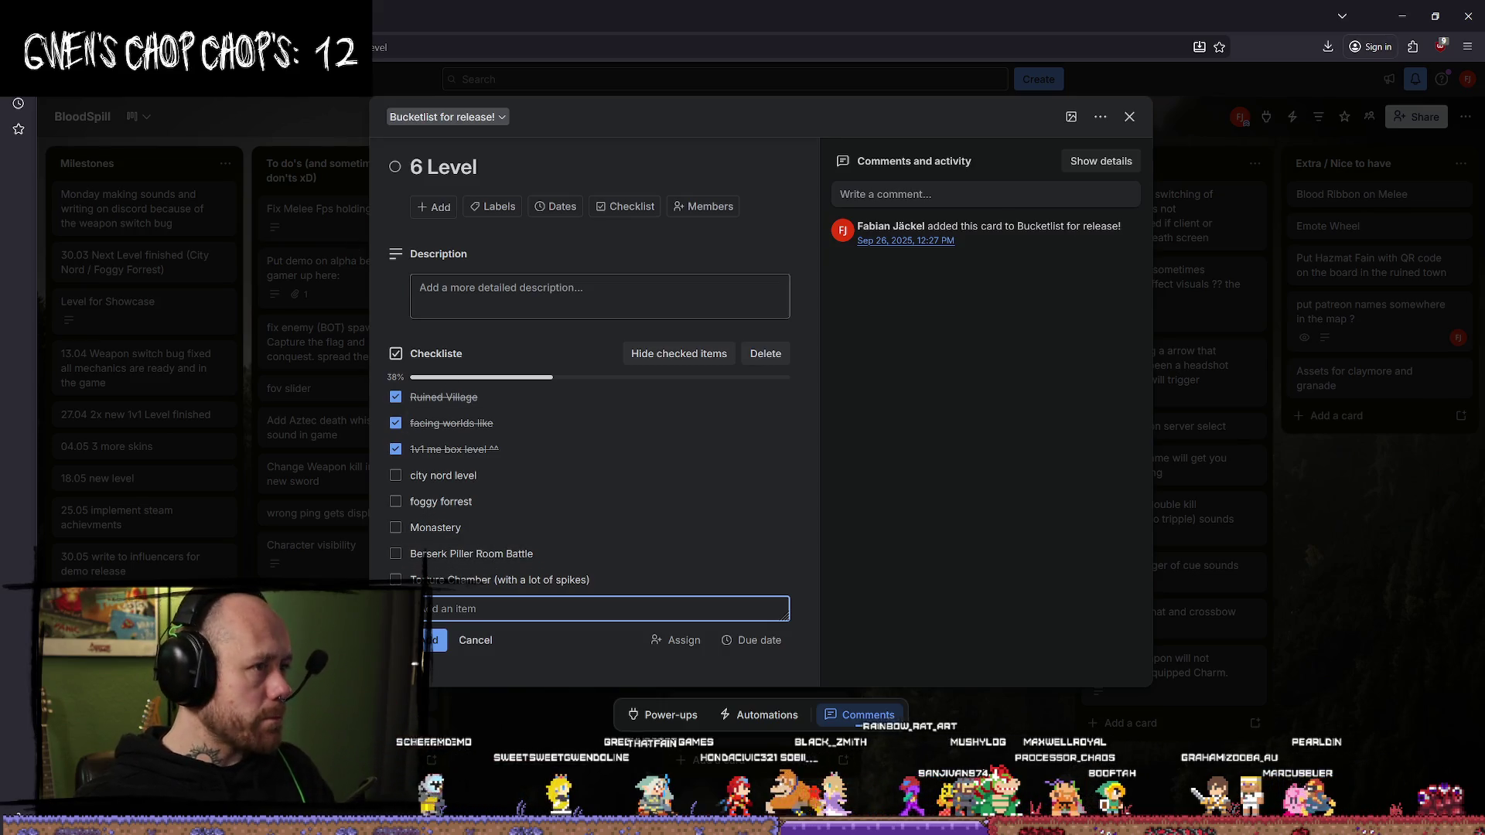
pyautogui.hotkey('ctrl', 't')
# - Go to Miro and open the reference board from the team dashboard
pyautogui.write('miro')
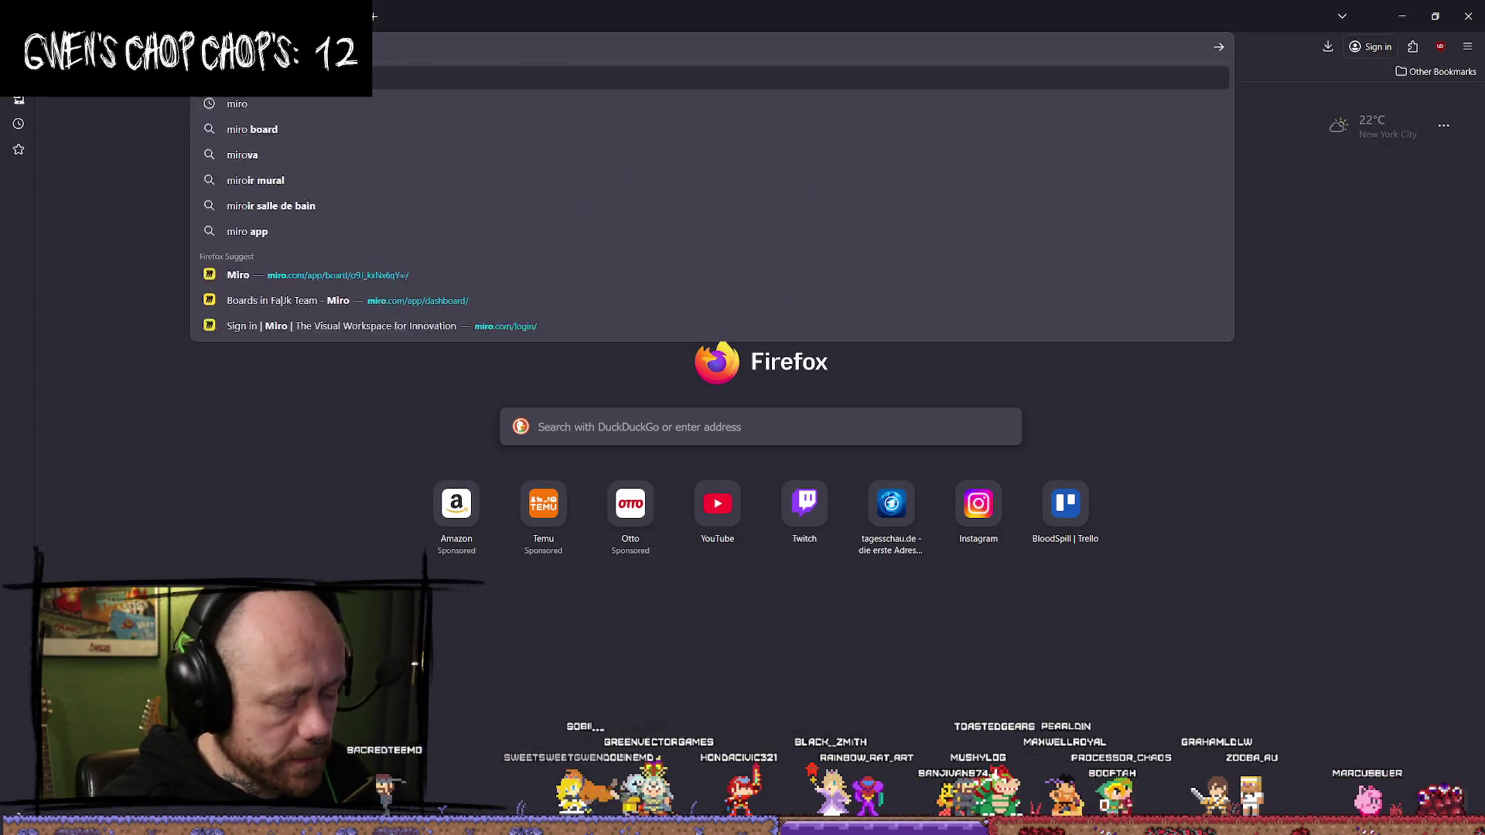
pyautogui.press('Return')
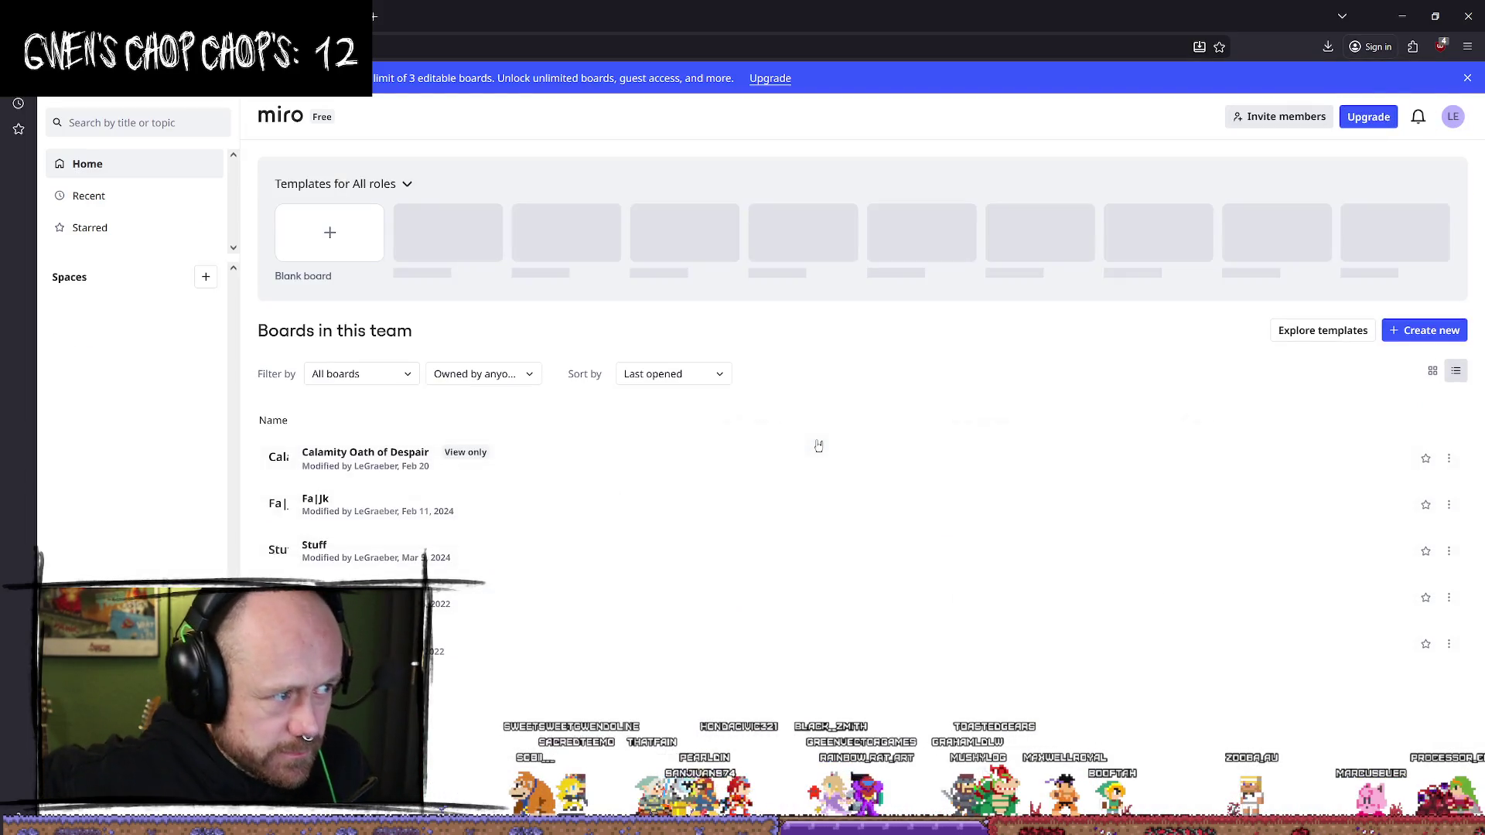
pyautogui.click(688, 464)
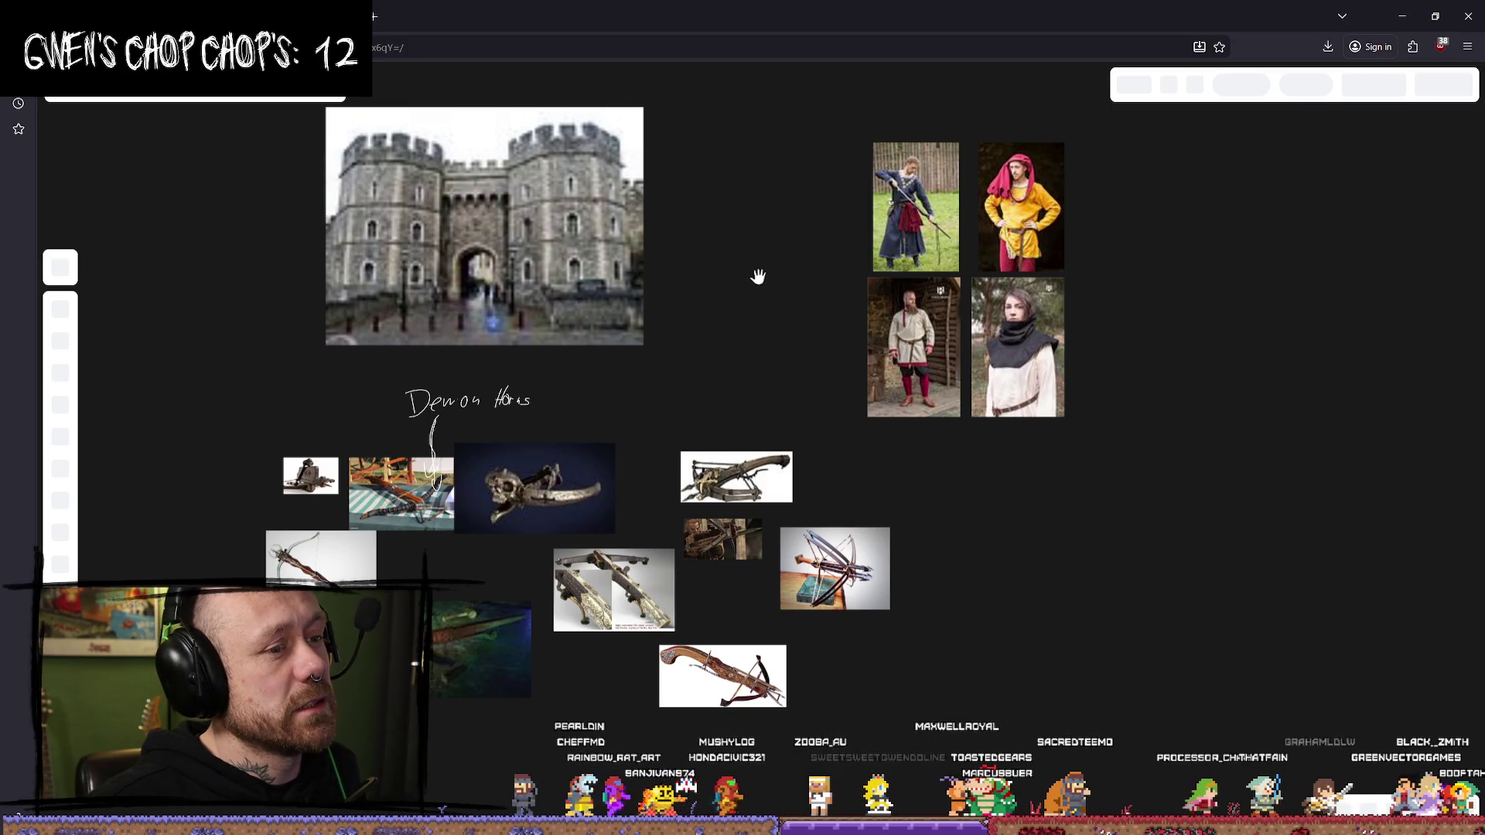
# - Pan the board to review the weapon, armour and knight reference images
pyautogui.scroll(-5, 804, 433)
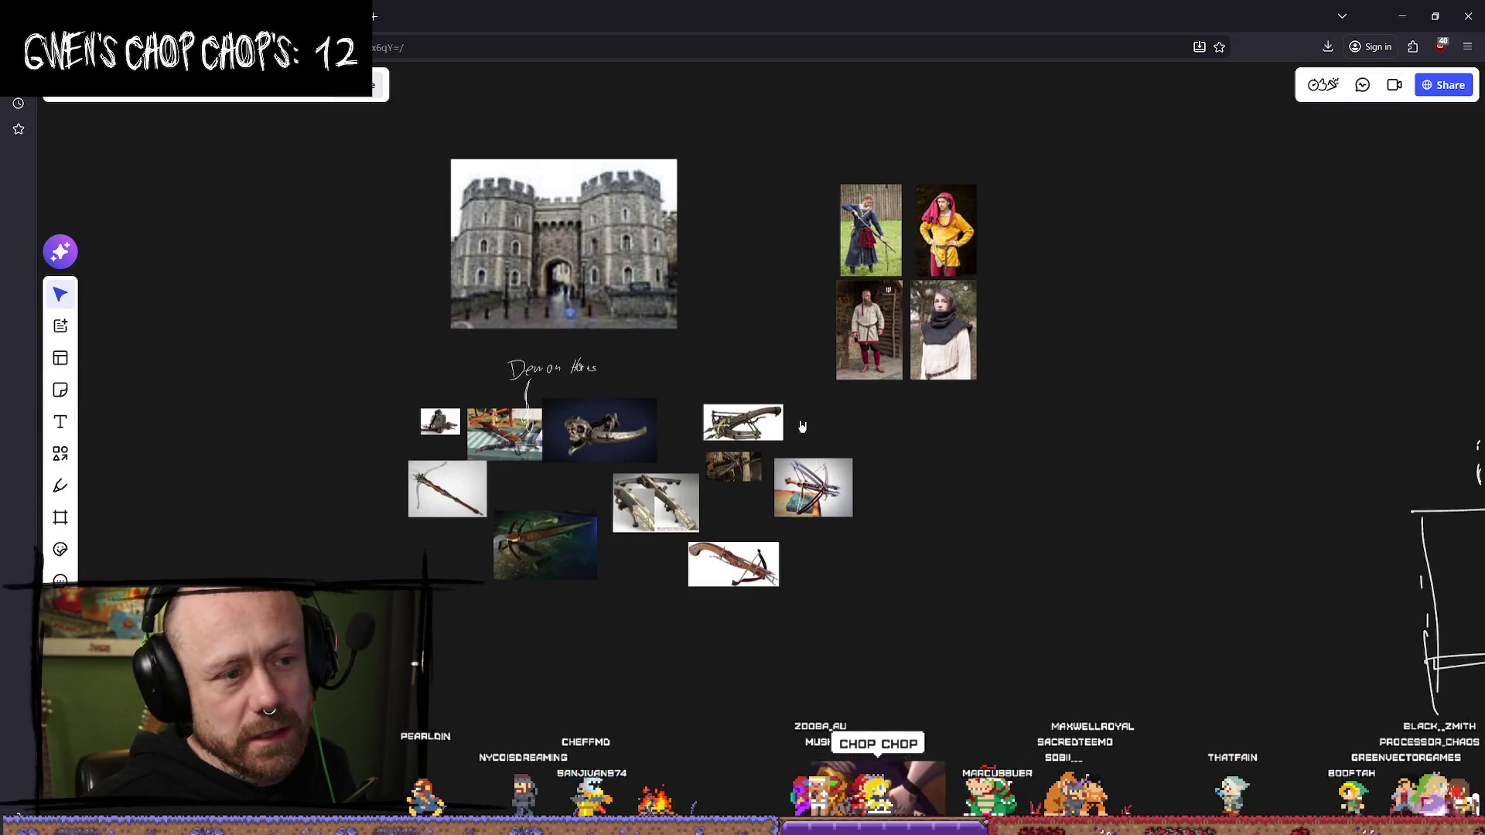
pyautogui.moveTo(882, 448); pyautogui.dragTo(994, 348)
pyautogui.moveTo(497, 348)
pyautogui.mouseDown()
pyautogui.moveTo(868, 319)
pyautogui.moveTo(995, 355)
pyautogui.moveTo(976, 168)
pyautogui.mouseUp()
pyautogui.moveTo(950, 237); pyautogui.dragTo(443, 244)
pyautogui.moveTo(1044, 212)
pyautogui.mouseDown()
pyautogui.moveTo(875, 564)
pyautogui.moveTo(879, 387)
pyautogui.moveTo(846, 354)
pyautogui.moveTo(851, 232)
pyautogui.mouseUp()
pyautogui.scroll(5, 912, 279)
pyautogui.moveTo(971, 330)
pyautogui.mouseDown()
pyautogui.moveTo(987, 279)
pyautogui.moveTo(928, 155)
pyautogui.mouseUp()
pyautogui.scroll(-3, 987, 279)
pyautogui.moveTo(890, 657)
pyautogui.mouseDown()
pyautogui.moveTo(858, 323)
pyautogui.moveTo(845, 423)
pyautogui.mouseUp()
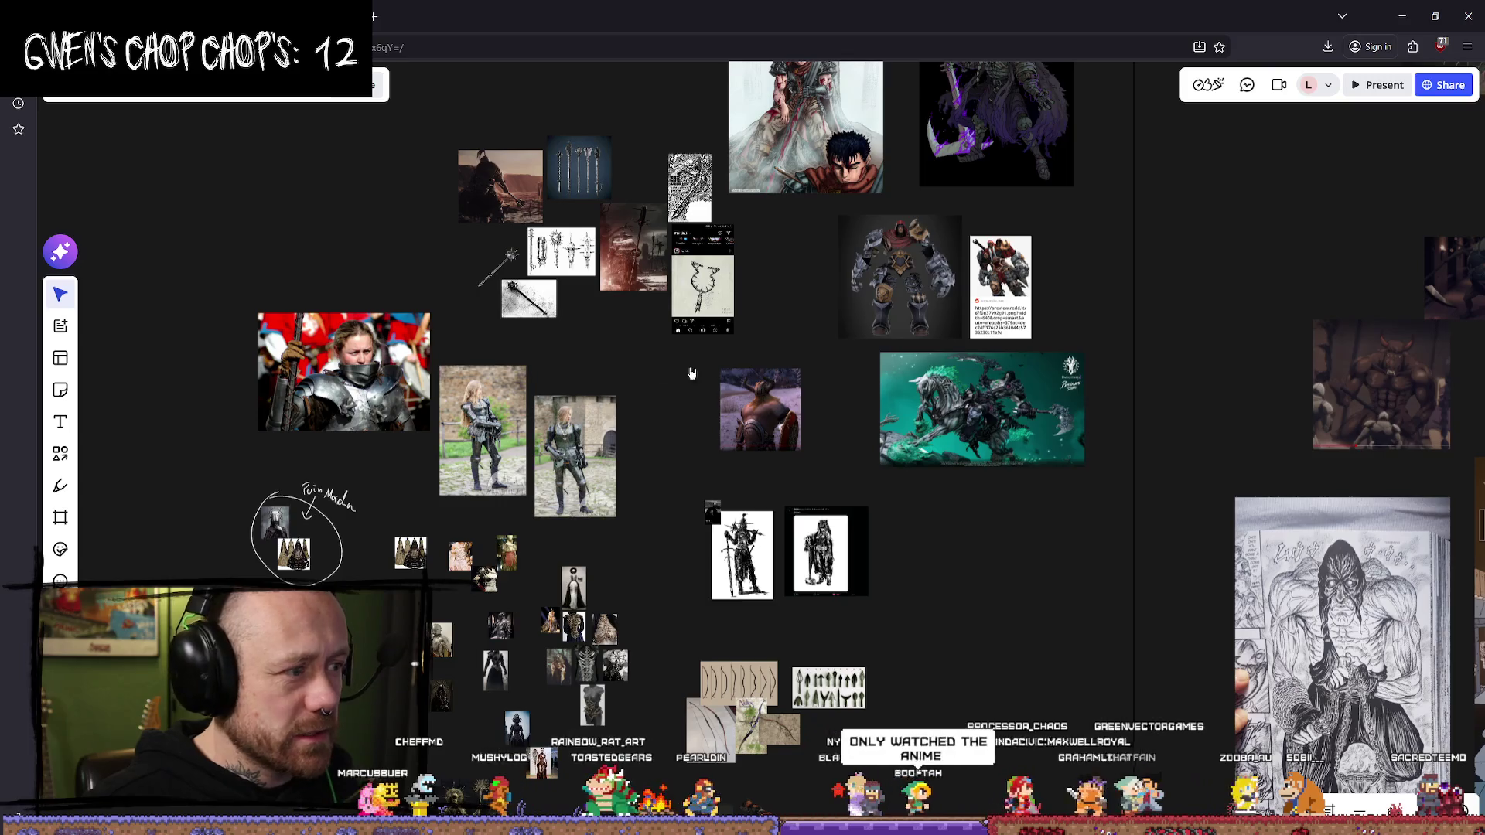
pyautogui.scroll(3, 333, 356)
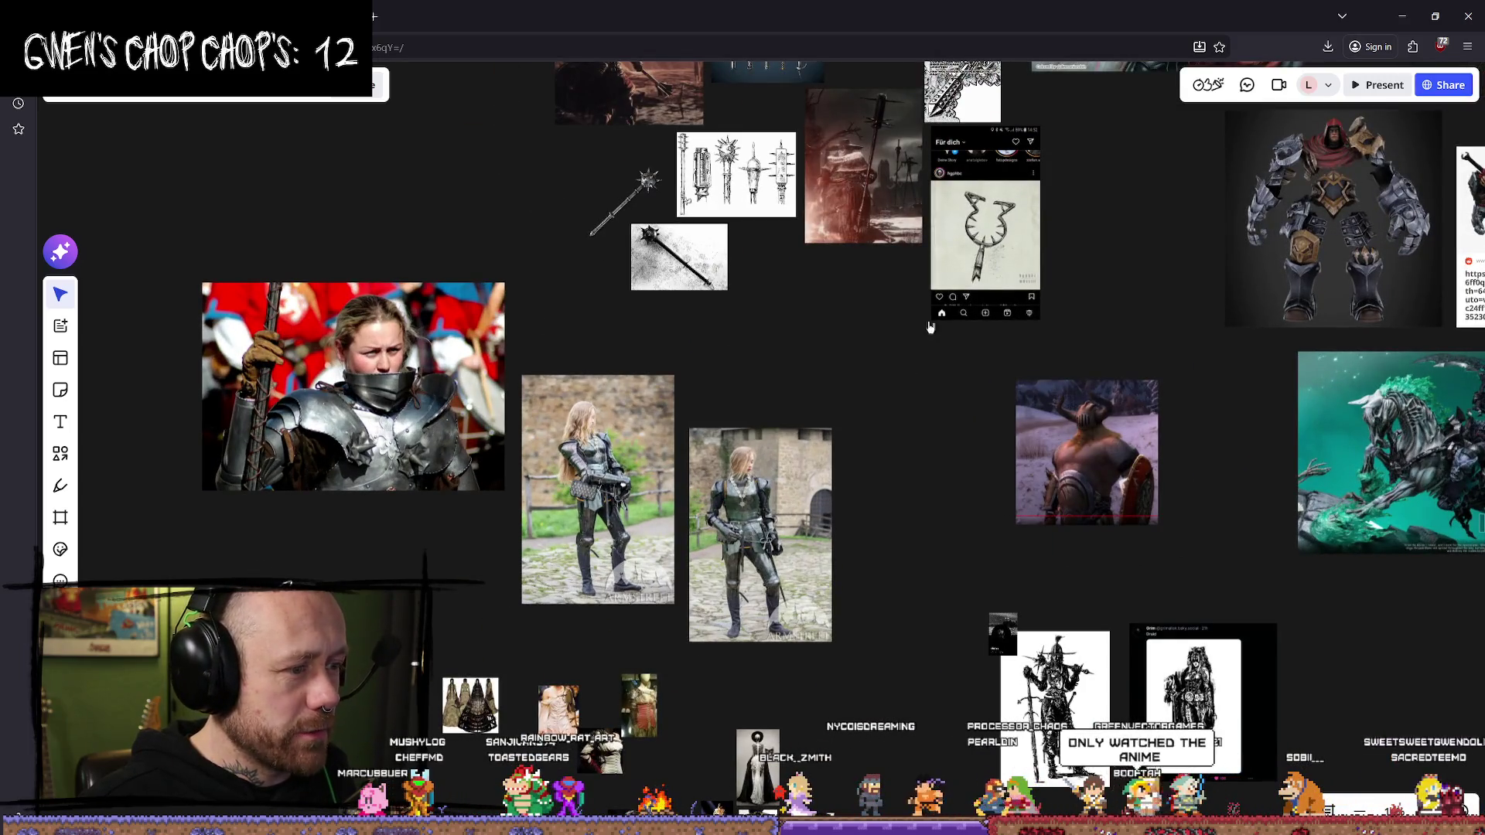
pyautogui.scroll(-10, 744, 169)
pyautogui.scroll(5, 745, 169)
pyautogui.hscroll(5, 745, 168)
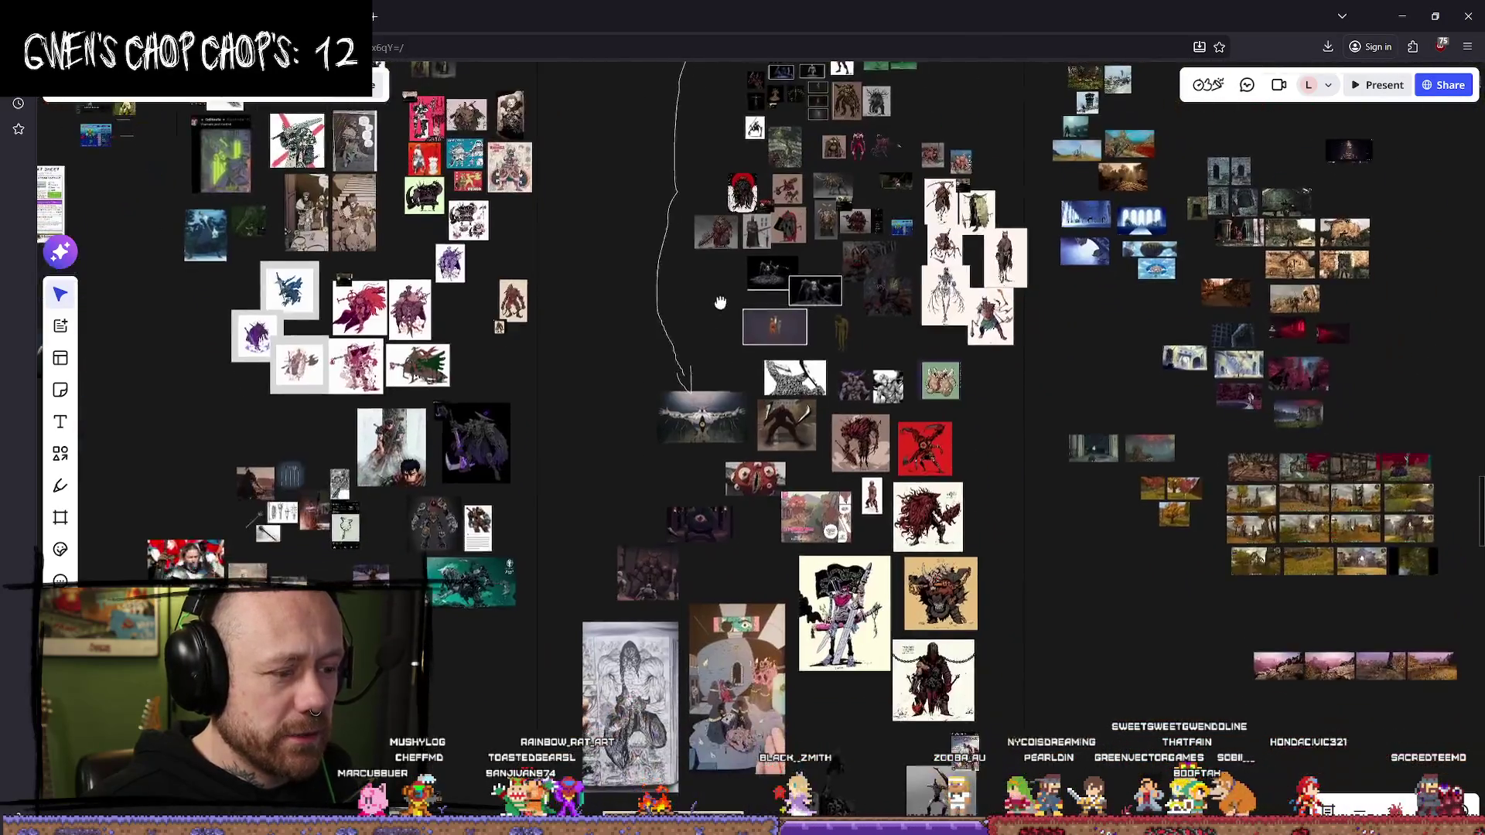
pyautogui.scroll(-5, 720, 301)
pyautogui.scroll(3, 776, 533)
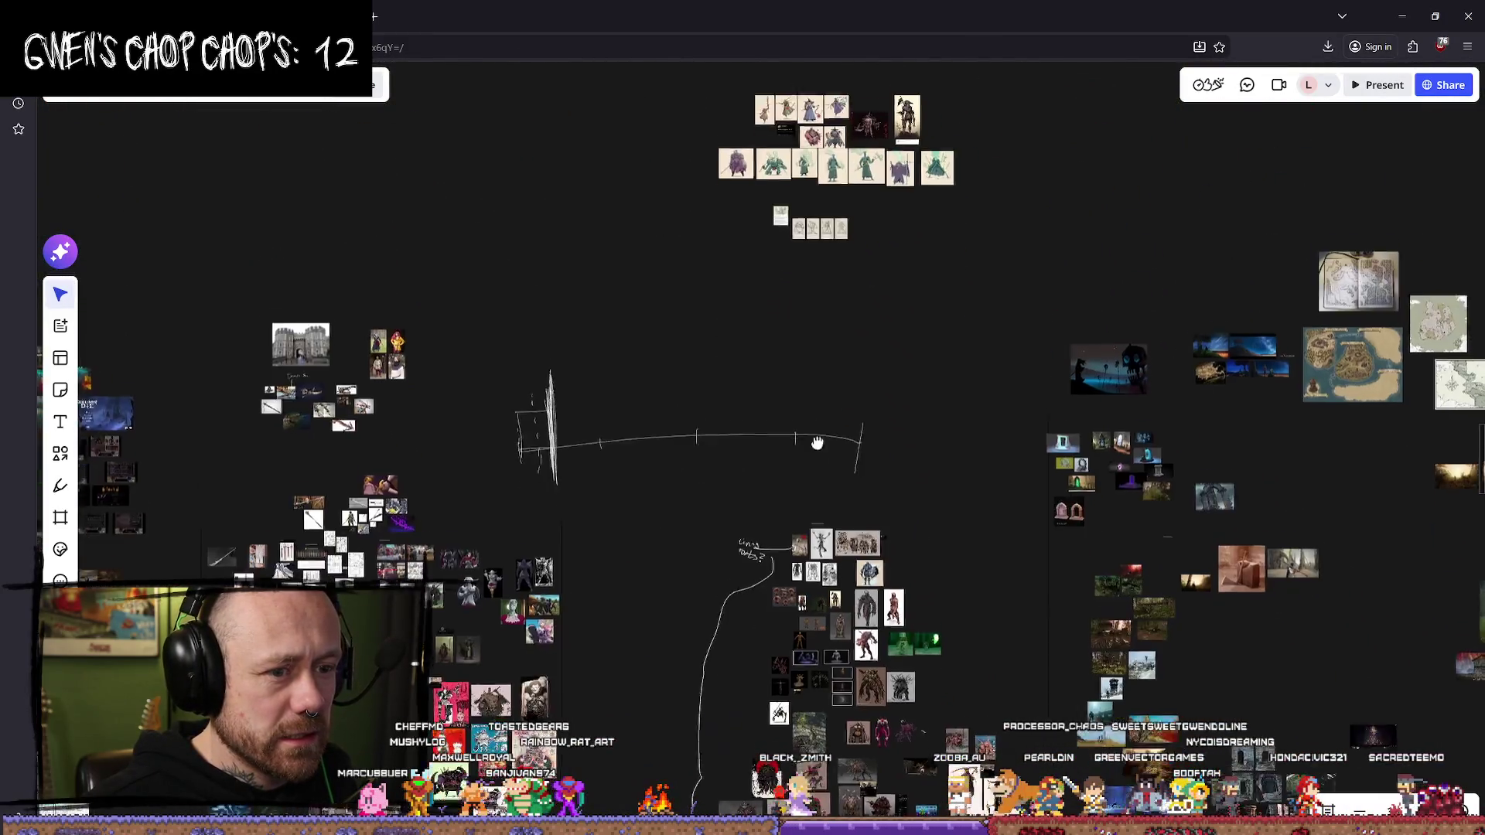
pyautogui.scroll(3, 815, 441)
# - Pan from the Living tools cluster up to the map images
pyautogui.moveTo(518, 365)
pyautogui.mouseDown()
pyautogui.moveTo(765, 390)
pyautogui.moveTo(953, 479)
pyautogui.mouseUp()
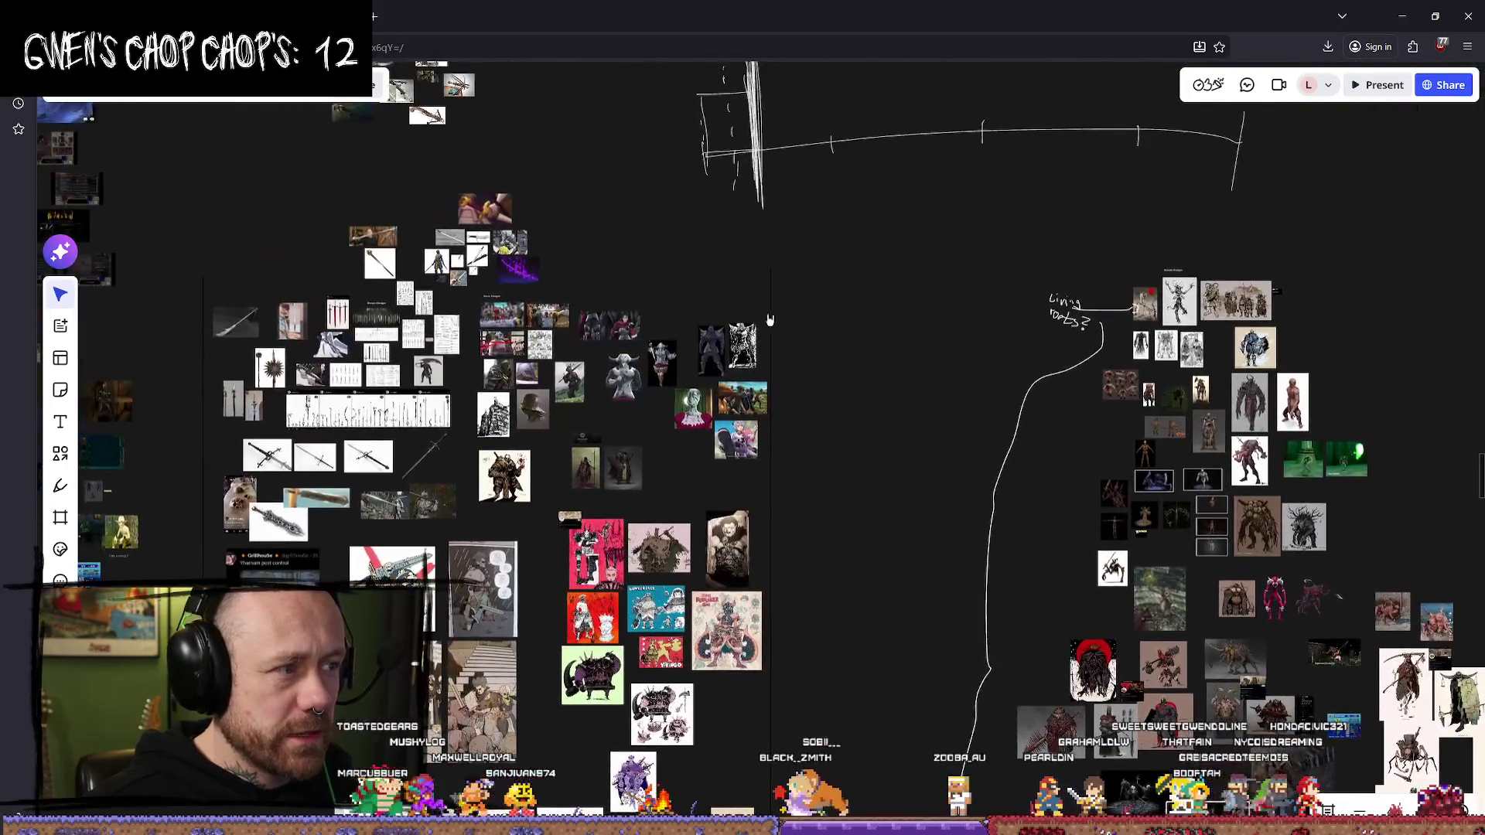
pyautogui.scroll(3, 461, 580)
pyautogui.scroll(5, 772, 390)
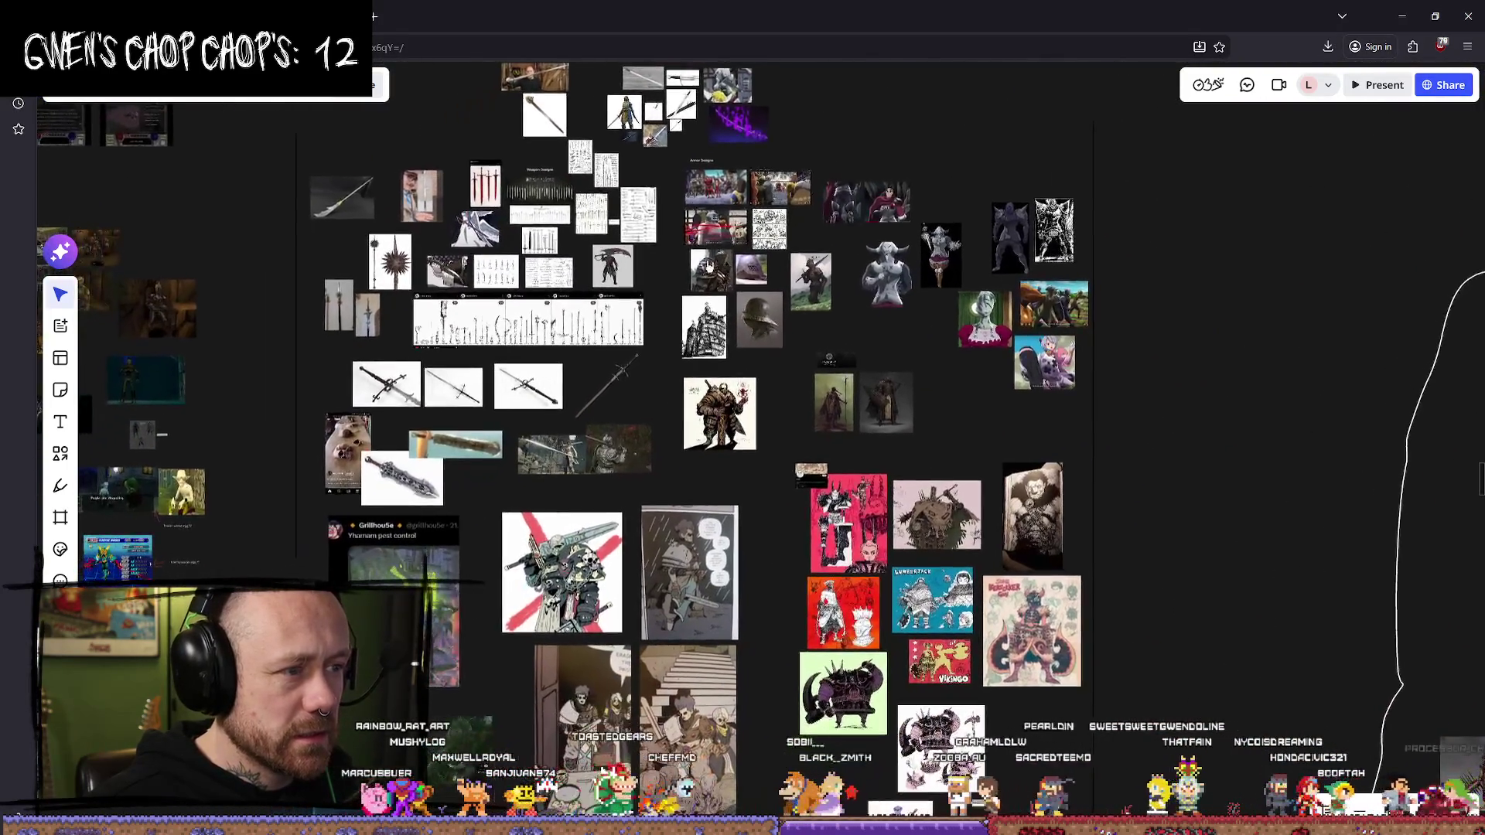
pyautogui.scroll(-5, 772, 193)
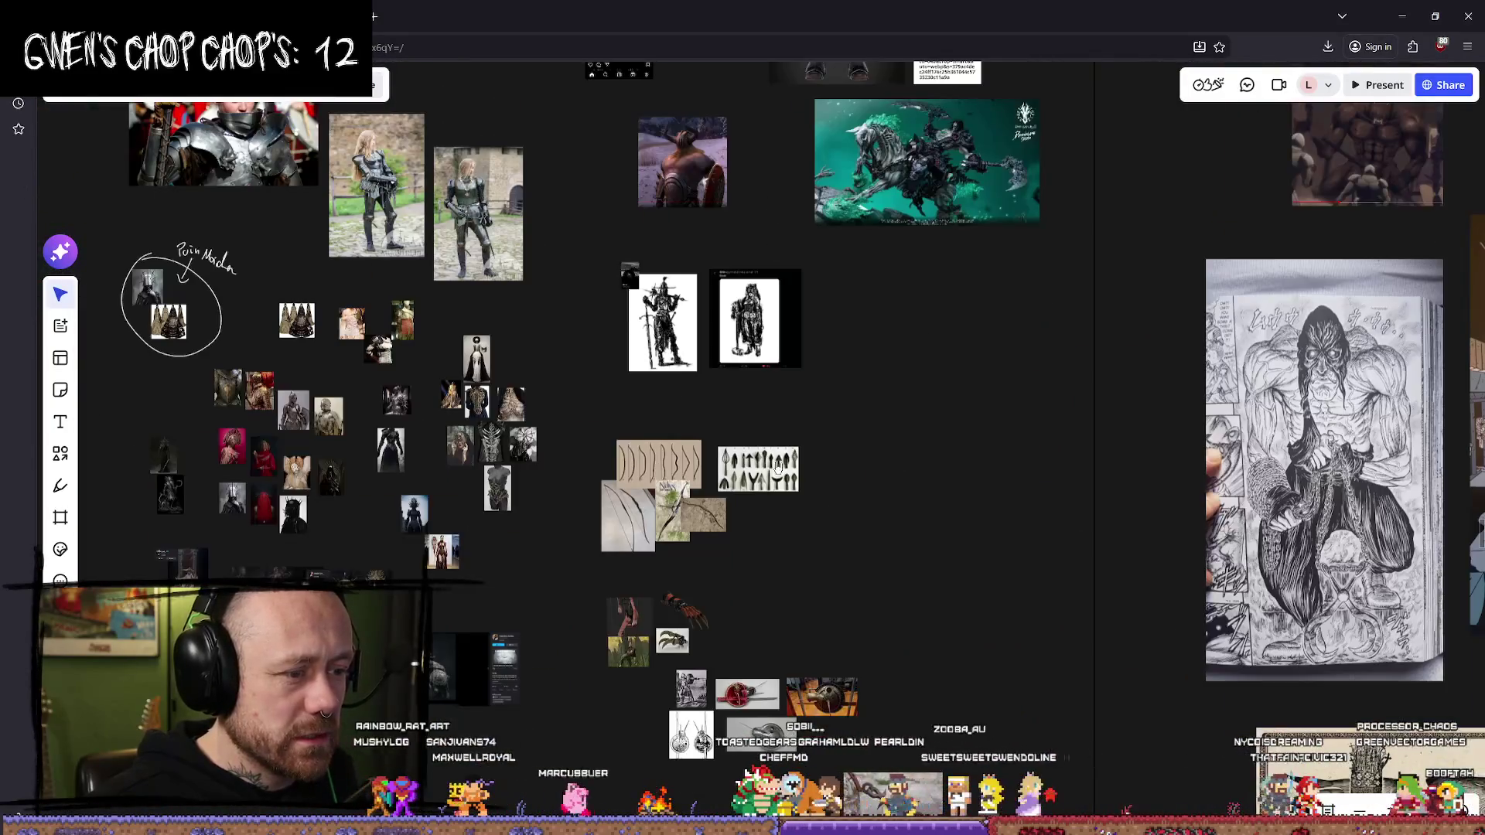
pyautogui.scroll(-5, 817, 438)
pyautogui.scroll(-5, 857, 437)
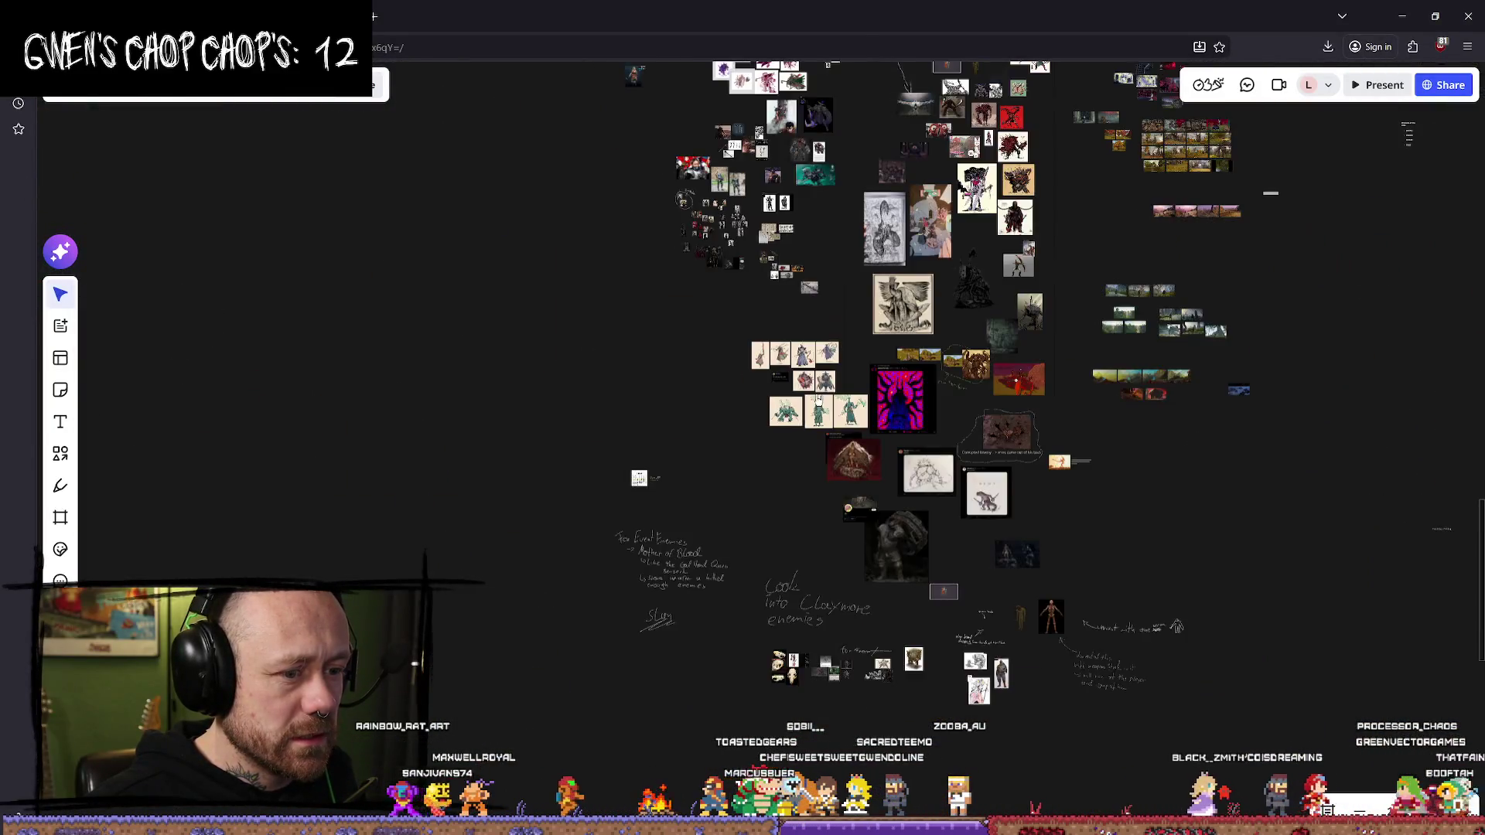
pyautogui.scroll(2, 758, 159)
pyautogui.scroll(-5, 759, 158)
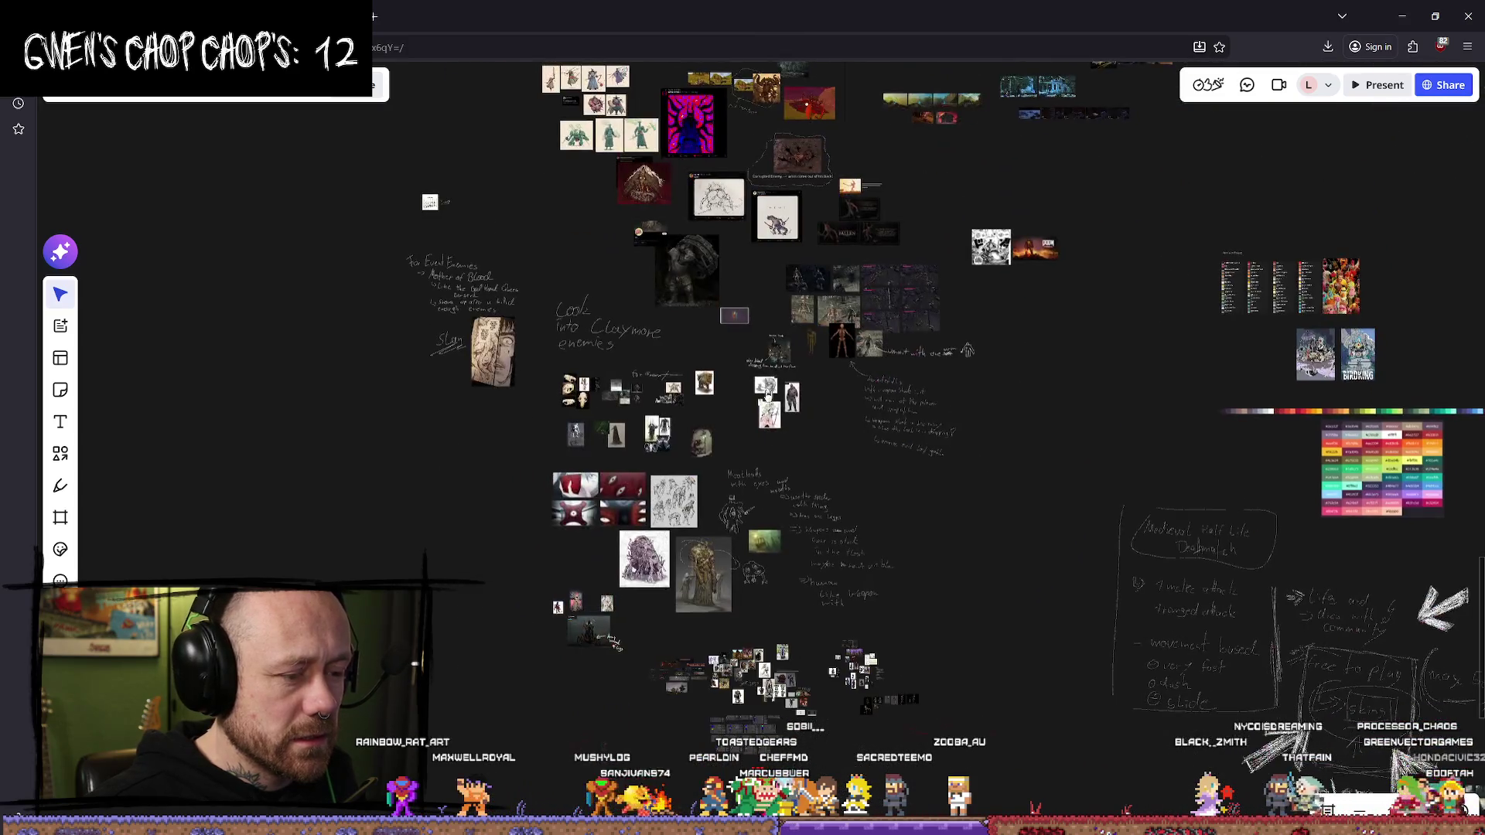
pyautogui.moveTo(757, 377)
pyautogui.mouseDown()
pyautogui.moveTo(652, 311)
pyautogui.moveTo(444, 262)
pyautogui.moveTo(395, 500)
pyautogui.moveTo(557, 583)
pyautogui.moveTo(755, 609)
pyautogui.mouseUp()
pyautogui.scroll(3, 1018, 340)
pyautogui.moveTo(872, 395)
pyautogui.mouseDown()
pyautogui.moveTo(832, 517)
pyautogui.moveTo(759, 607)
pyautogui.moveTo(743, 681)
pyautogui.mouseUp()
pyautogui.moveTo(773, 201); pyautogui.dragTo(766, 434)
pyautogui.moveTo(771, 255); pyautogui.dragTo(843, 380)
pyautogui.moveTo(759, 155)
pyautogui.mouseDown()
pyautogui.moveTo(765, 232)
pyautogui.moveTo(742, 371)
pyautogui.moveTo(700, 386)
pyautogui.mouseUp()
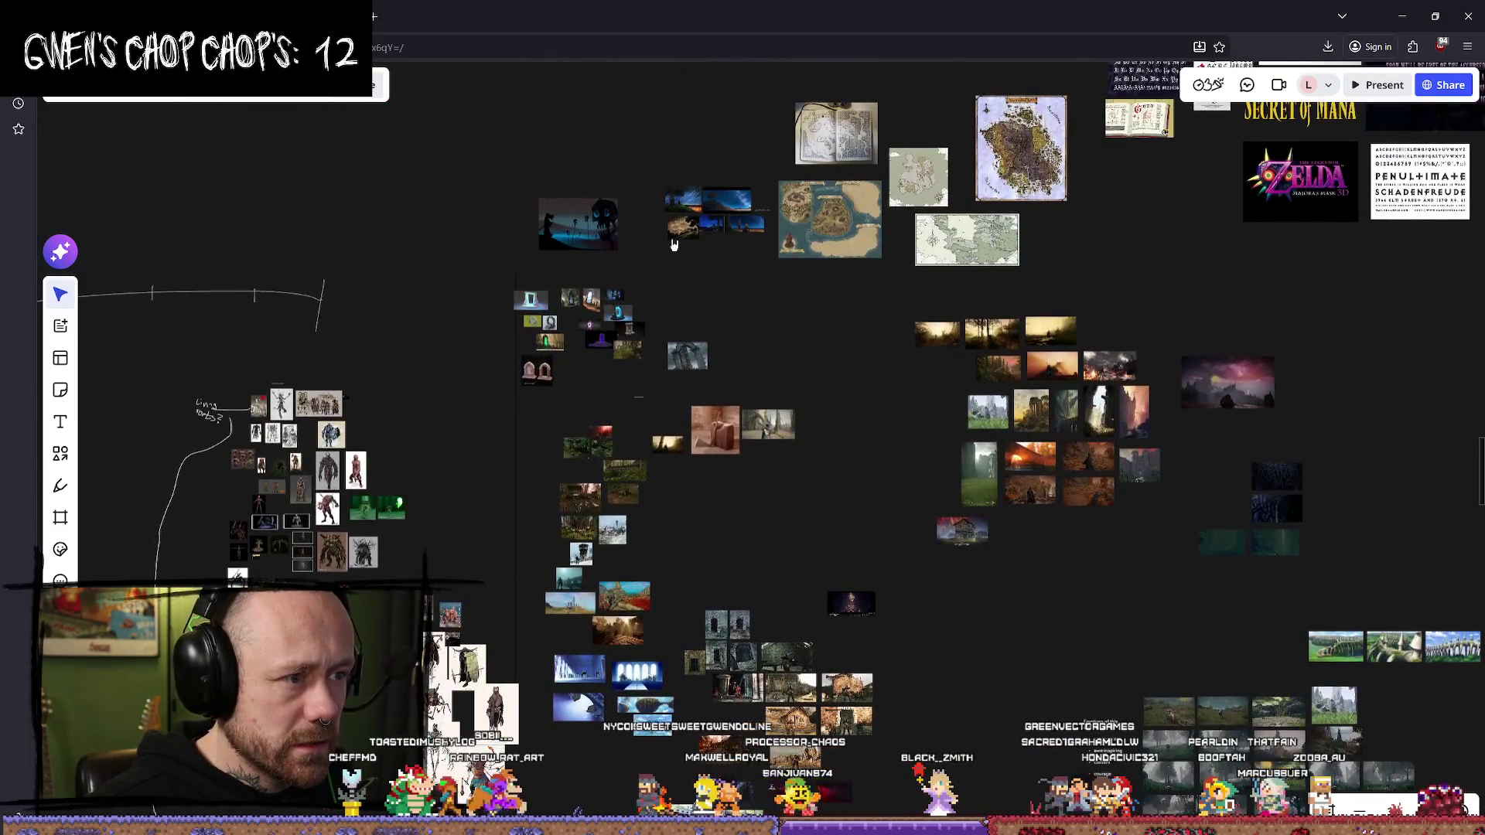
# - Review the maps, Cattedrale and Cambridge font references, and the town map and landscape images
pyautogui.scroll(3, 681, 224)
pyautogui.moveTo(680, 224); pyautogui.dragTo(846, 532)
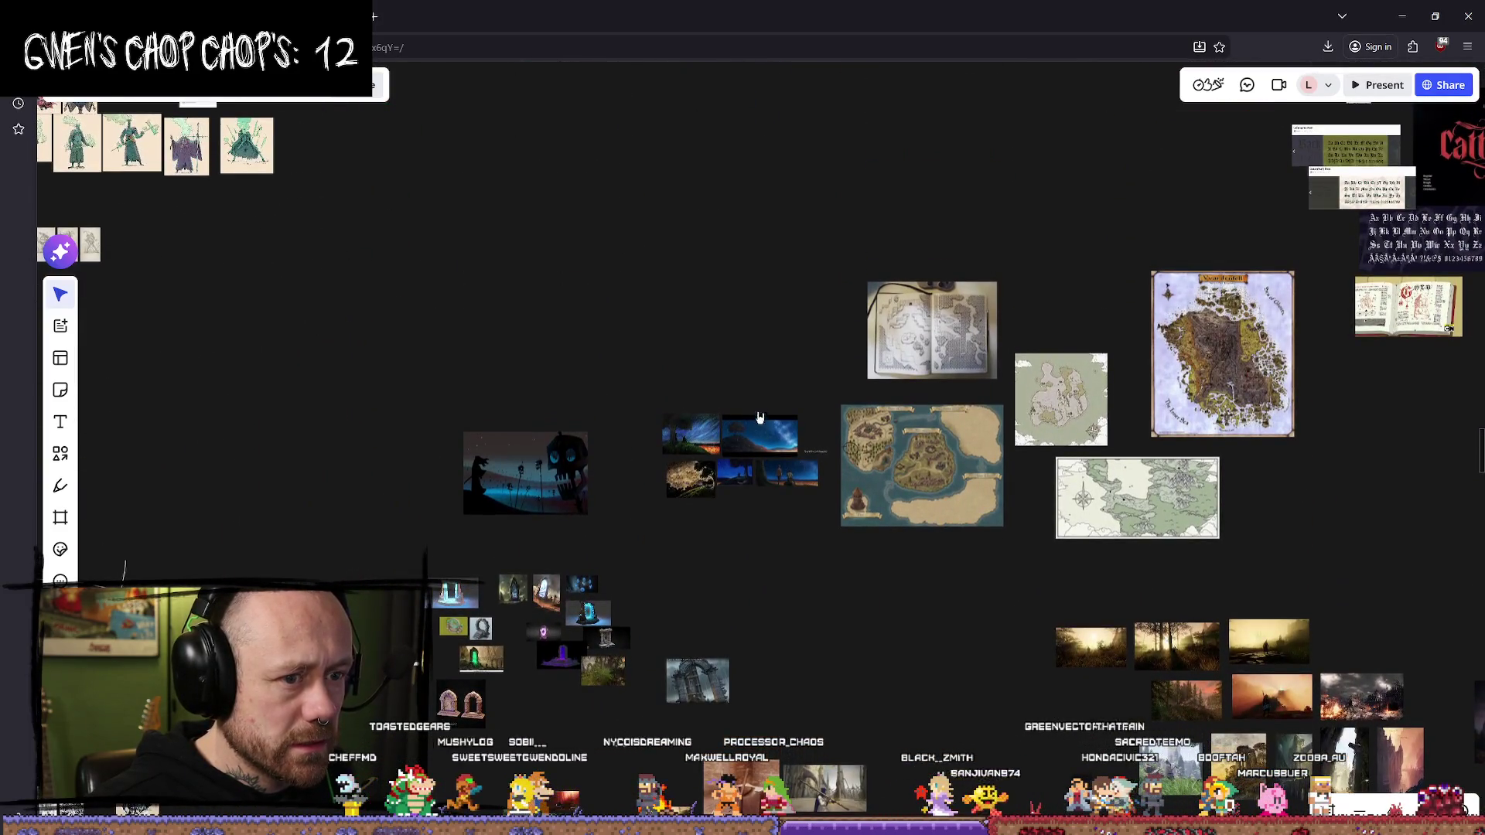
pyautogui.moveTo(652, 400); pyautogui.dragTo(547, 434)
pyautogui.moveTo(835, 348)
pyautogui.mouseDown()
pyautogui.moveTo(532, 439)
pyautogui.moveTo(1190, 574)
pyautogui.moveTo(623, 318)
pyautogui.moveTo(631, 399)
pyautogui.mouseUp()
pyautogui.scroll(2, 631, 399)
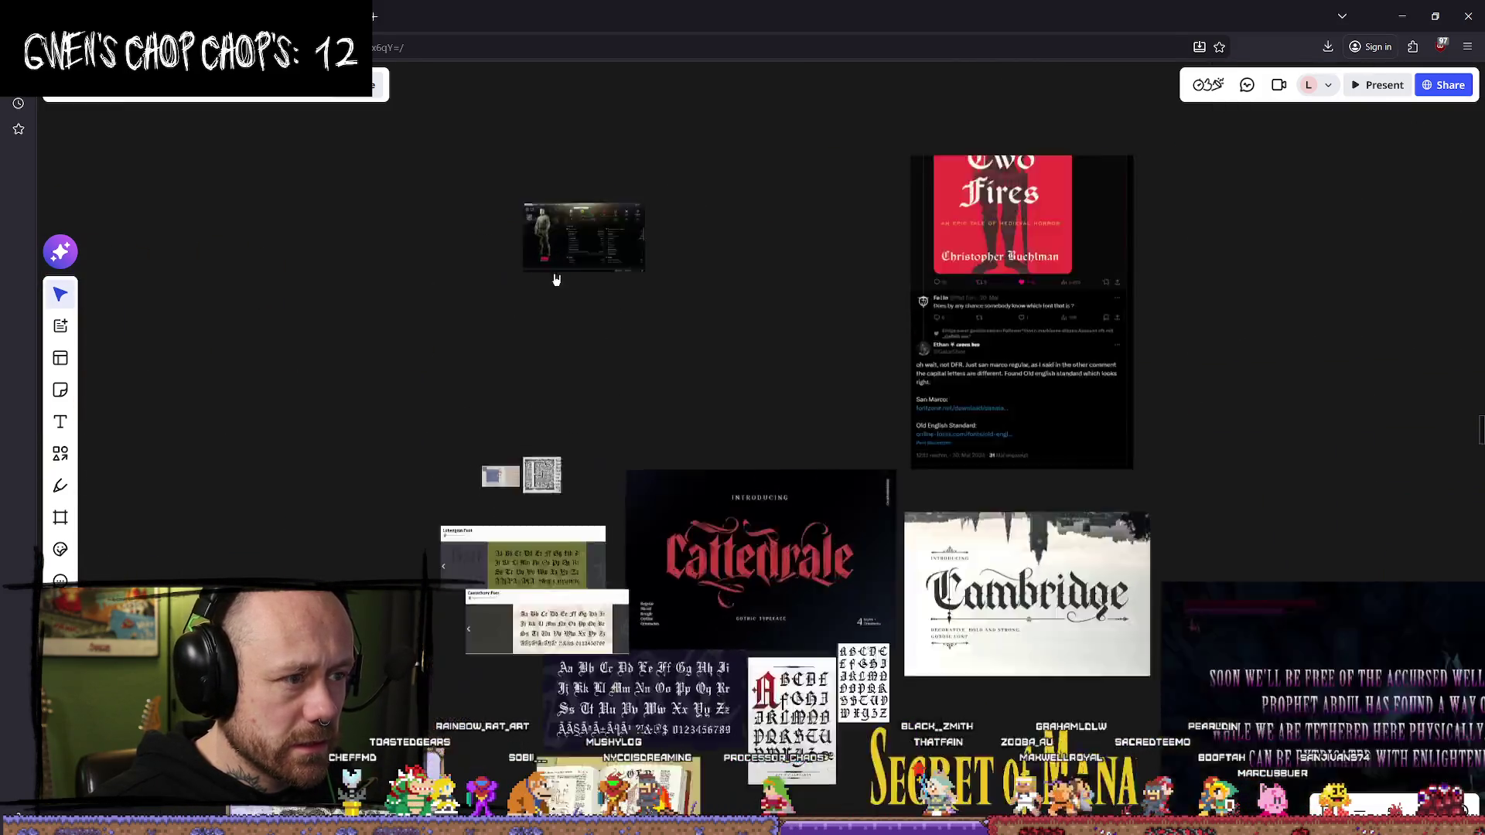
pyautogui.scroll(4, 554, 279)
pyautogui.scroll(-2, 779, 404)
pyautogui.moveTo(807, 697); pyautogui.dragTo(776, 160)
pyautogui.scroll(-3, 776, 160)
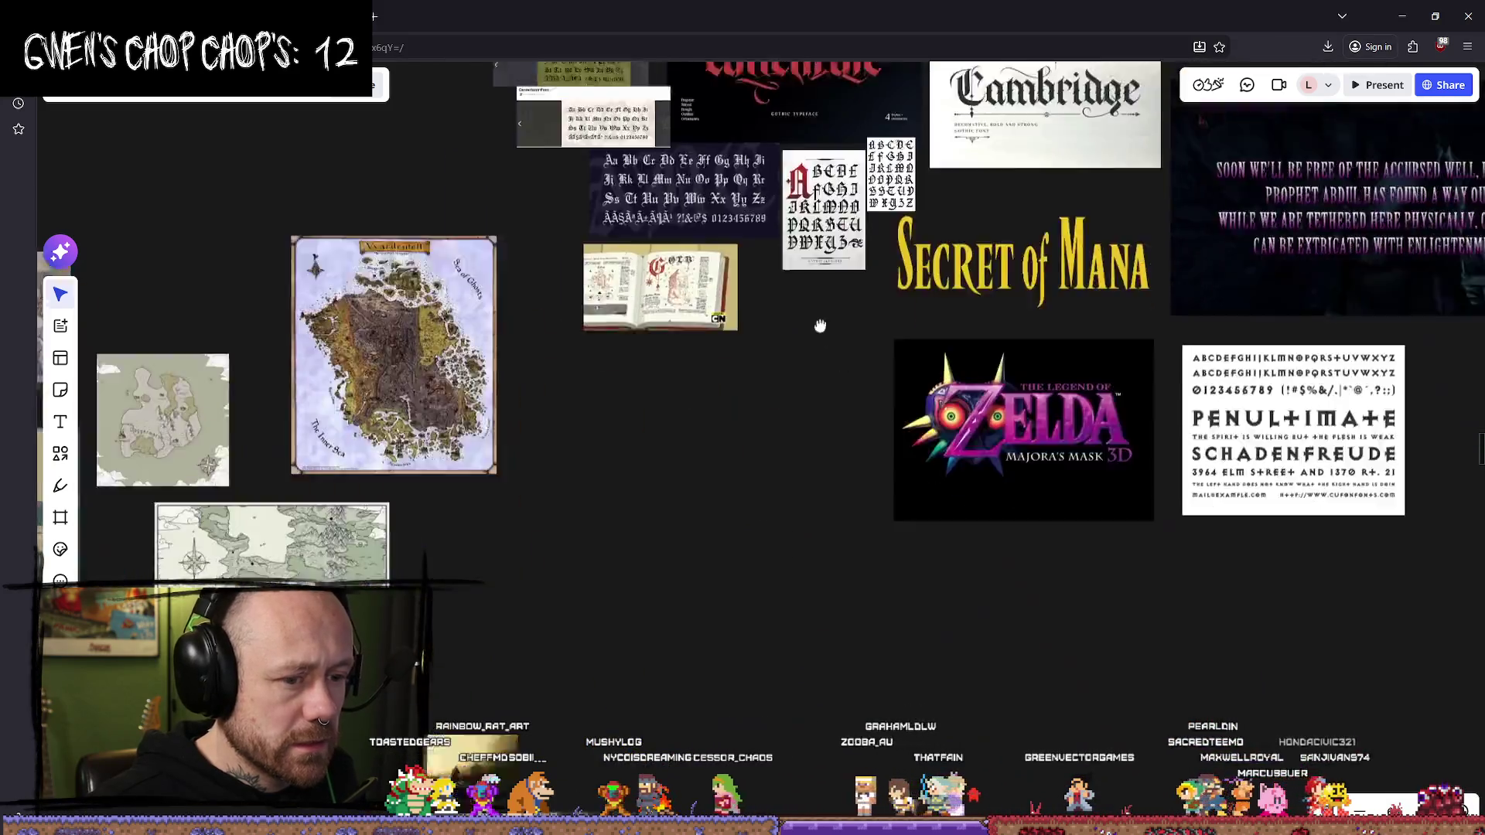
pyautogui.scroll(-3, 819, 325)
pyautogui.hscroll(5, 978, 441)
pyautogui.moveTo(838, 371)
pyautogui.mouseDown()
pyautogui.moveTo(670, 660)
pyautogui.moveTo(414, 753)
pyautogui.moveTo(345, 749)
pyautogui.mouseUp()
pyautogui.scroll(-5, 596, 521)
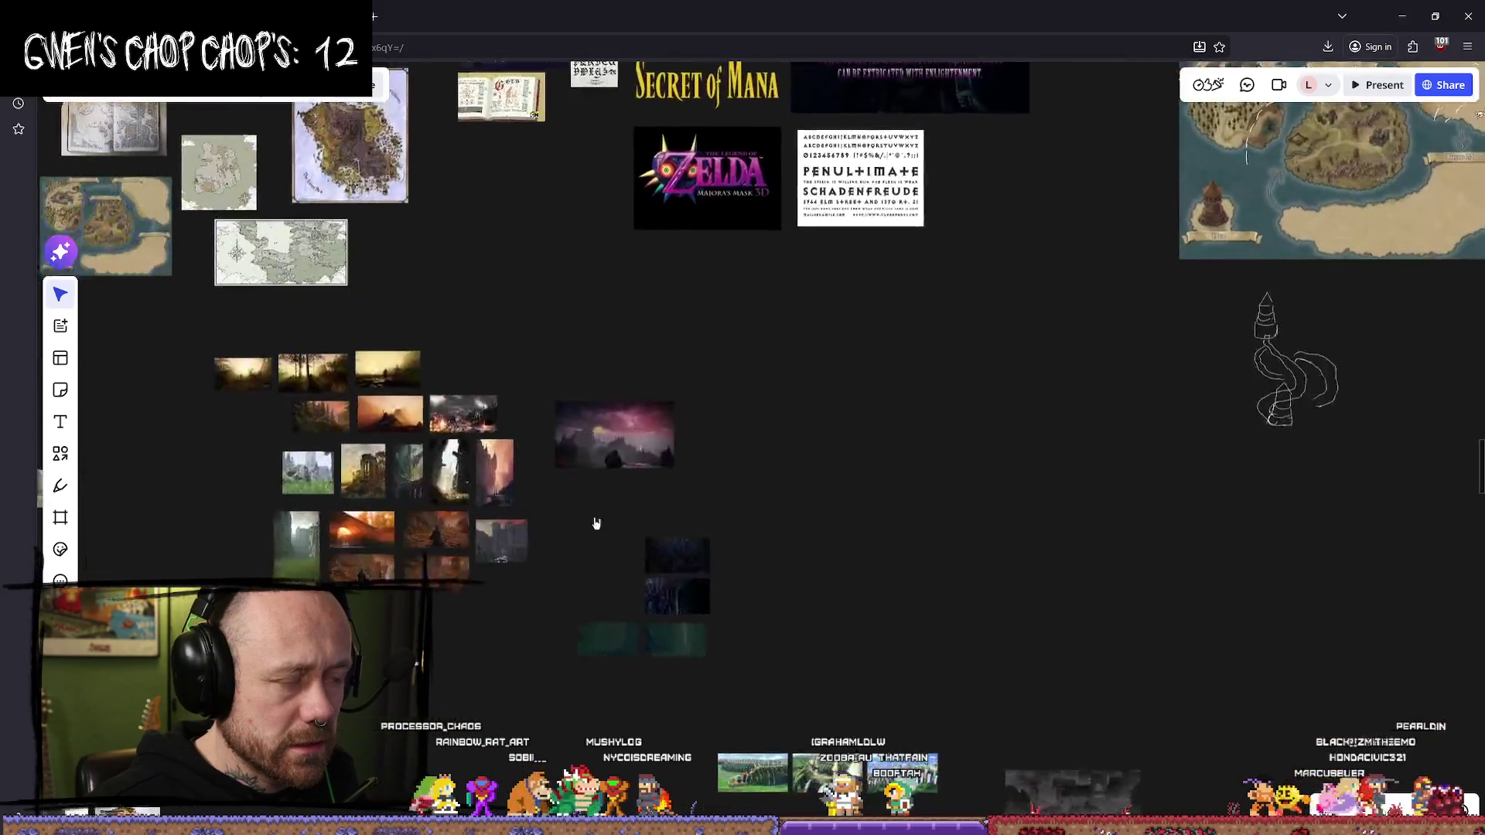
pyautogui.scroll(4, 696, 521)
pyautogui.scroll(-3, 759, 411)
pyautogui.scroll(3, 726, 219)
pyautogui.scroll(-5, 726, 219)
pyautogui.scroll(-5, 825, 421)
pyautogui.scroll(-5, 780, 580)
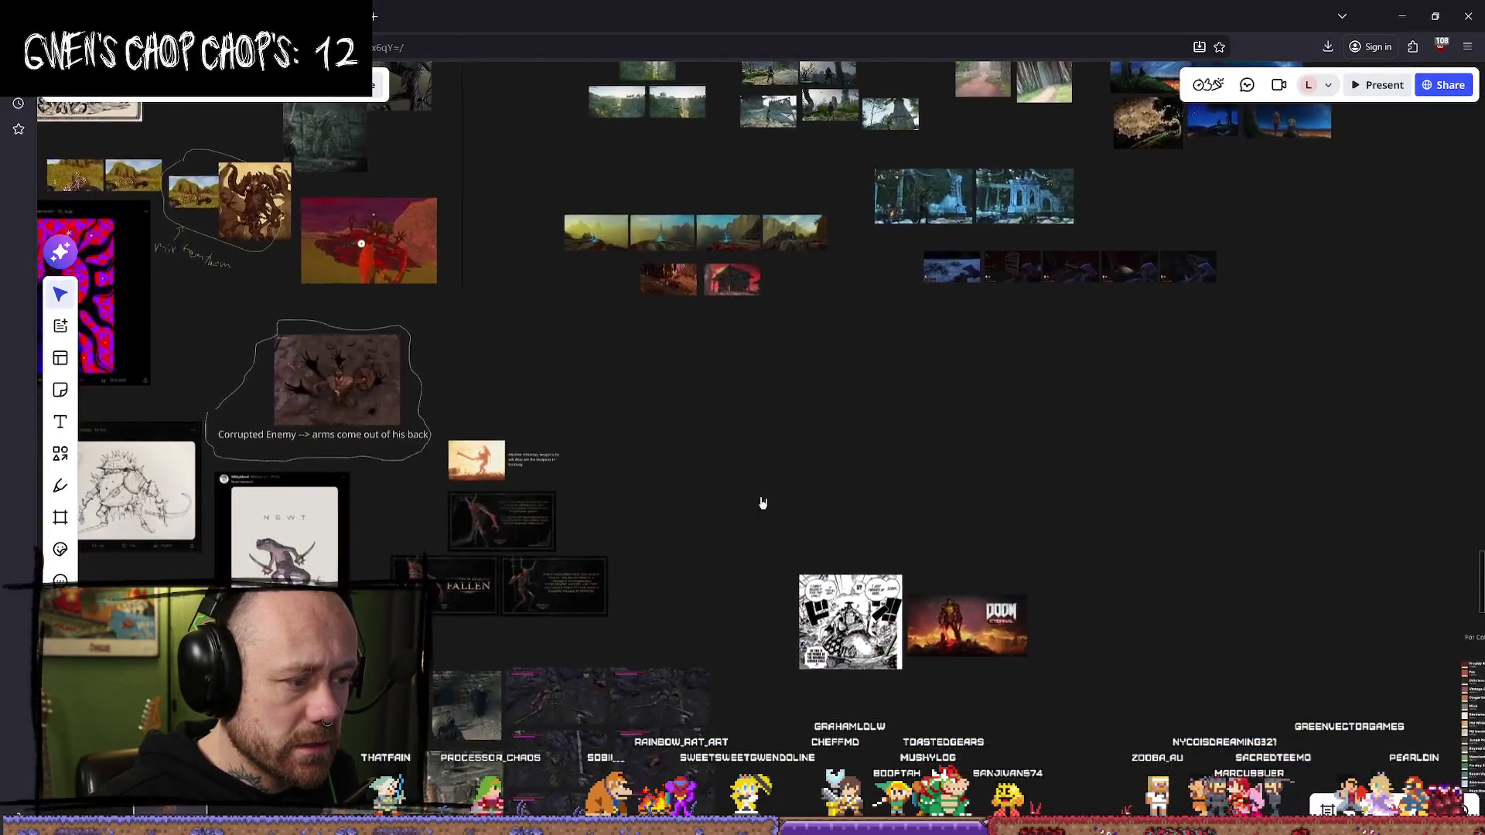
pyautogui.scroll(3, 759, 500)
pyautogui.scroll(-2, 680, 580)
pyautogui.scroll(-10, 714, 511)
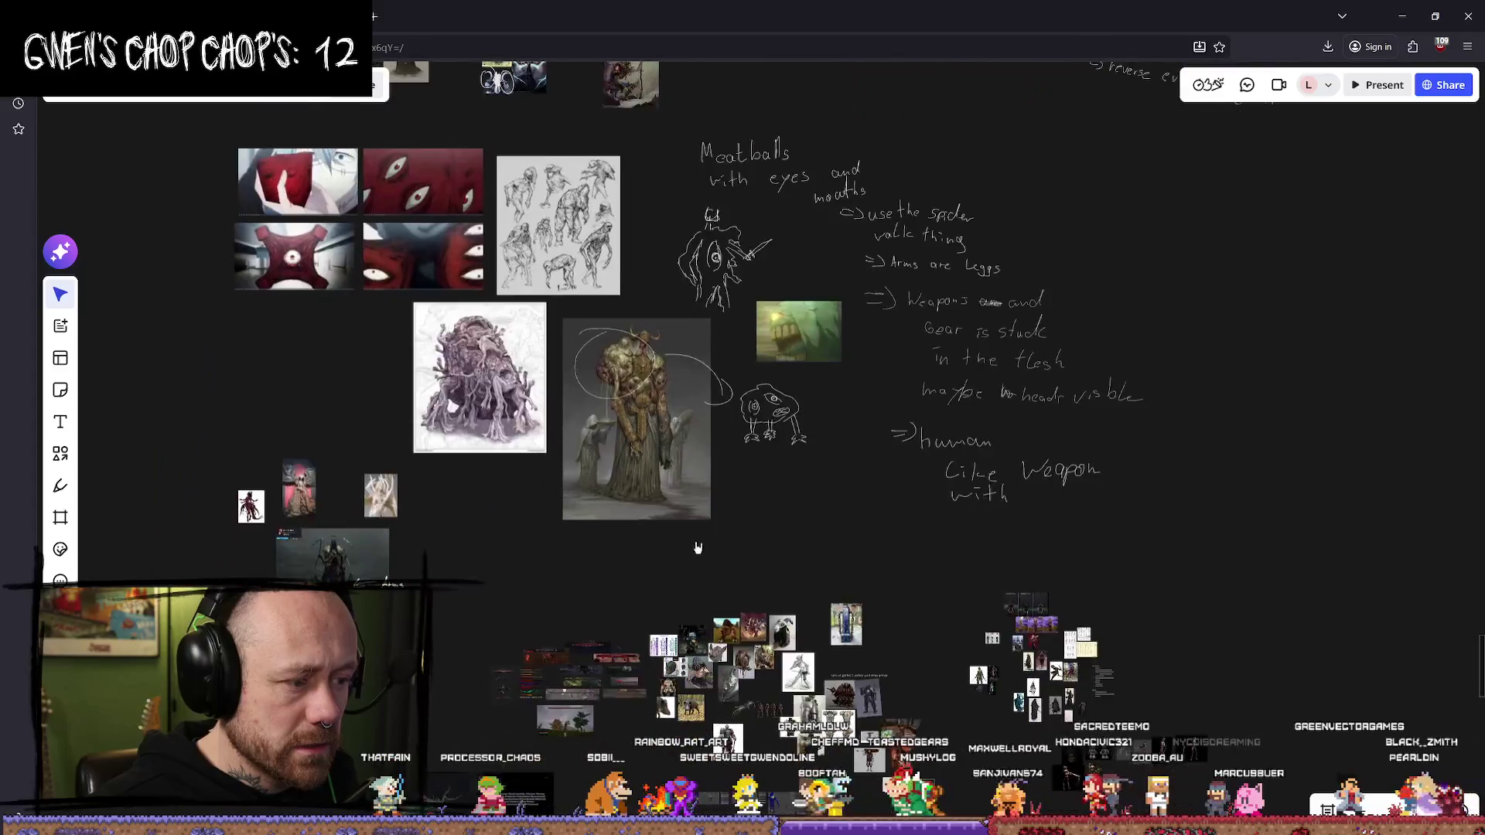
pyautogui.scroll(-5, 802, 497)
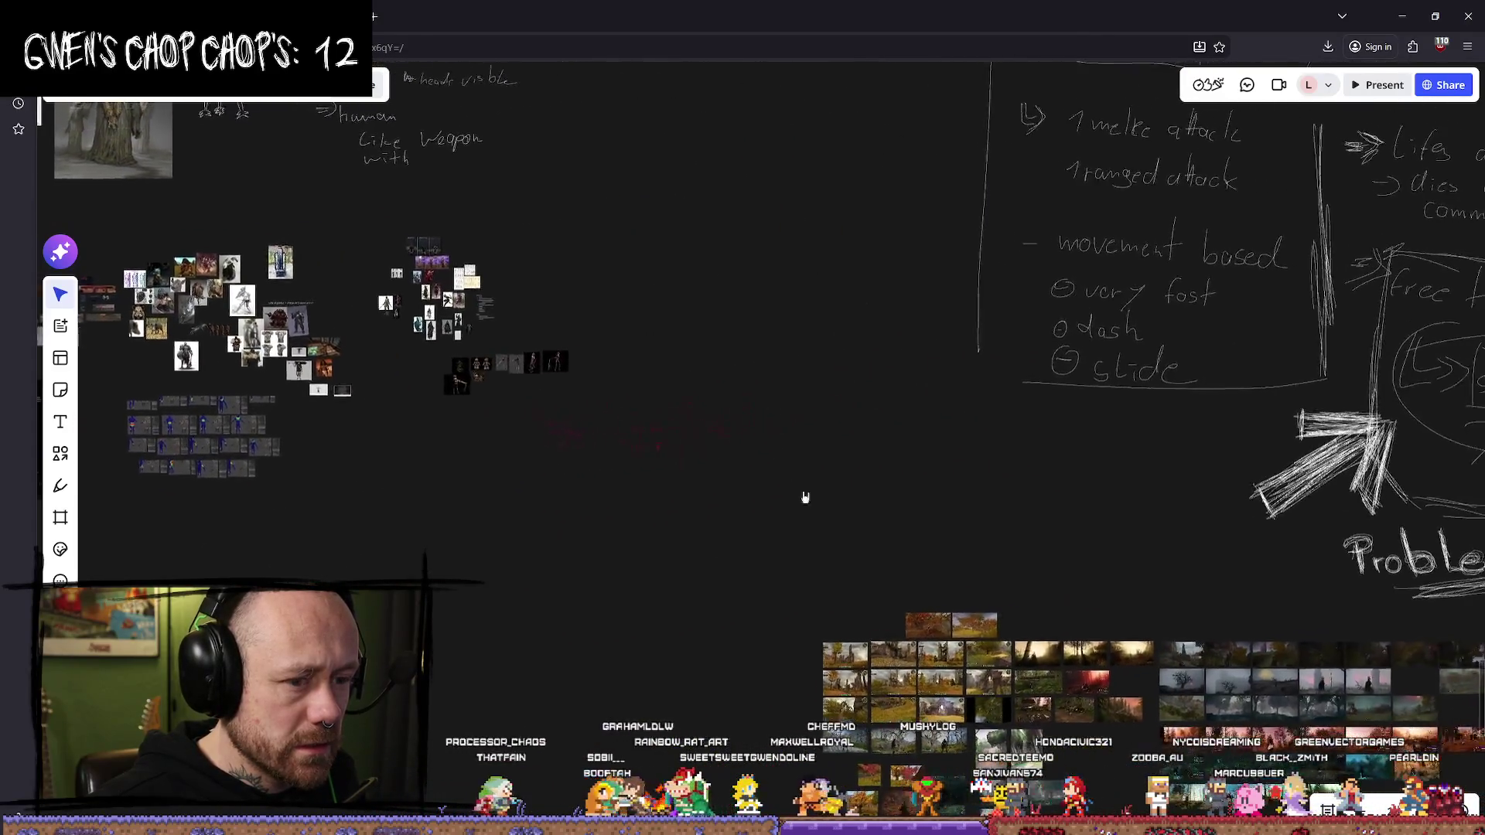
pyautogui.scroll(5, 922, 503)
pyautogui.scroll(-3, 827, 417)
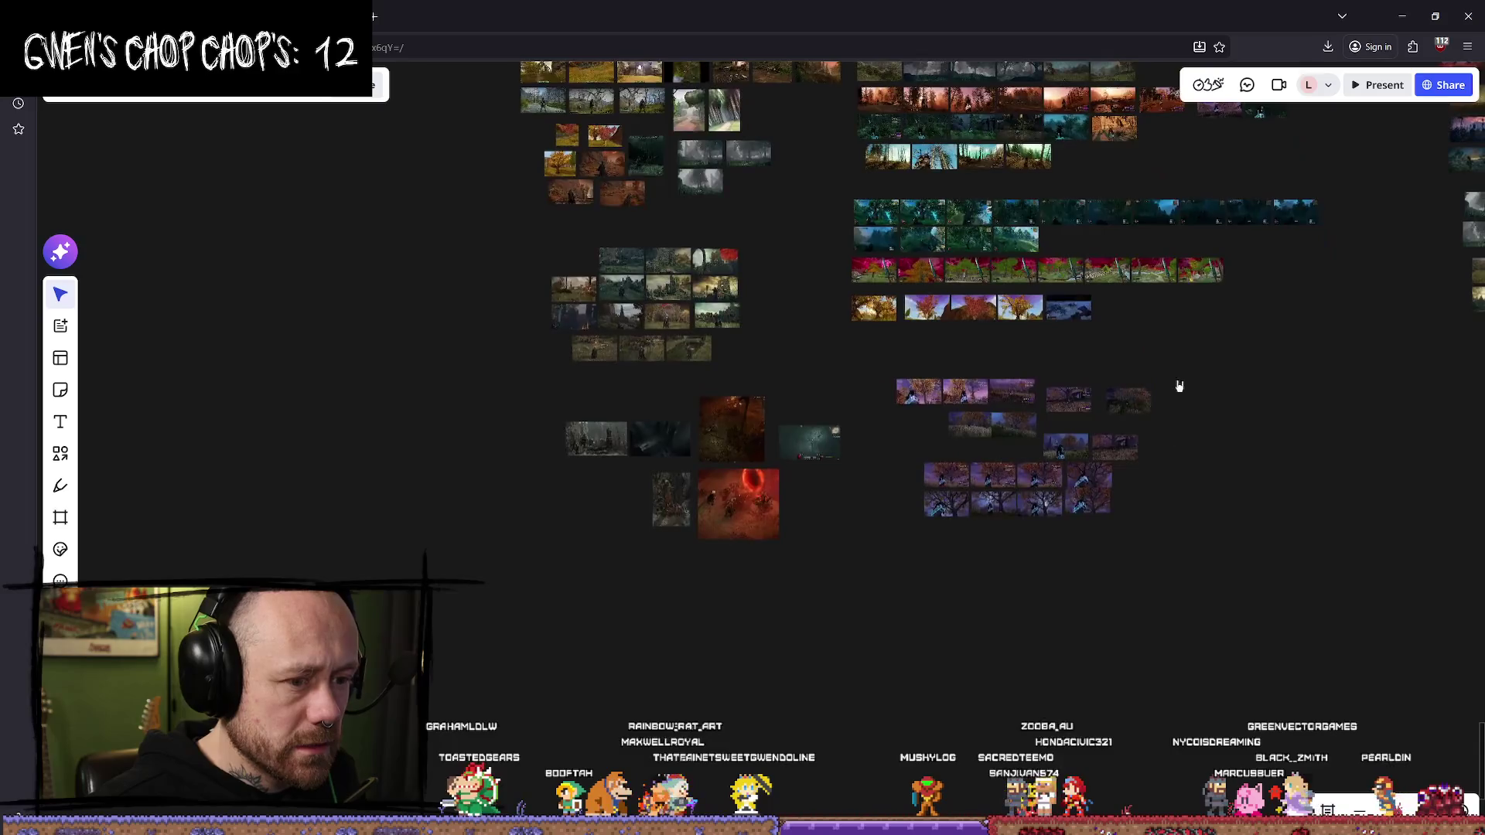
pyautogui.scroll(5, 872, 451)
pyautogui.scroll(5, 946, 469)
pyautogui.scroll(-10, 946, 469)
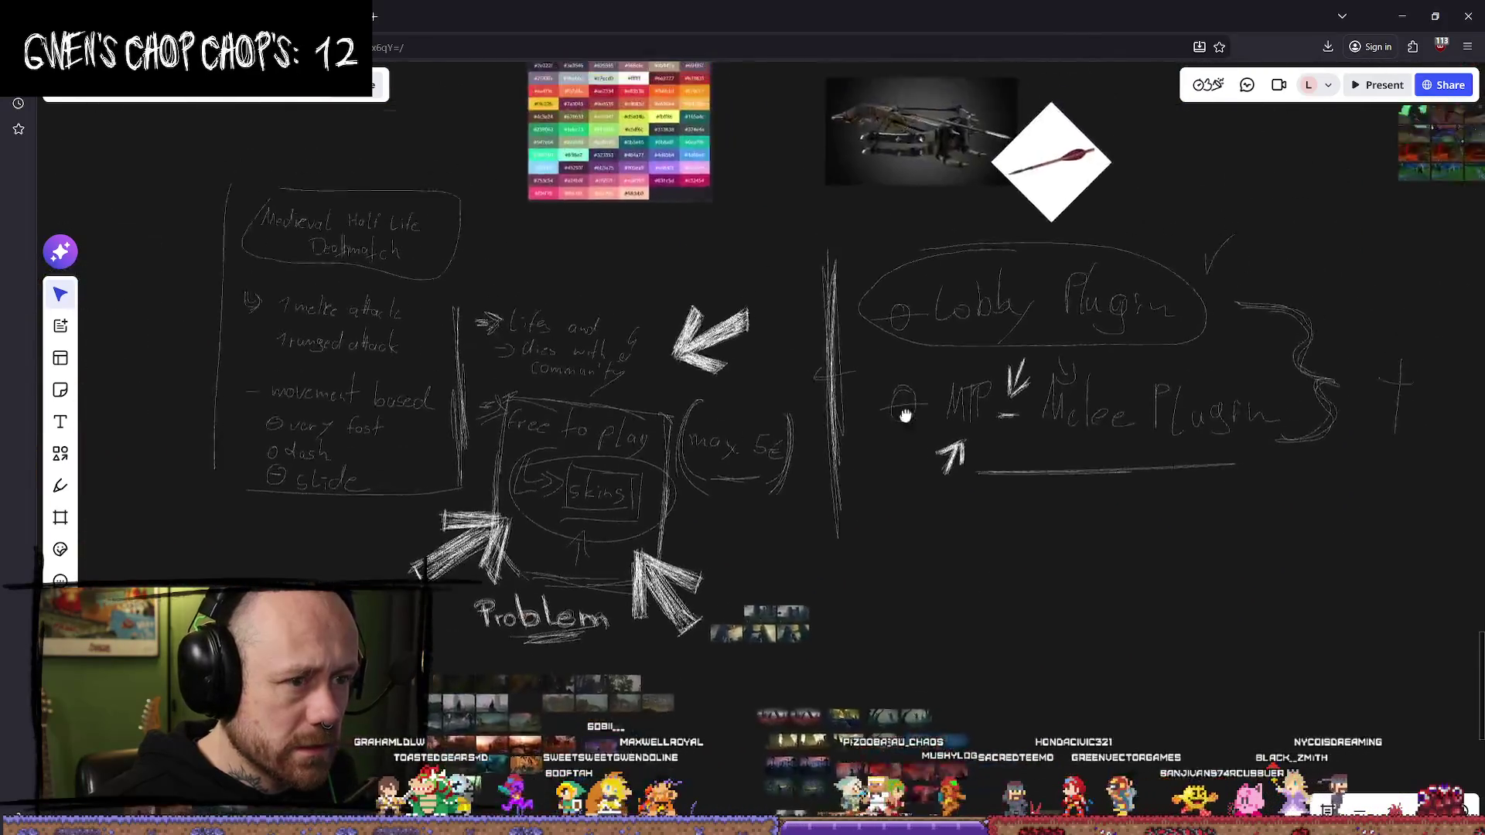
pyautogui.moveTo(1014, 344); pyautogui.dragTo(804, 557)
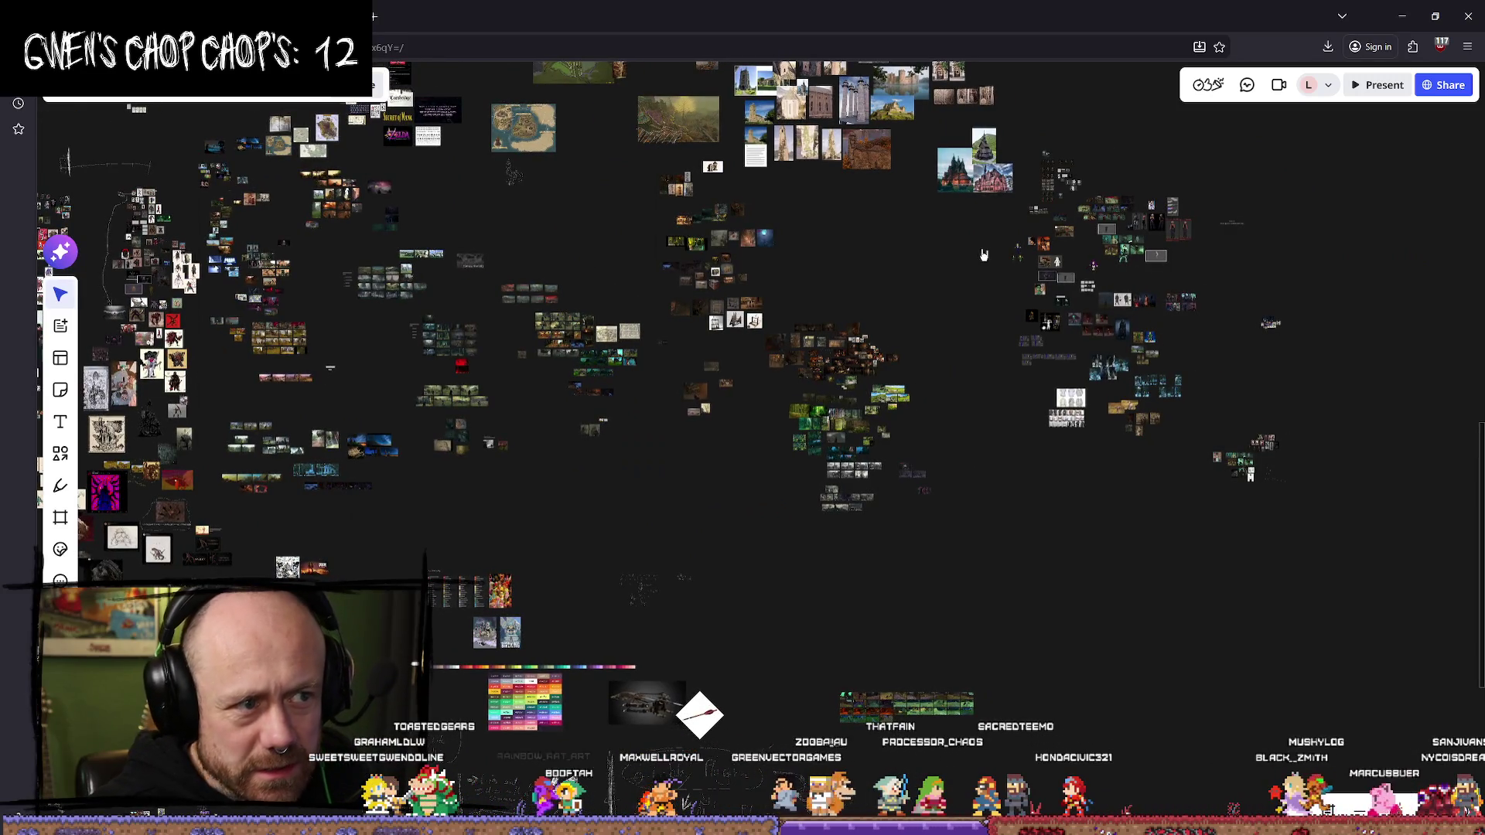
pyautogui.scroll(5, 984, 255)
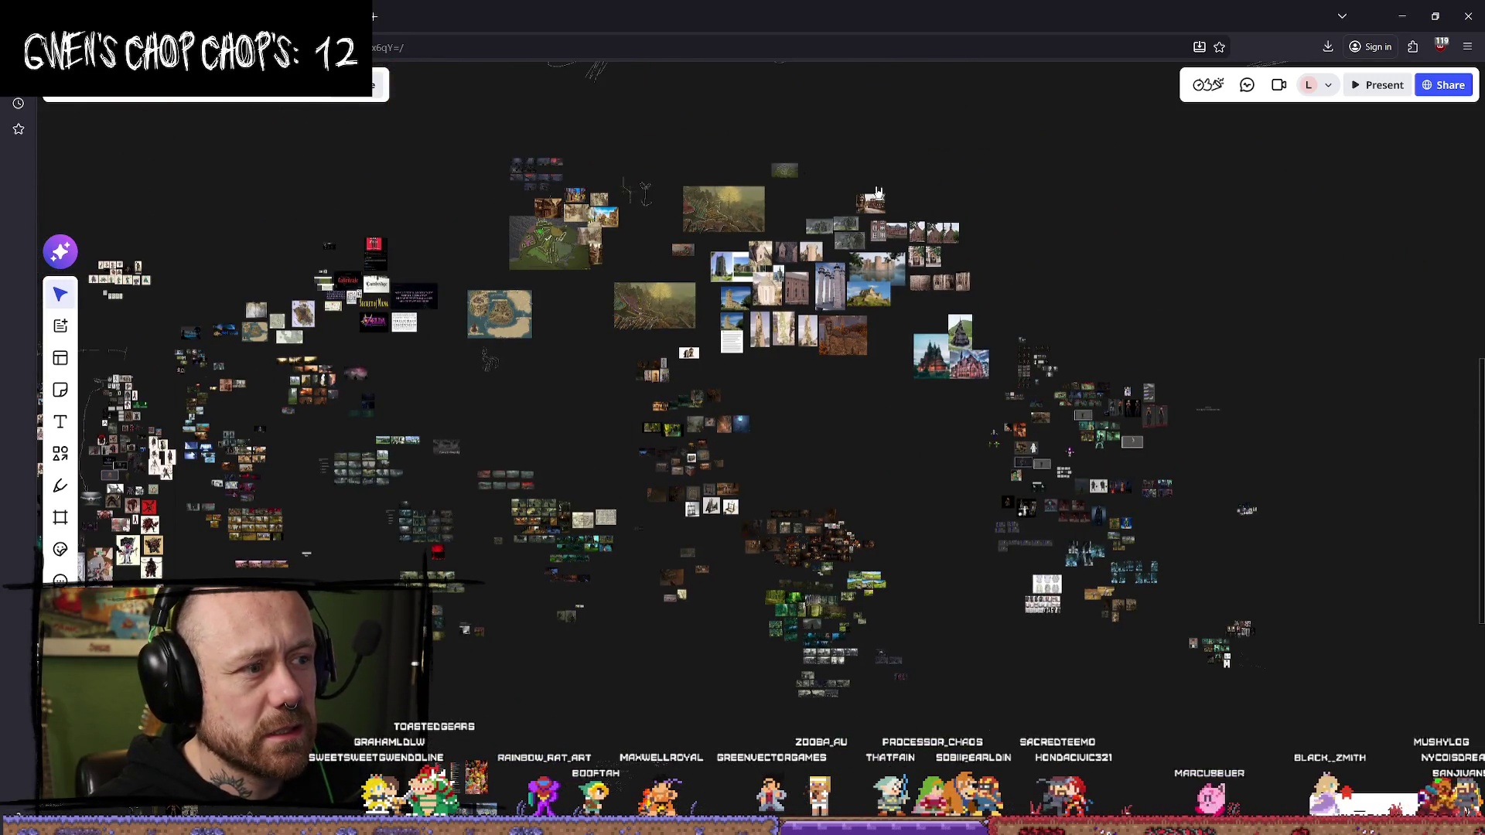
pyautogui.scroll(10, 921, 255)
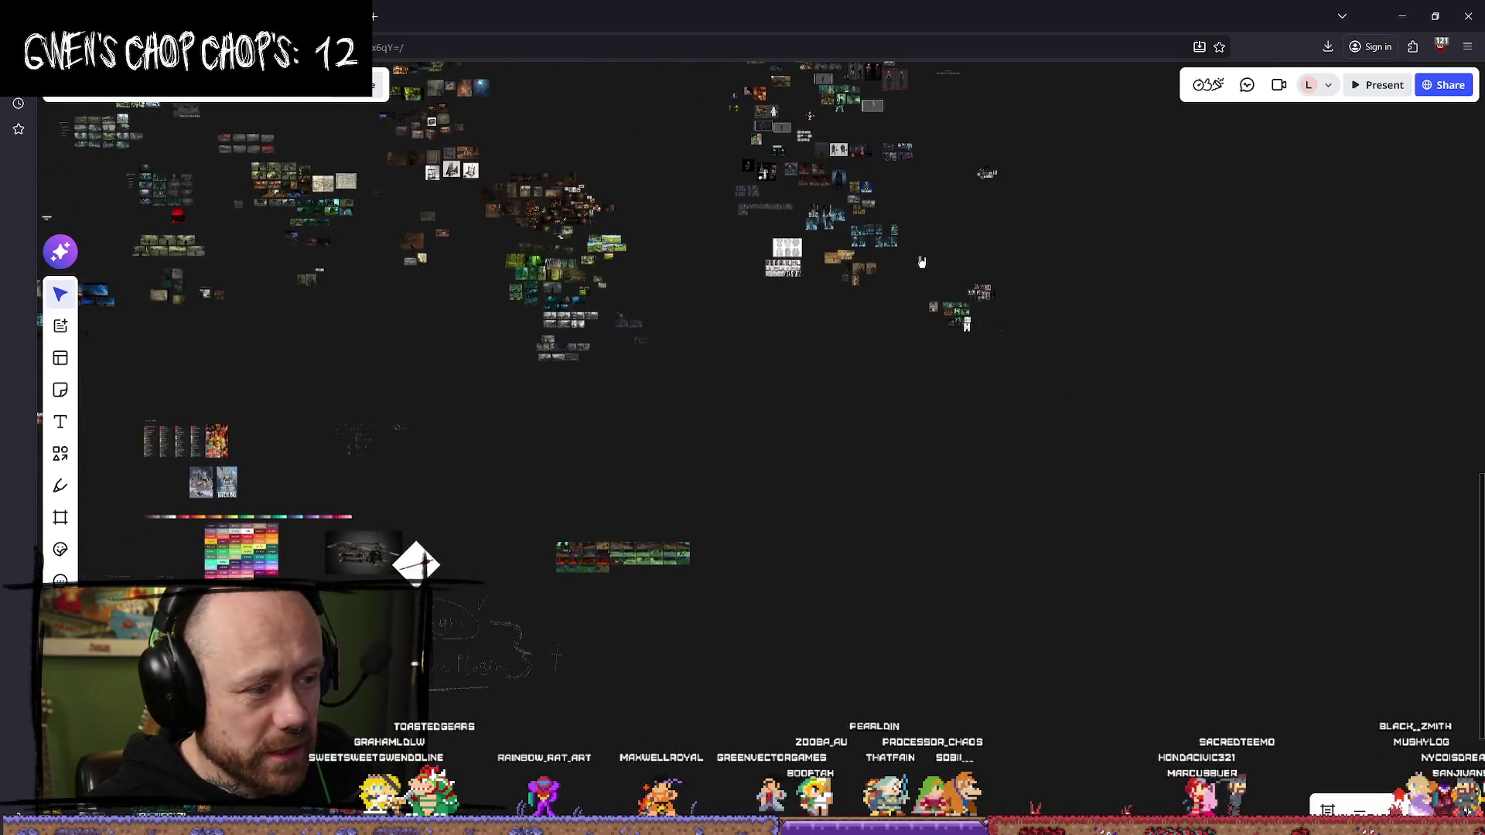
pyautogui.scroll(5, 1084, 372)
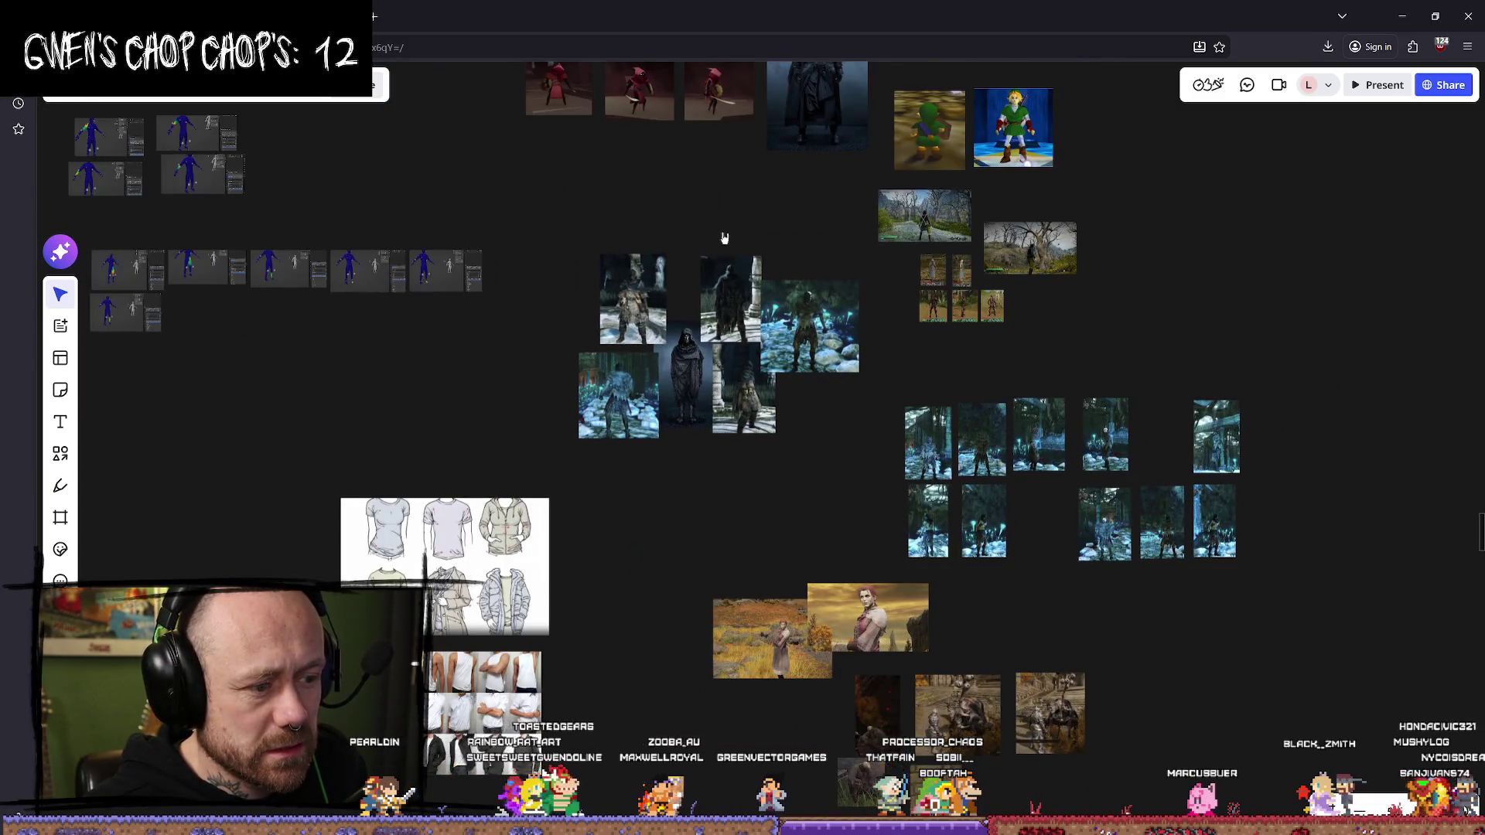
pyautogui.moveTo(725, 238); pyautogui.dragTo(901, 552)
pyautogui.moveTo(722, 200); pyautogui.dragTo(577, 490)
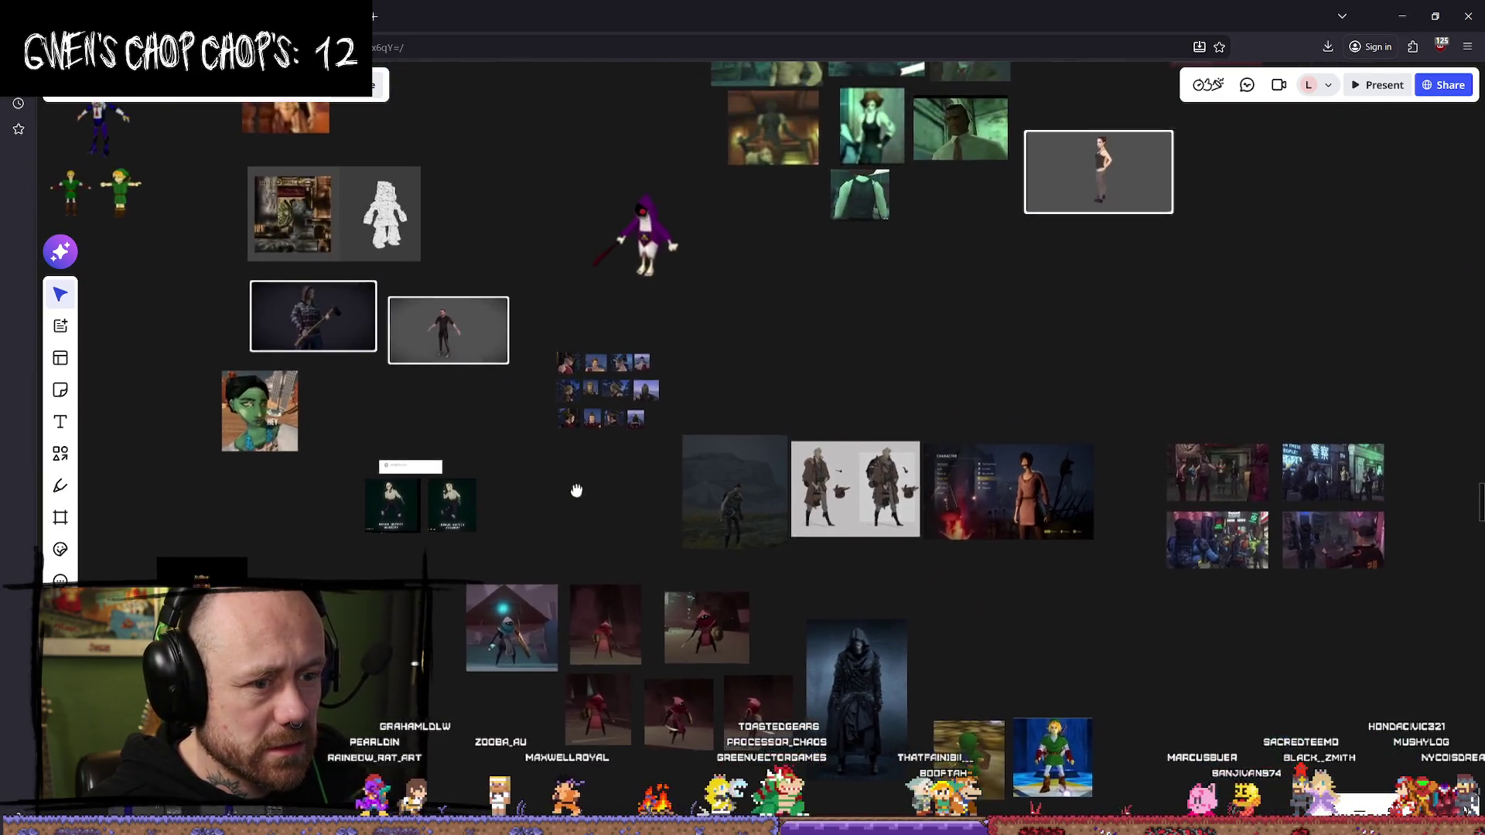
pyautogui.scroll(-3, 921, 468)
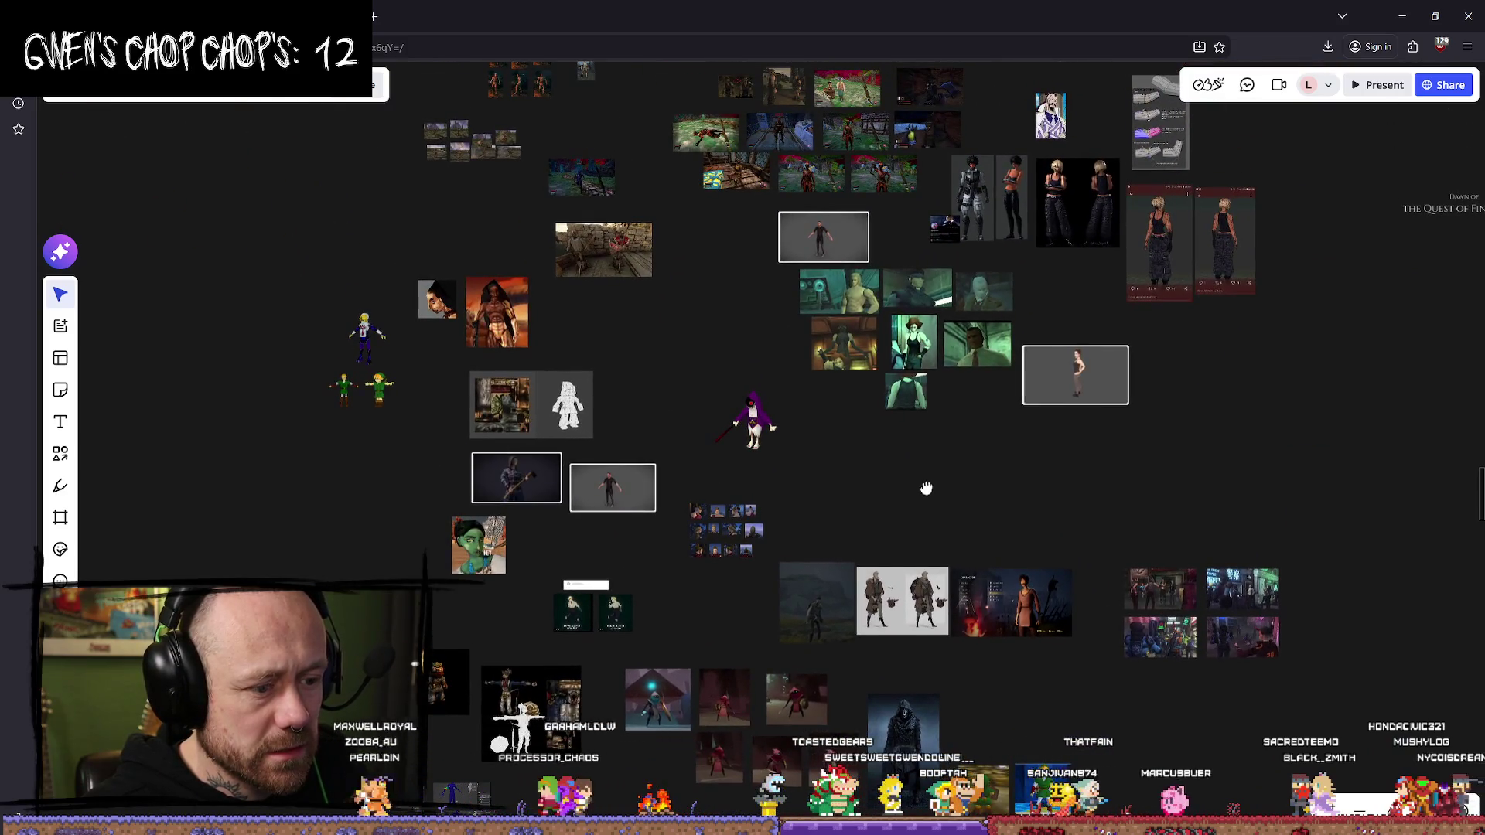
pyautogui.scroll(5, 890, 491)
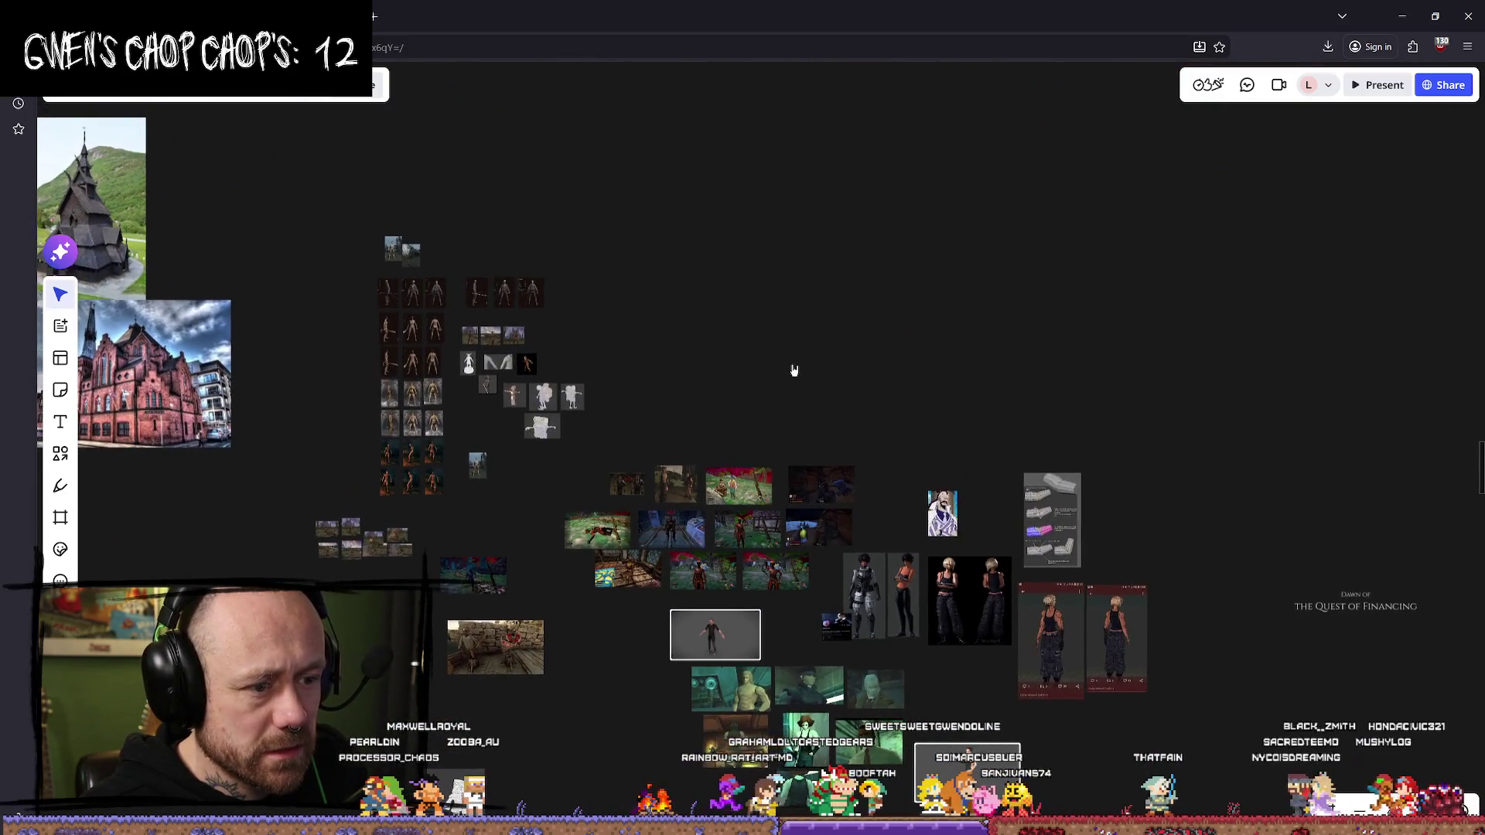
pyautogui.moveTo(793, 371)
pyautogui.mouseDown()
pyautogui.moveTo(773, 225)
pyautogui.moveTo(1066, 467)
pyautogui.mouseUp()
pyautogui.scroll(5, 1066, 467)
pyautogui.hscroll(-5, 1066, 468)
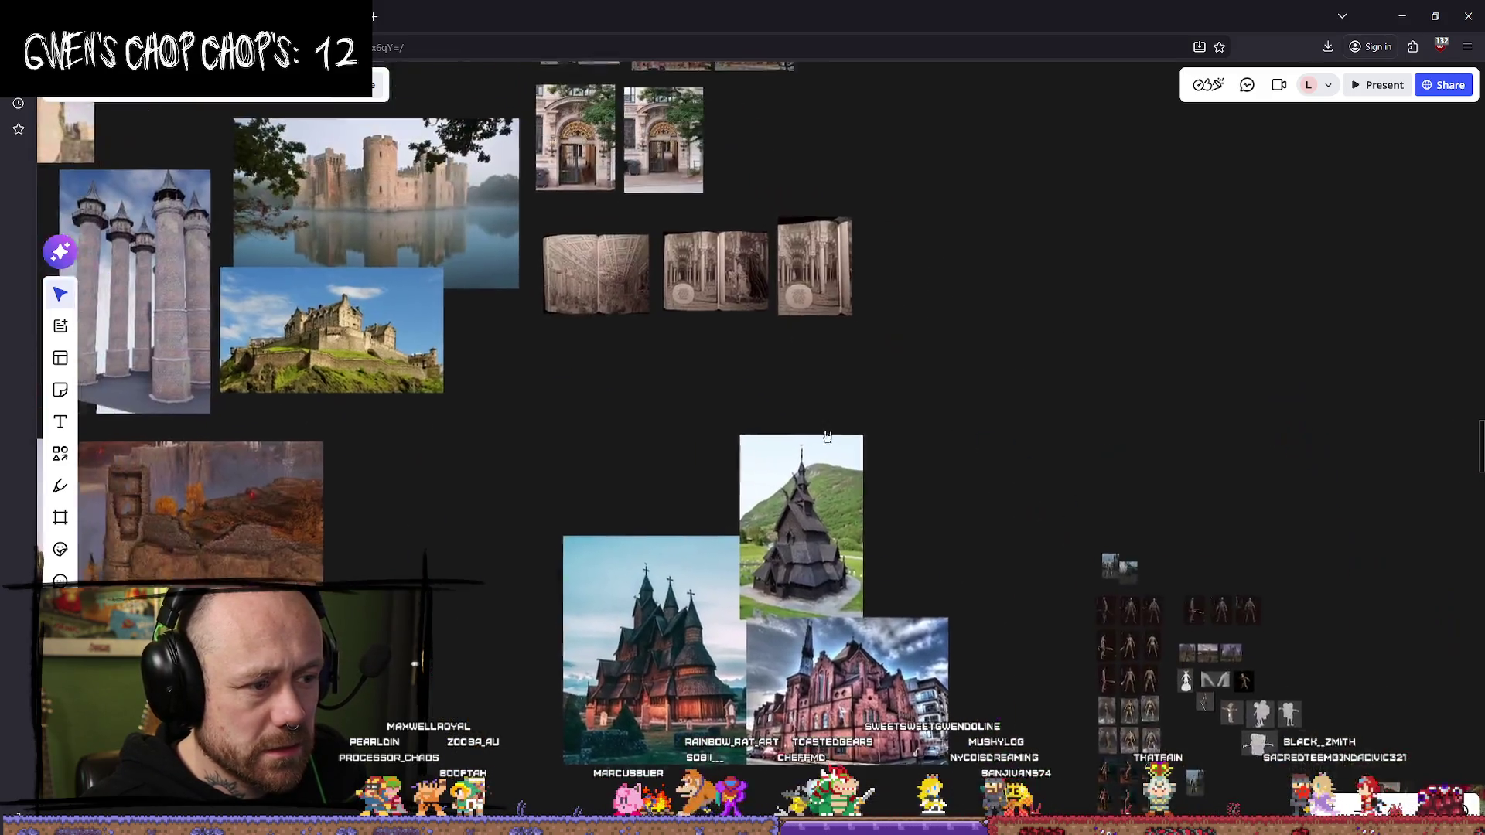
pyautogui.scroll(5, 686, 403)
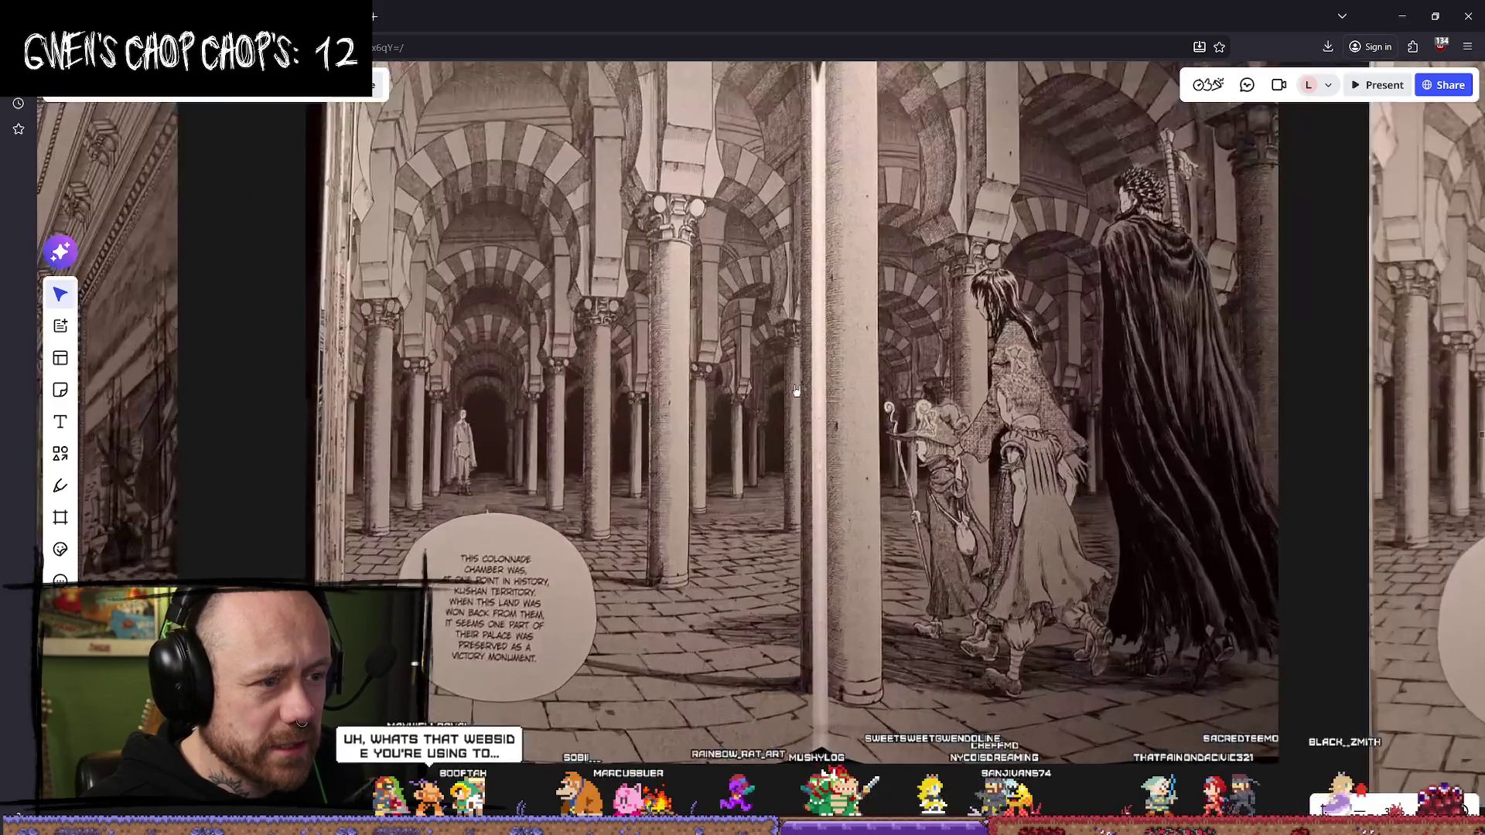
pyautogui.scroll(-2, 965, 379)
pyautogui.scroll(1, 965, 379)
pyautogui.hscroll(-5, 964, 380)
pyautogui.hscroll(10, 943, 403)
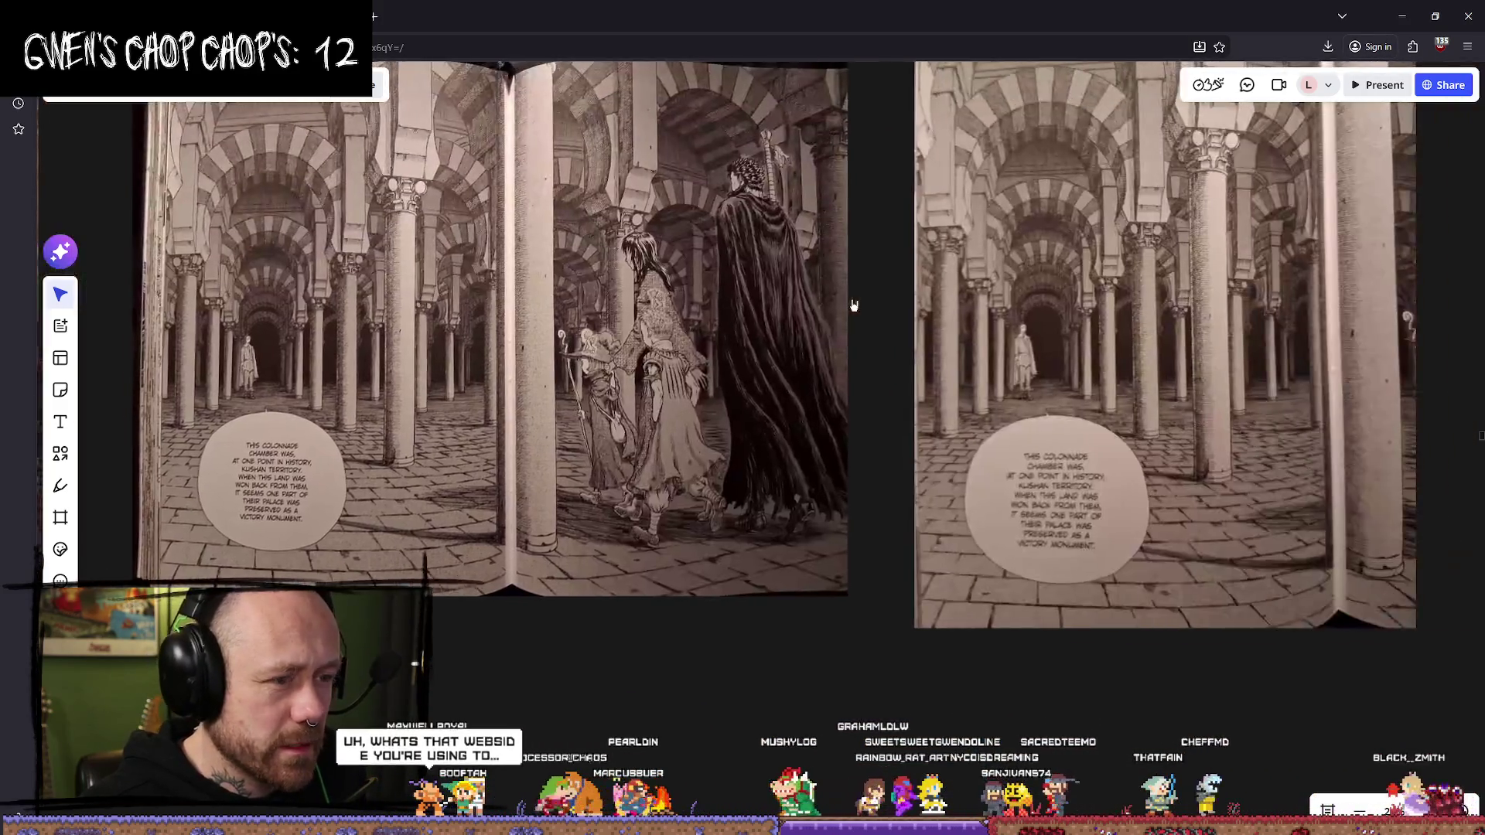
pyautogui.scroll(2, 917, 426)
pyautogui.scroll(1, 918, 427)
pyautogui.scroll(-3, 913, 440)
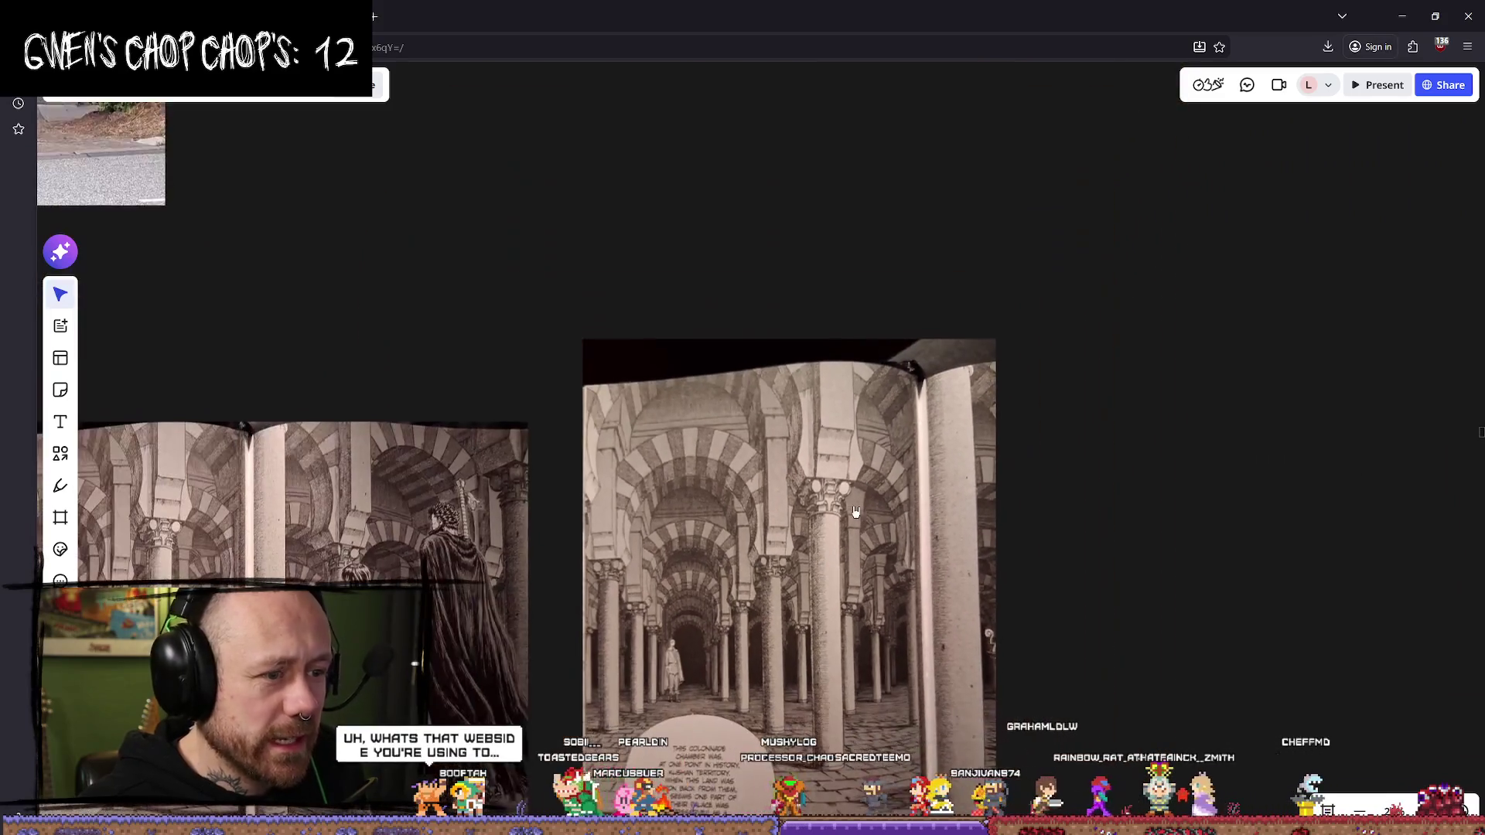
pyautogui.scroll(2, 902, 475)
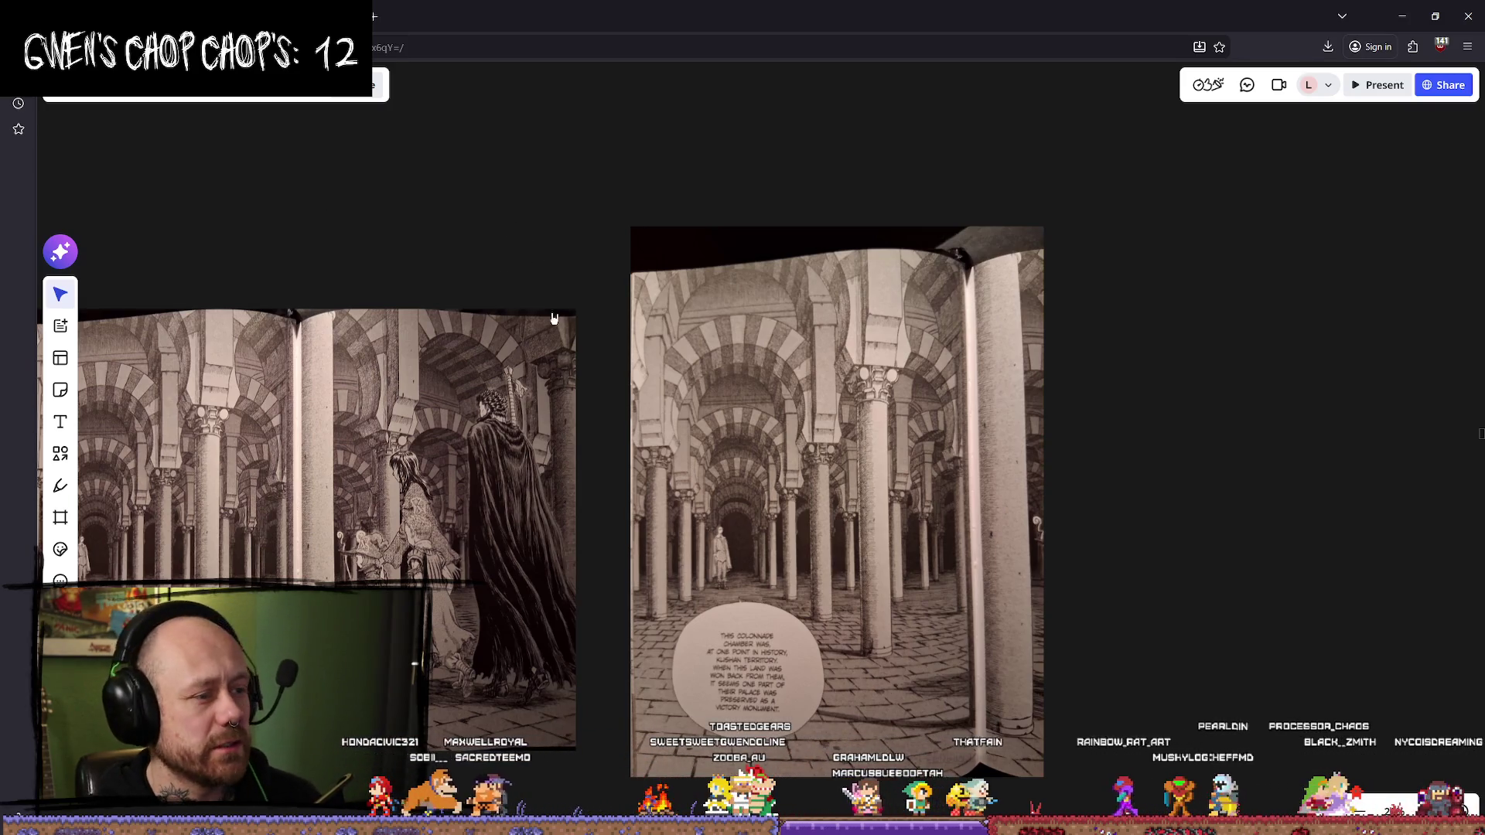
pyautogui.hscroll(-3, 510, 232)
pyautogui.scroll(1, 510, 232)
pyautogui.scroll(3, 704, 193)
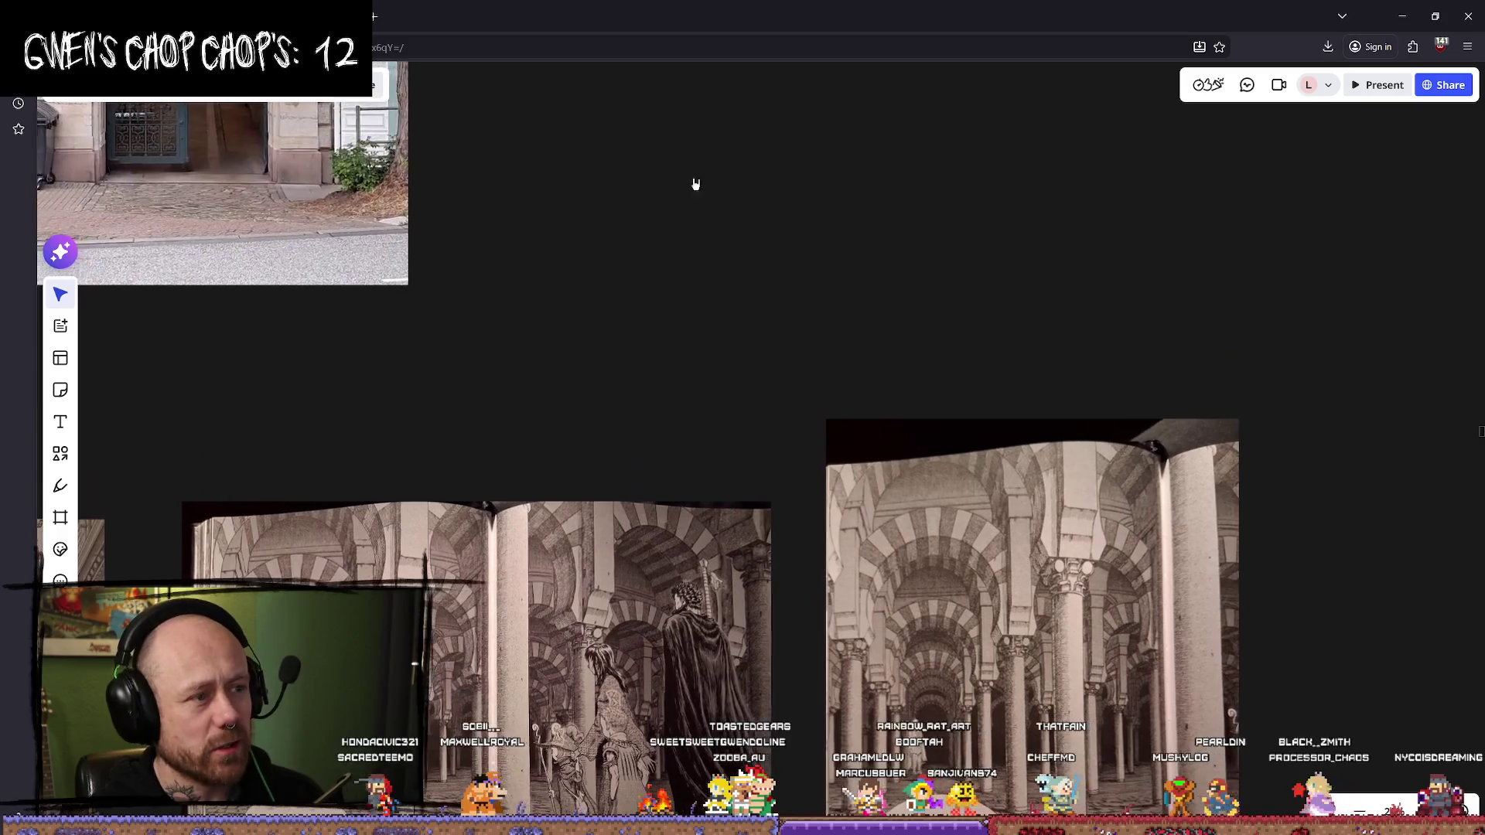
pyautogui.click(61, 485)
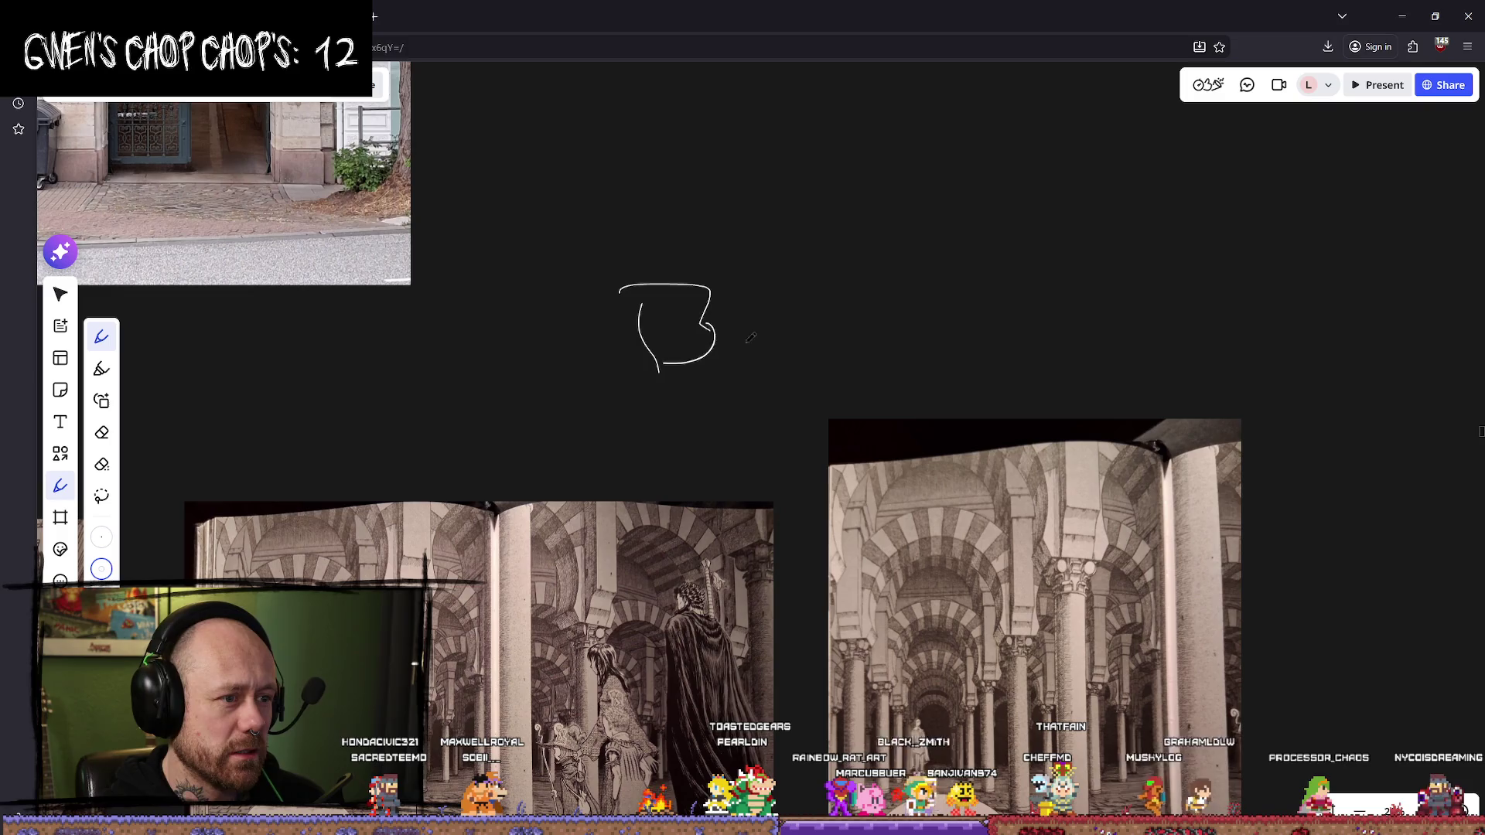
# - Draw an arrow and a circle over the cloaked figure on the spread, then erase them
pyautogui.moveTo(738, 404); pyautogui.dragTo(773, 424)
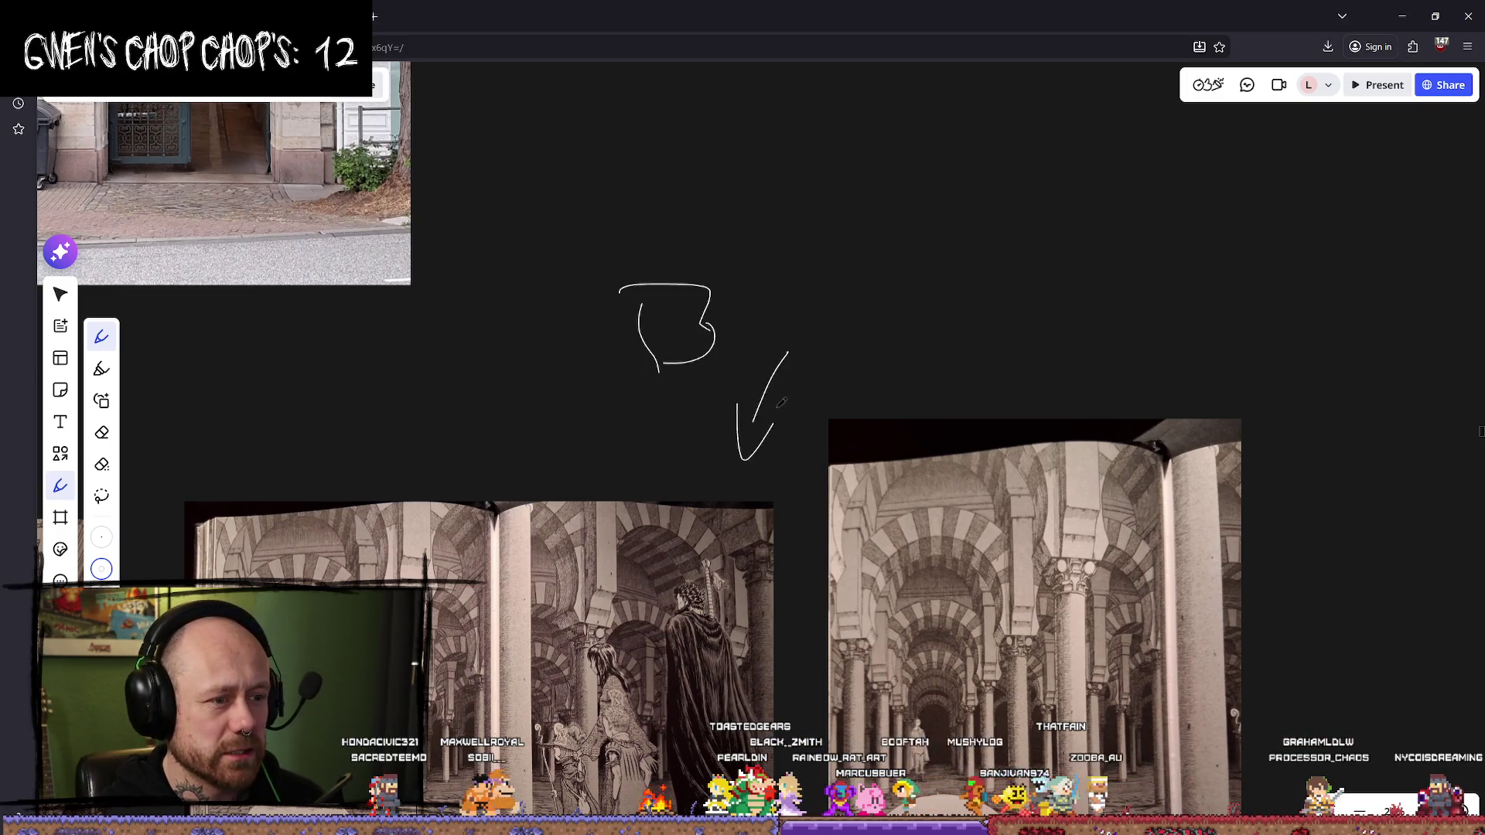
pyautogui.moveTo(687, 486)
pyautogui.mouseDown()
pyautogui.moveTo(687, 580)
pyautogui.moveTo(673, 579)
pyautogui.moveTo(735, 588)
pyautogui.moveTo(665, 618)
pyautogui.moveTo(779, 657)
pyautogui.mouseUp()
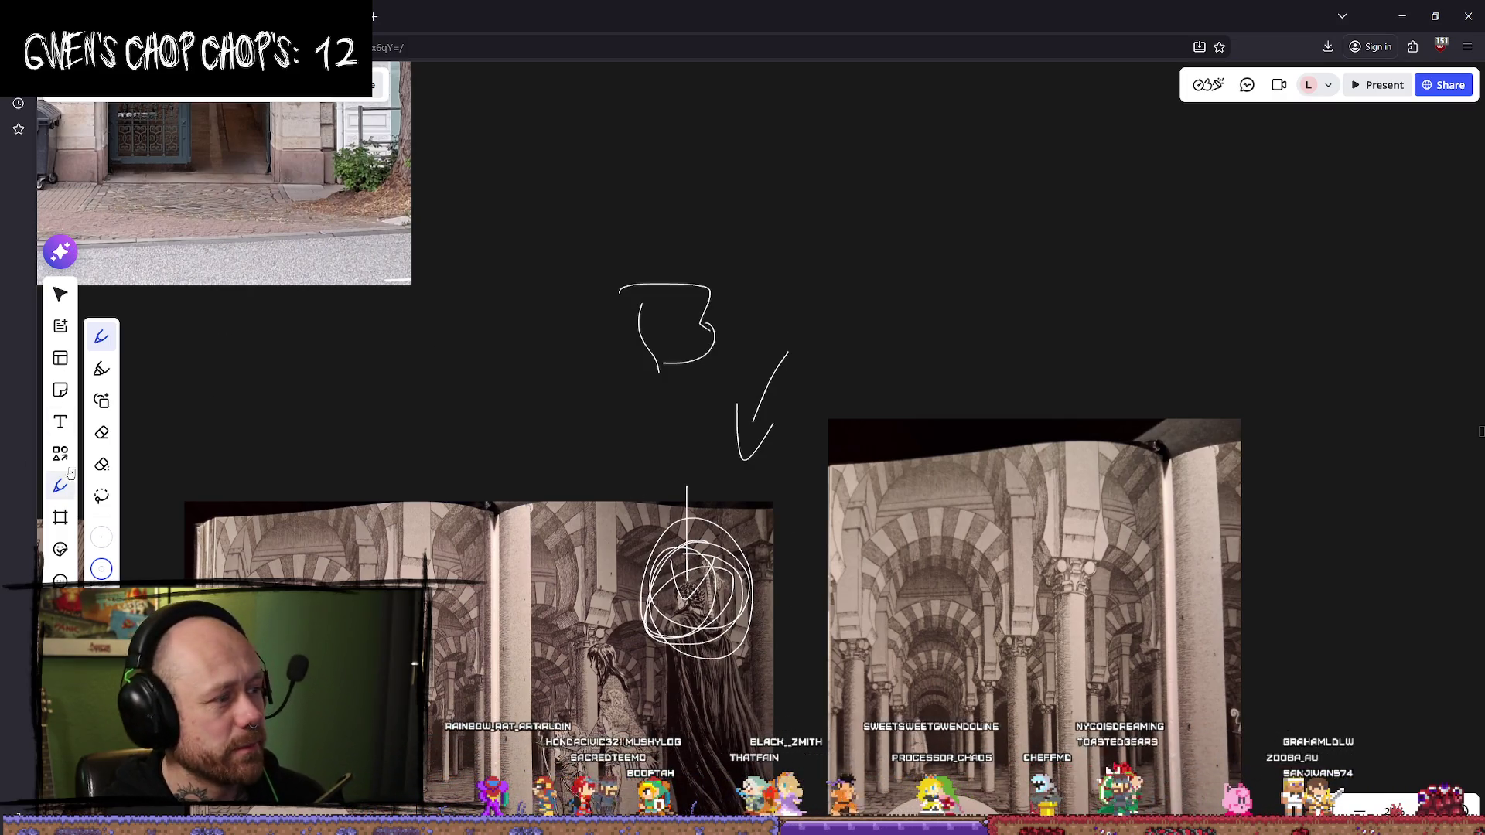
pyautogui.click(108, 430)
pyautogui.moveTo(571, 351)
pyautogui.mouseDown()
pyautogui.moveTo(642, 333)
pyautogui.moveTo(720, 356)
pyautogui.moveTo(765, 402)
pyautogui.moveTo(708, 459)
pyautogui.moveTo(696, 557)
pyautogui.moveTo(665, 588)
pyautogui.moveTo(635, 577)
pyautogui.mouseUp()
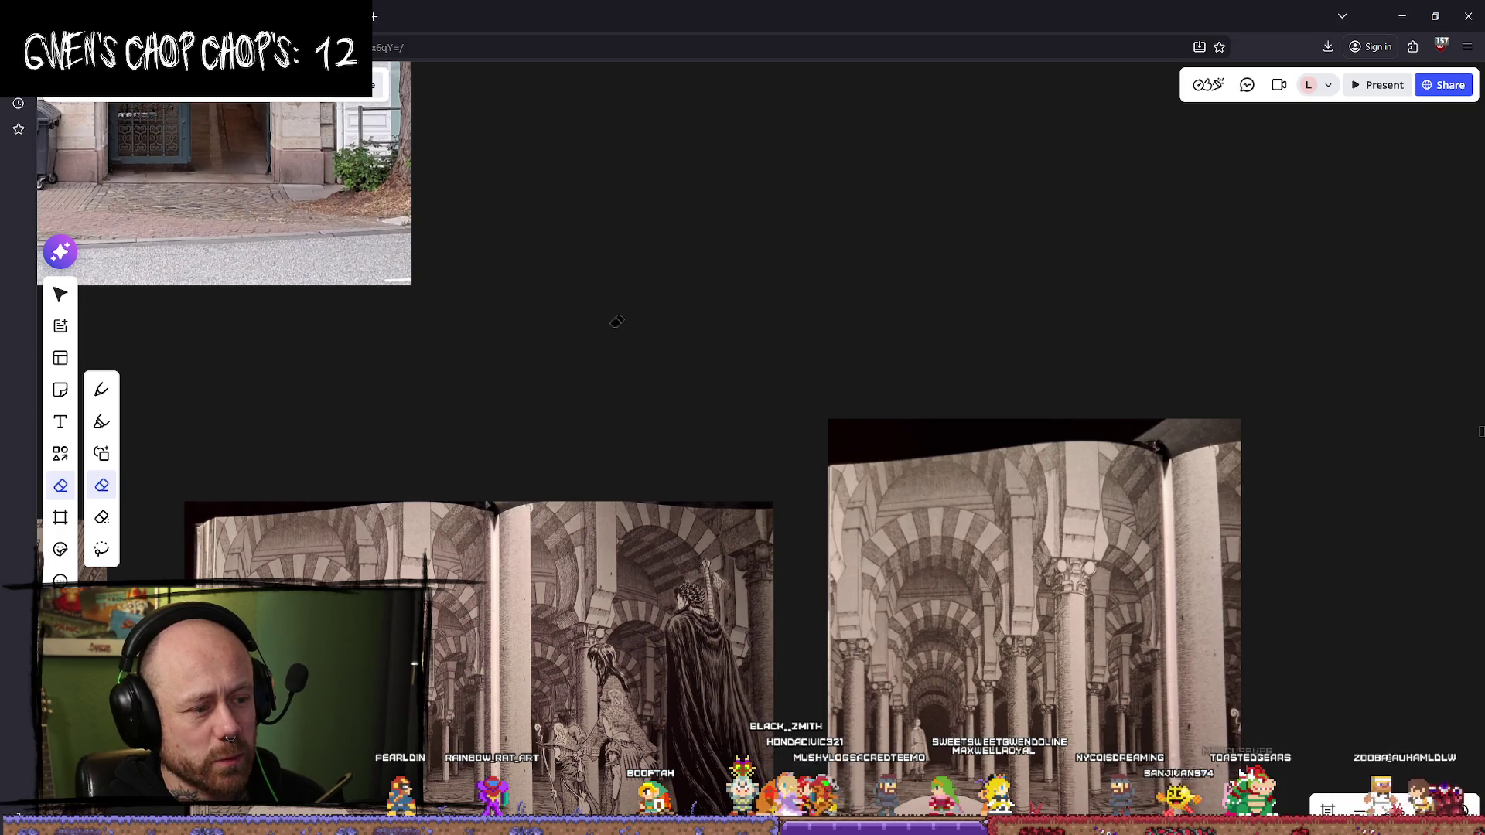
# - Reselect the Pen and zoom in on the colonnade spread's central column
pyautogui.click(101, 389)
pyautogui.scroll(-5, 679, 252)
pyautogui.scroll(5, 499, 325)
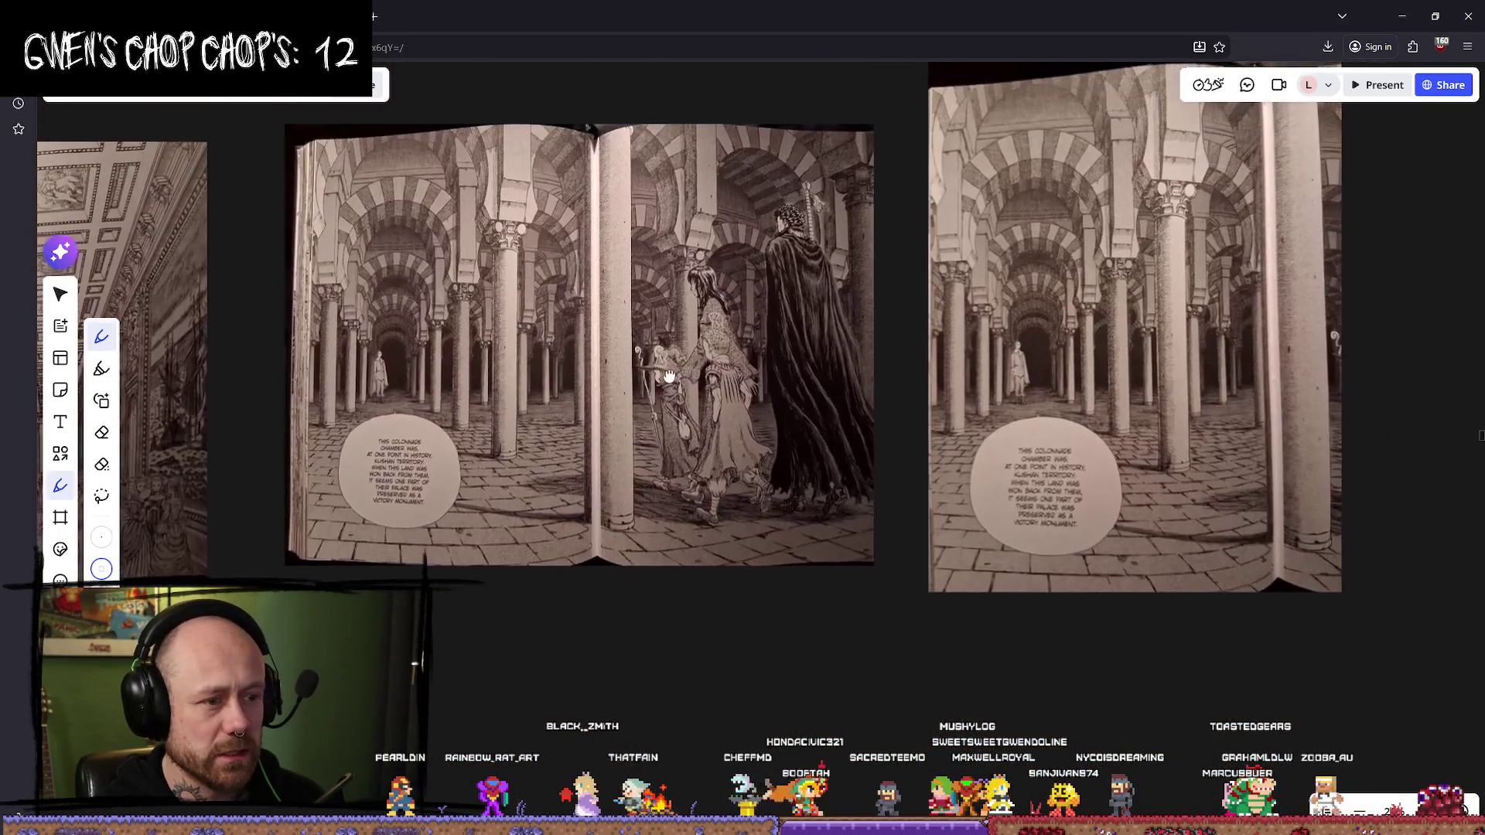
pyautogui.hscroll(10, 499, 325)
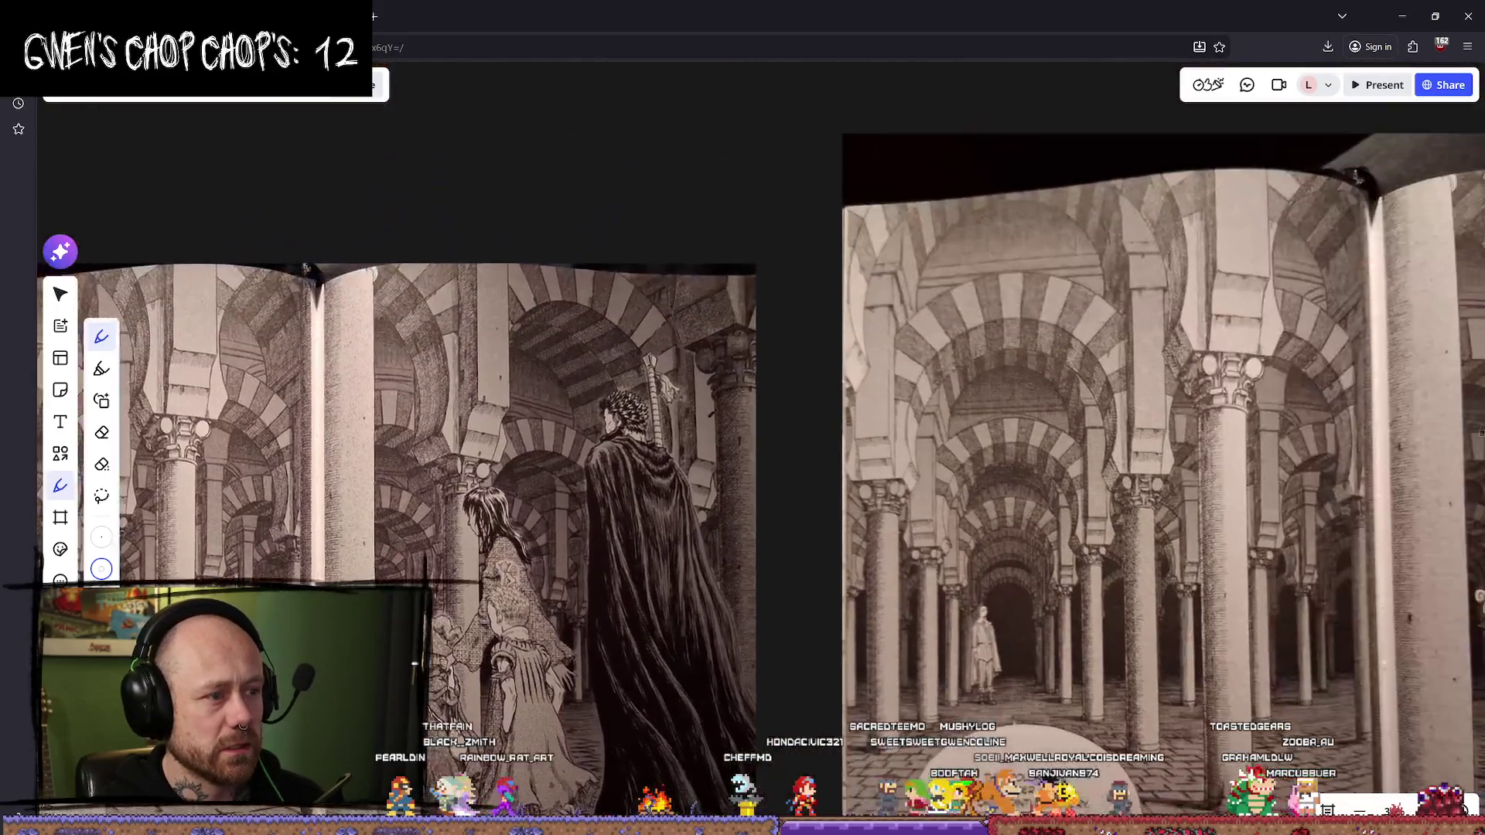
pyautogui.scroll(-3, 589, 368)
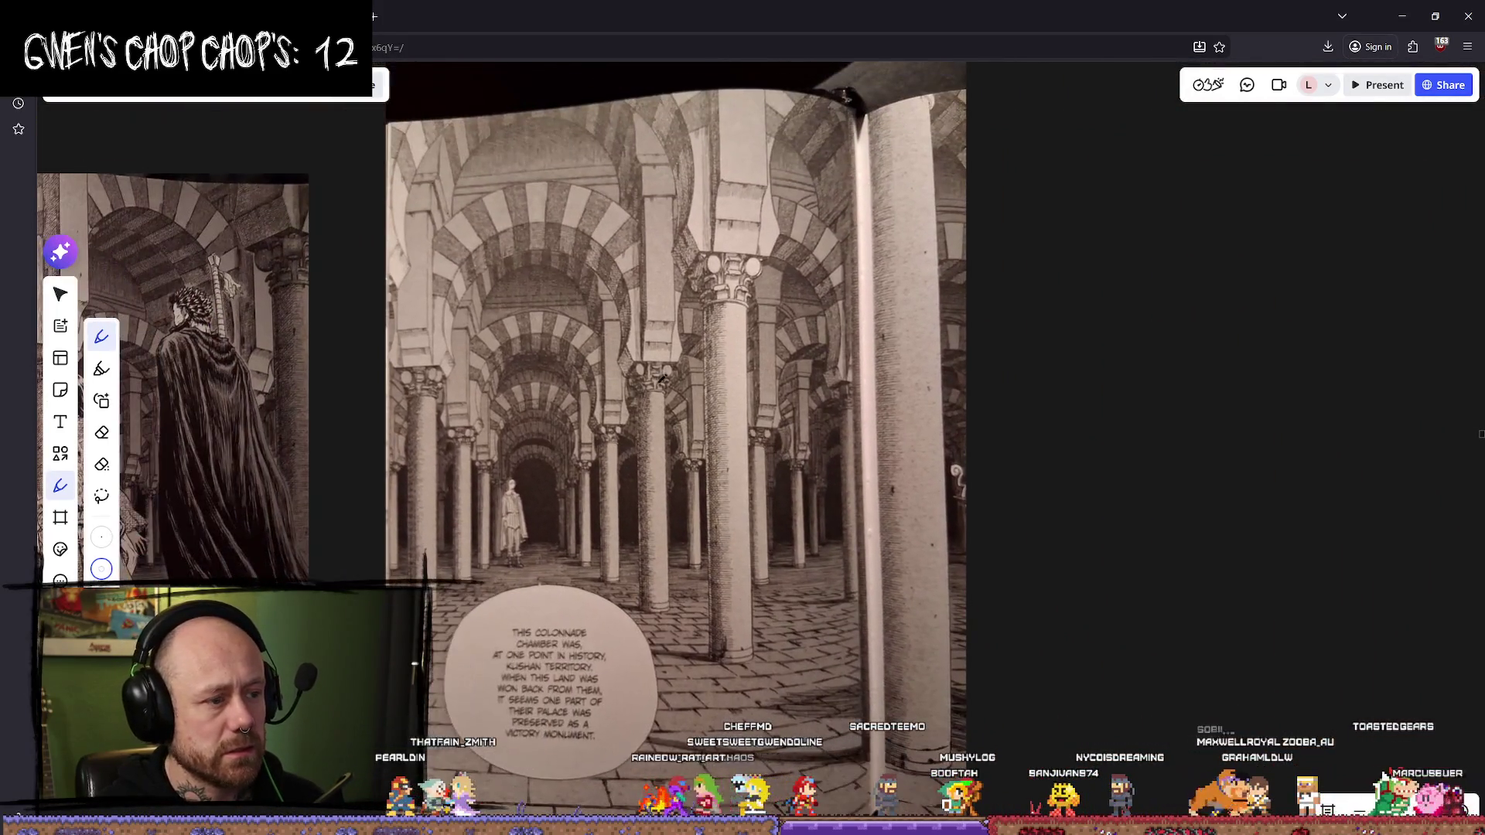
pyautogui.scroll(-4, 739, 387)
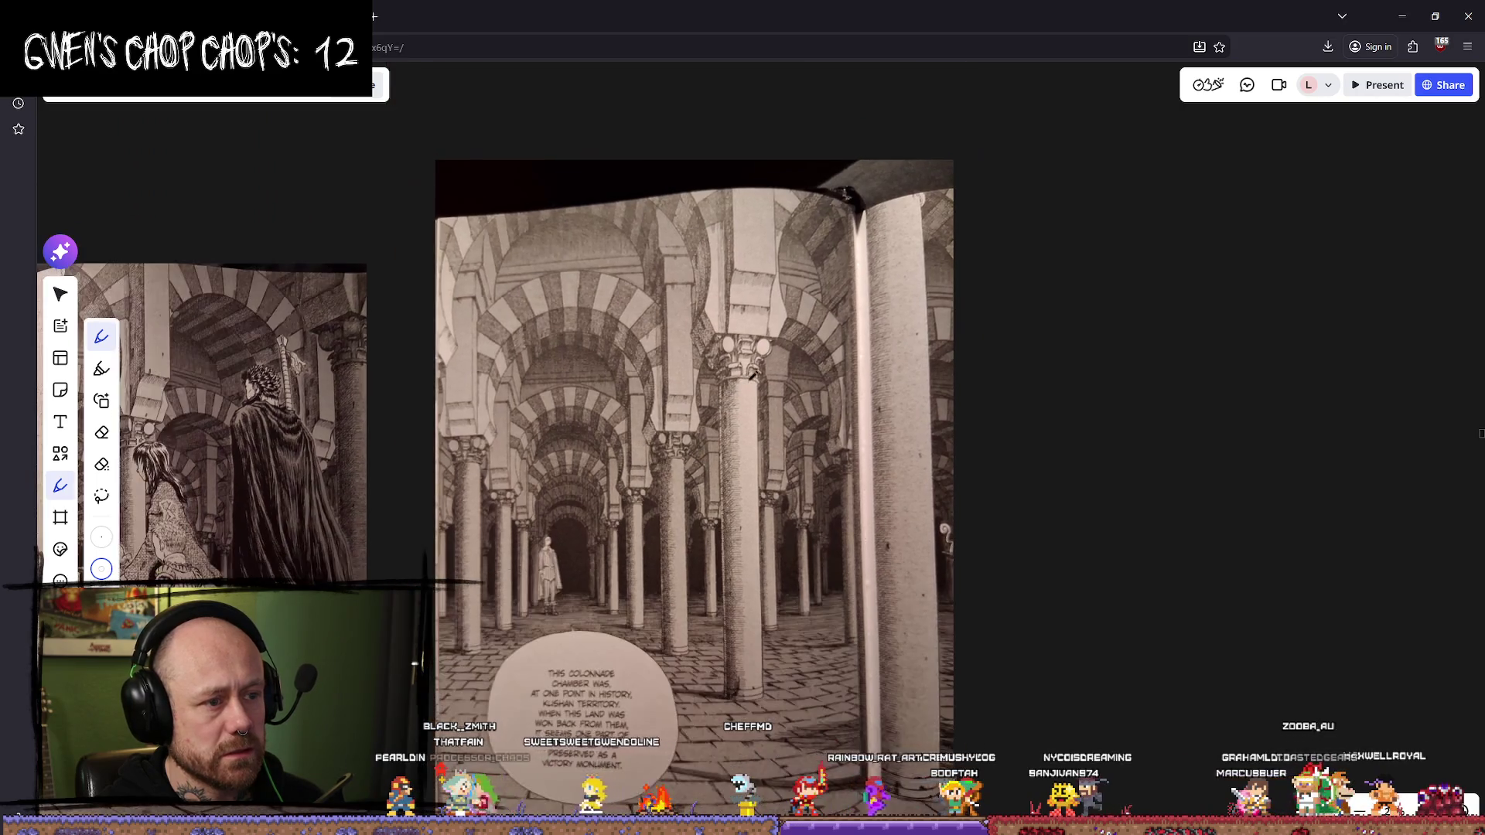
pyautogui.scroll(3, 847, 495)
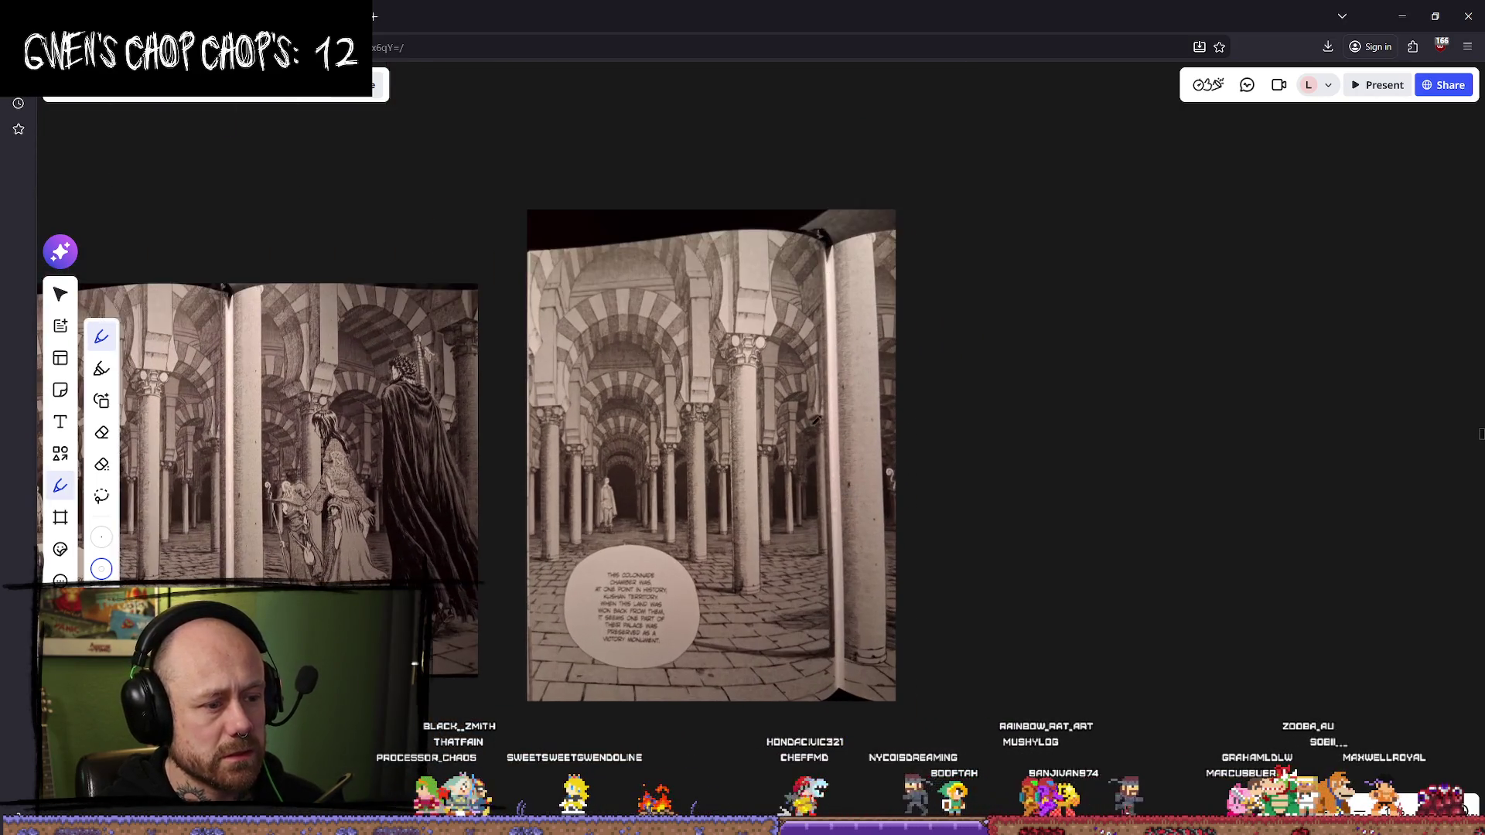
pyautogui.hscroll(-10, 847, 495)
pyautogui.scroll(-3, 849, 307)
pyautogui.hscroll(3, 848, 307)
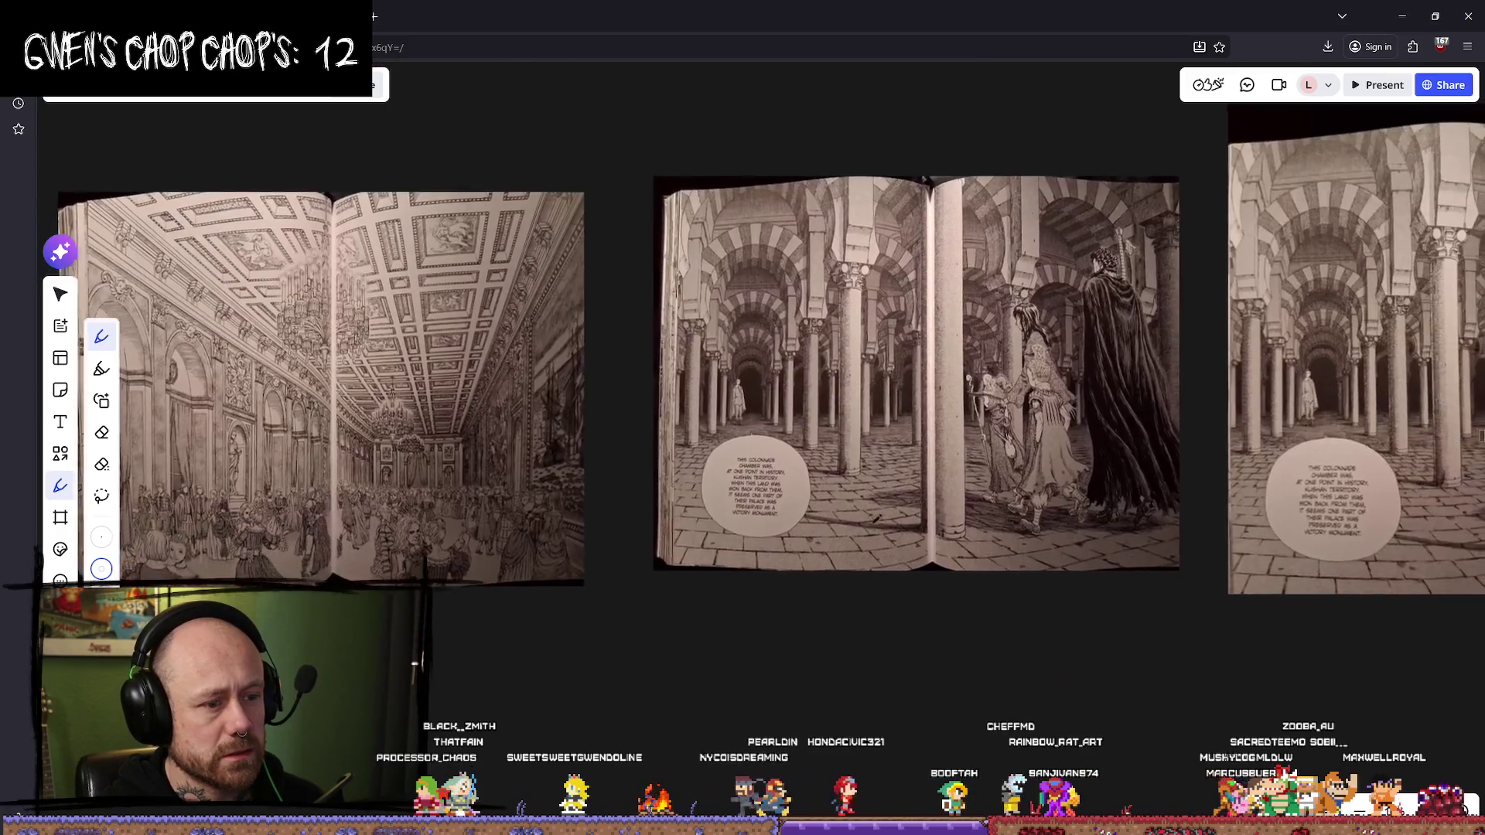
pyautogui.scroll(3, 855, 234)
pyautogui.hscroll(3, 855, 235)
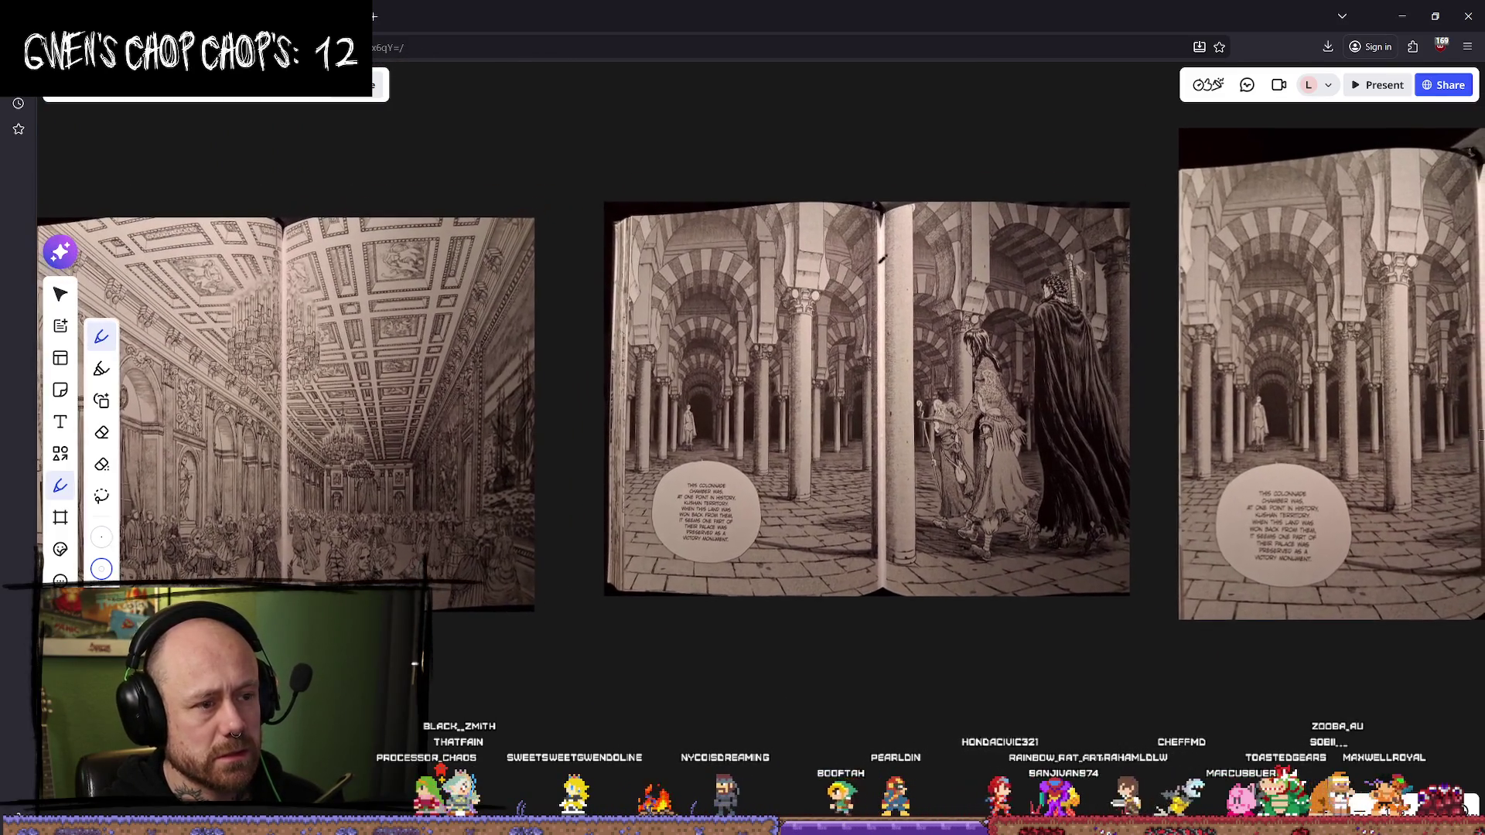
pyautogui.scroll(-3, 763, 519)
pyautogui.hscroll(2, 762, 519)
pyautogui.scroll(3, 815, 361)
pyautogui.hscroll(-3, 815, 361)
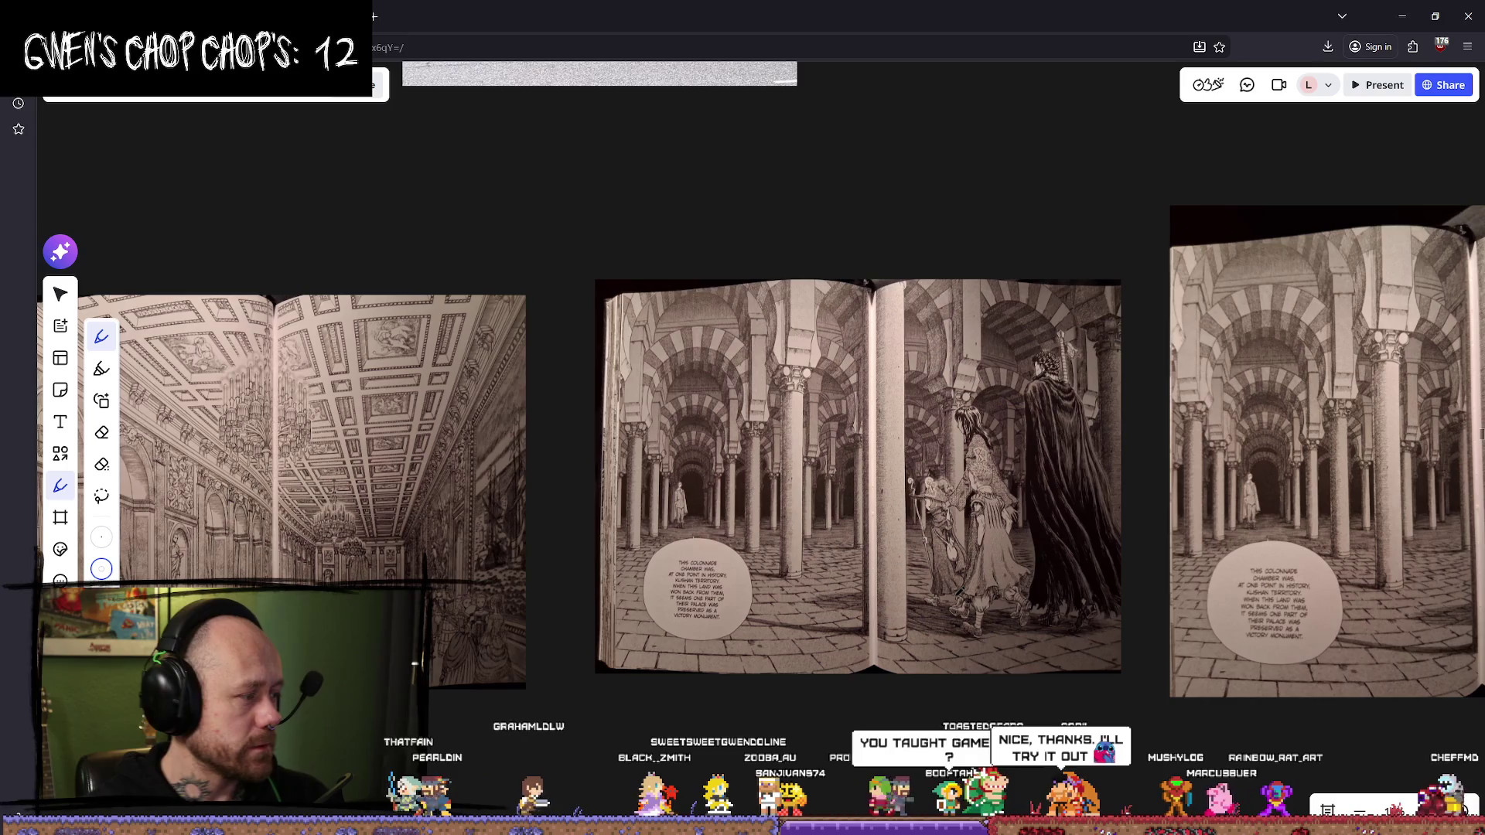
pyautogui.hscroll(5, 886, 568)
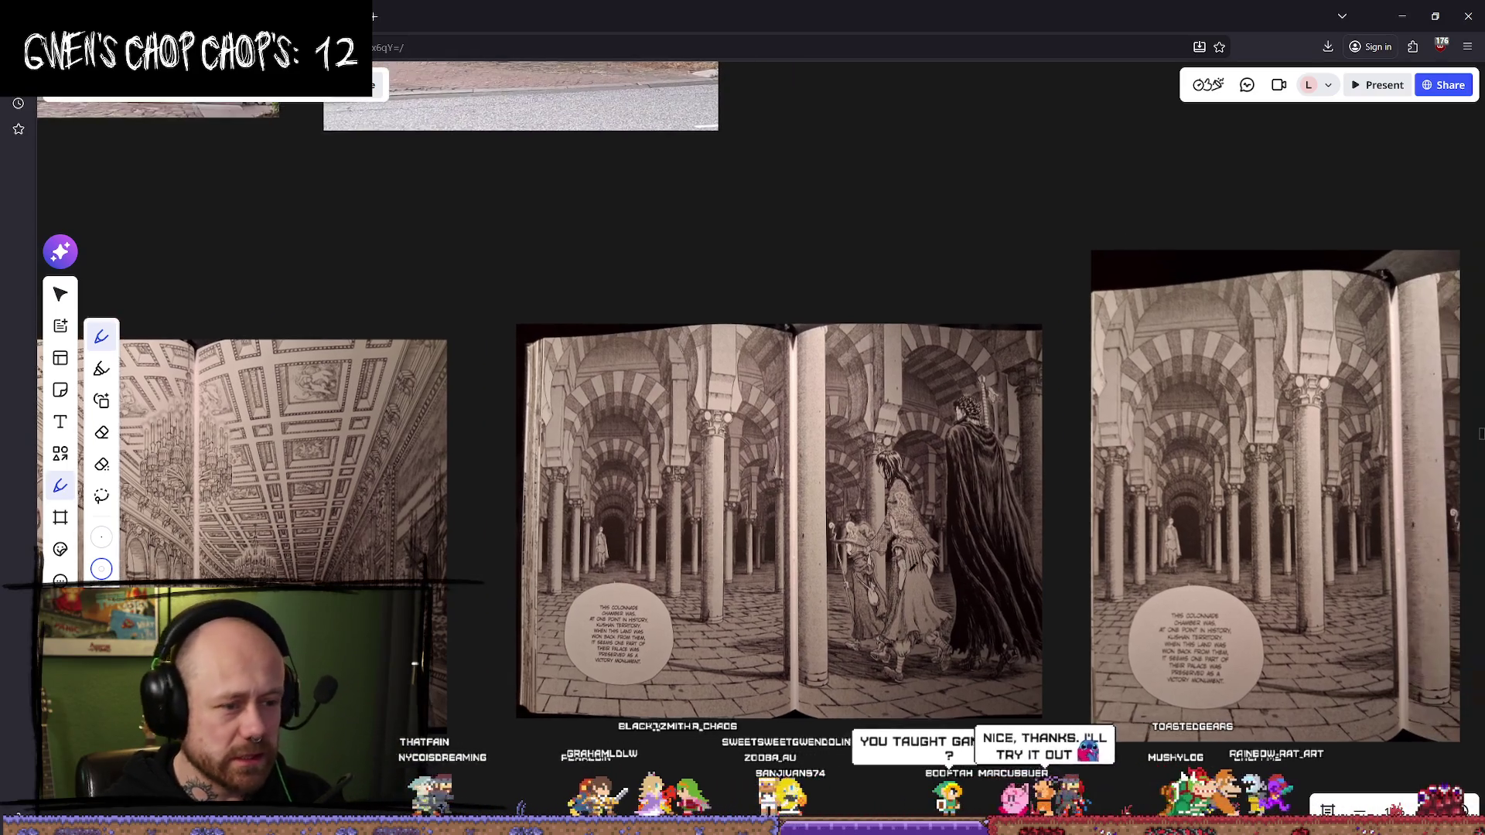
pyautogui.scroll(3, 886, 569)
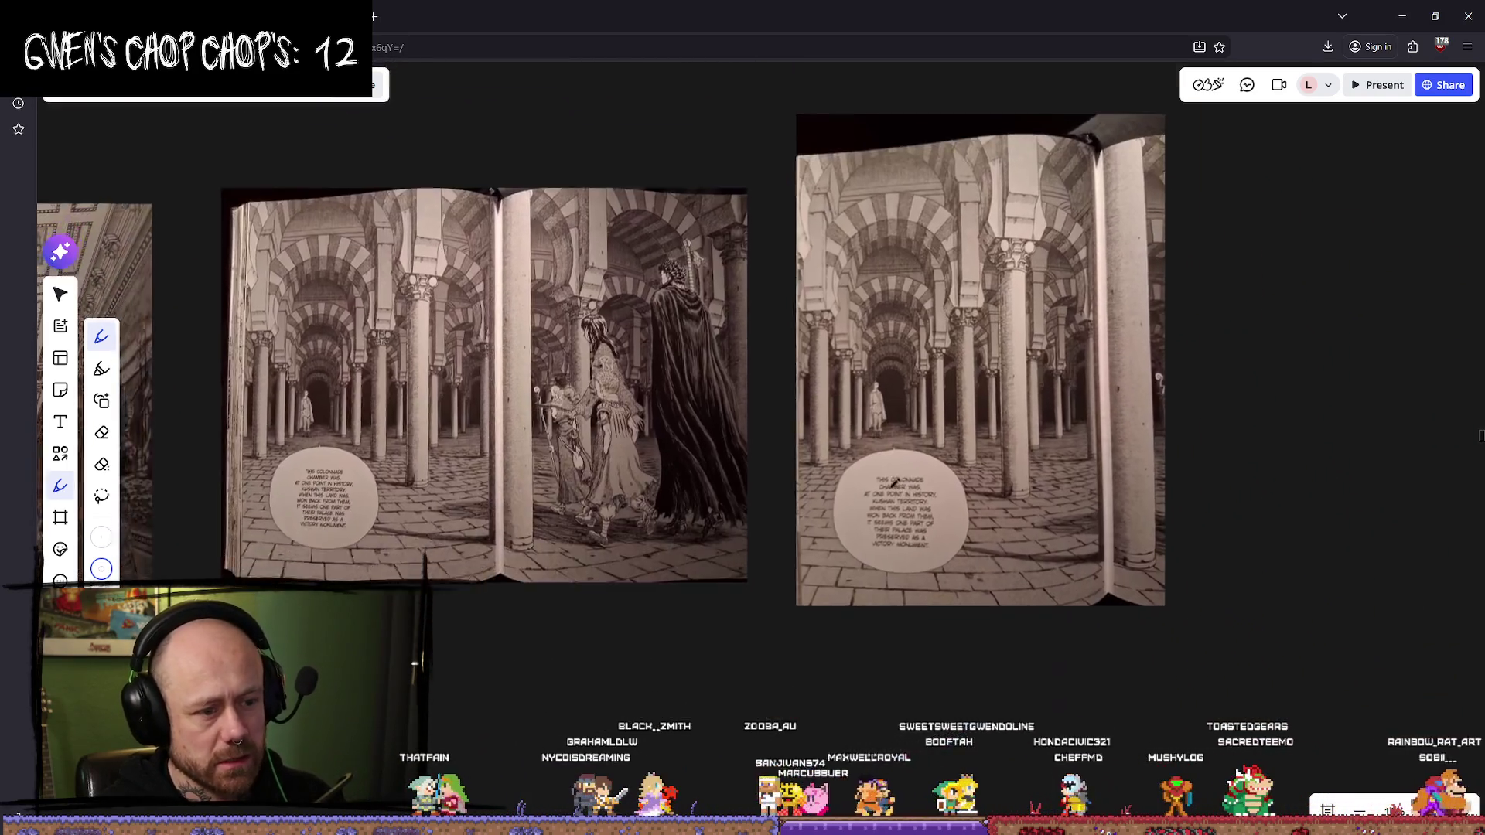
pyautogui.scroll(-1, 891, 358)
pyautogui.scroll(-2, 893, 360)
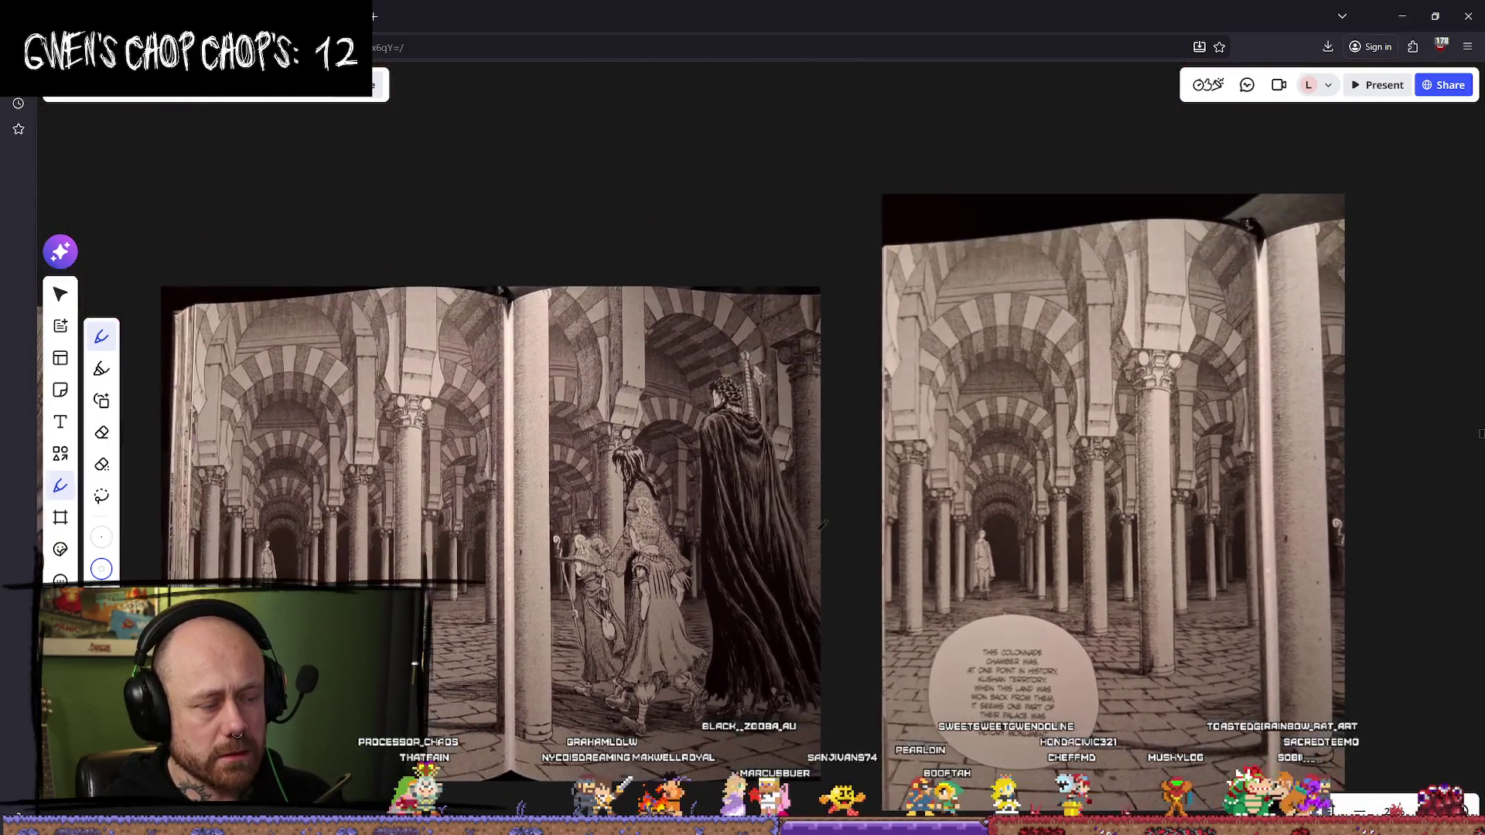
pyautogui.hscroll(-5, 1005, 372)
pyautogui.scroll(3, 1030, 380)
pyautogui.scroll(-3, 1031, 379)
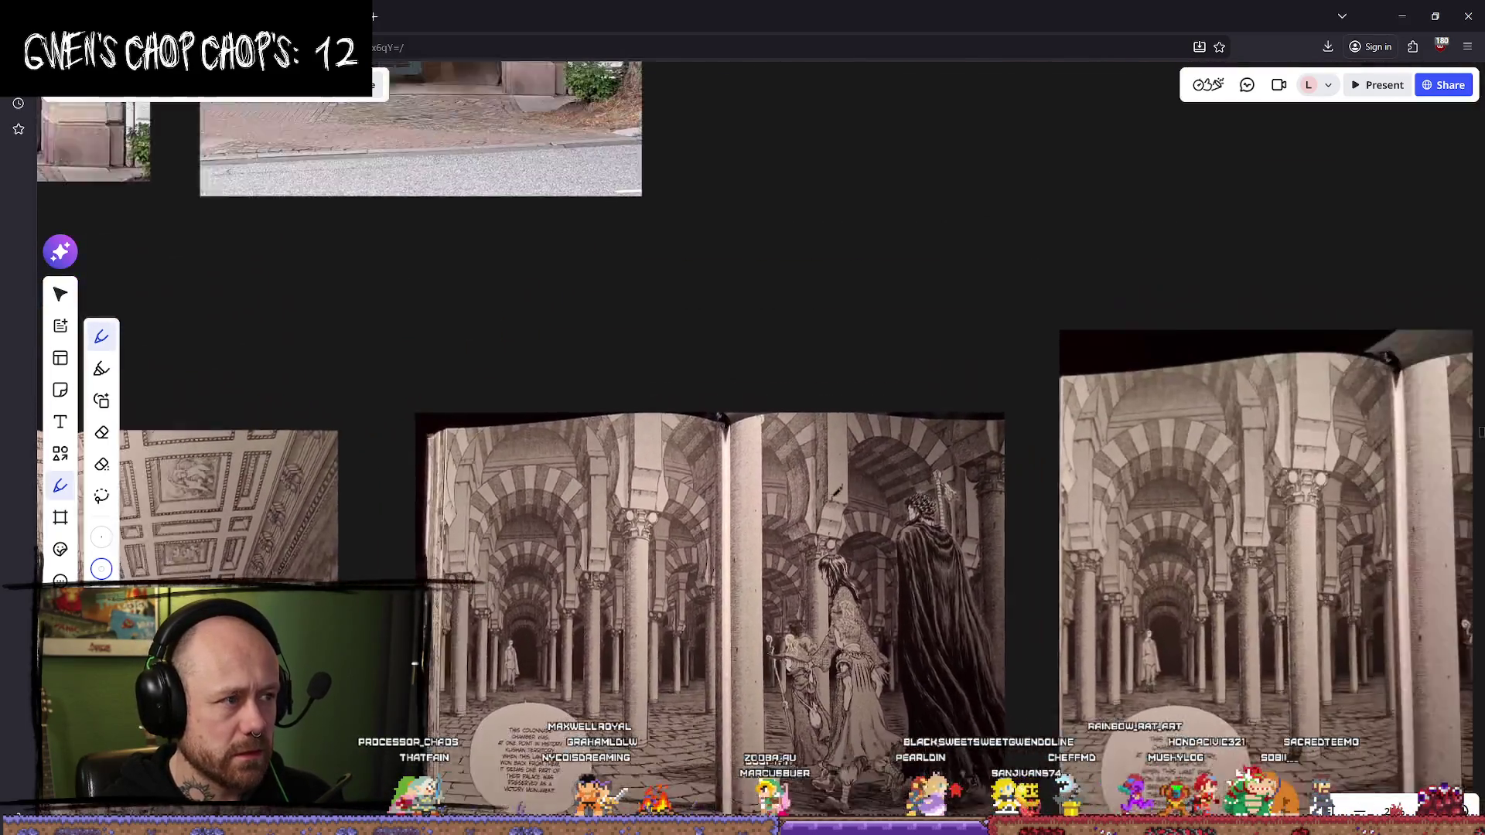
pyautogui.scroll(3, 891, 487)
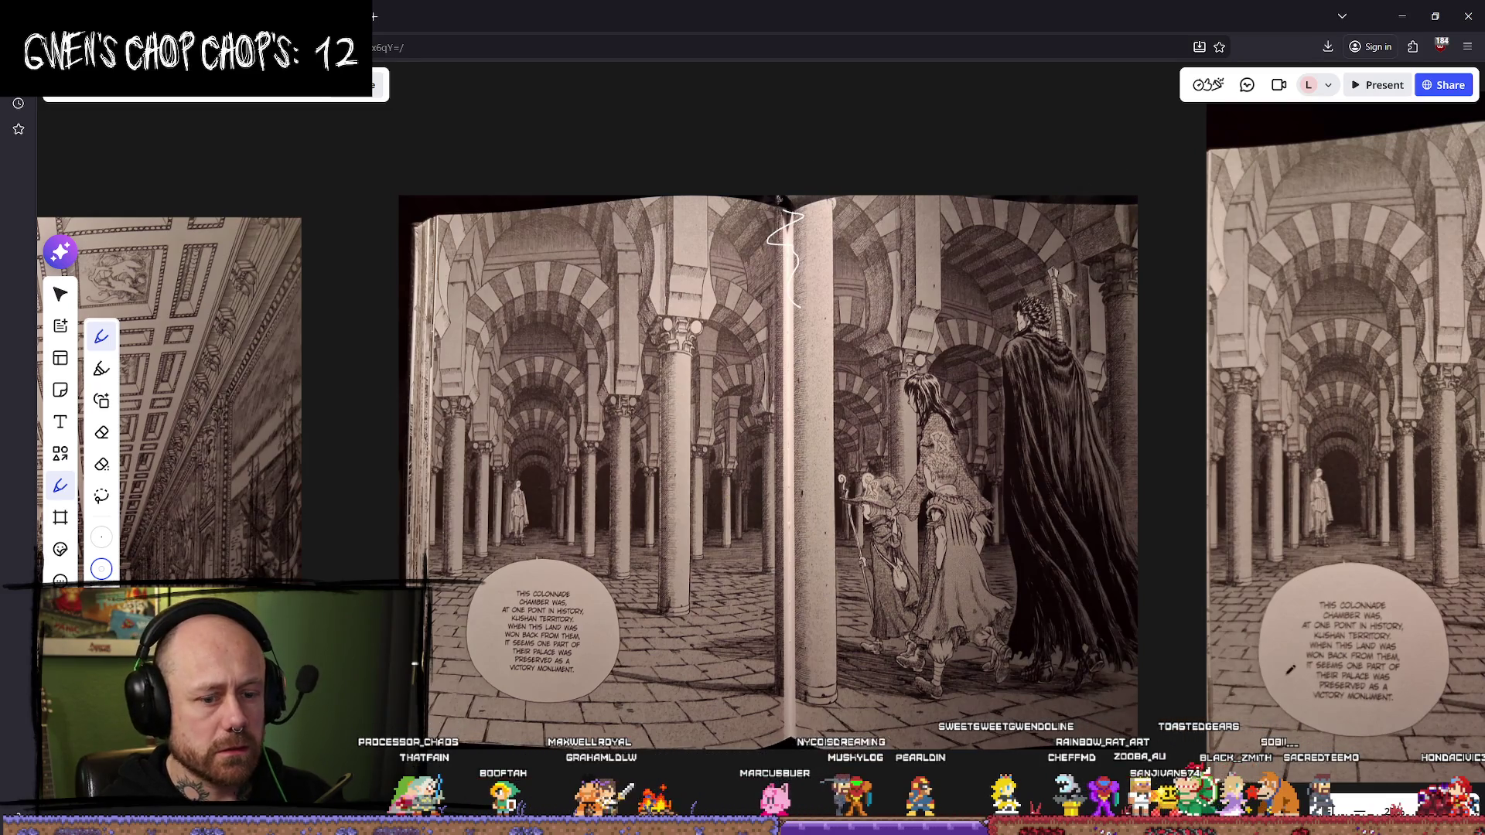
# - Erase the squiggle and the white line drawn along the book's spine in Miro
pyautogui.click(112, 432)
pyautogui.moveTo(802, 260); pyautogui.dragTo(780, 133)
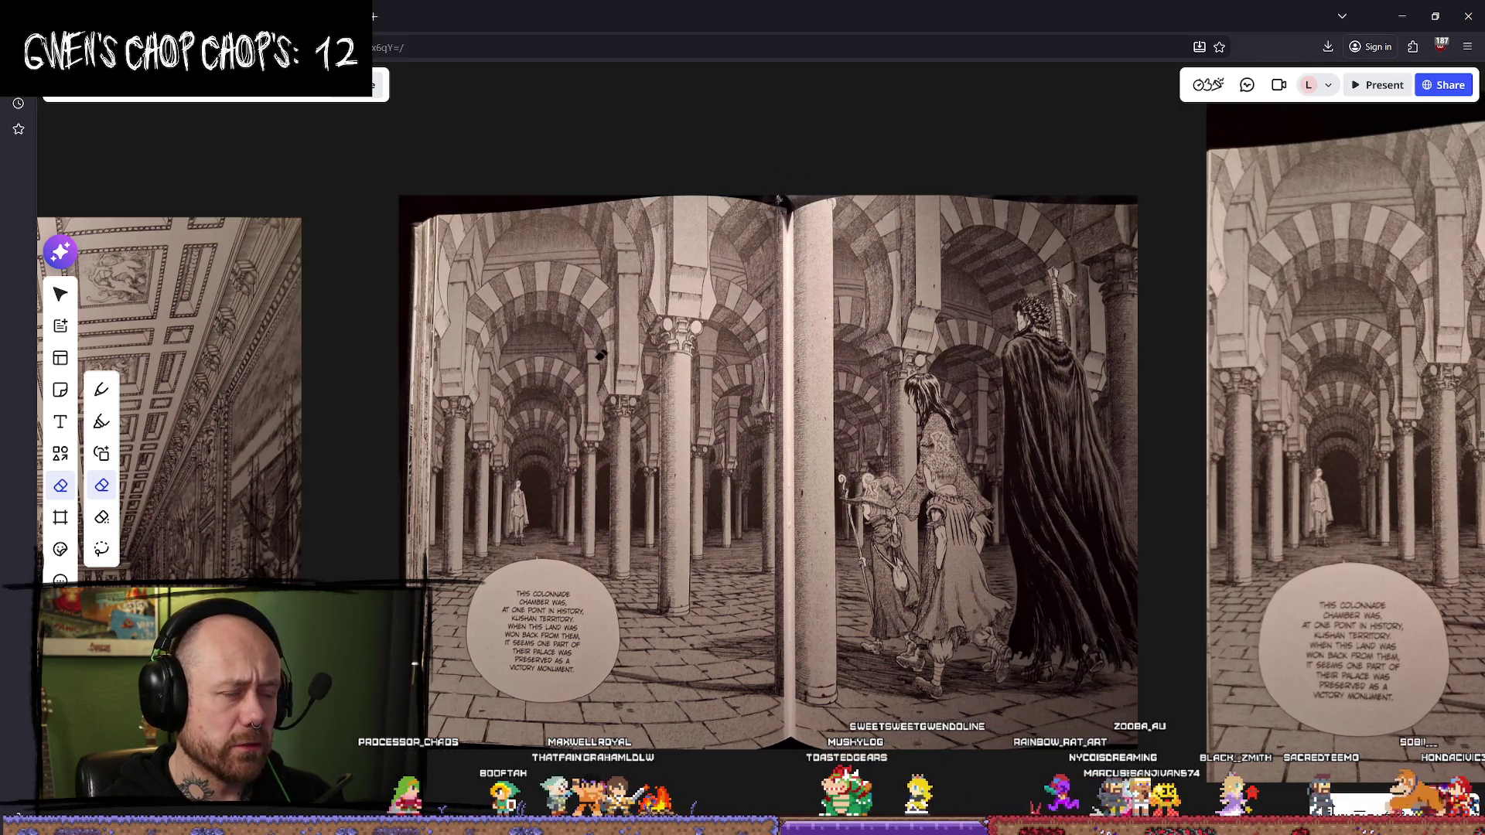
pyautogui.click(101, 389)
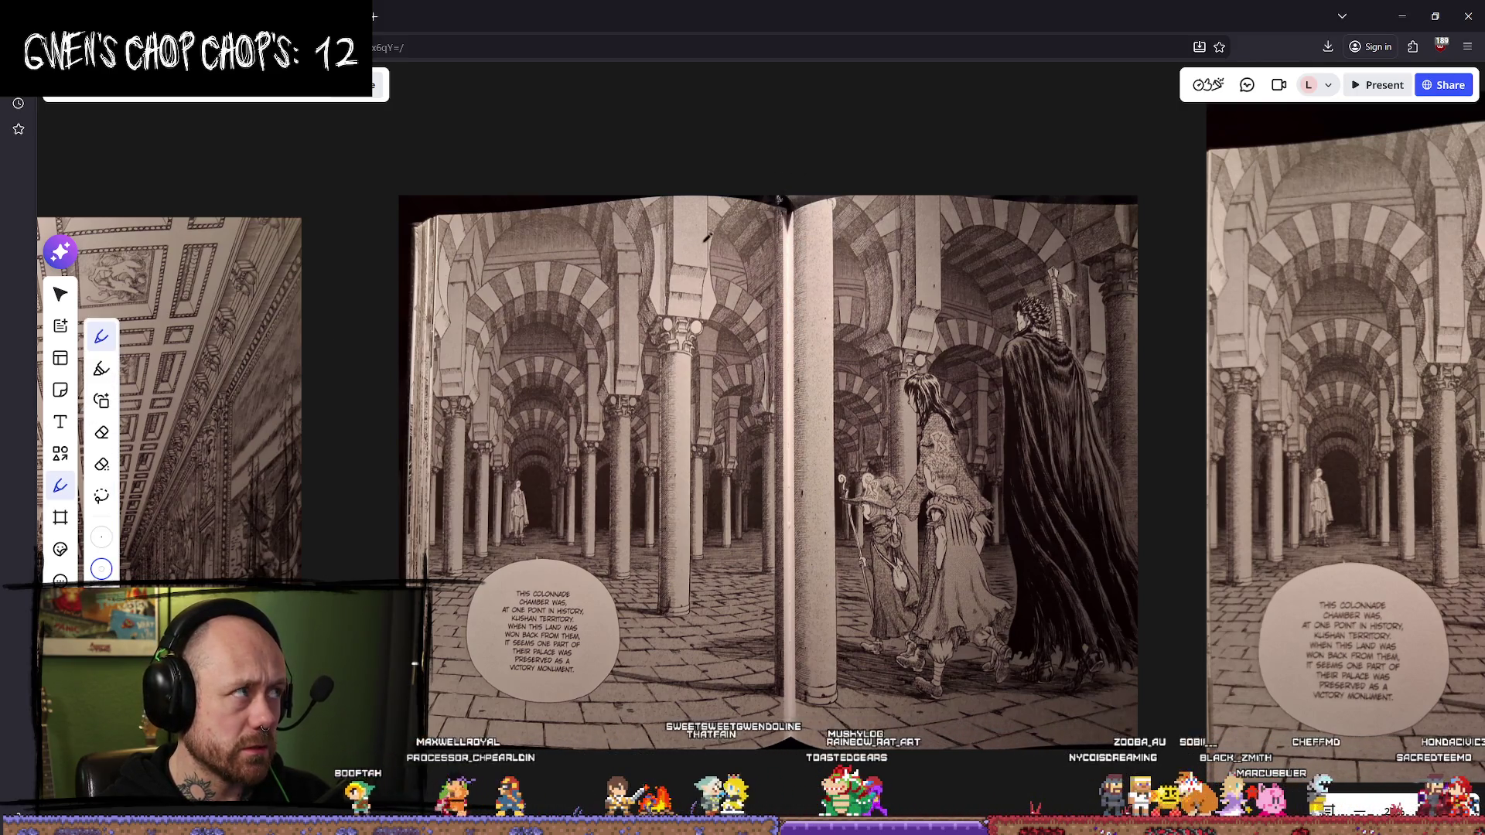
pyautogui.moveTo(789, 204)
pyautogui.mouseDown()
pyautogui.moveTo(782, 284)
pyautogui.moveTo(809, 464)
pyautogui.mouseUp()
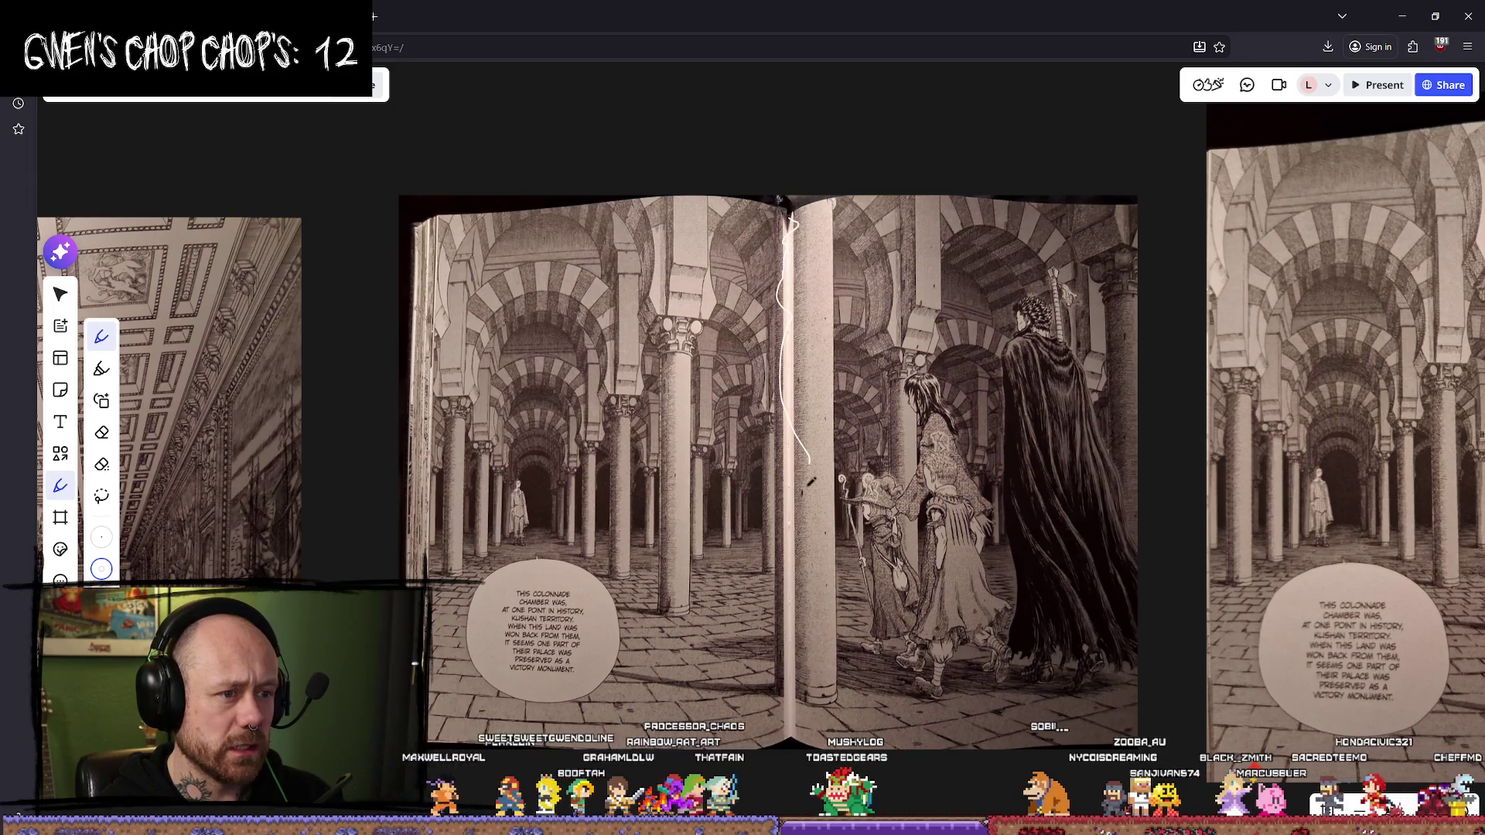
pyautogui.click(101, 432)
pyautogui.moveTo(793, 232); pyautogui.dragTo(791, 479)
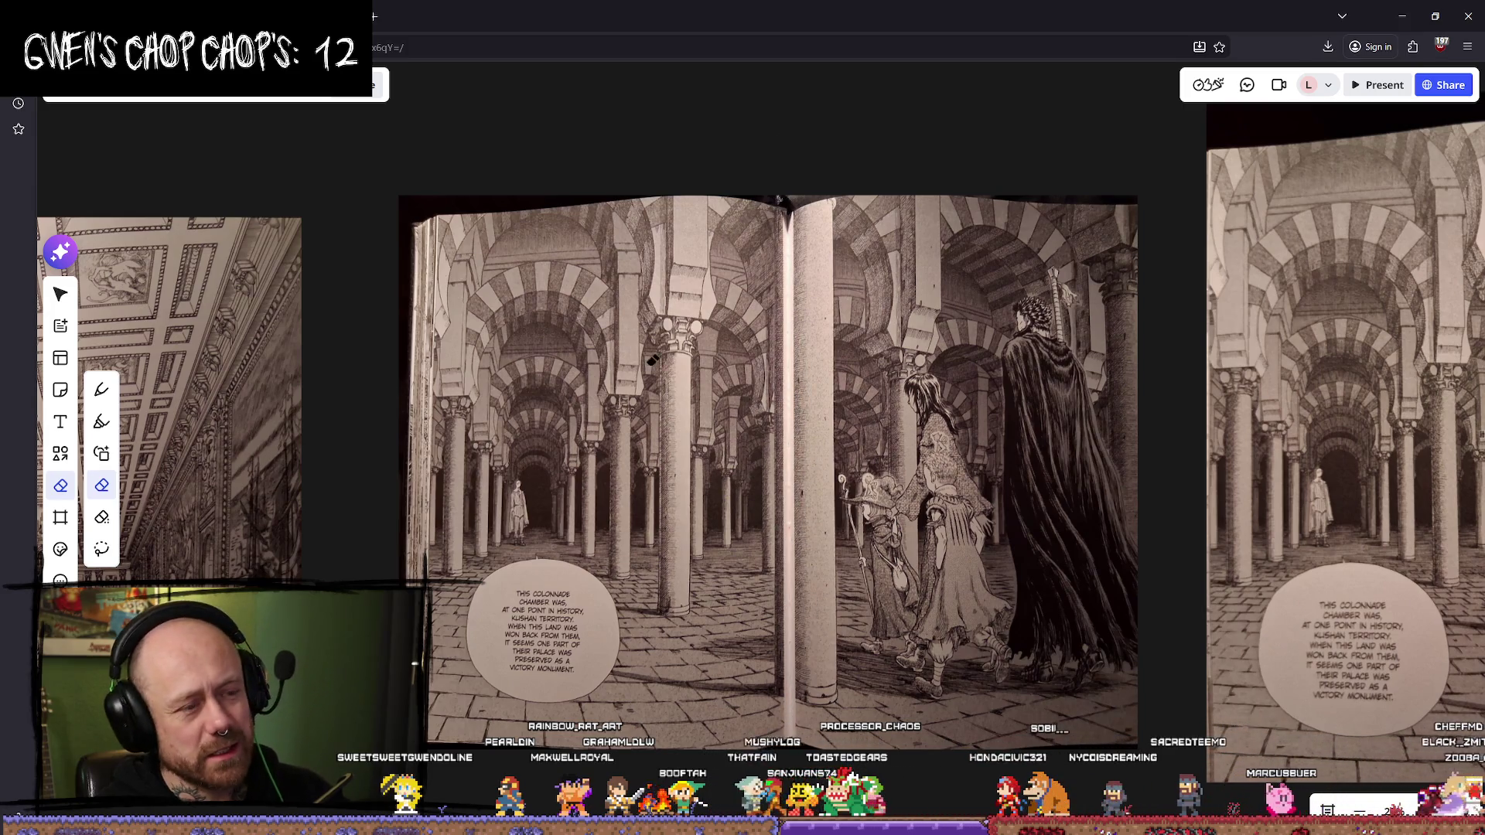
pyautogui.click(101, 389)
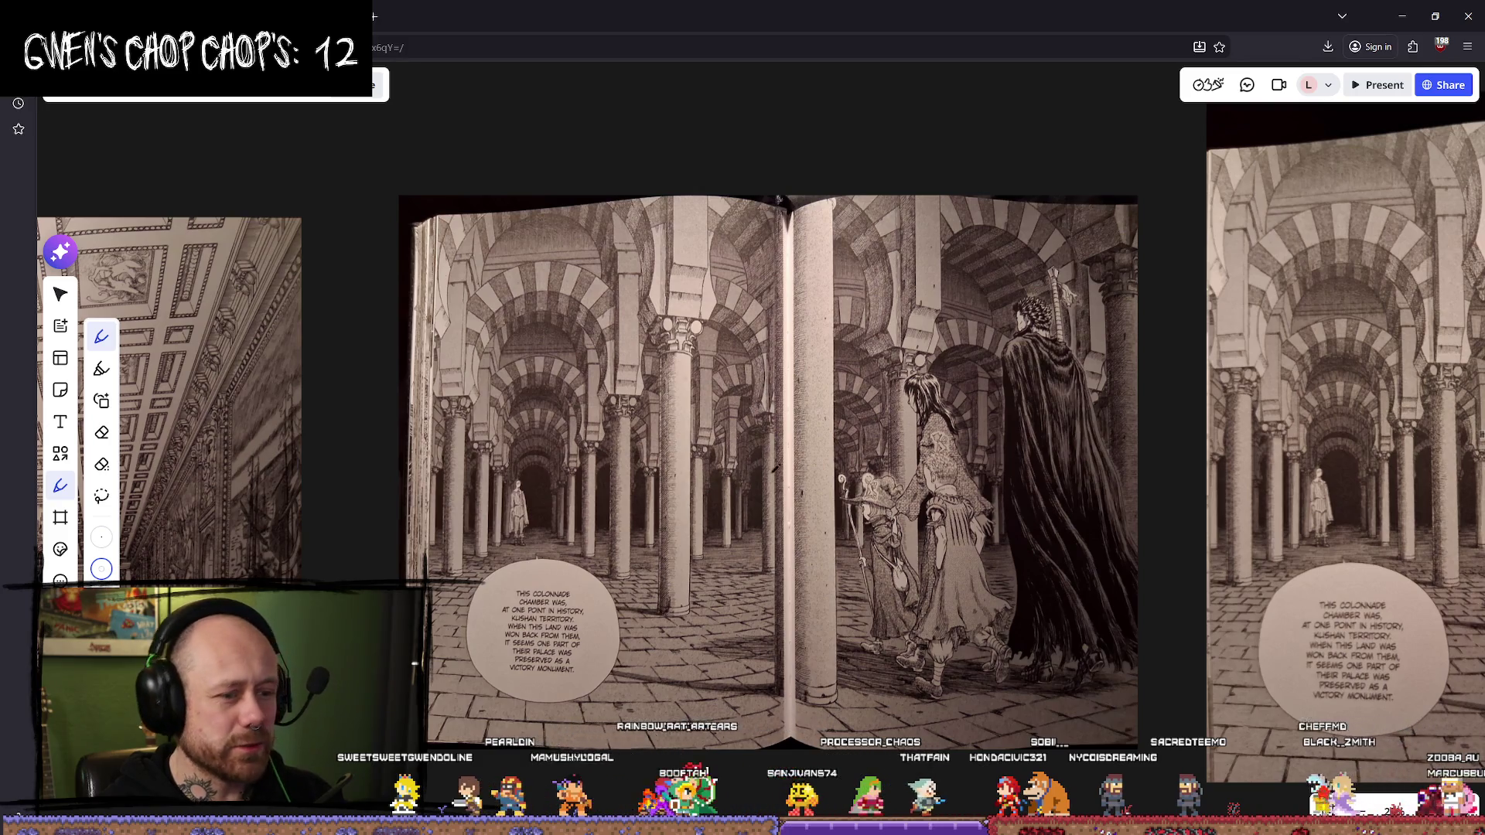
# - Recentre the manga spread and erase the white pen strokes on the middle page
pyautogui.scroll(-2, 847, 503)
pyautogui.moveTo(934, 420); pyautogui.dragTo(706, 501)
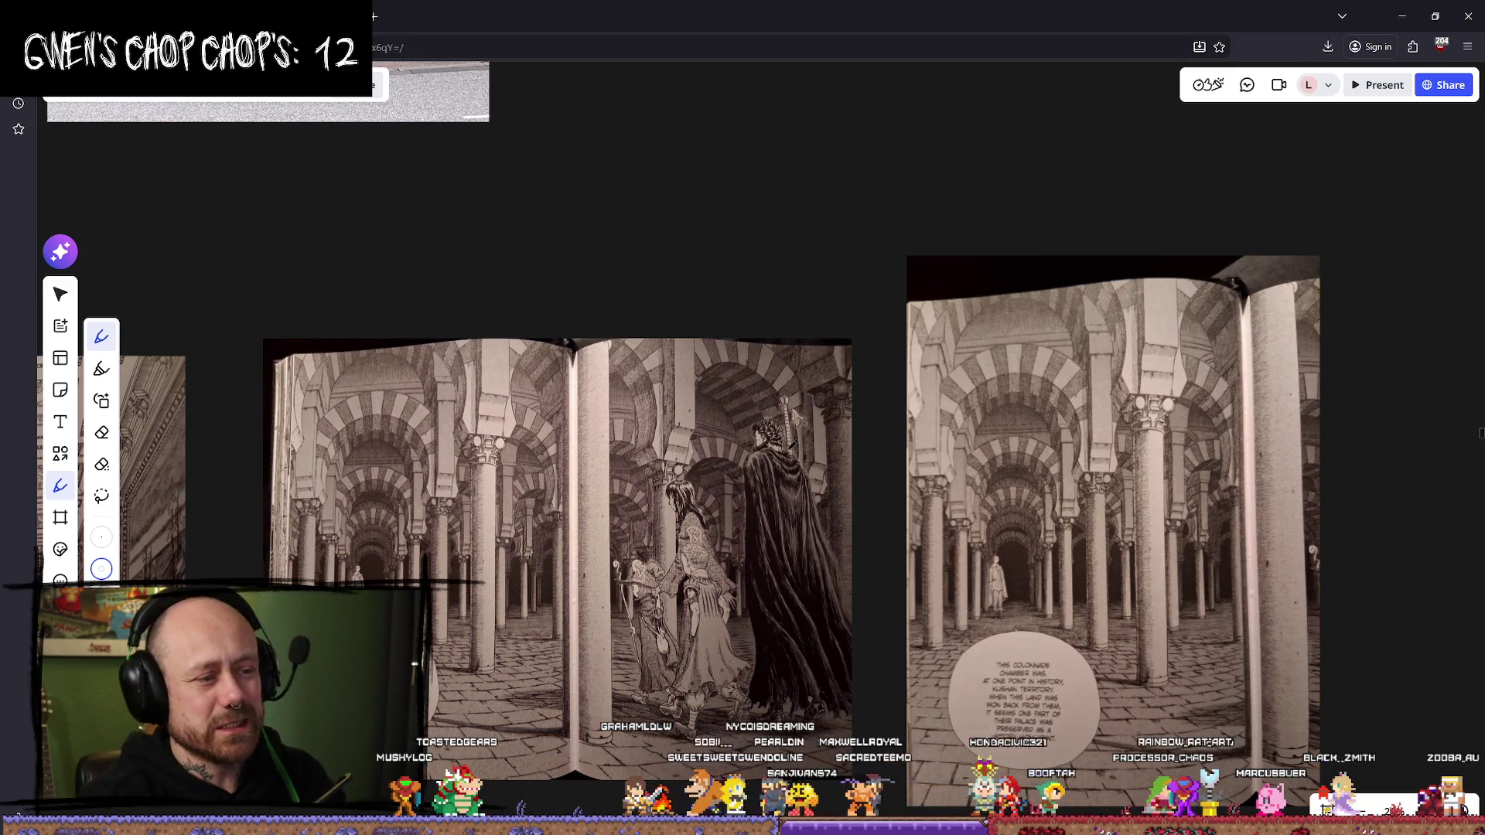
pyautogui.moveTo(742, 304)
pyautogui.mouseDown()
pyautogui.moveTo(835, 331)
pyautogui.moveTo(955, 149)
pyautogui.mouseUp()
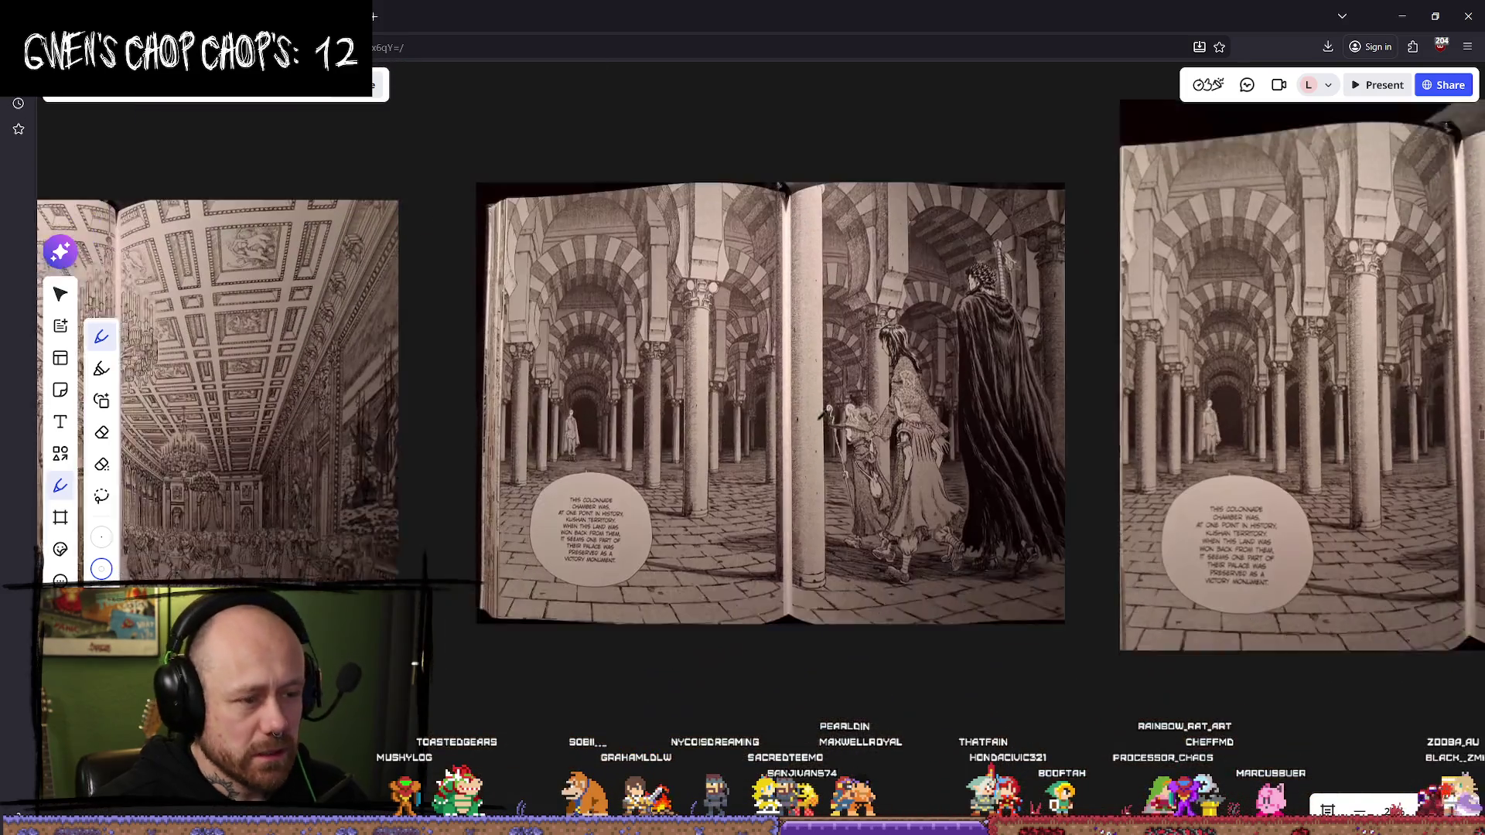
pyautogui.scroll(3, 781, 561)
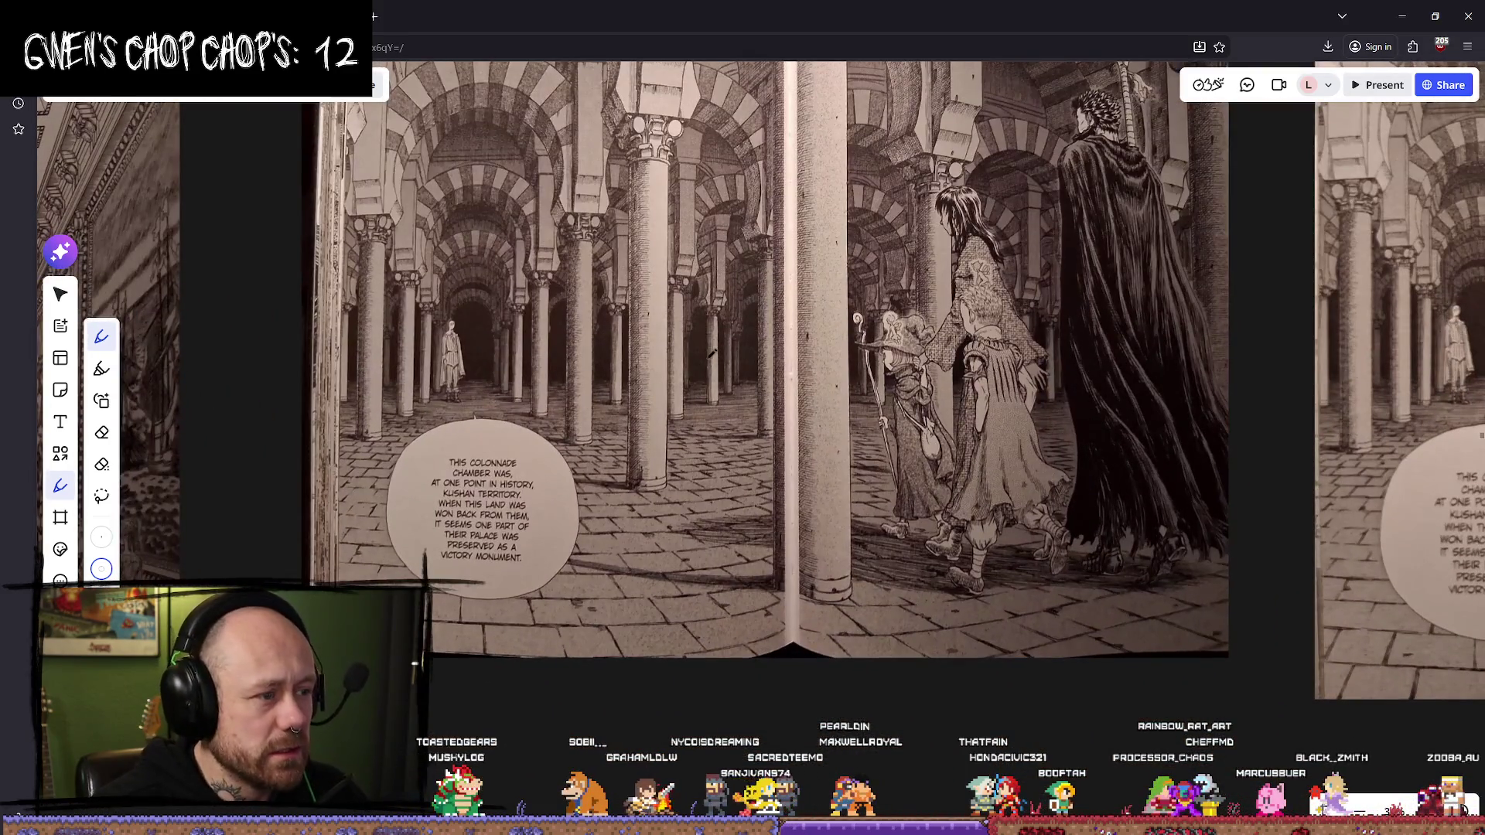
pyautogui.scroll(3, 711, 353)
pyautogui.scroll(-4, 696, 348)
pyautogui.scroll(4, 678, 345)
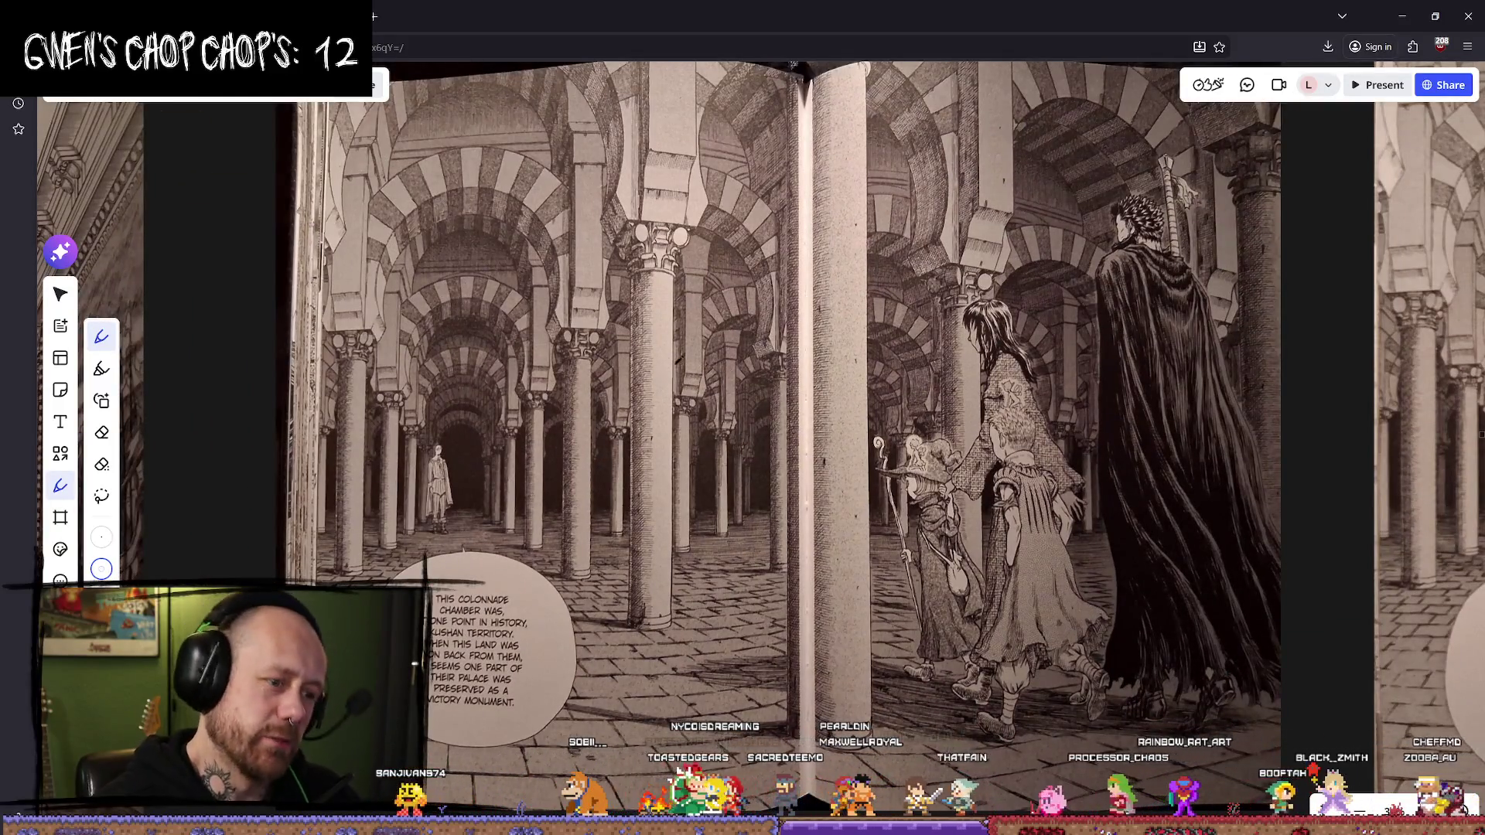
pyautogui.moveTo(712, 221); pyautogui.dragTo(698, 260)
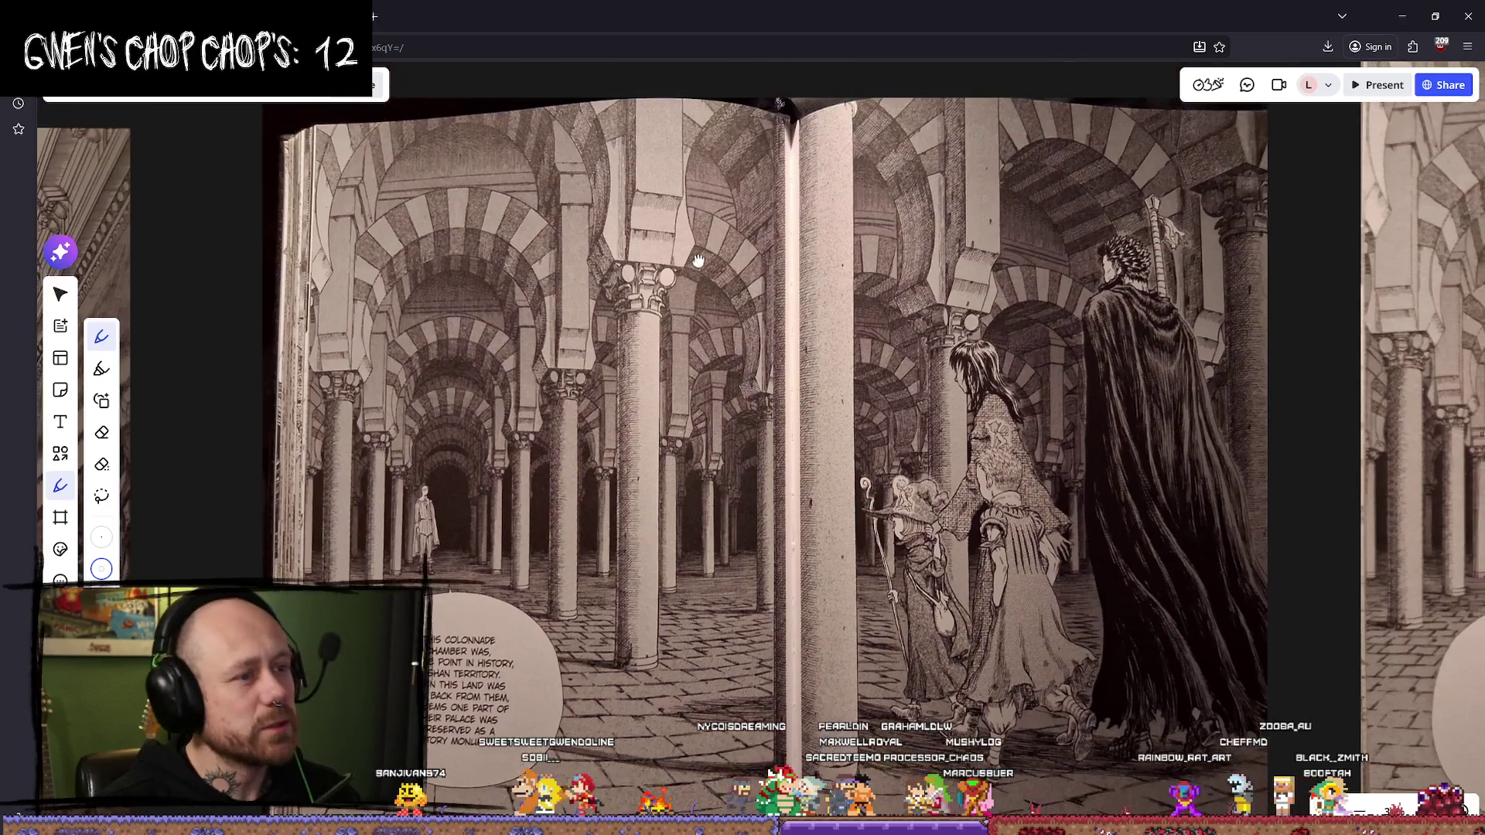
pyautogui.scroll(-3, 696, 279)
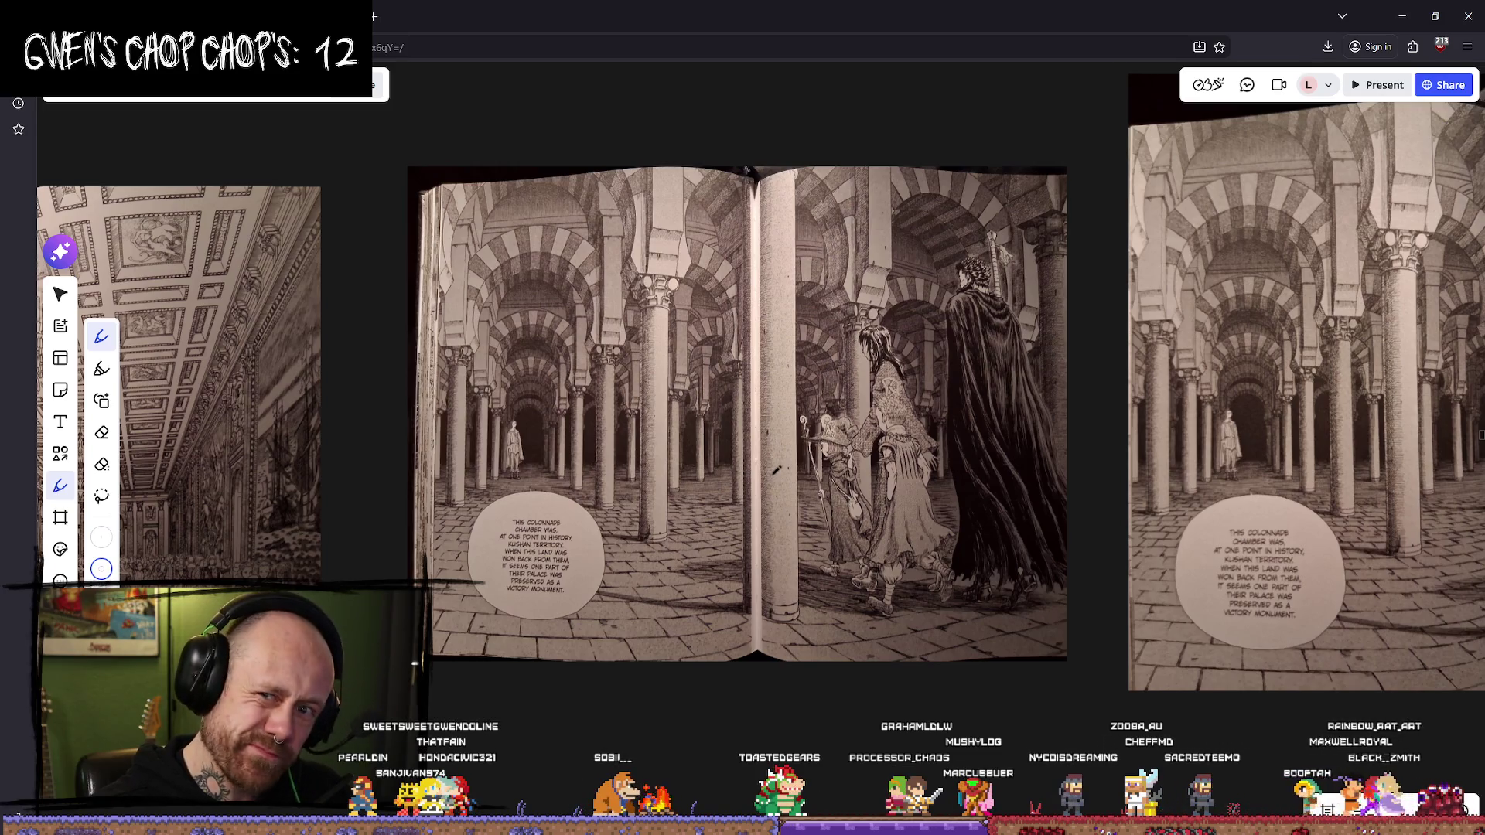
pyautogui.hscroll(1, 768, 470)
pyautogui.scroll(-3, 857, 451)
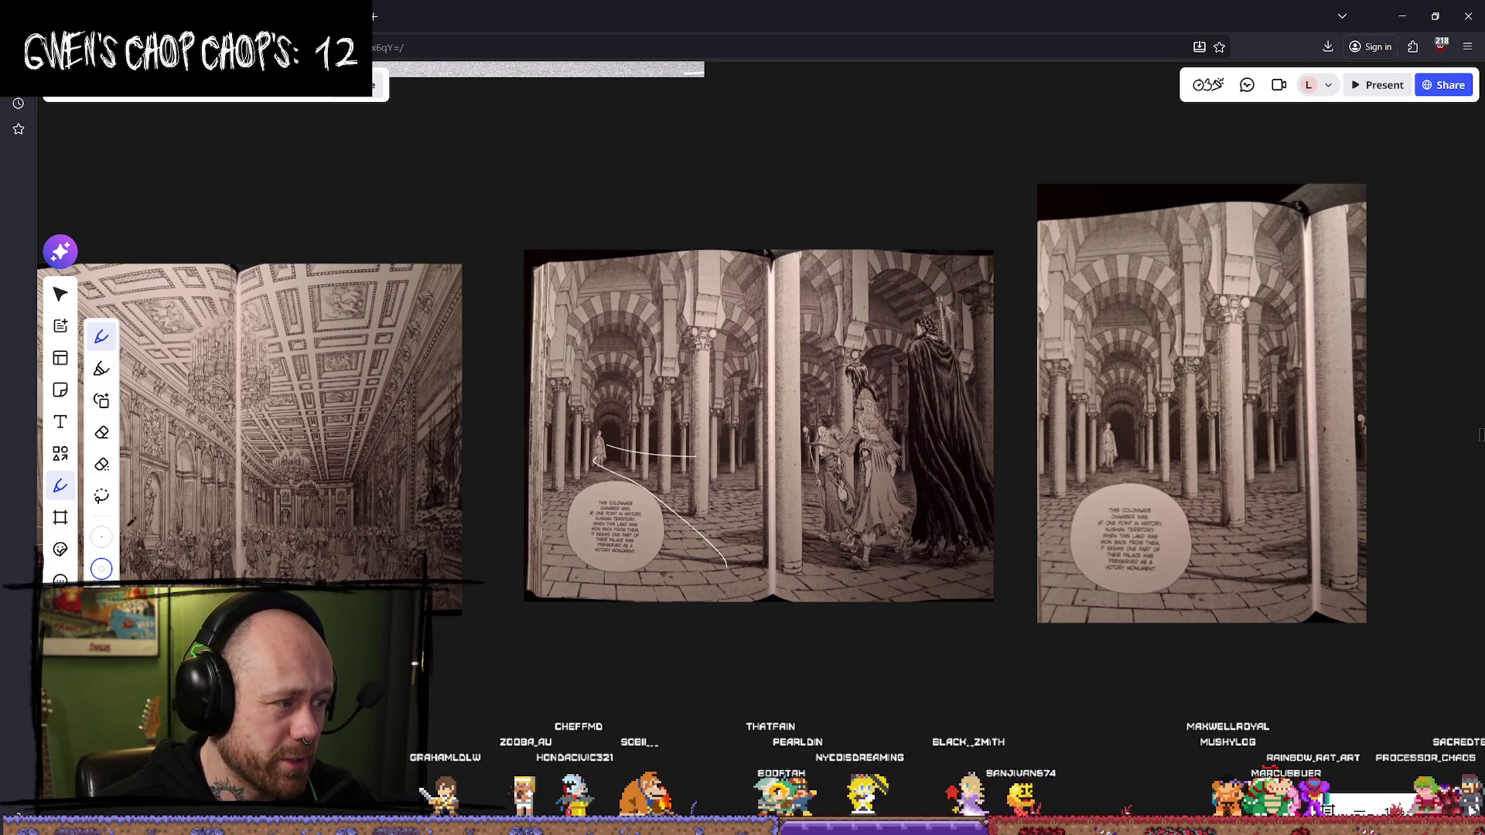
pyautogui.click(102, 465)
pyautogui.moveTo(708, 423); pyautogui.dragTo(641, 487)
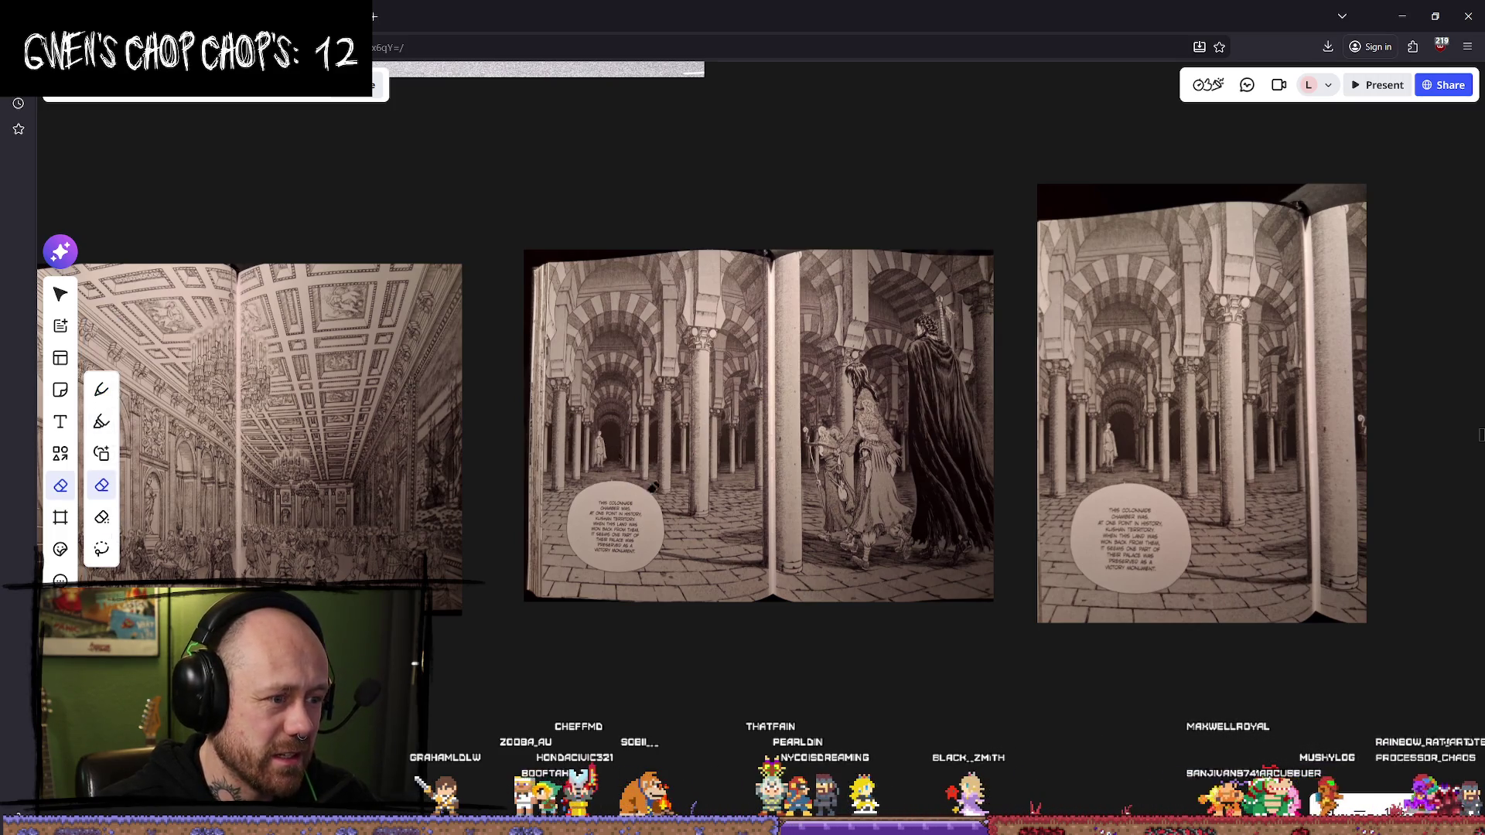
pyautogui.hotkey('alt', 'Tab')
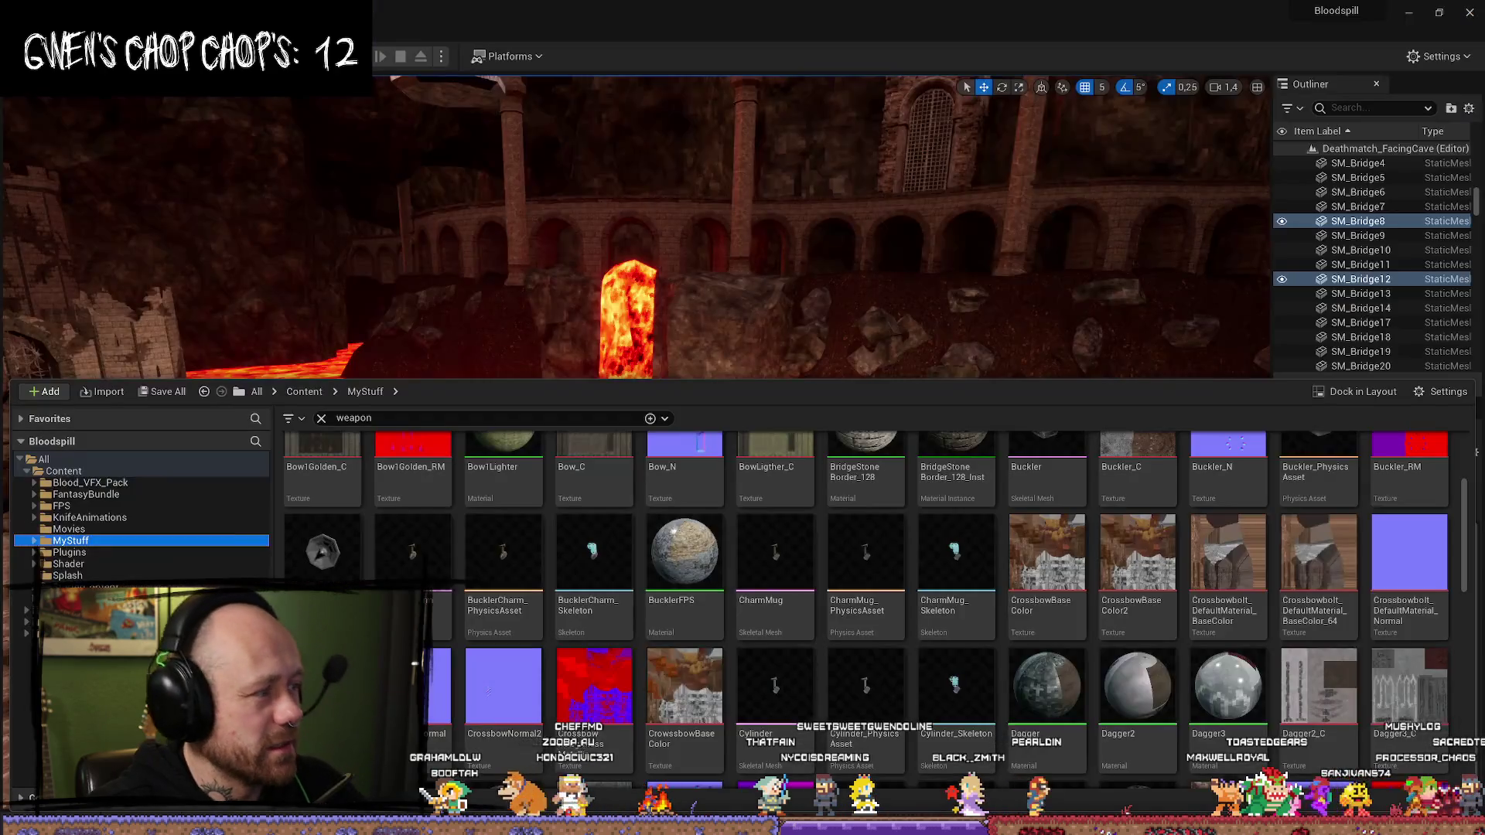
pyautogui.hotkey('ctrl', 'space')
pyautogui.moveTo(652, 325); pyautogui.dragTo(651, 300)
pyautogui.hotkey('ctrl', 'space')
pyautogui.hotkey('ctrl', 'space')
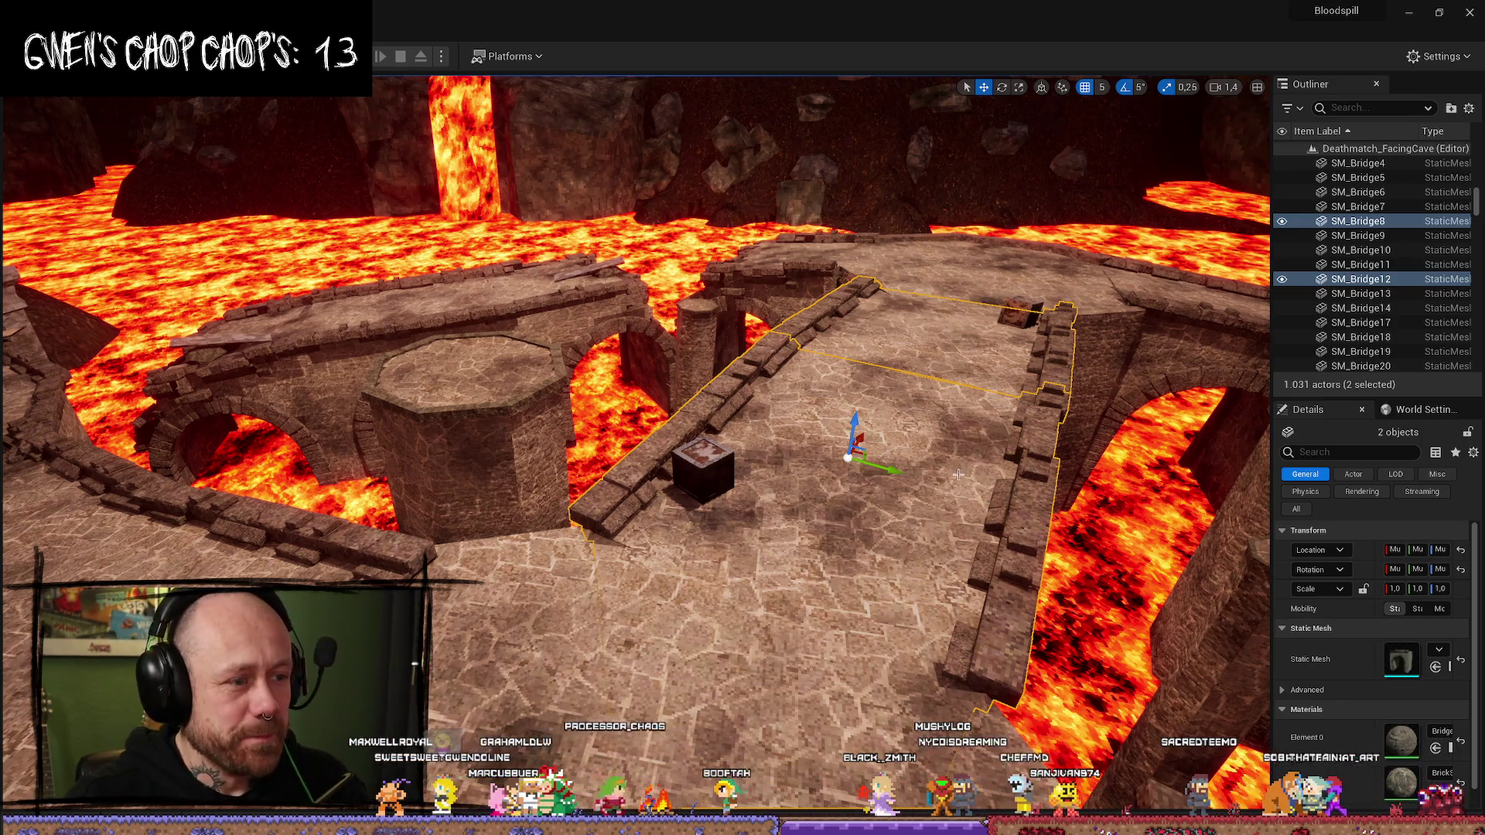
pyautogui.hotkey('ctrl', 'space')
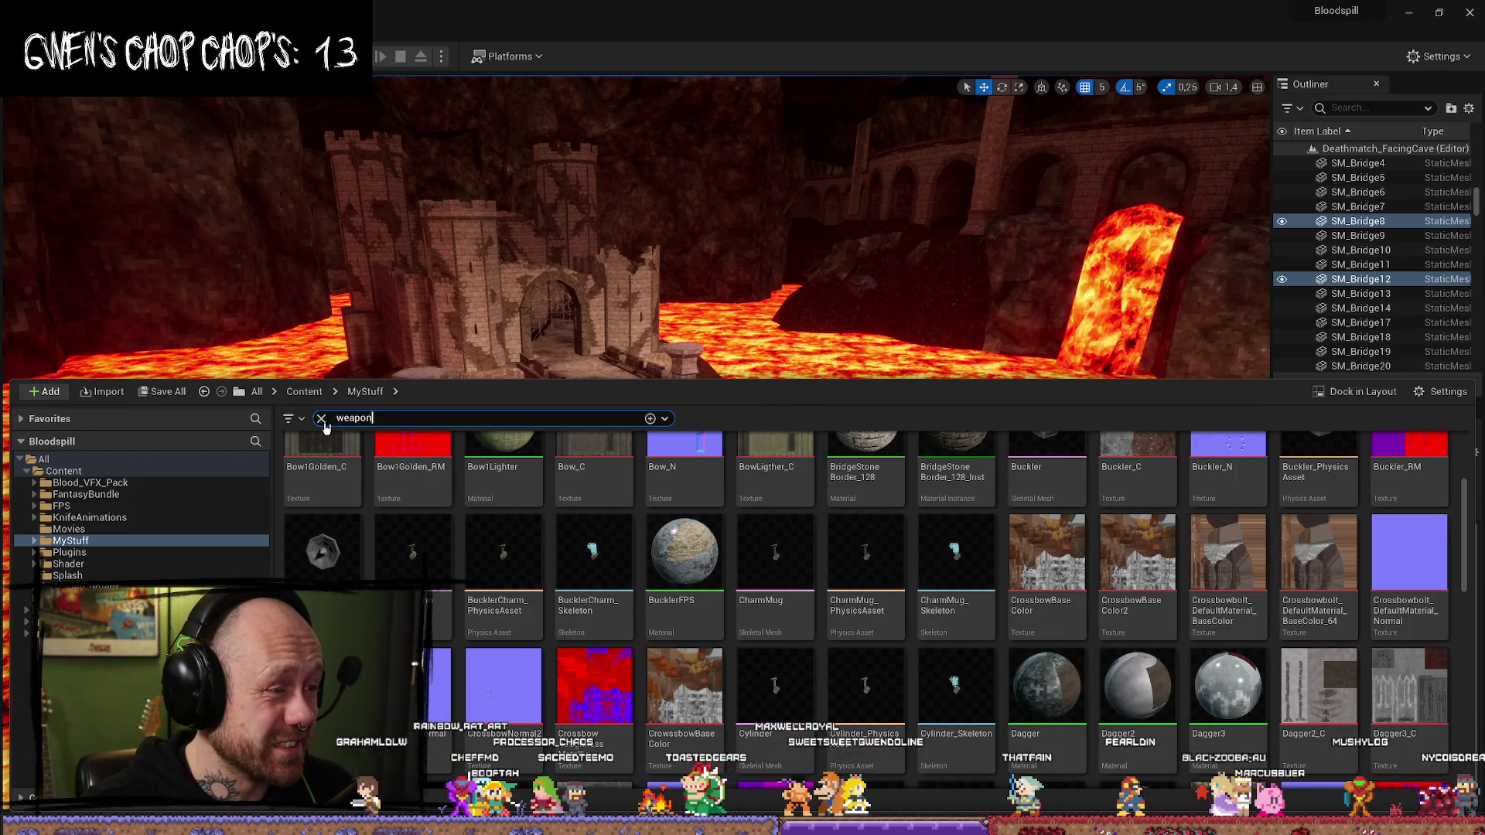
# - Clear the 'weapon' search filter and launch the Calamity project from the launcher Library
pyautogui.click(321, 418)
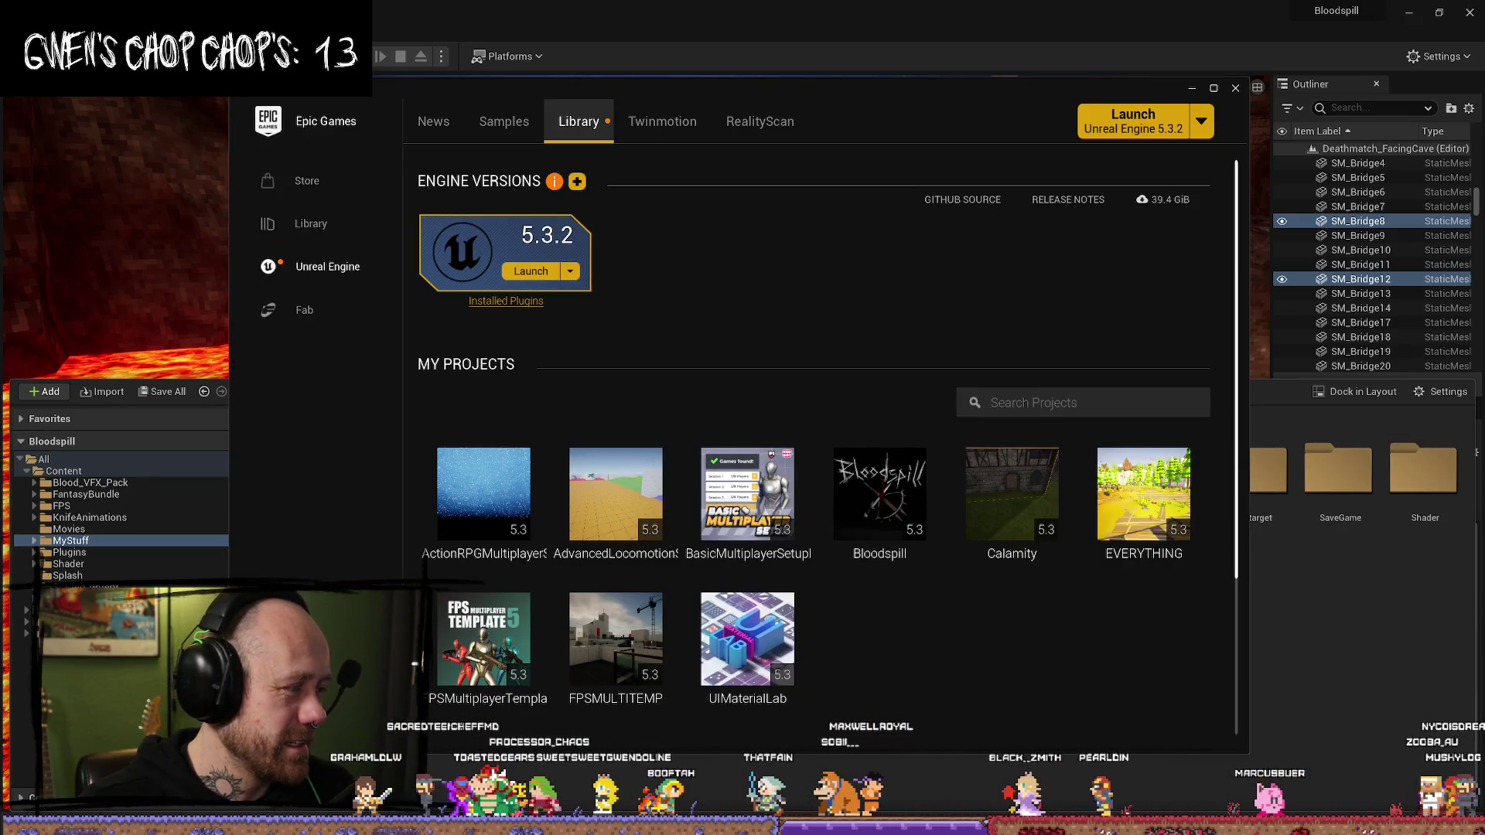
pyautogui.doubleClick(1006, 526)
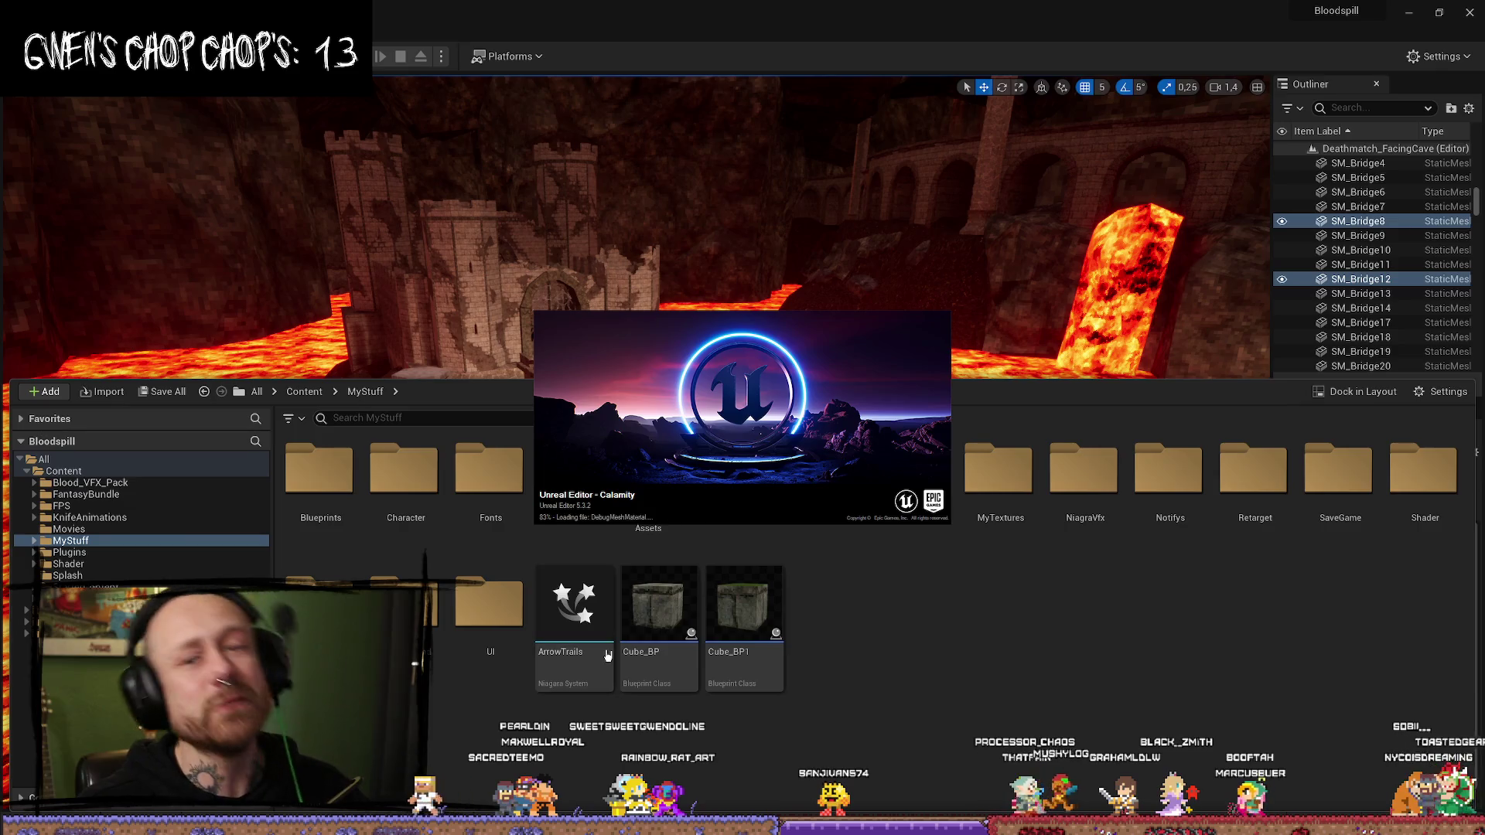
# - Enlarge the Bloodspill viewport over the content drawer and orbit around the selected bridge
pyautogui.moveTo(605, 650)
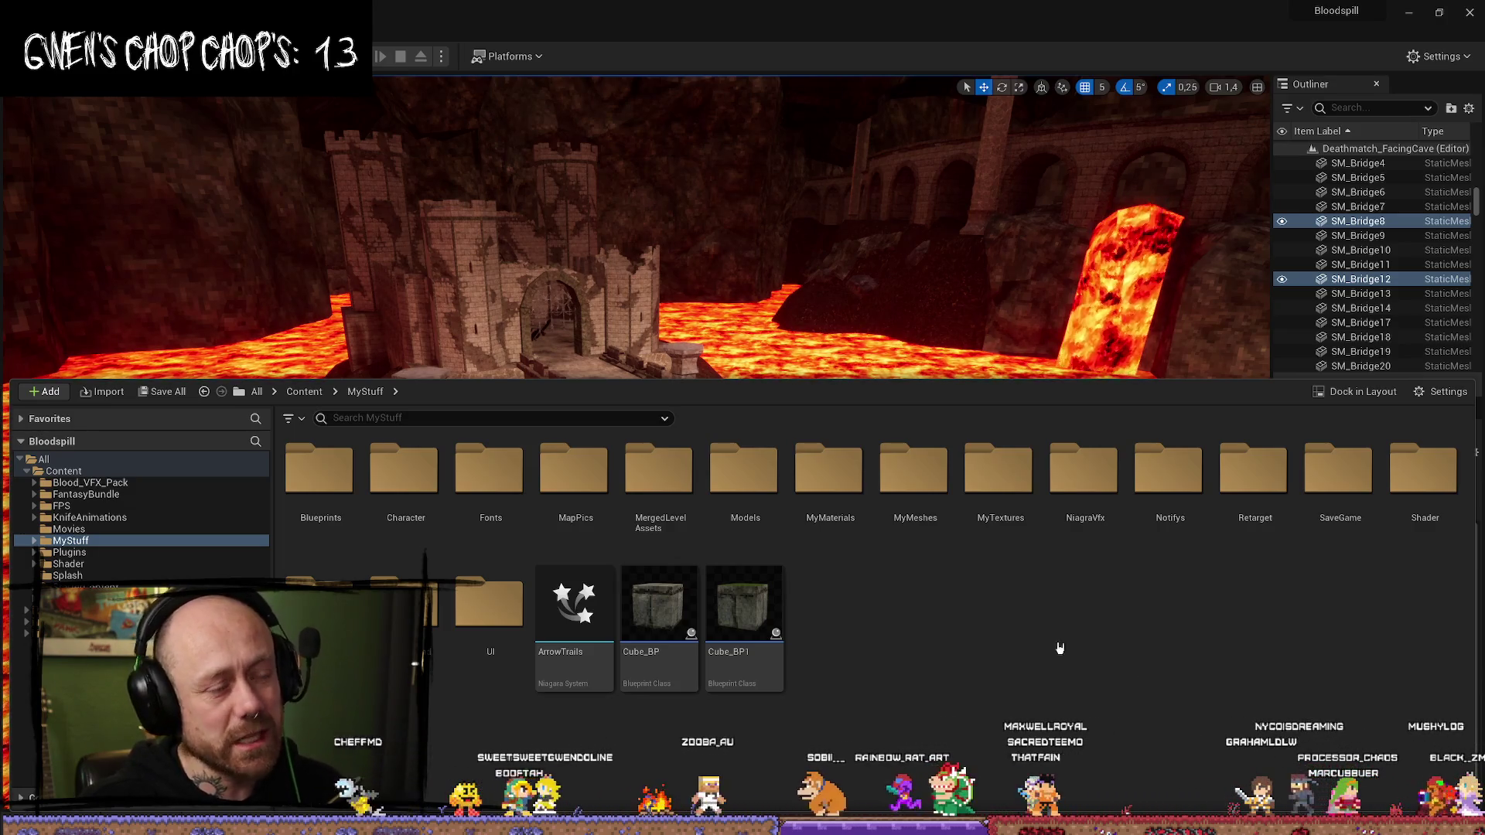
pyautogui.moveTo(863, 377); pyautogui.dragTo(825, 504)
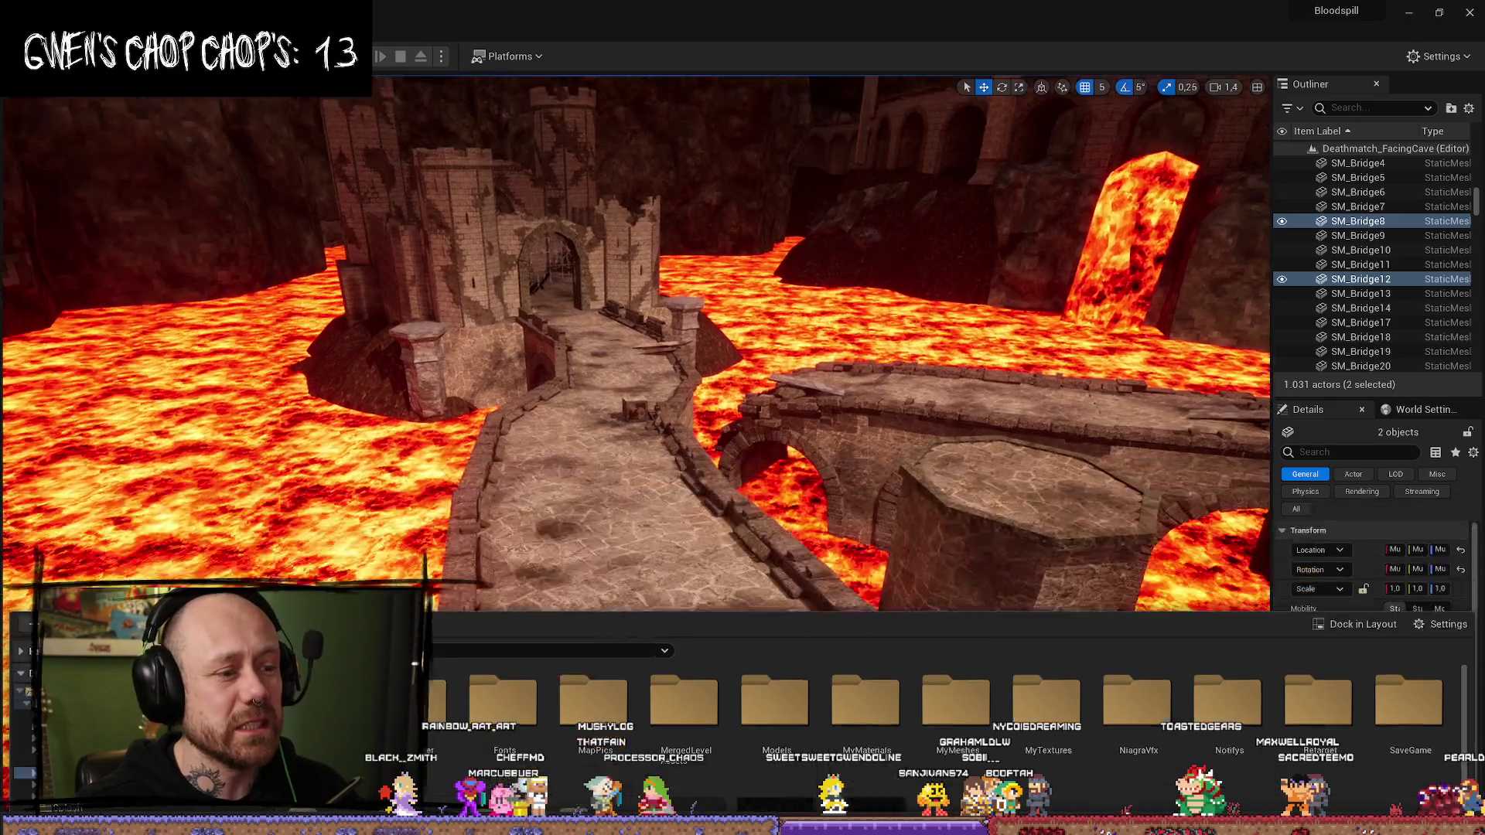
pyautogui.moveTo(719, 508)
pyautogui.mouseDown()
pyautogui.moveTo(603, 508)
pyautogui.moveTo(720, 508)
pyautogui.mouseUp()
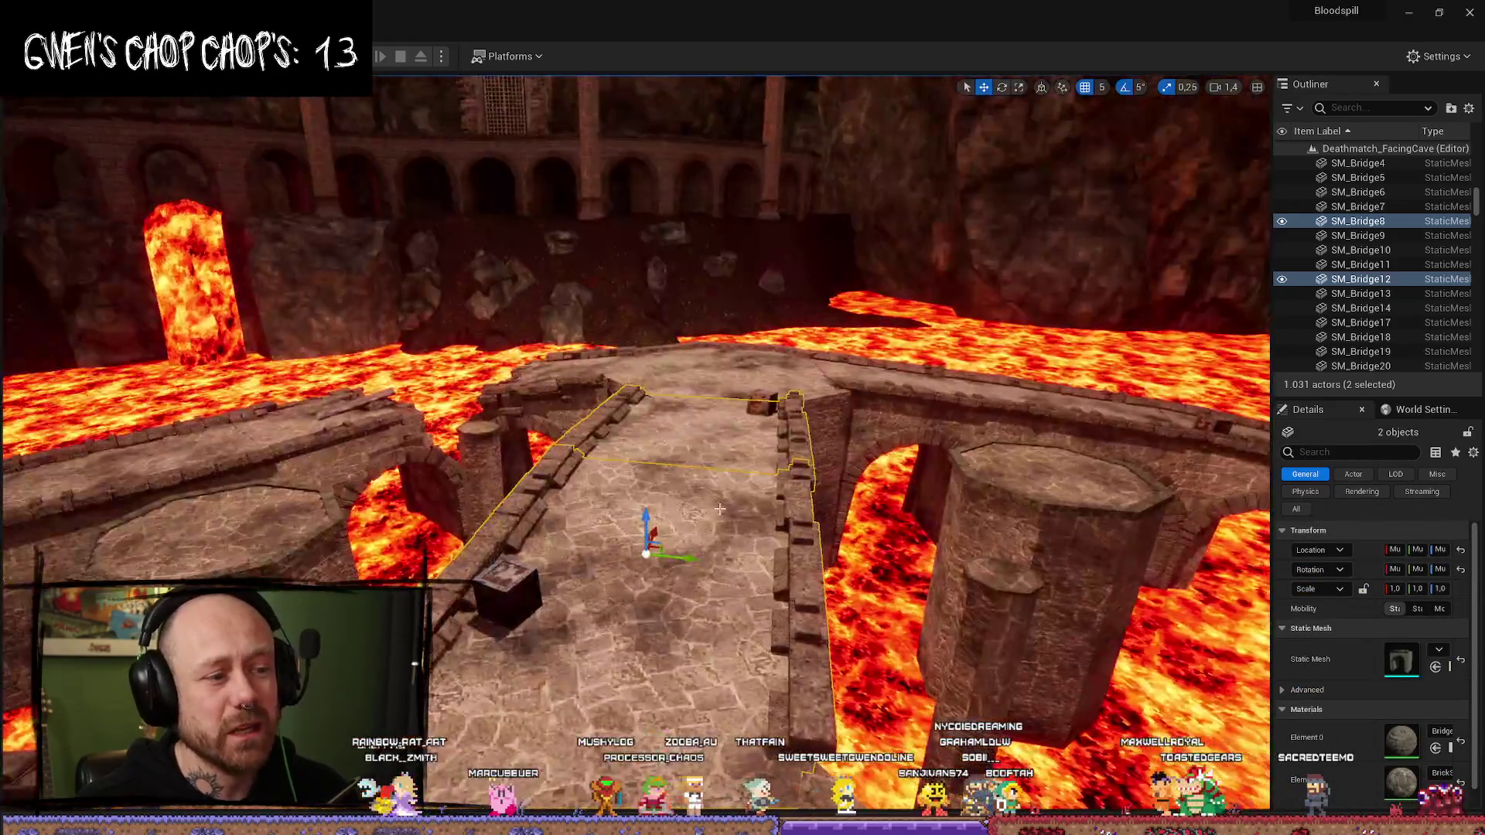
# - Step through bridge sections SM_Bridge8 to SM_Bridge01 and focus on the castle-end Cube_BP
pyautogui.keyDown('ctrl'); pyautogui.click(719, 509); pyautogui.keyUp('ctrl')
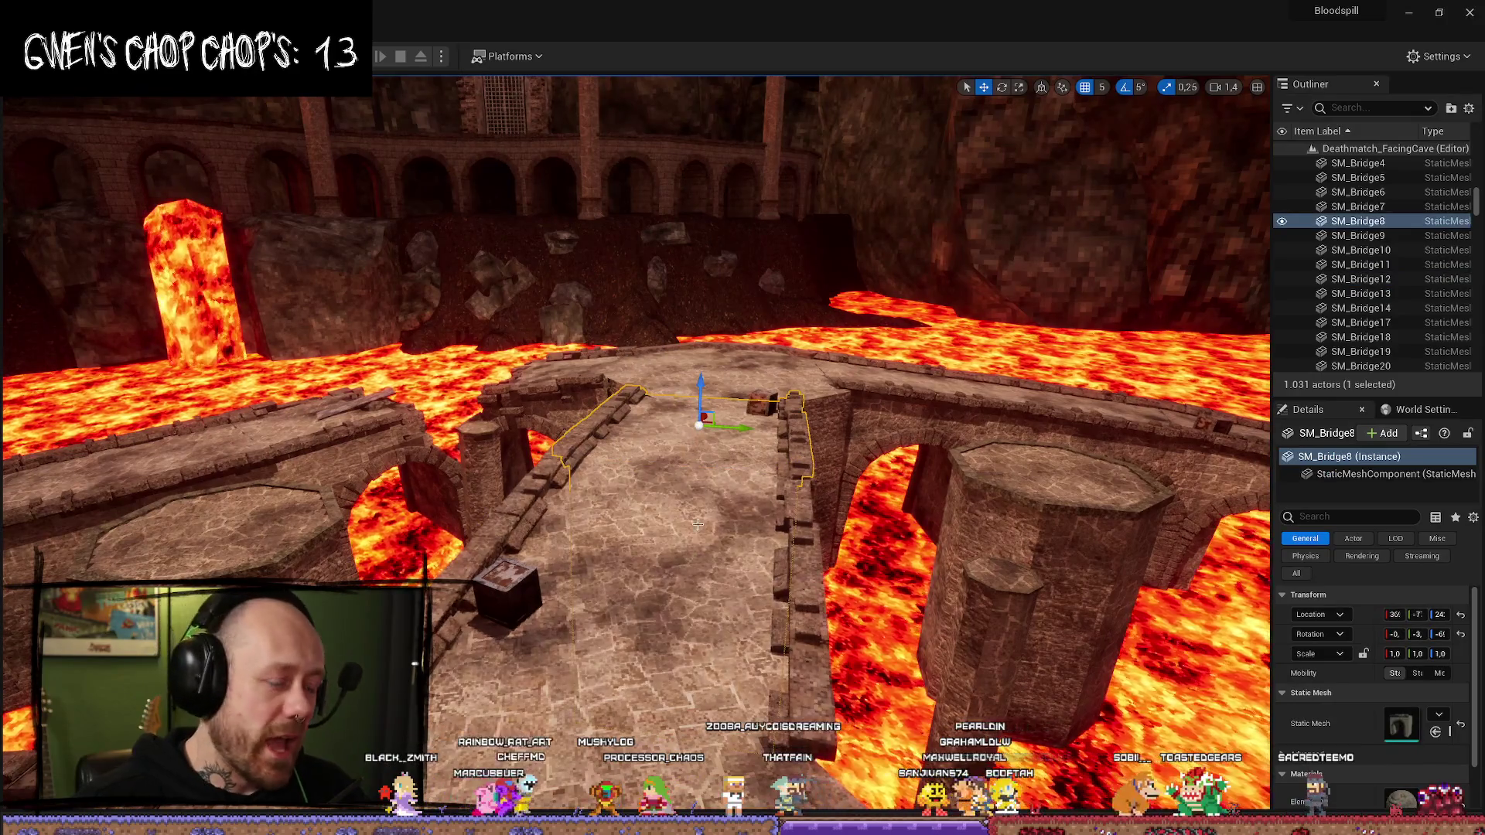
pyautogui.click(740, 378)
pyautogui.moveTo(741, 378); pyautogui.dragTo(883, 395)
pyautogui.click(812, 387)
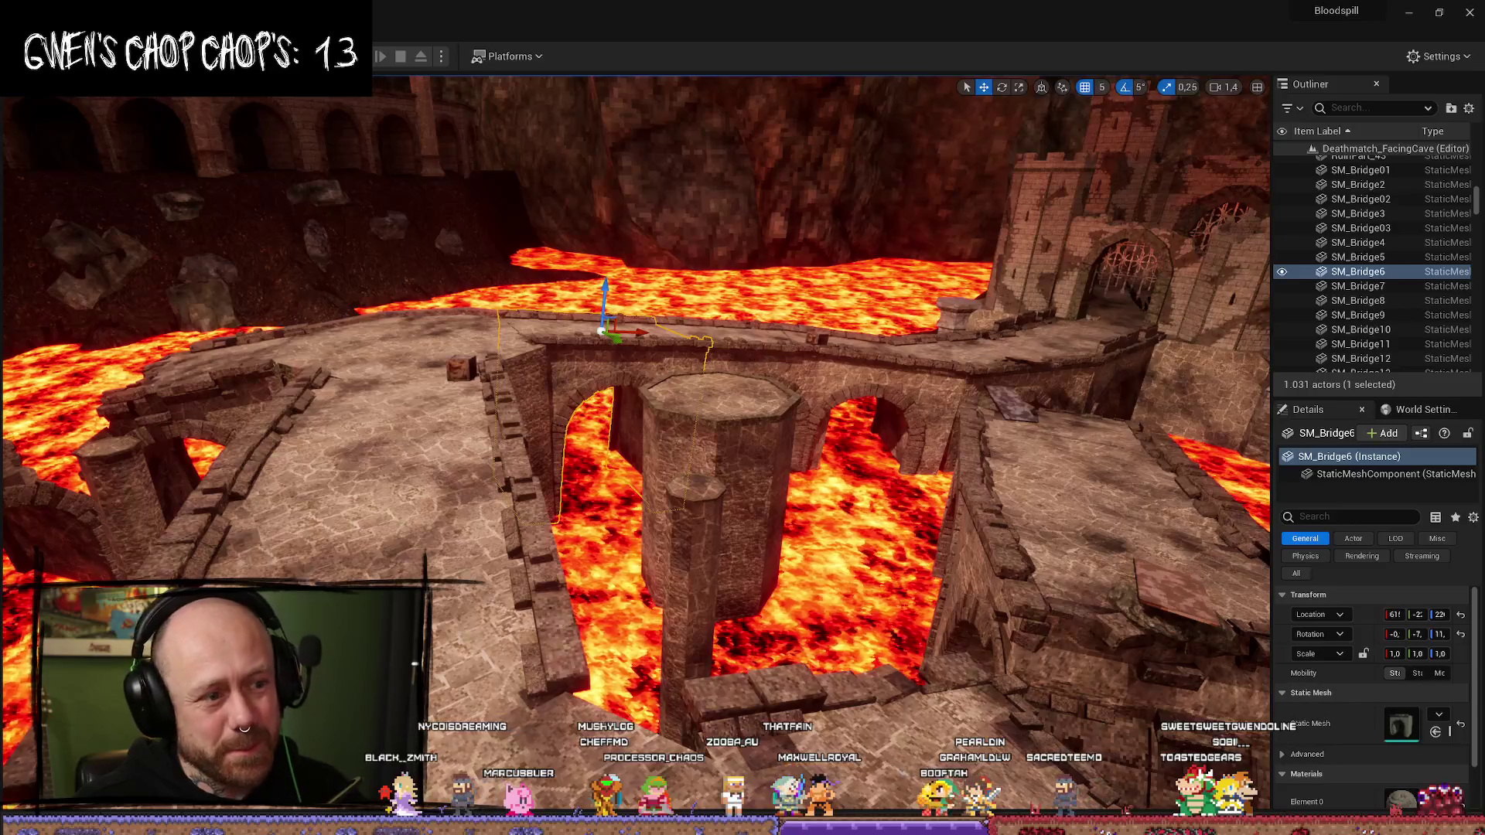
pyautogui.click(745, 333)
pyautogui.click(869, 331)
pyautogui.click(998, 355)
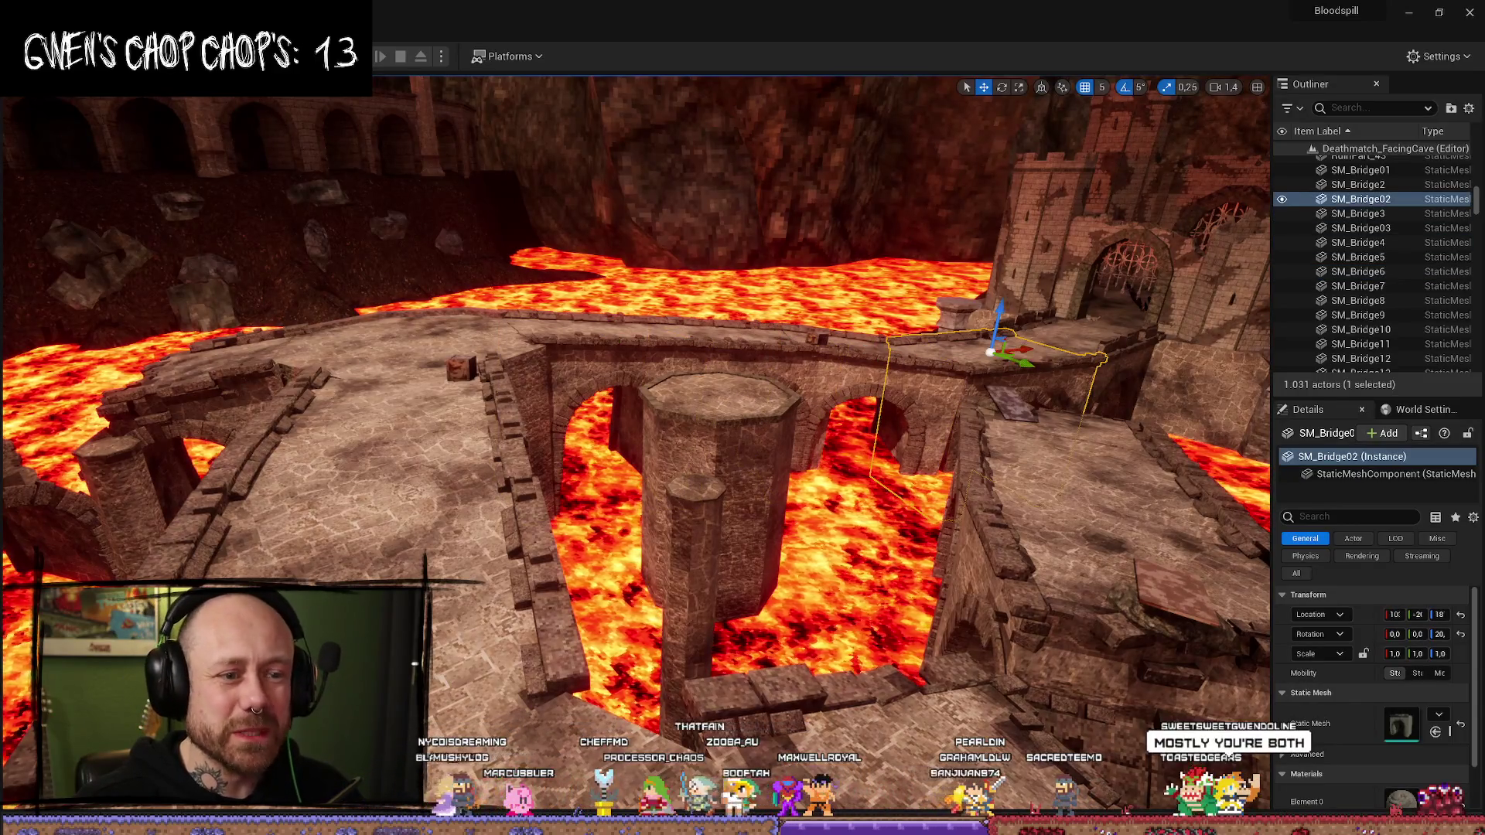
pyautogui.click(1087, 331)
pyautogui.click(1107, 319)
pyautogui.press('f')
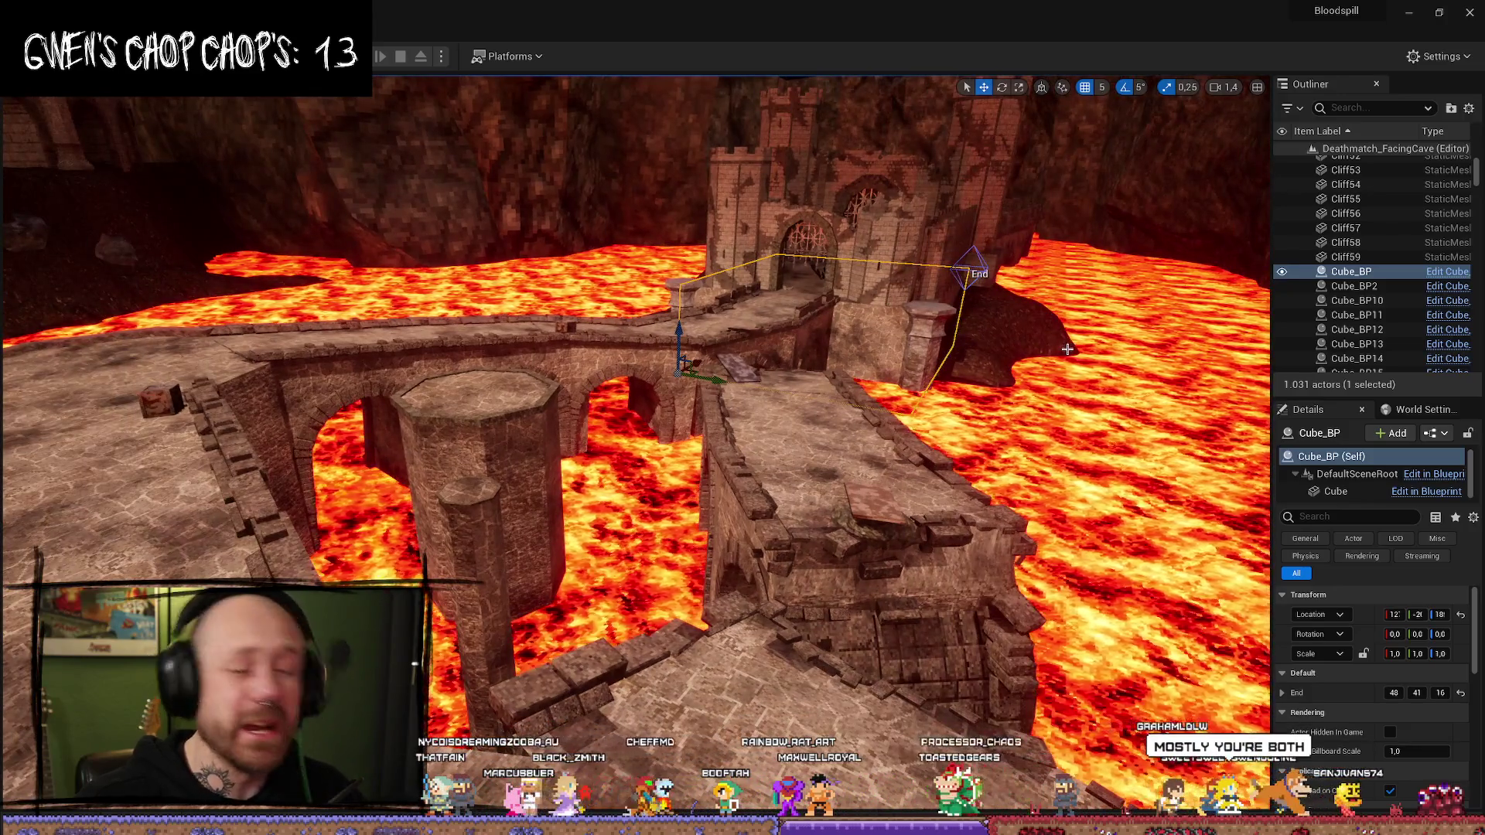
# - Select SM_Bridge28, SM_Bridge27 and arched SM_Bridge9, then fly back over the lava and castle
pyautogui.click(793, 418)
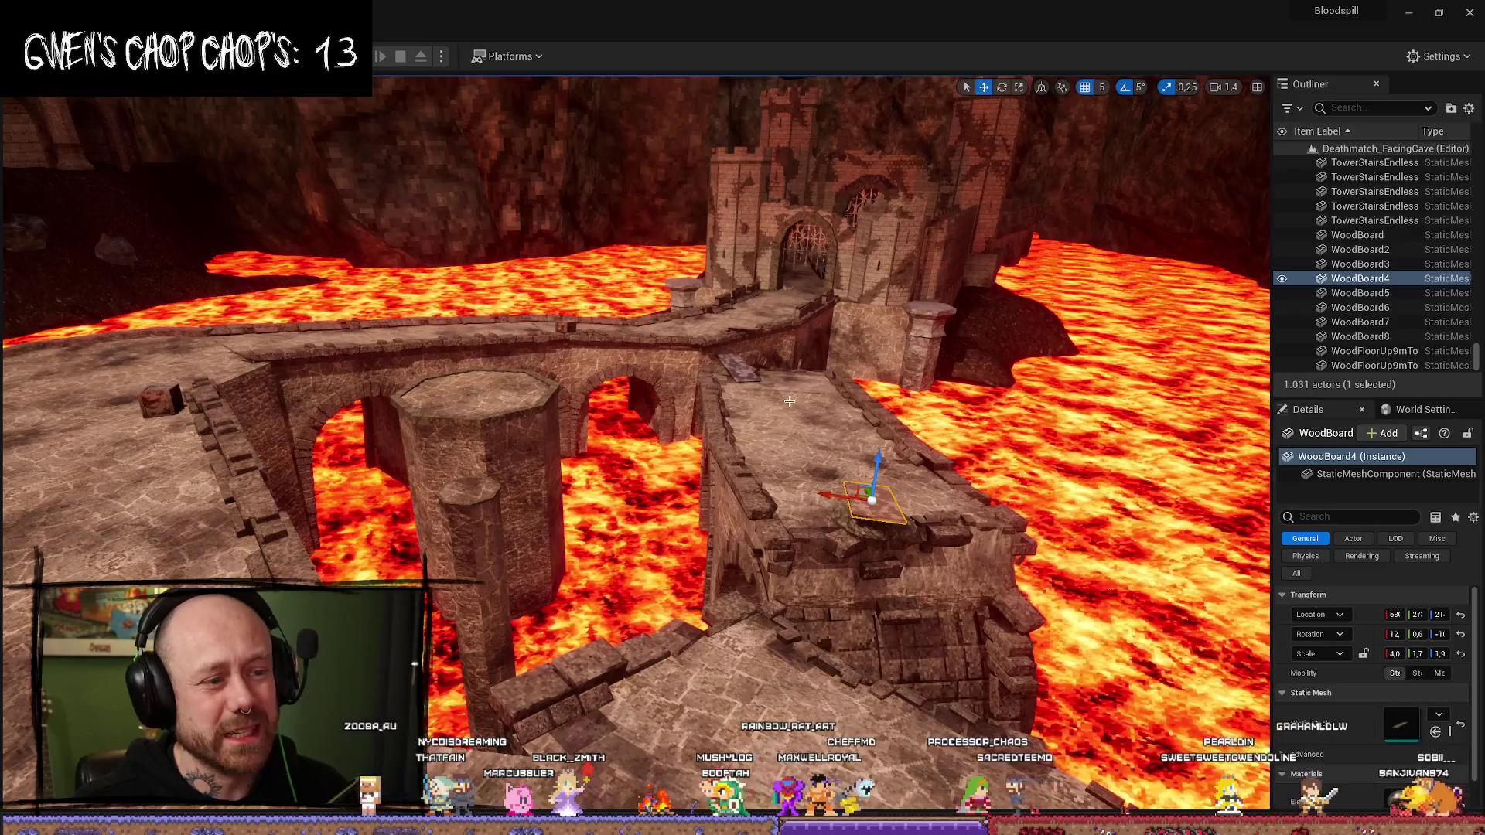
pyautogui.click(743, 363)
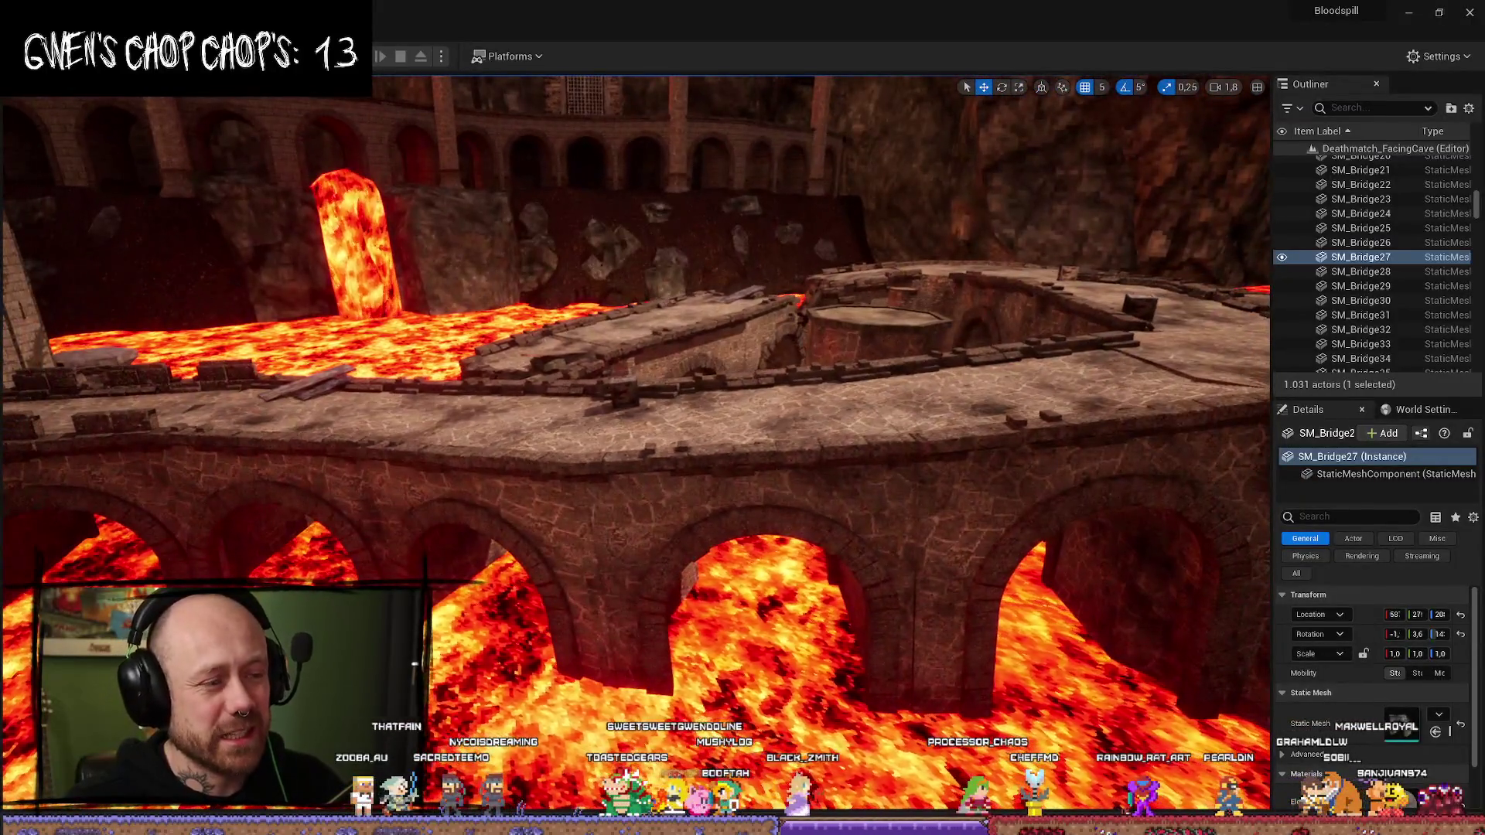
pyautogui.click(766, 503)
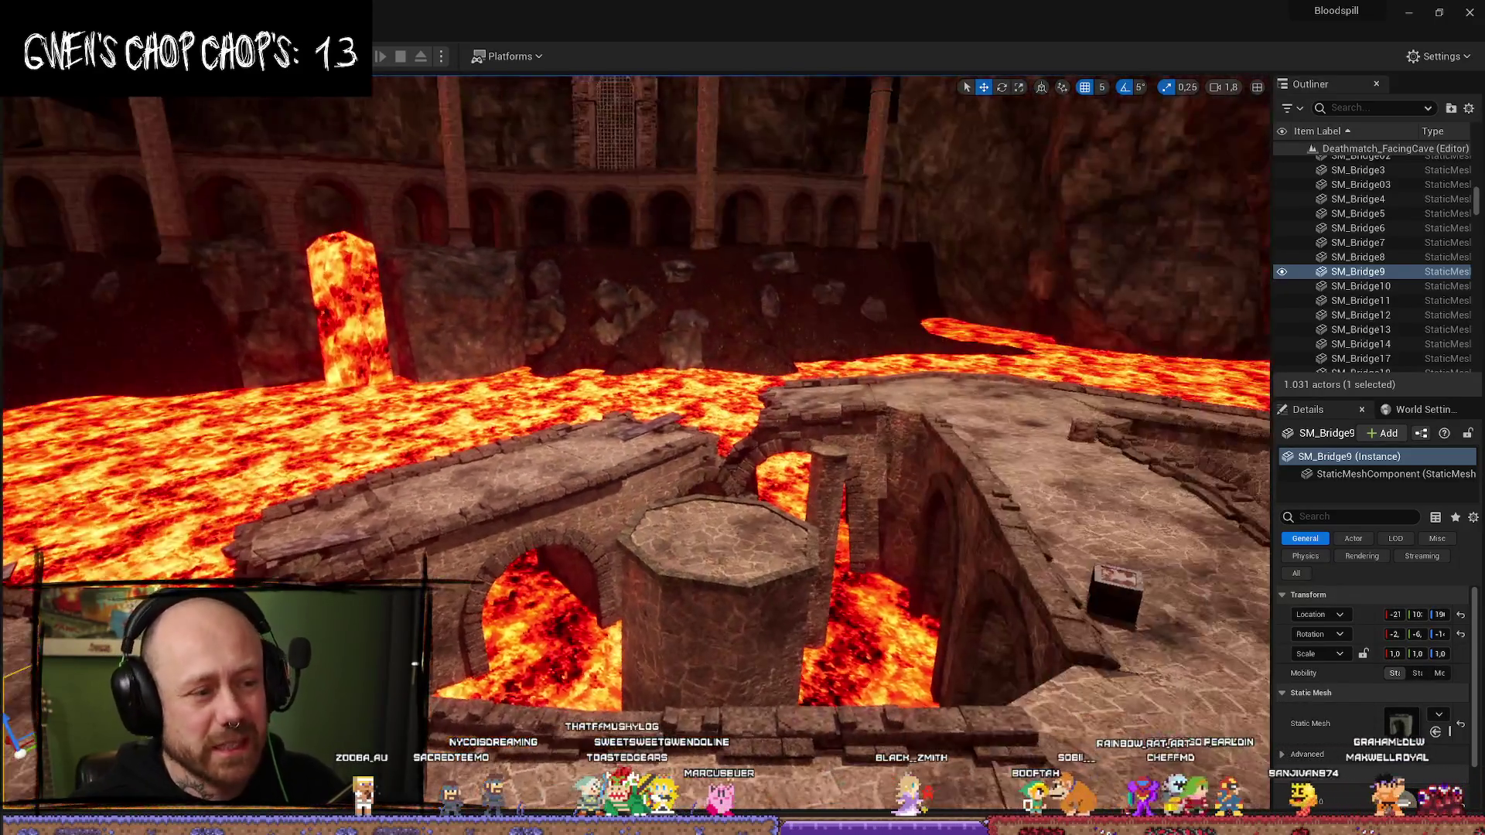
pyautogui.moveTo(634, 434)
pyautogui.mouseDown()
pyautogui.moveTo(511, 433)
pyautogui.moveTo(495, 417)
pyautogui.mouseUp()
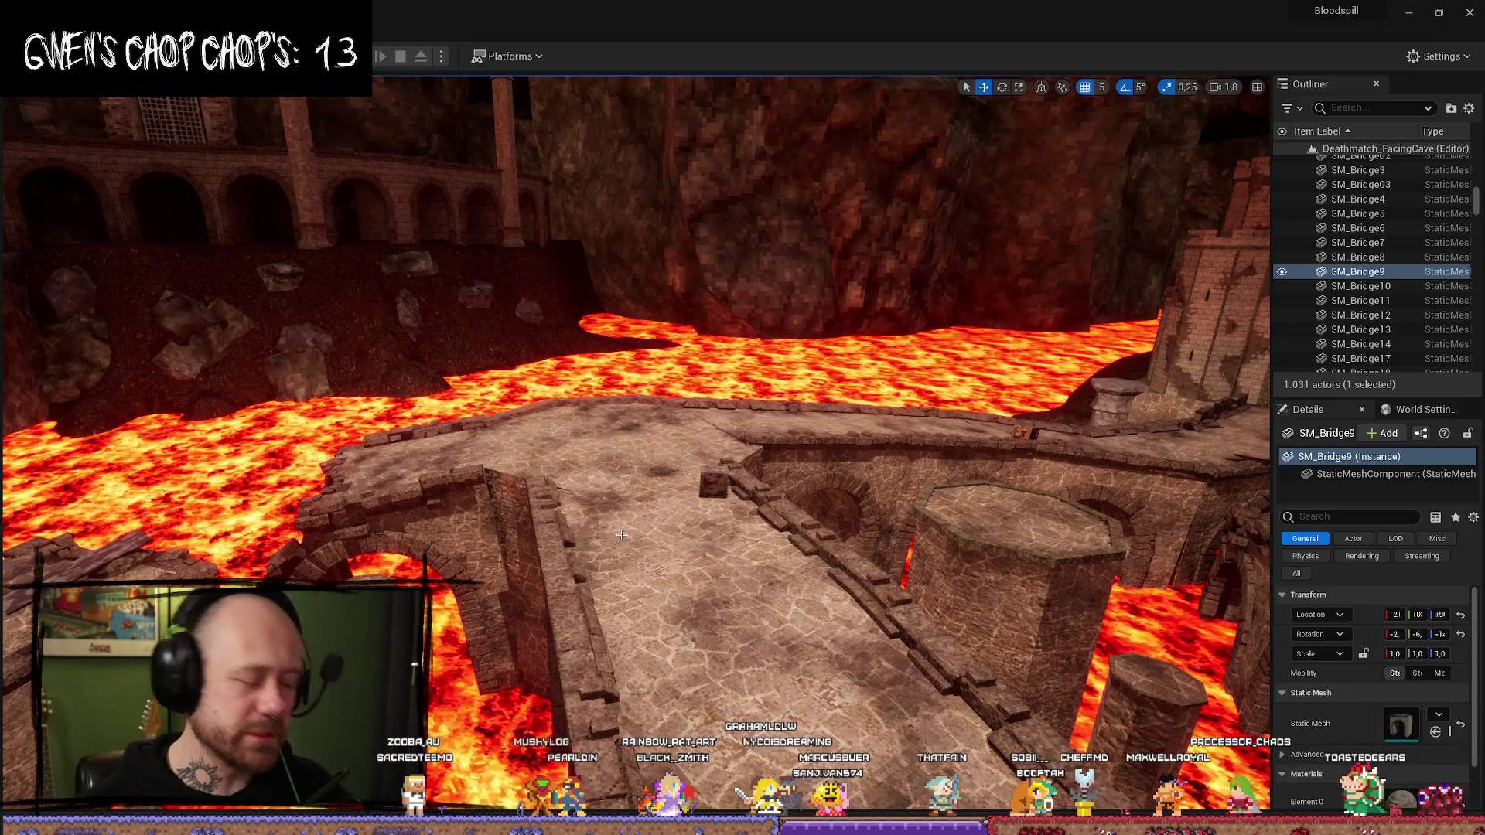
pyautogui.moveTo(622, 535)
pyautogui.mouseDown()
pyautogui.moveTo(658, 611)
pyautogui.moveTo(619, 557)
pyautogui.mouseUp()
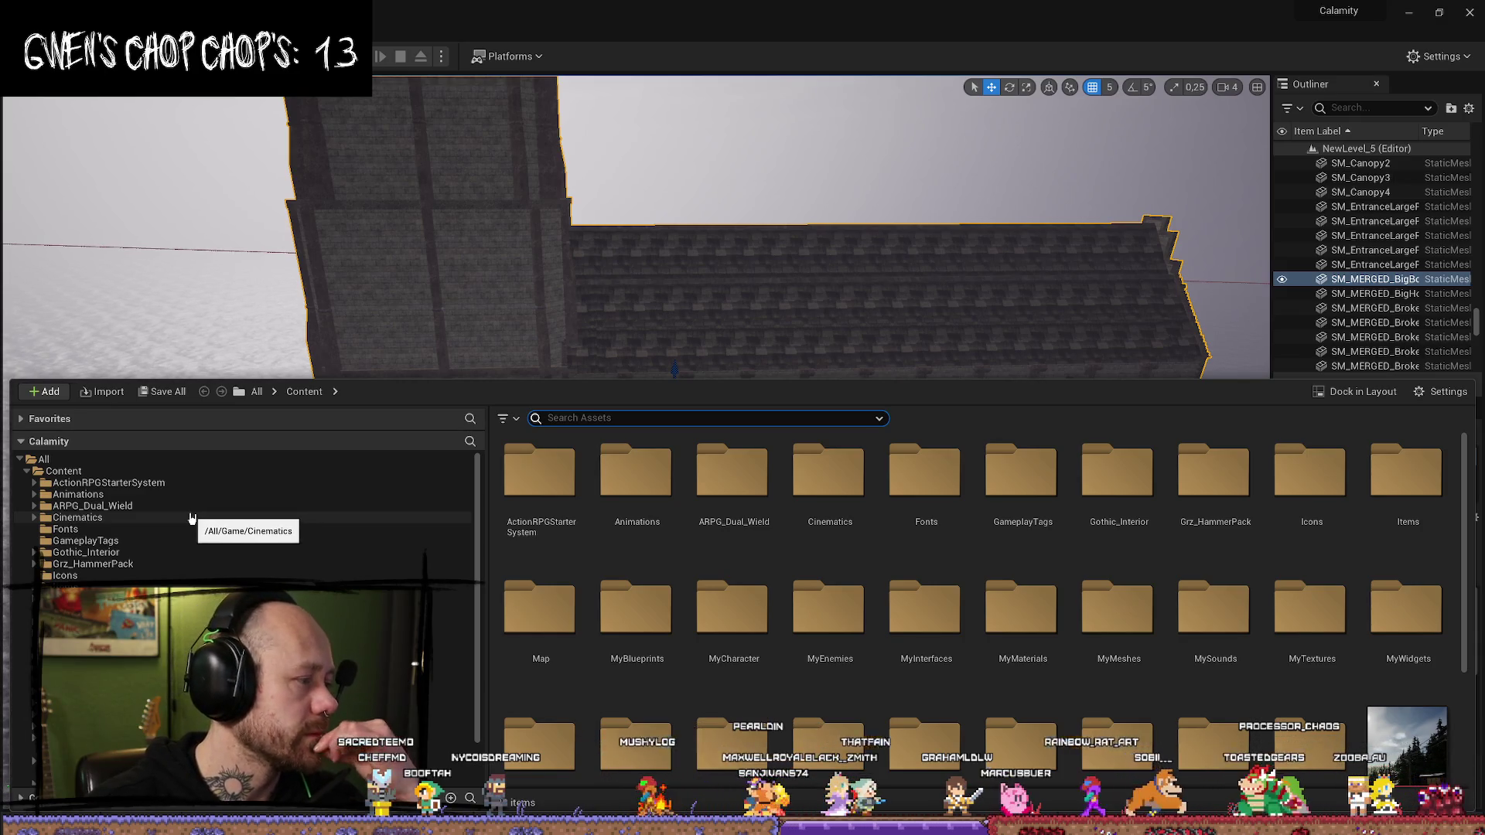
# - Open Calamity's Map folder and browse its 28 levels, briefly selecting MainMenu
pyautogui.click(135, 483)
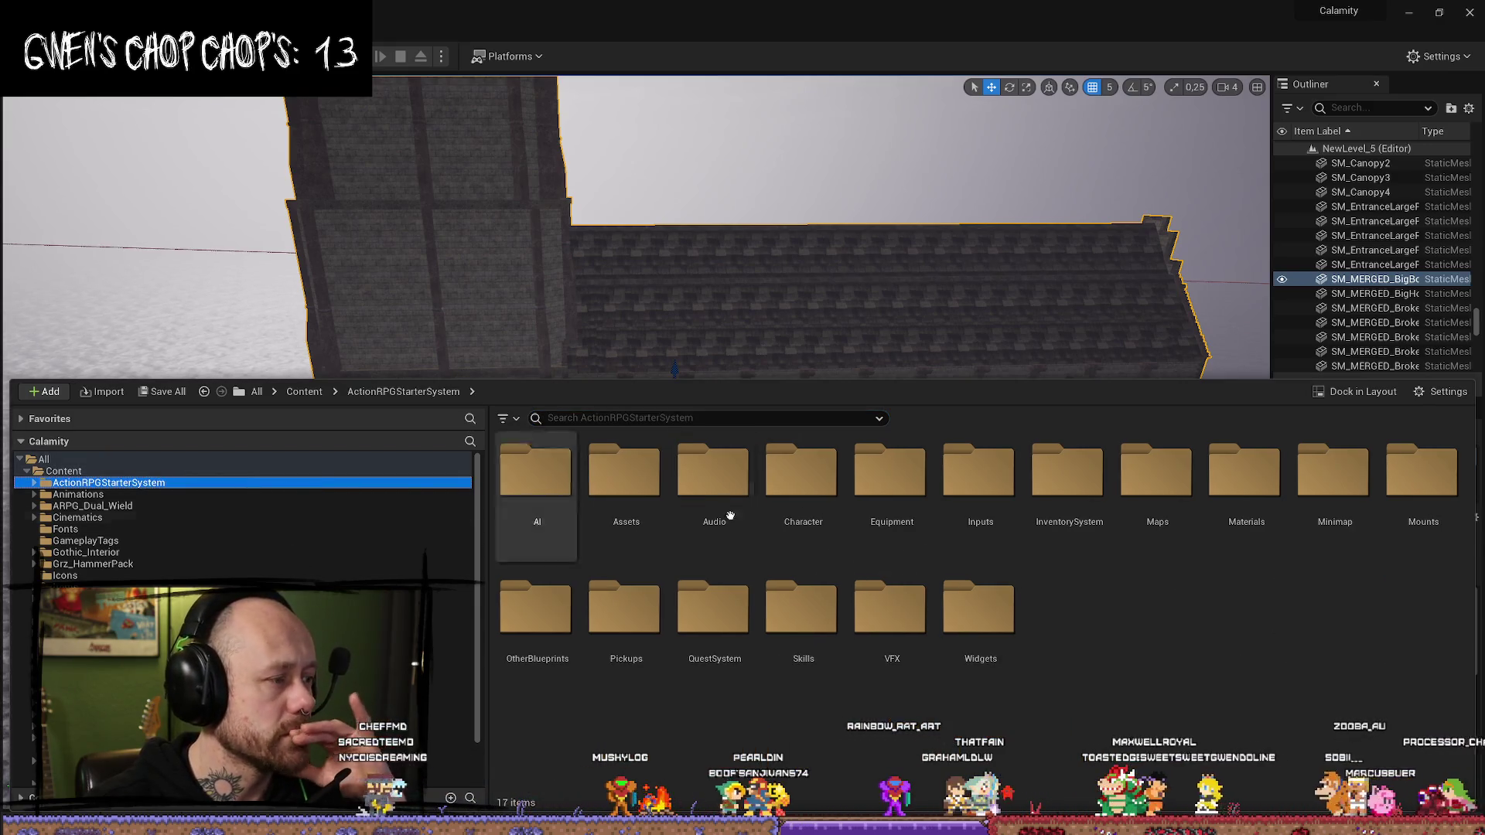
pyautogui.scroll(-1, 310, 550)
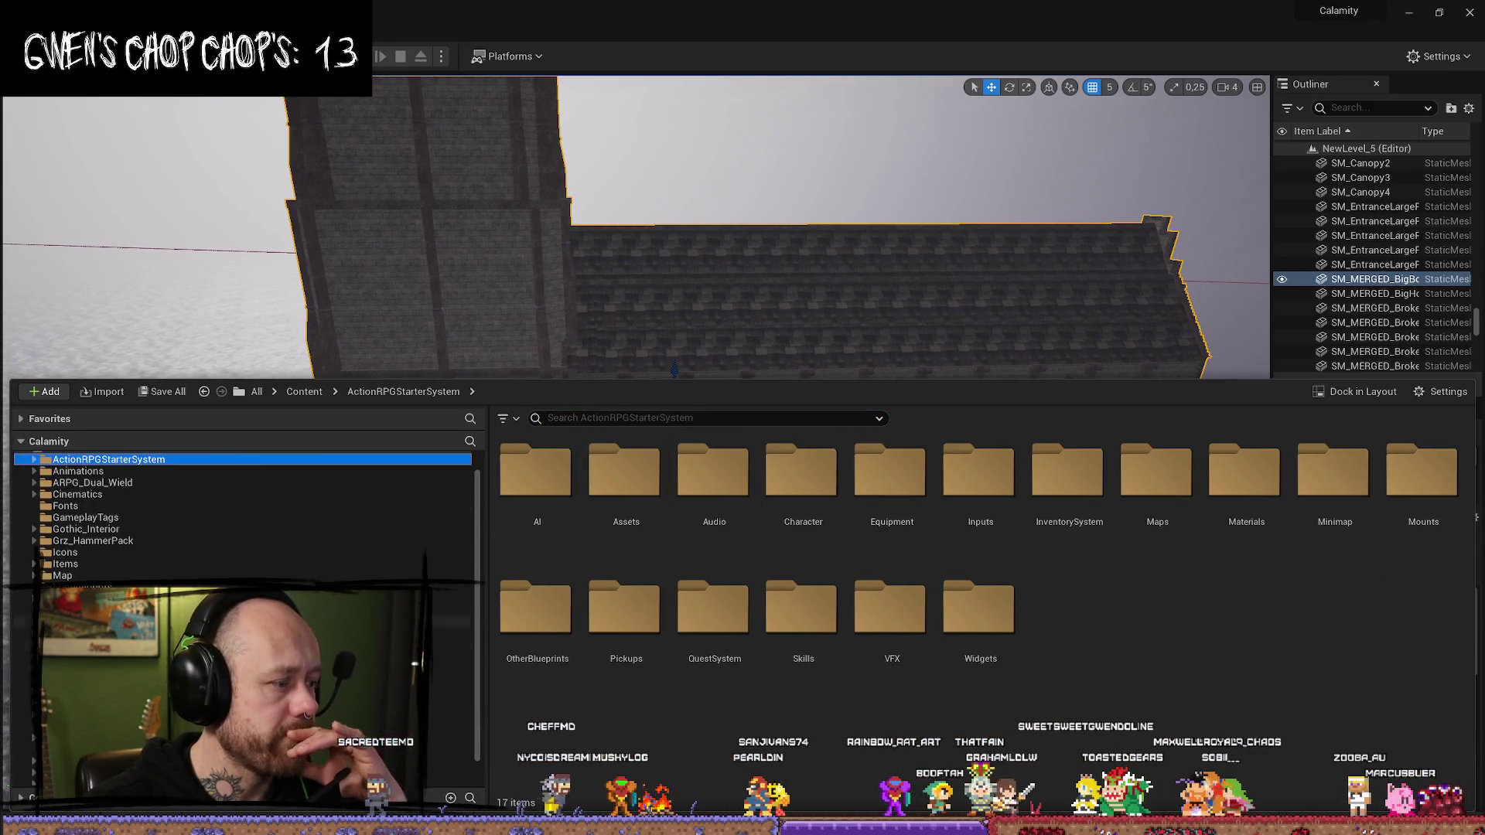
pyautogui.click(99, 576)
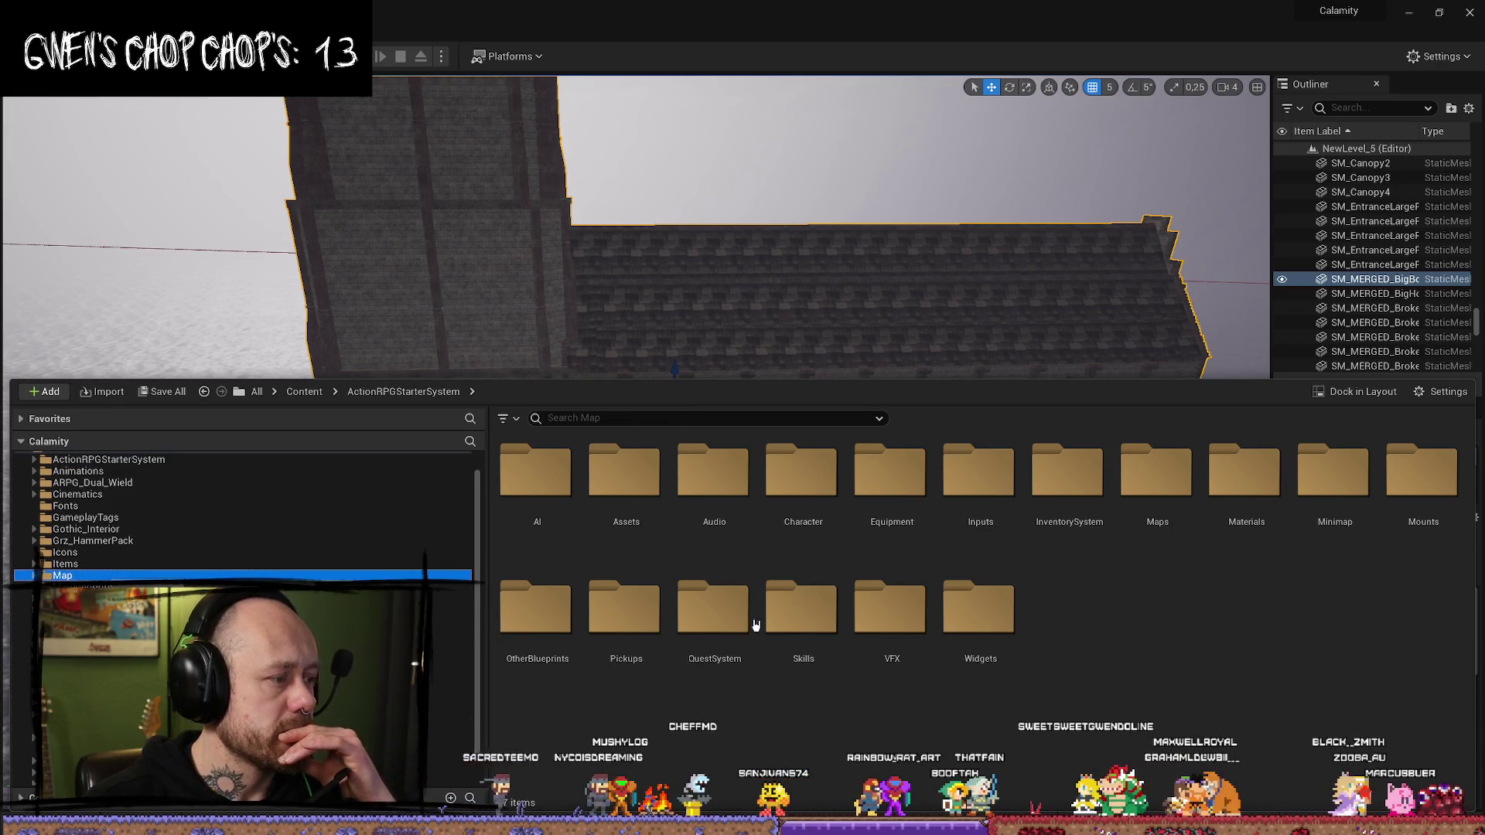
pyautogui.scroll(-1, 1005, 619)
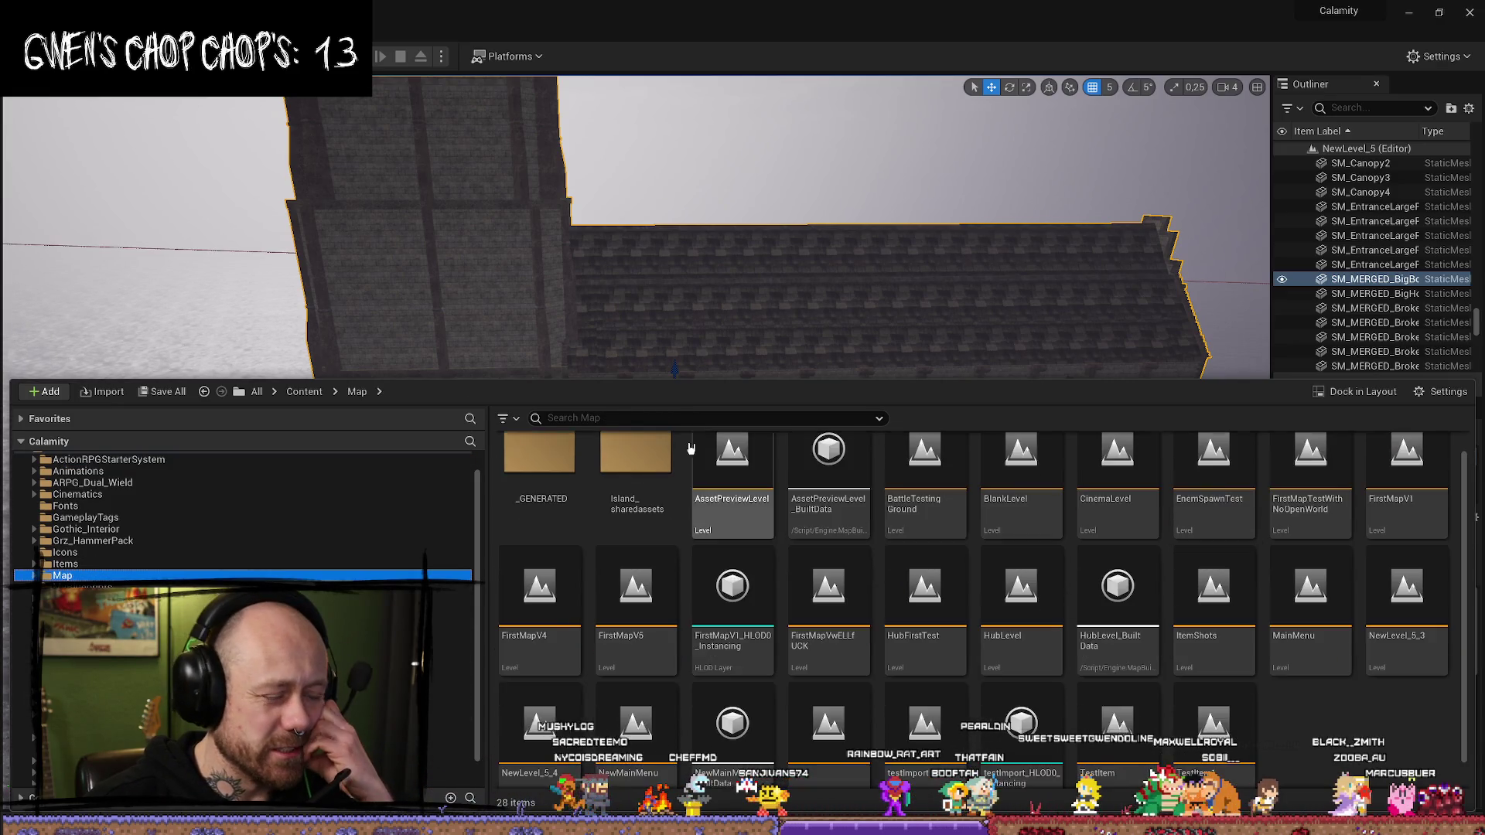
pyautogui.scroll(1, 863, 587)
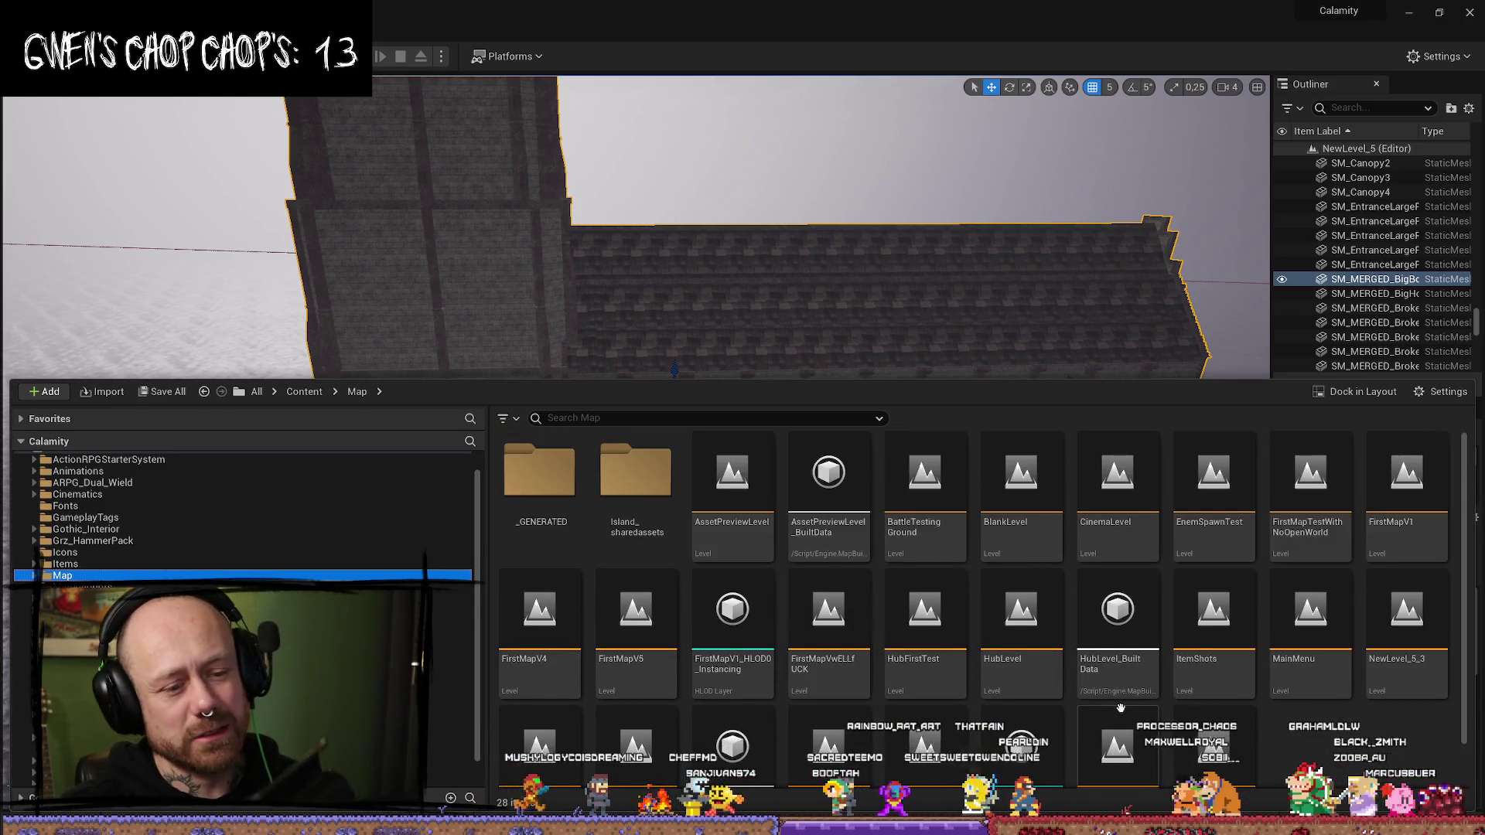
pyautogui.scroll(-1, 1299, 595)
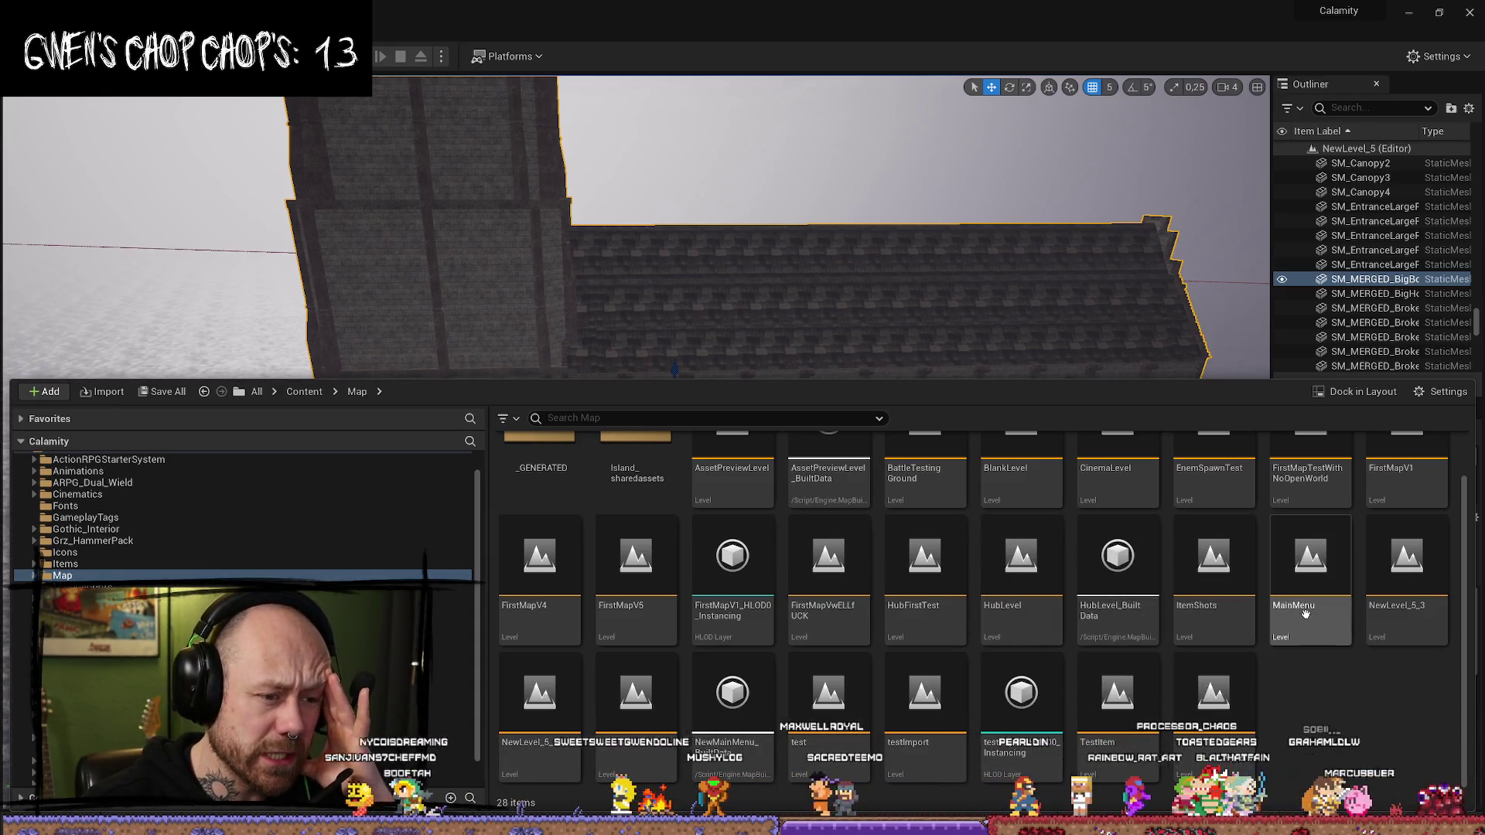
pyautogui.click(1323, 546)
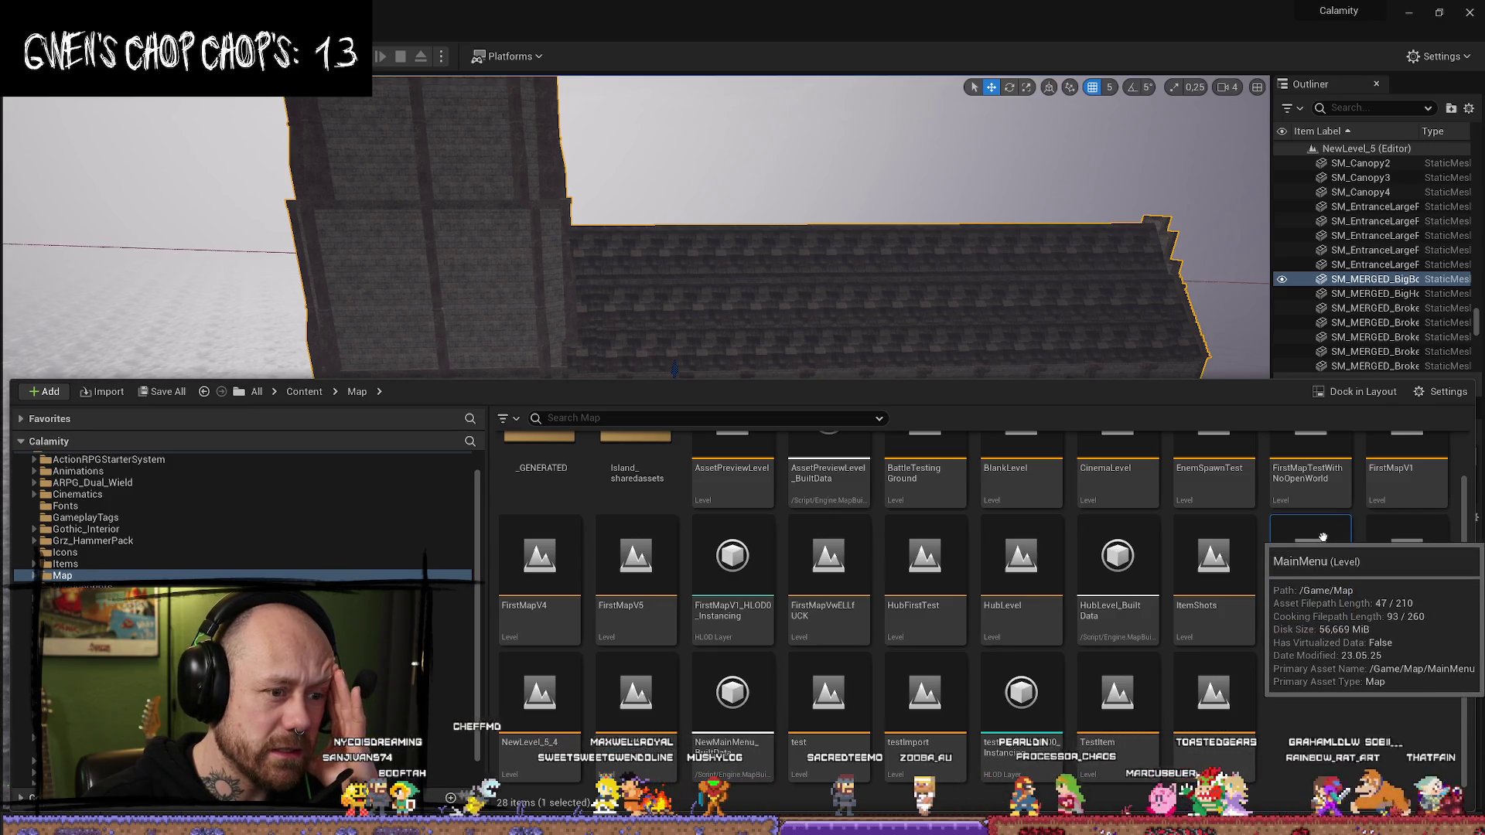
pyautogui.click(1332, 718)
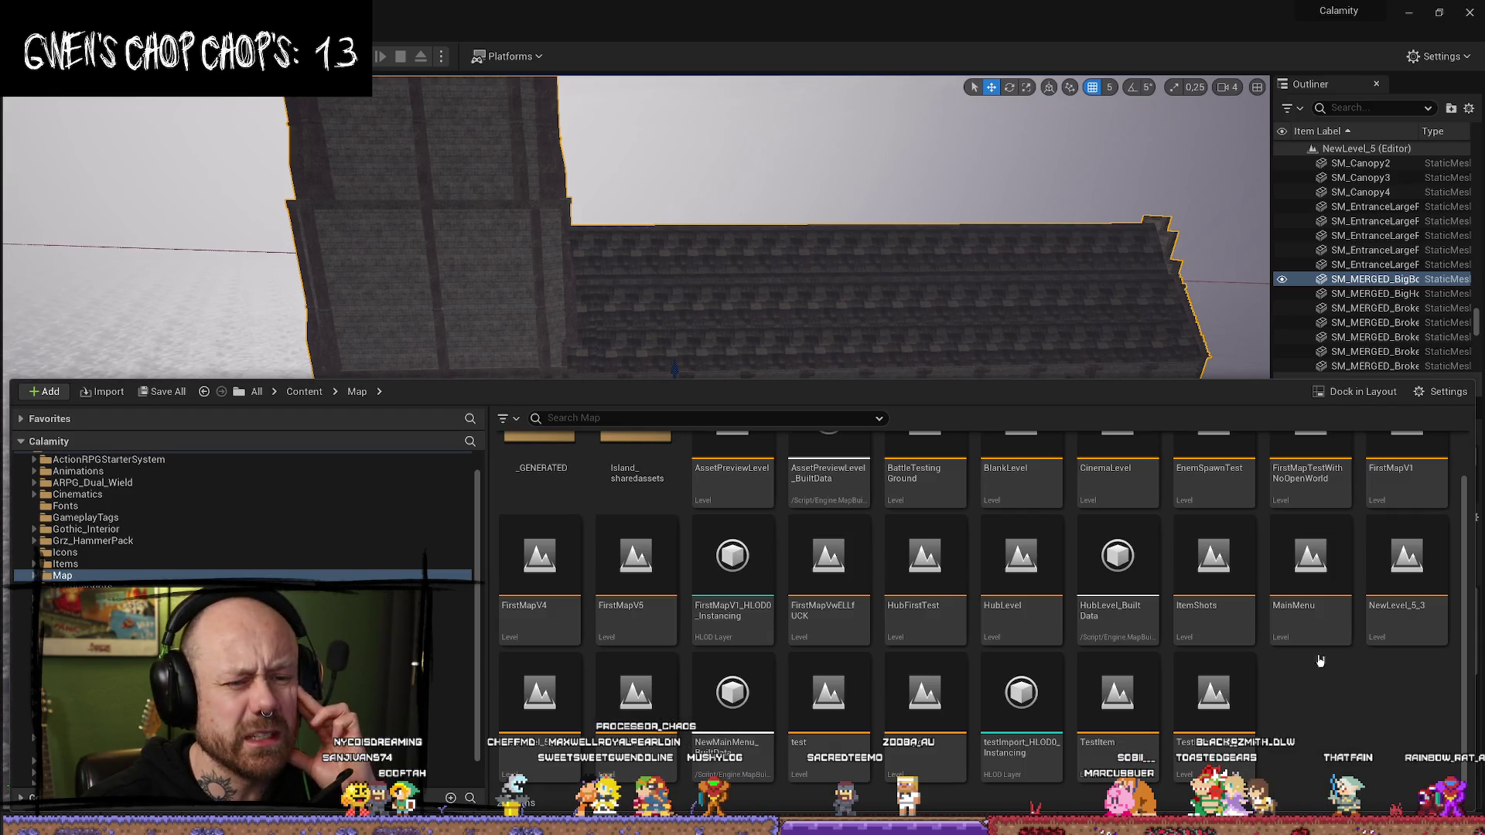
pyautogui.scroll(1, 1321, 661)
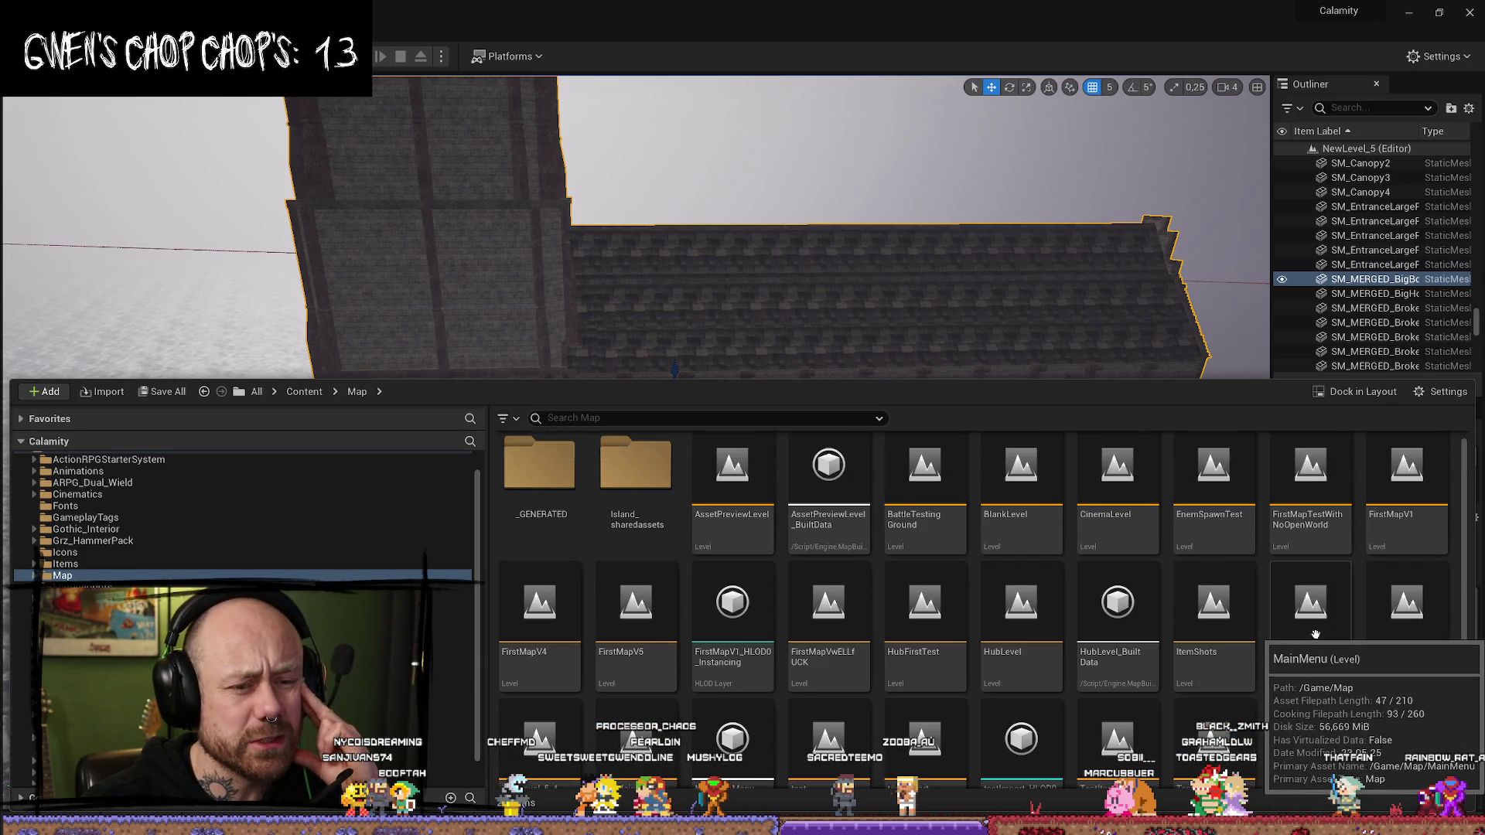
# - Load AssetPreviewLevel and fly into the vaulted nave, selecting a pillar and a ceiling arch
pyautogui.doubleClick(758, 482)
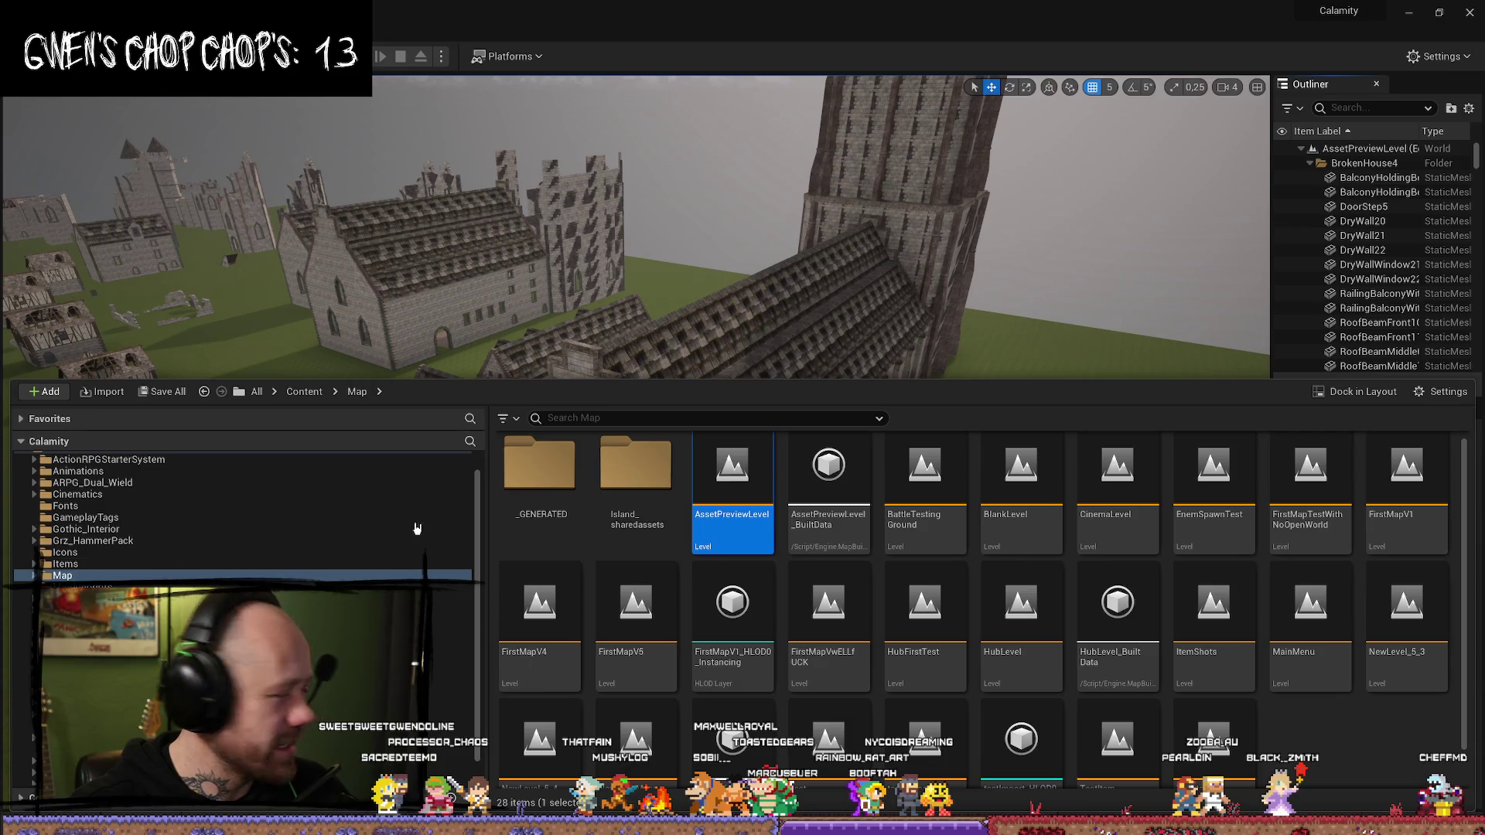
pyautogui.moveTo(678, 380)
pyautogui.mouseDown()
pyautogui.moveTo(706, 294)
pyautogui.moveTo(809, 226)
pyautogui.mouseUp()
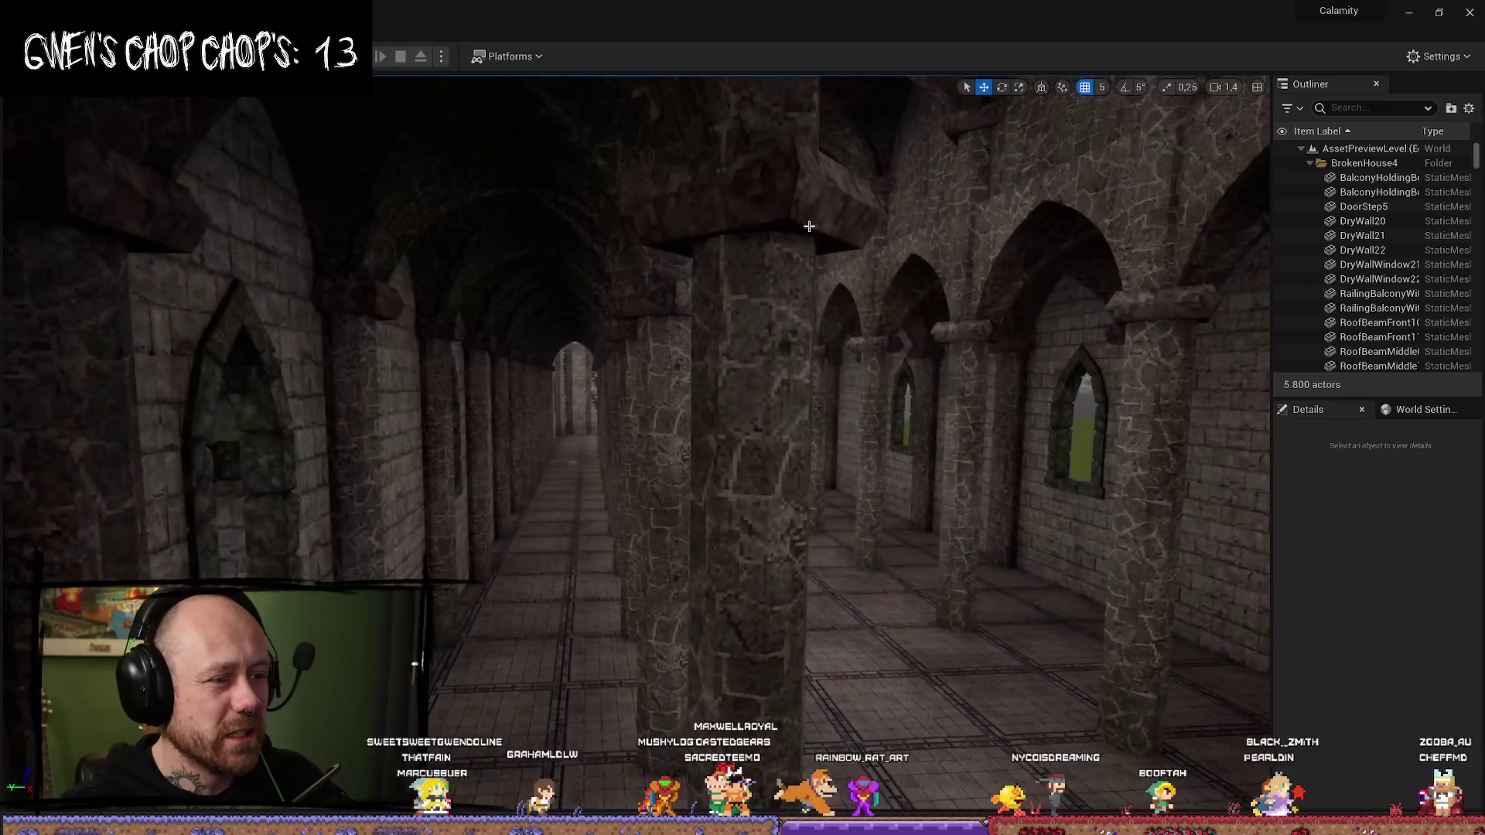
pyautogui.click(546, 393)
pyautogui.moveTo(546, 393); pyautogui.dragTo(590, 368)
pyautogui.click(591, 368)
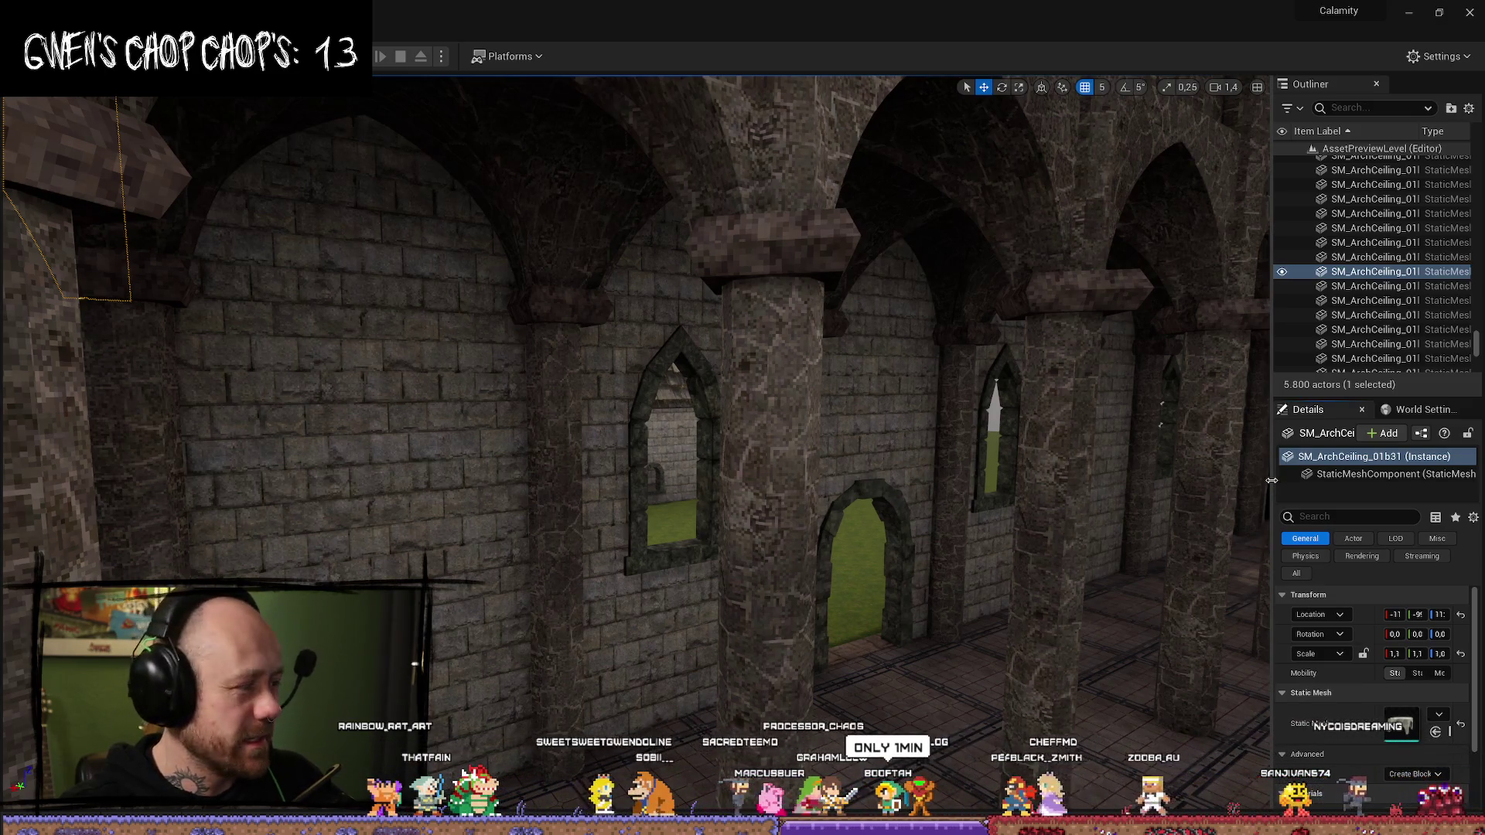
pyautogui.moveTo(1272, 480); pyautogui.dragTo(1257, 483)
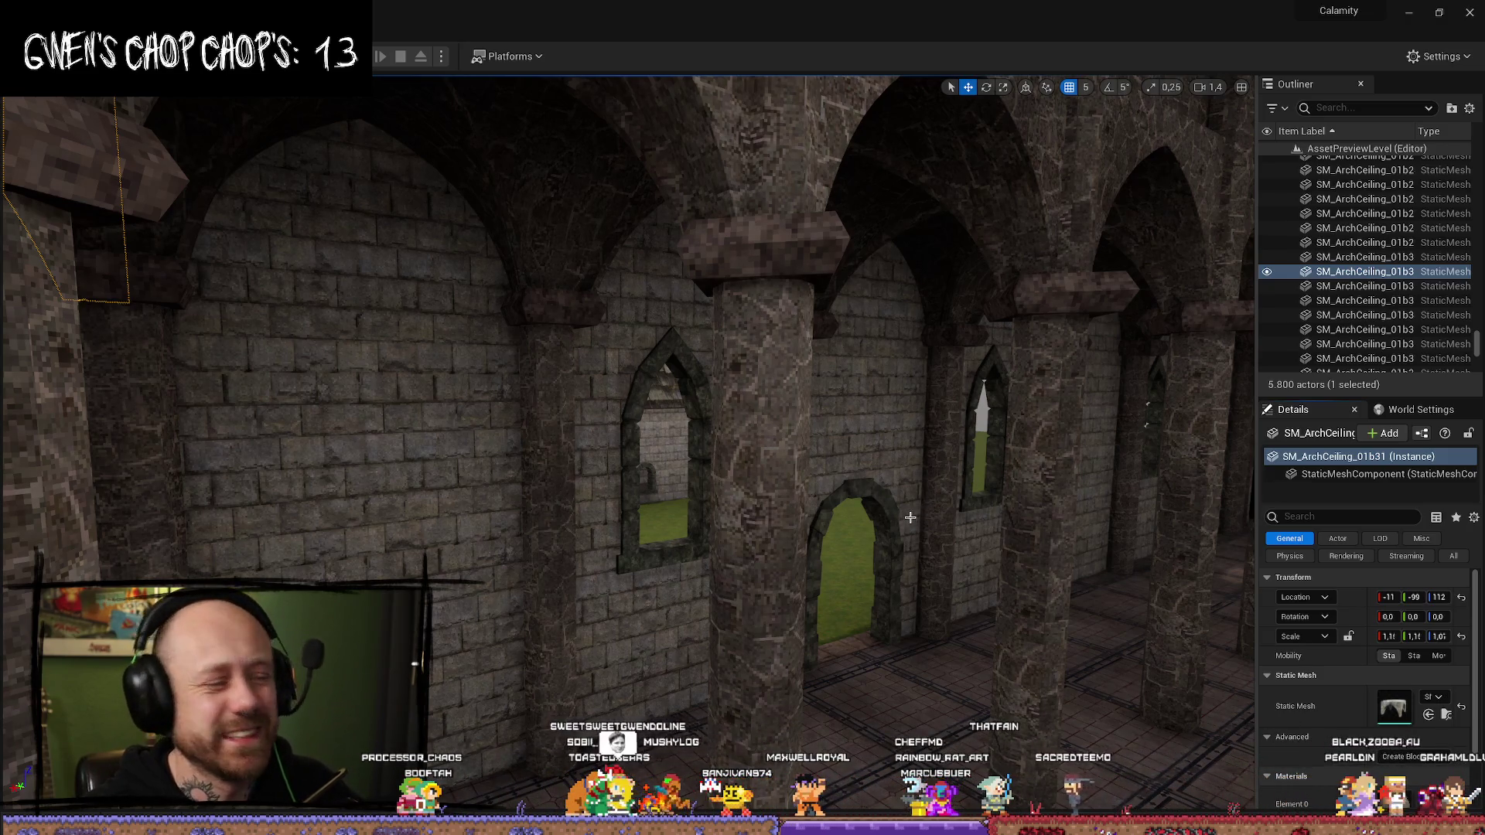
pyautogui.moveTo(892, 542); pyautogui.dragTo(743, 366)
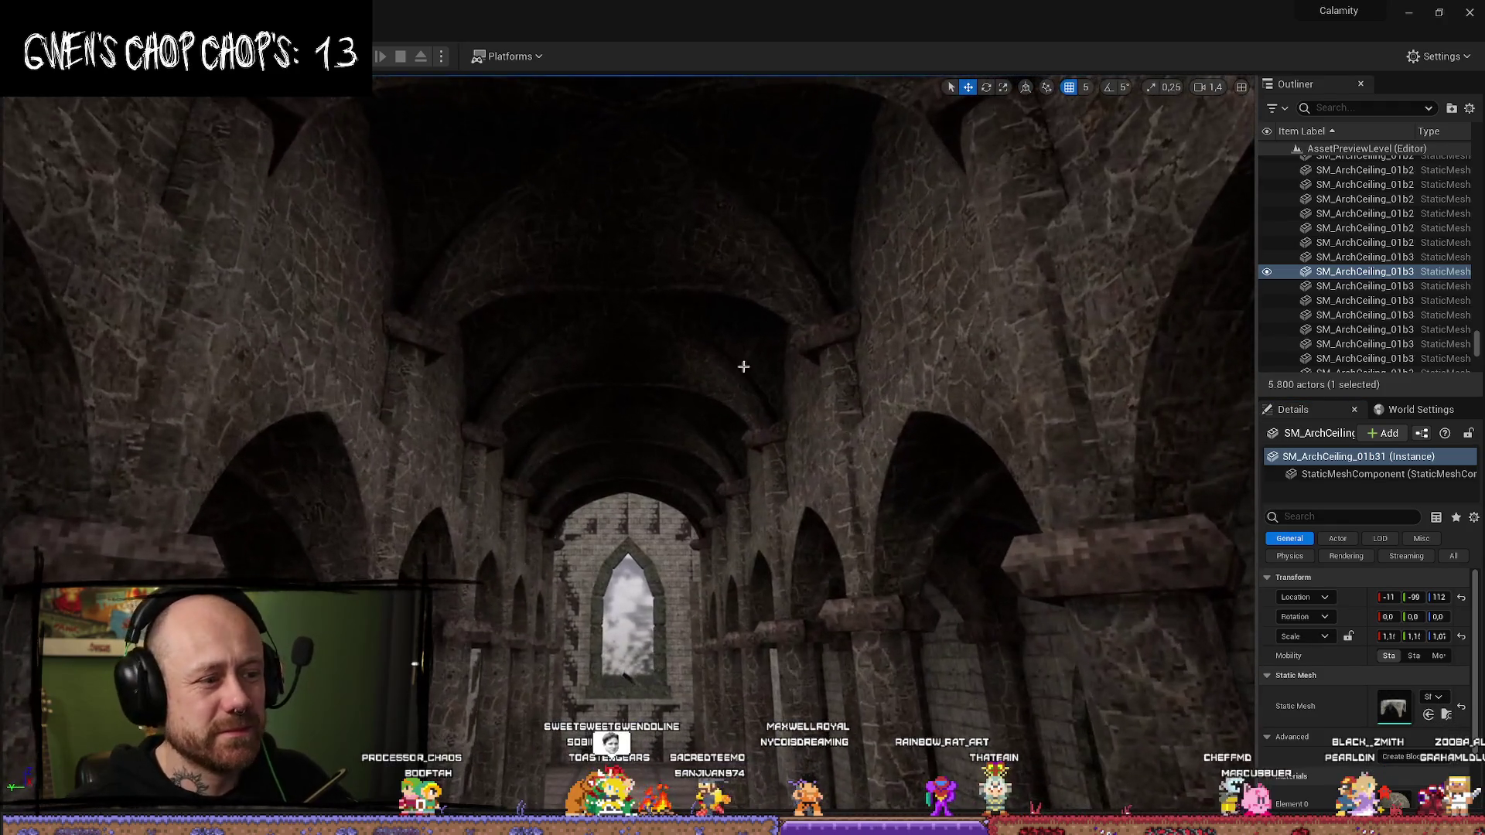
# - Locate the selected ceiling arch in the Ceilings folder and open SM_ArchCeiling_01a
pyautogui.click(684, 185)
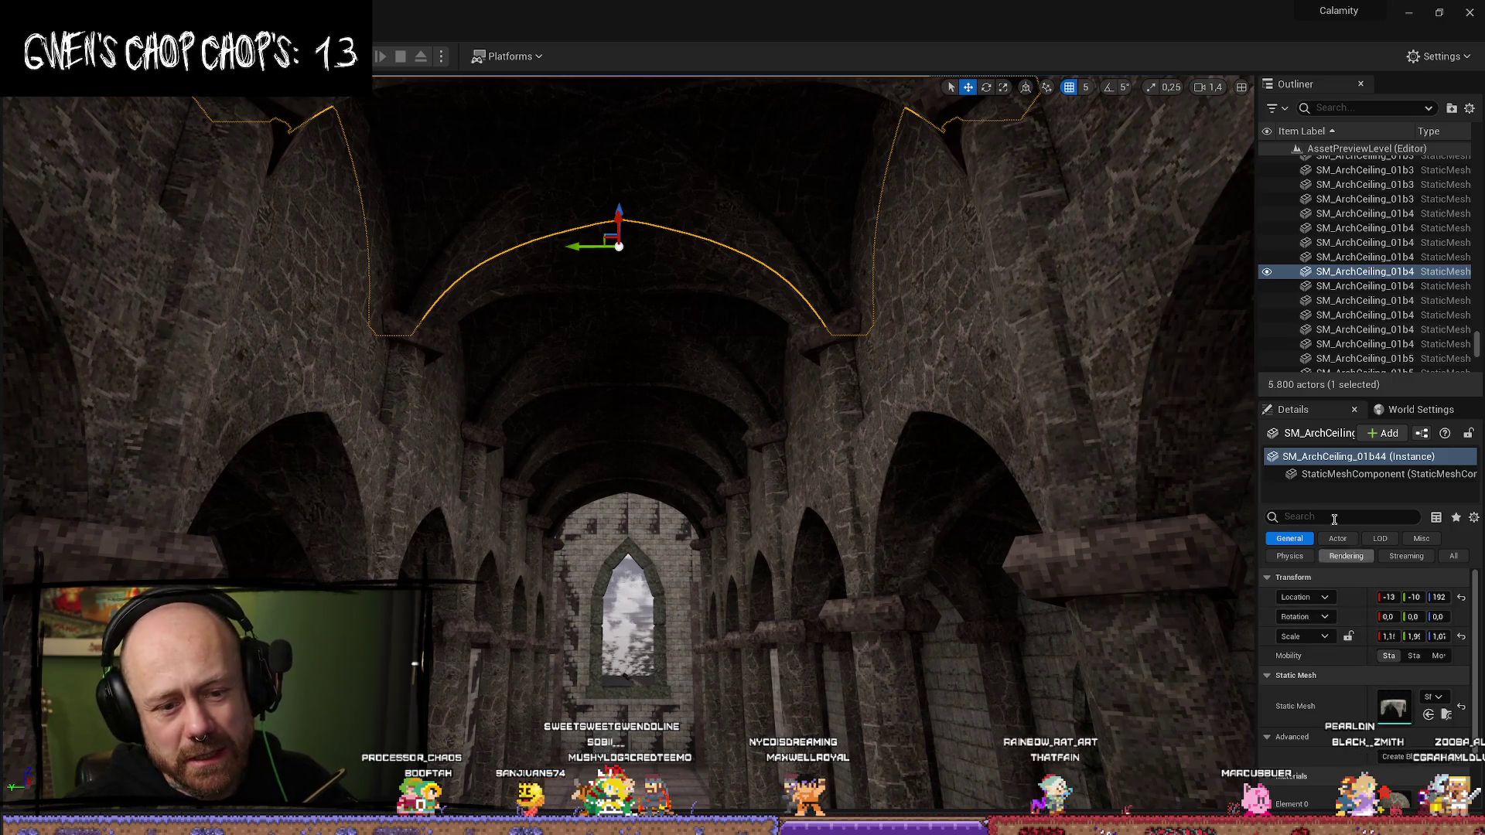
pyautogui.click(1446, 715)
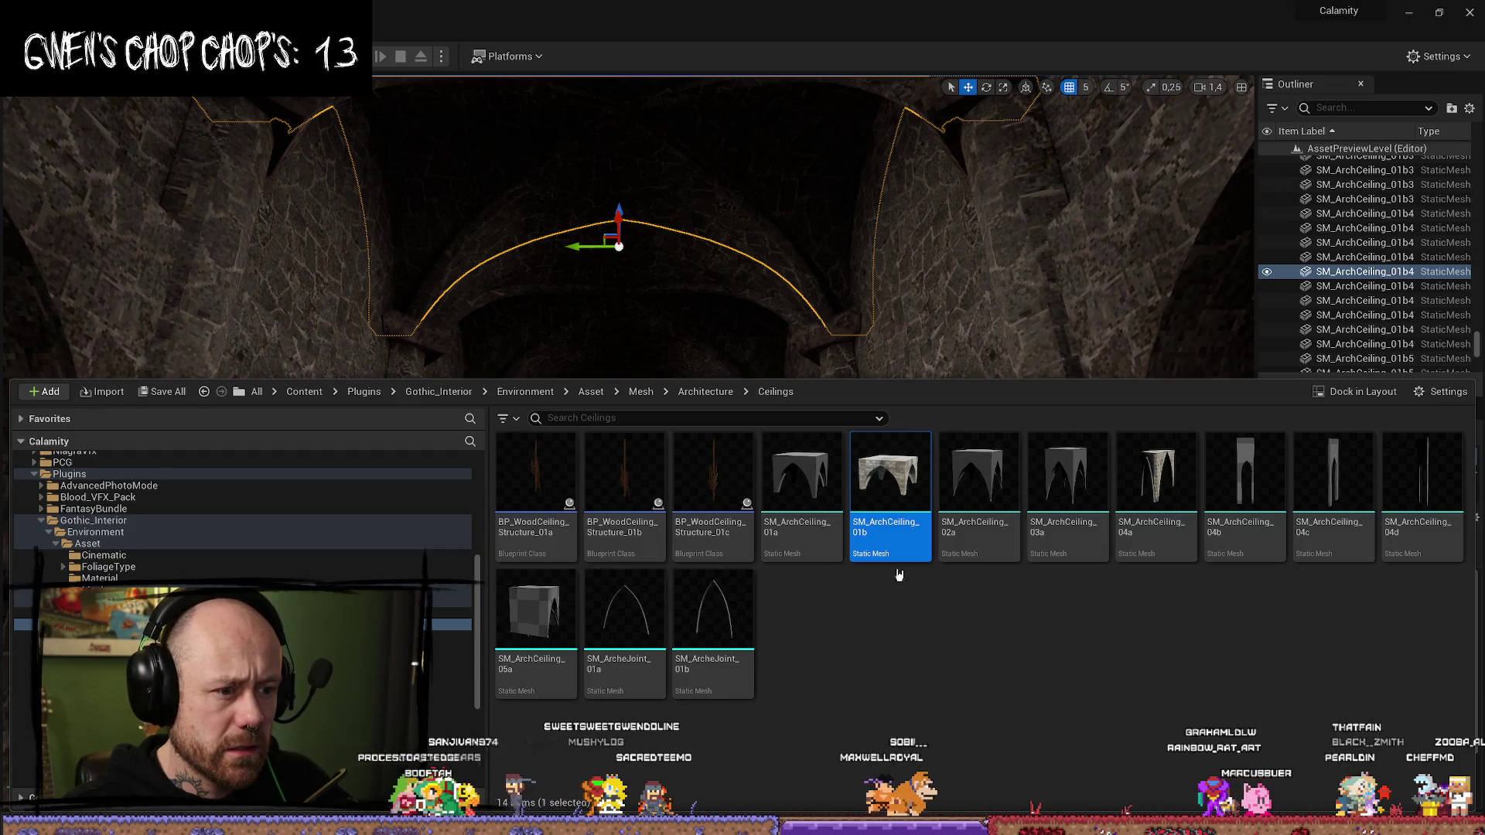
pyautogui.click(1160, 717)
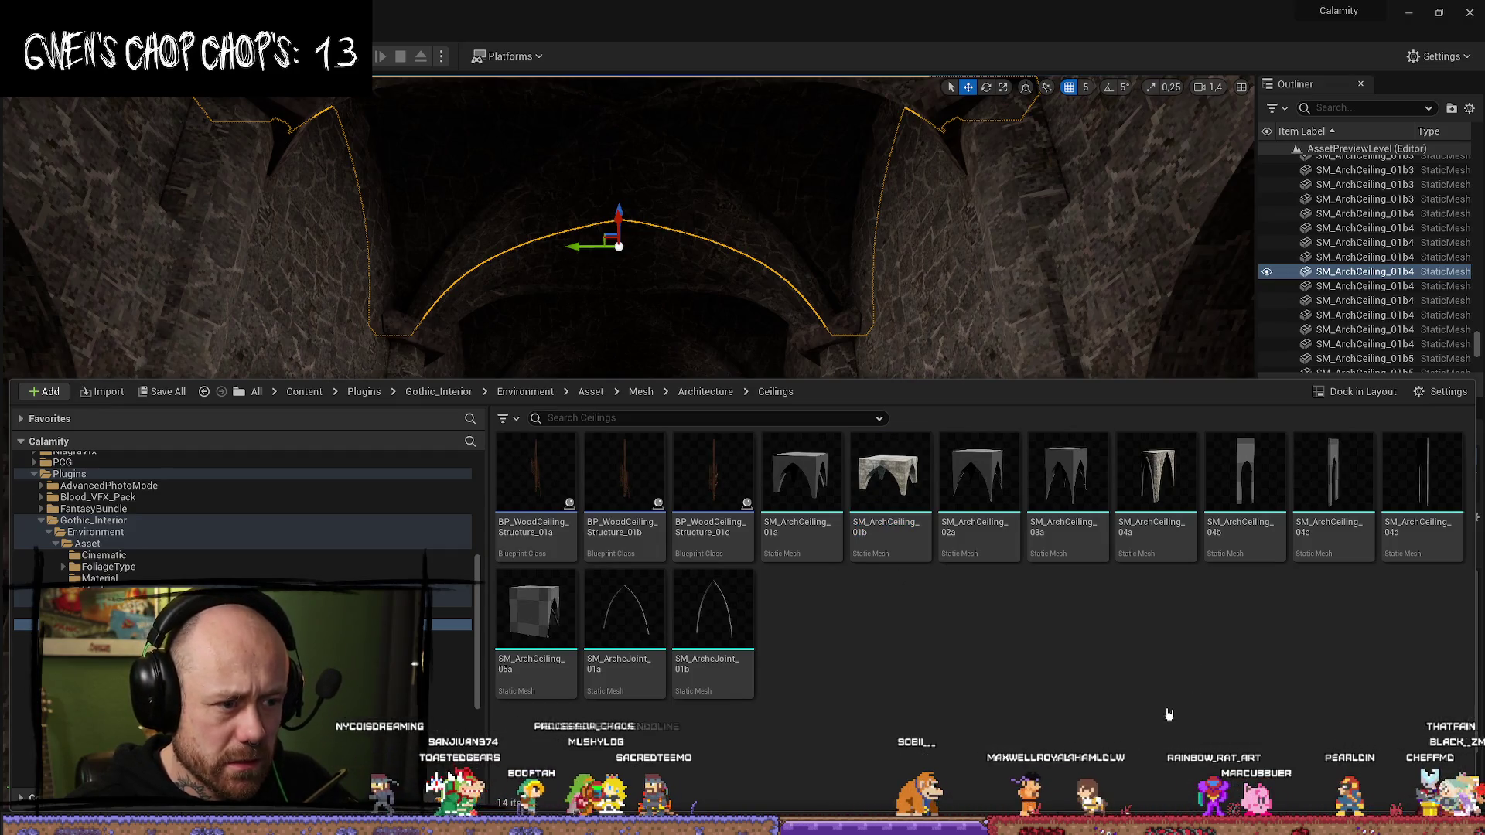
pyautogui.doubleClick(792, 530)
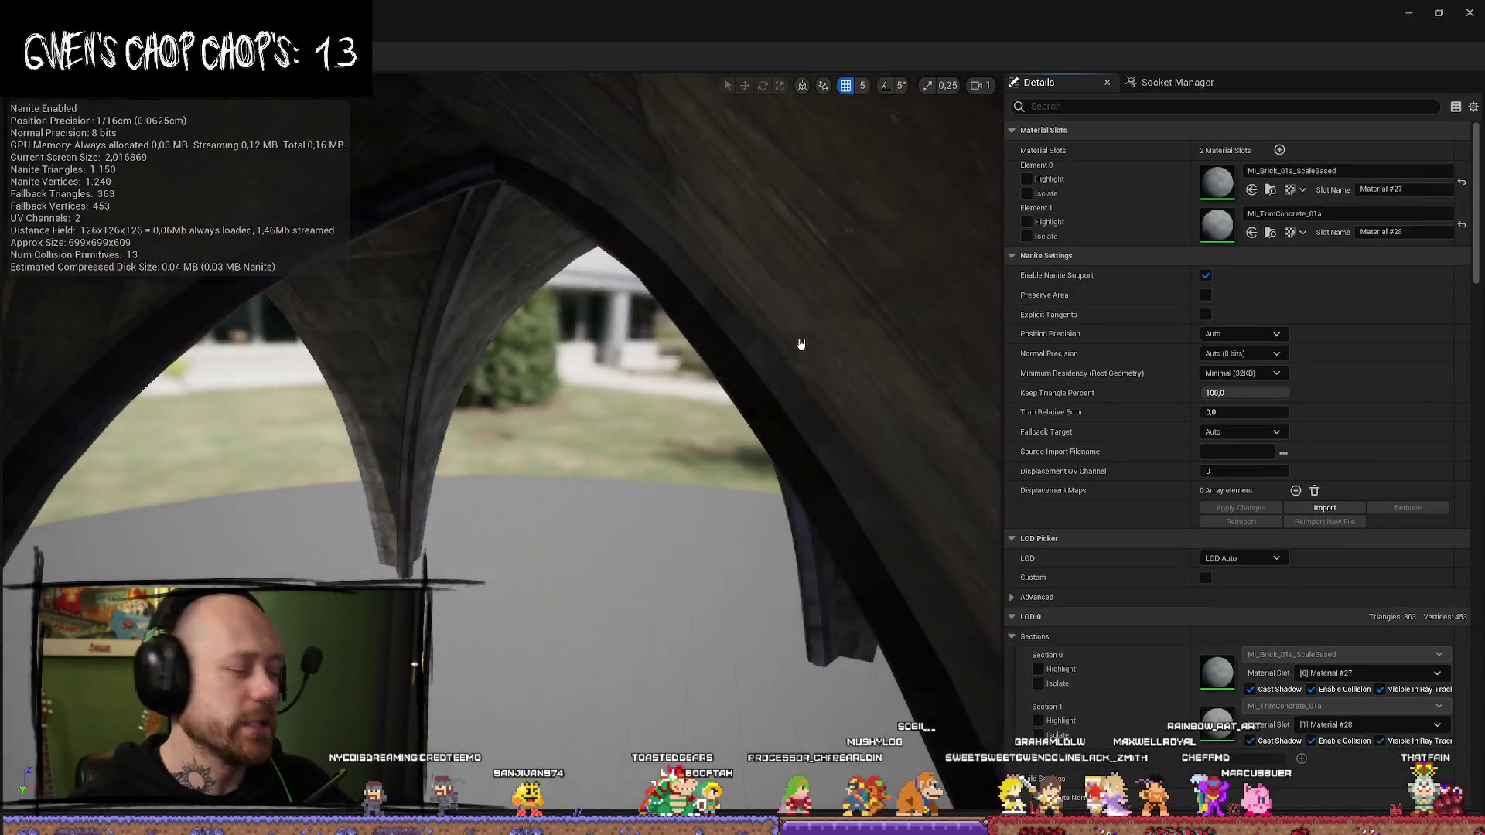
pyautogui.moveTo(749, 317); pyautogui.dragTo(673, 321)
# - Inspect the SM_ArchCeiling_01b and SM_ArchCeiling_02a meshes from the Ceilings list
pyautogui.scroll(-5, 501, 363)
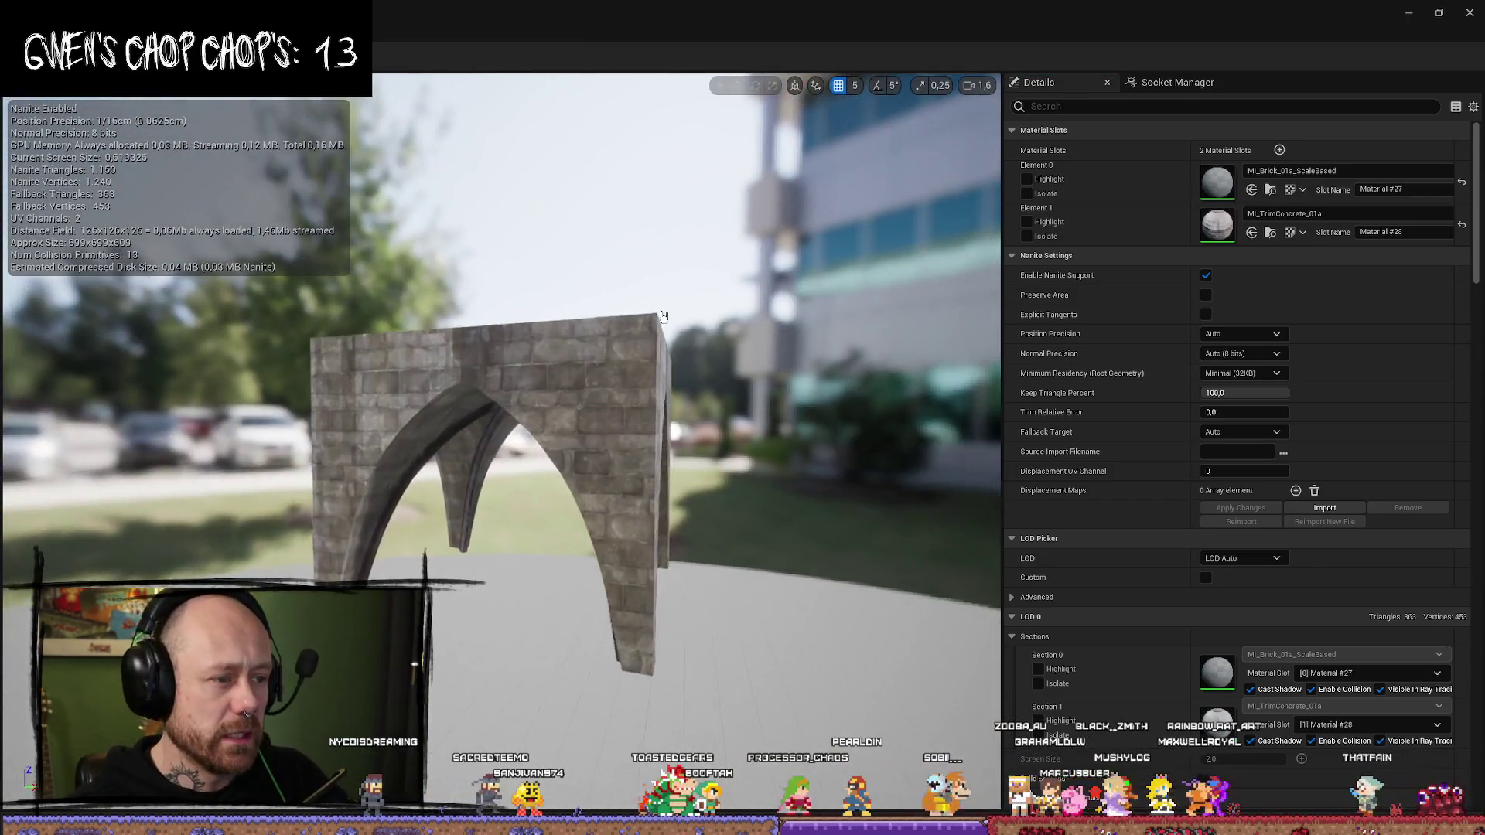
pyautogui.hotkey('ctrl', 'space')
pyautogui.click(897, 545)
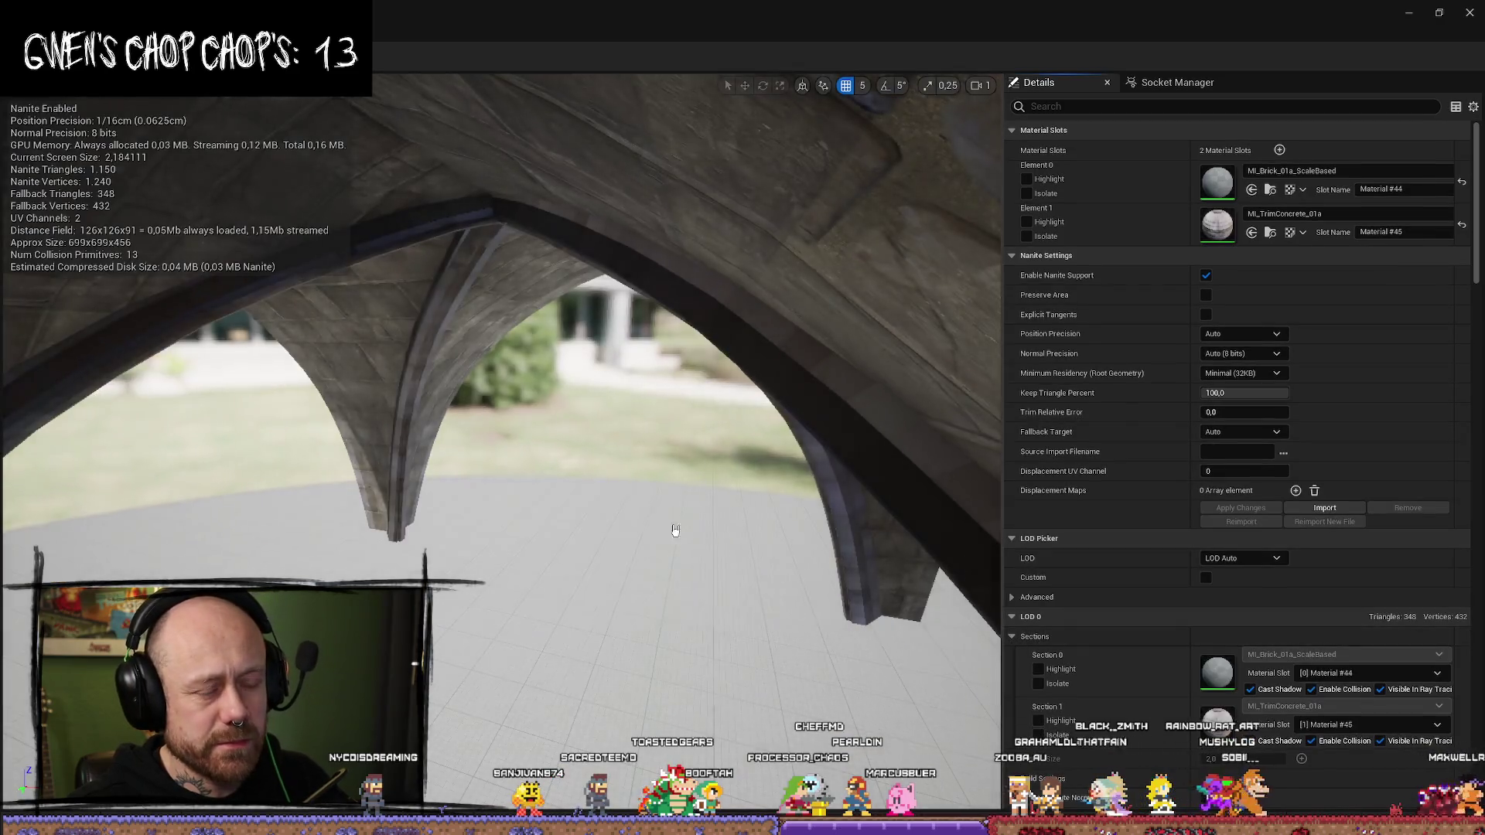
pyautogui.moveTo(674, 524)
pyautogui.mouseDown()
pyautogui.moveTo(673, 464)
pyautogui.moveTo(510, 464)
pyautogui.mouseUp()
pyautogui.hotkey('ctrl', 'space')
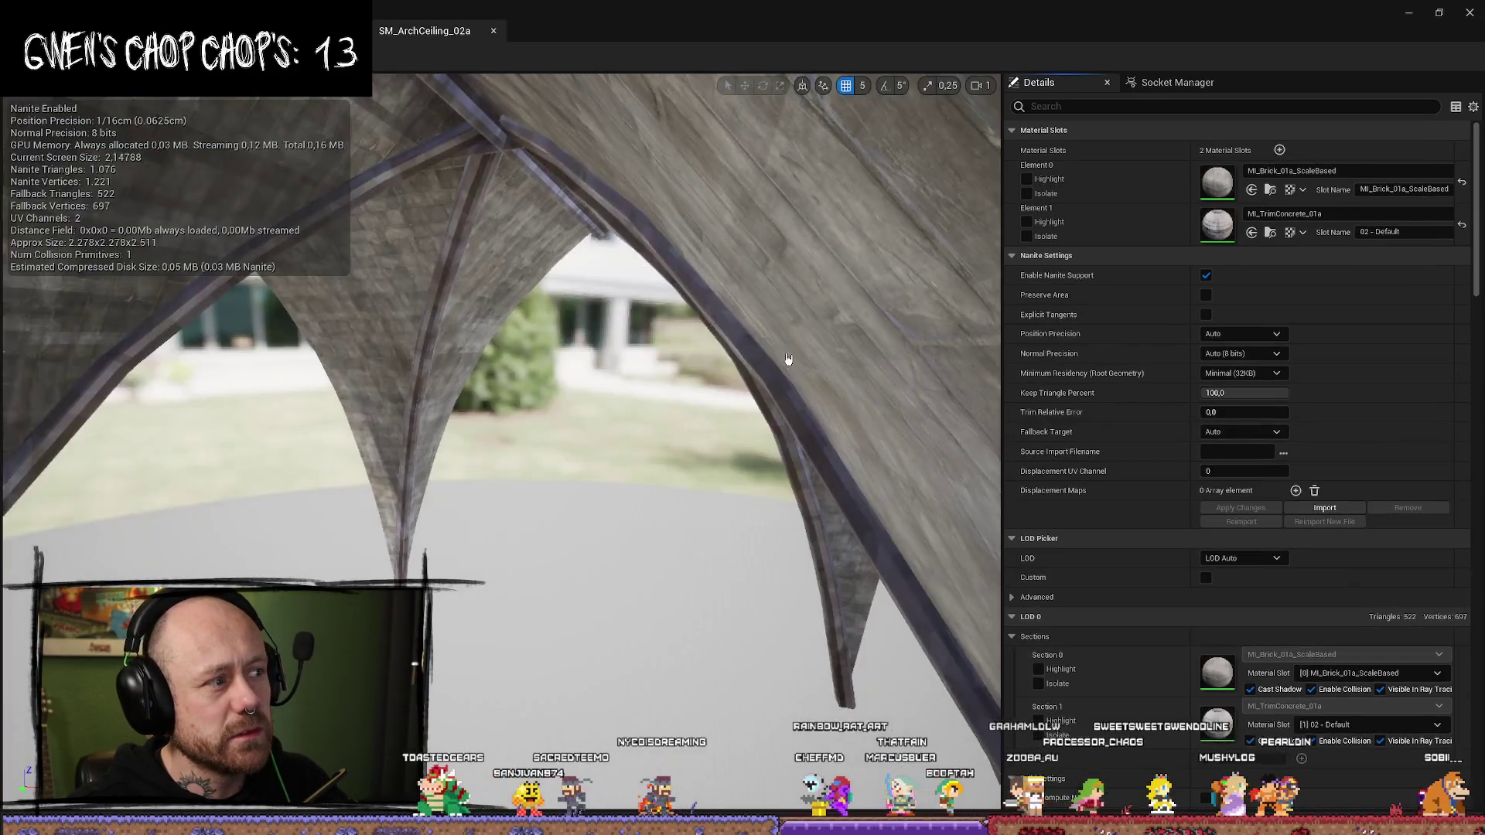
pyautogui.moveTo(786, 358); pyautogui.dragTo(503, 168)
pyautogui.scroll(-5, 503, 169)
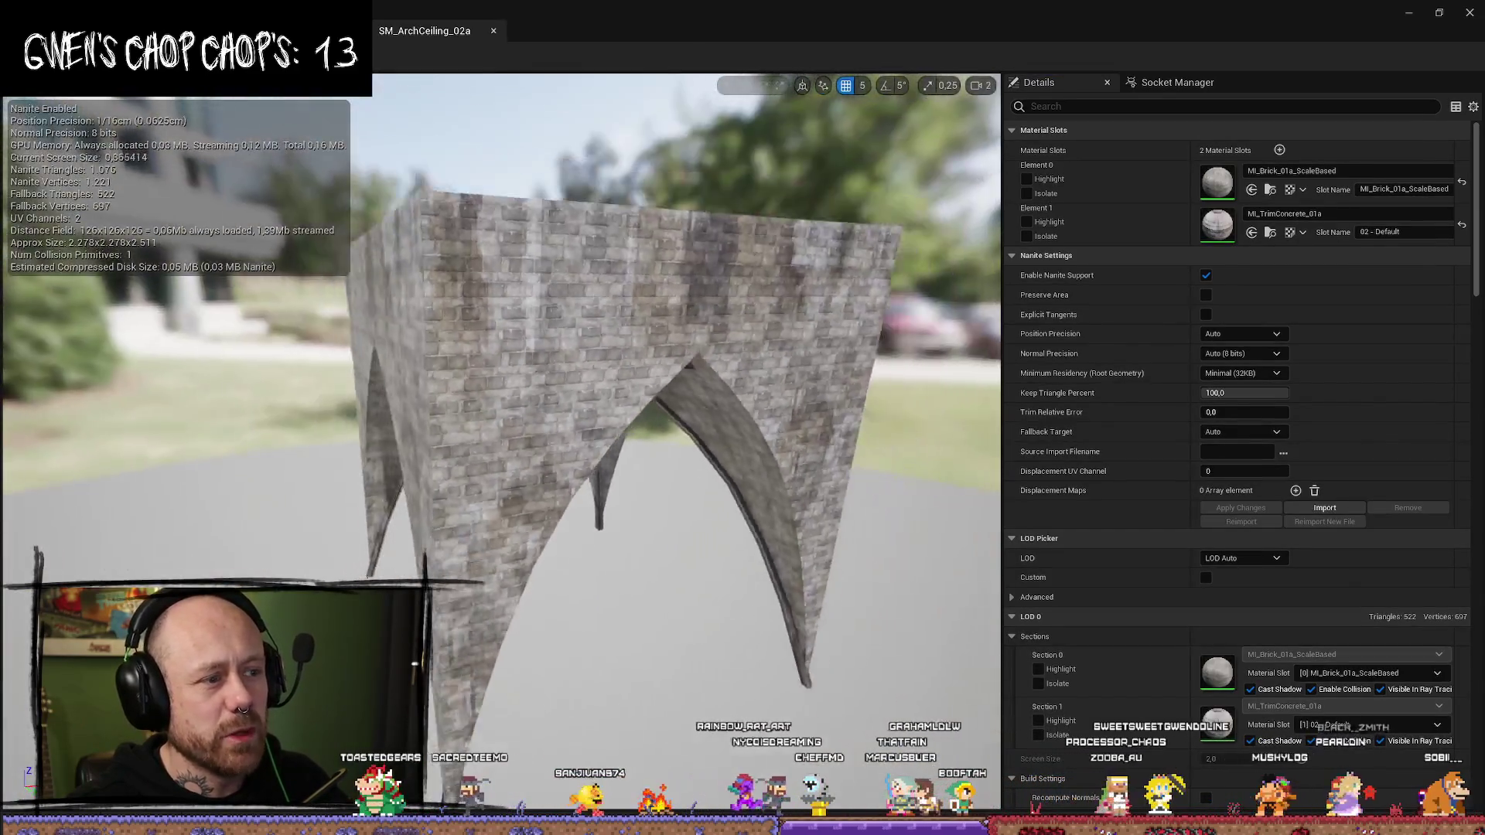
# - Open and orbit the SM_ArchCeiling_03a and SM_ArchCeiling_05a arch meshes
pyautogui.hotkey('ctrl', 'space')
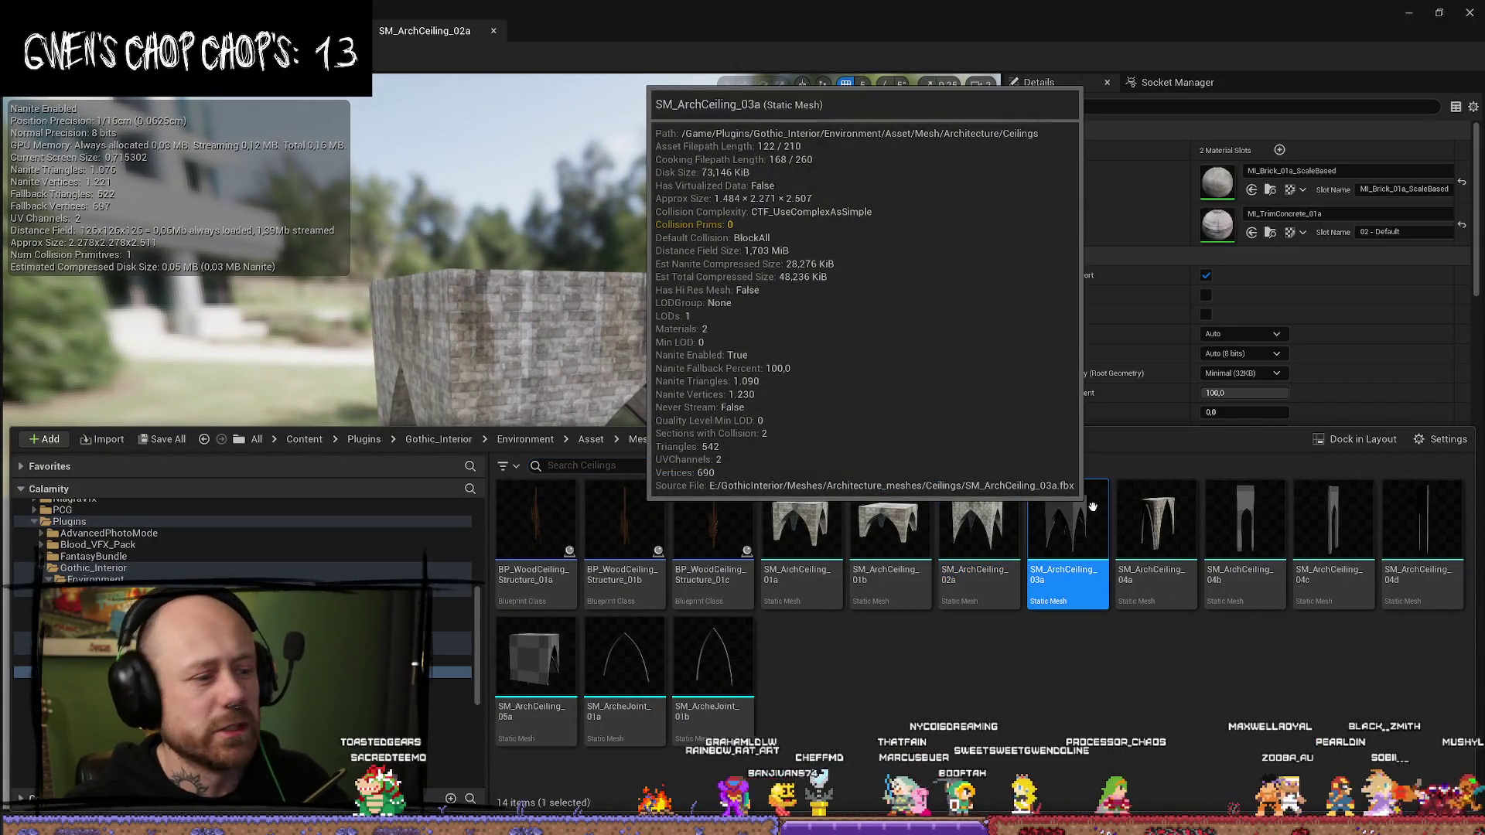
pyautogui.doubleClick(1039, 529)
pyautogui.moveTo(809, 425)
pyautogui.mouseDown()
pyautogui.moveTo(696, 434)
pyautogui.moveTo(680, 418)
pyautogui.mouseUp()
pyautogui.hotkey('ctrl', 'space')
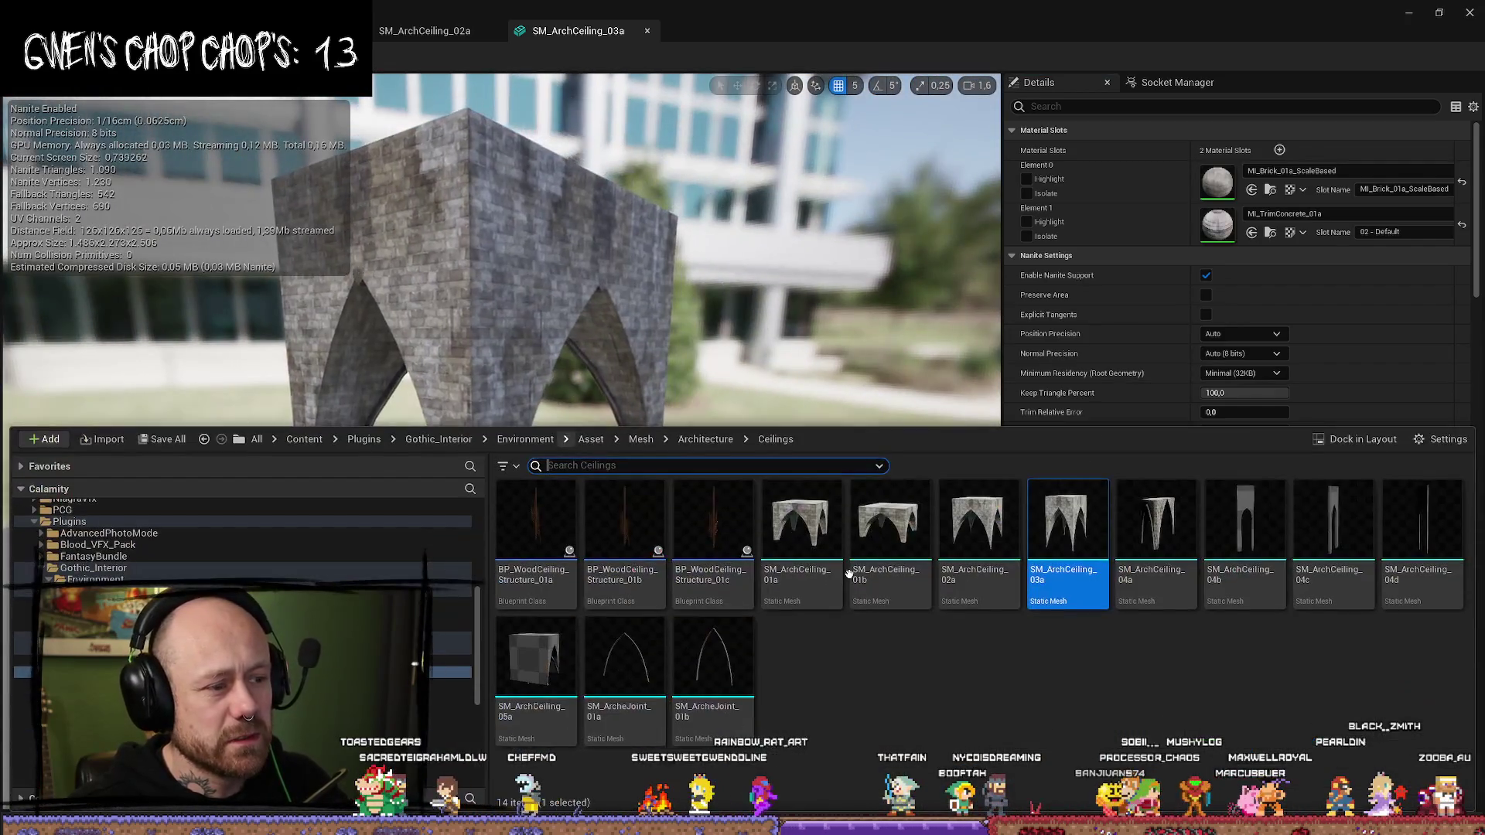
pyautogui.click(526, 657)
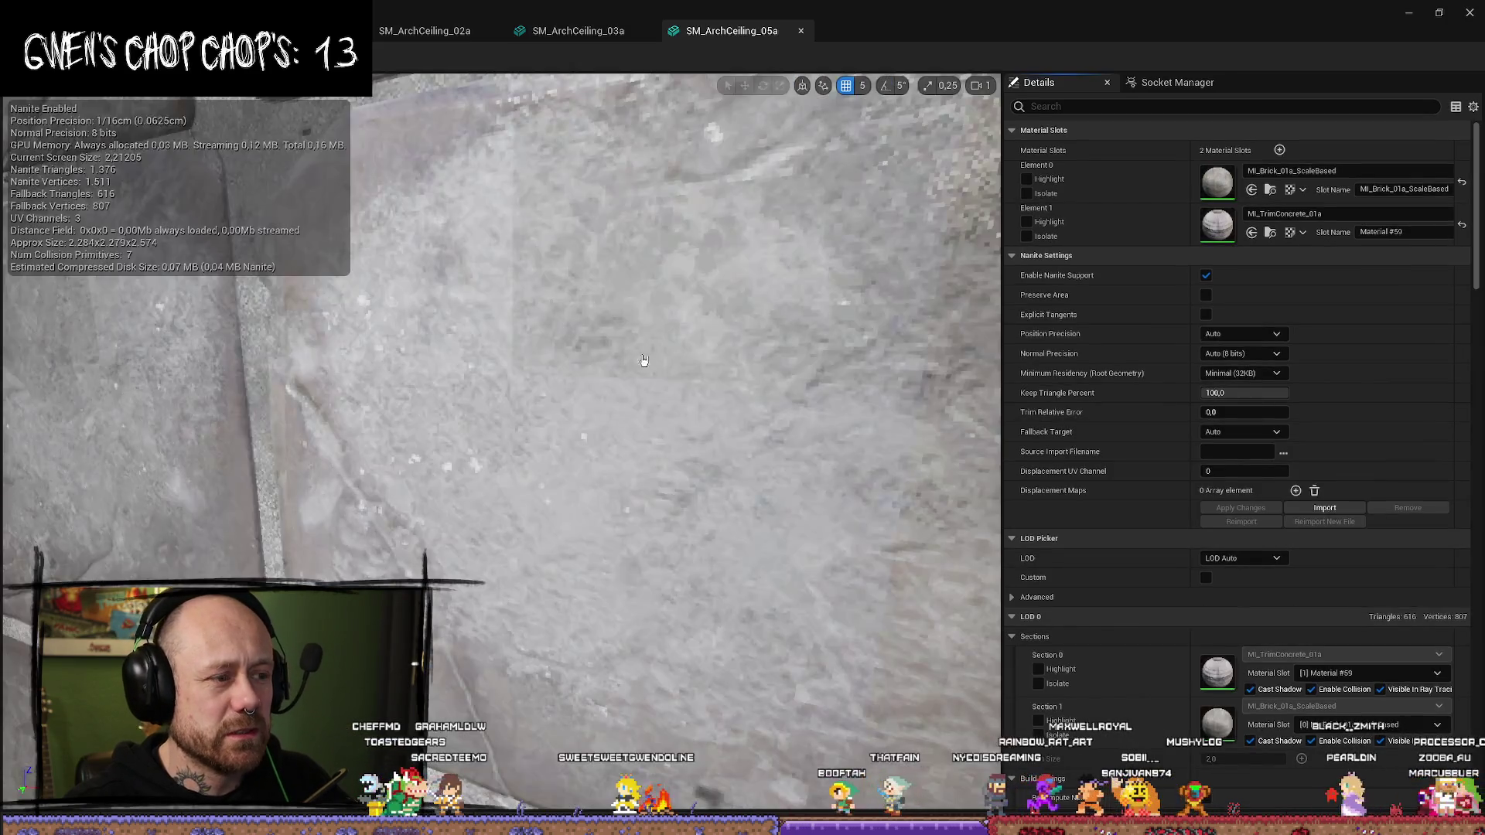
pyautogui.moveTo(749, 341); pyautogui.dragTo(658, 352)
# - Select SM_ArchCeiling_01b and 01a, view their actions menu, then minimize the mesh editor
pyautogui.hotkey('ctrl', 'space')
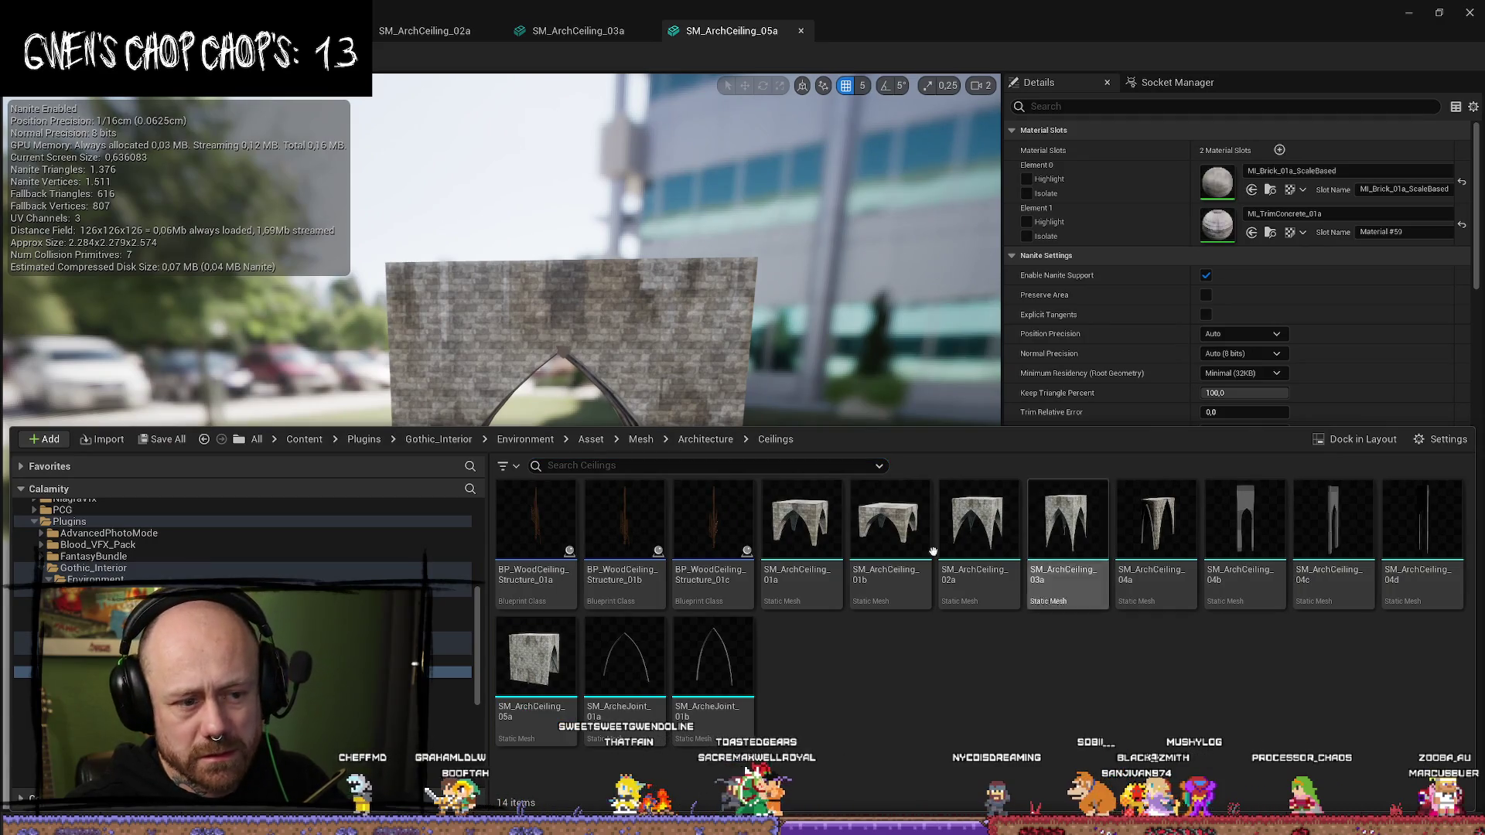
pyautogui.click(921, 548)
pyautogui.click(972, 694)
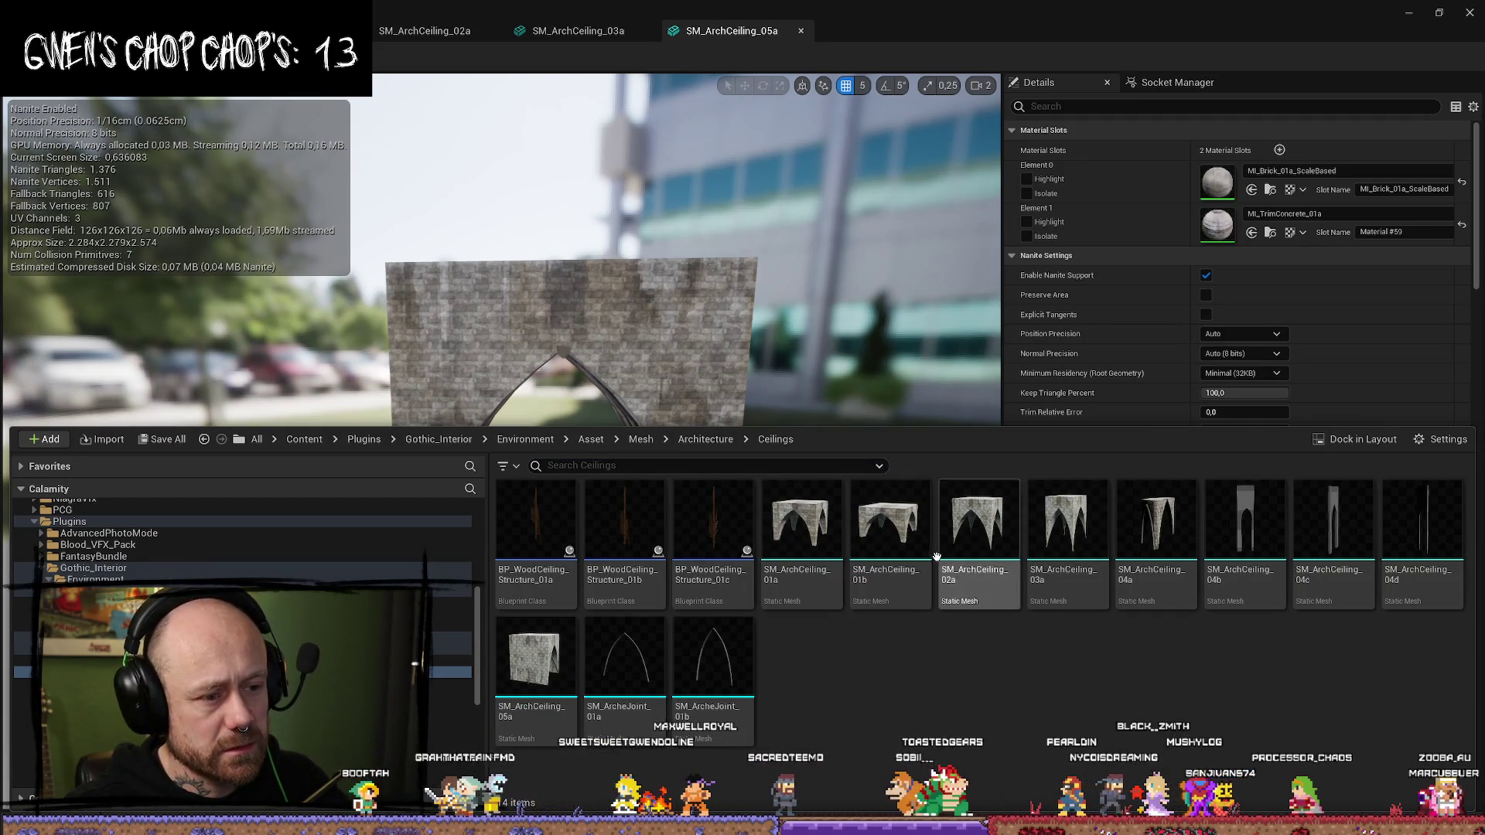
pyautogui.click(921, 549)
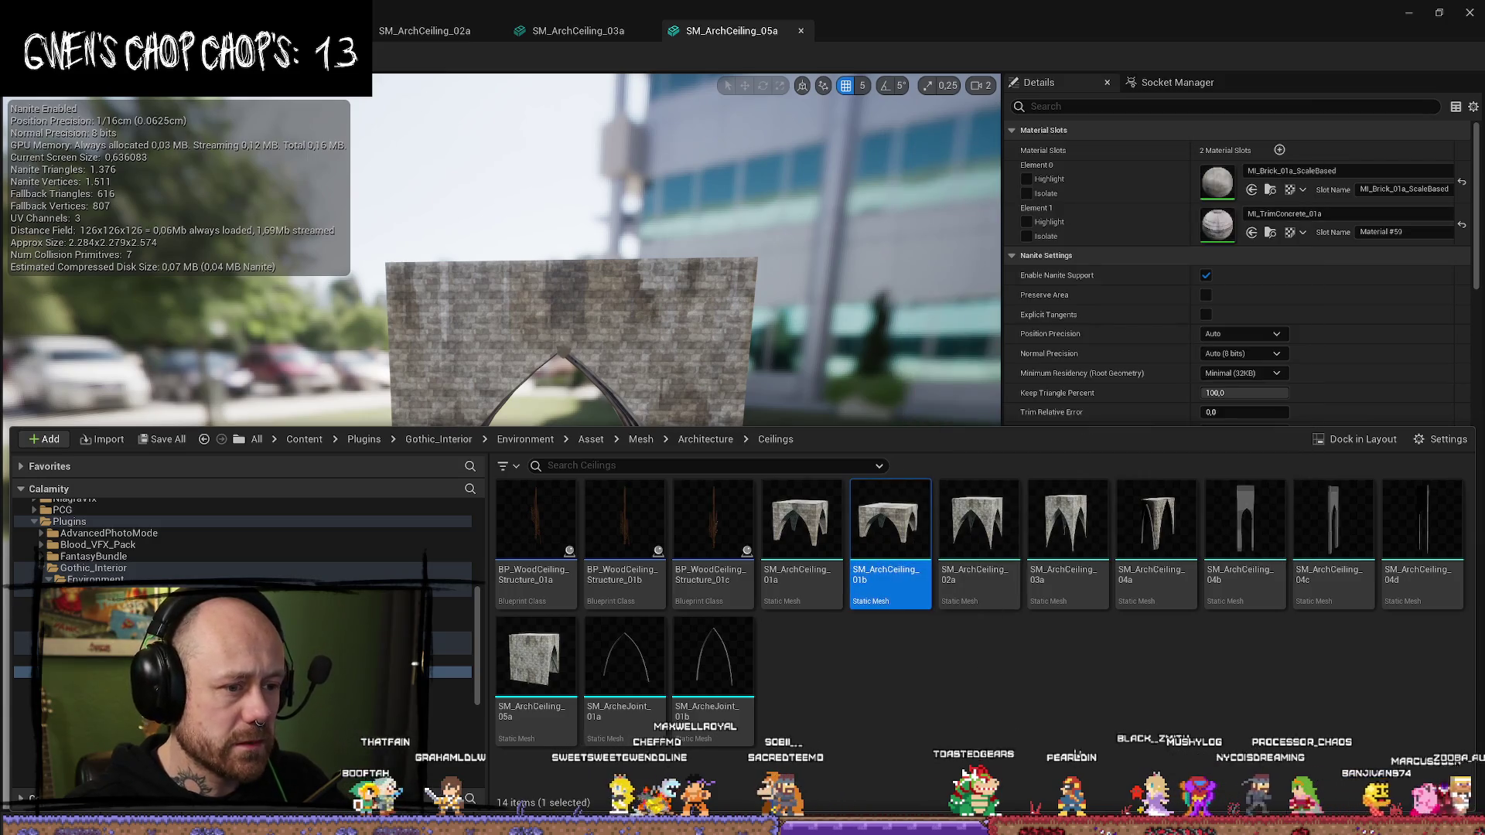
pyautogui.keyDown('ctrl'); pyautogui.click(801, 534); pyautogui.keyUp('ctrl')
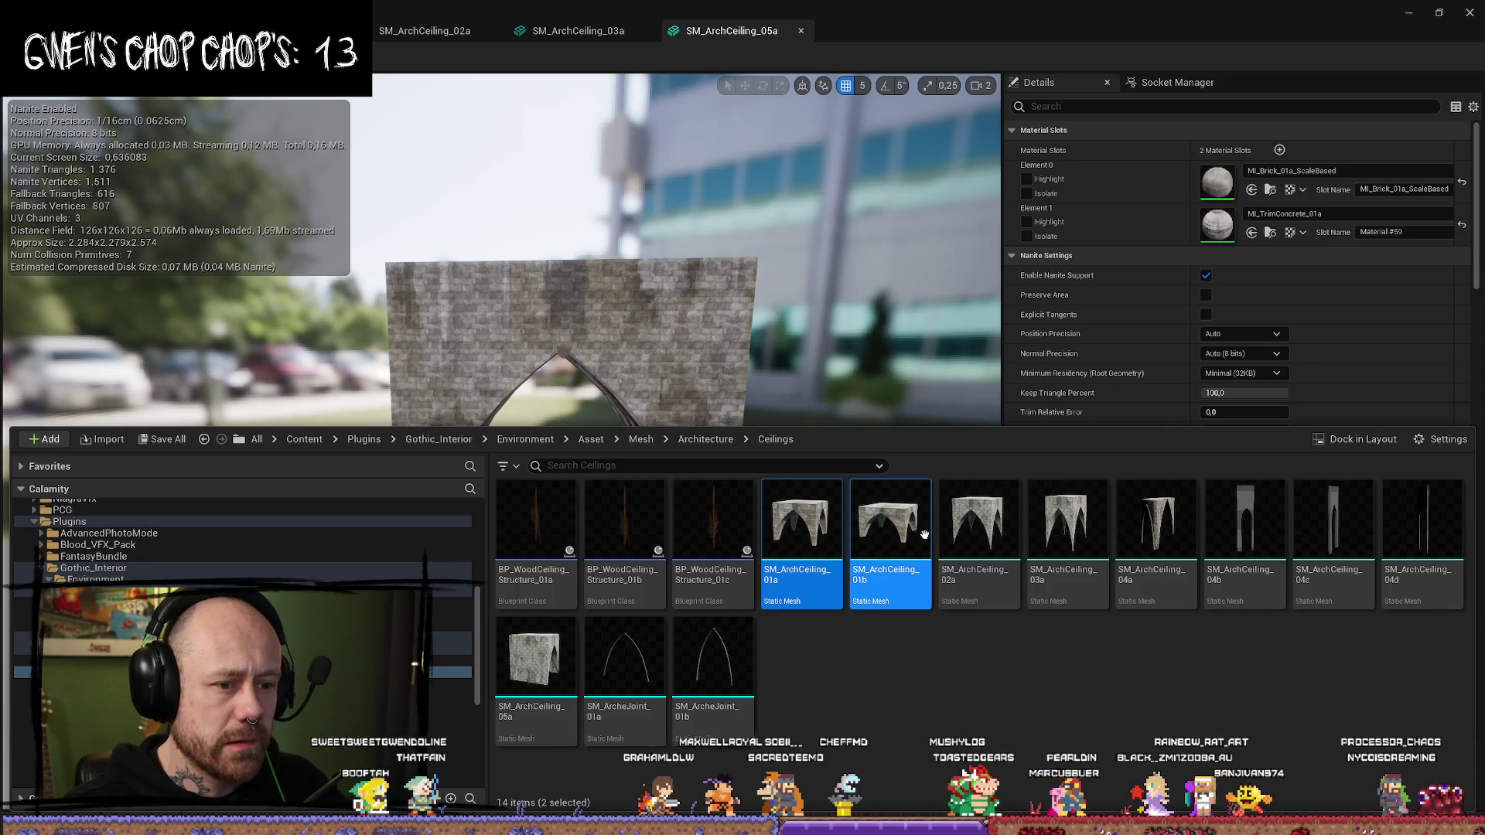
pyautogui.rightClick(924, 536)
pyautogui.moveTo(974, 284)
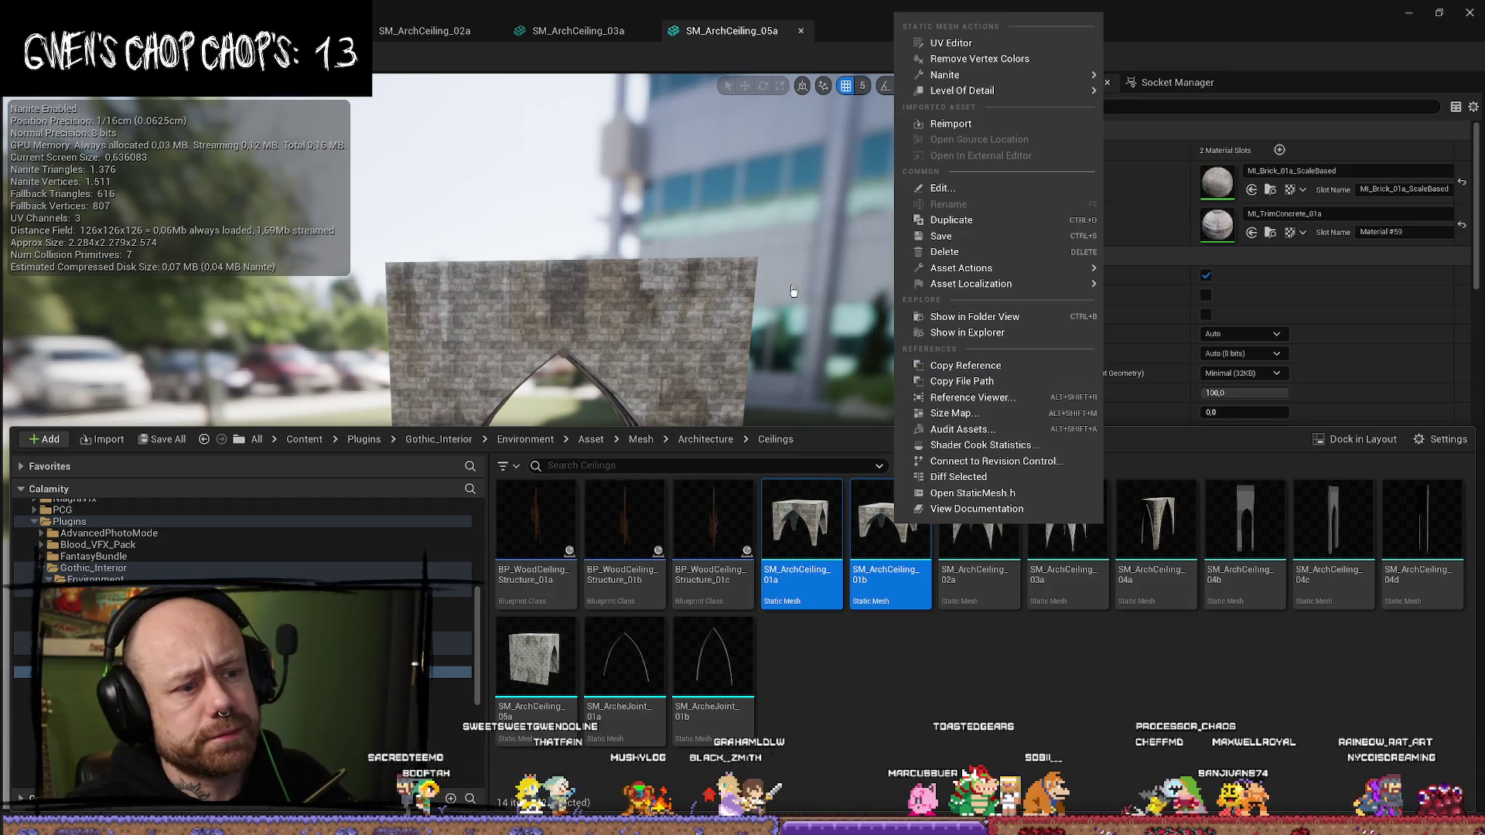
pyautogui.moveTo(793, 291); pyautogui.dragTo(851, 308)
pyautogui.click(1406, 16)
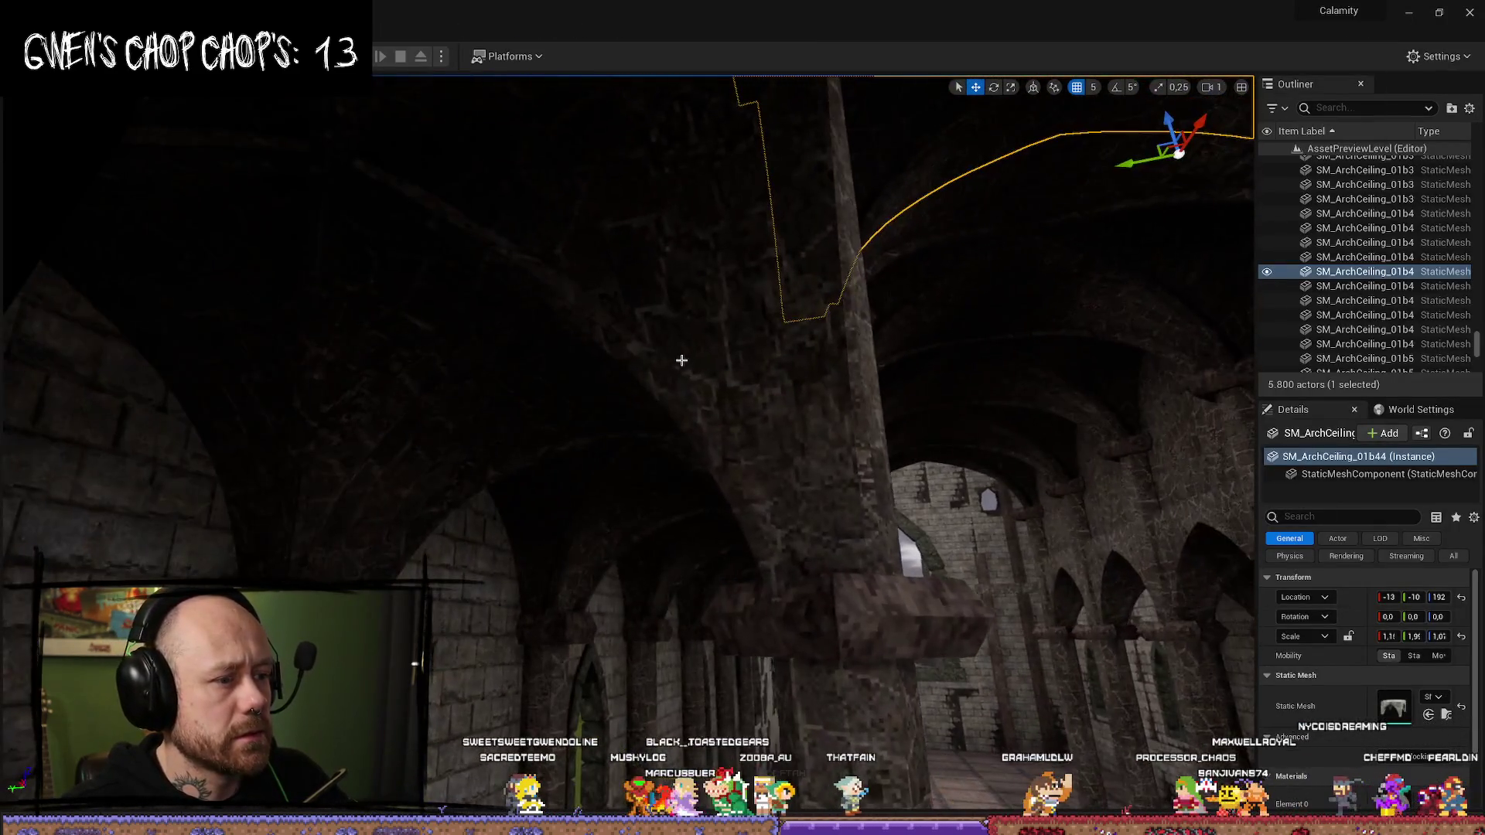
# - Select another ceiling arch in the church and resize the outliner and details panels
pyautogui.click(738, 375)
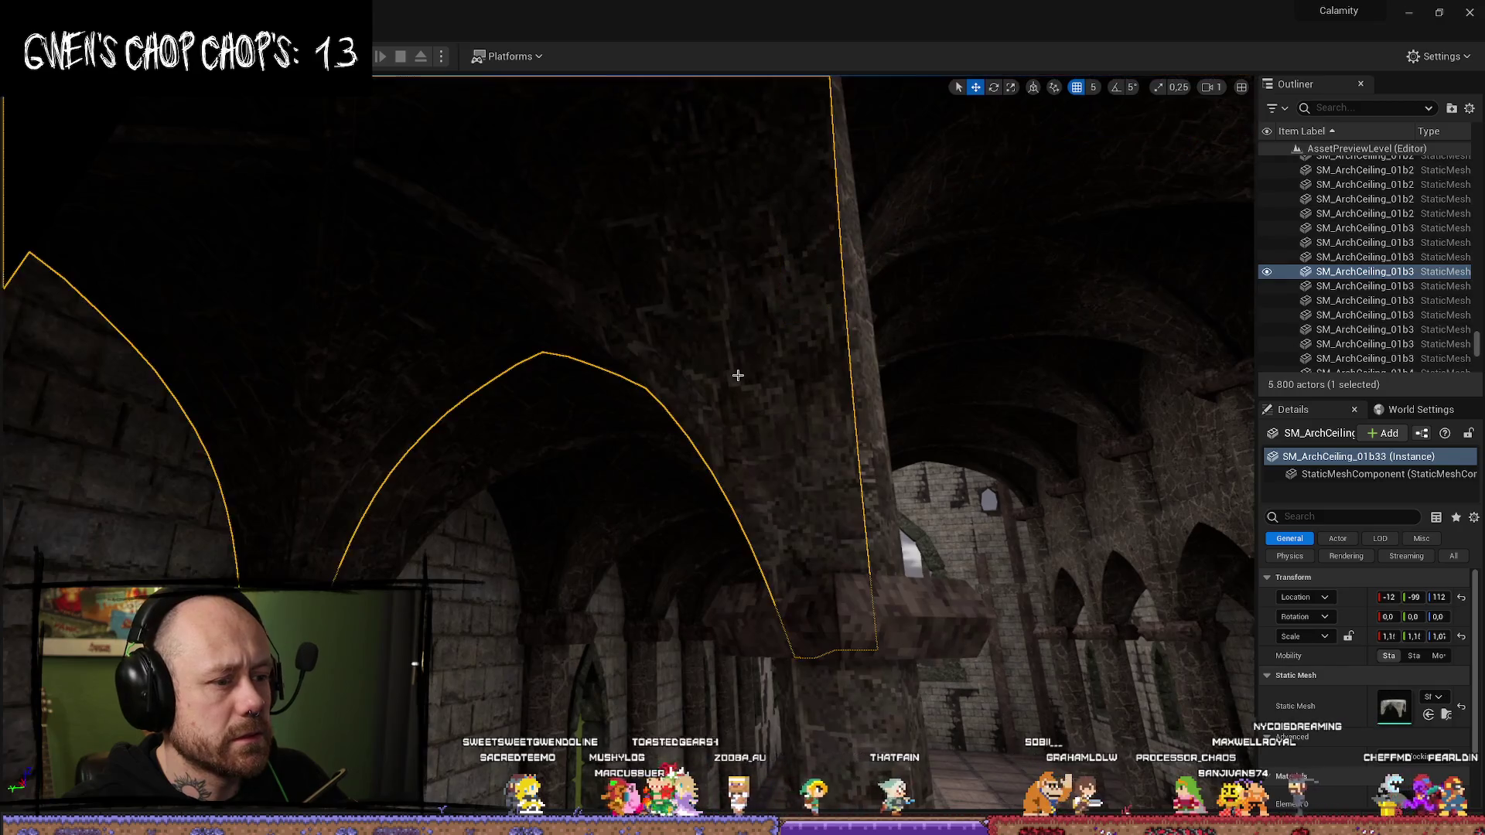
pyautogui.scroll(-3, 1285, 656)
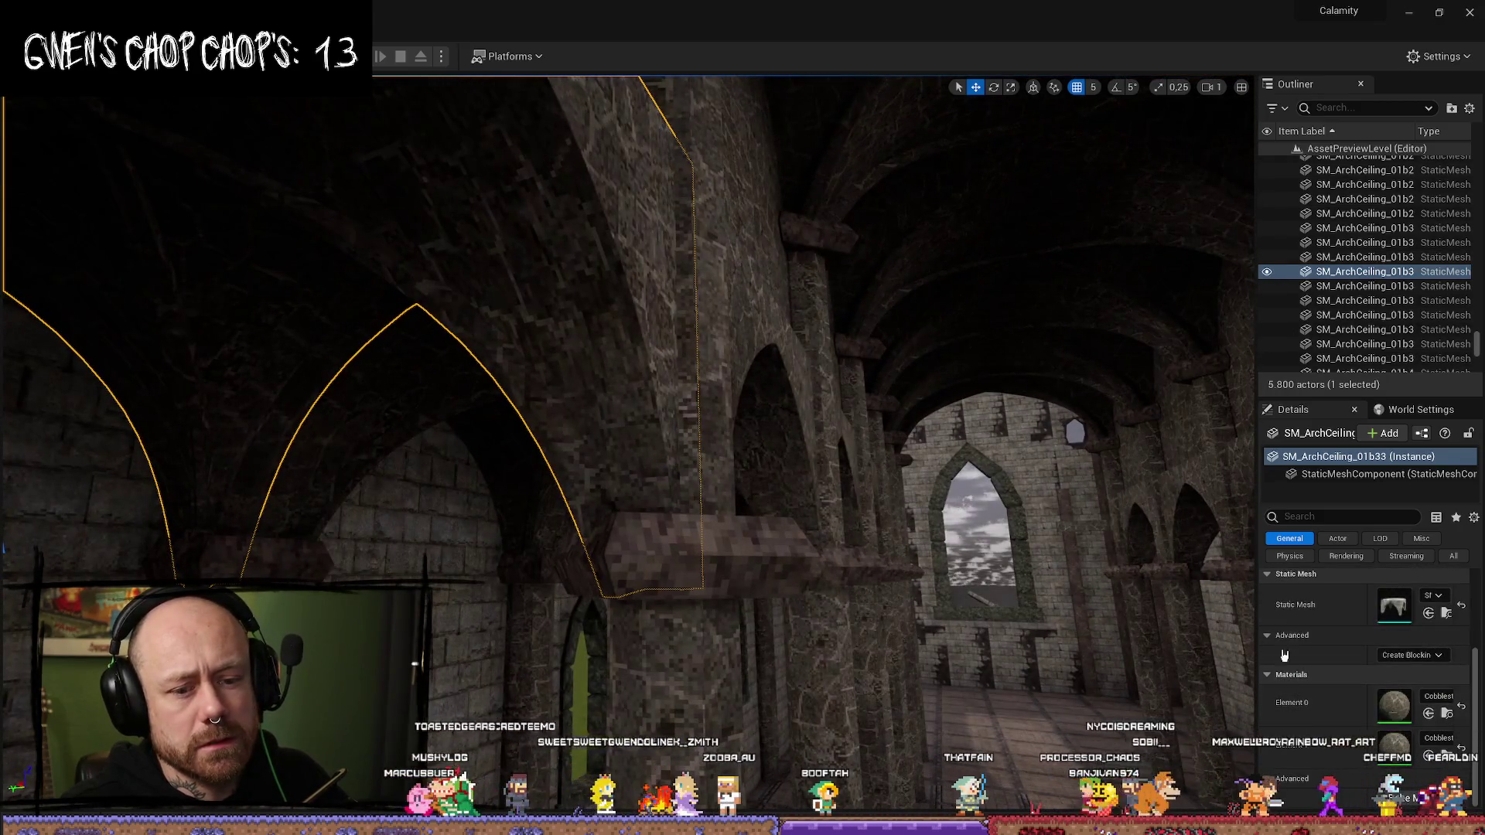
pyautogui.moveTo(1256, 601); pyautogui.dragTo(807, 603)
pyautogui.moveTo(987, 611); pyautogui.dragTo(1082, 611)
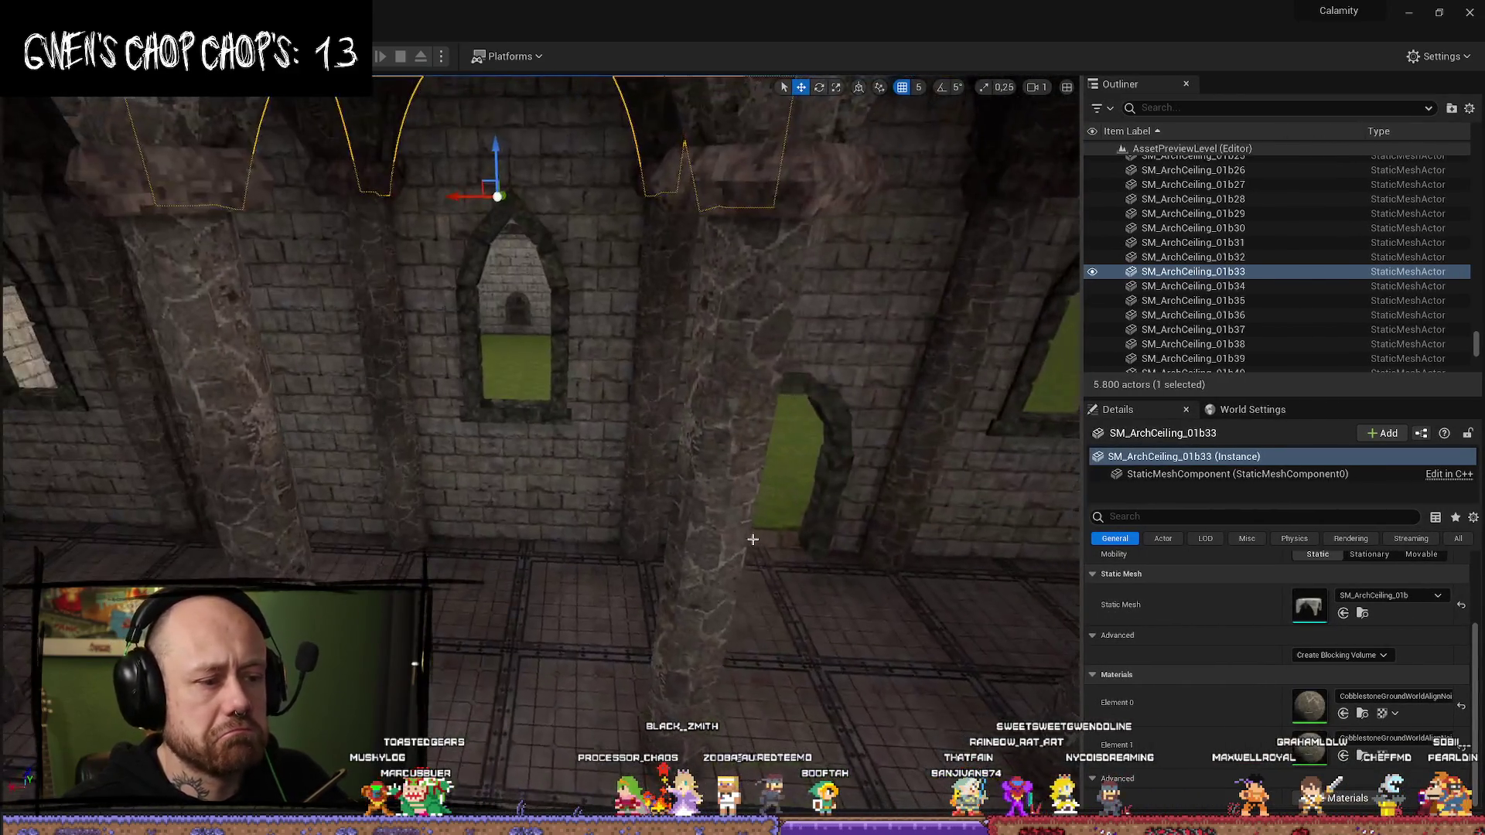
# - Hide the stone pillar to select the ChurchePillarOrnament, then open Bloodspill's content drawer
pyautogui.click(752, 539)
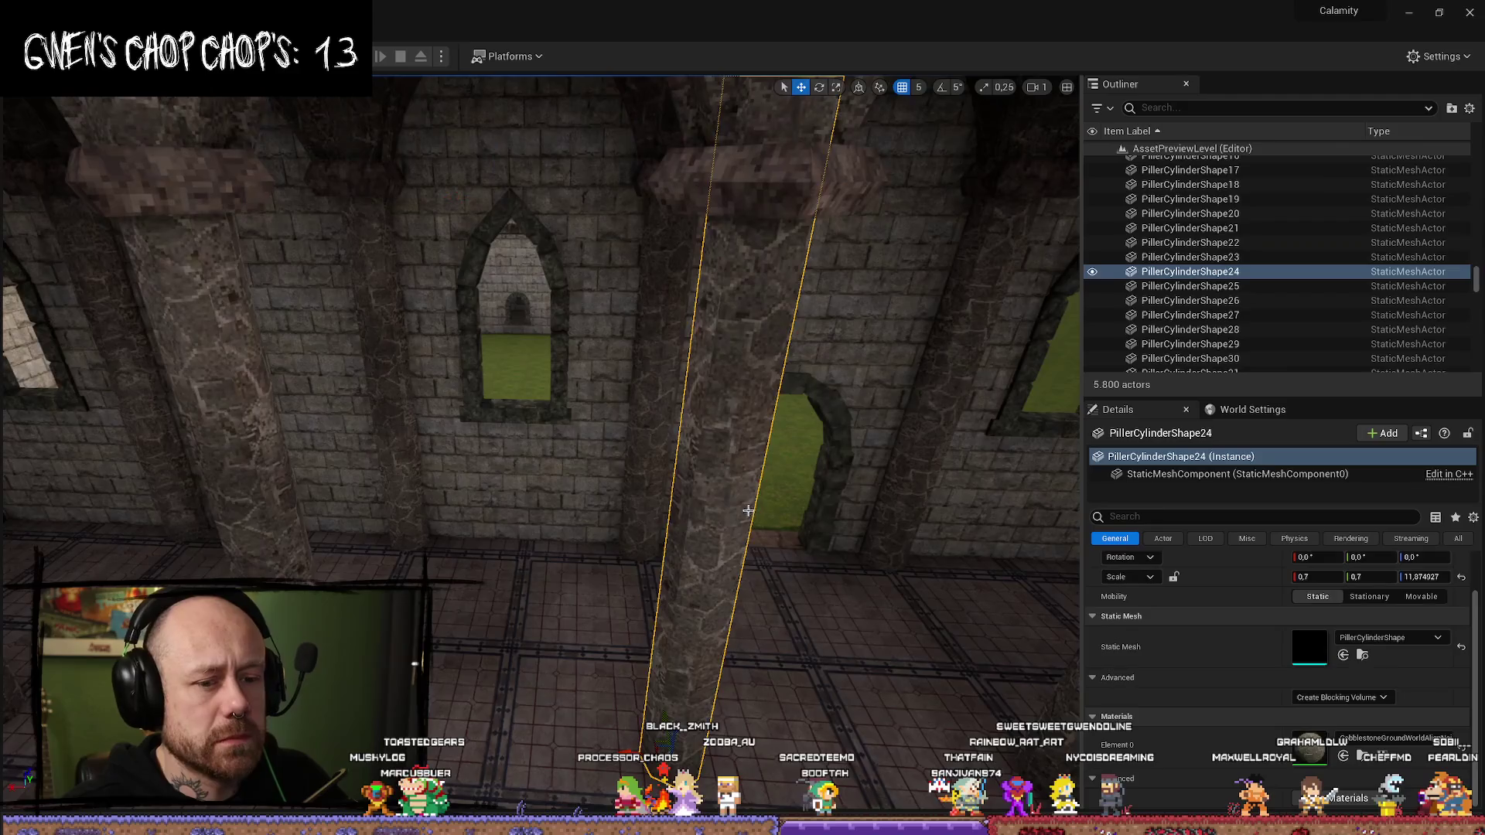
pyautogui.press('f')
pyautogui.press('h')
pyautogui.click(577, 340)
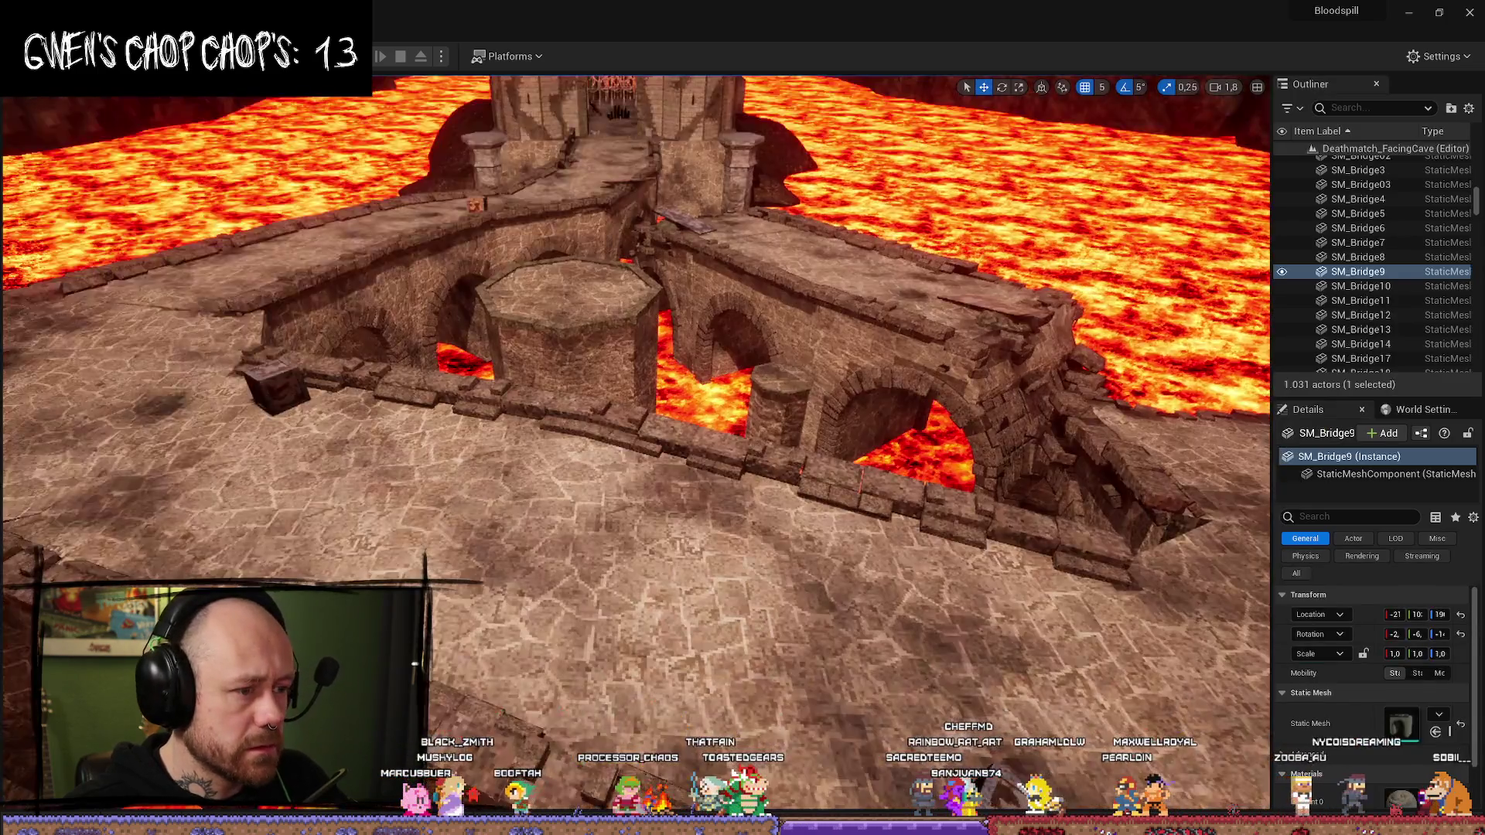
pyautogui.hotkey('ctrl', 'space')
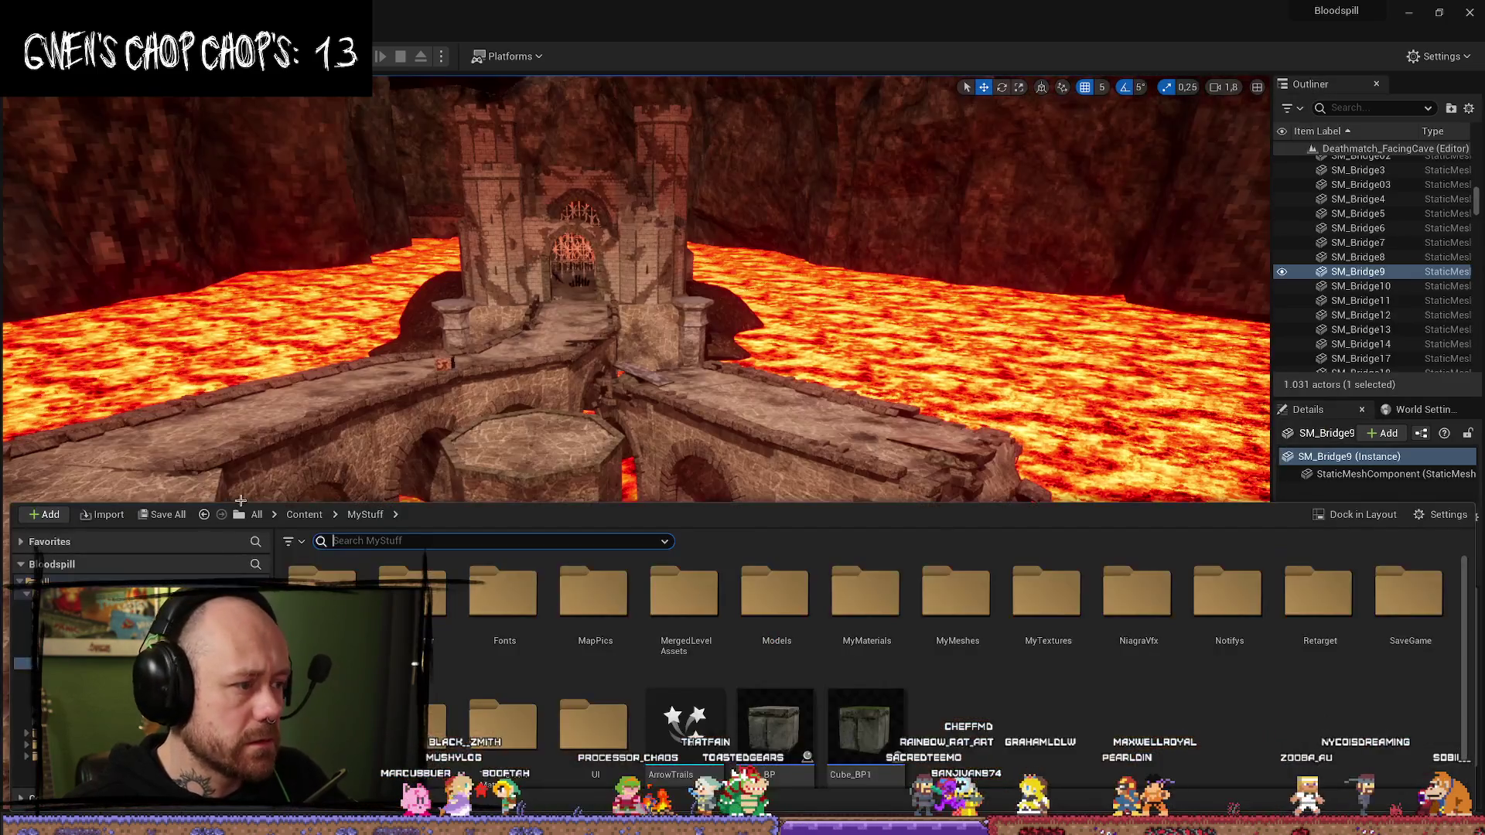
# - Search Bloodspill's Content folder for 'church', which finds nothing
pyautogui.click(304, 515)
pyautogui.click(375, 541)
pyautogui.write('chur')
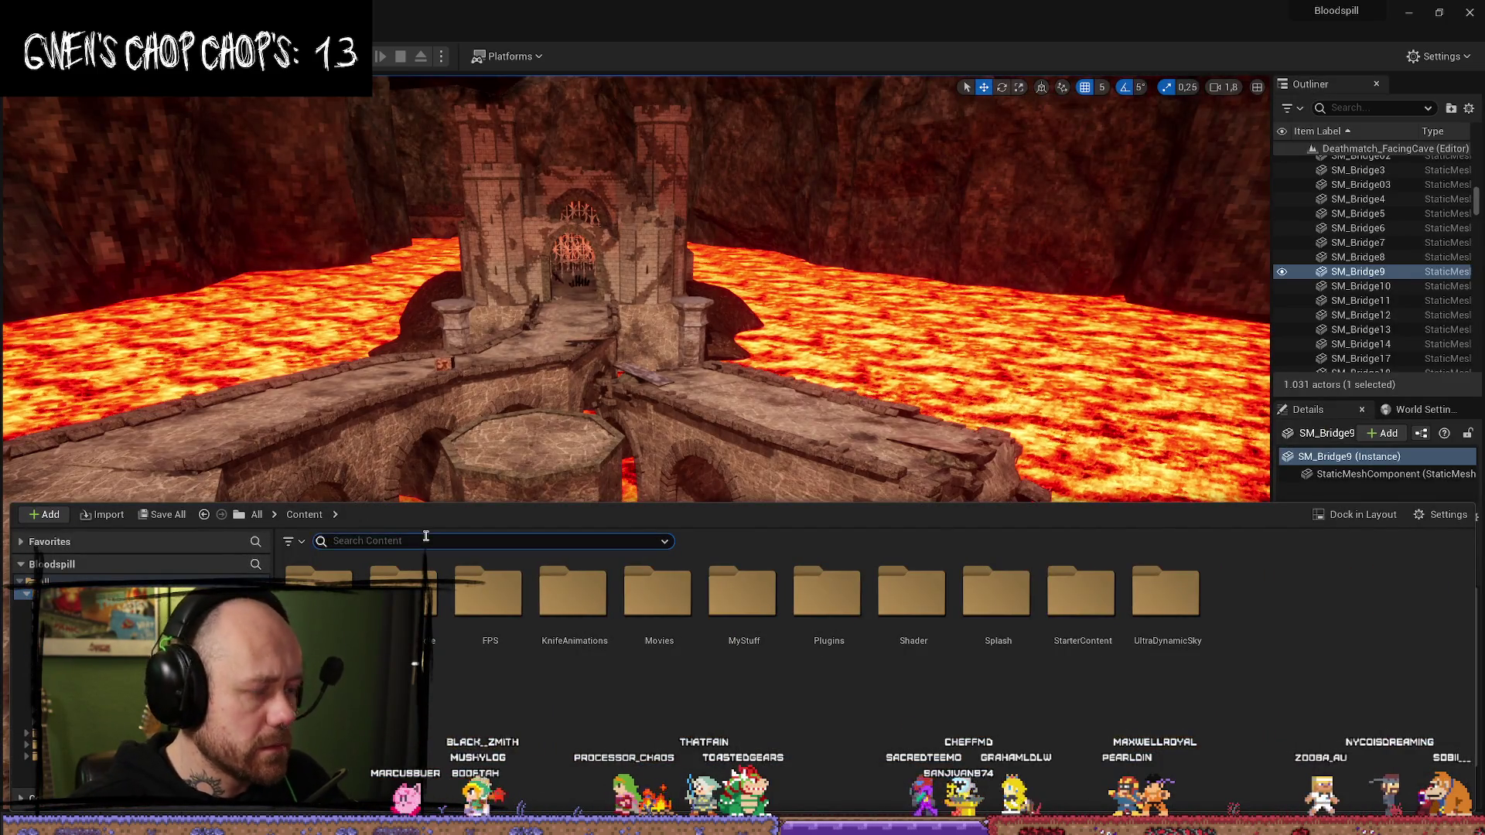
pyautogui.write('ch')
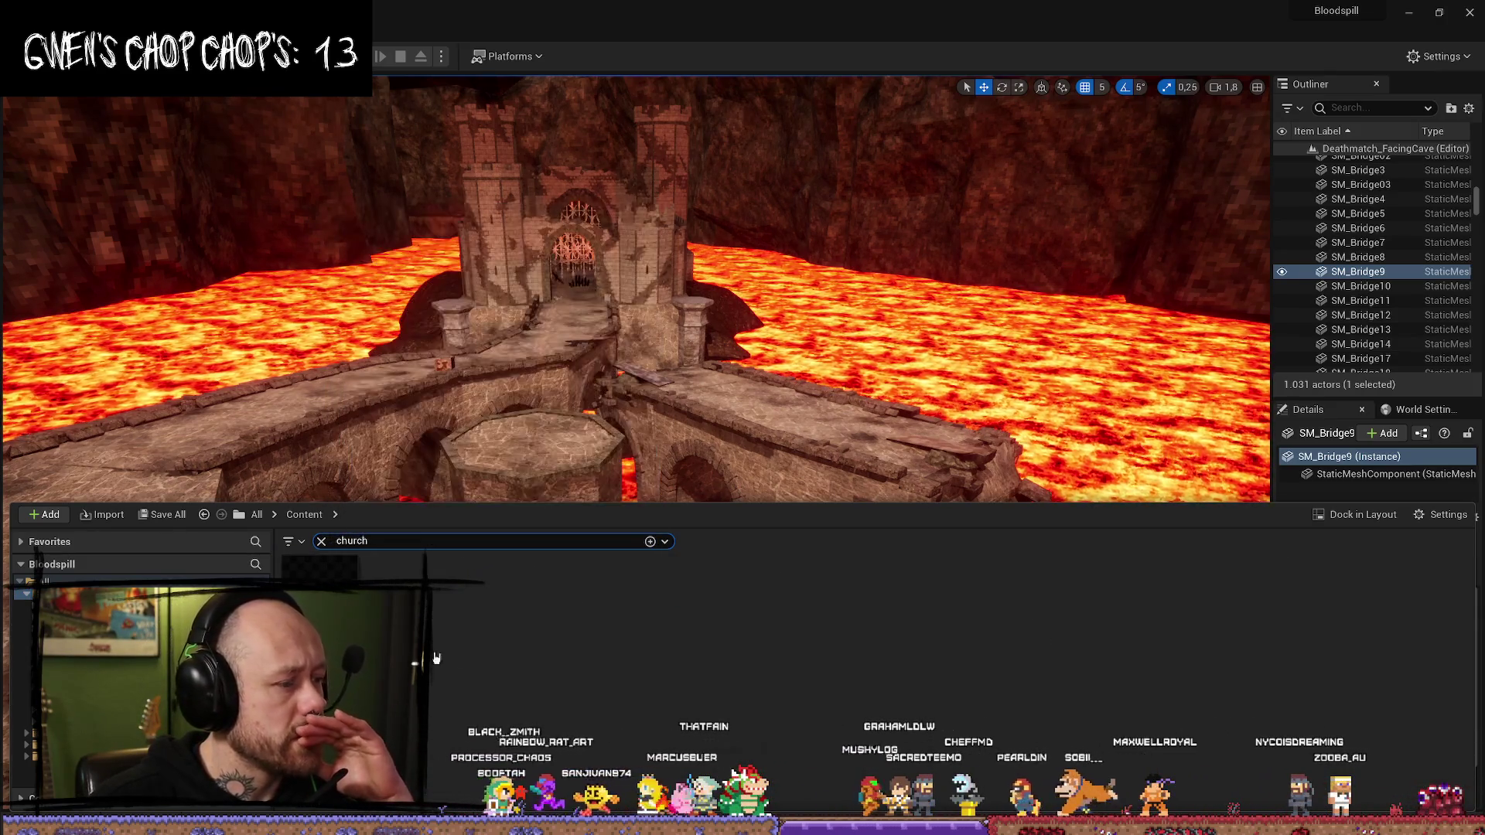
pyautogui.moveTo(608, 306)
pyautogui.mouseDown()
pyautogui.moveTo(719, 263)
pyautogui.moveTo(608, 307)
pyautogui.mouseUp()
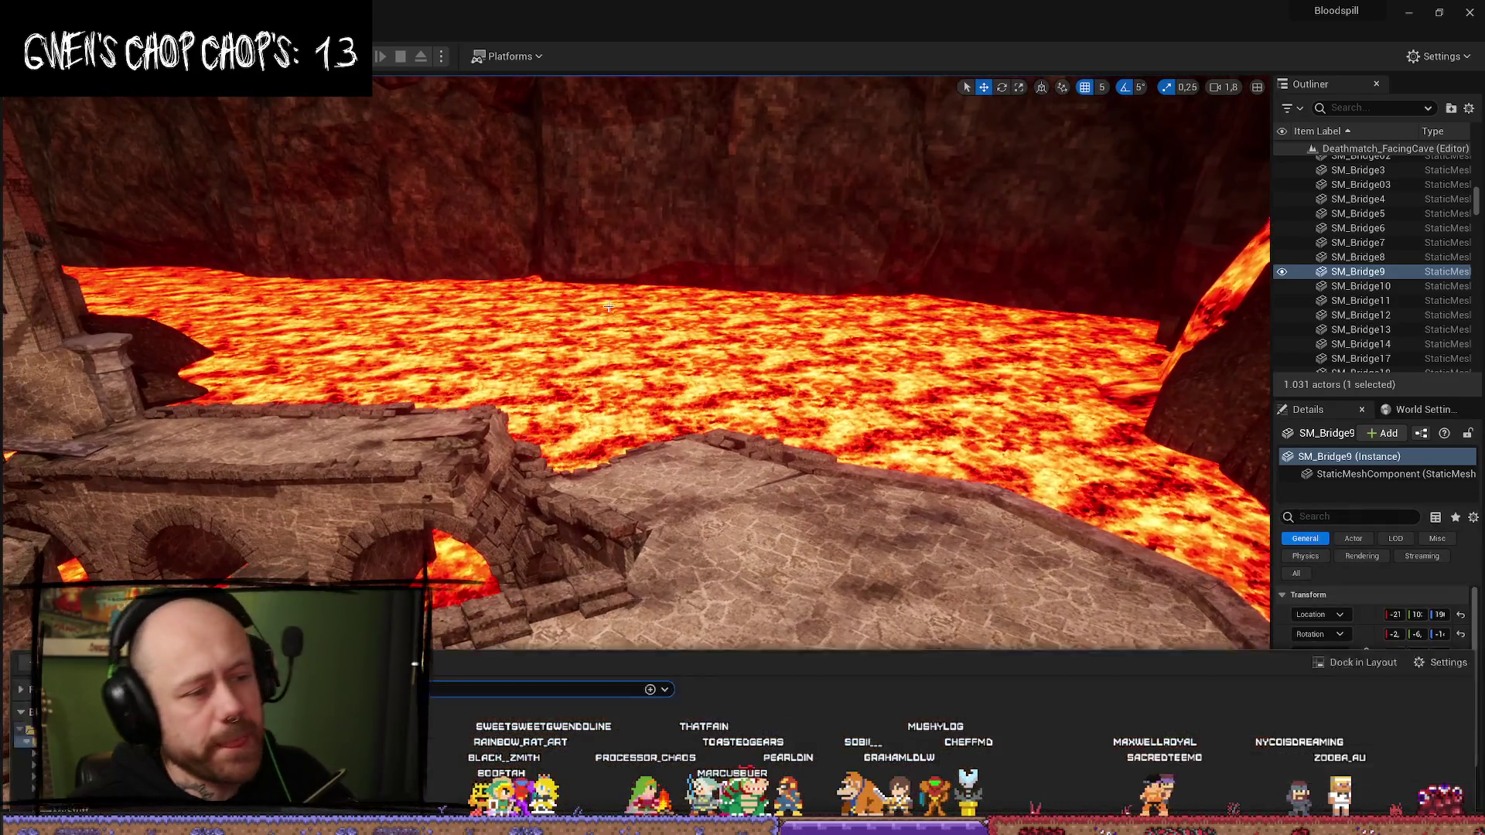
pyautogui.hotkey('ctrl', 'space')
# - Return to the SM_ArchCeiling_05a mesh editor and orbit the arch
pyautogui.hotkey('alt', 'Tab')
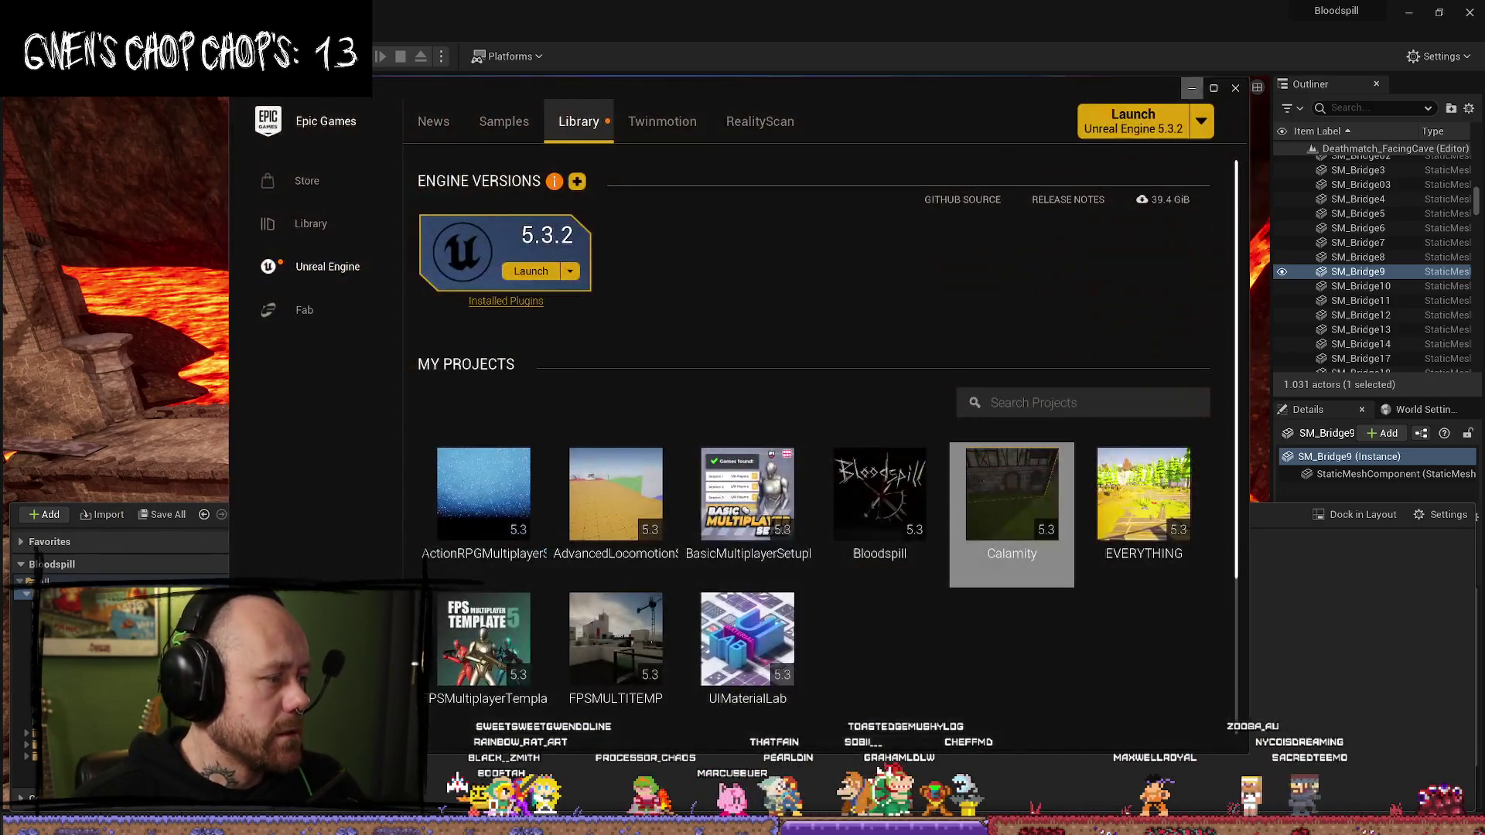
pyautogui.hotkey('alt', 'Tab')
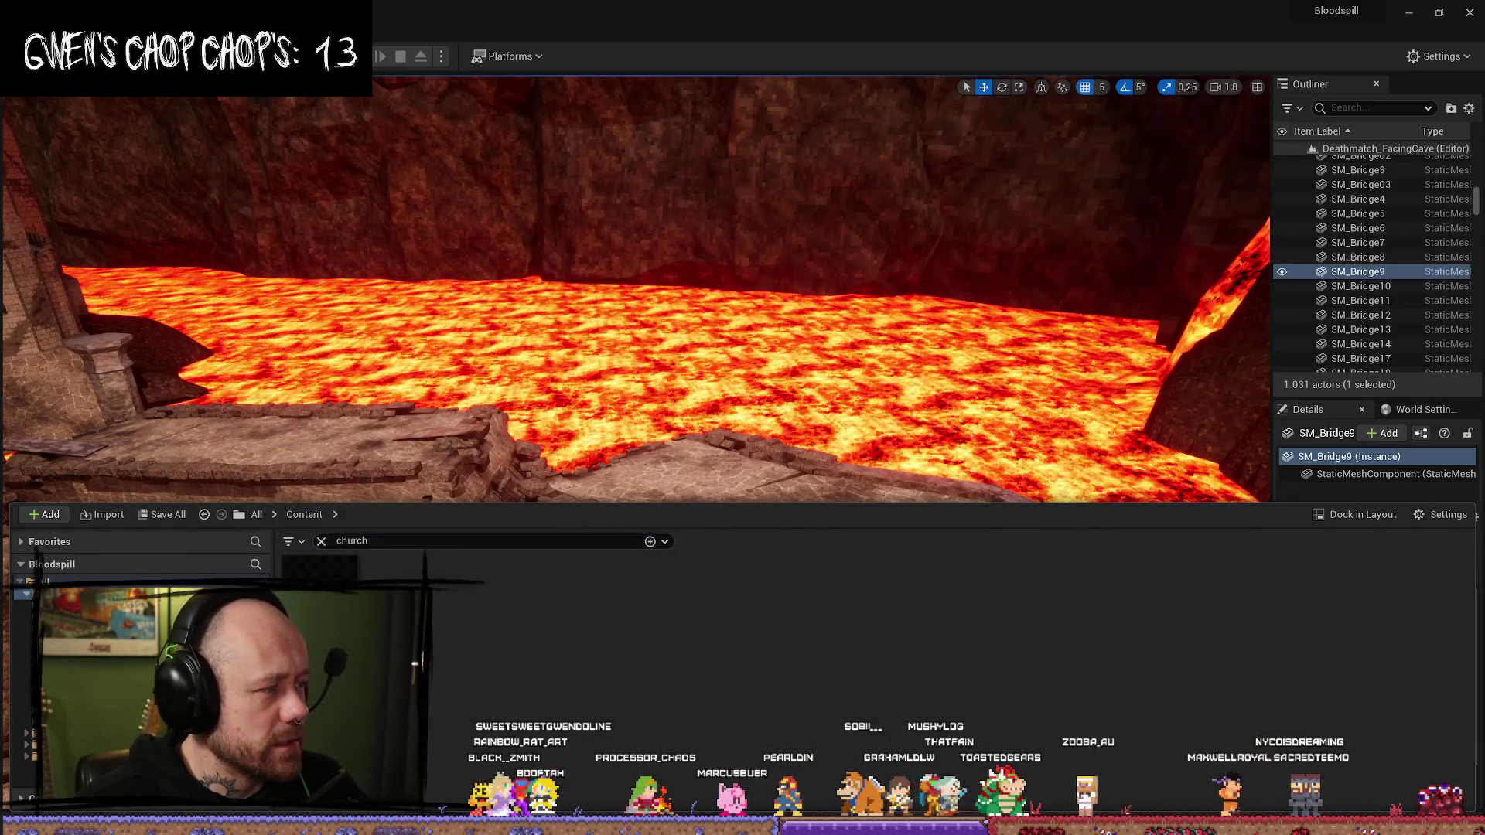
pyautogui.hotkey('alt', 'Tab')
pyautogui.moveTo(876, 455); pyautogui.dragTo(866, 408)
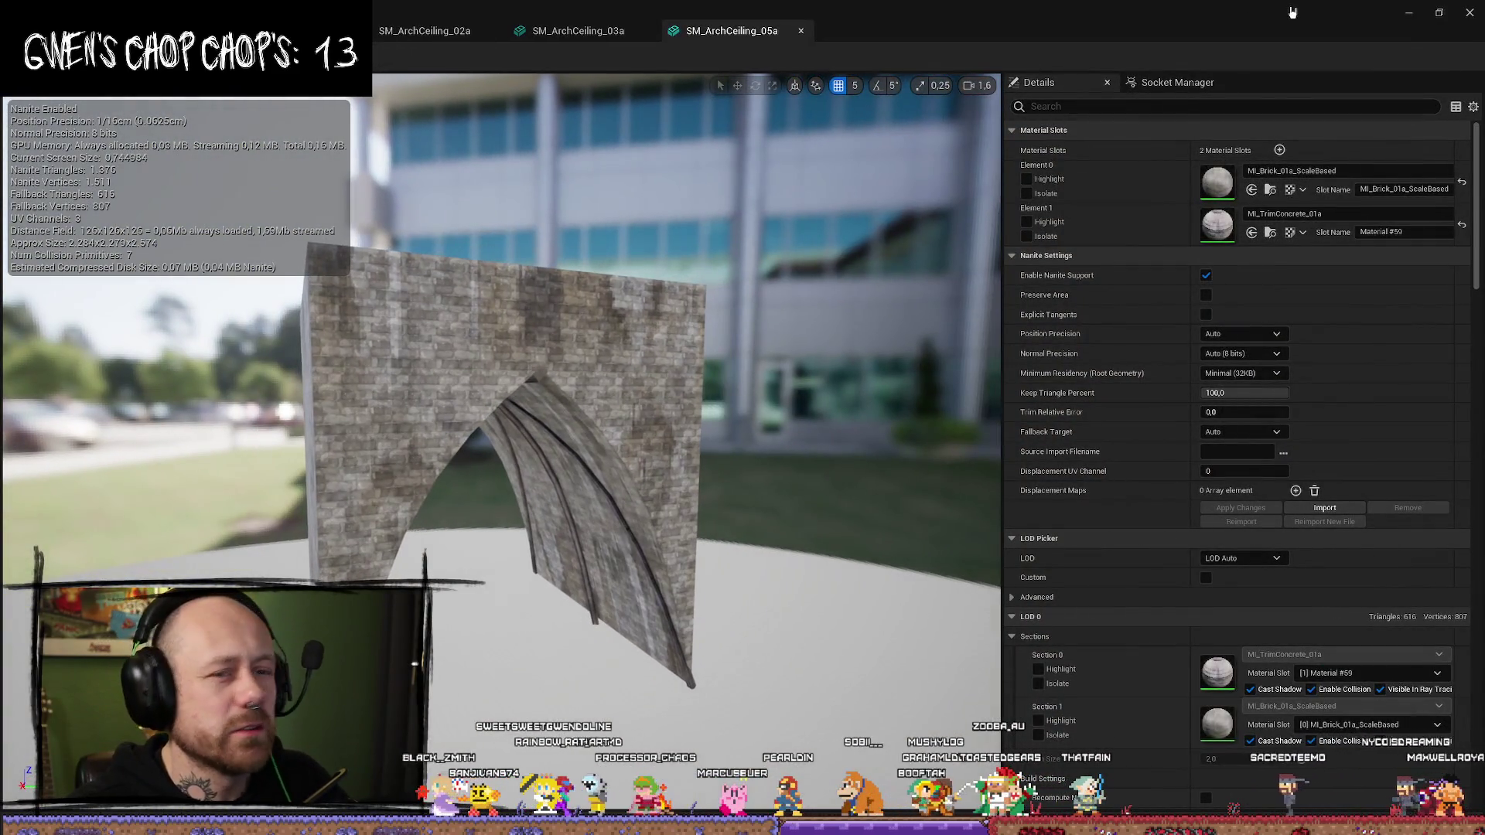
# - Back in Calamity, fly down the arched hallway and browse to the ornament's ChurchePillarOrnament mesh asset
pyautogui.hotkey('alt', 'Tab')
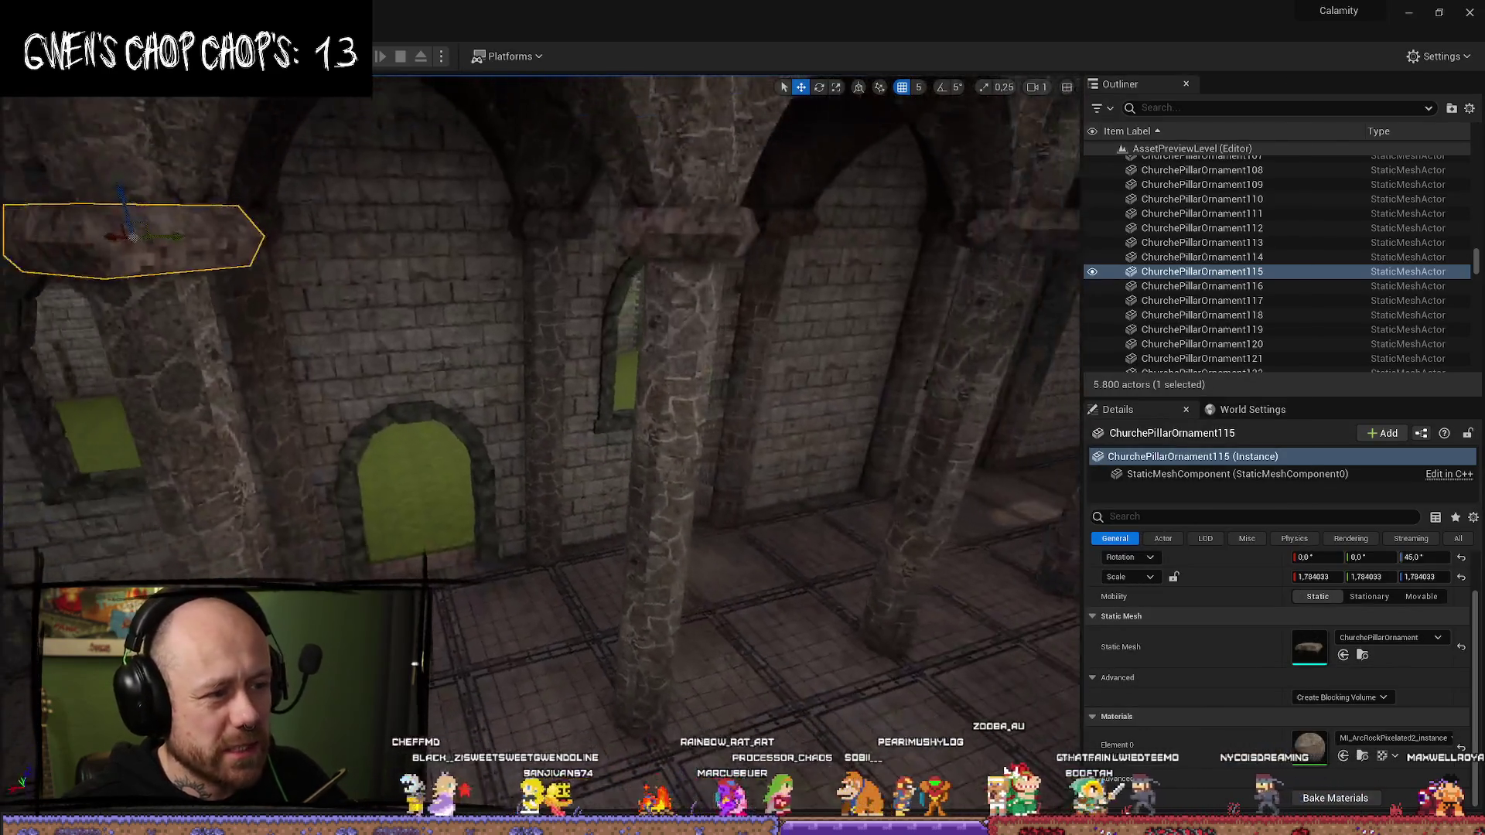
pyautogui.moveTo(415, 380)
pyautogui.mouseDown()
pyautogui.moveTo(363, 379)
pyautogui.moveTo(415, 379)
pyautogui.mouseUp()
pyautogui.moveTo(826, 475); pyautogui.dragTo(826, 476)
pyautogui.hotkey('ctrl', 'space')
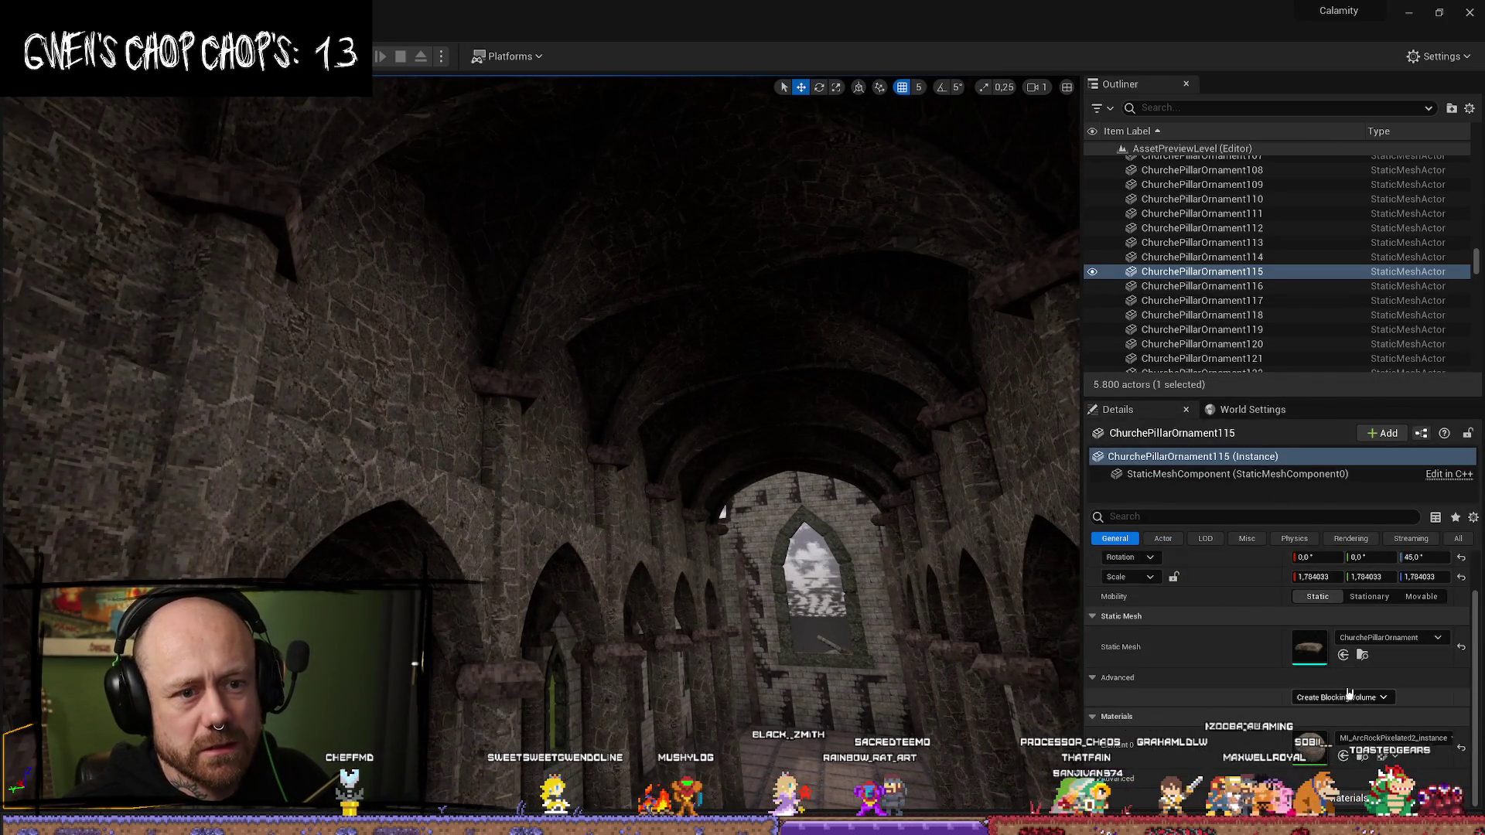
pyautogui.click(1363, 656)
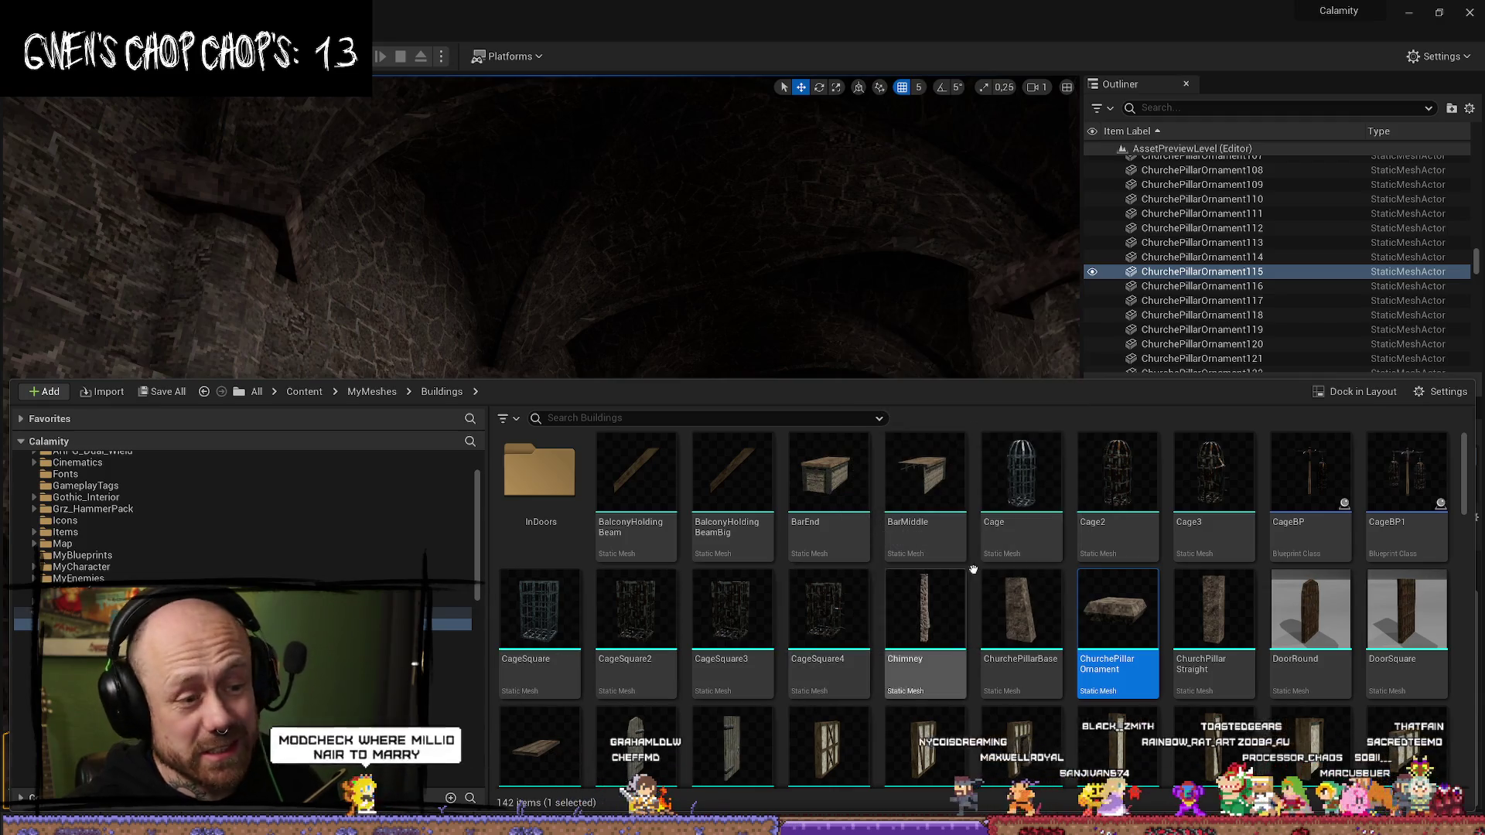
# - Scroll through the Buildings assets, reopen Buildings, then go back up to MyMeshes
pyautogui.scroll(-3, 973, 570)
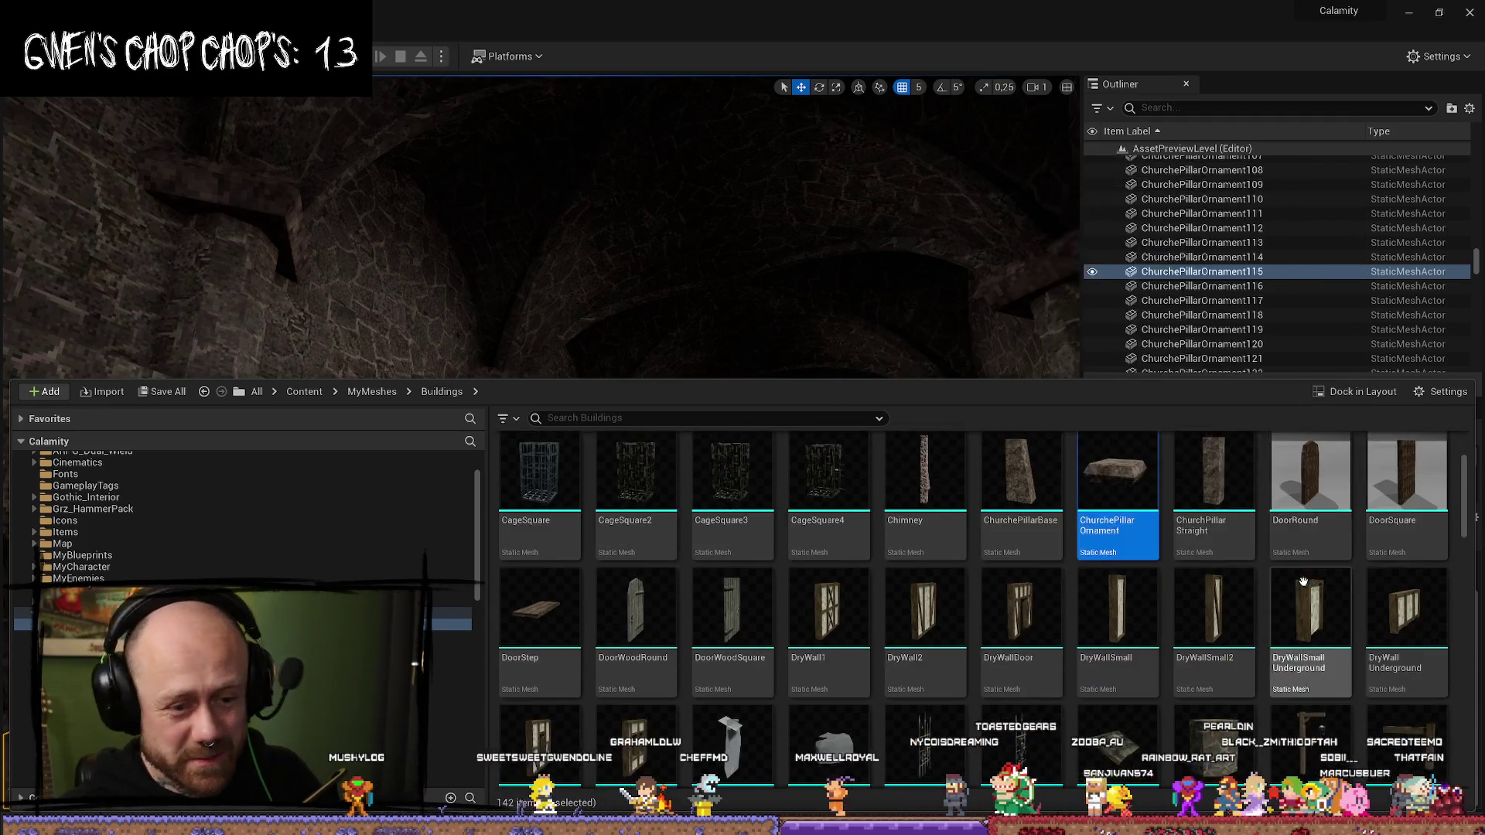
pyautogui.scroll(-6, 1233, 531)
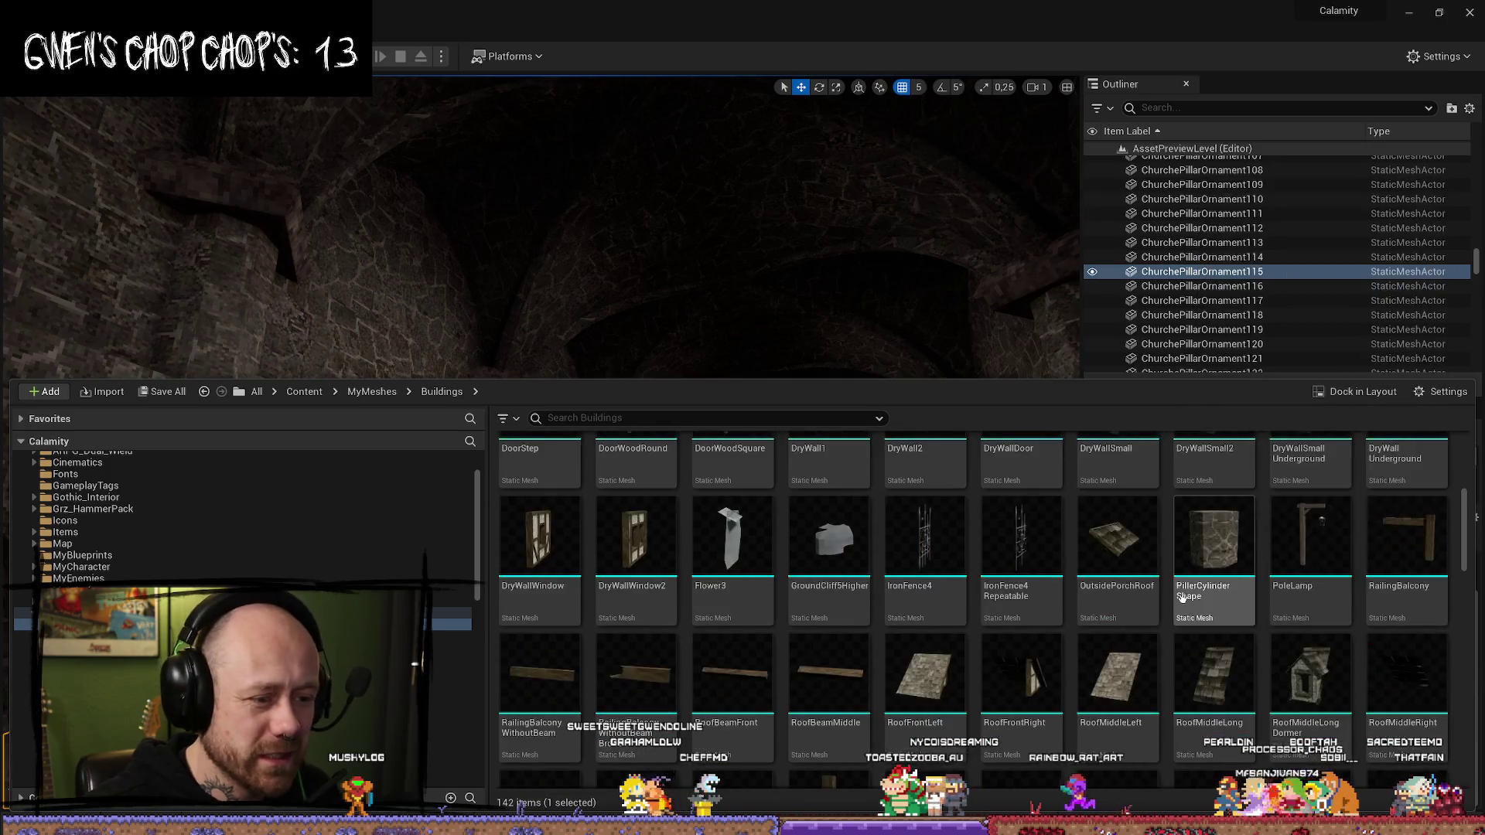
pyautogui.scroll(7, 1202, 655)
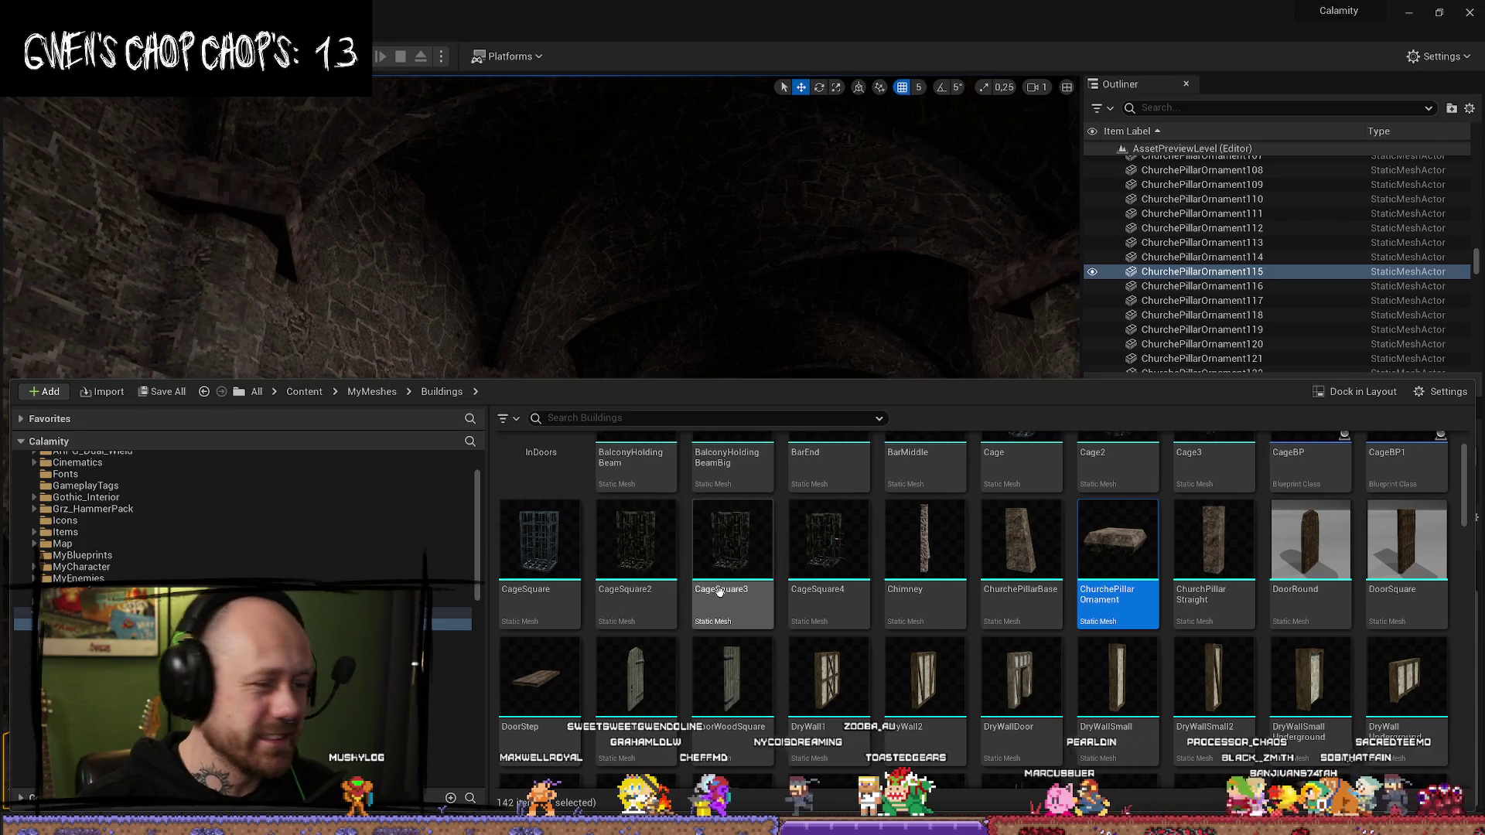
pyautogui.scroll(1, 1014, 542)
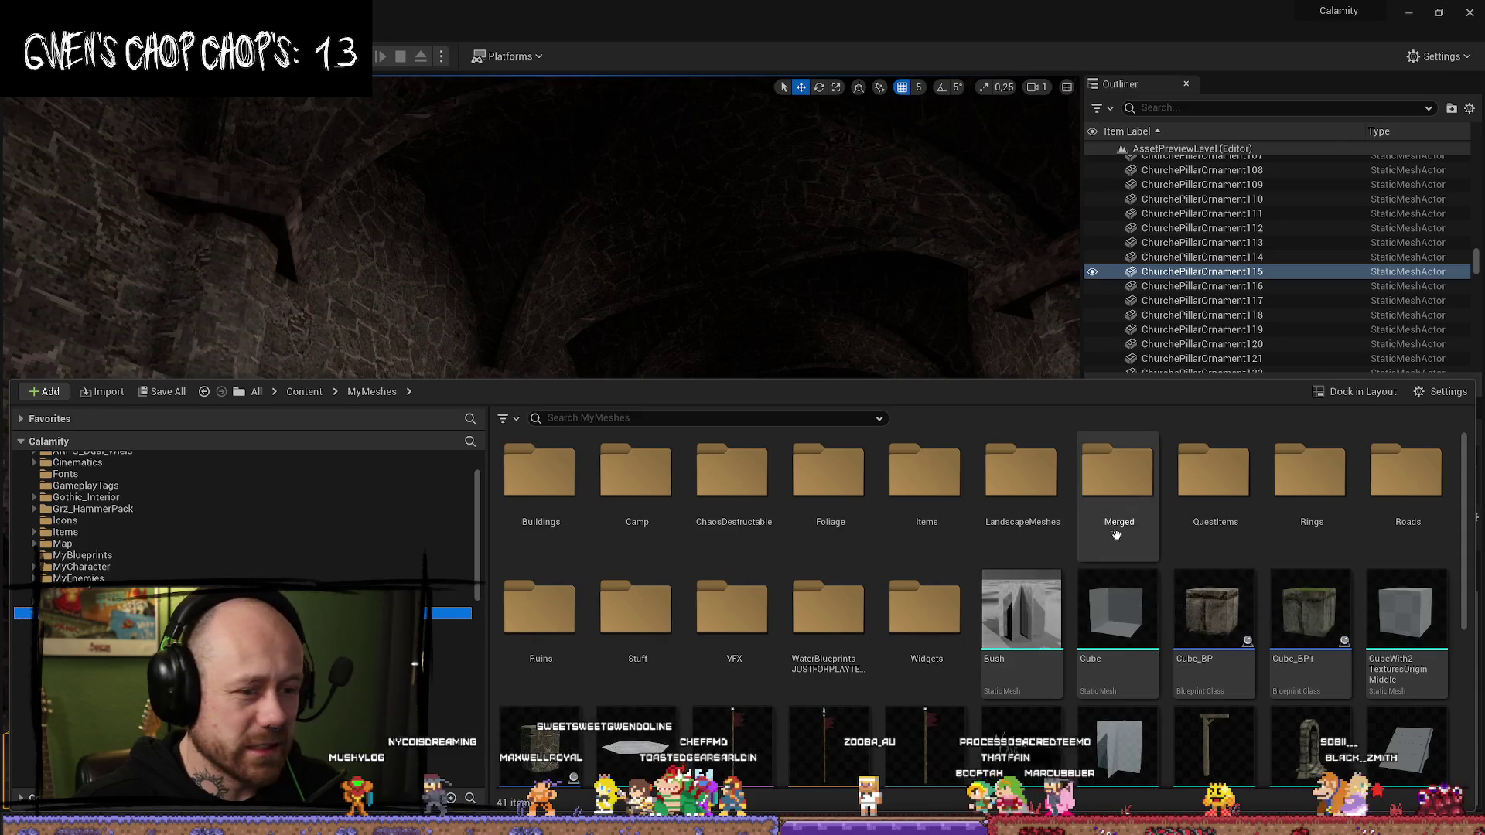
pyautogui.scroll(-1, 983, 639)
pyautogui.scroll(-3, 967, 644)
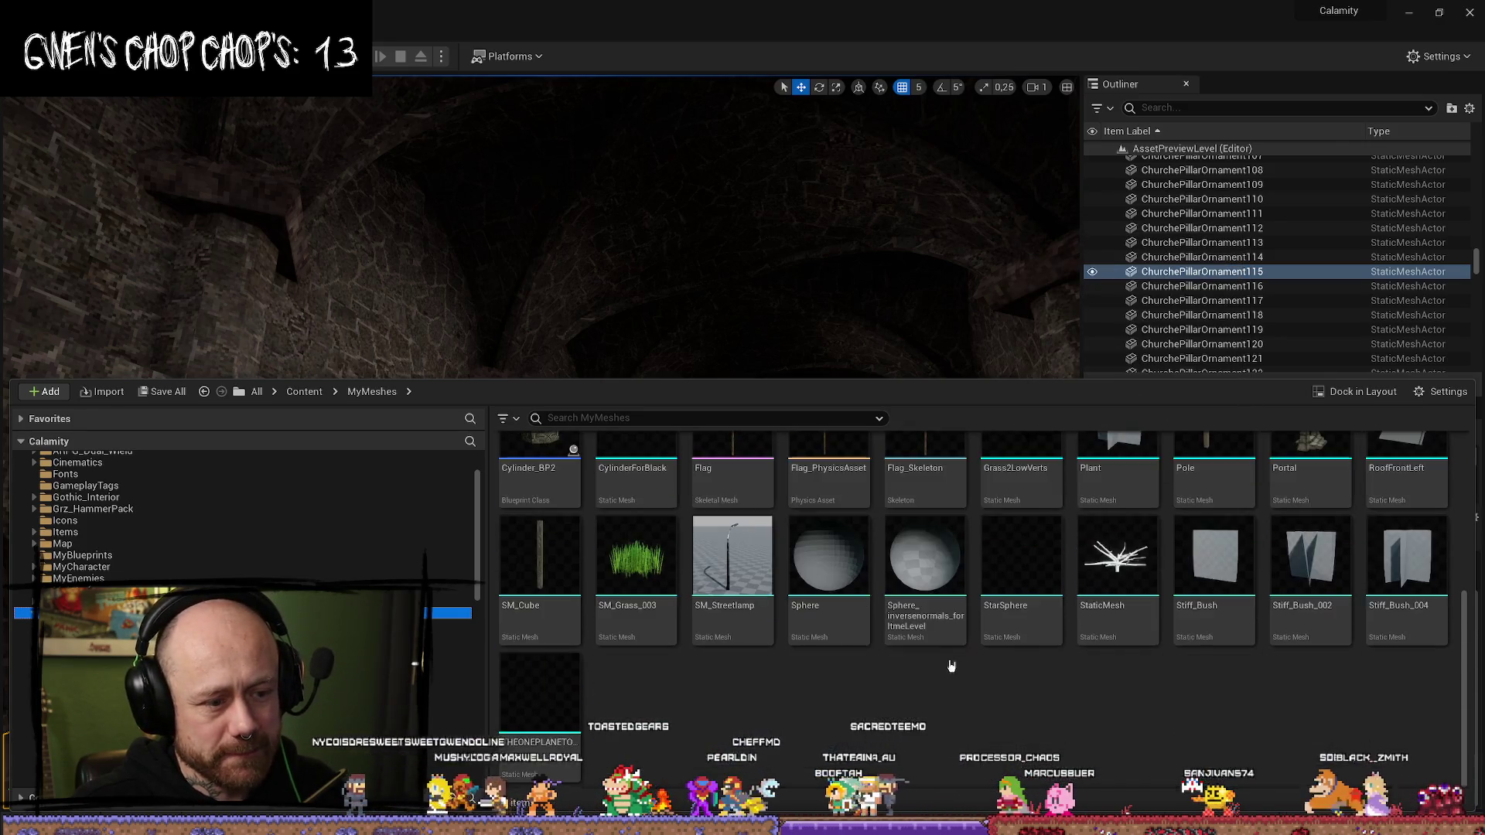
pyautogui.scroll(4, 993, 663)
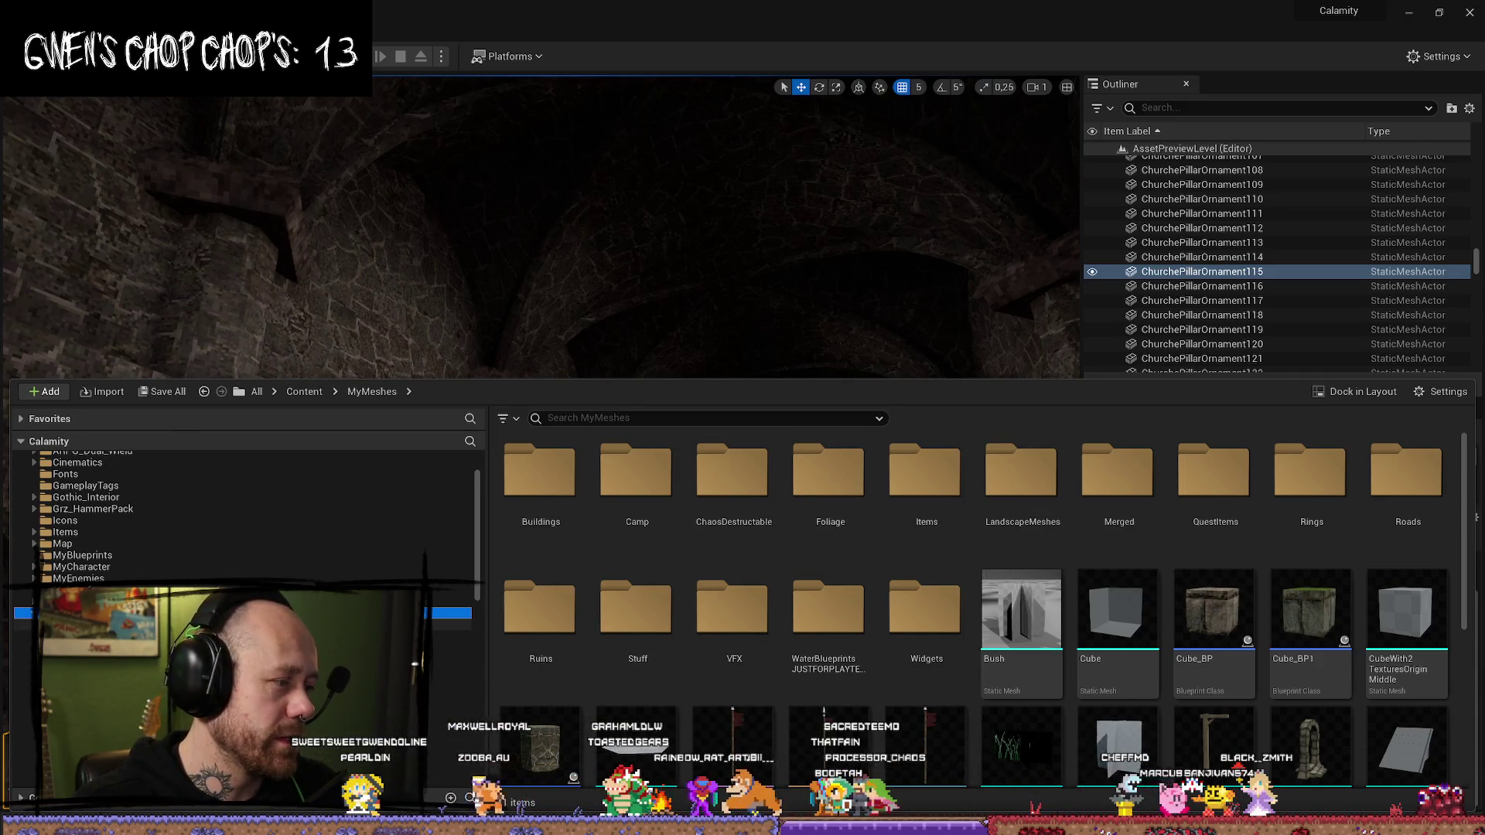
pyautogui.doubleClick(539, 472)
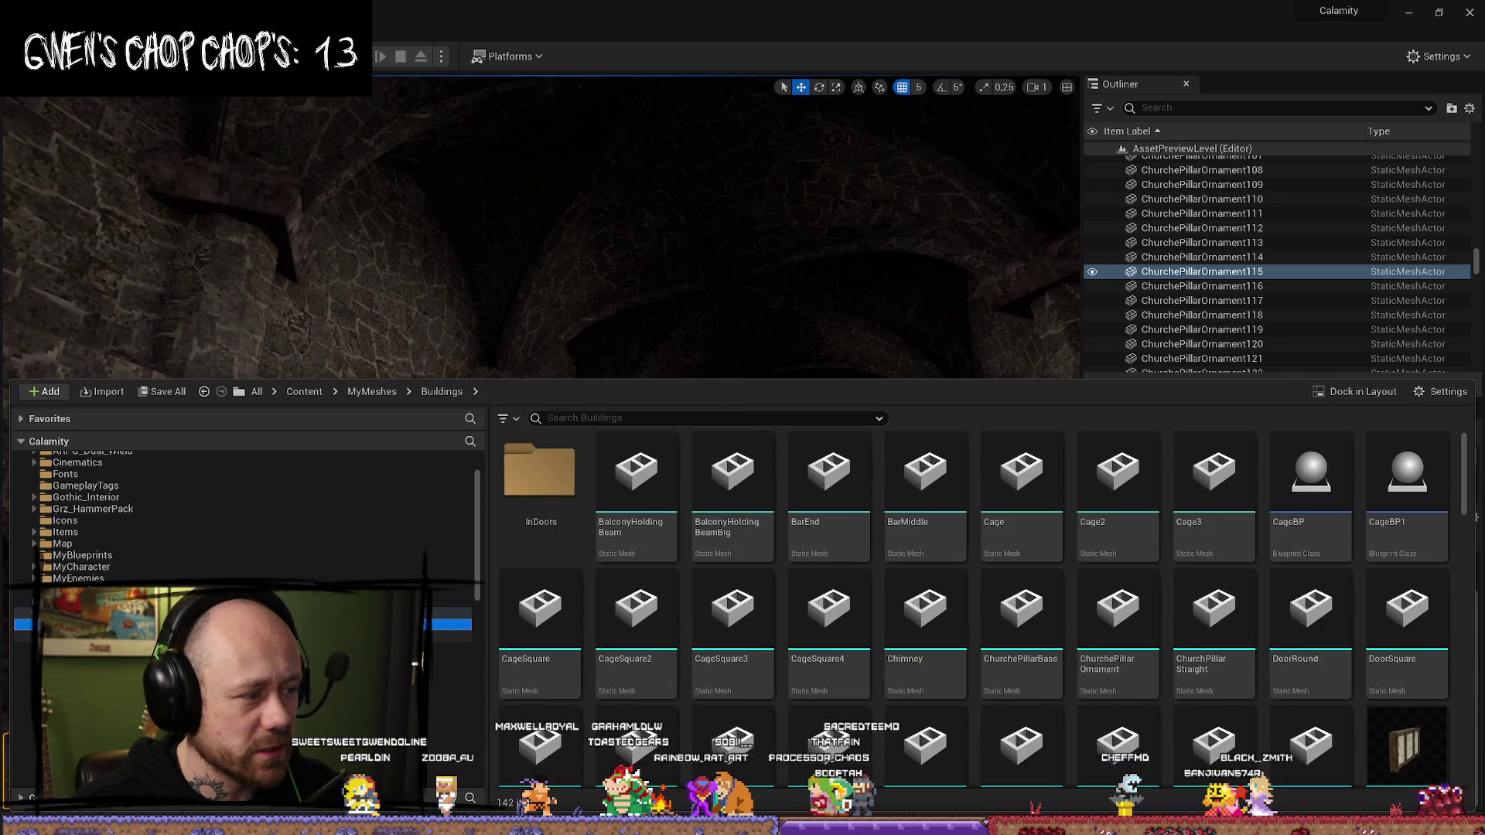
pyautogui.hotkey('alt', 'Left')
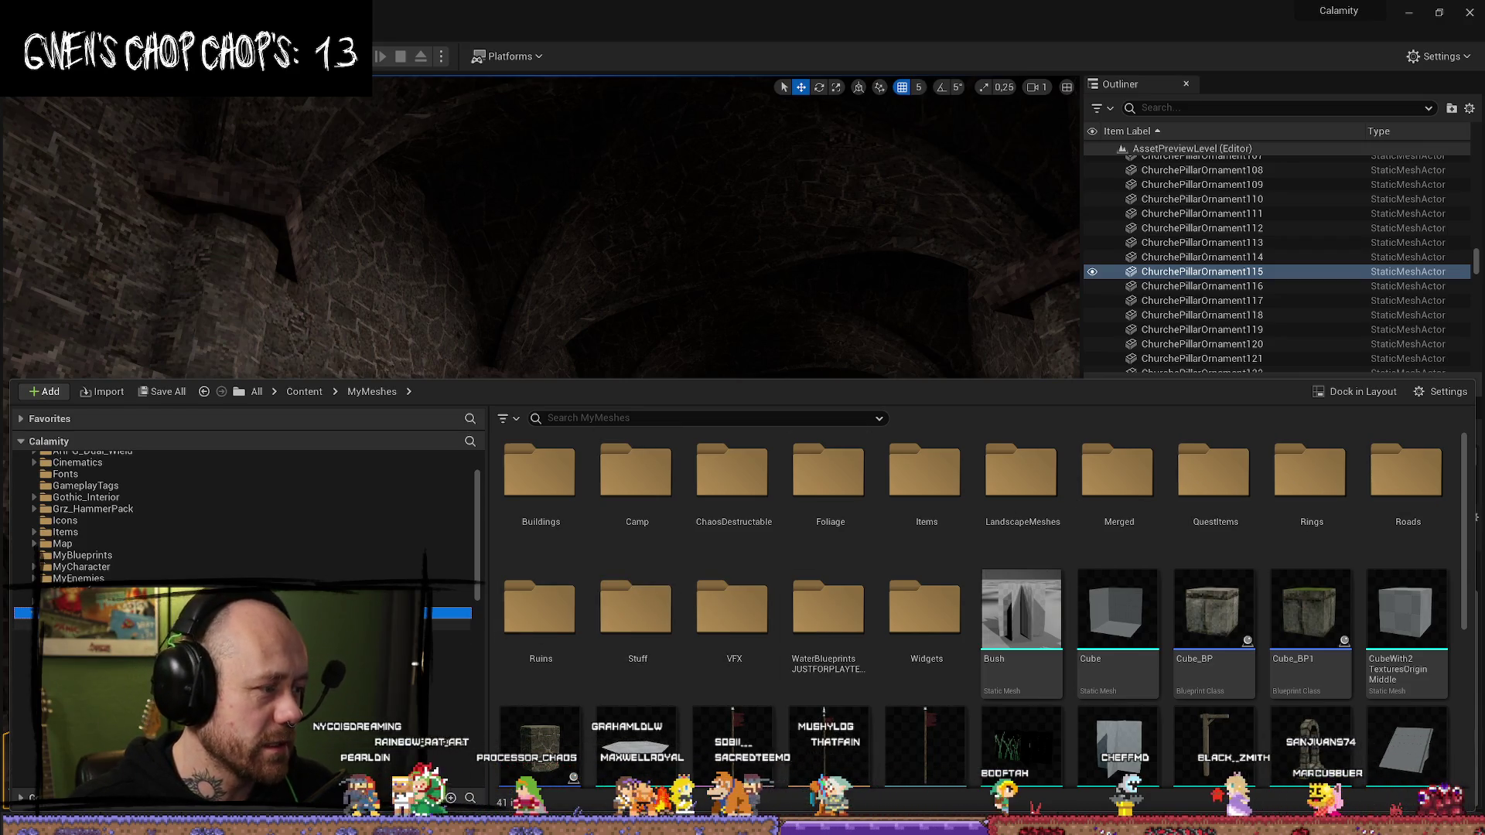
# - Visit MyMaterials, return to MyMeshes, then close the drawer and look at another church wall
pyautogui.click(23, 603)
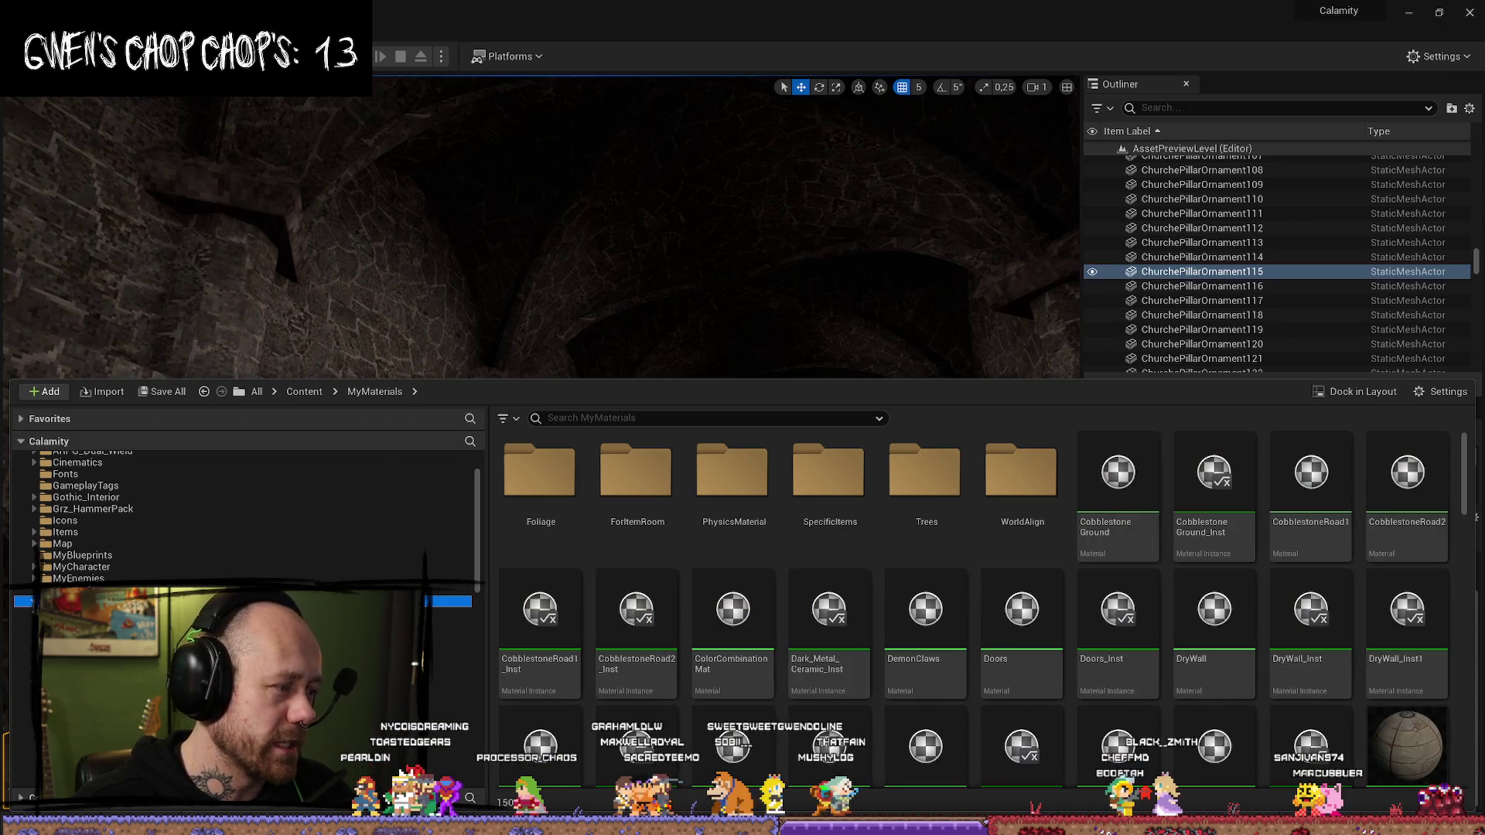
pyautogui.press('Down')
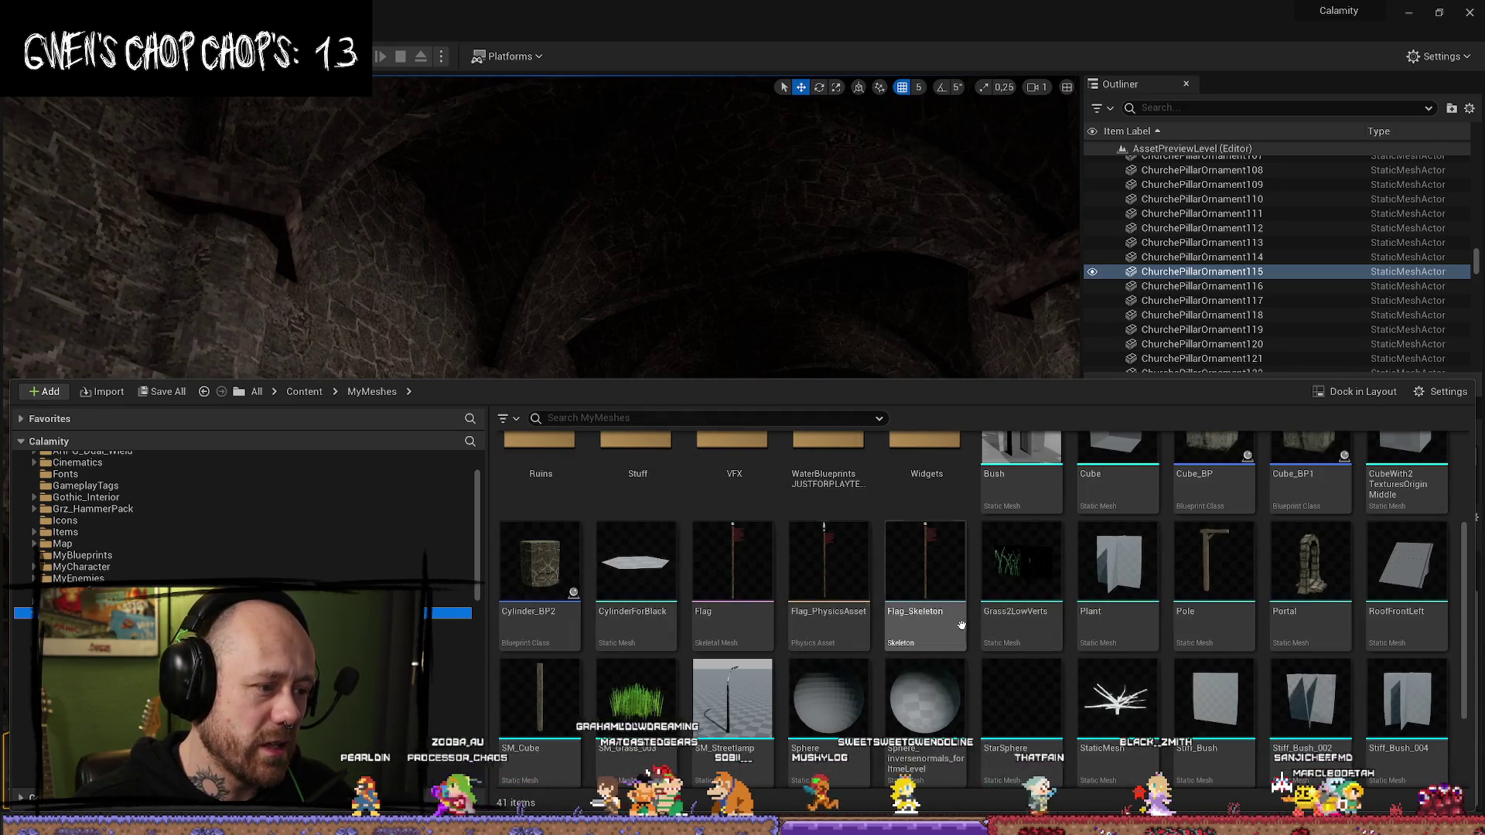
pyautogui.scroll(2, 992, 623)
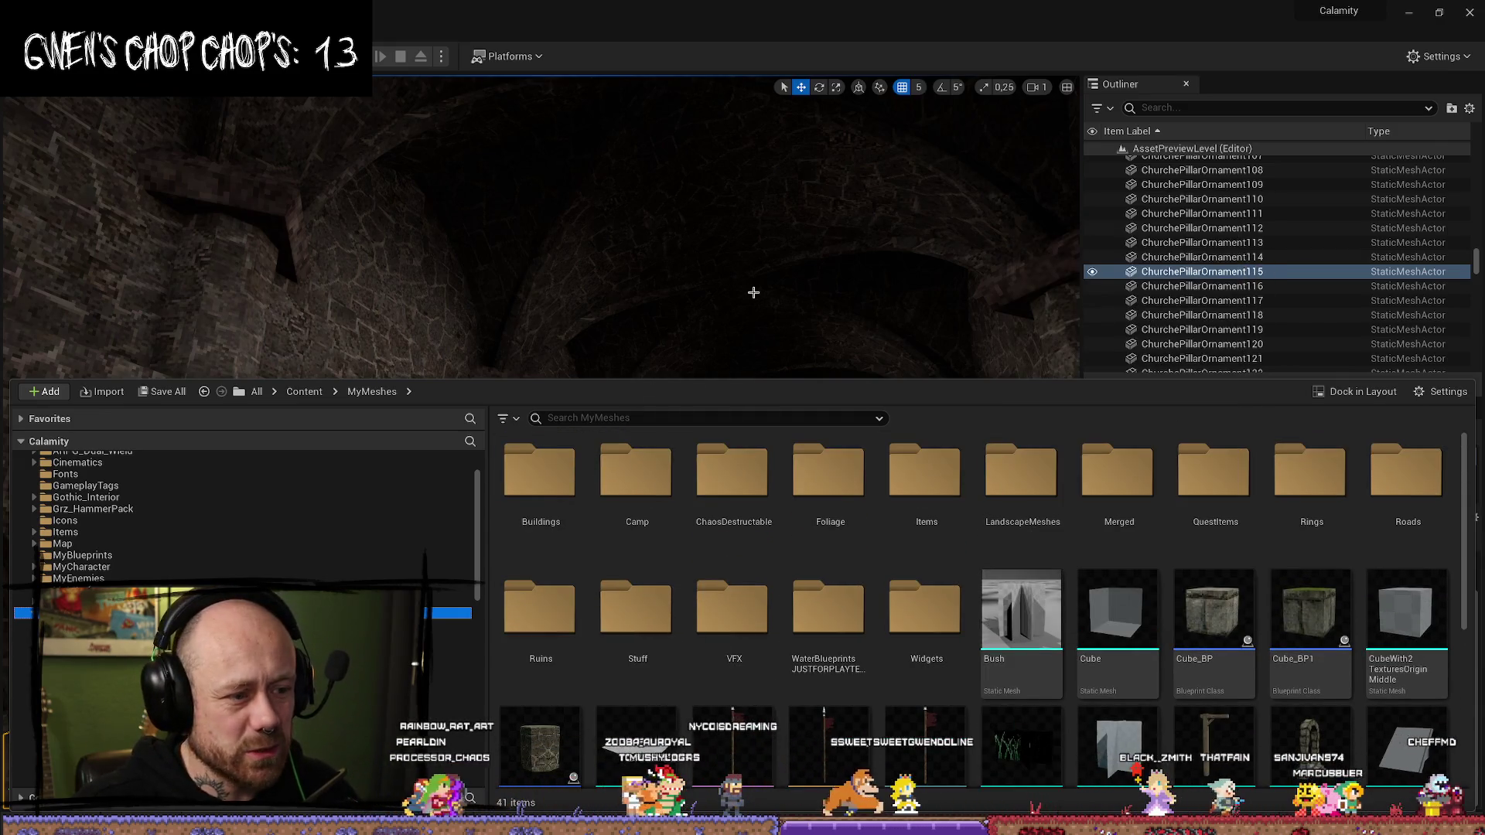
pyautogui.click(783, 430)
pyautogui.moveTo(784, 428); pyautogui.dragTo(894, 536)
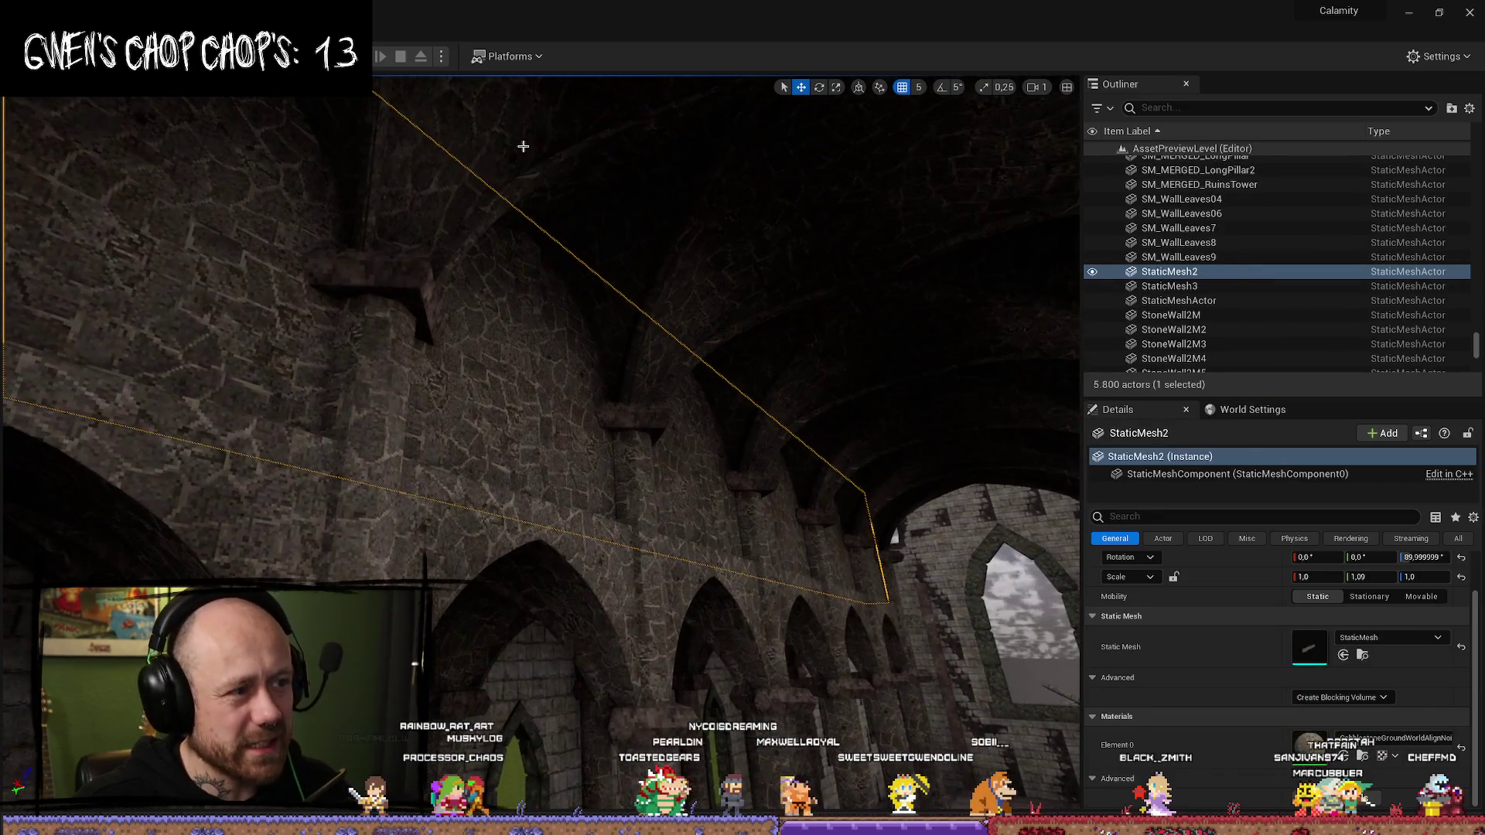
# - Pick a ceiling arch, select SM_ArchCeiling_01a and SM_ArchCeiling_01b in the browser, and start Migrate
pyautogui.click(801, 232)
pyautogui.hotkey('ctrl', 'b')
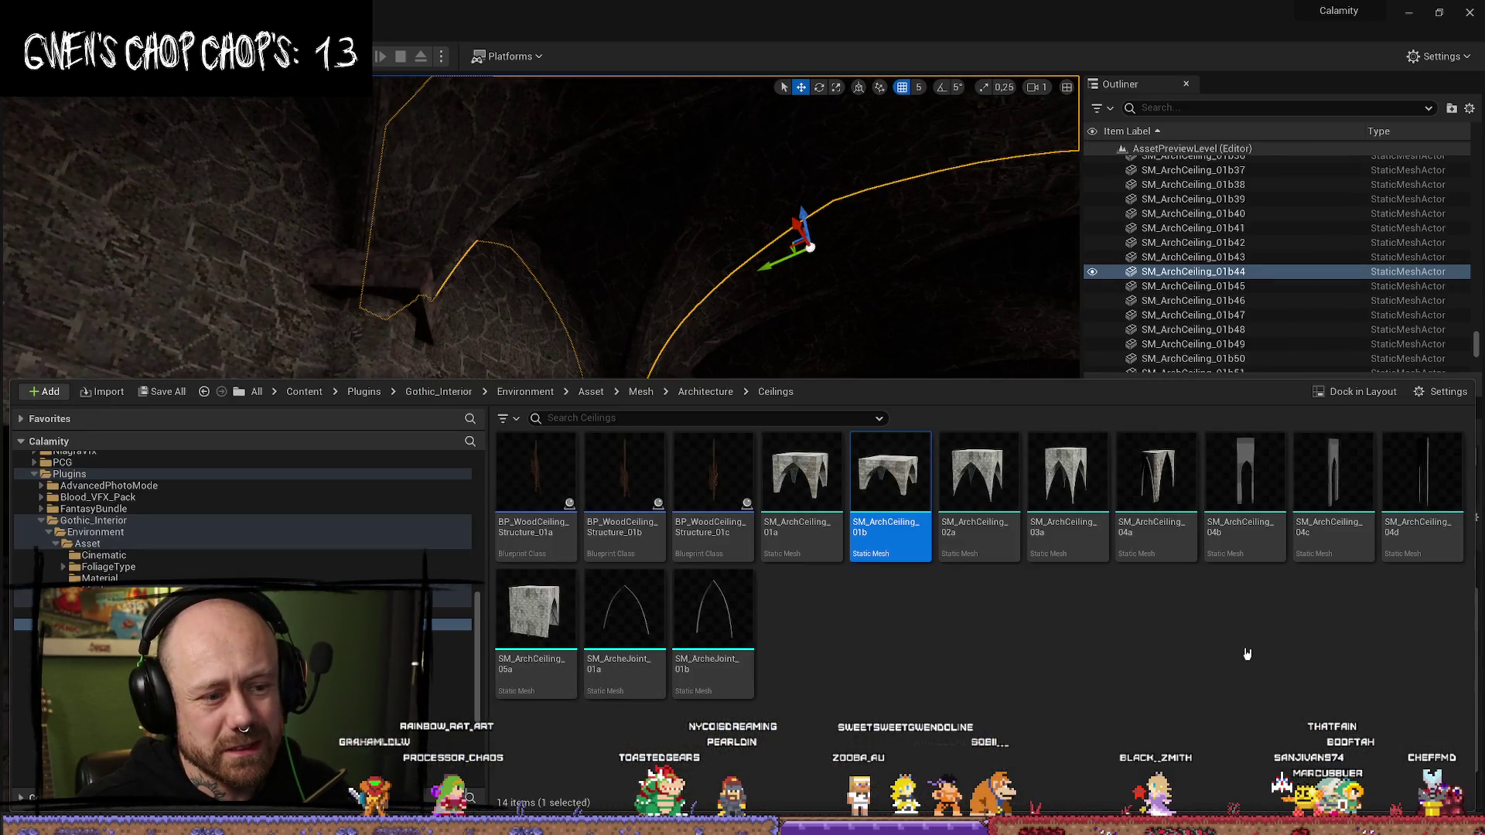
pyautogui.keyDown('ctrl'); pyautogui.click(855, 503); pyautogui.keyUp('ctrl')
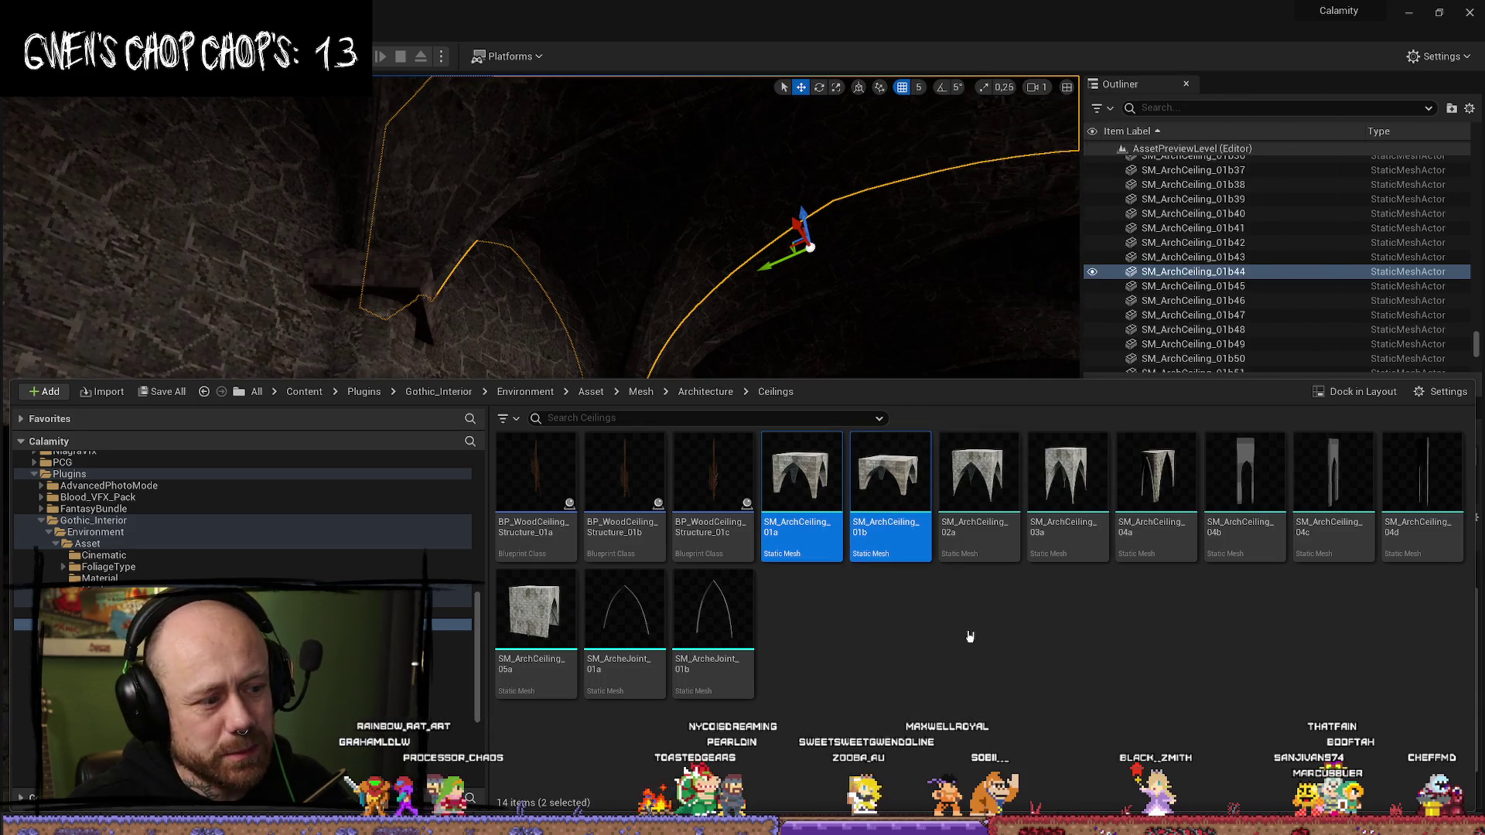
pyautogui.rightClick(909, 566)
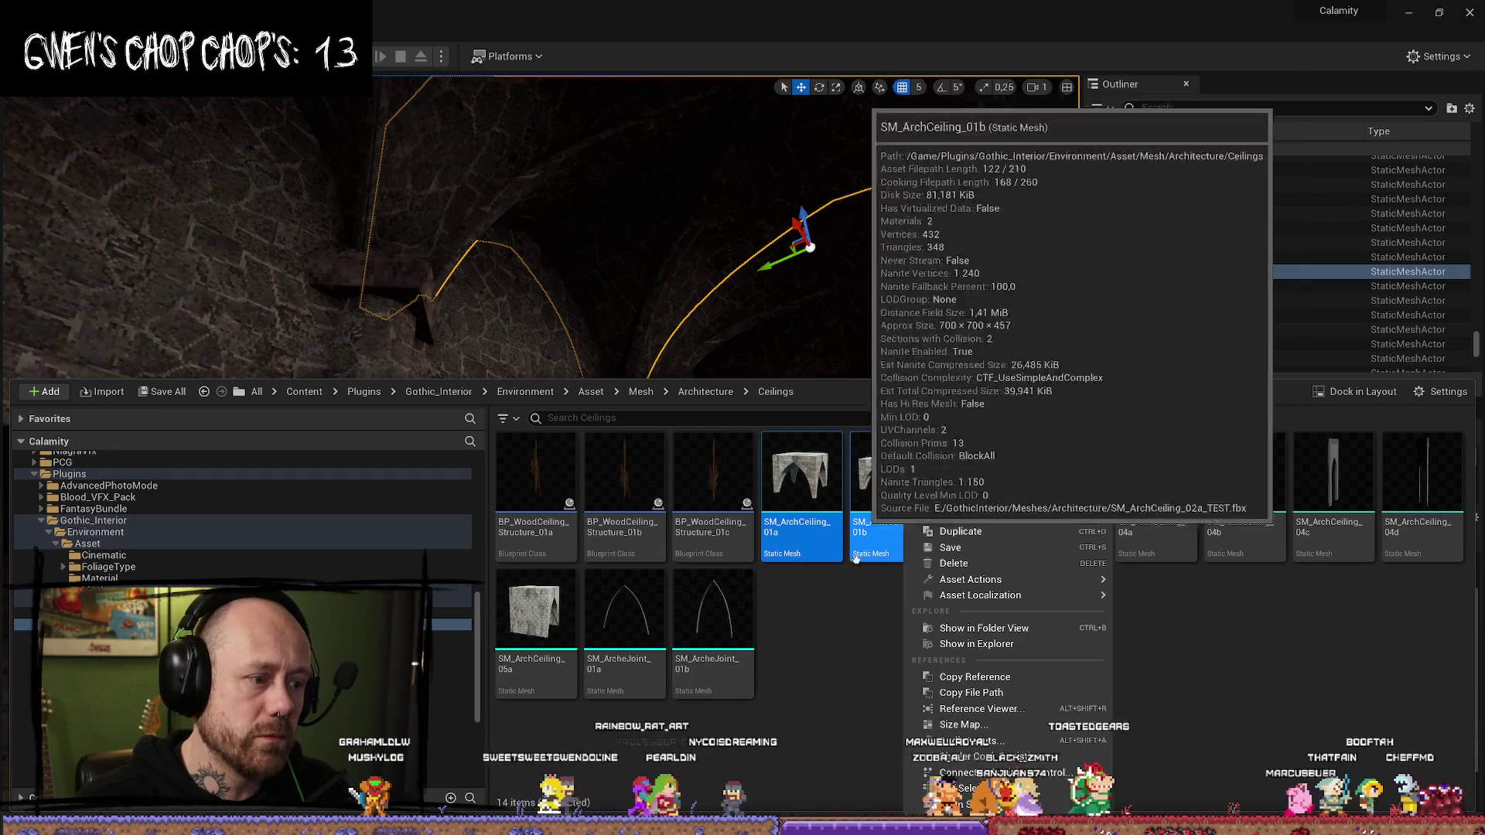
pyautogui.press('Escape')
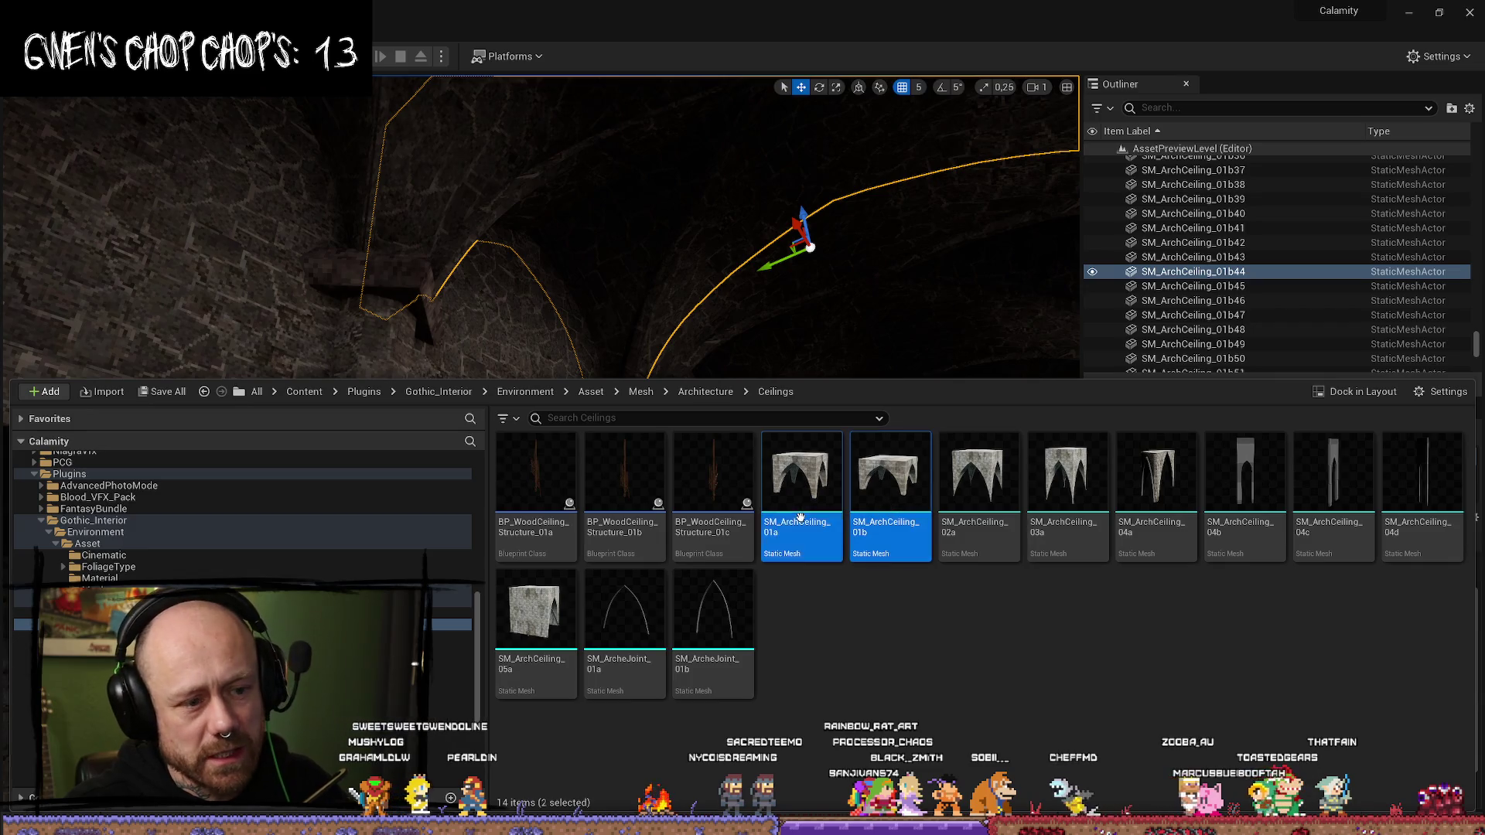
pyautogui.rightClick(909, 541)
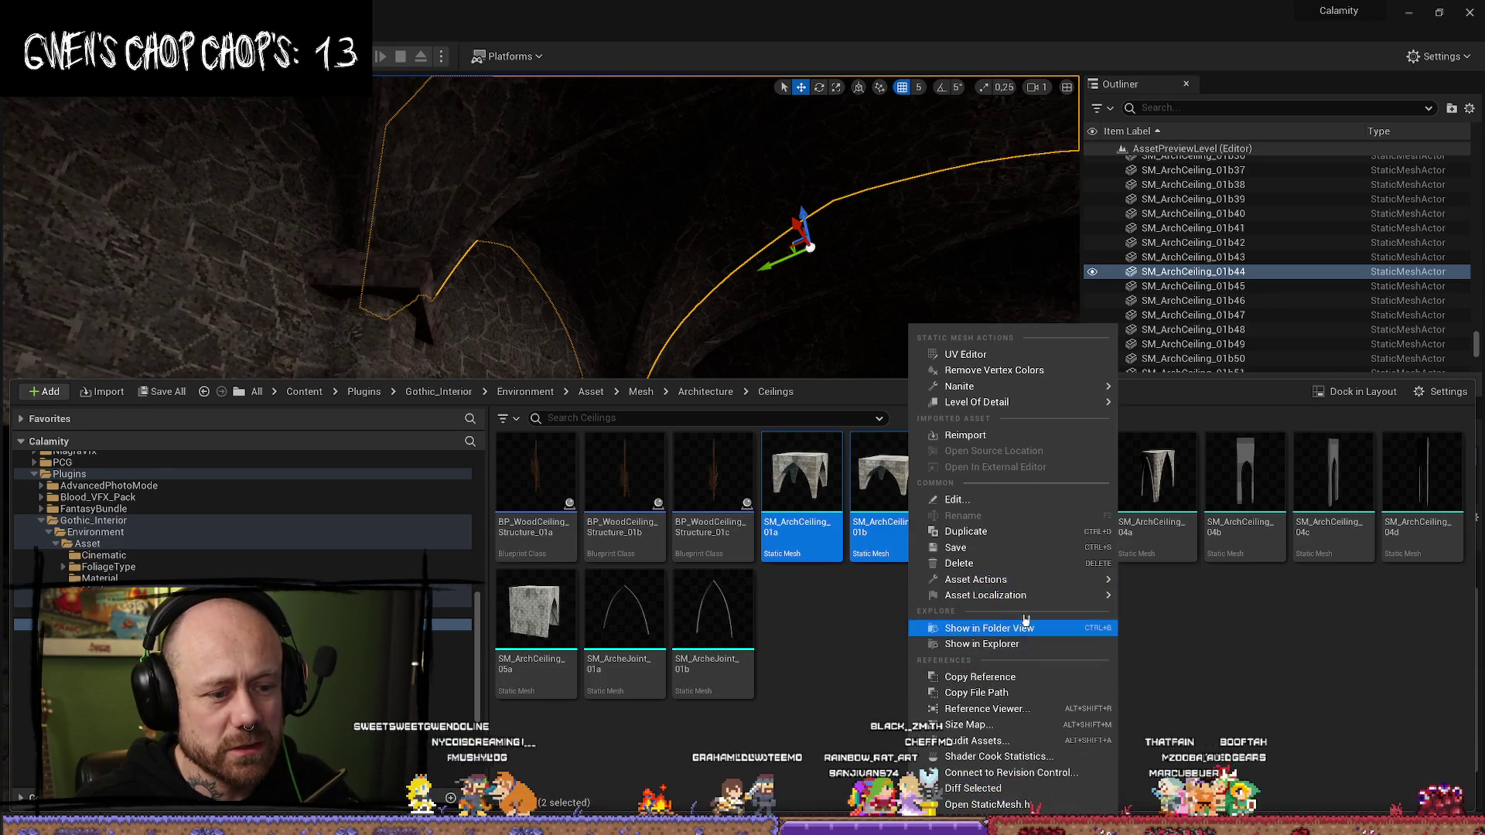
pyautogui.moveTo(1021, 595)
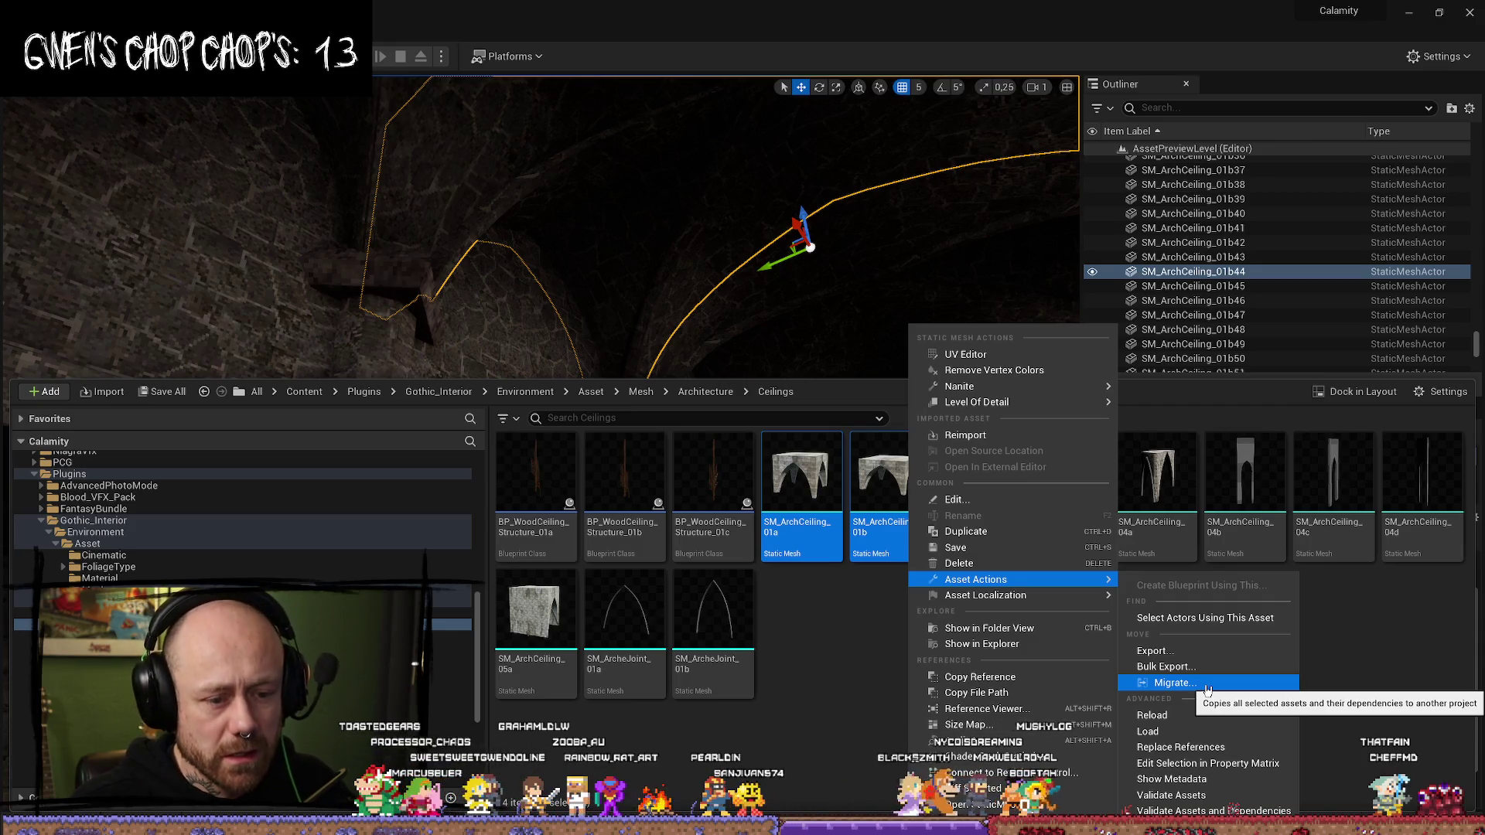
pyautogui.click(1208, 684)
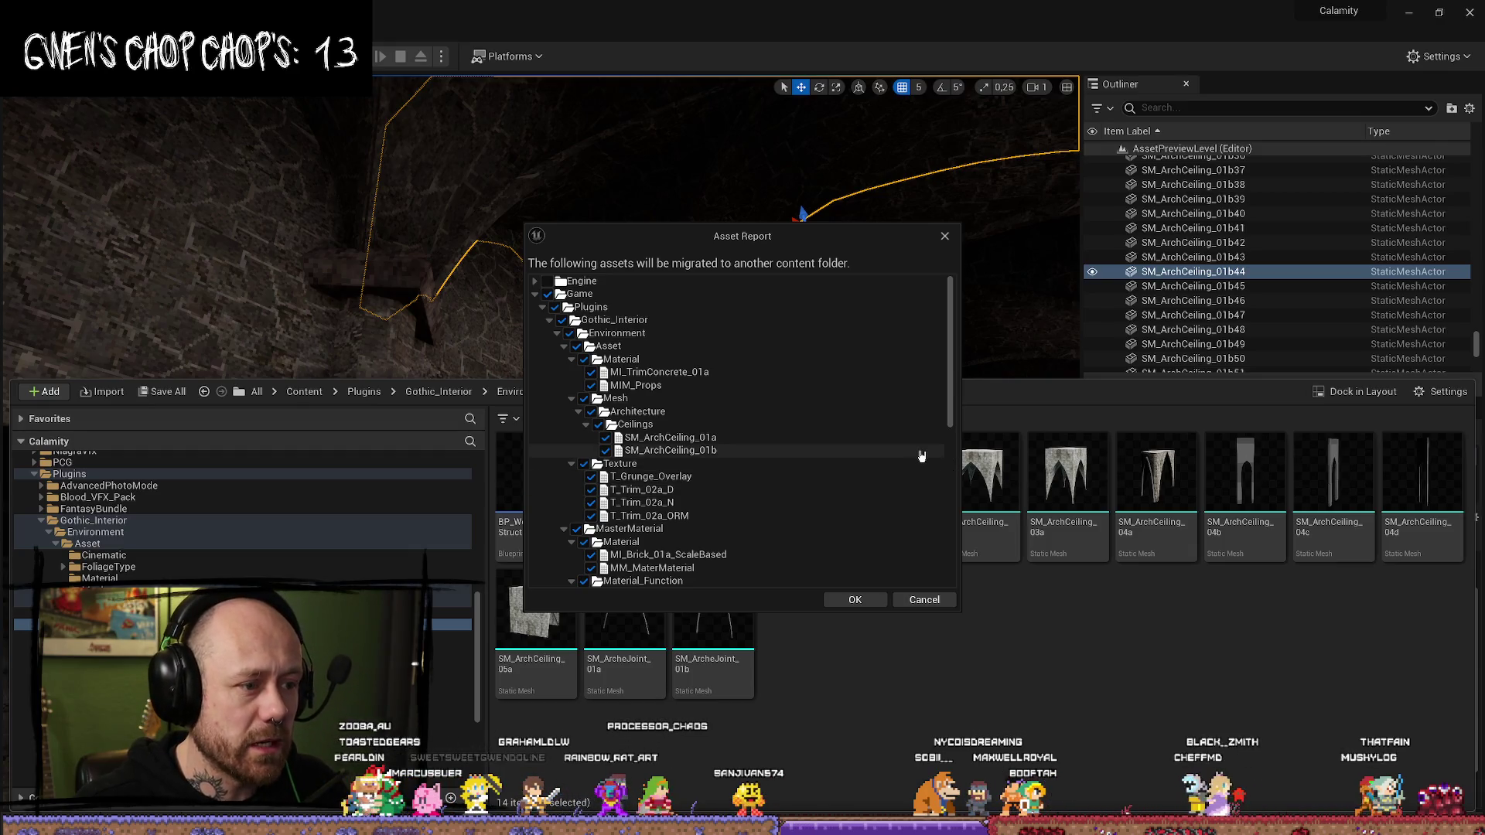
# - Uncheck the Texture, MasterMaterial and Material dependencies, then migrate the arches into BloodSpill\Content
pyautogui.click(584, 463)
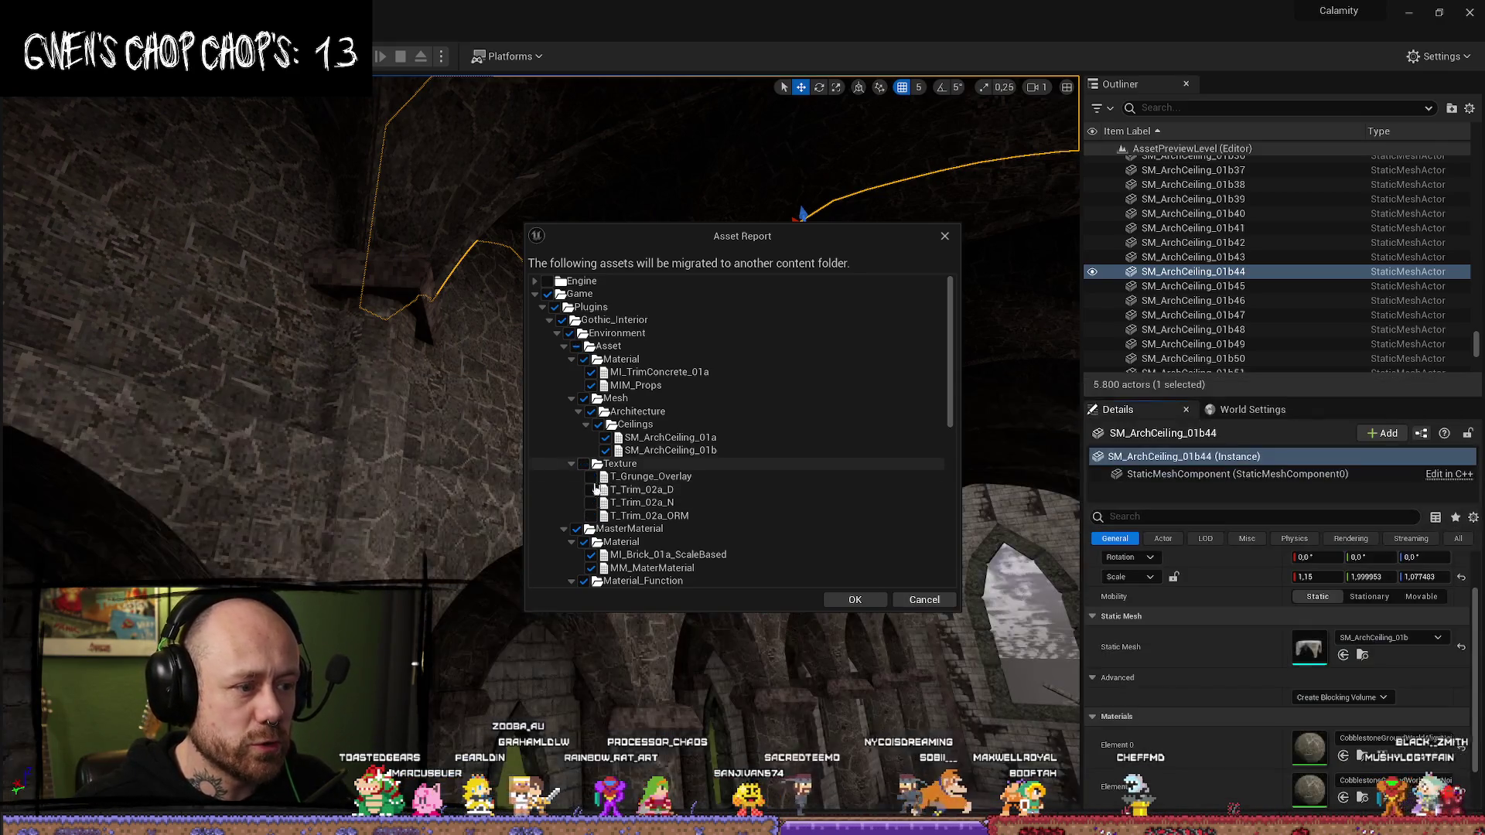
pyautogui.click(579, 531)
pyautogui.scroll(-10, 733, 524)
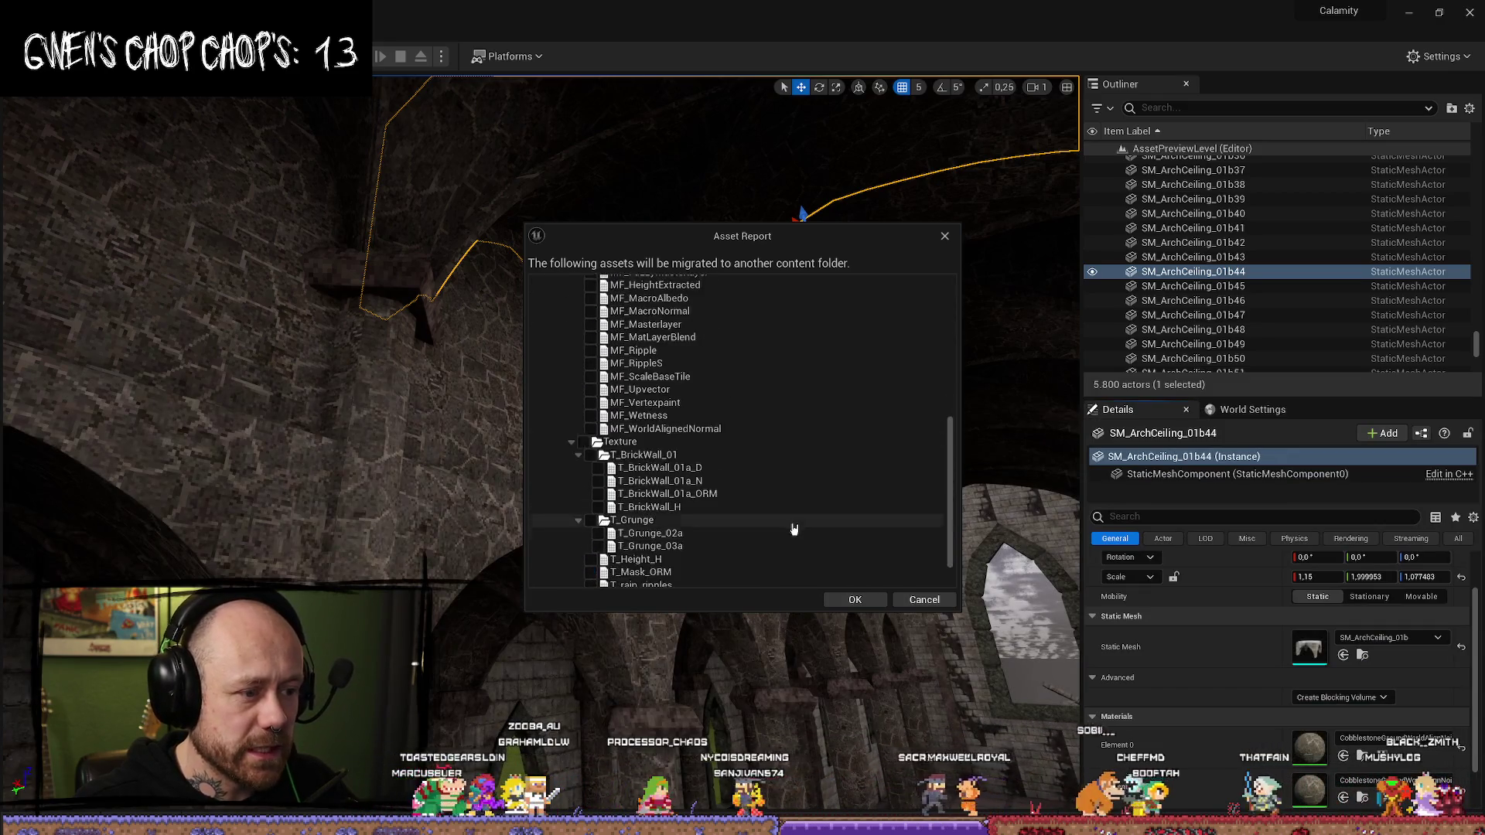
pyautogui.scroll(10, 795, 523)
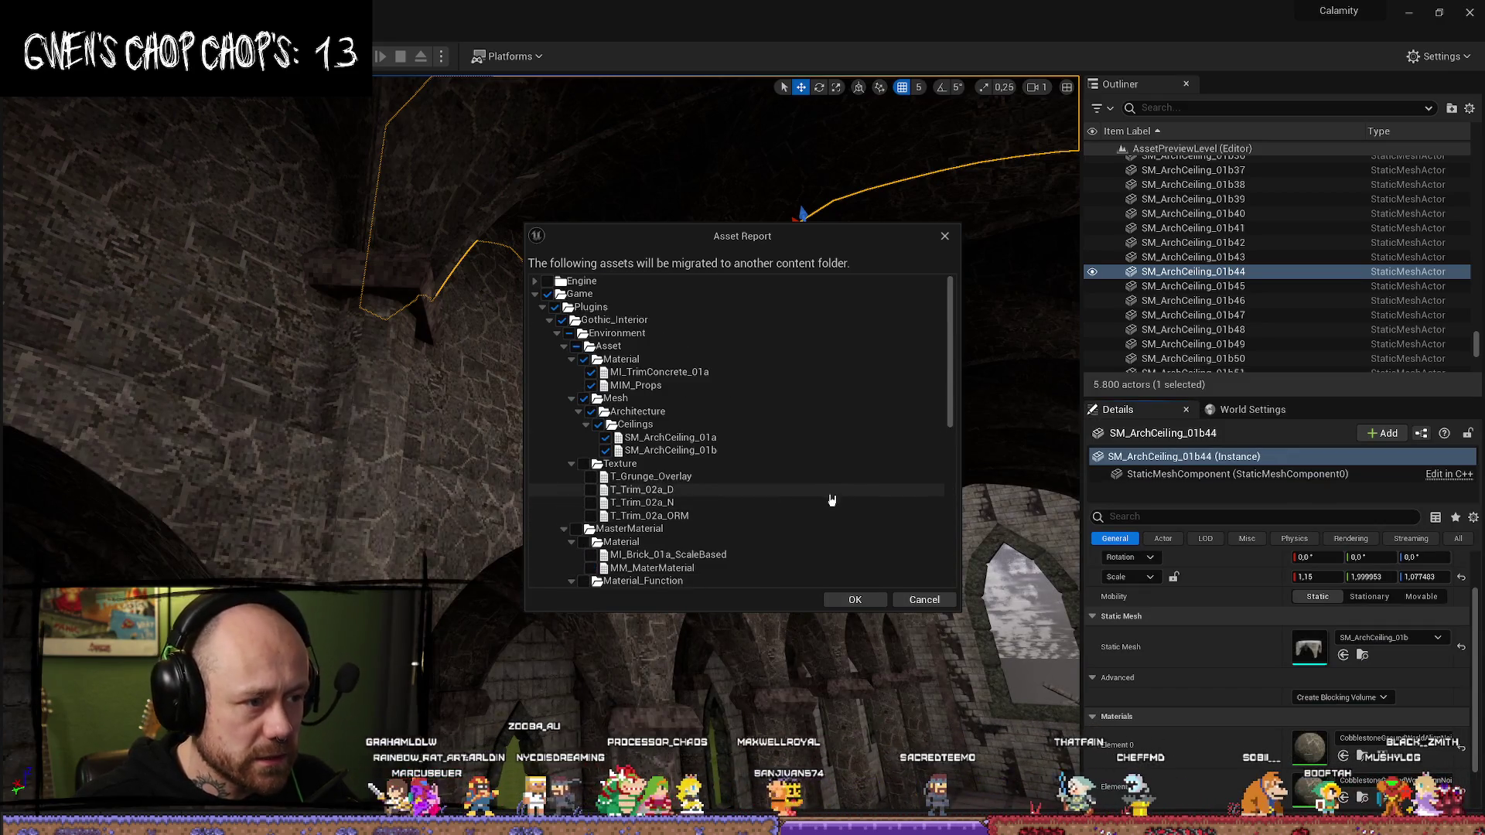
pyautogui.click(592, 372)
pyautogui.click(592, 385)
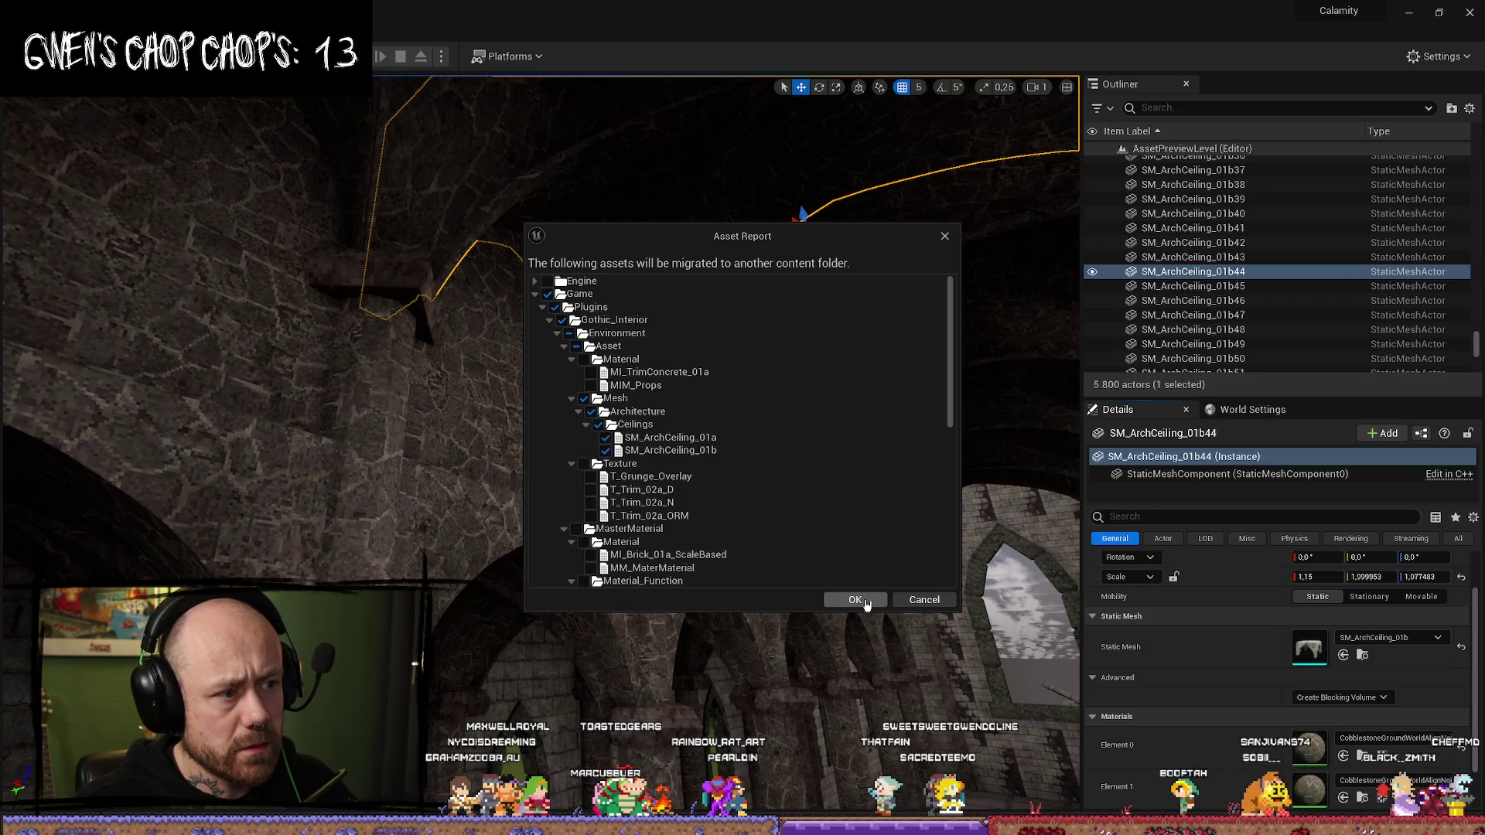
pyautogui.click(856, 600)
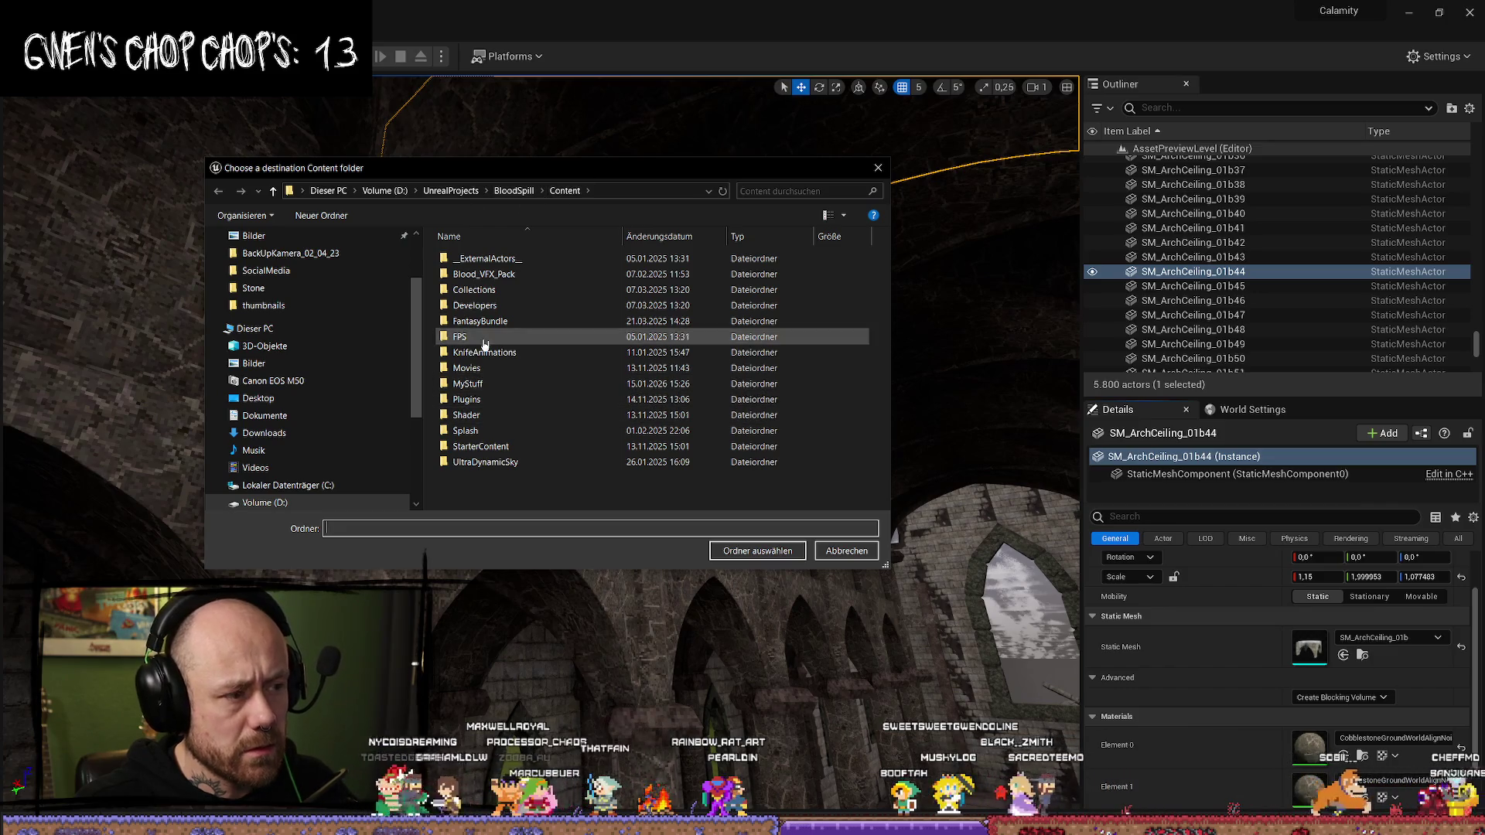
pyautogui.click(757, 551)
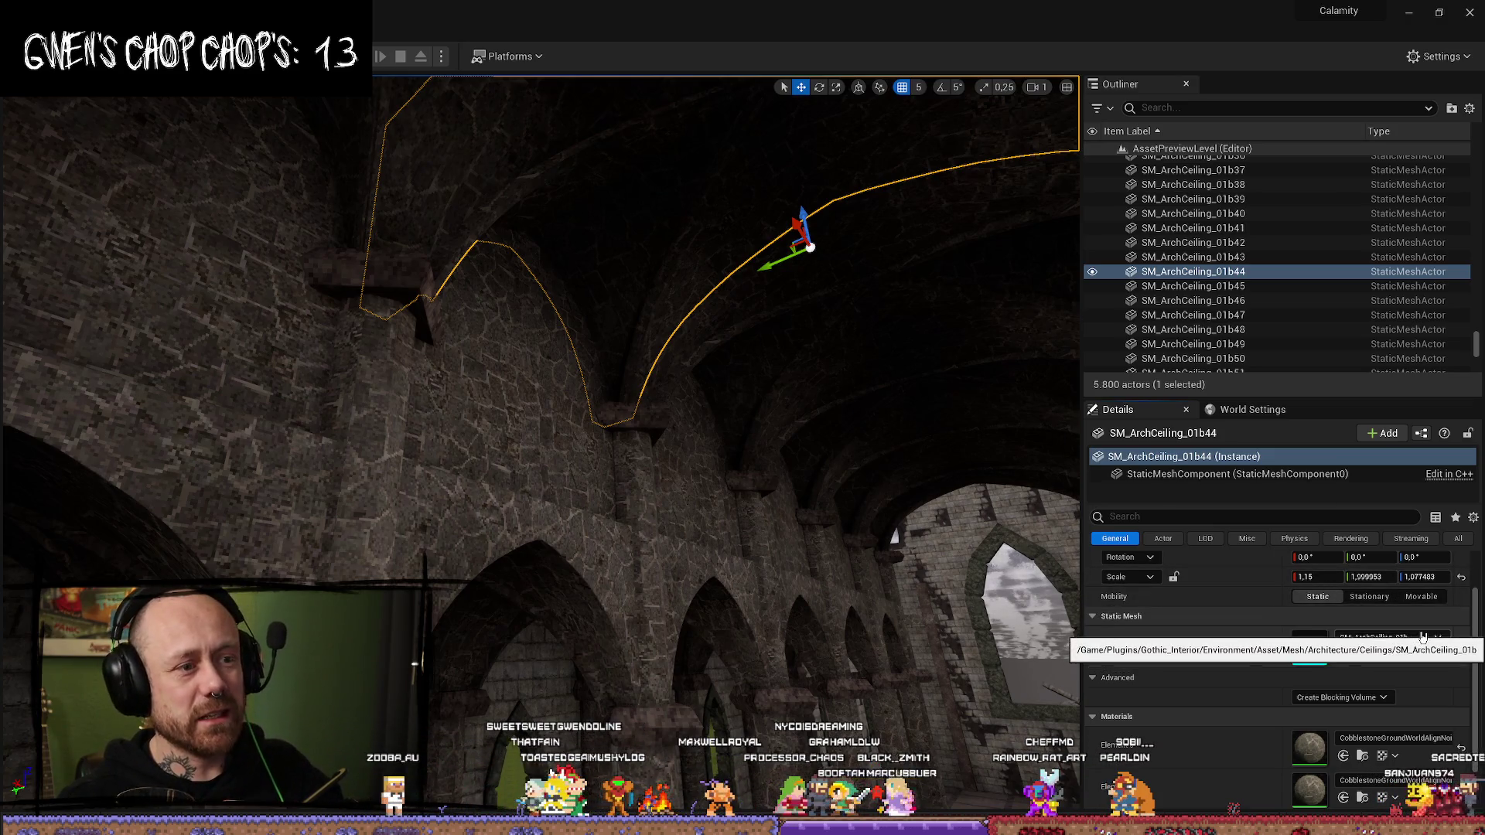
# - Frame the arch ceiling, select neighbouring pieces like SM_ArchCeiling_01b43, then select a pillar ornament
pyautogui.press('f')
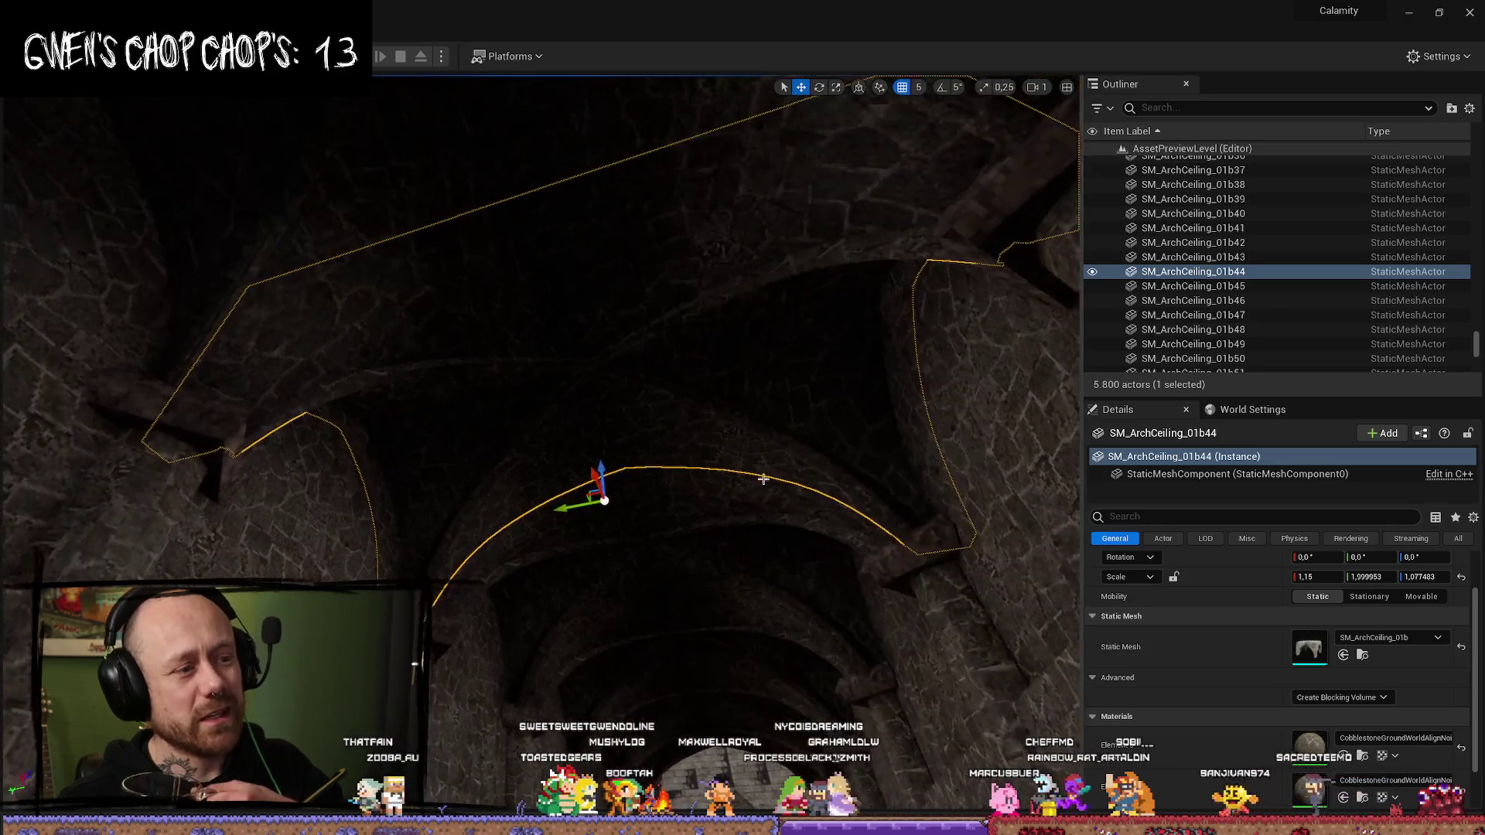
pyautogui.click(674, 605)
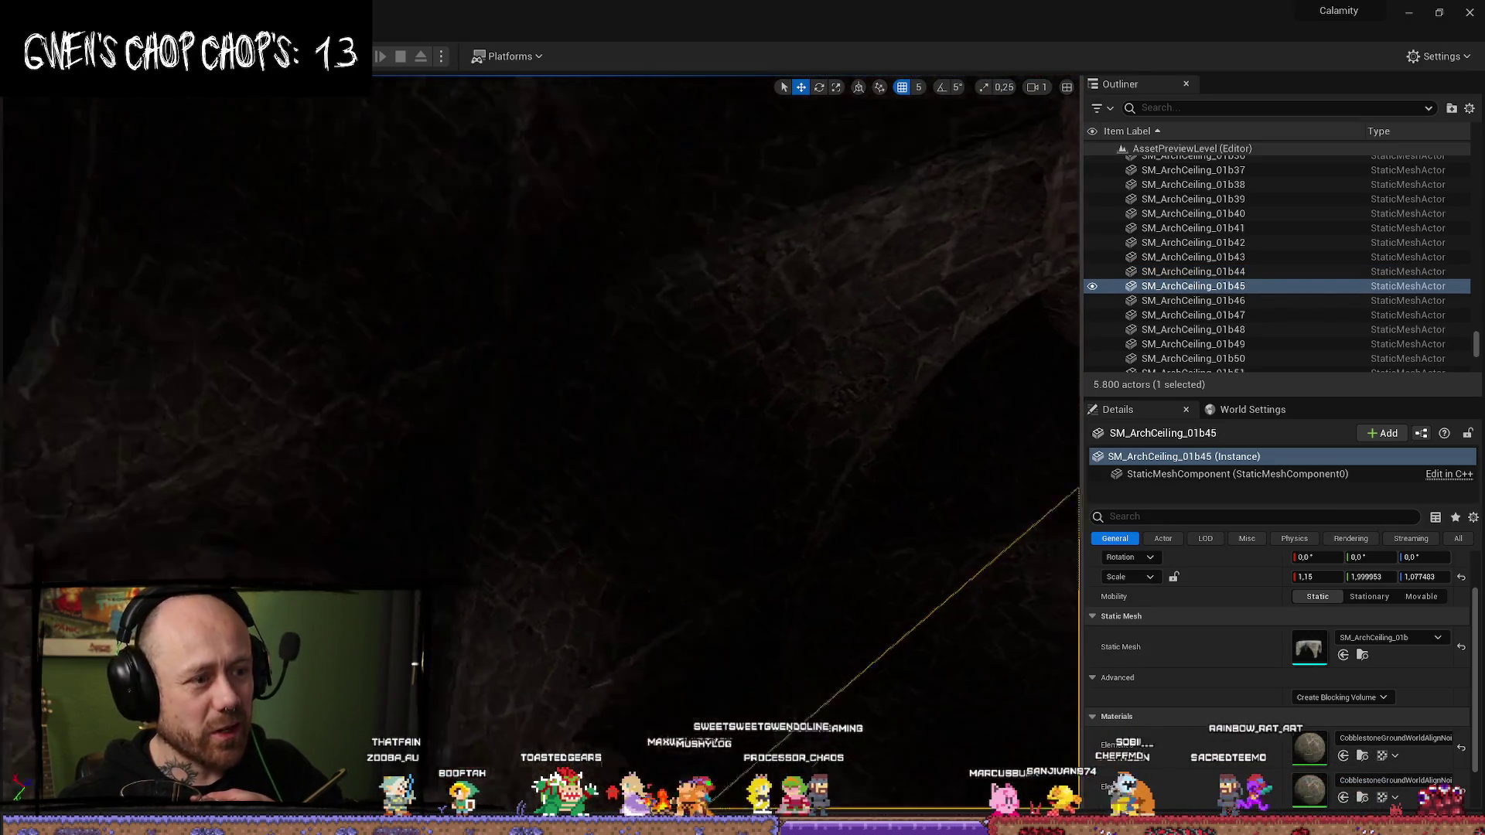
pyautogui.click(634, 413)
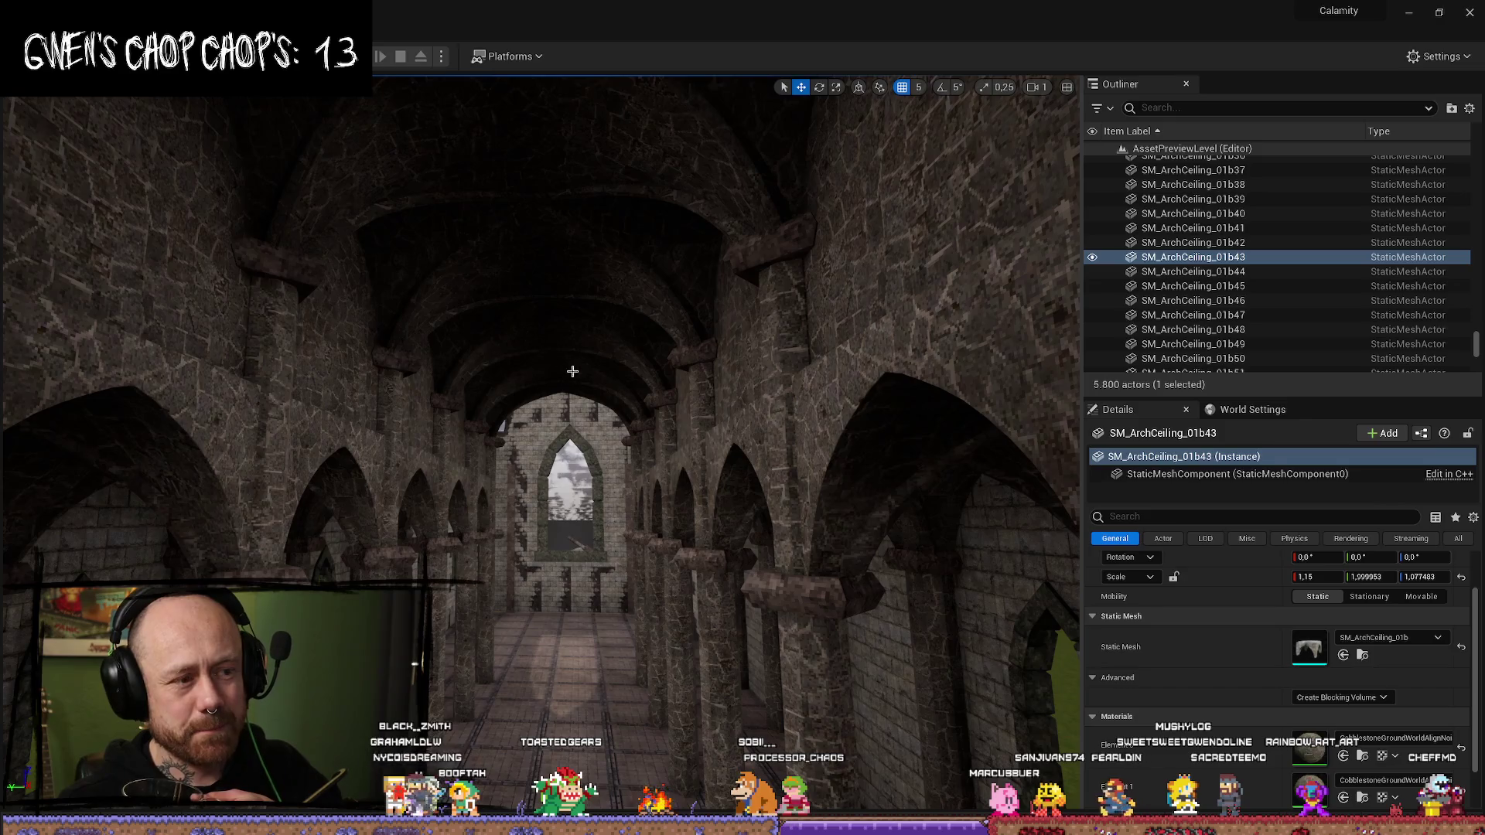
pyautogui.click(295, 287)
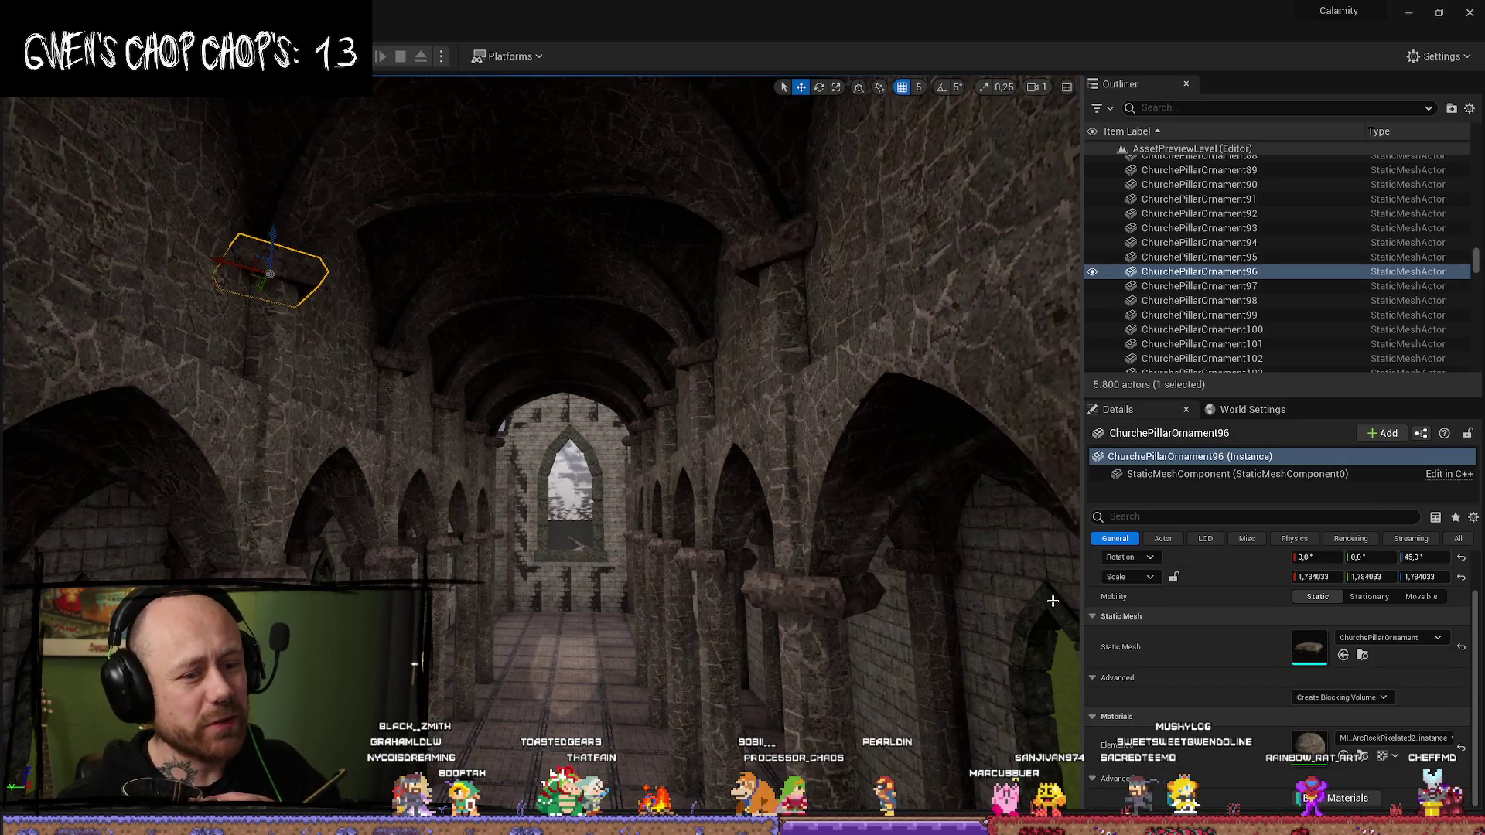
# - Browse to the ChurchePillarOrnament mesh in MyMeshes/Buildings, opening and dismissing its actions menu
pyautogui.click(1344, 655)
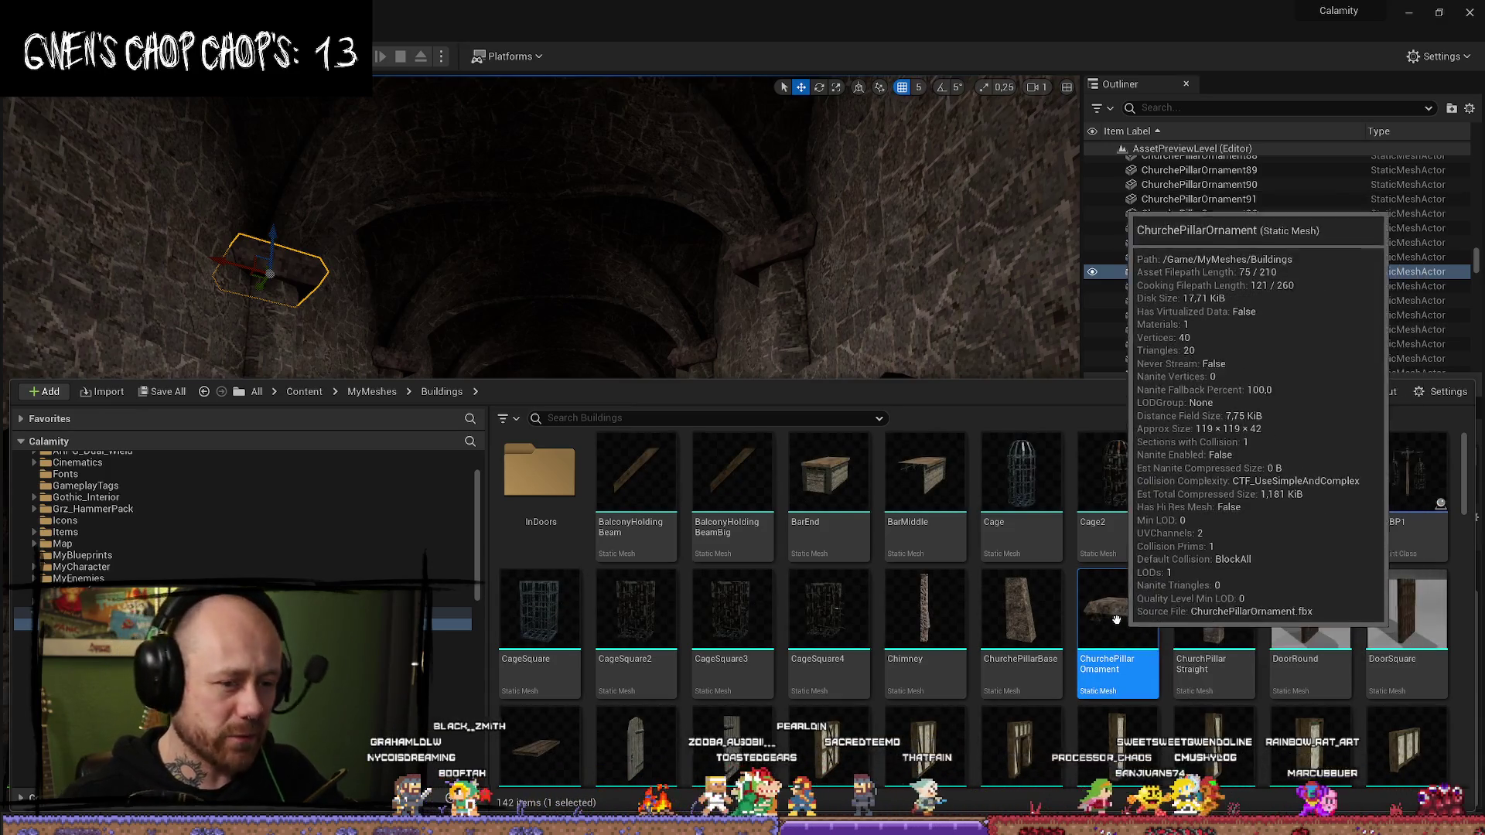
pyautogui.rightClick(1118, 621)
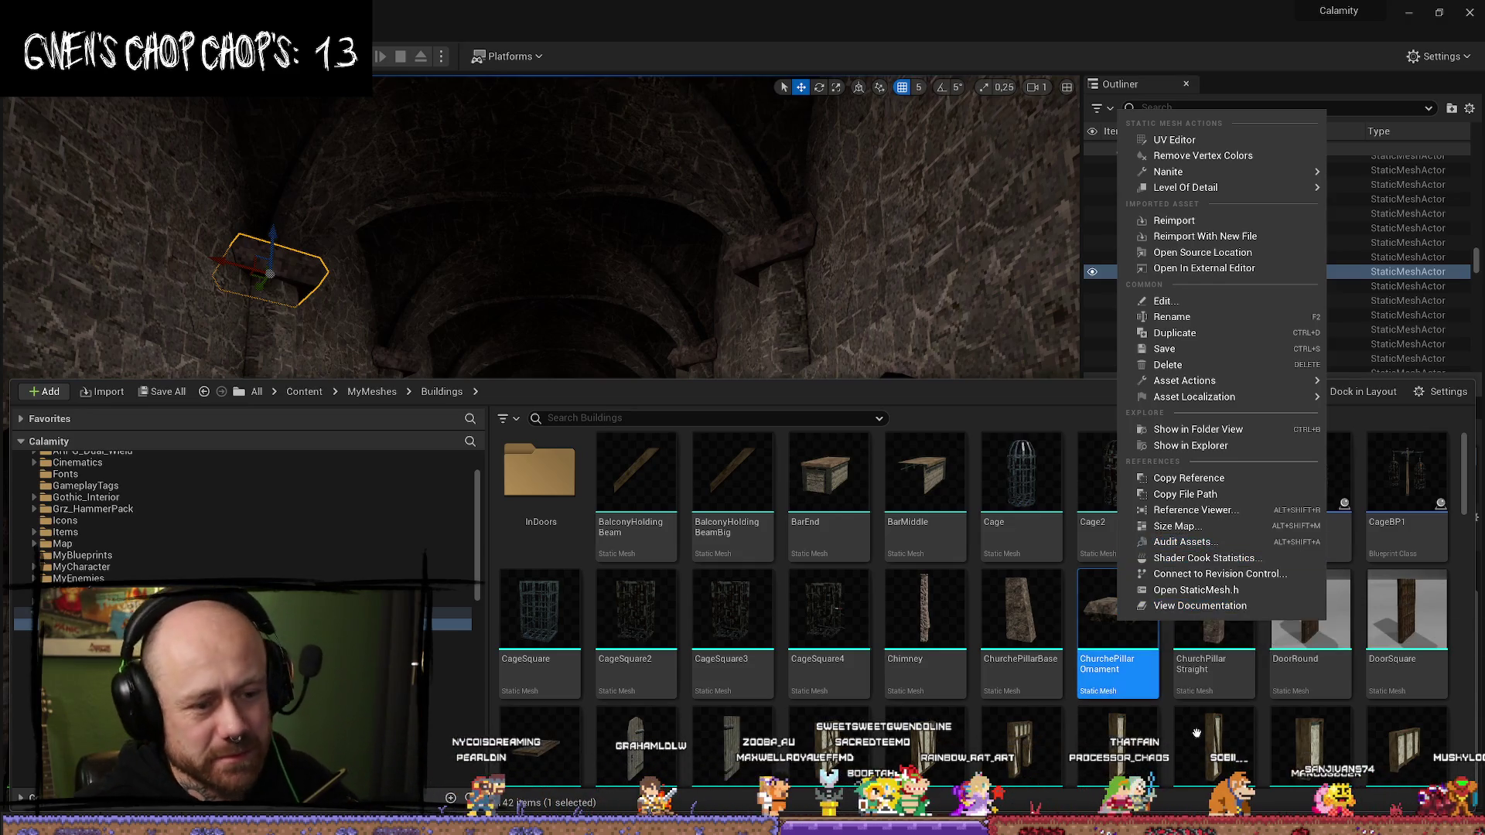
pyautogui.click(1096, 622)
pyautogui.moveTo(1095, 622); pyautogui.dragTo(1103, 633)
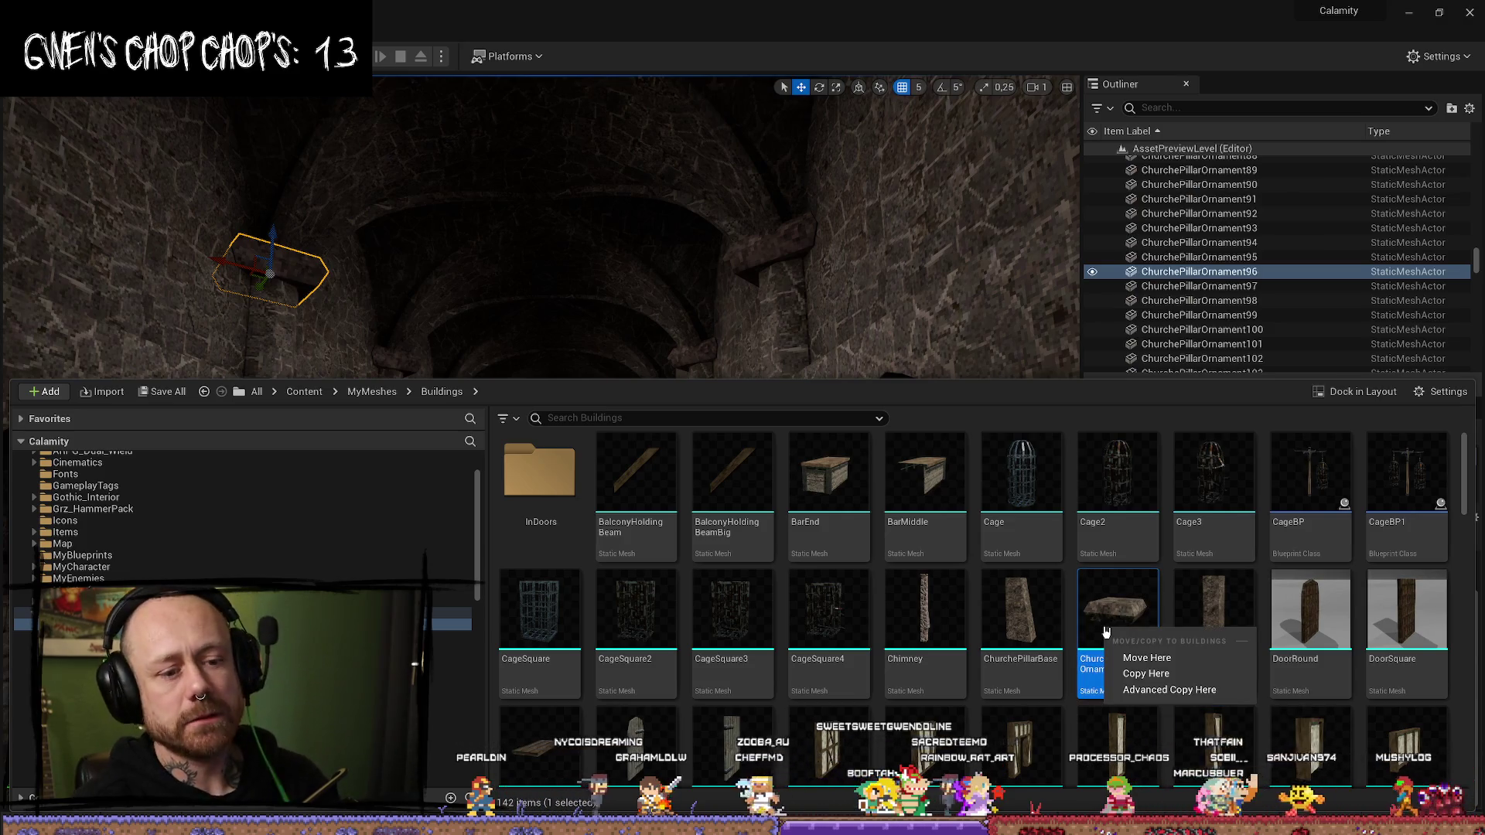
pyautogui.press('Escape')
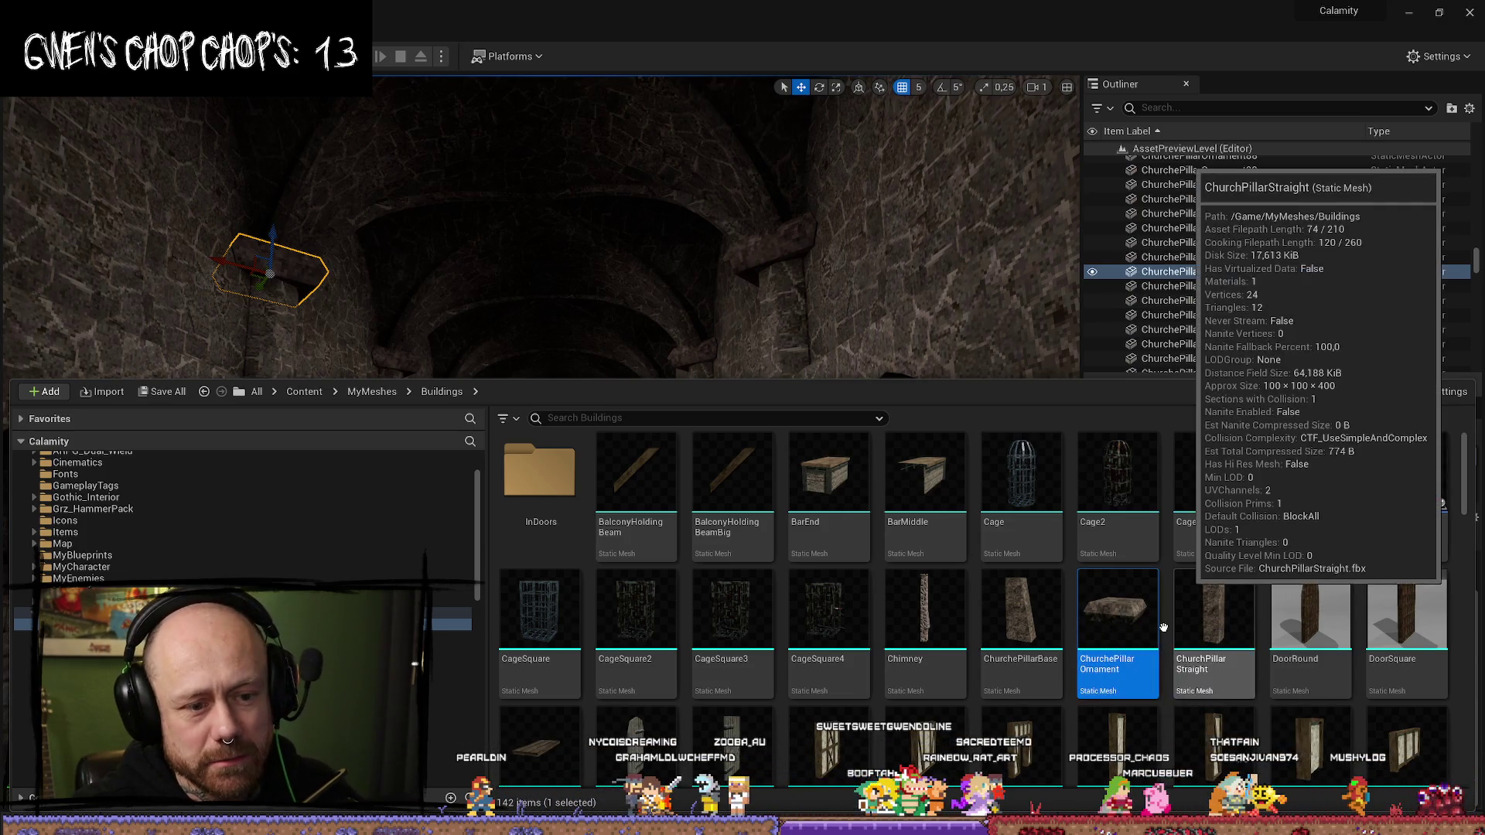
pyautogui.rightClick(1135, 645)
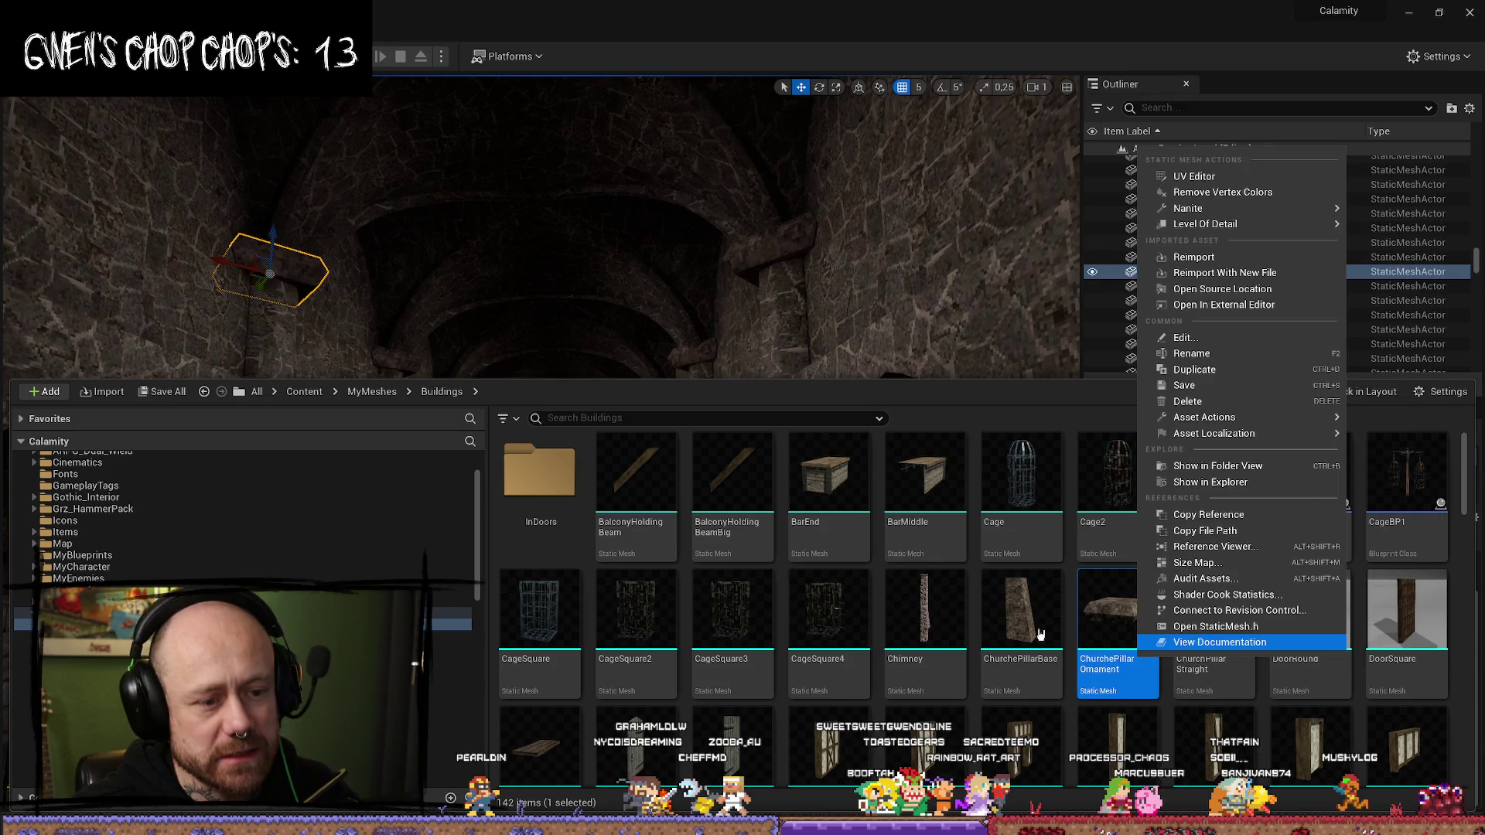
pyautogui.press('Escape')
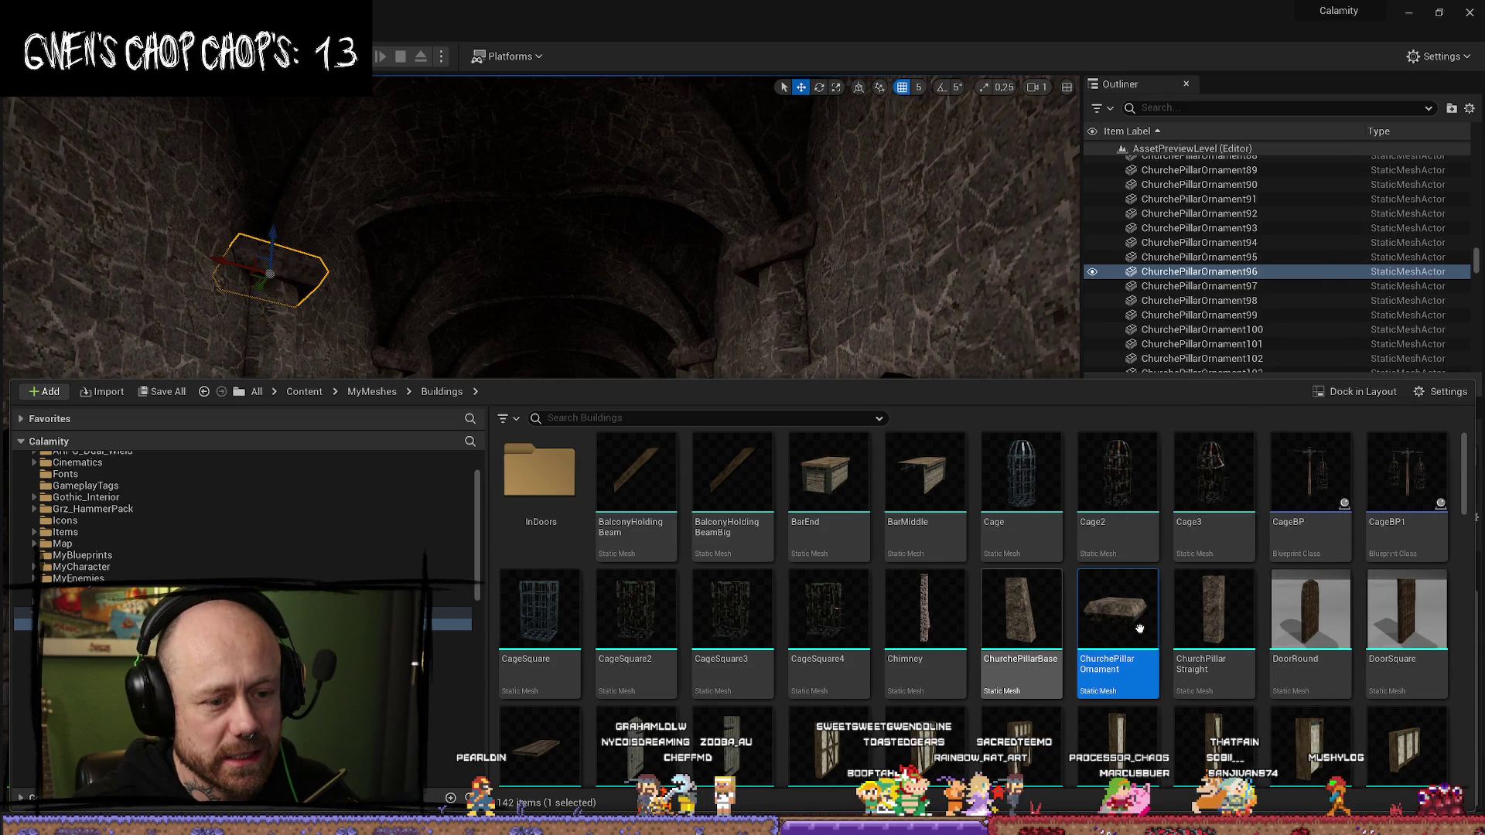
pyautogui.hotkey('ctrl', 'space')
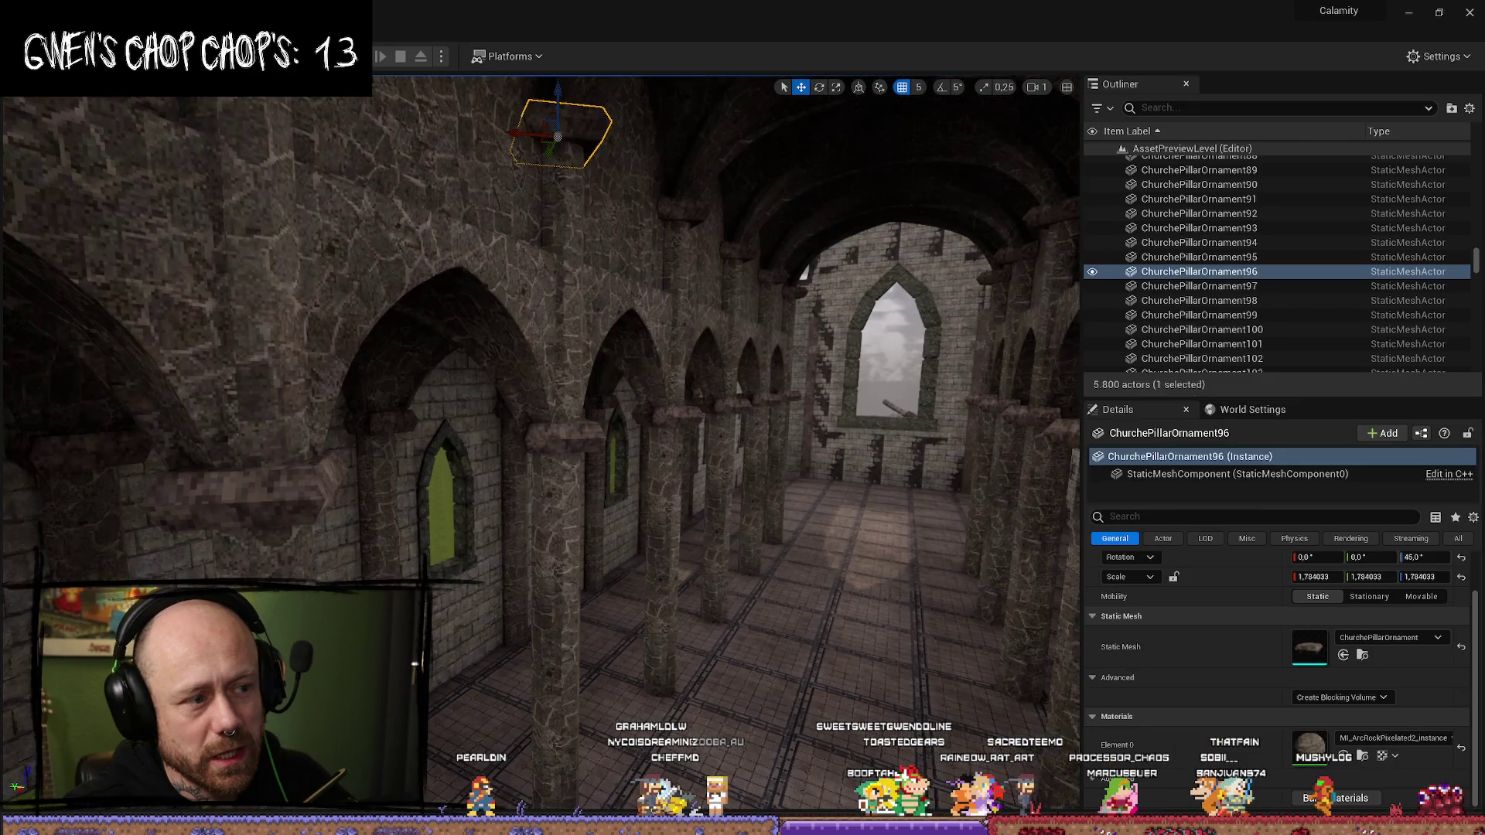
pyautogui.hotkey('ctrl', 'space')
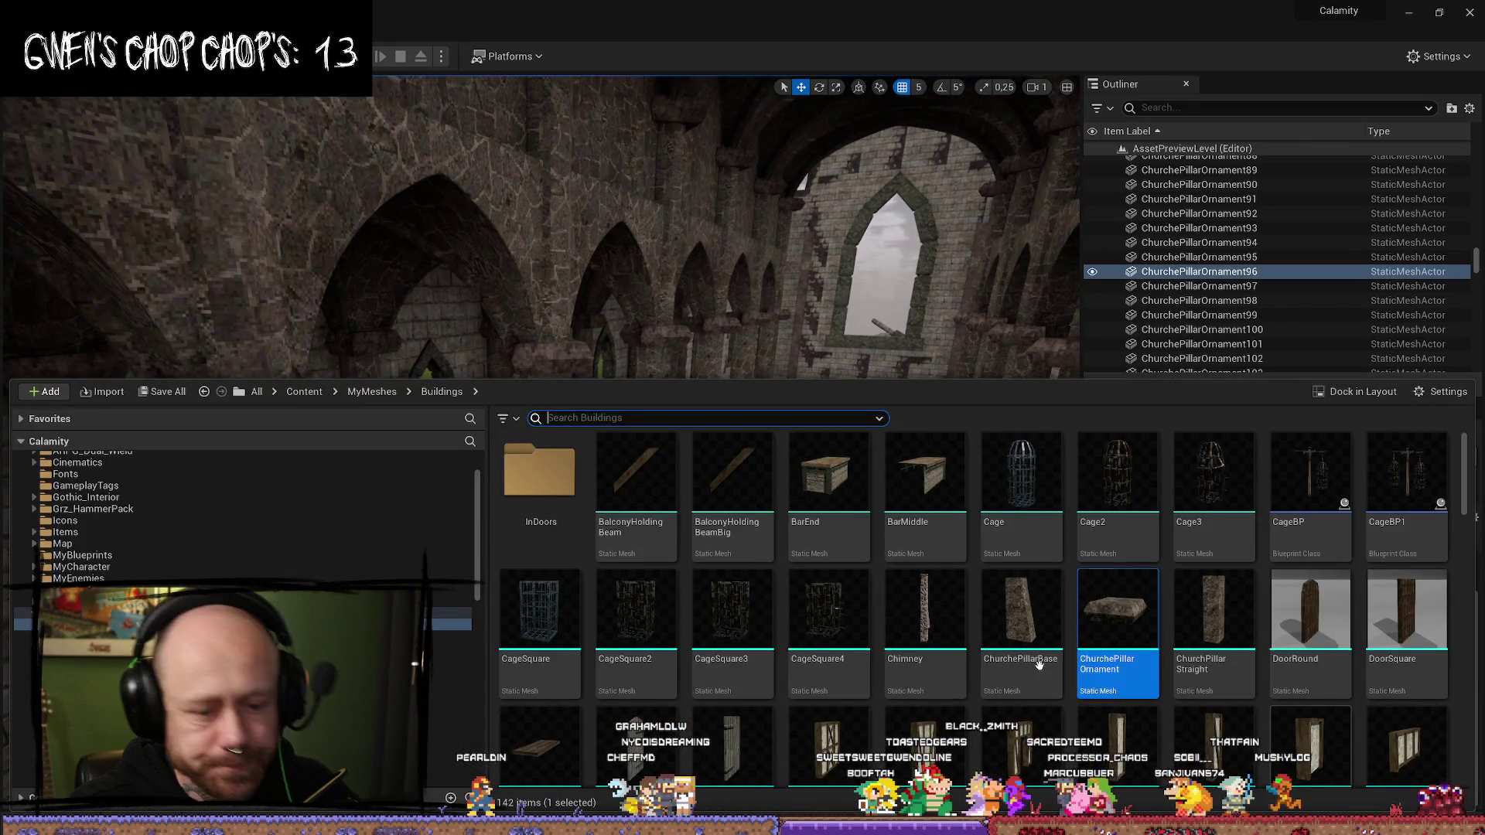
# - Start migrating the ChurchePillarOrnament mesh from its asset actions
pyautogui.rightClick(1102, 616)
pyautogui.moveTo(1224, 382)
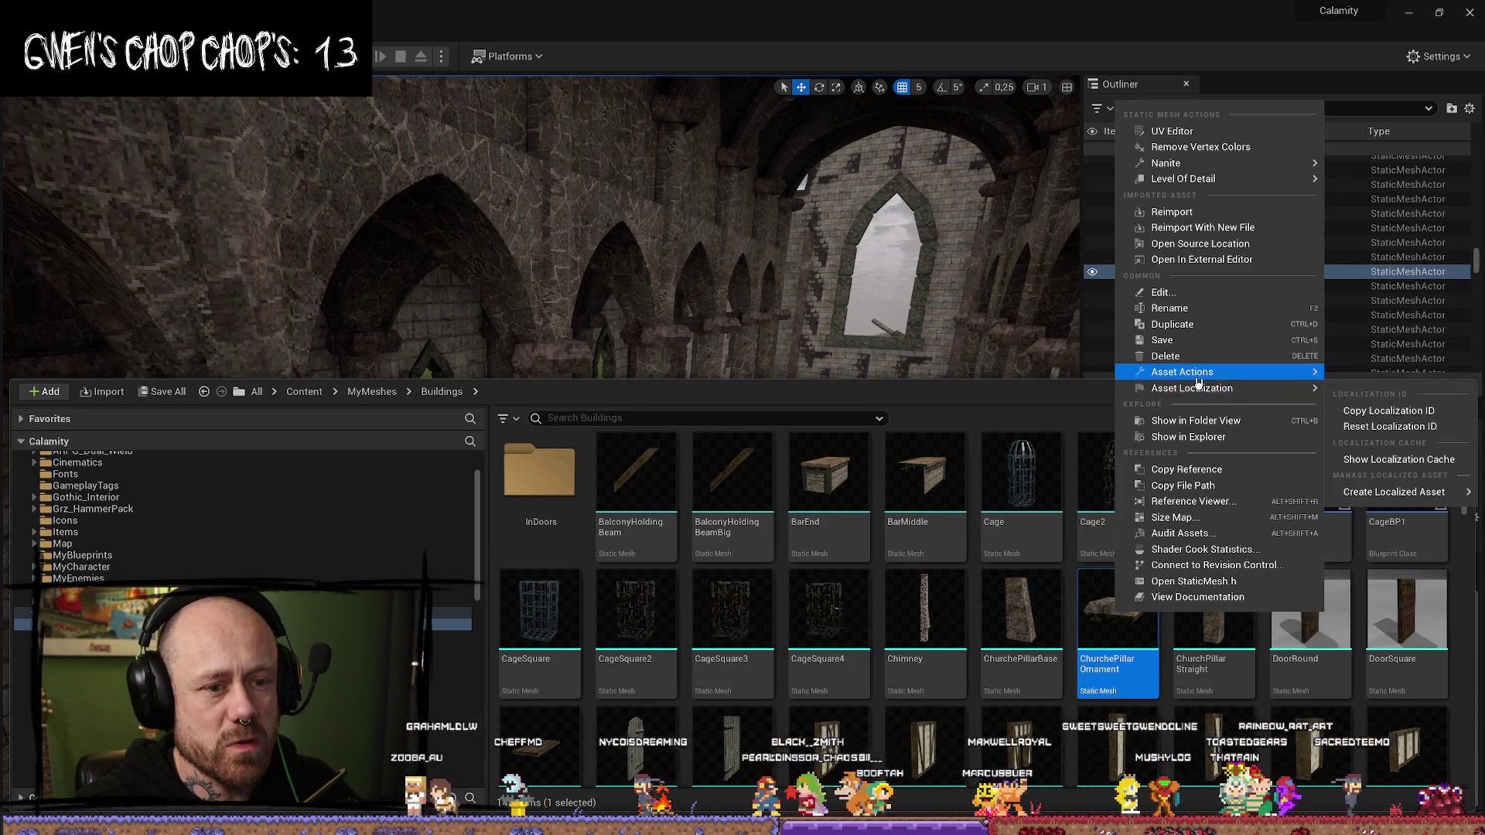
pyautogui.click(991, 459)
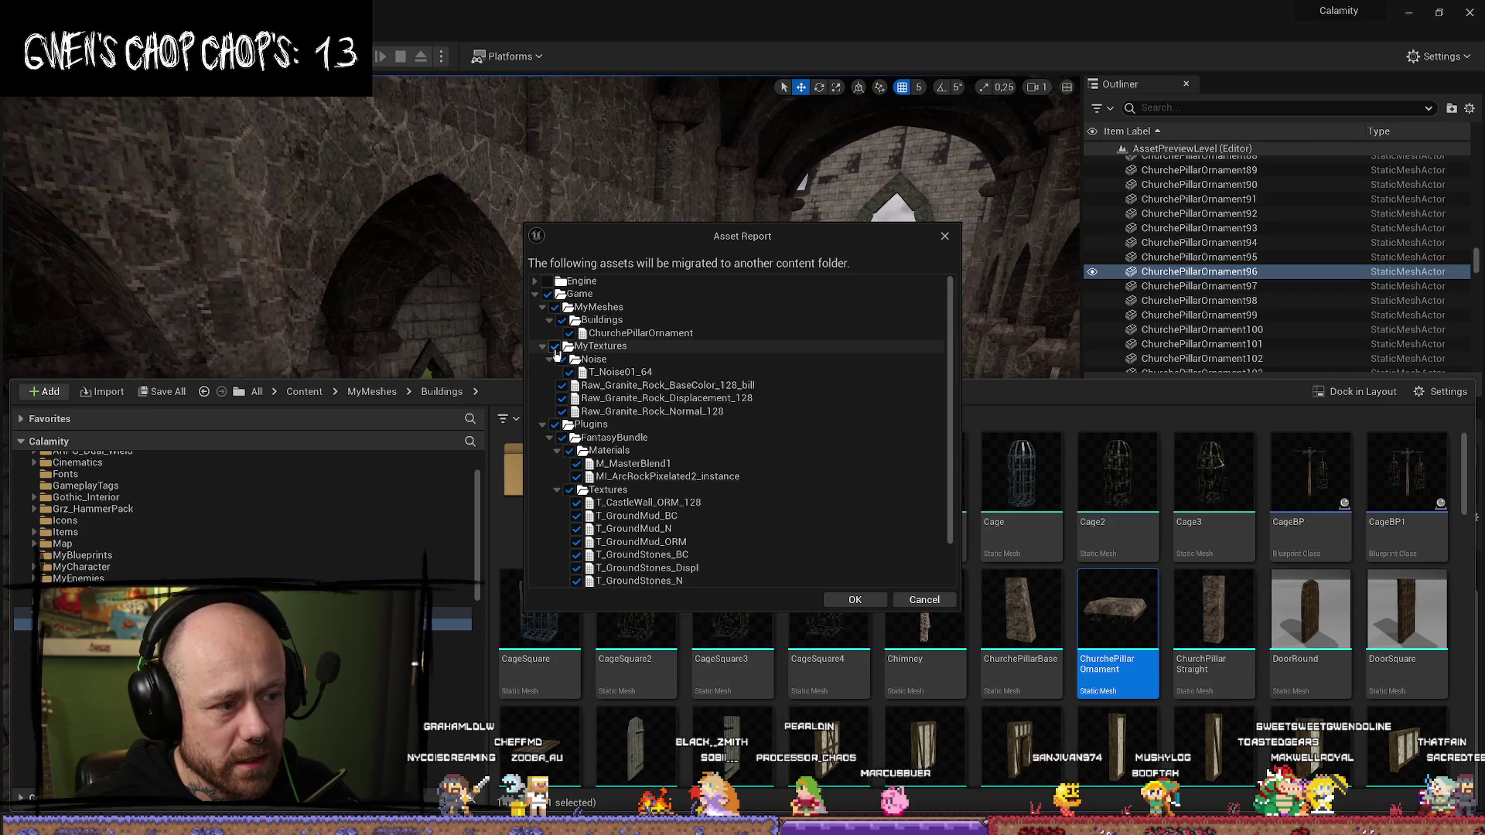
# - Exclude the MyTextures and Plugins dependencies and migrate into BloodSpill's Content folder
pyautogui.click(556, 345)
pyautogui.click(555, 424)
pyautogui.scroll(-2, 736, 431)
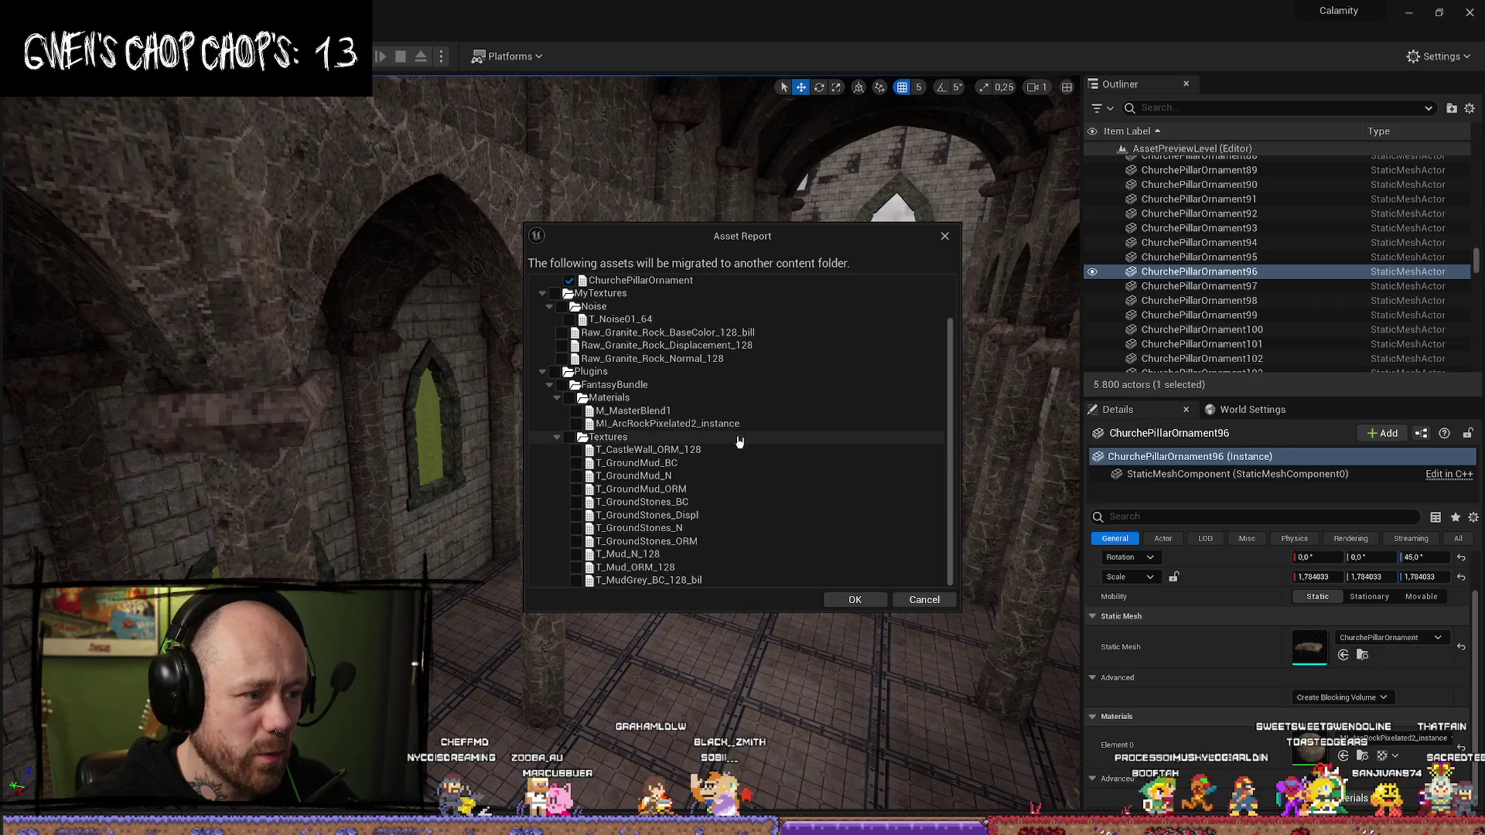
pyautogui.scroll(2, 800, 438)
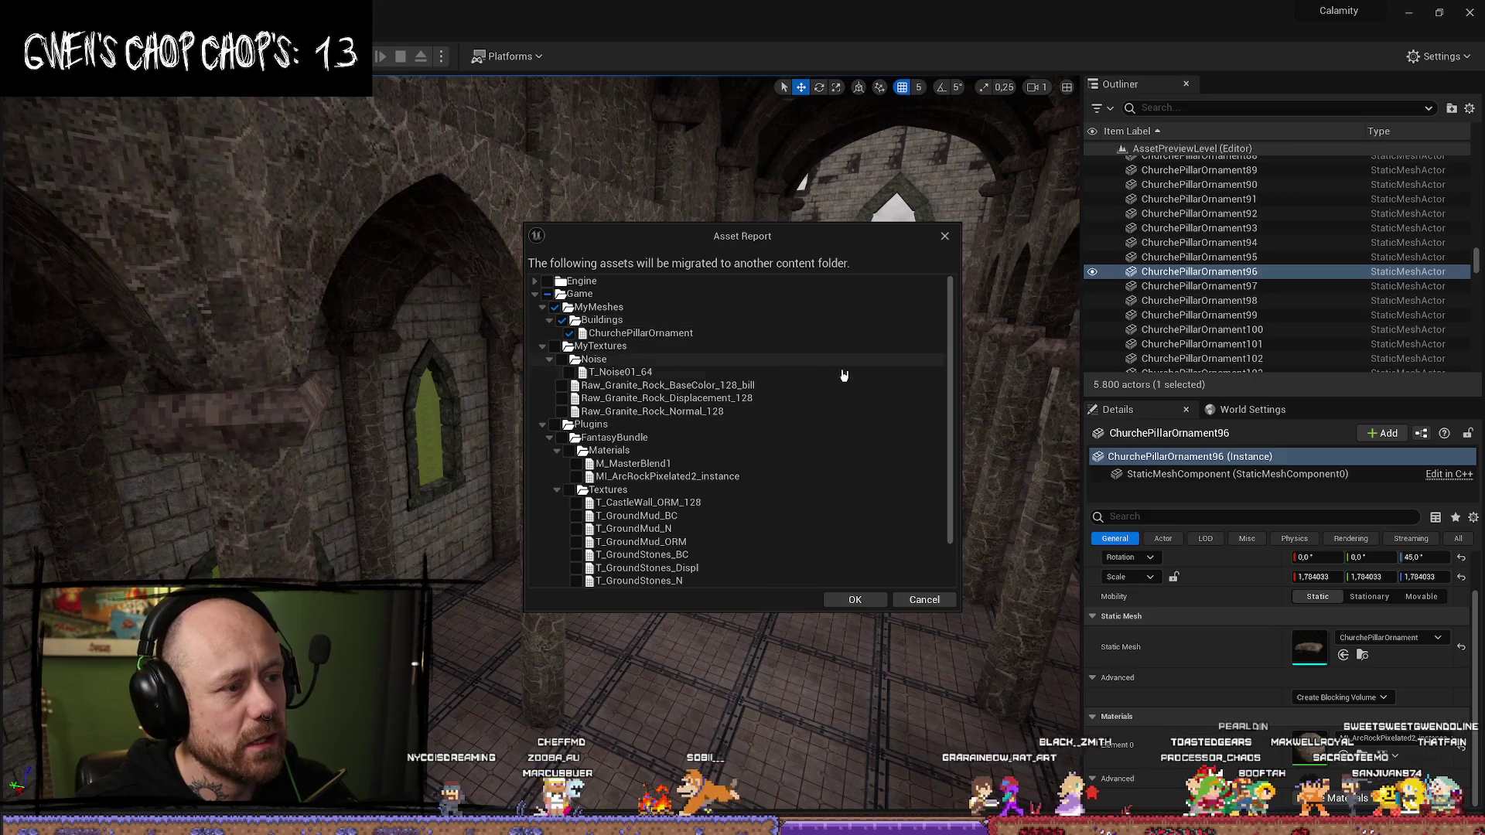
pyautogui.click(855, 603)
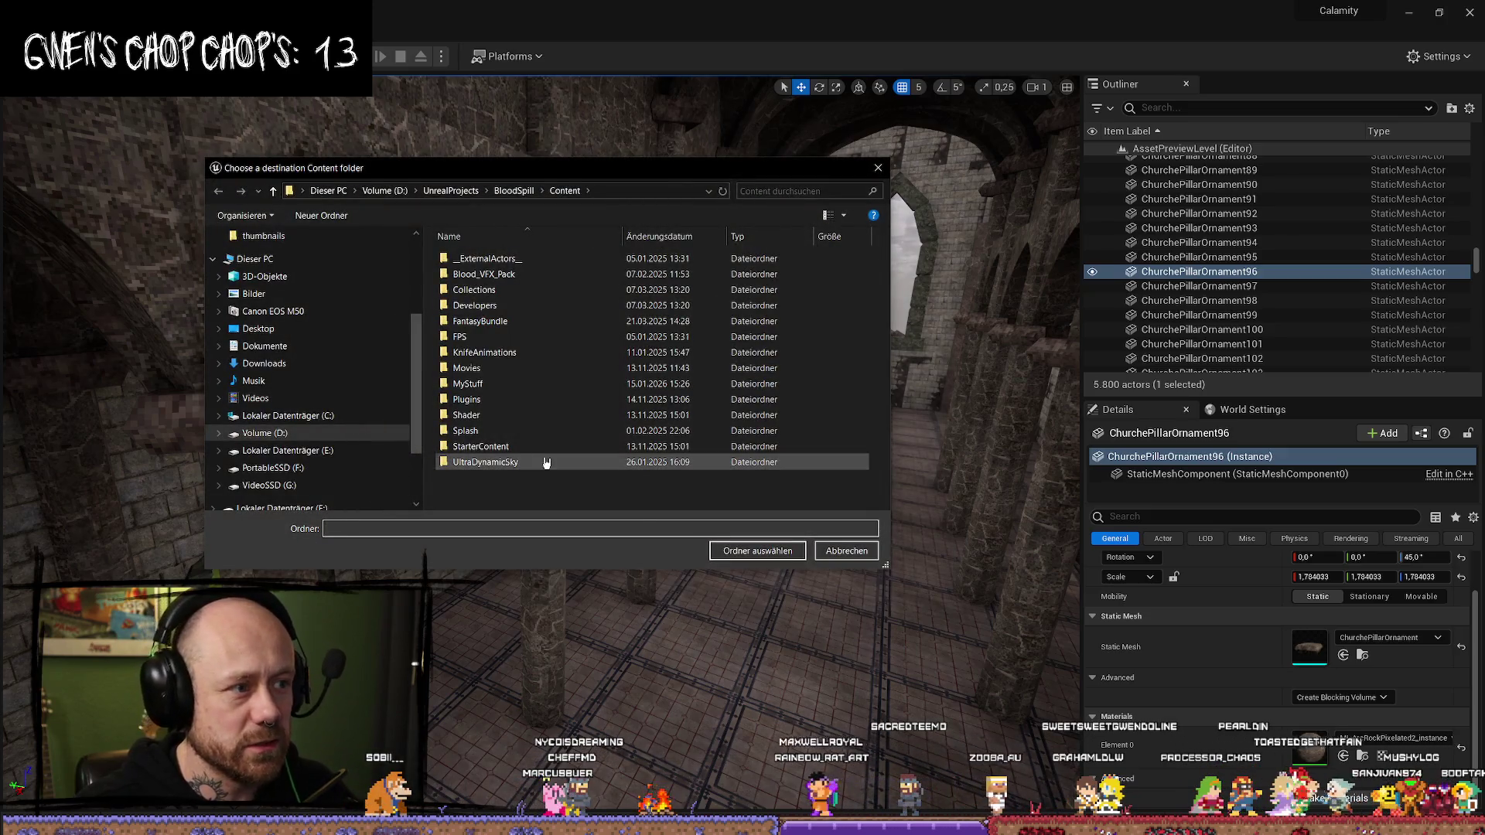
pyautogui.click(751, 551)
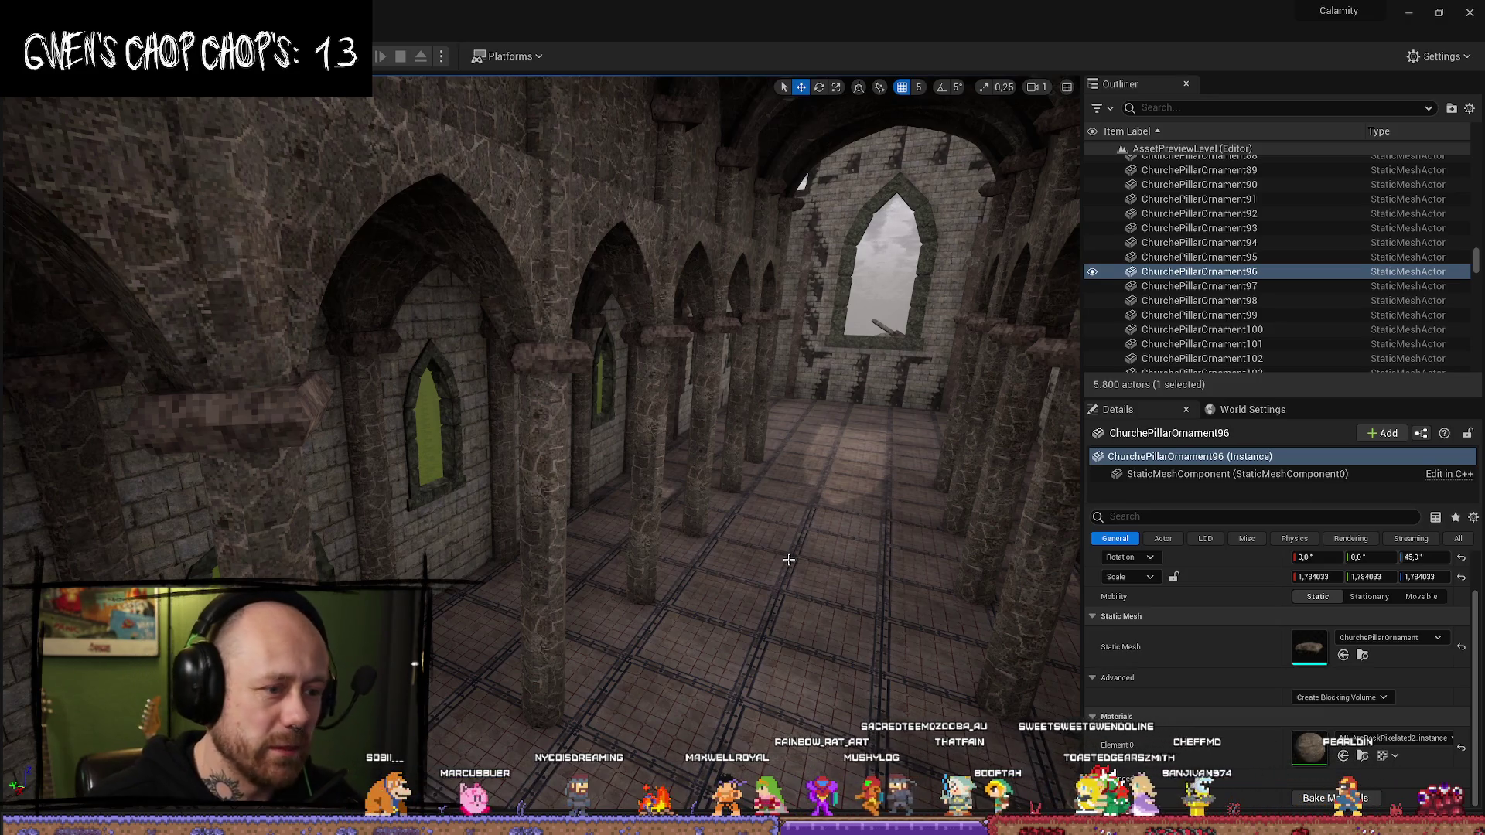
# - Fly through the church nave and out the end window, then switch to the Bloodspill editor
pyautogui.scroll(2, 840, 312)
pyautogui.press('w')
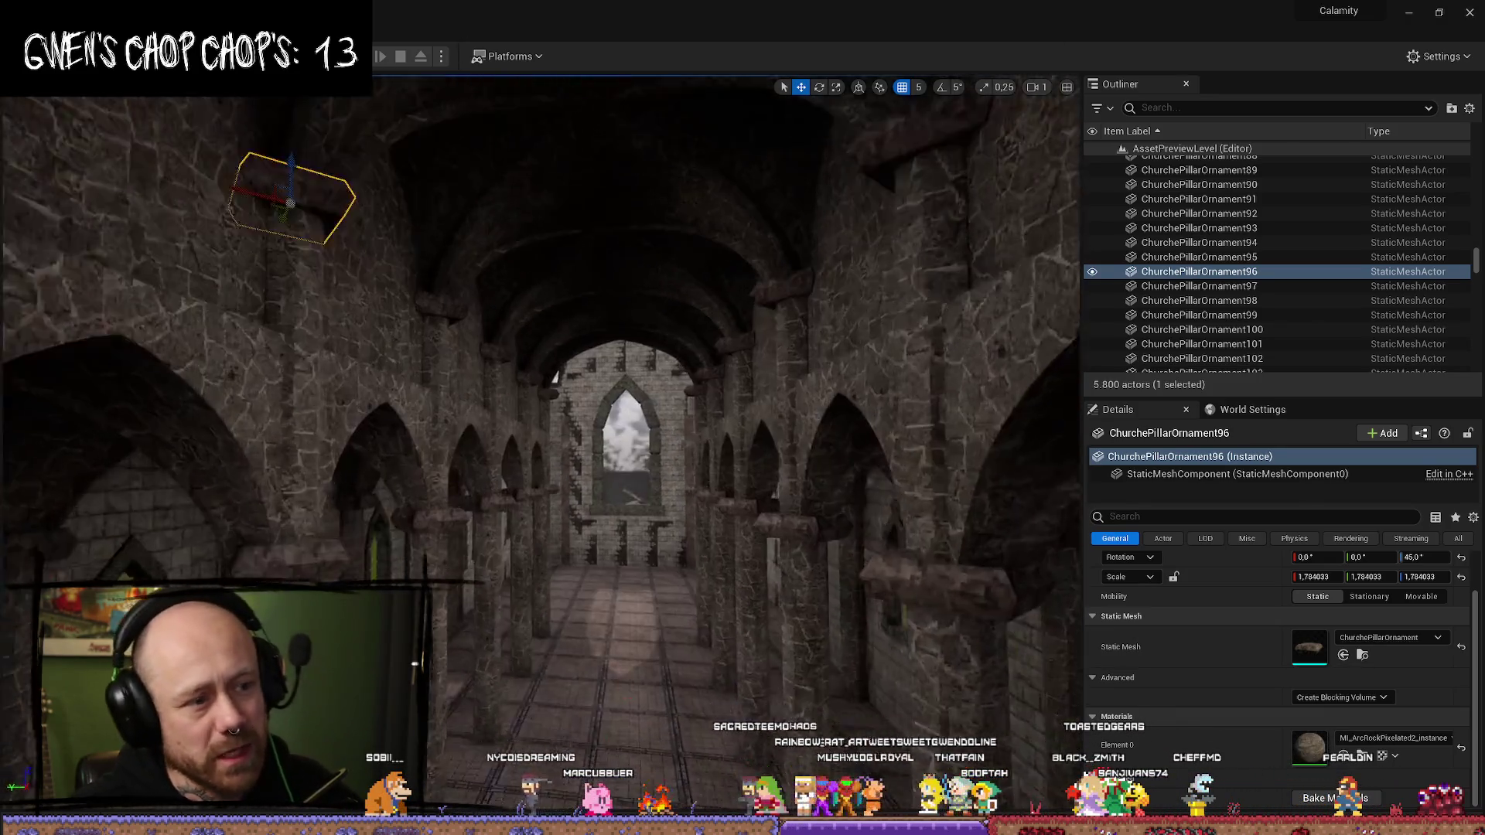
pyautogui.press('w')
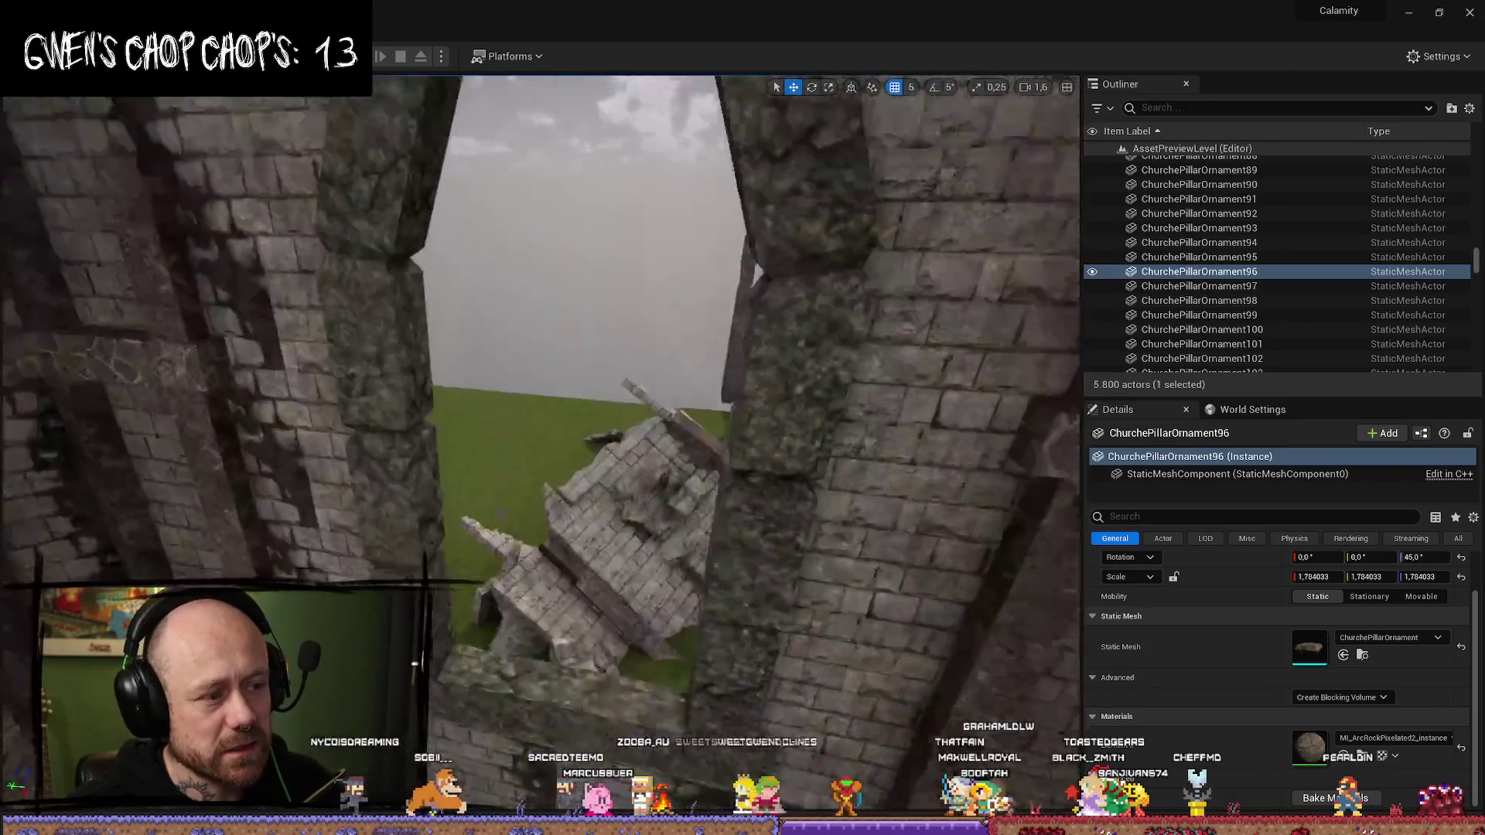
pyautogui.press('s')
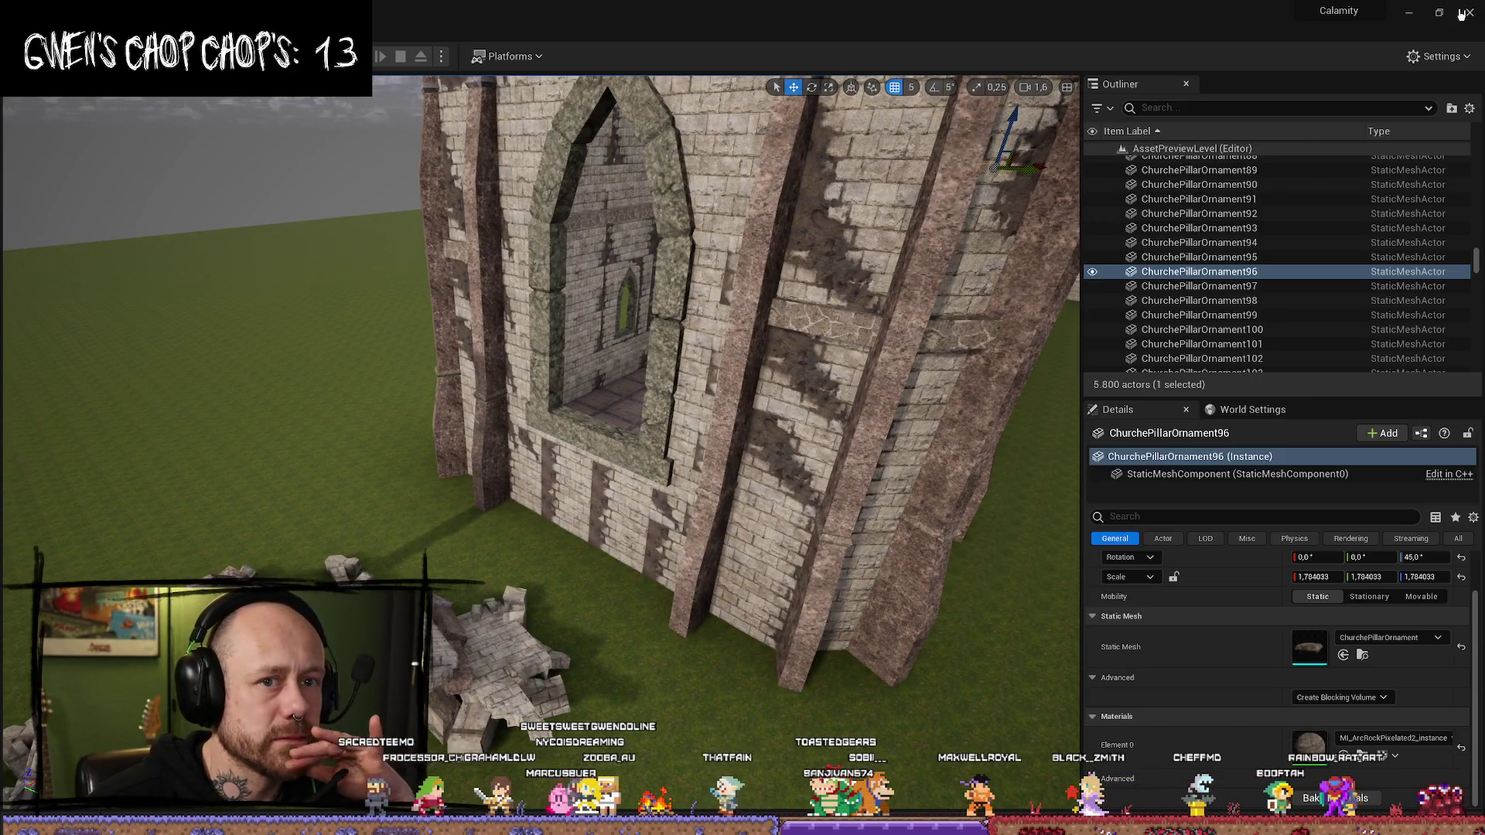
pyautogui.hotkey('alt', 'Tab')
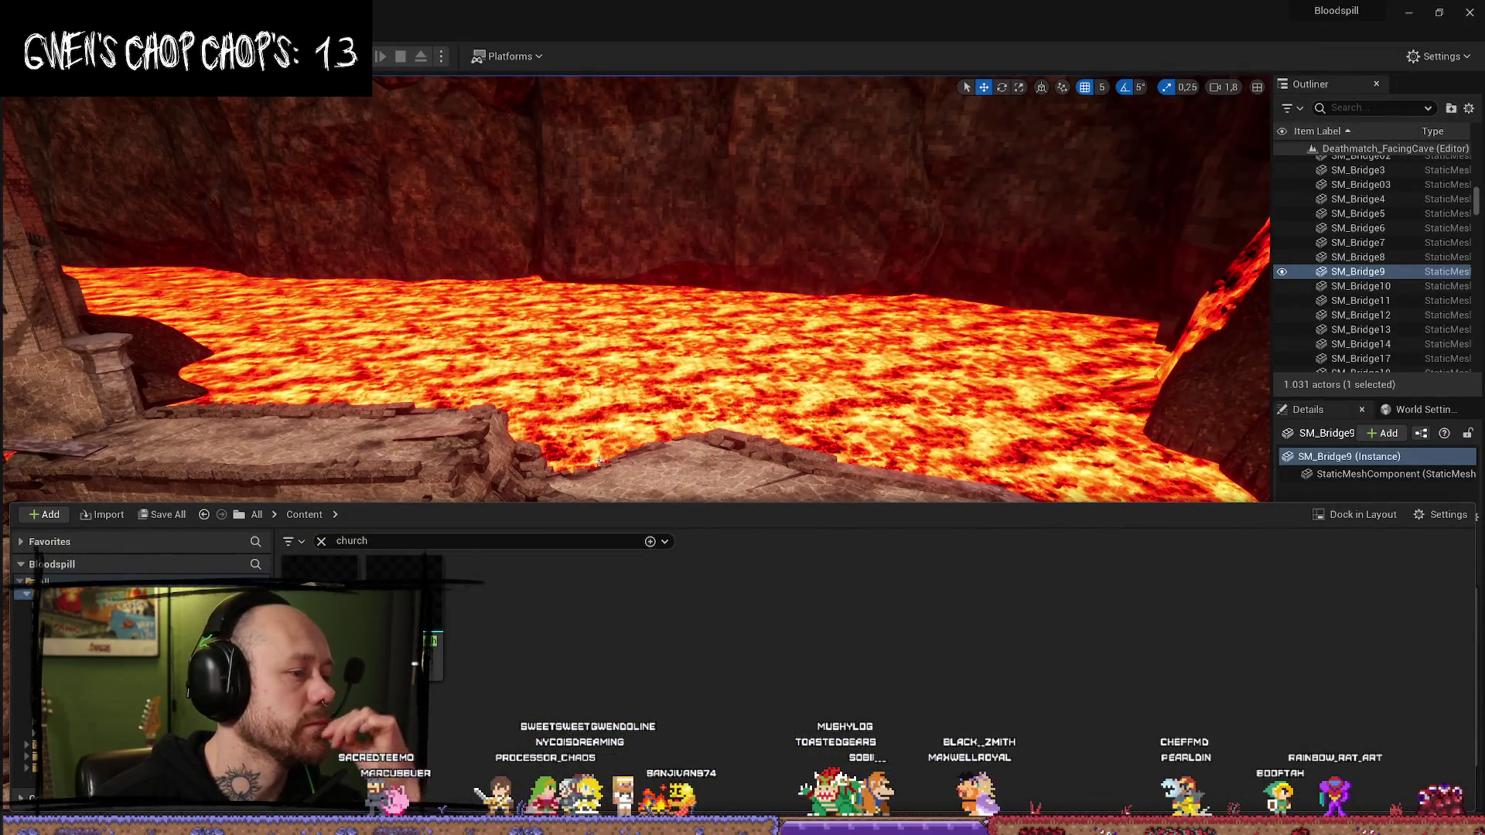
# - Clear the 'church' search filter and frame the stone bridge and castle in the view
pyautogui.click(321, 541)
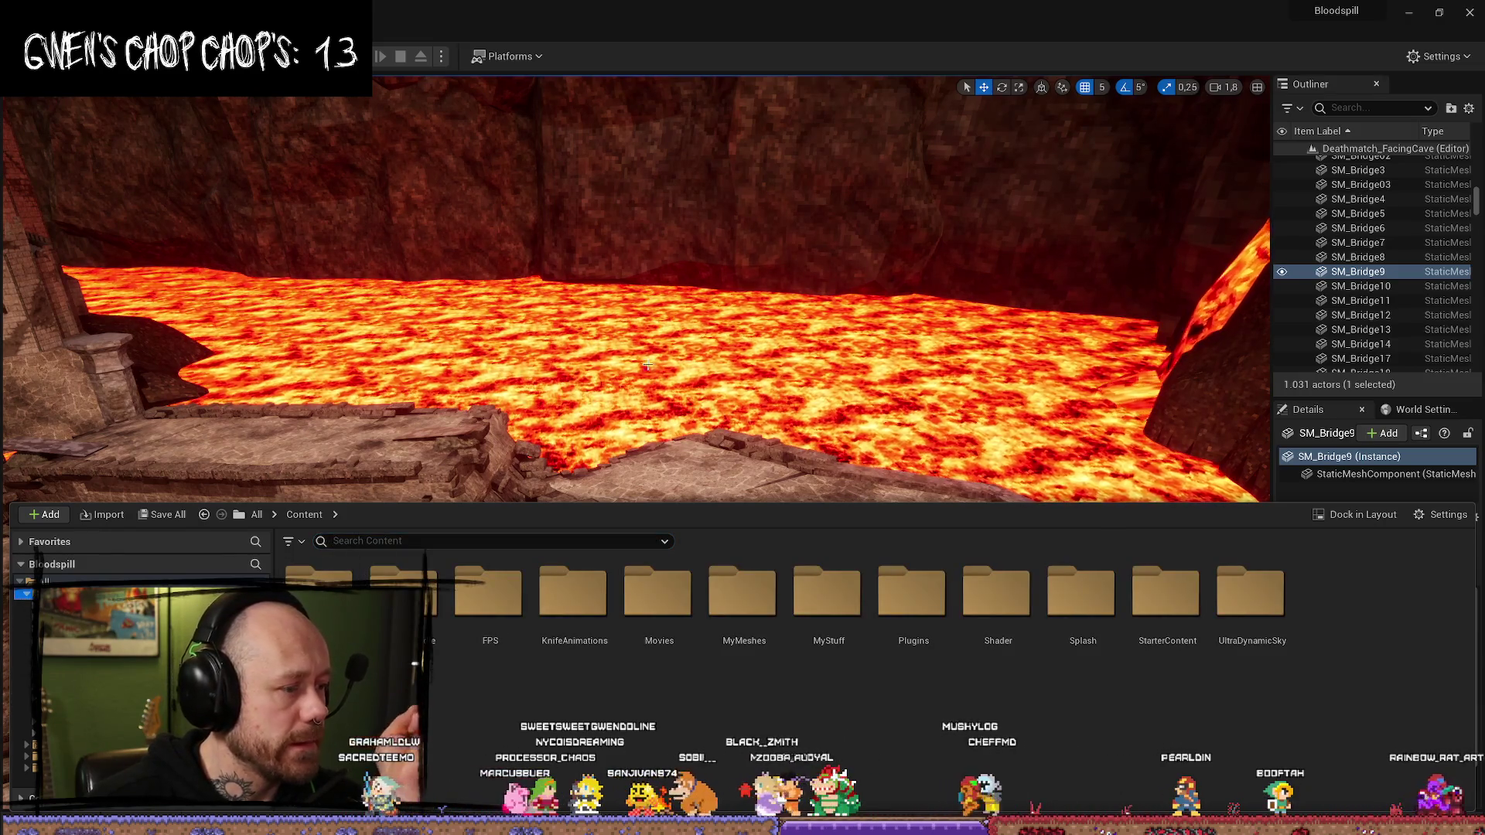
pyautogui.moveTo(862, 422); pyautogui.dragTo(1023, 400)
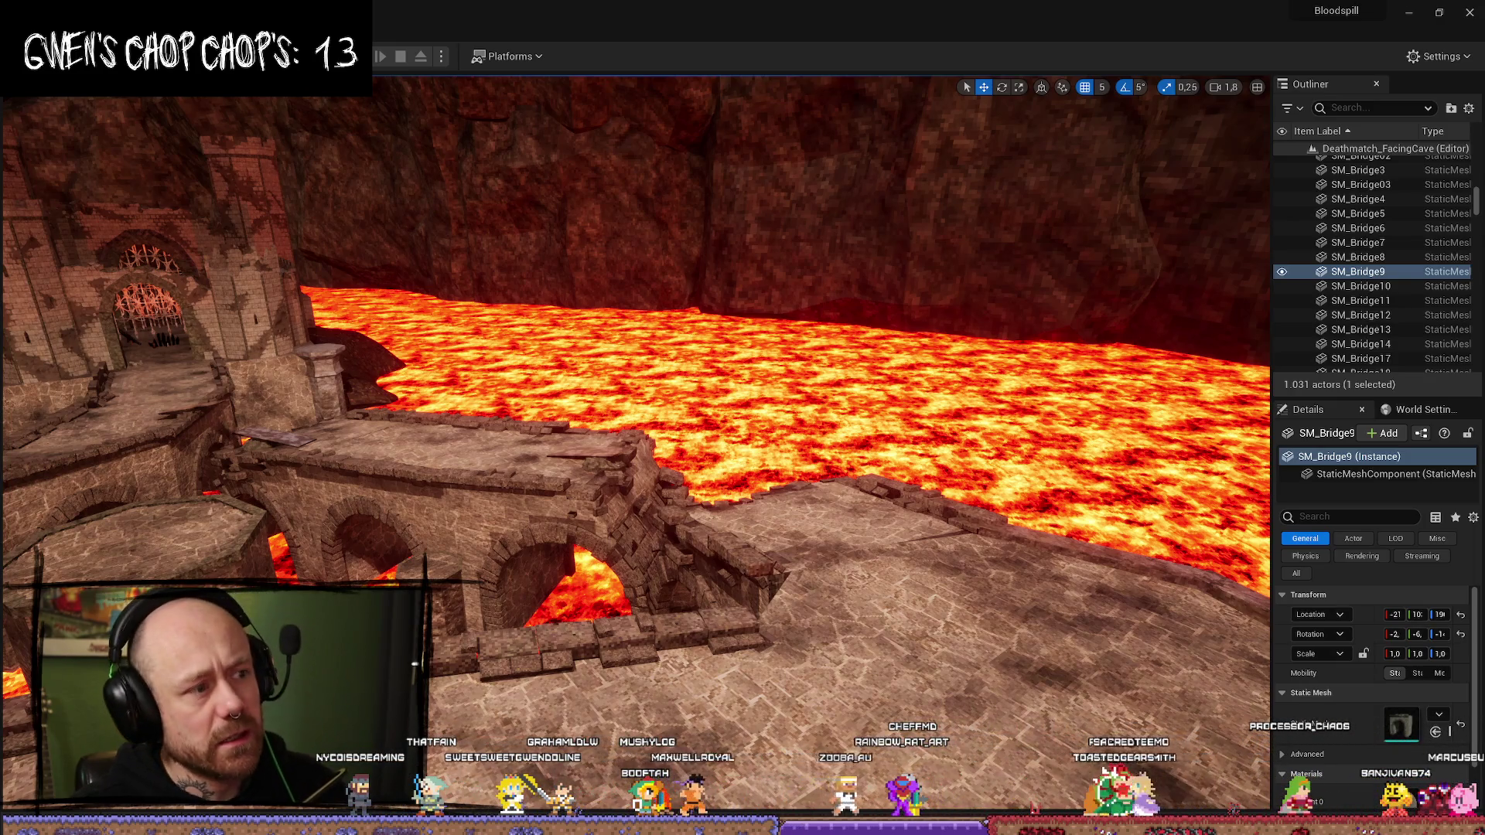
pyautogui.press('f')
# - In the content drawer, browse Blood_VFX_Pack and end up in the FantasyBundle folder
pyautogui.hotkey('ctrl', 'space')
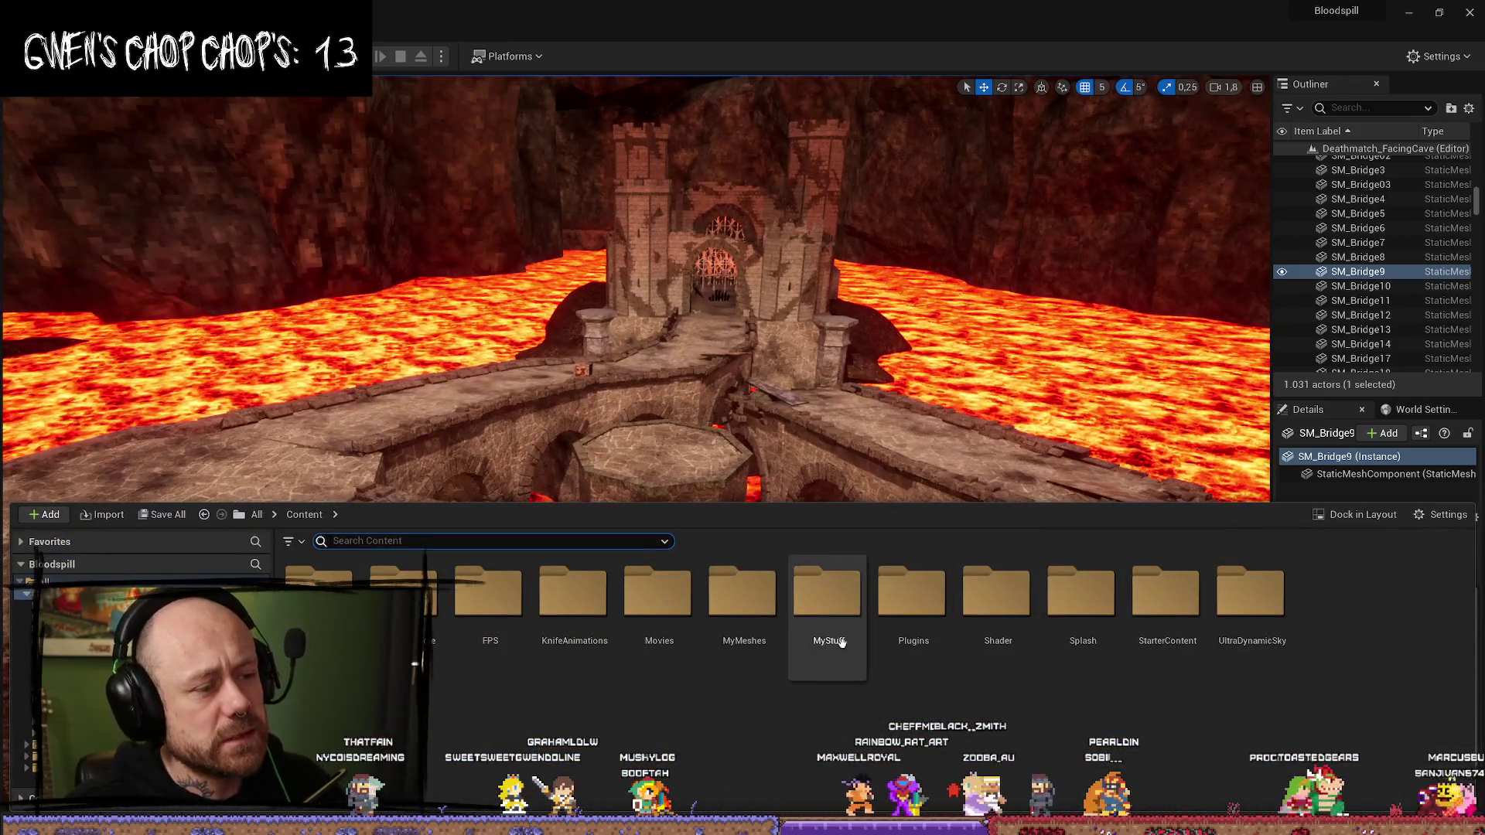
pyautogui.click(23, 616)
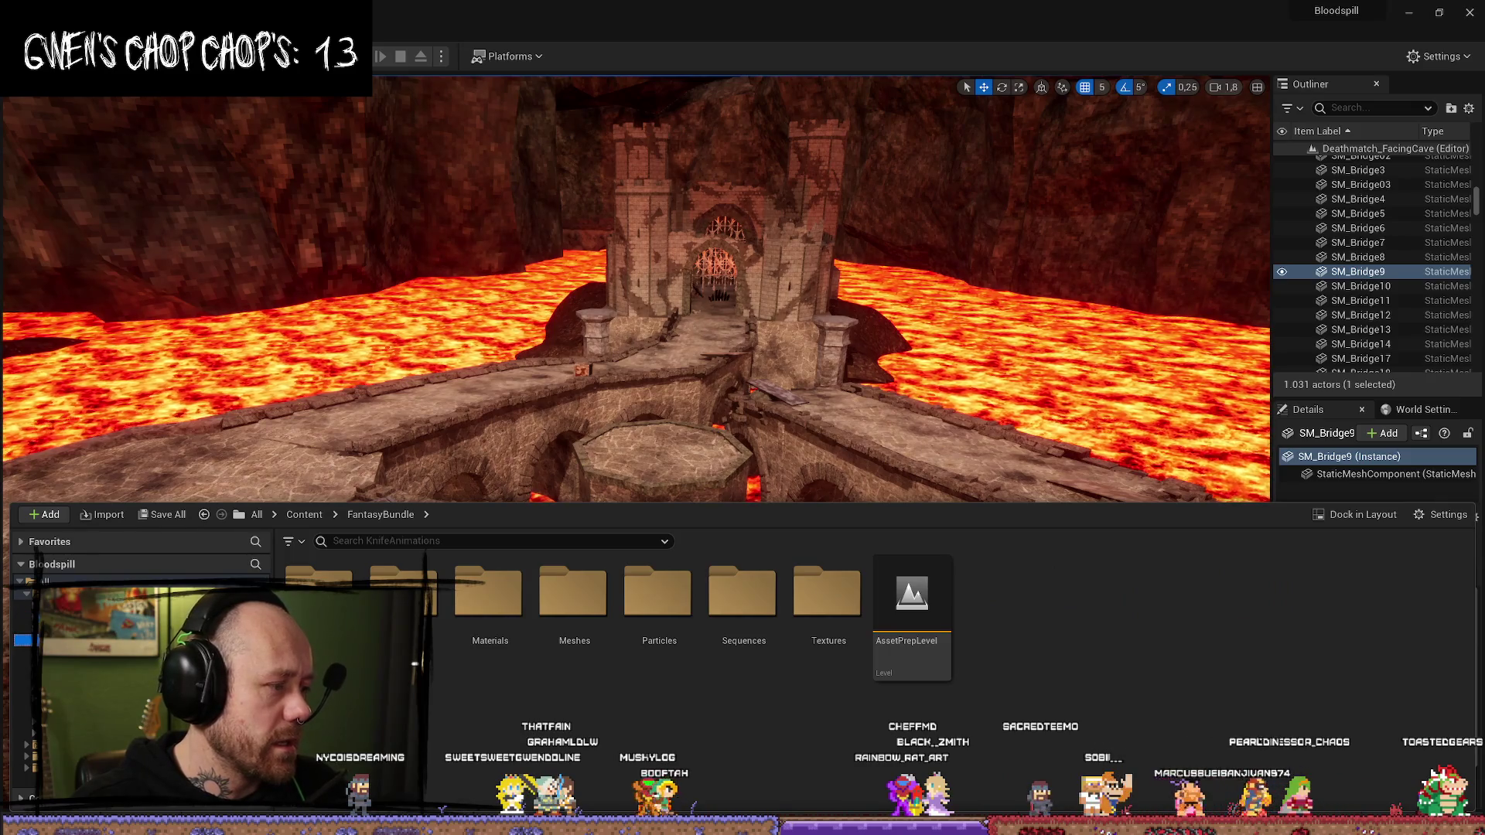
pyautogui.click(23, 616)
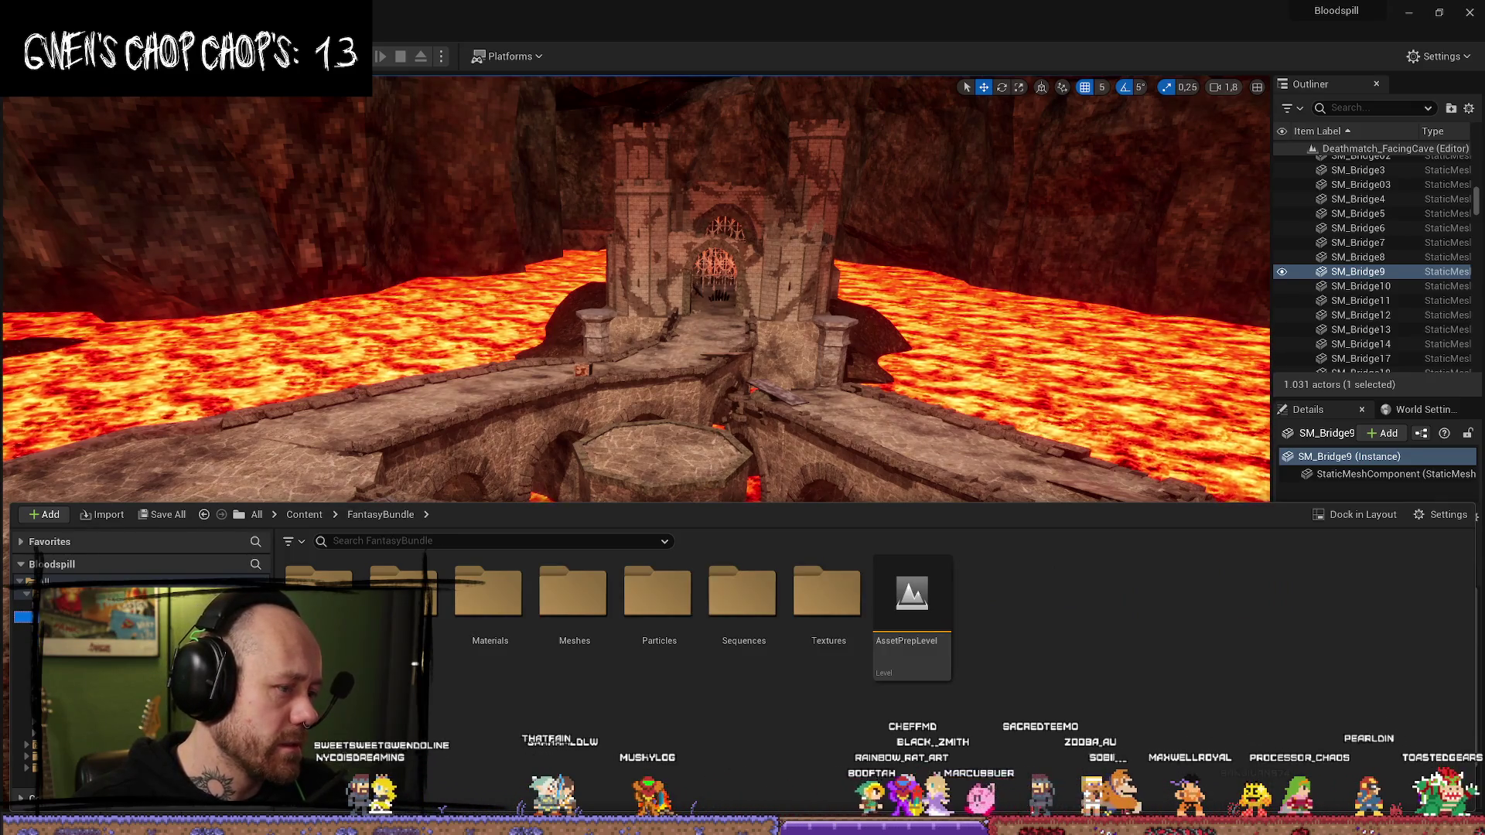
pyautogui.click(23, 605)
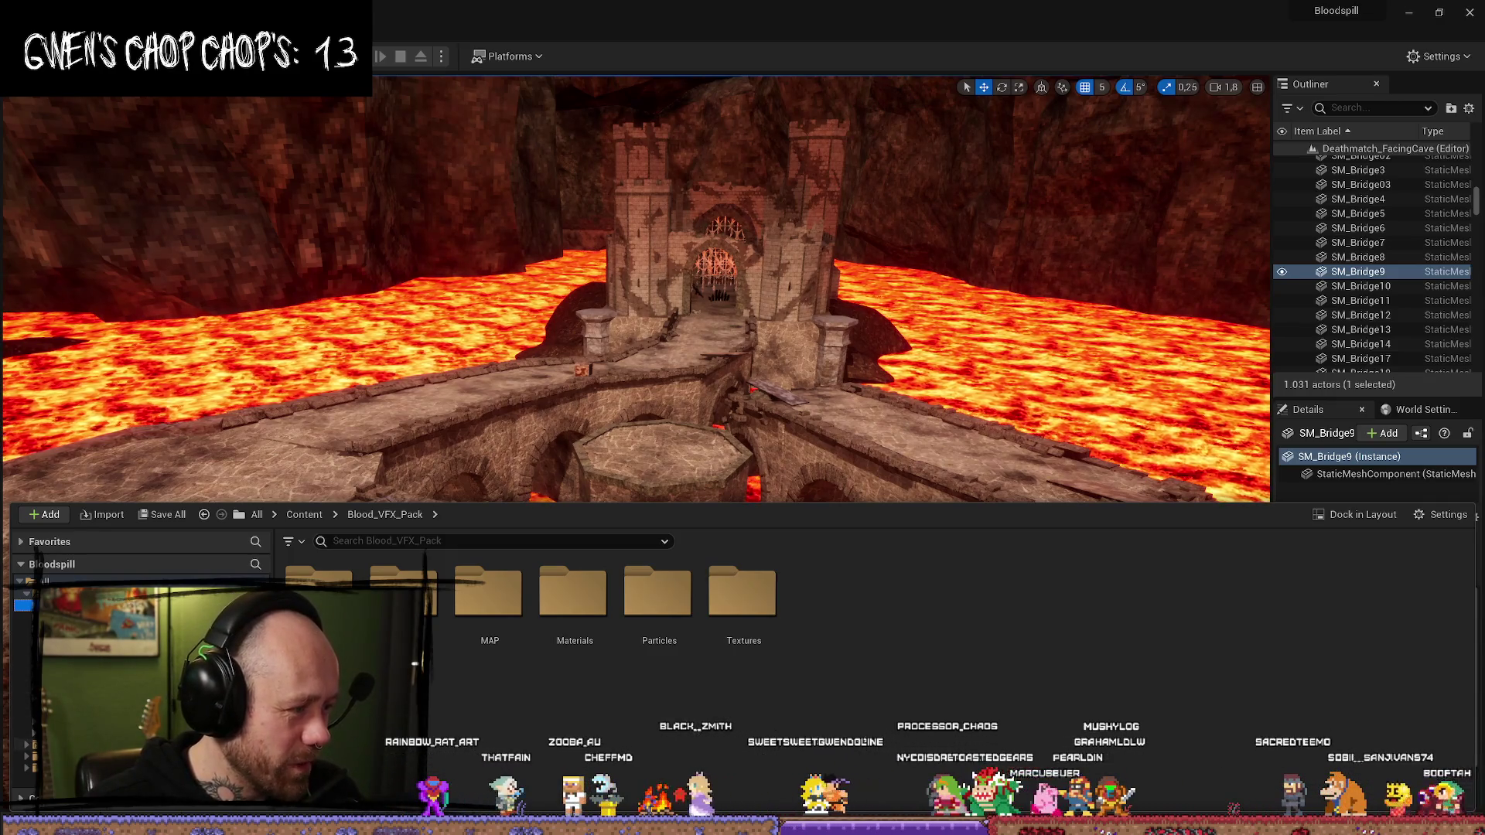
pyautogui.click(23, 616)
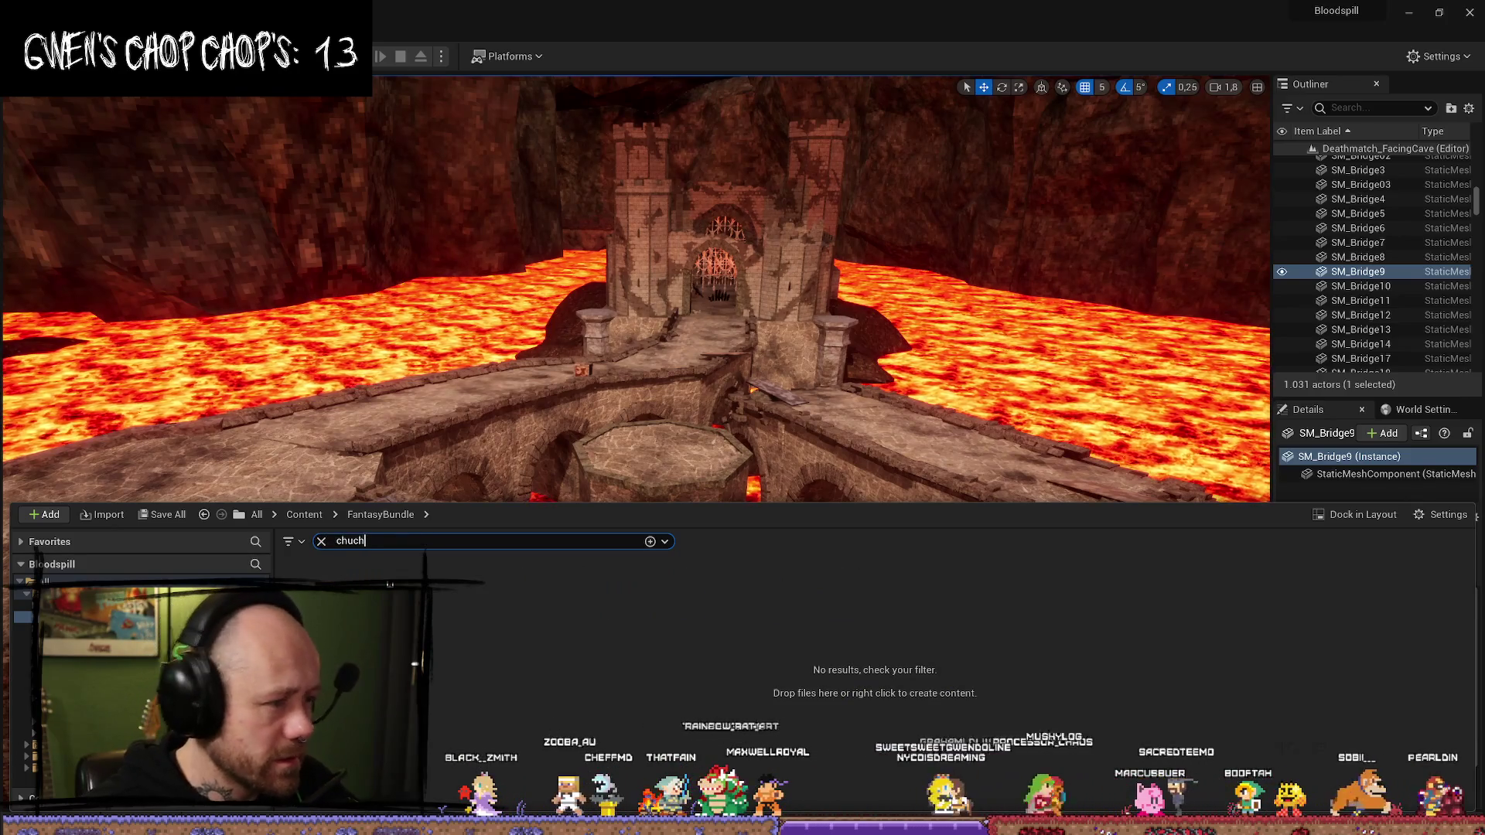
# - Change the FantasyBundle search to 'arch' to list SM_WallArch meshes, then un-maximize the window
pyautogui.press('BackSpace')
pyautogui.press('BackSpace')
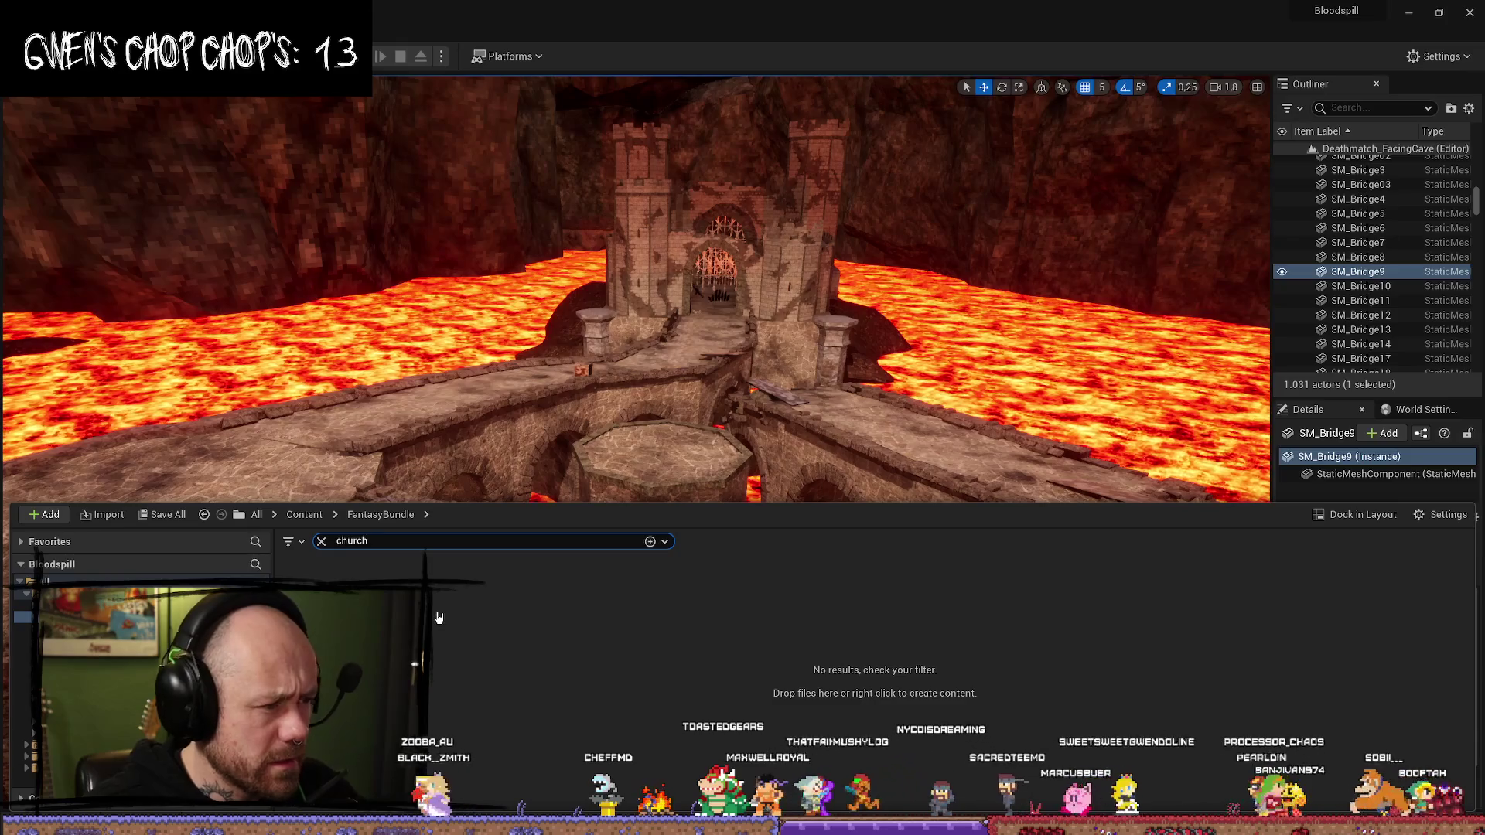
pyautogui.write('u')
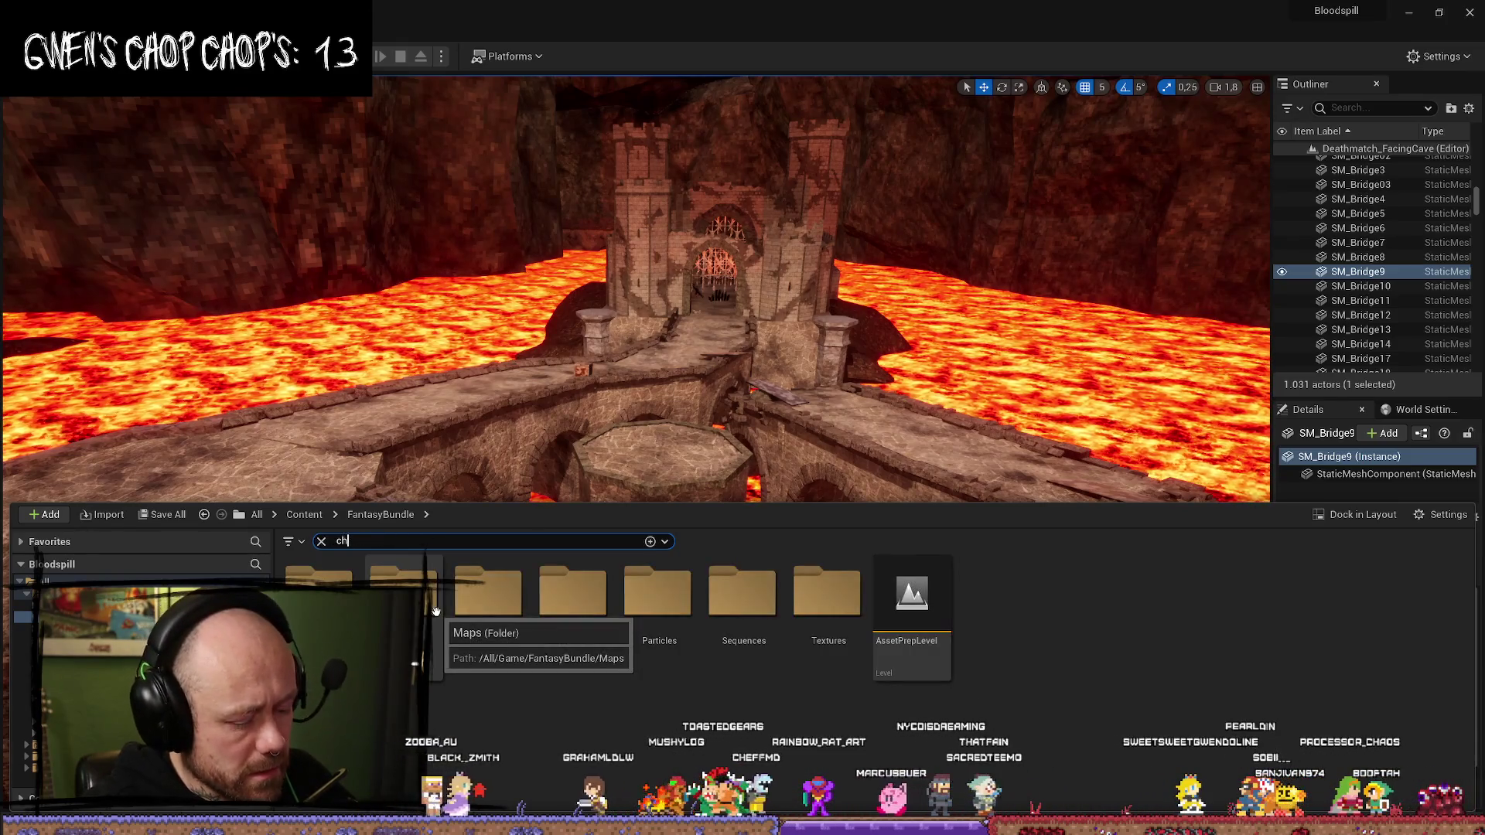
pyautogui.write('r')
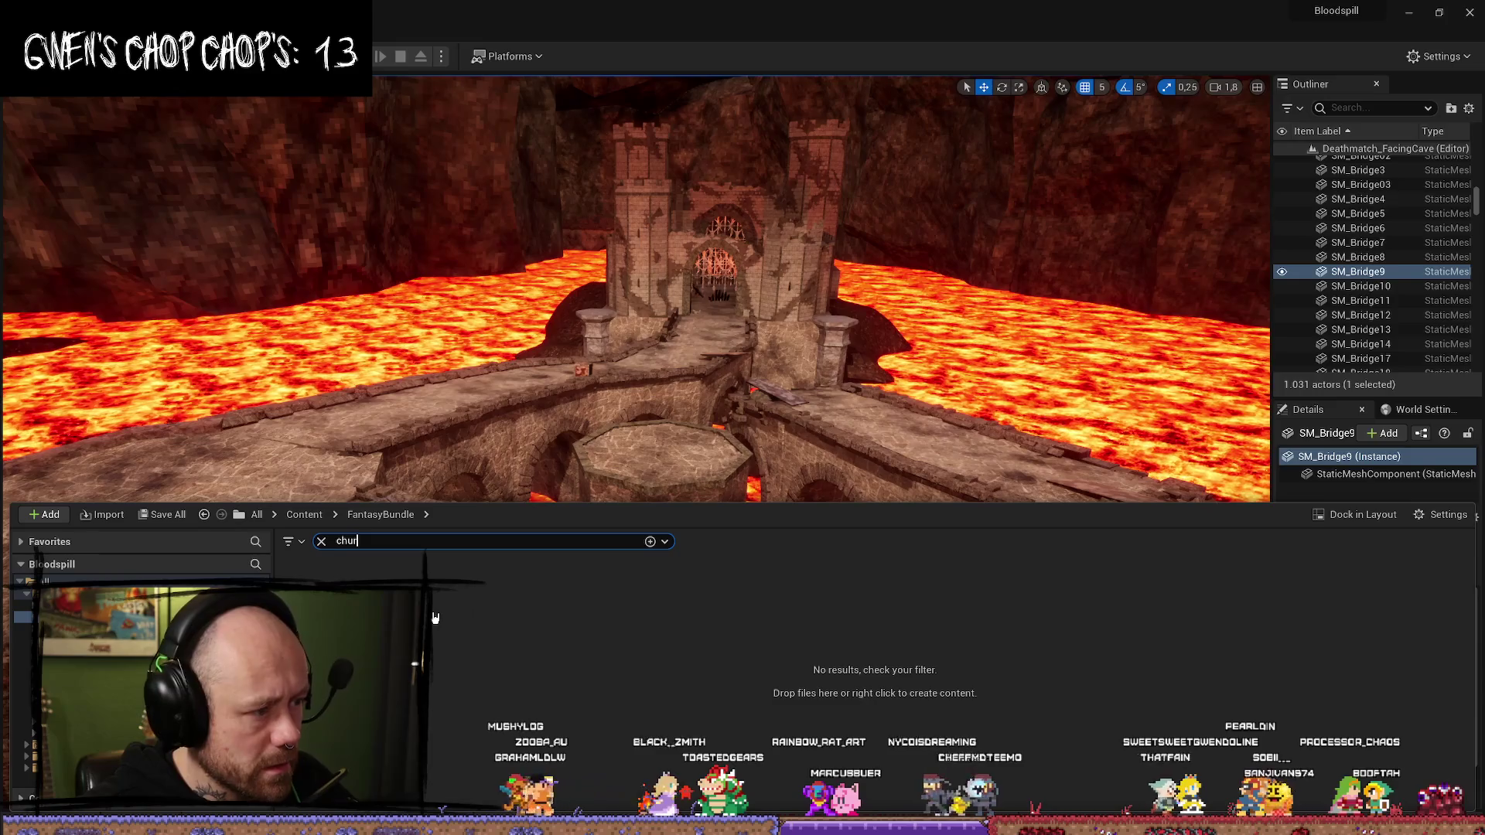
pyautogui.press('BackSpace')
pyautogui.press('BackSpace')
pyautogui.write('pill')
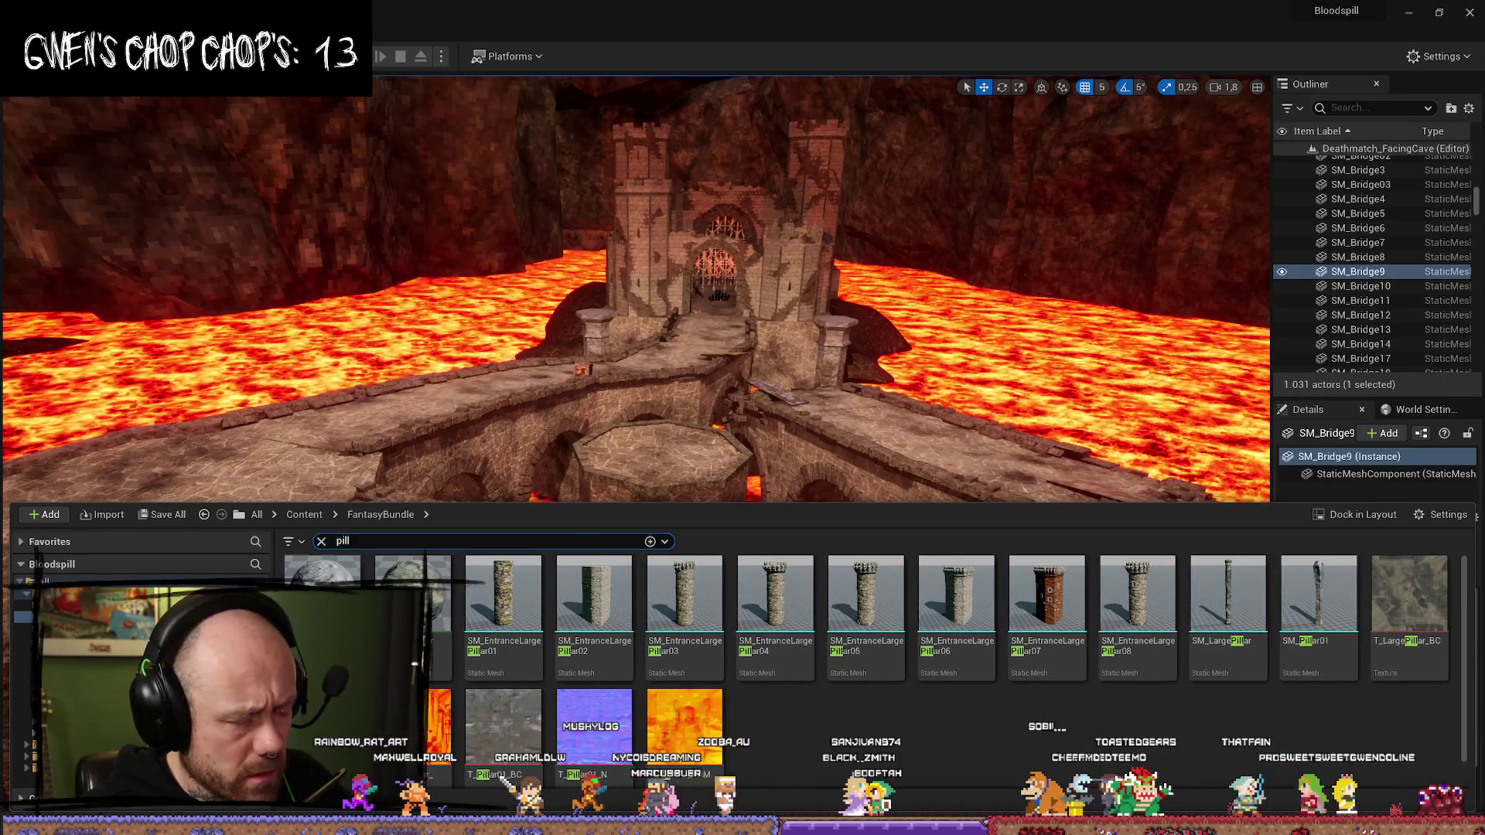
pyautogui.write('arc')
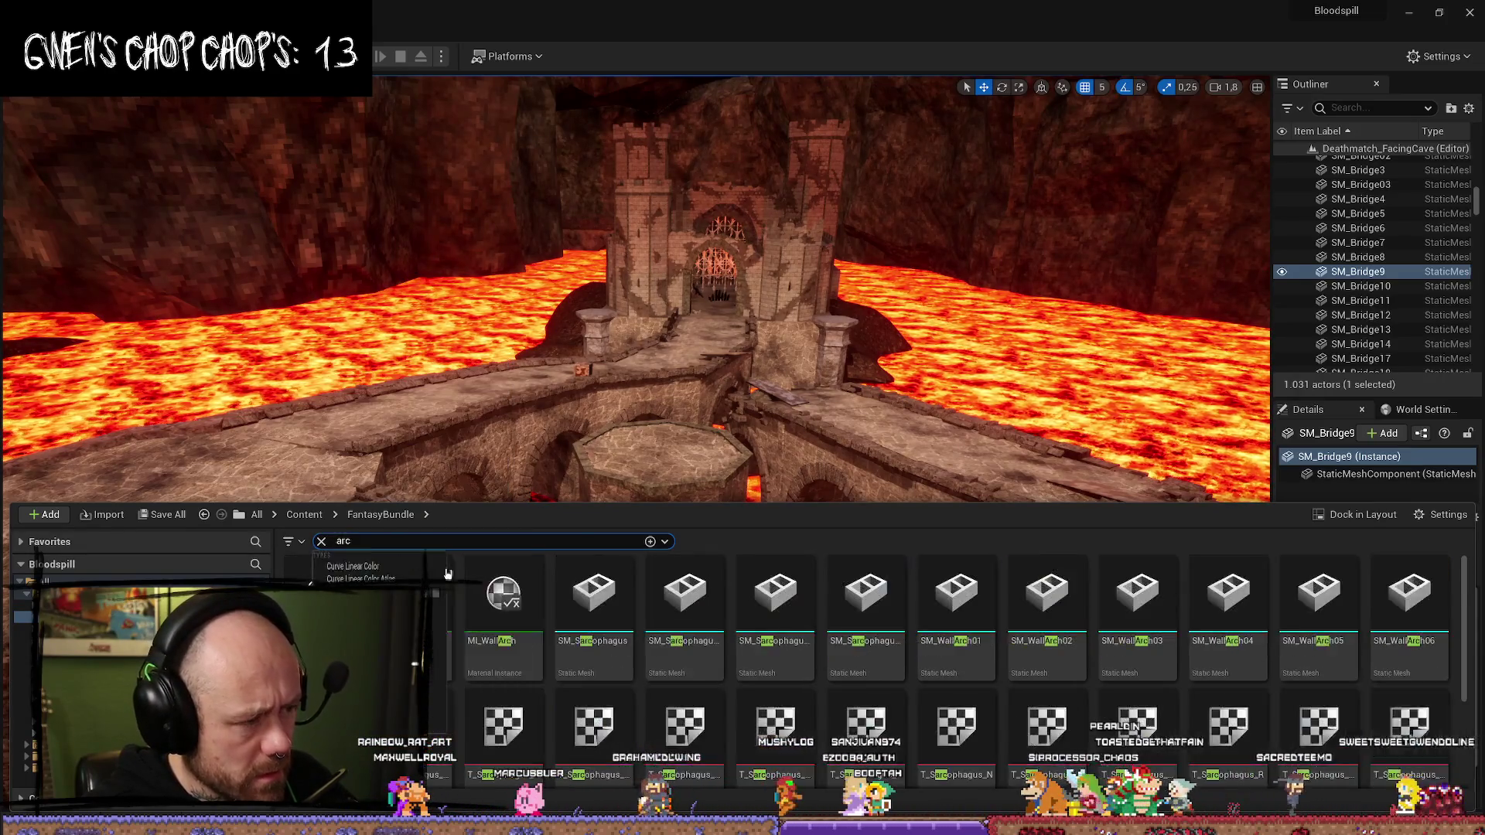
pyautogui.write('h')
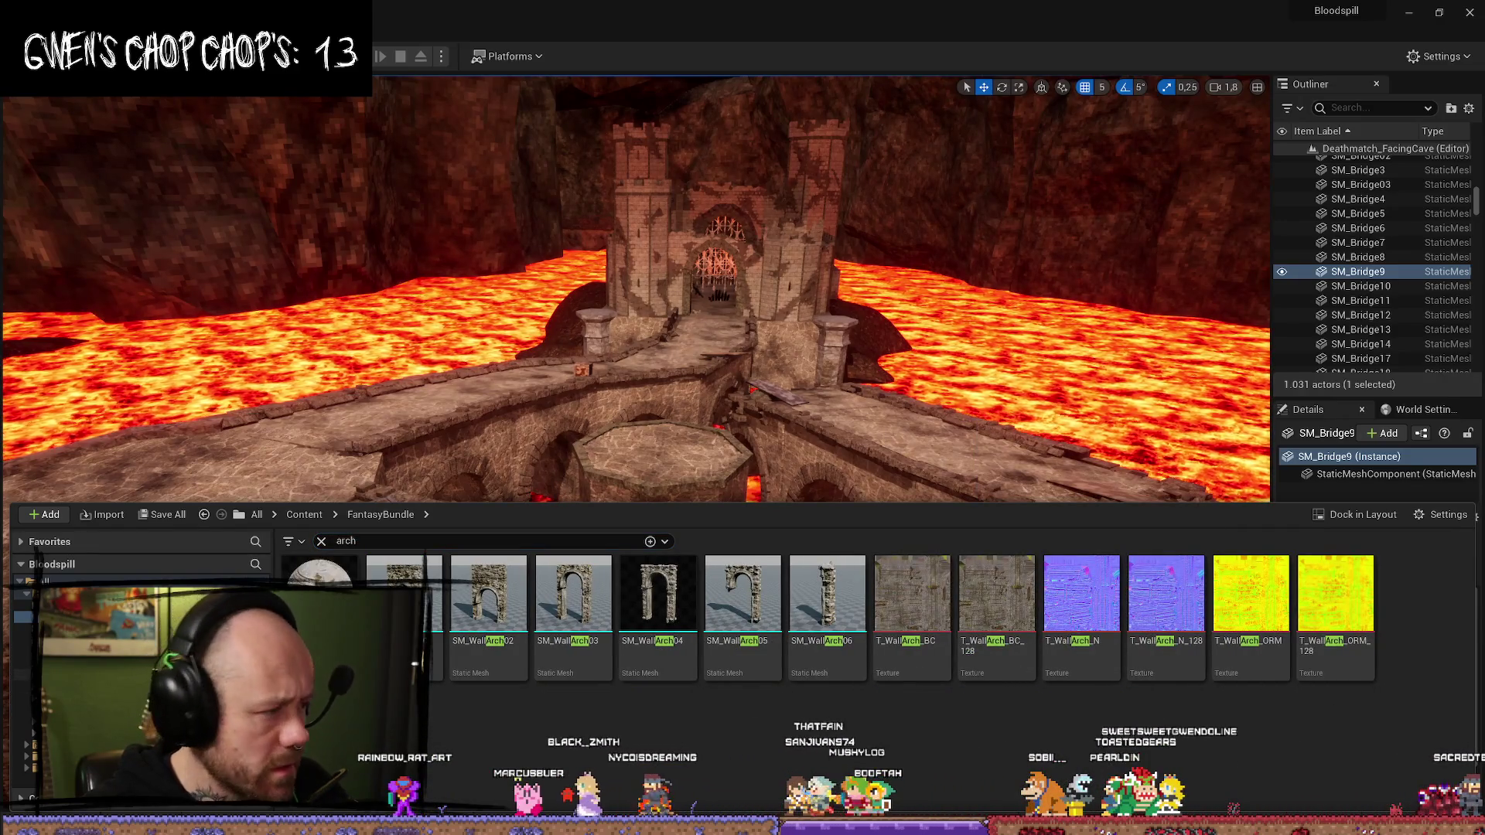
pyautogui.doubleClick(556, 24)
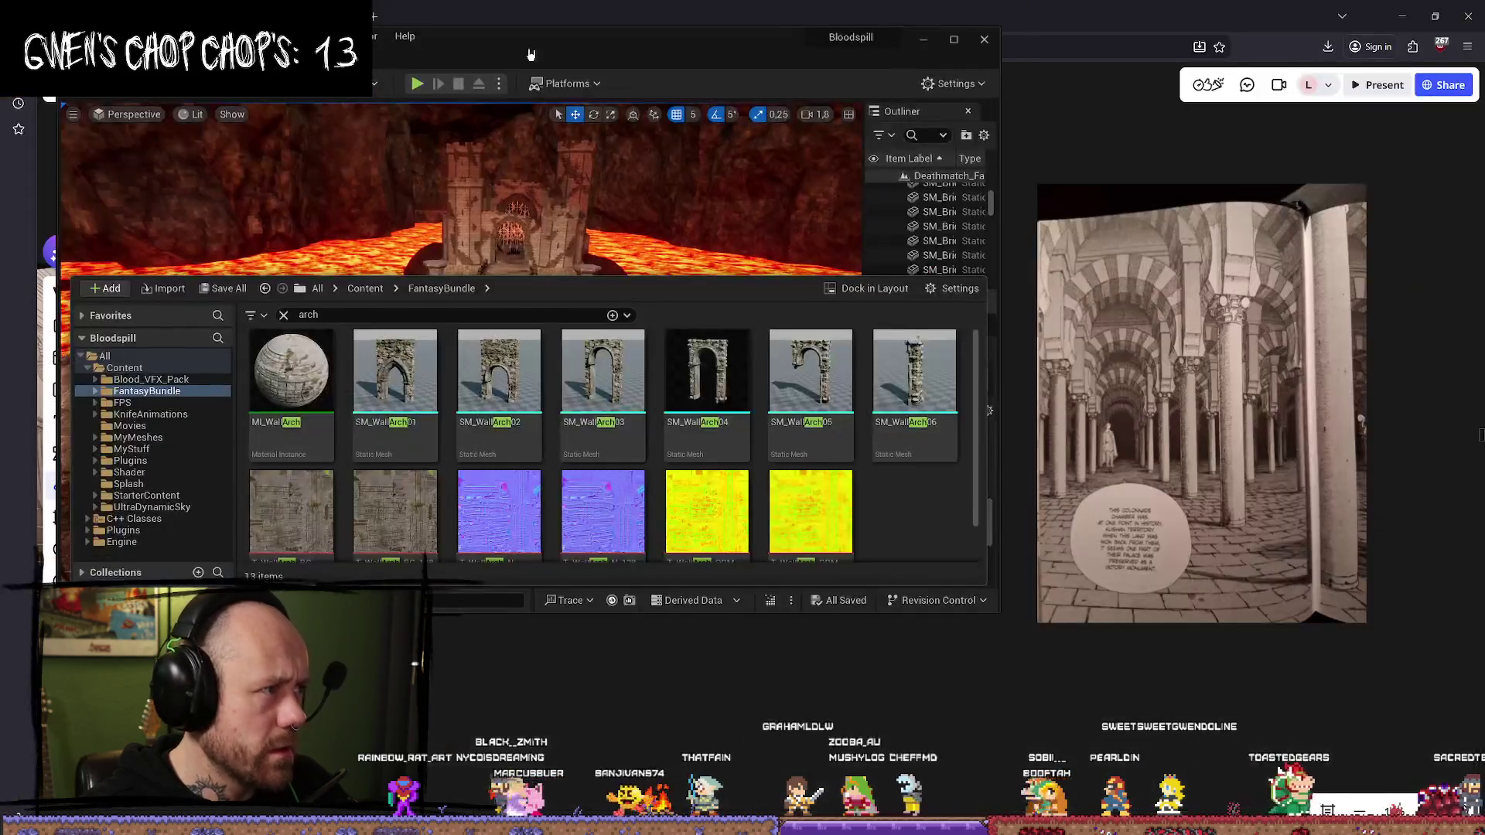
# - Minimize the Bloodspill editor and launch the Calamity project from the Epic Games Launcher library
pyautogui.click(1126, 117)
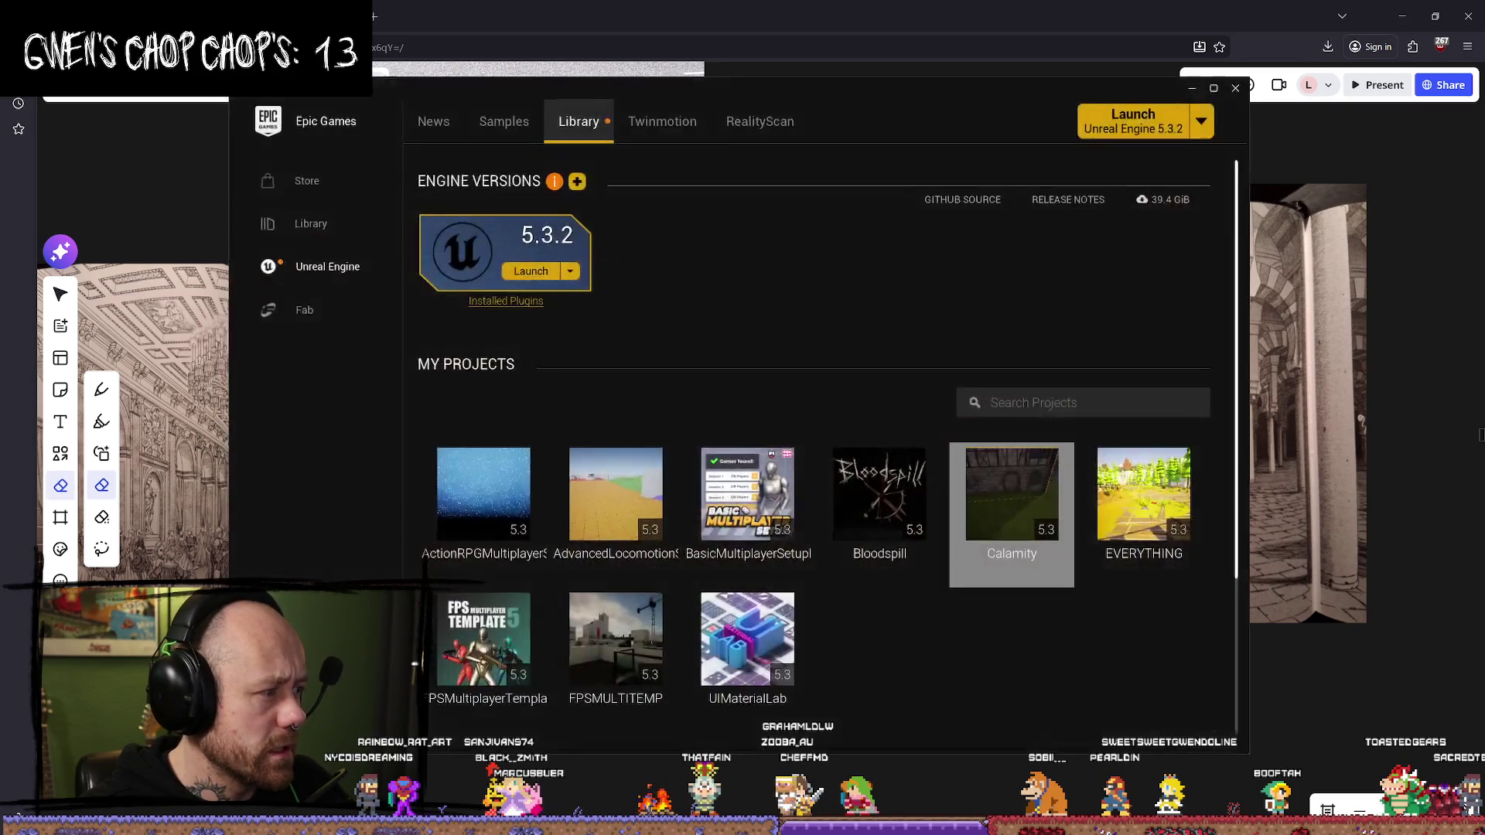
pyautogui.doubleClick(1049, 523)
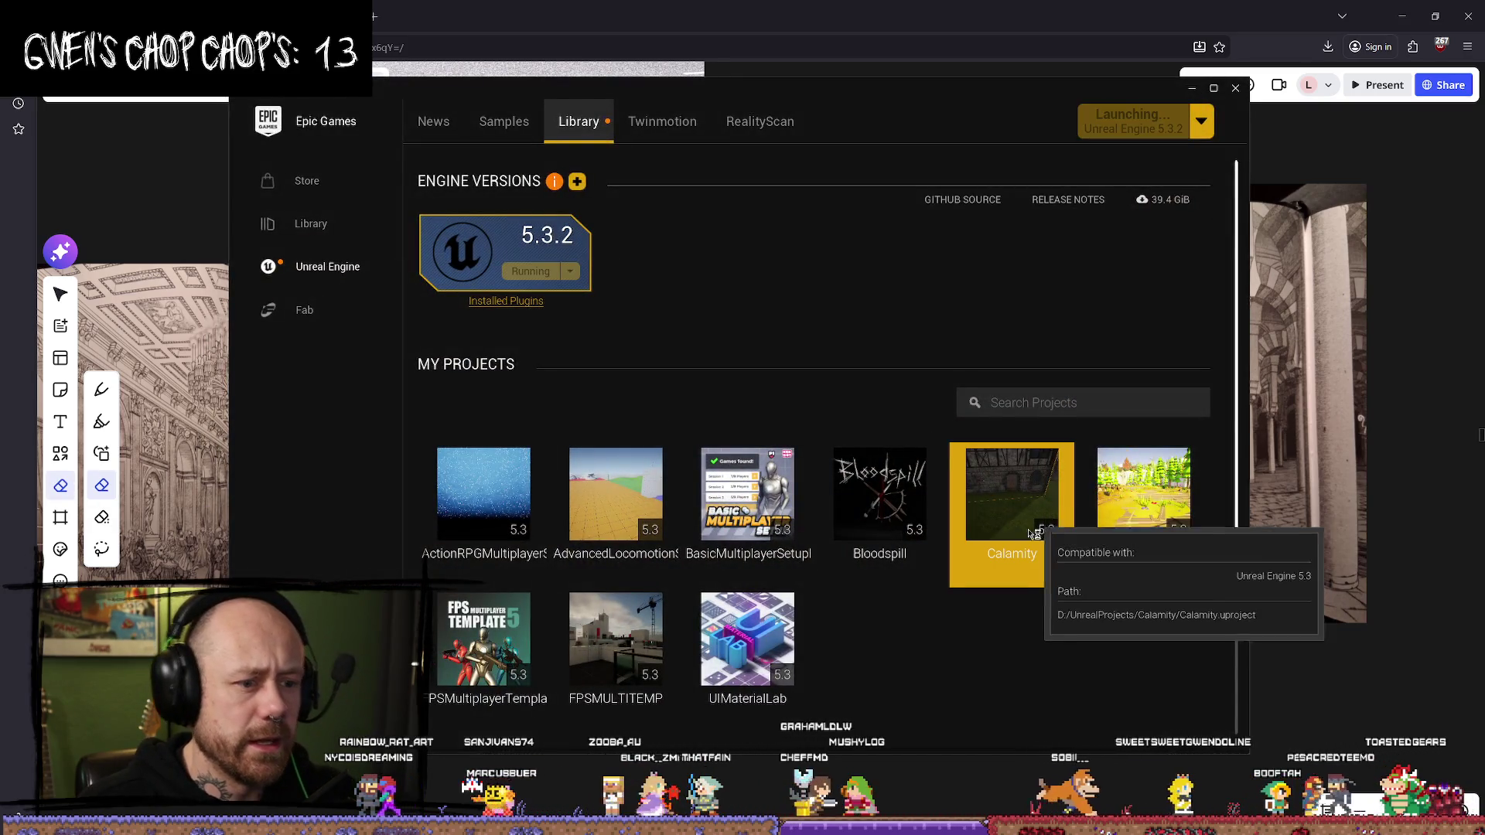
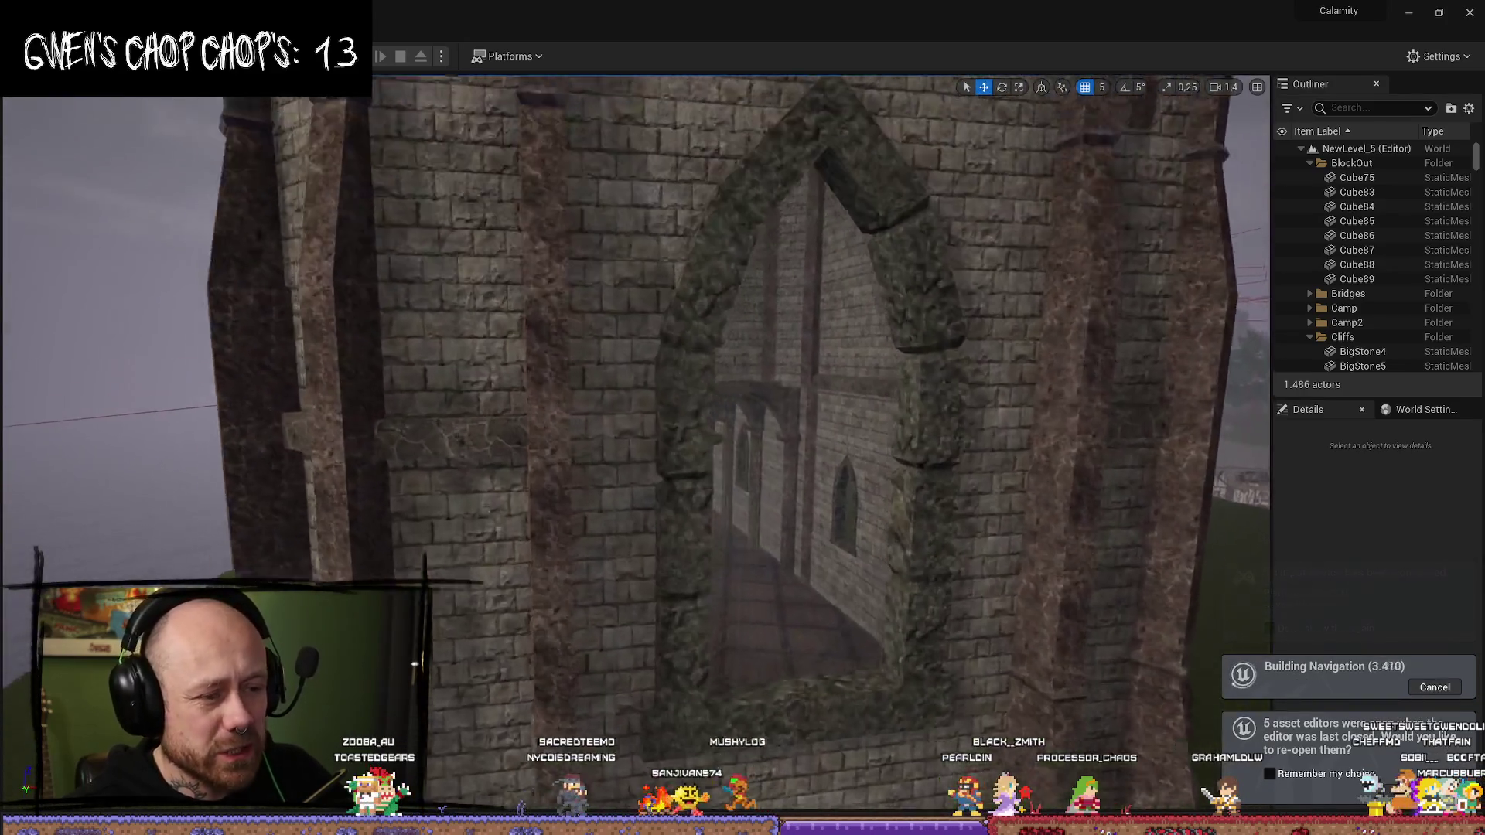
# - Fly the camera forward into the long corridor, then minimize the Calamity editor
pyautogui.press('w')
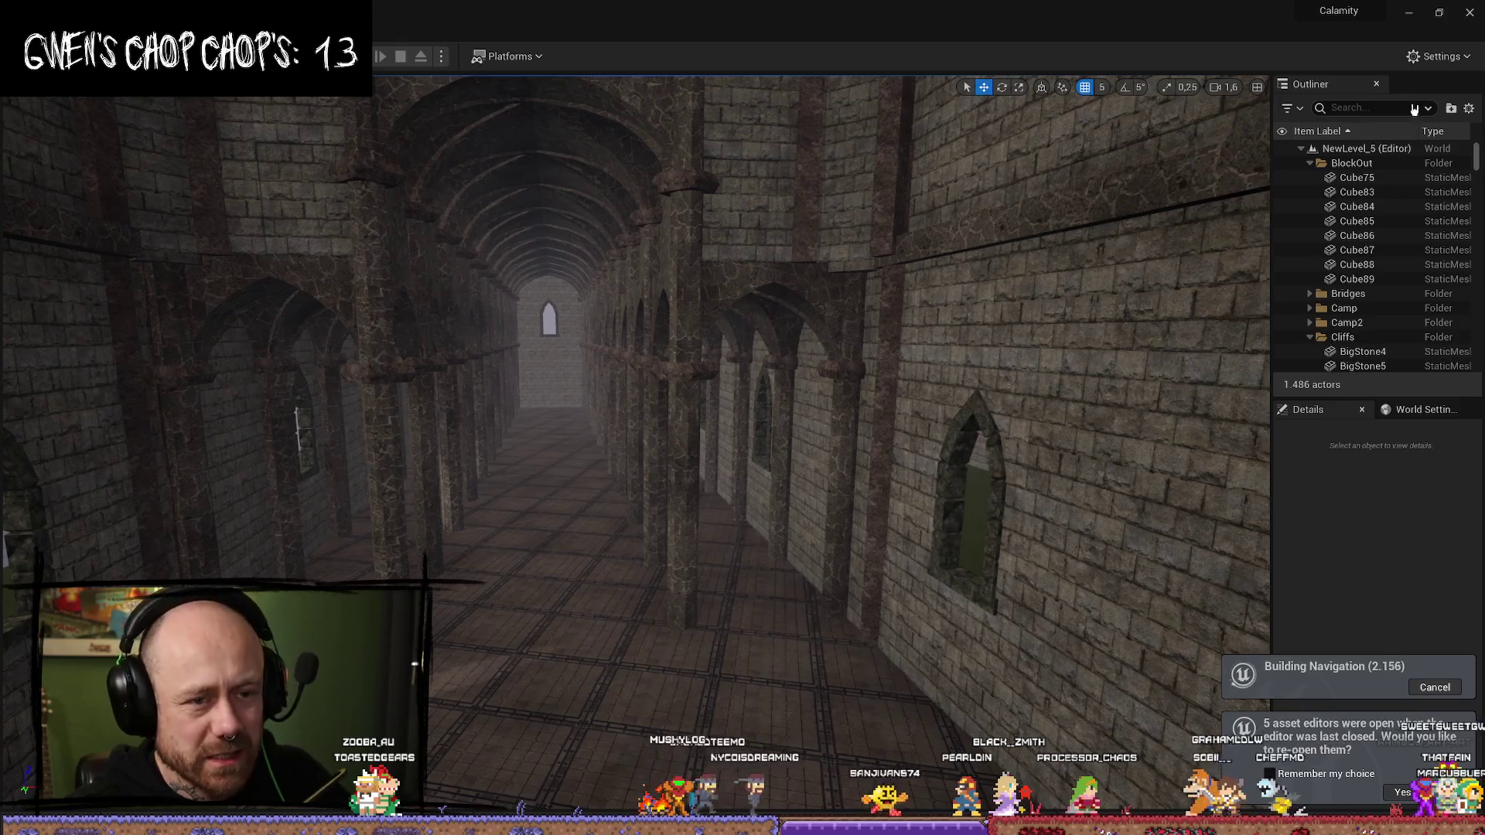
pyautogui.click(1410, 14)
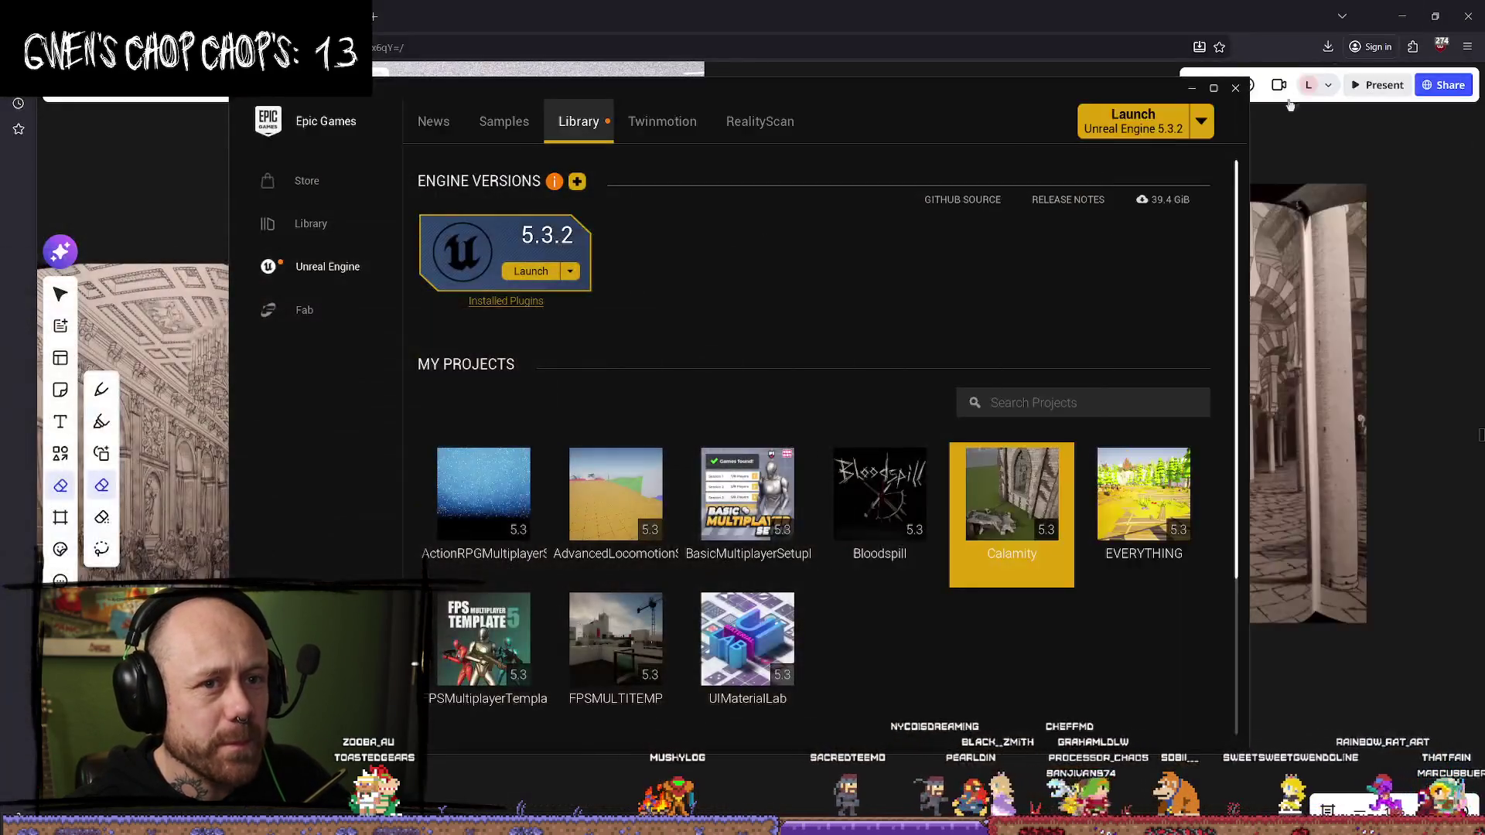
# - Launch the Bloodspill project from My Projects and maximize its editor window
pyautogui.click(879, 495)
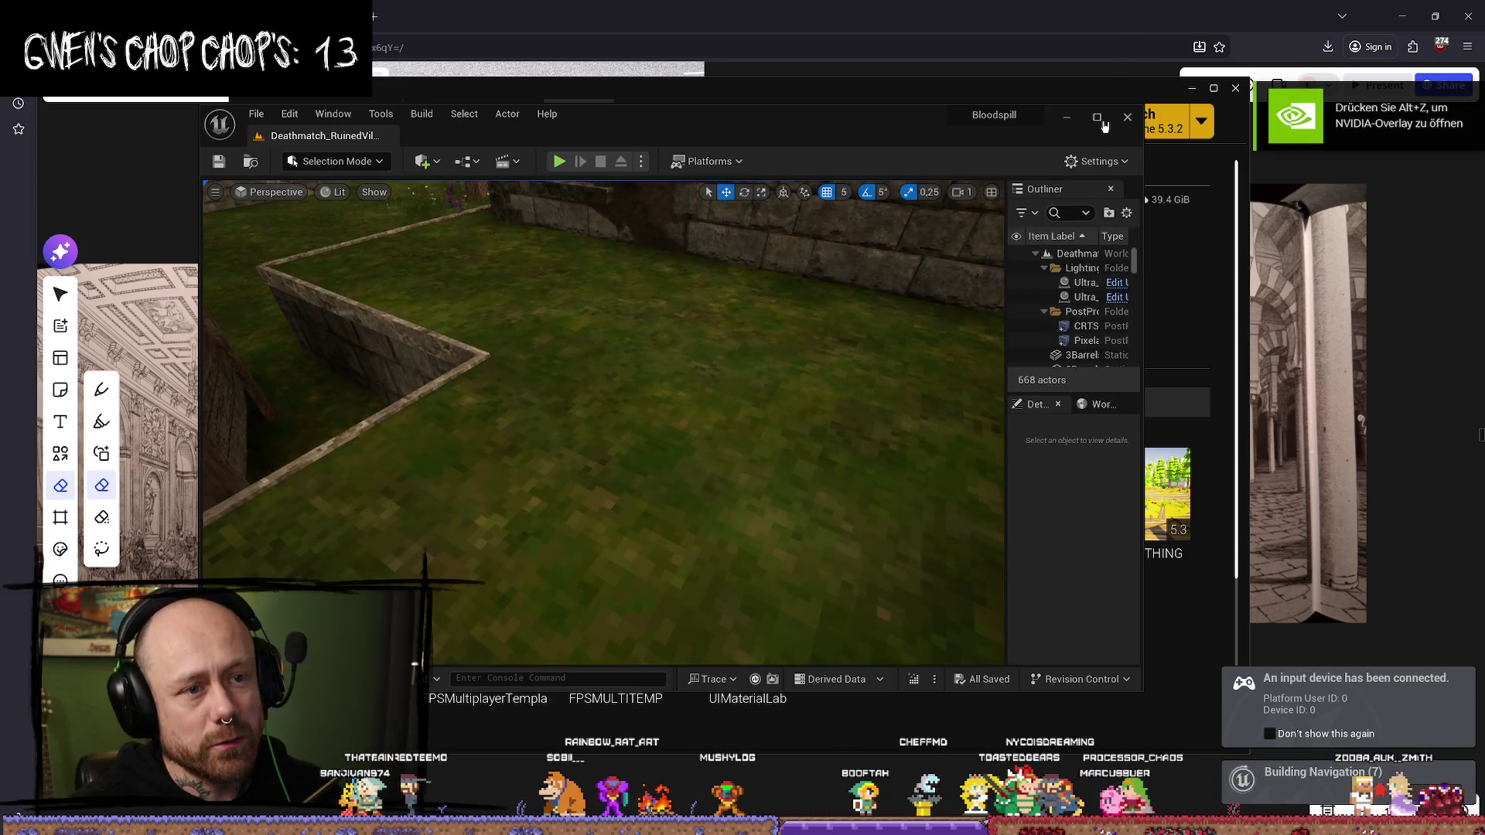
pyautogui.click(1099, 118)
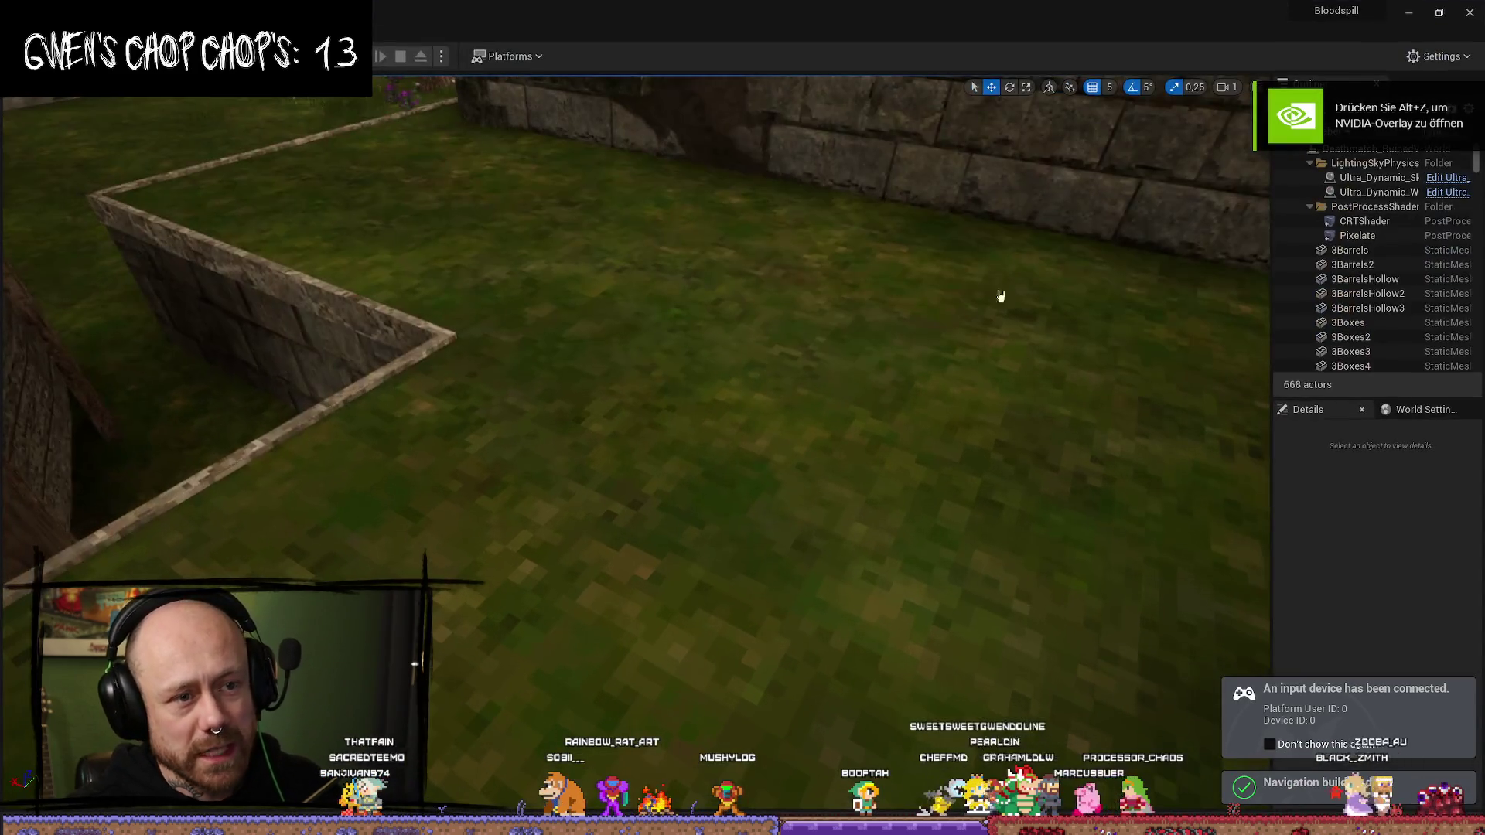
# - Browse the KnifeAnimations, UltraDynamicSky, StarterContent, Blood_VFX_Pack and FantasyBundle folders in the Content Drawer
pyautogui.moveTo(952, 452); pyautogui.dragTo(542, 669)
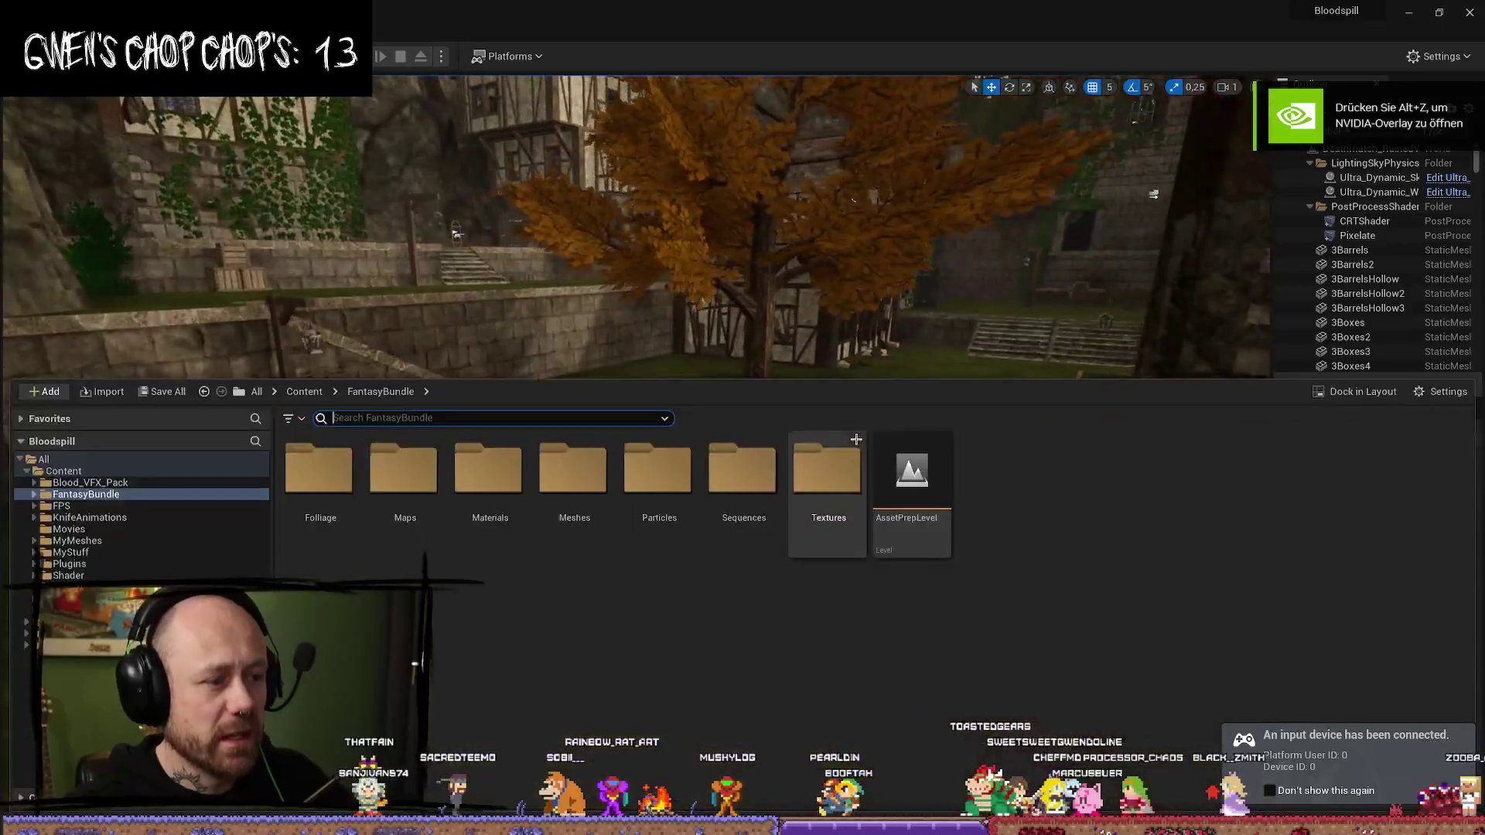
pyautogui.hotkey('ctrl', 'space')
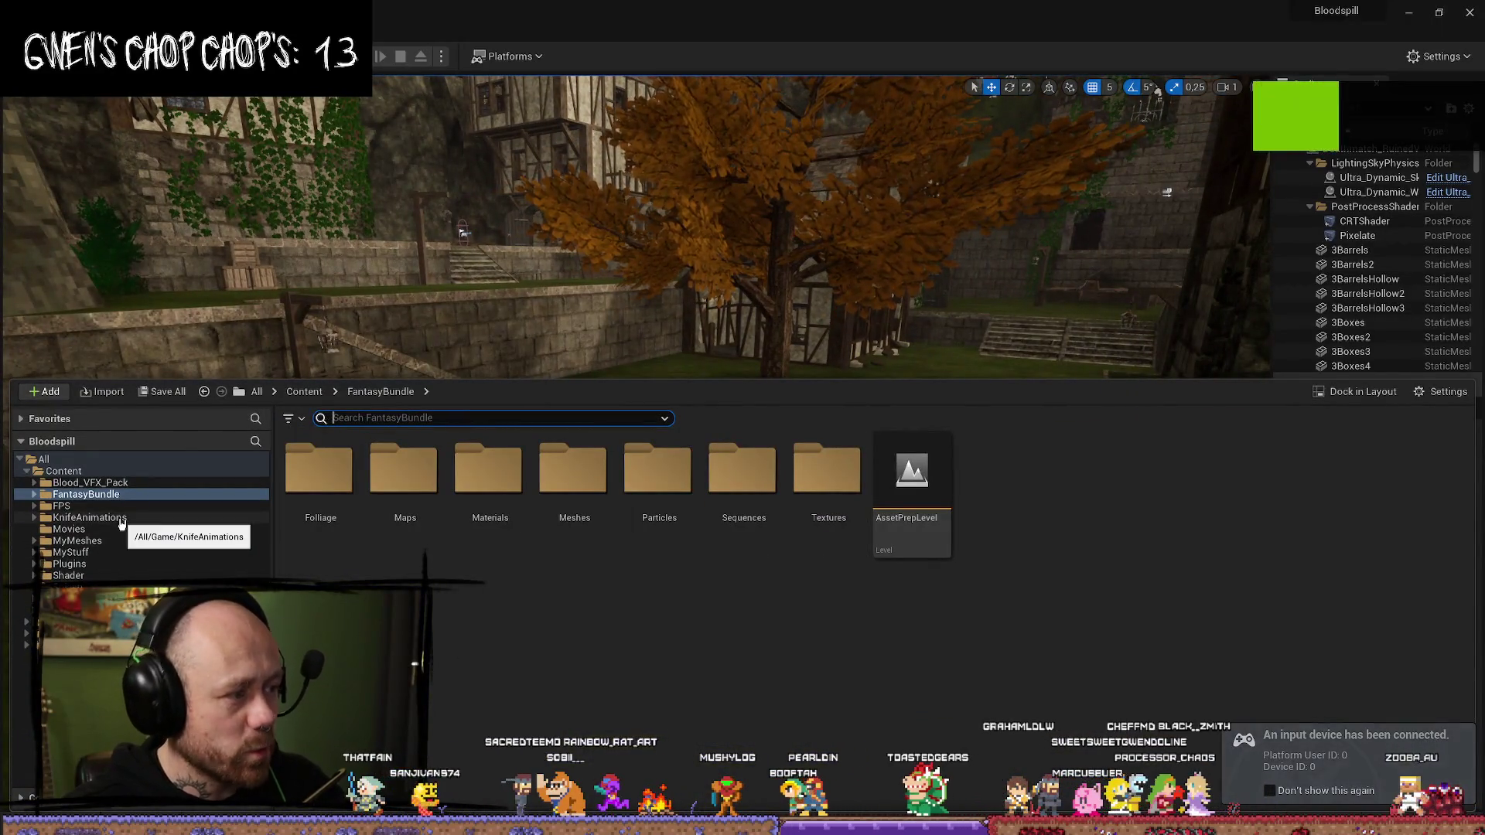
pyautogui.click(89, 517)
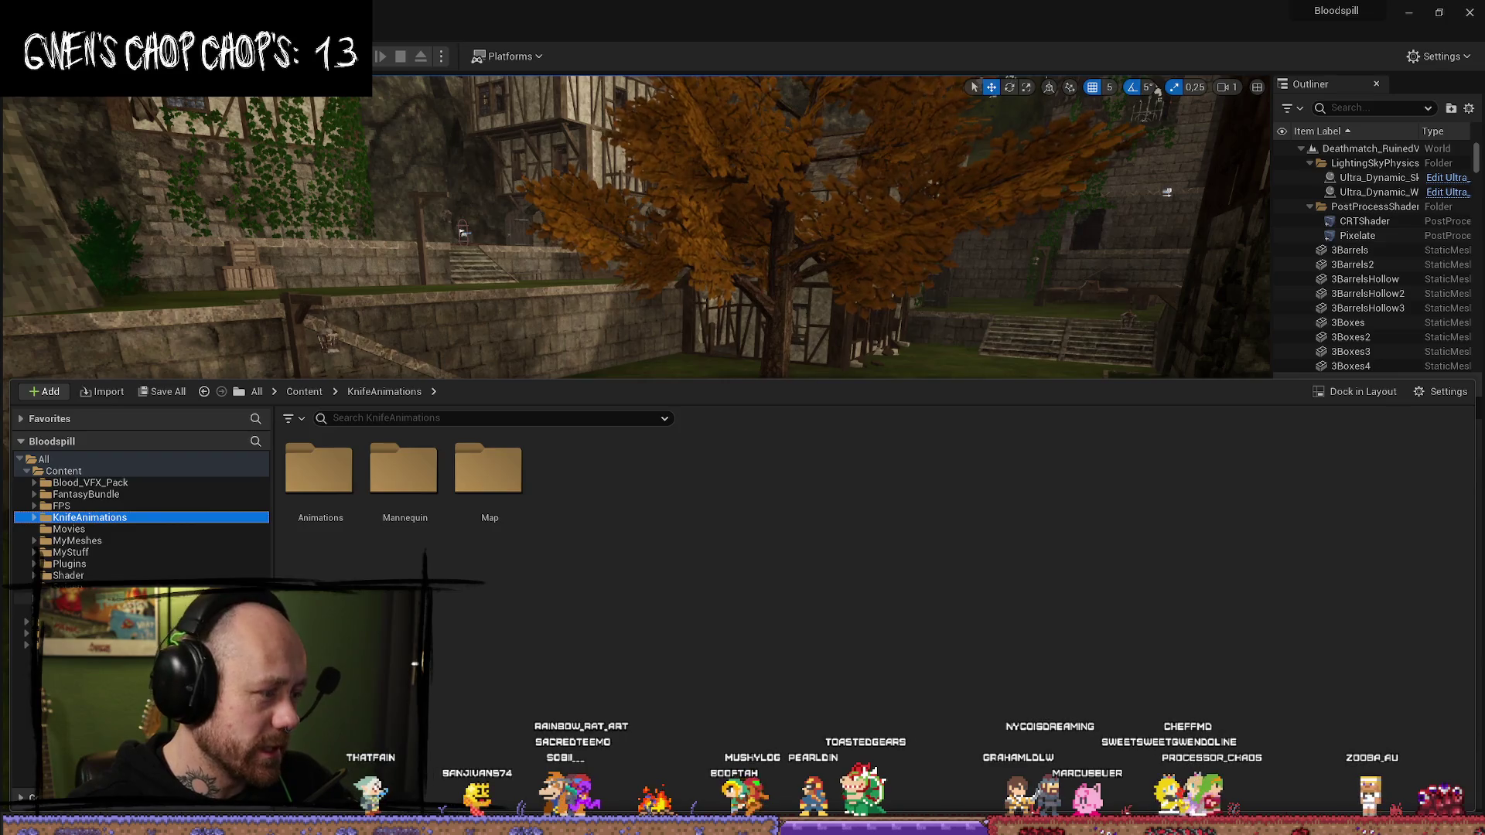
pyautogui.click(85, 611)
pyautogui.doubleClick(827, 468)
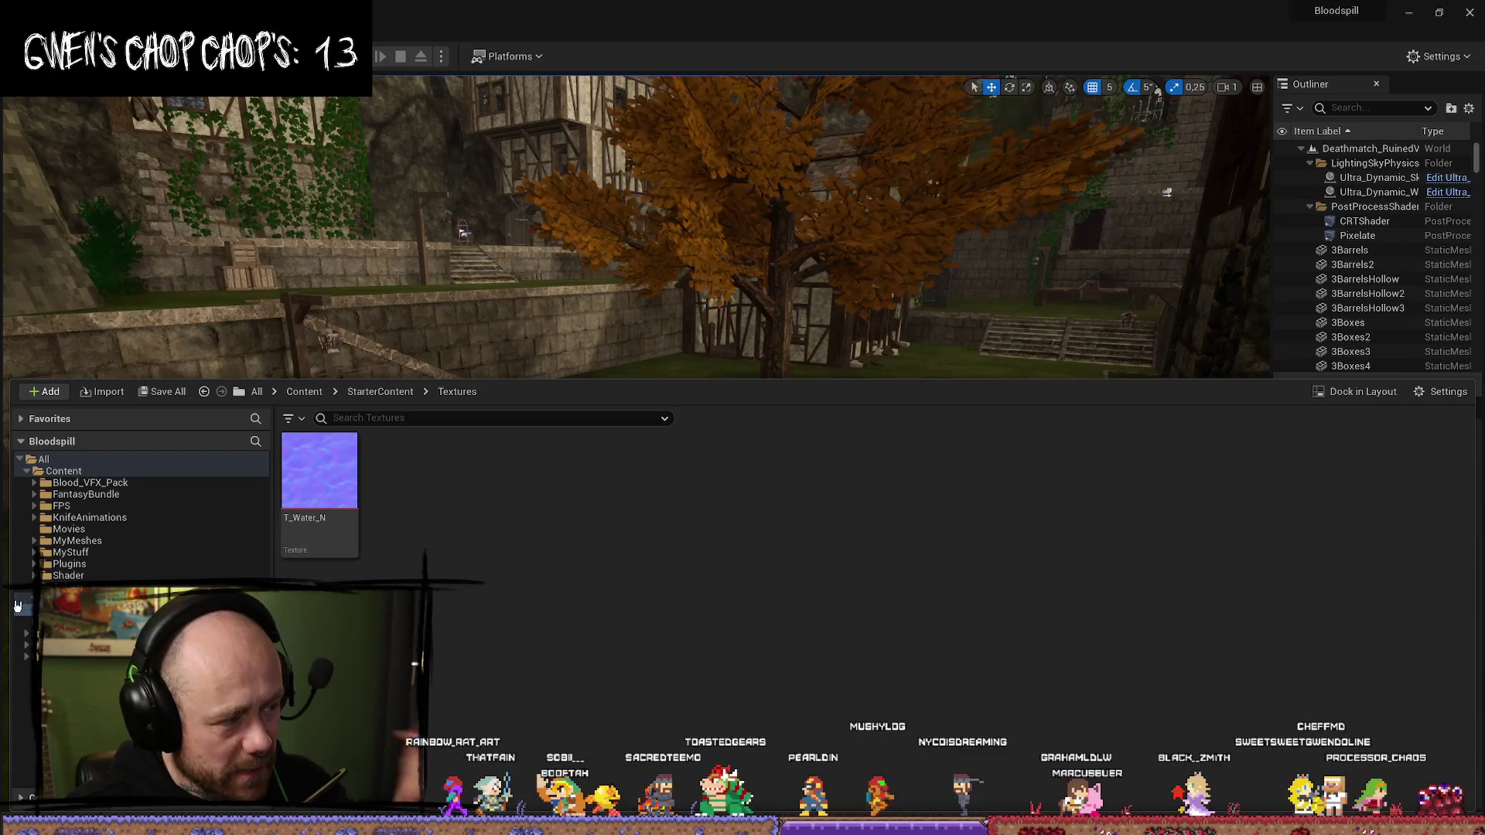
pyautogui.click(19, 599)
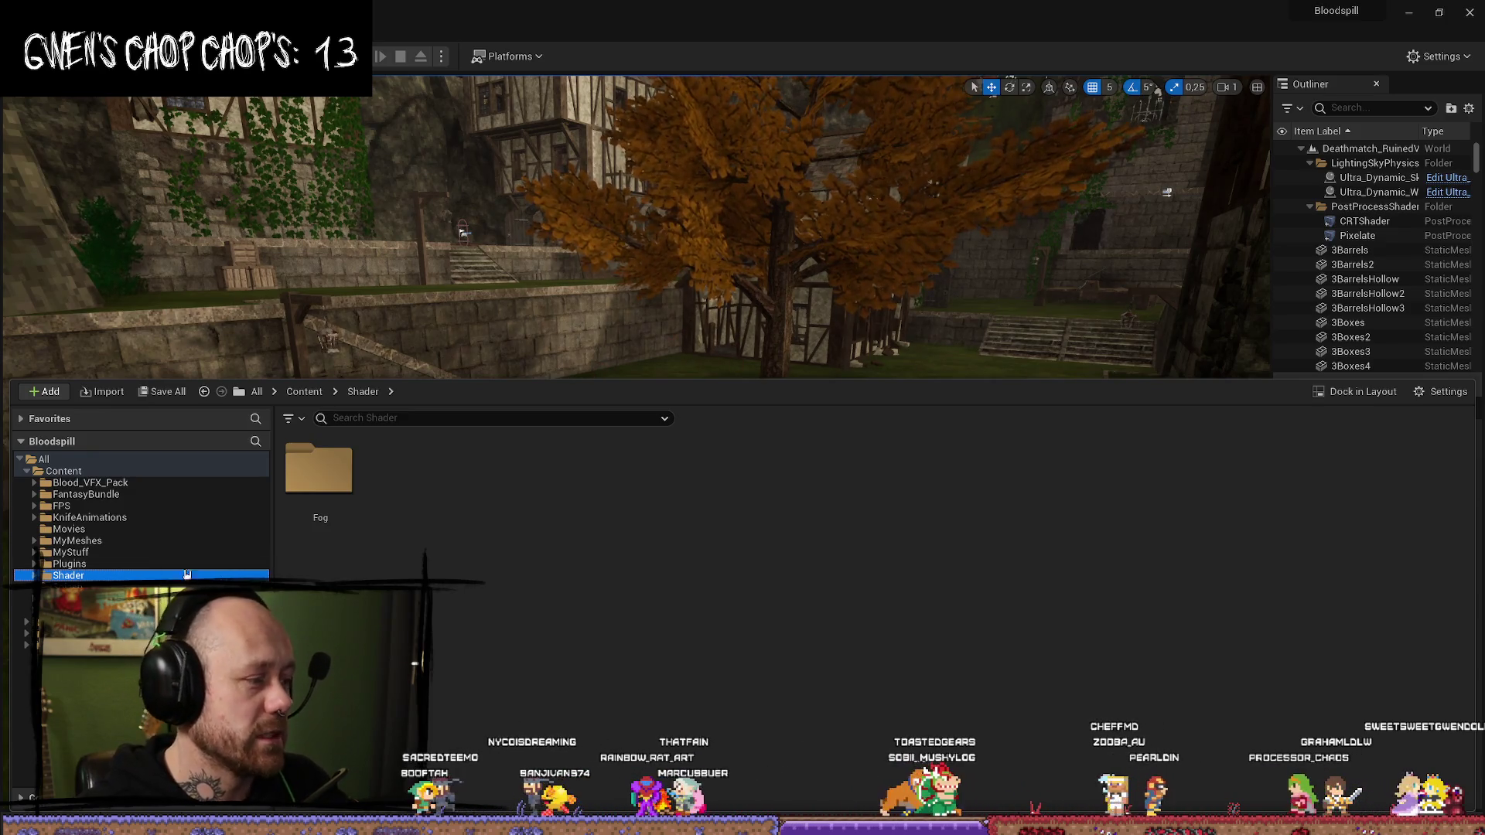
pyautogui.click(93, 483)
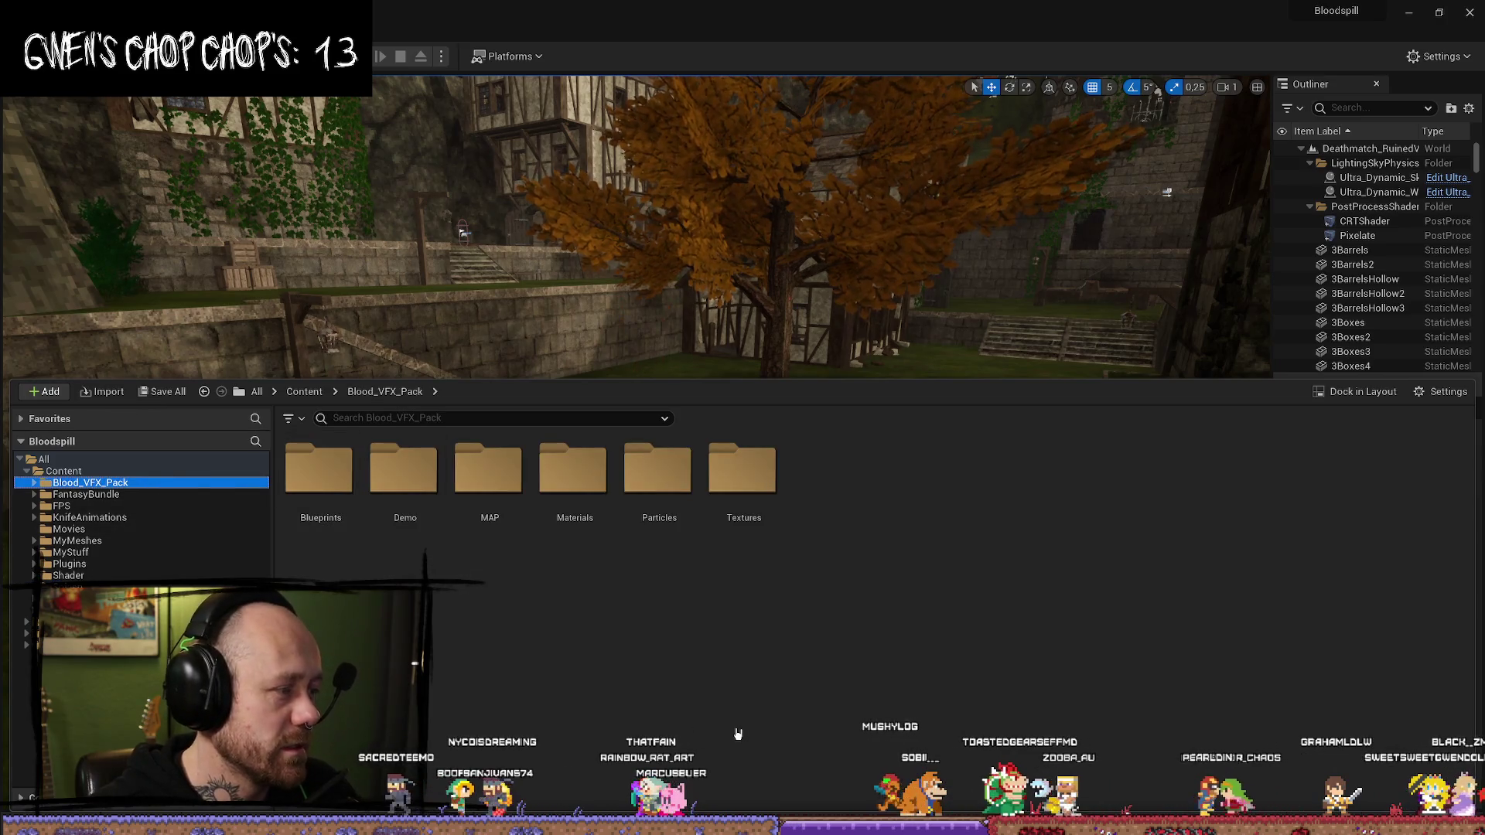
pyautogui.click(41, 495)
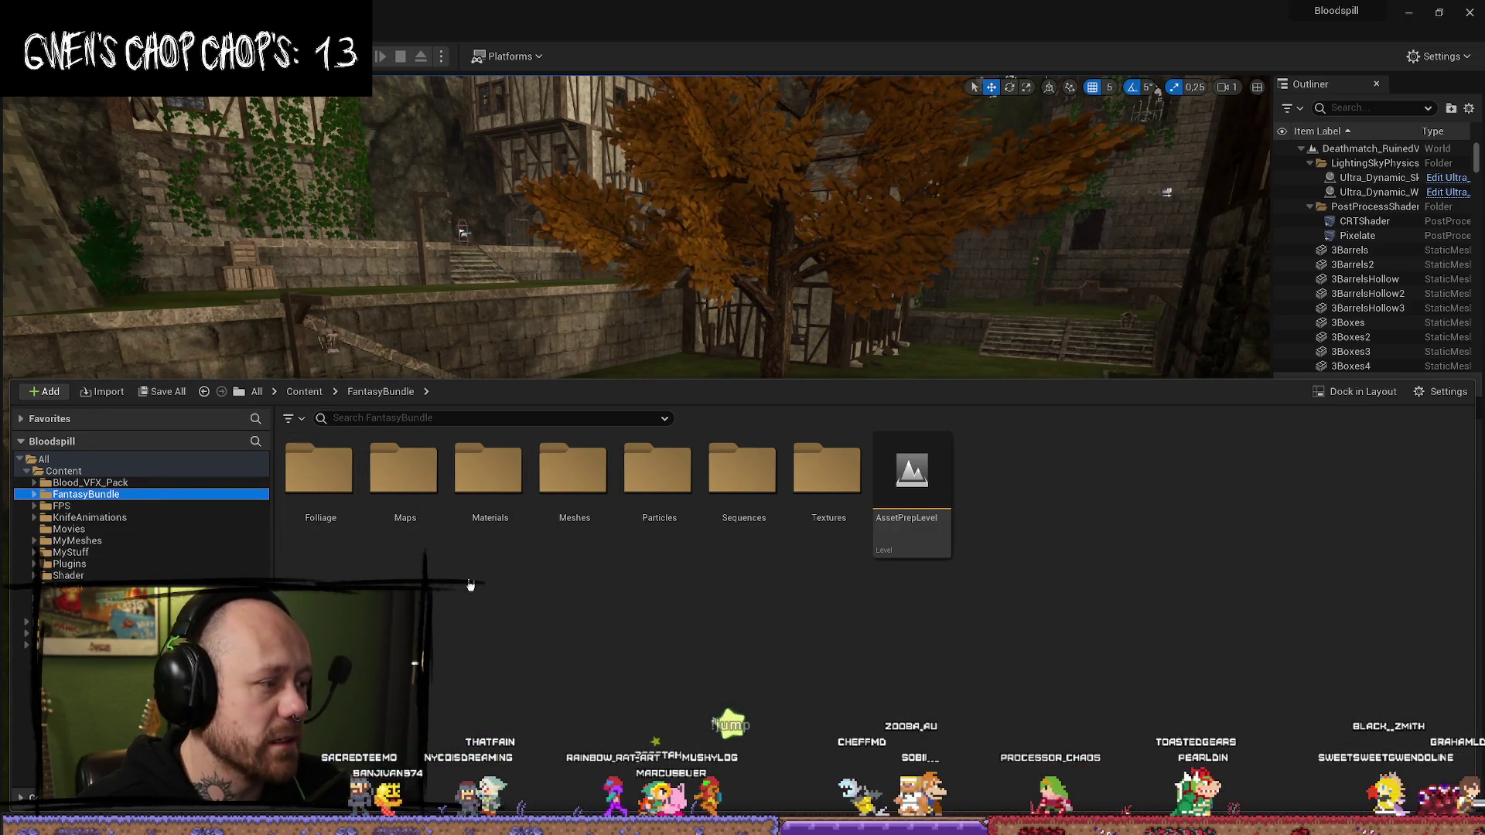
pyautogui.click(85, 483)
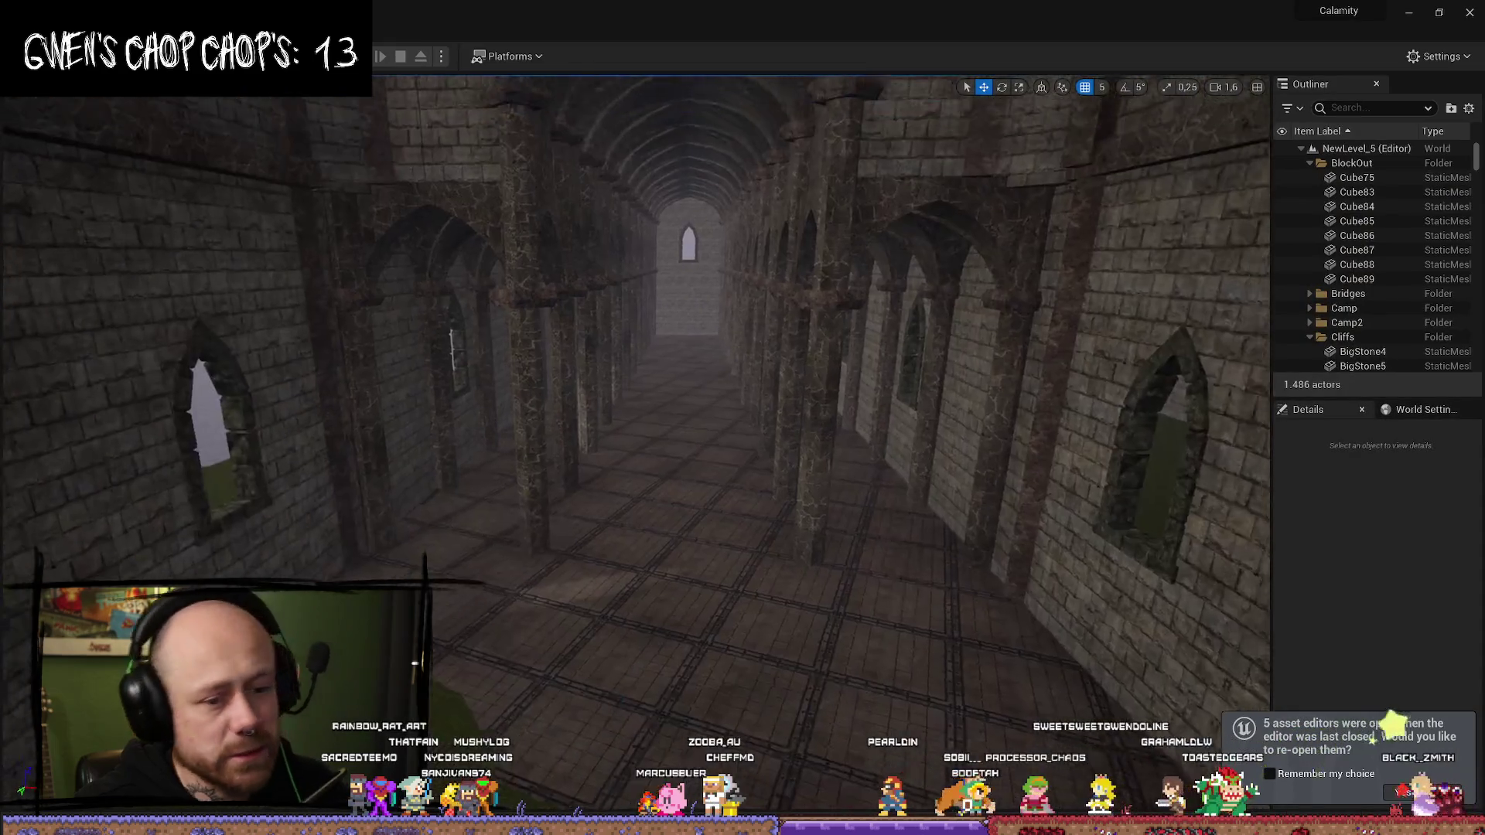
# - Load AssetPreviewLevel from Calamity's Map folder
pyautogui.hotkey('ctrl', 'space')
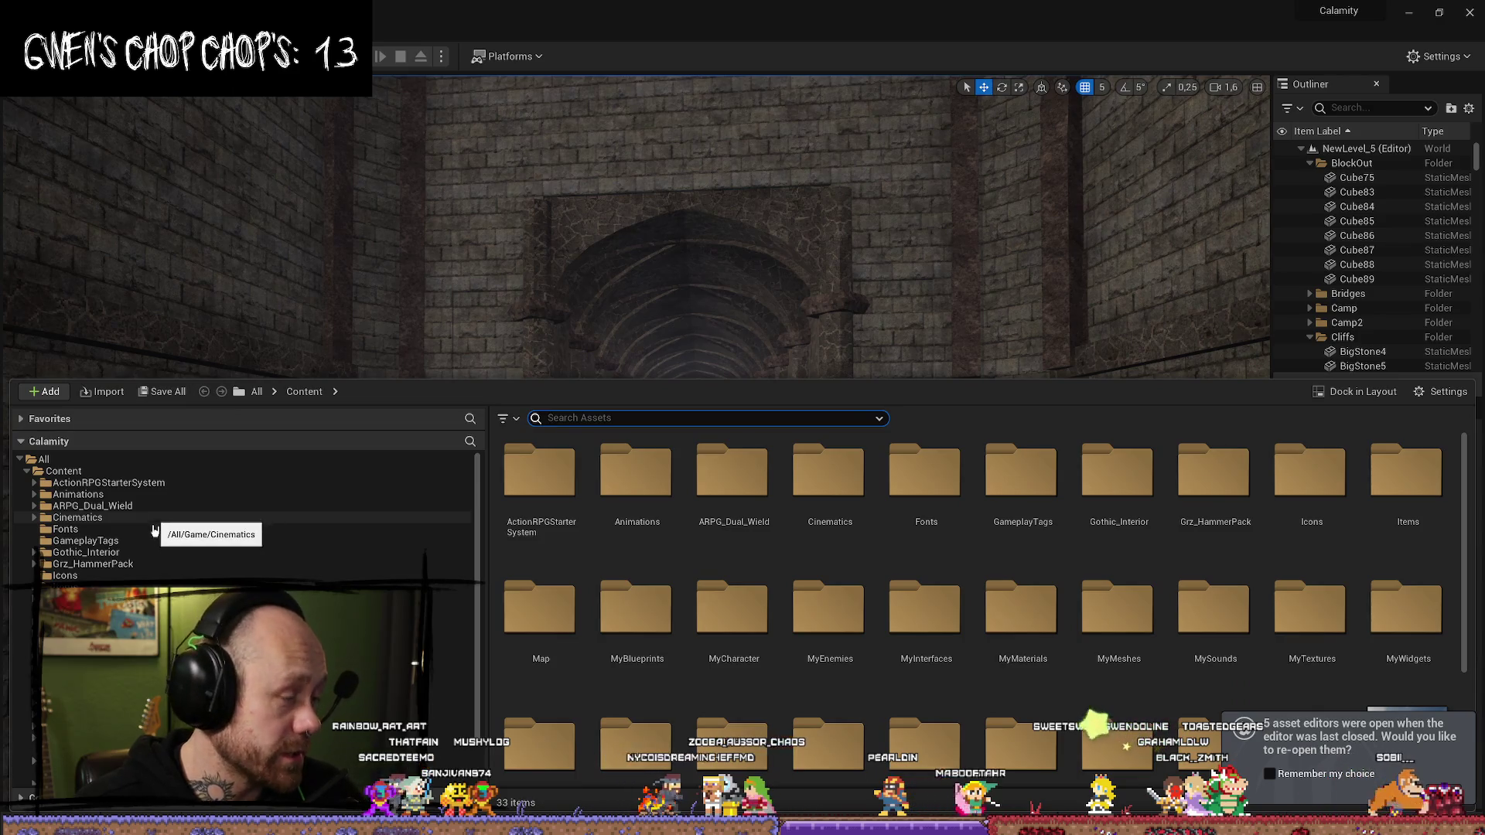
pyautogui.scroll(-2, 154, 531)
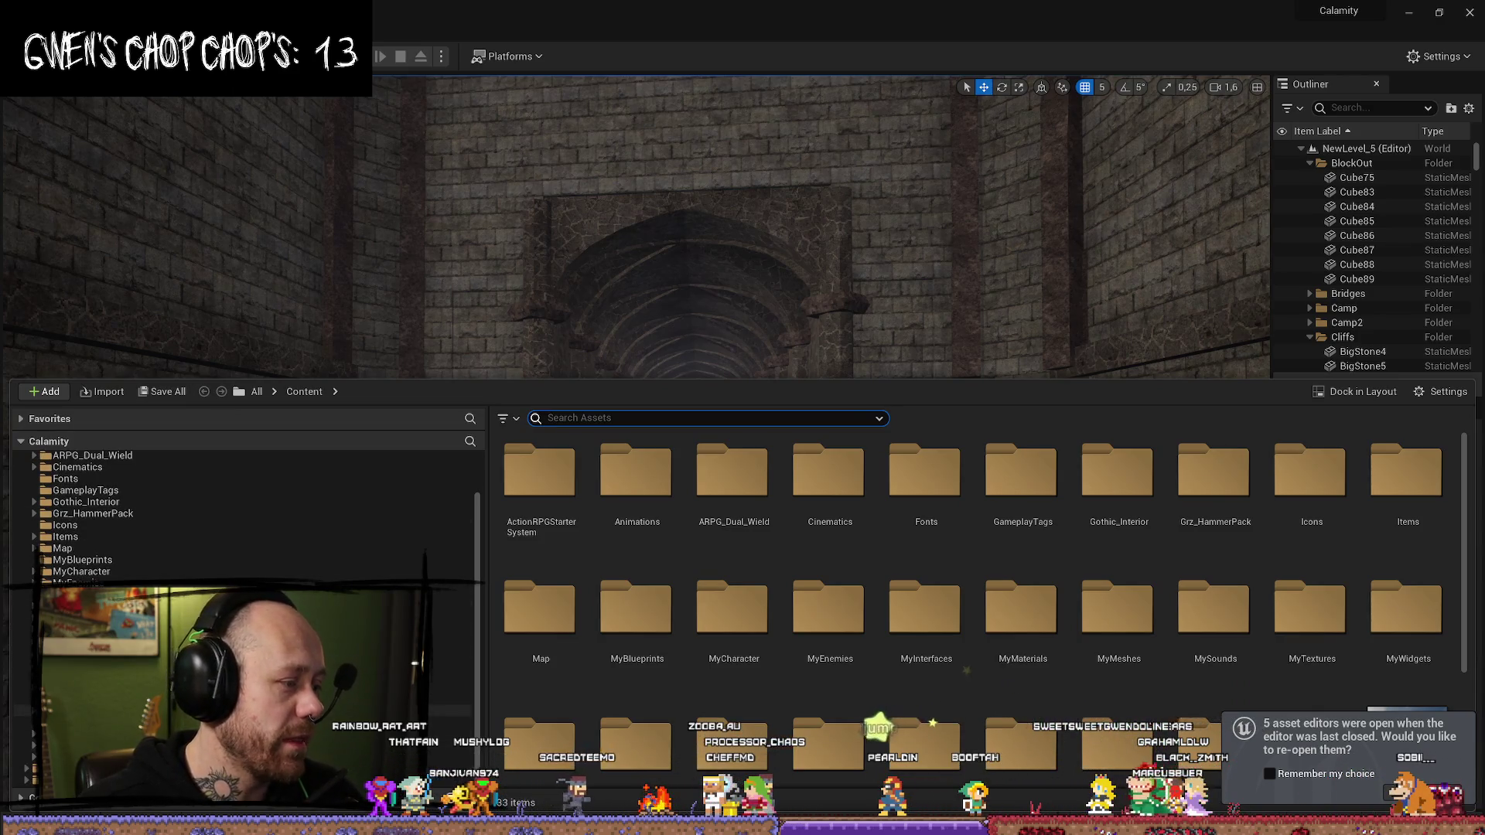
pyautogui.scroll(2, 154, 518)
pyautogui.click(70, 599)
pyautogui.doubleClick(732, 503)
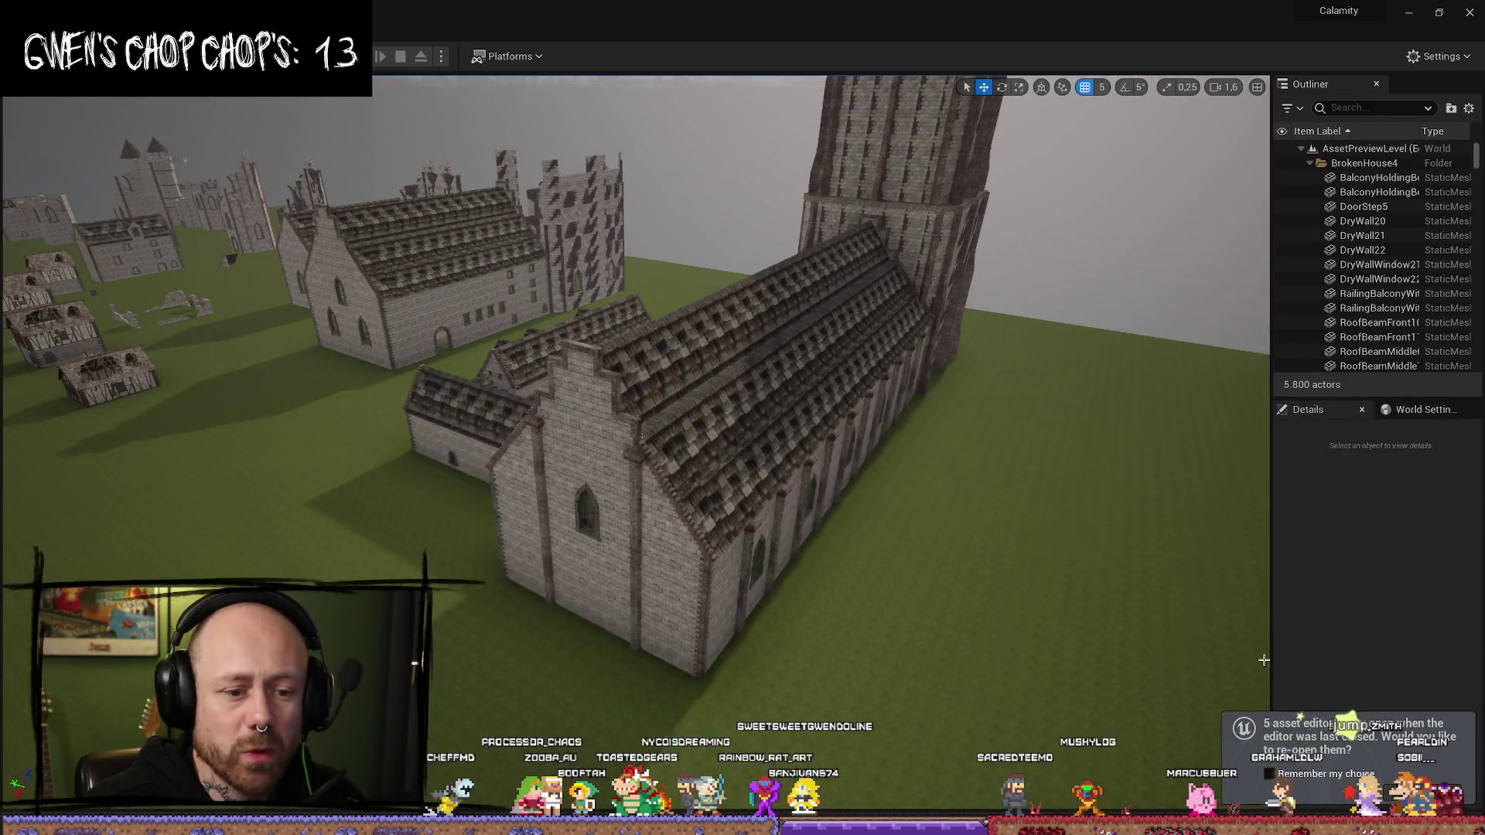
# - Select and inspect the pillar ornaments in the church nave
pyautogui.scroll(10, 679, 222)
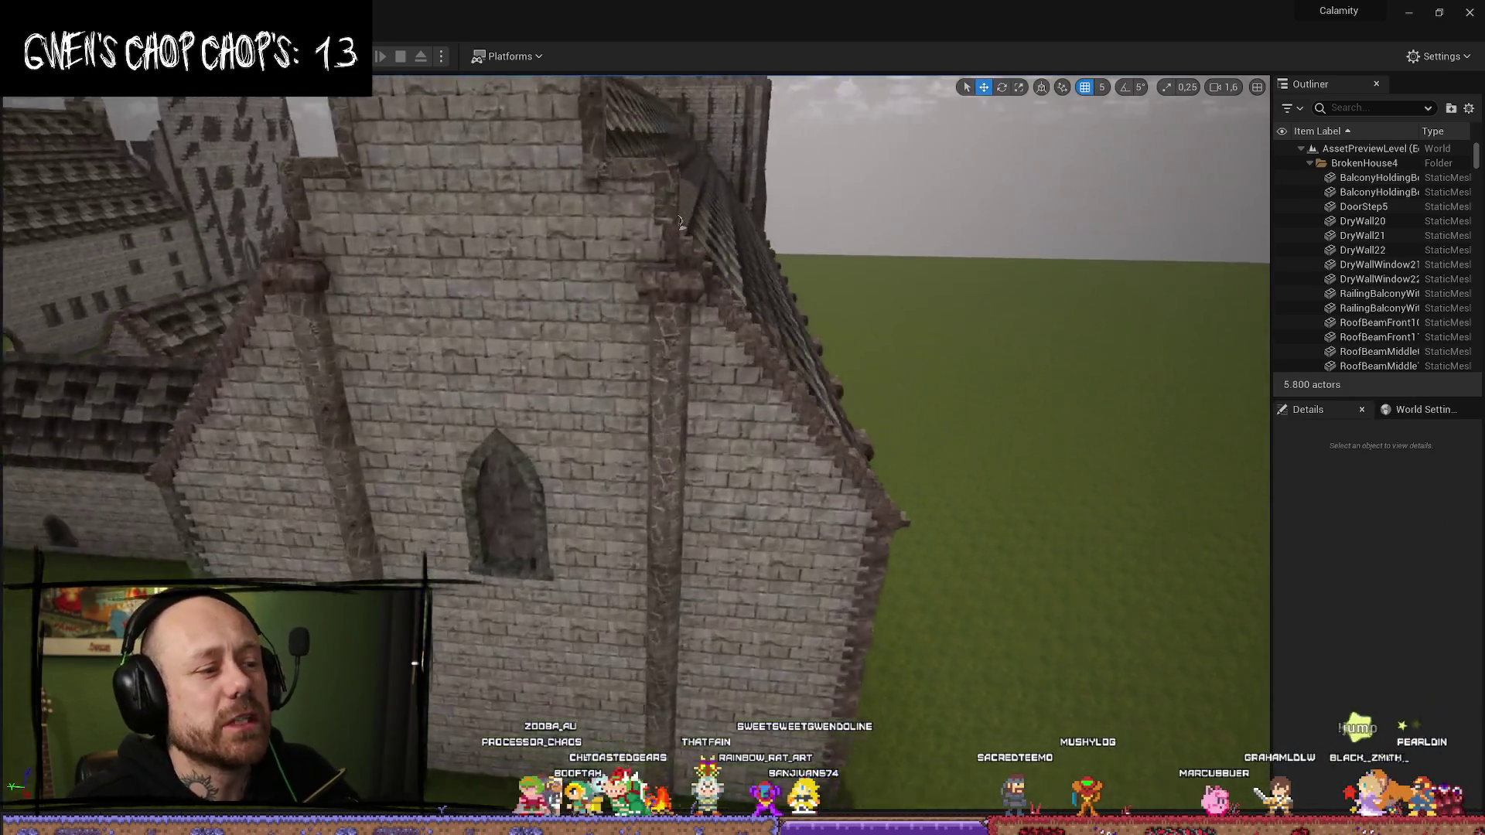
pyautogui.scroll(10, 679, 222)
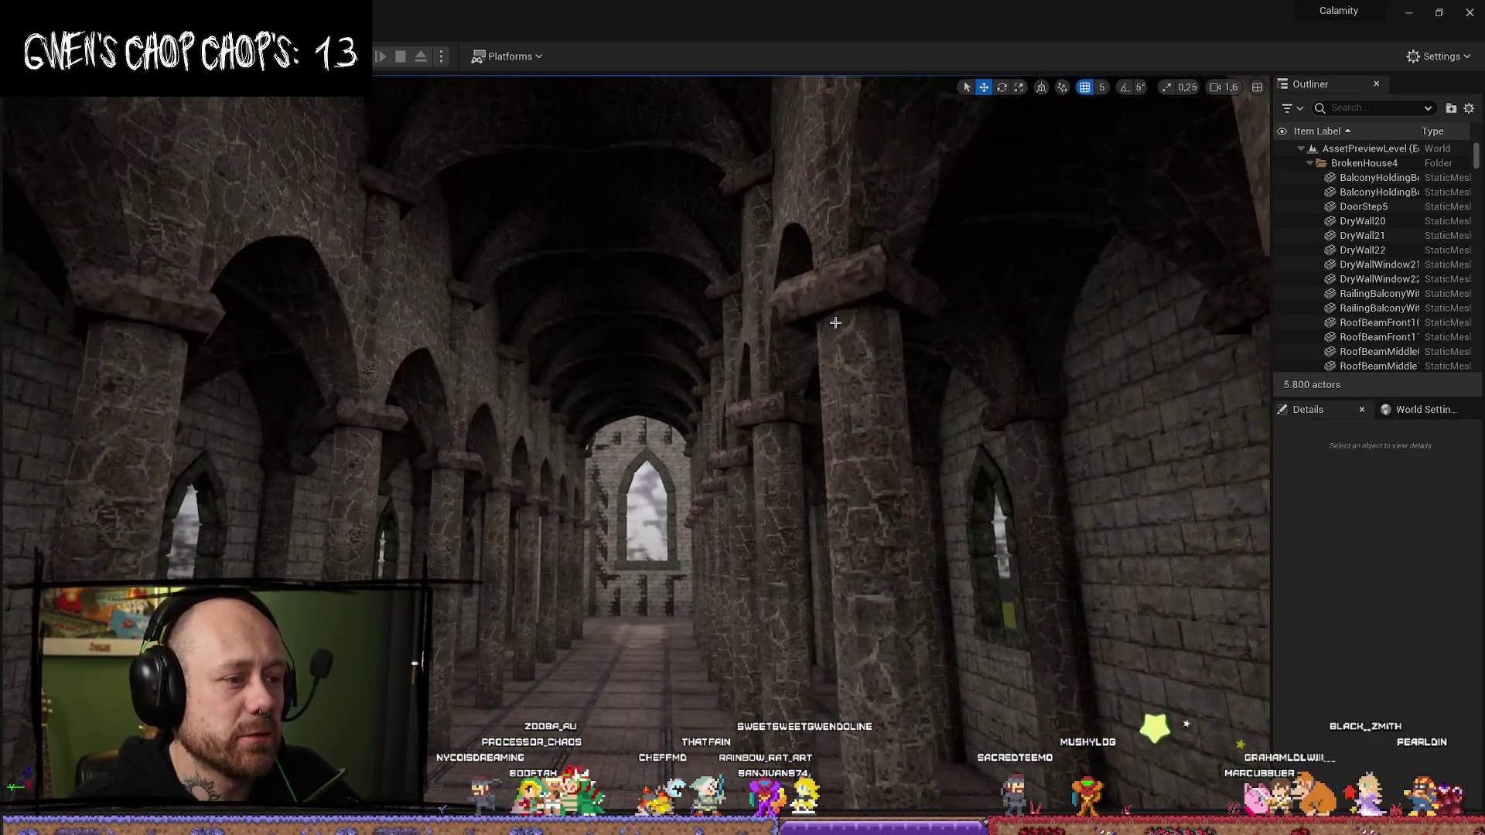
pyautogui.click(836, 323)
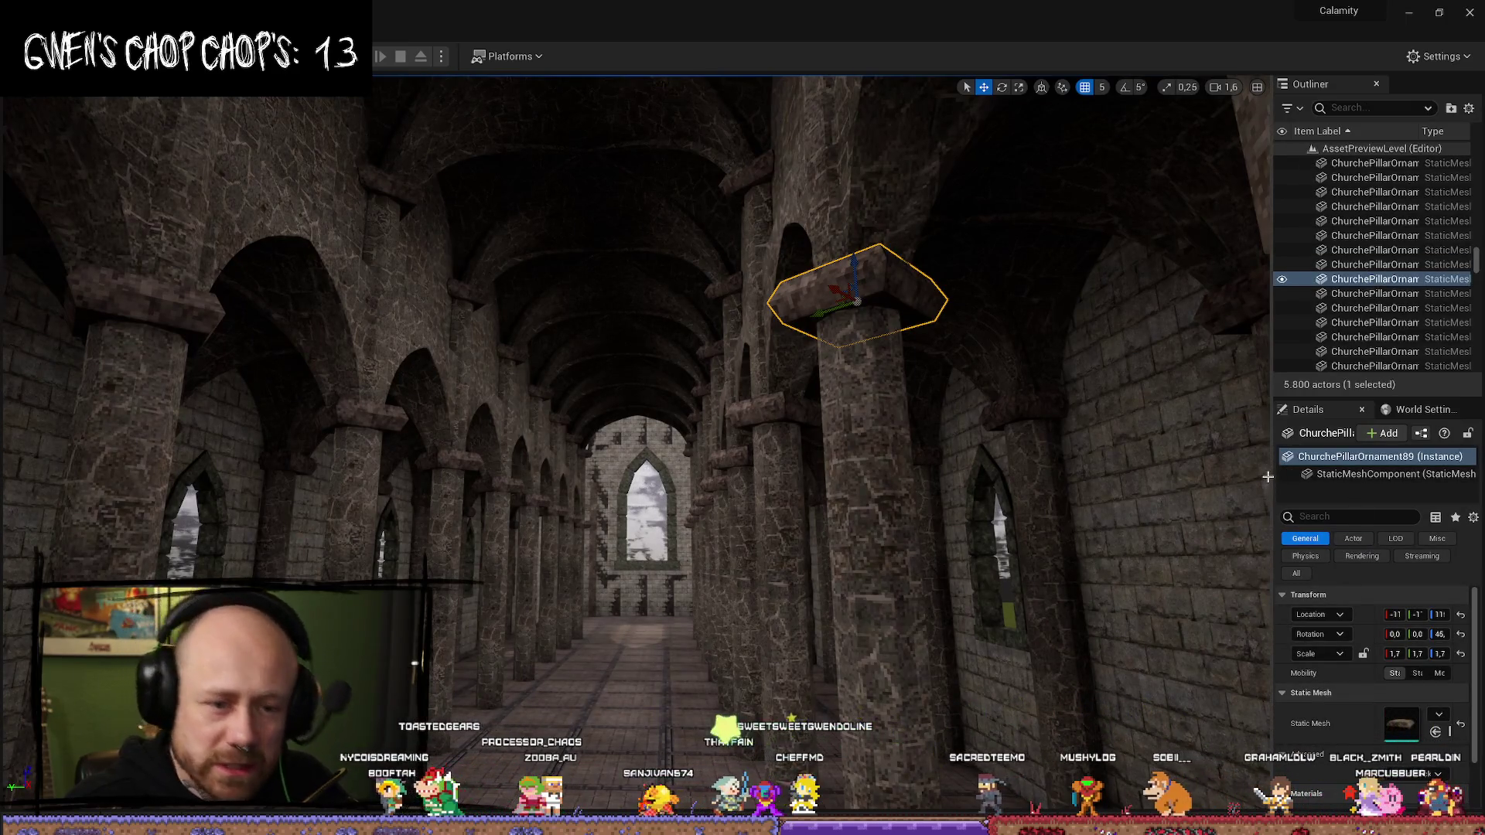
pyautogui.click(1269, 314)
pyautogui.moveTo(1271, 315); pyautogui.dragTo(1161, 314)
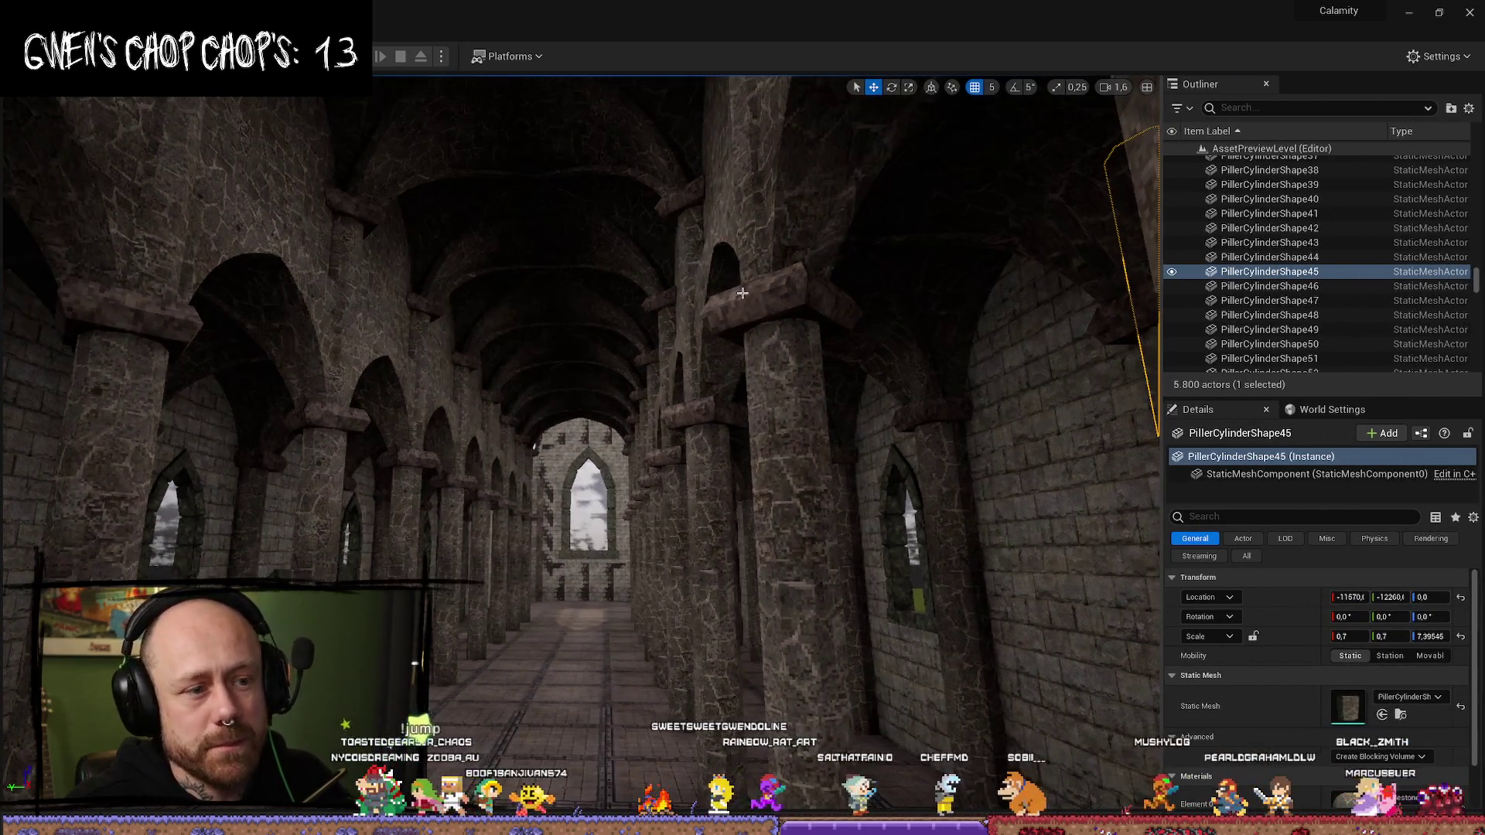
pyautogui.click(700, 317)
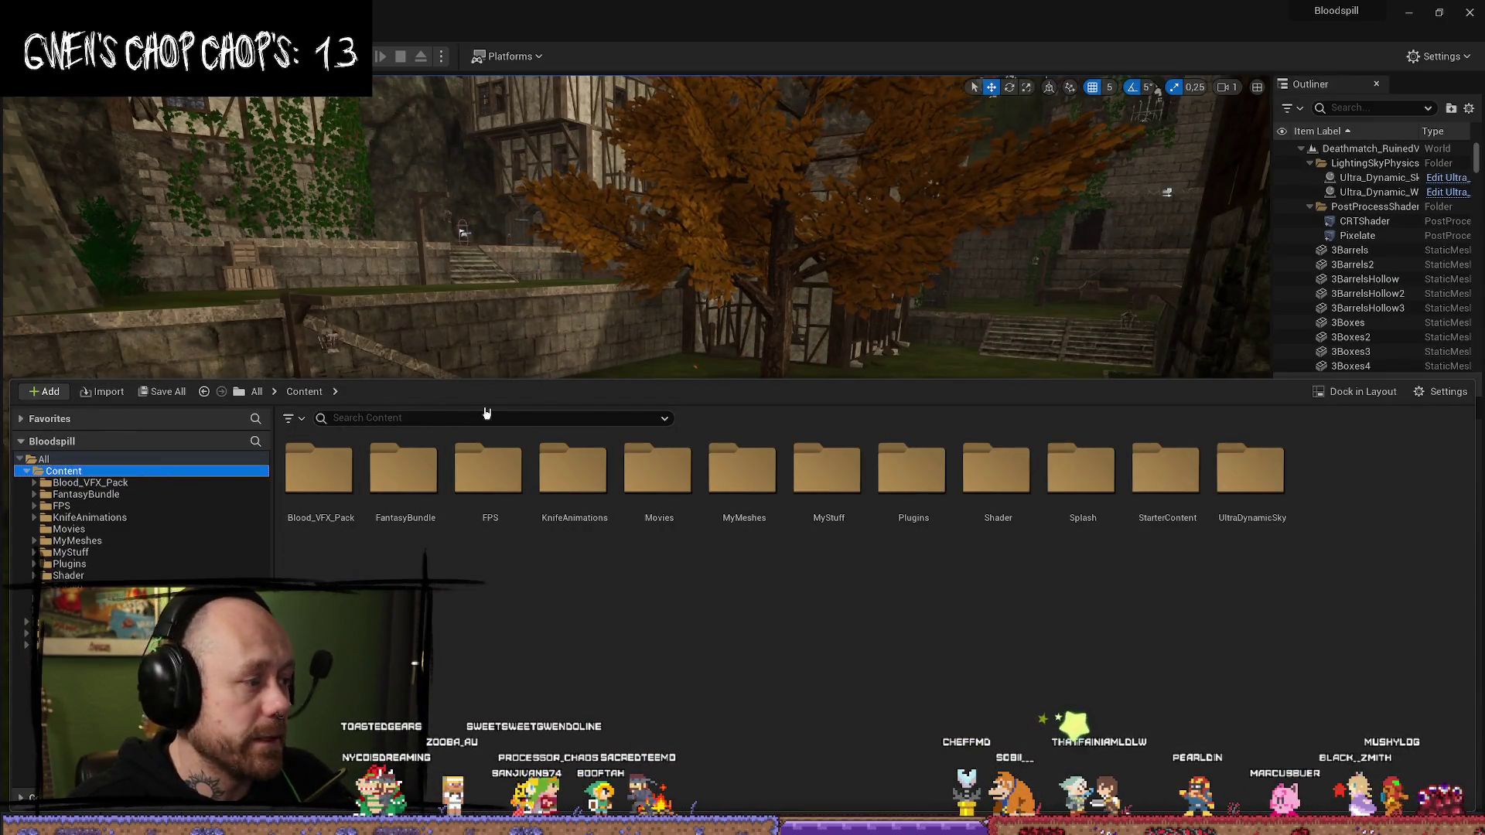
# - Search 'chu' and show ChurchePillarOrnament in its Buildings folder
pyautogui.click(499, 418)
pyautogui.write('chu')
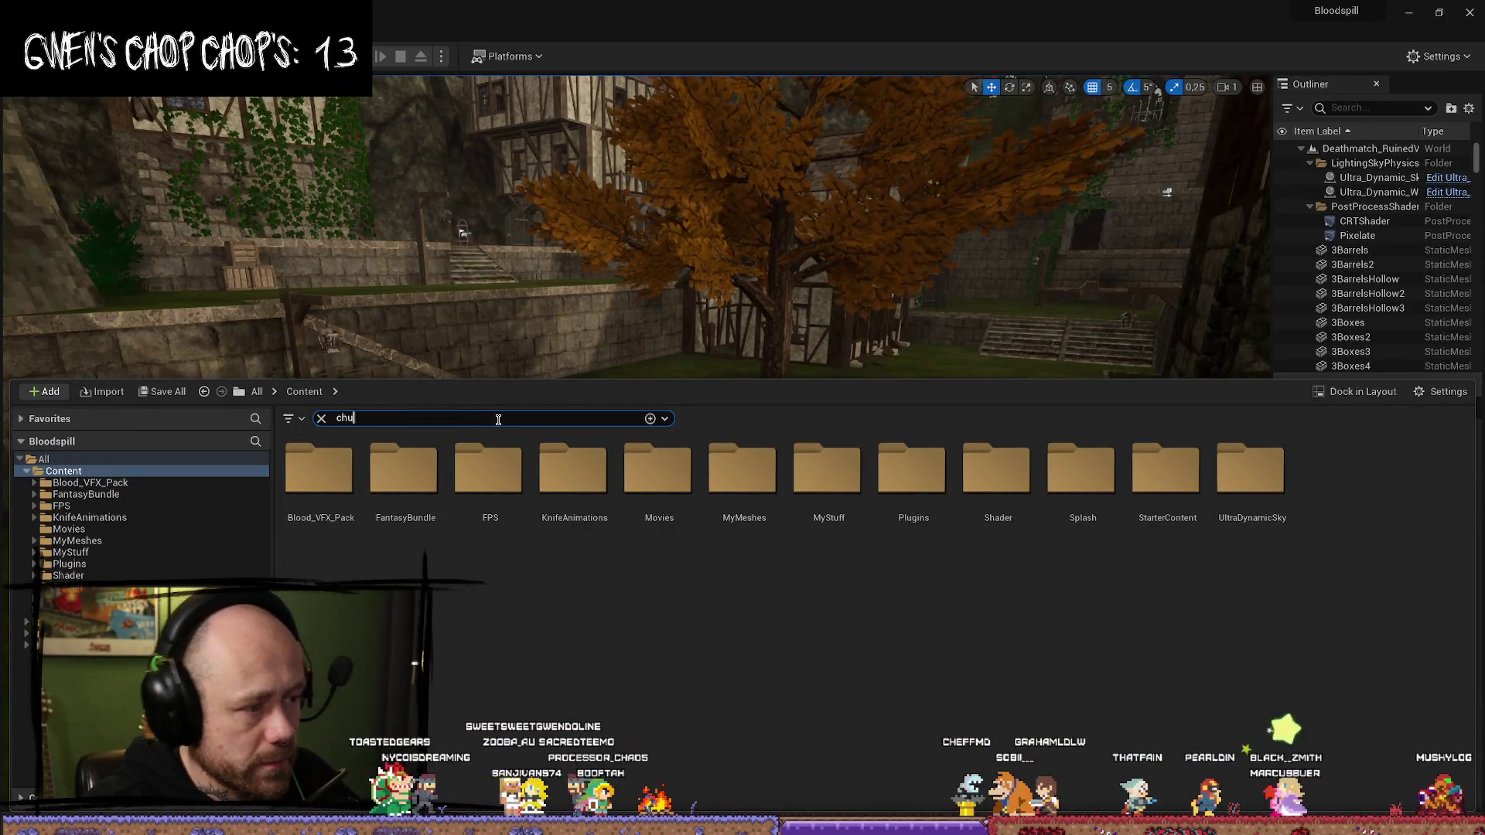
pyautogui.click(319, 480)
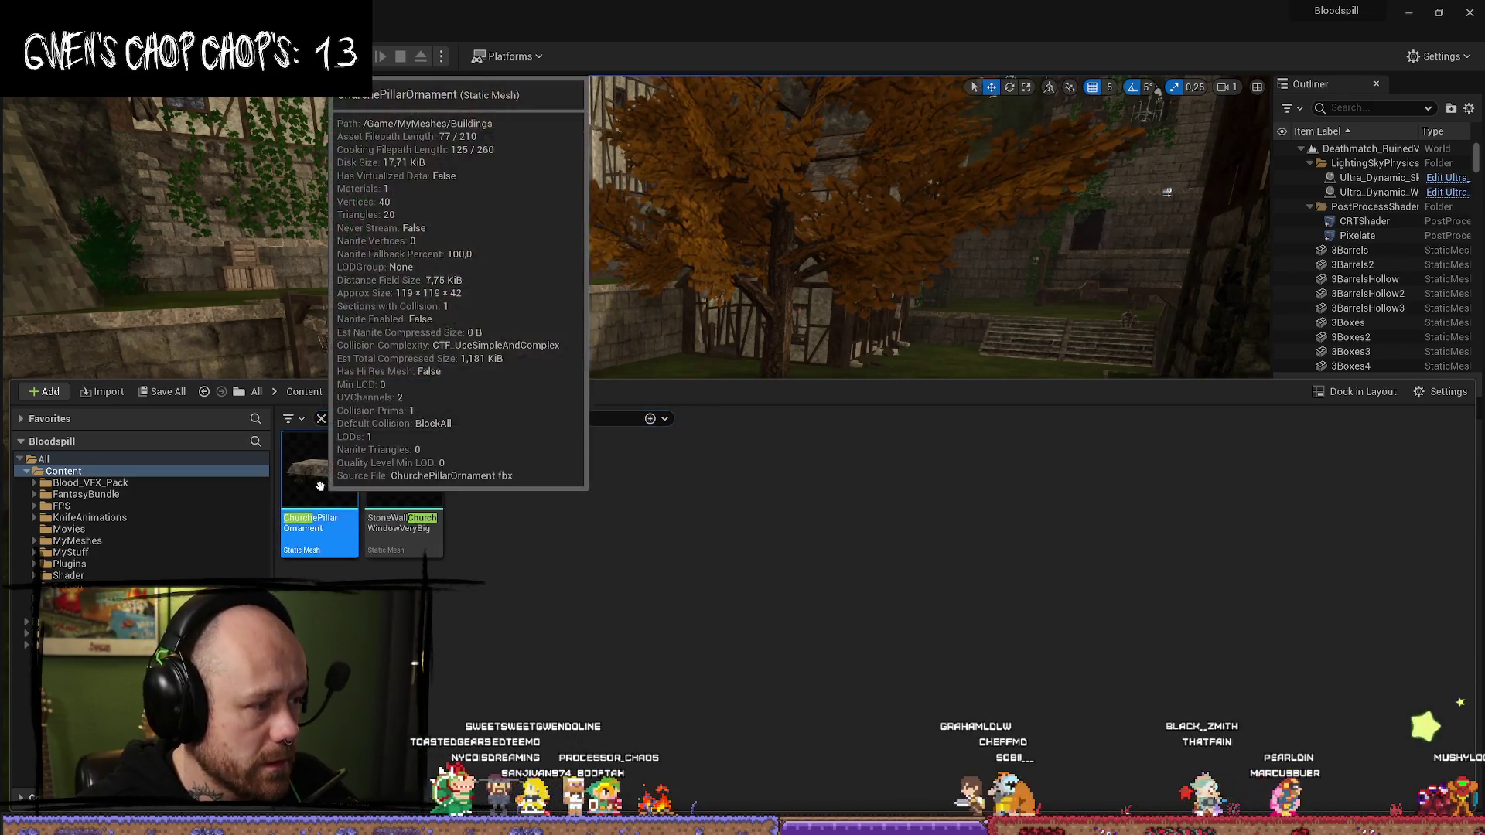
pyautogui.rightClick(321, 487)
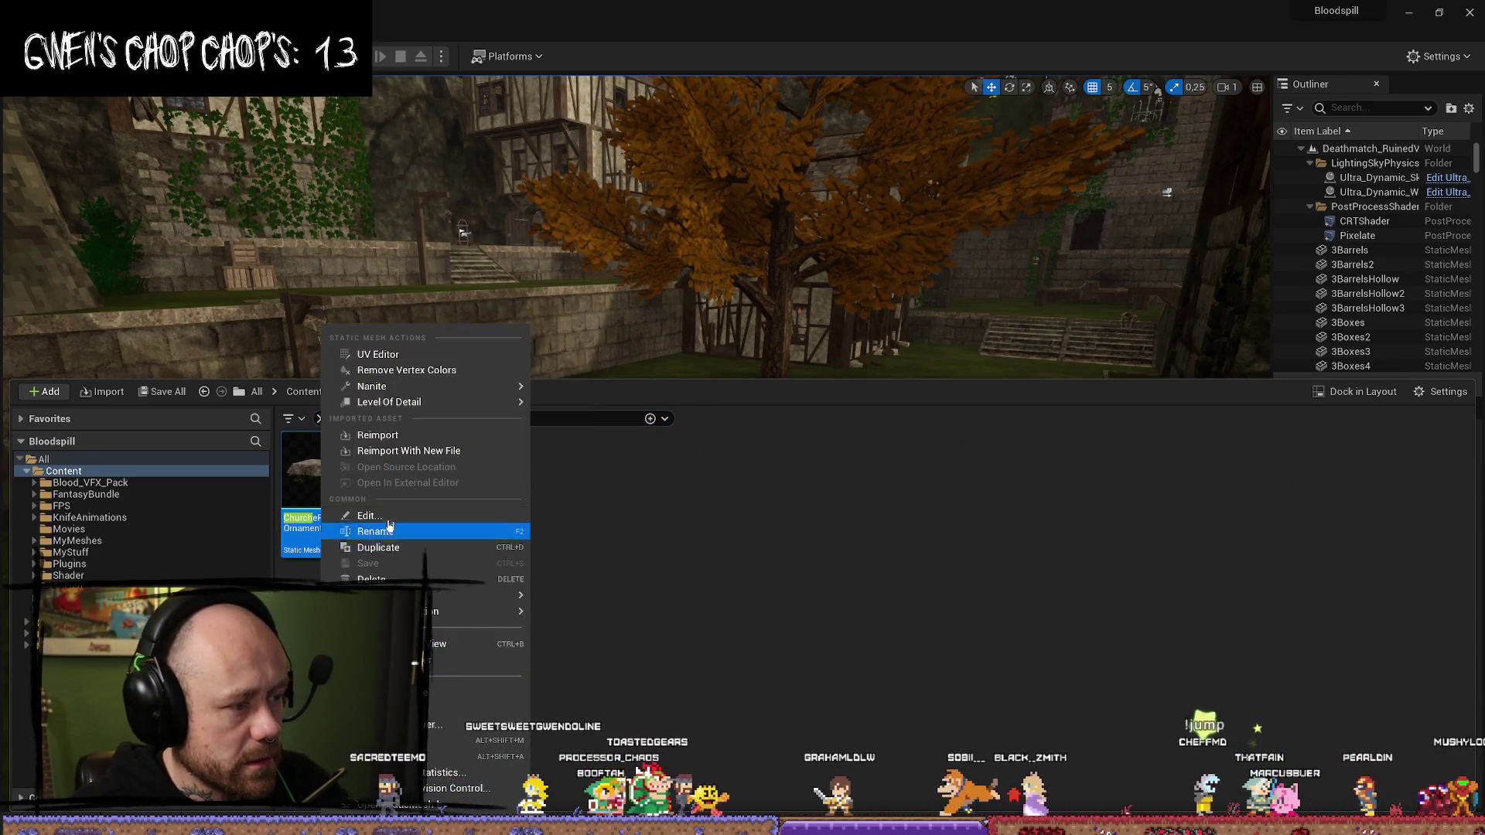
pyautogui.click(434, 647)
pyautogui.click(108, 550)
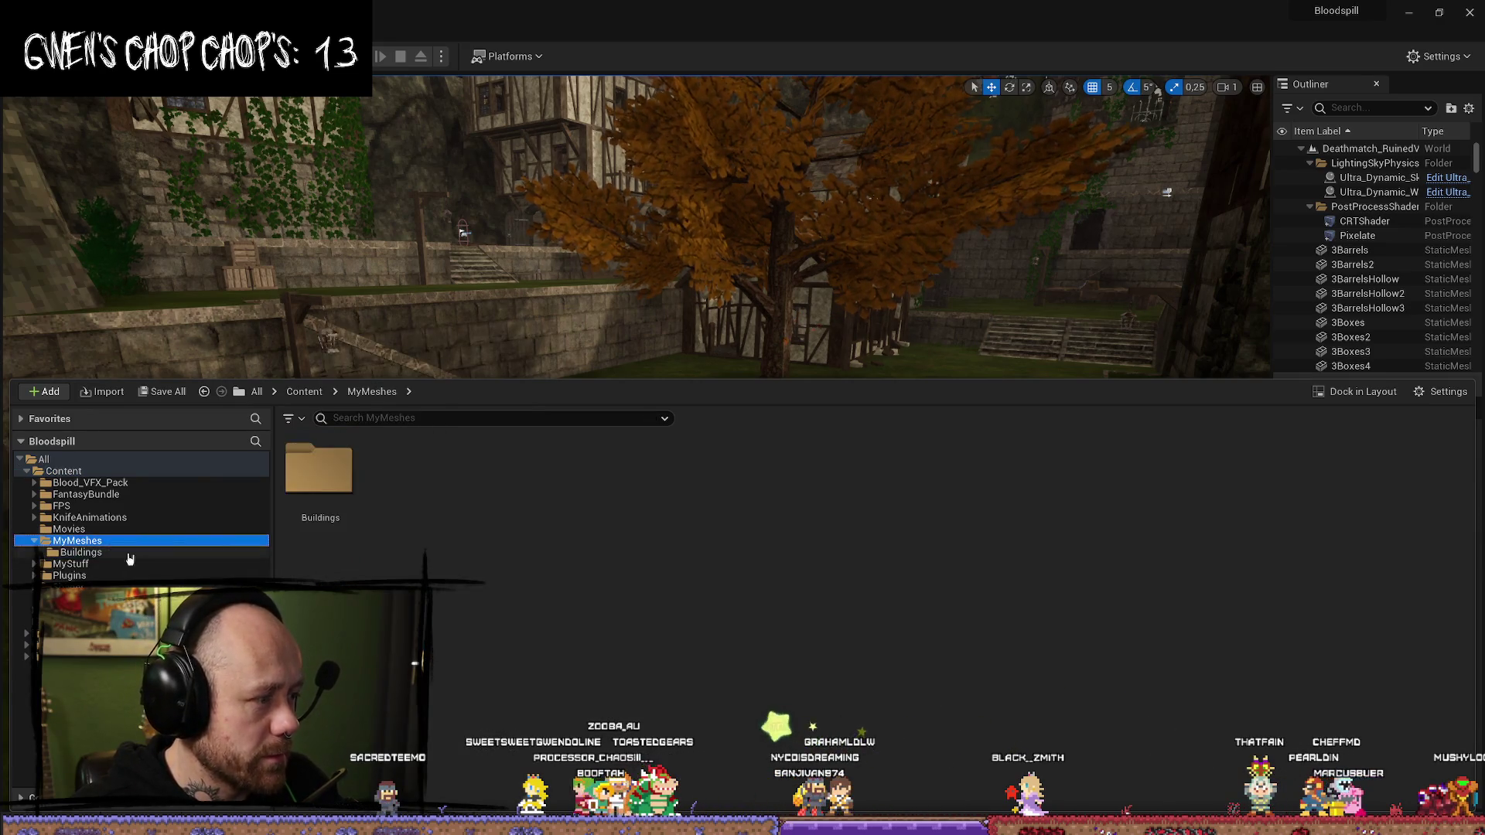
pyautogui.click(109, 552)
# - Search all of Content for 'arch' assets
pyautogui.click(436, 418)
pyautogui.click(103, 472)
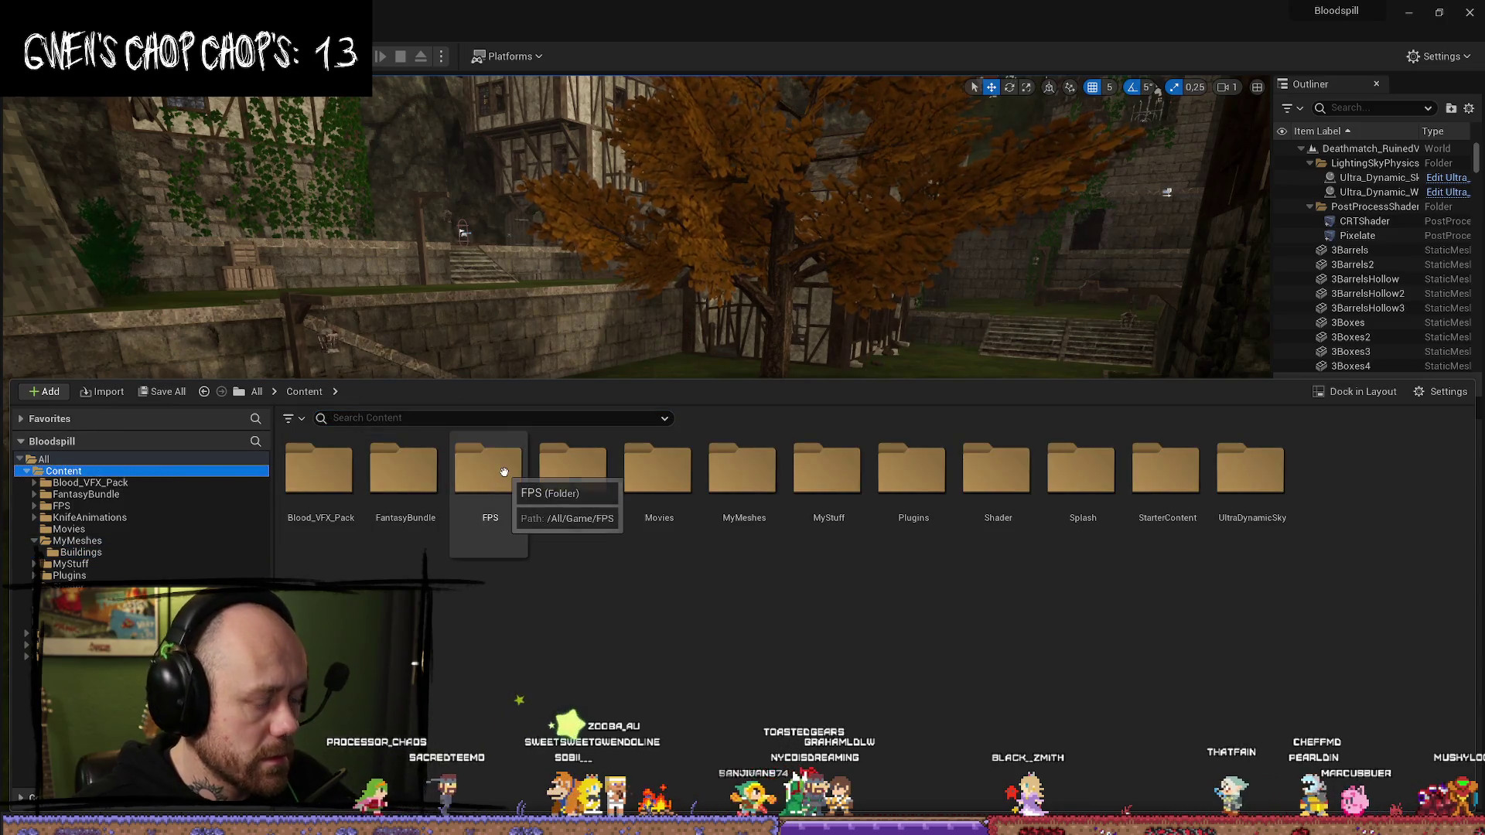
pyautogui.click(495, 424)
pyautogui.write('arch')
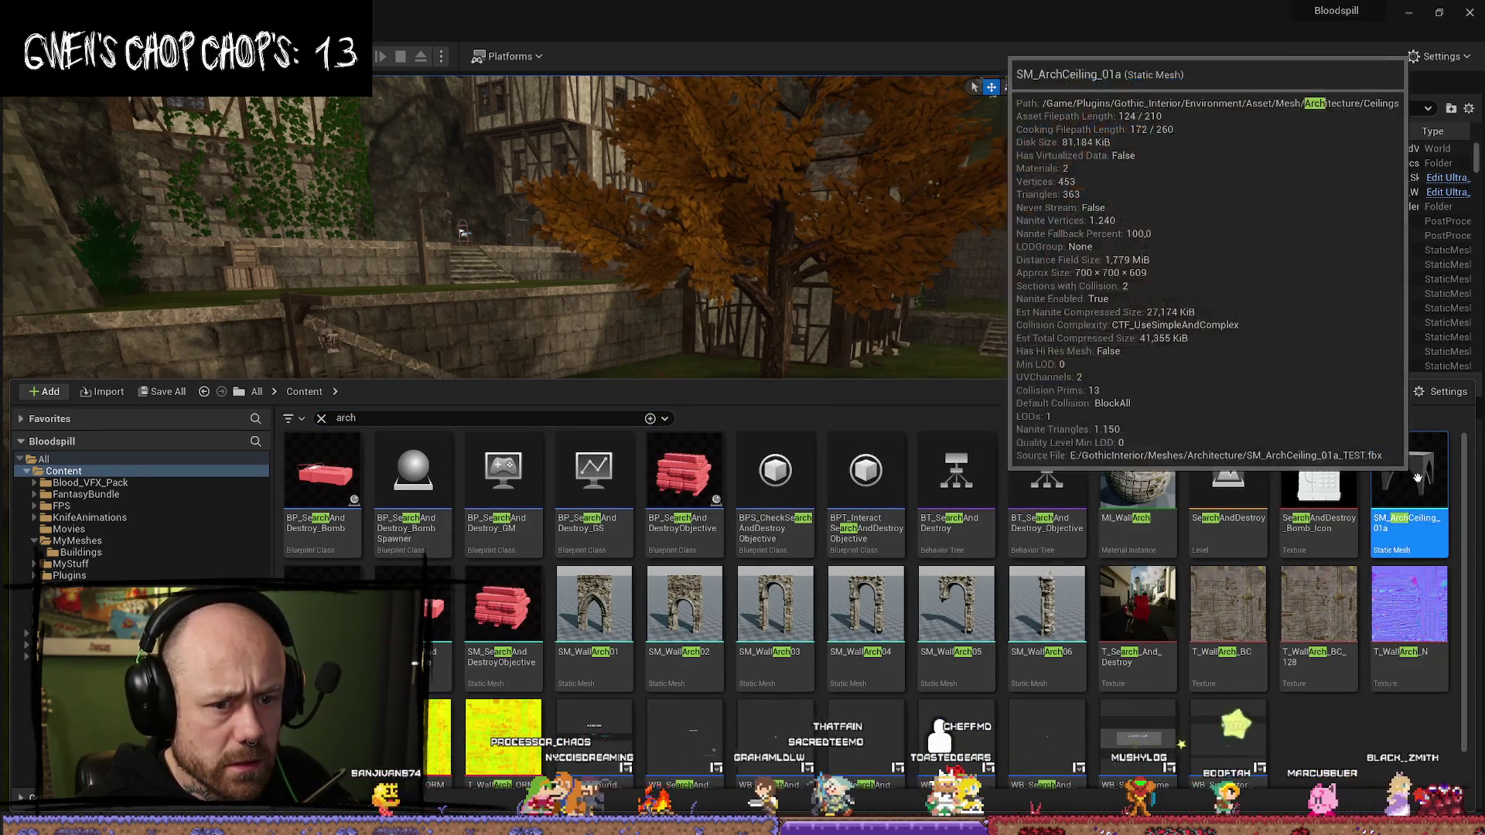
# - Jump to SM_ArchCeiling_01a's Ceilings folder
pyautogui.rightClick(1415, 494)
pyautogui.moveTo(1254, 615)
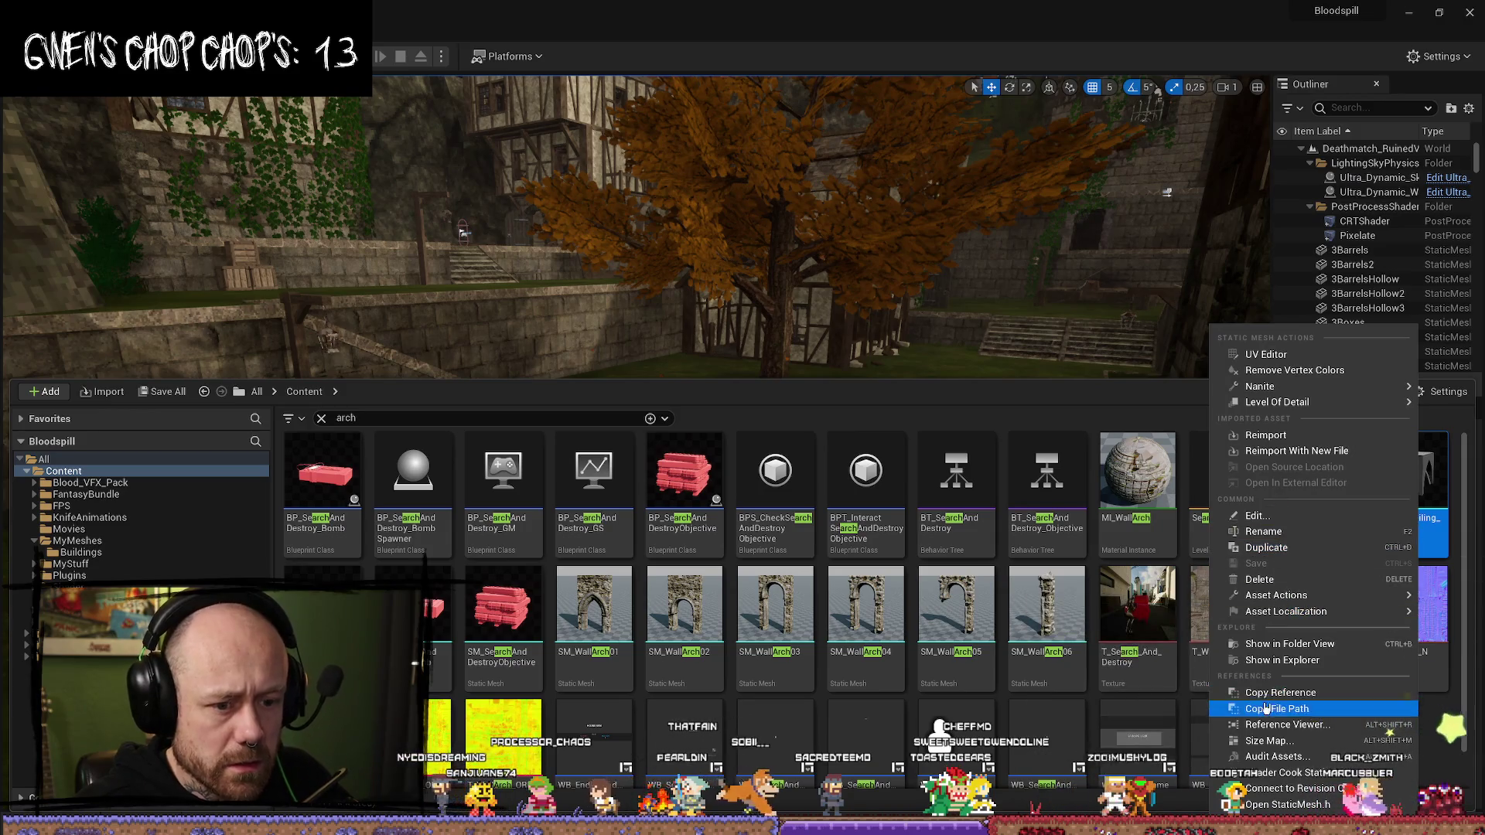
pyautogui.click(1258, 645)
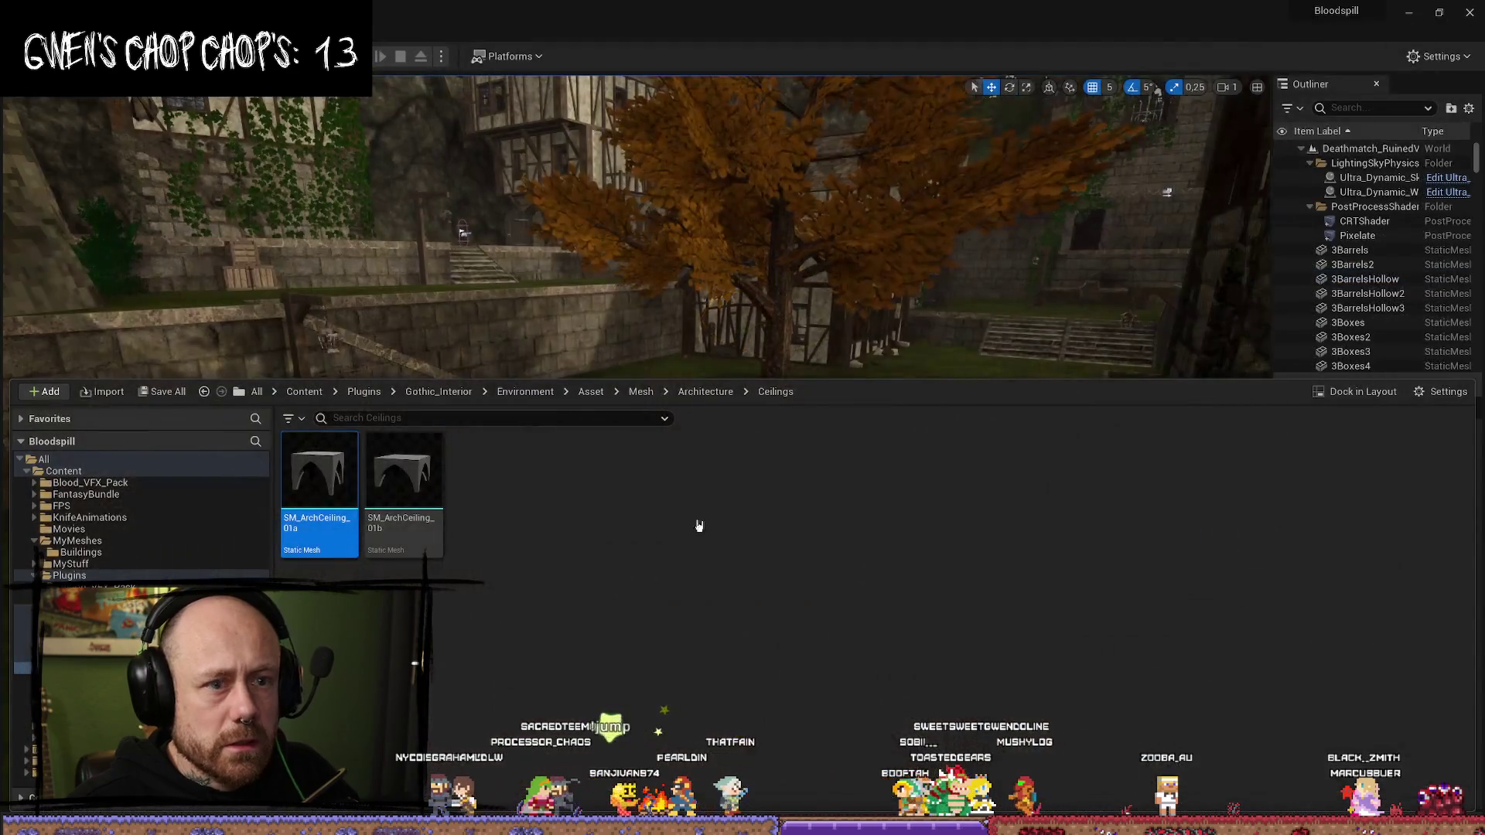
# - Select SM_ArchCeiling_01a and 01b, drag them onto the folder tree, and view Environment
pyautogui.hotkey('ctrl', 'a')
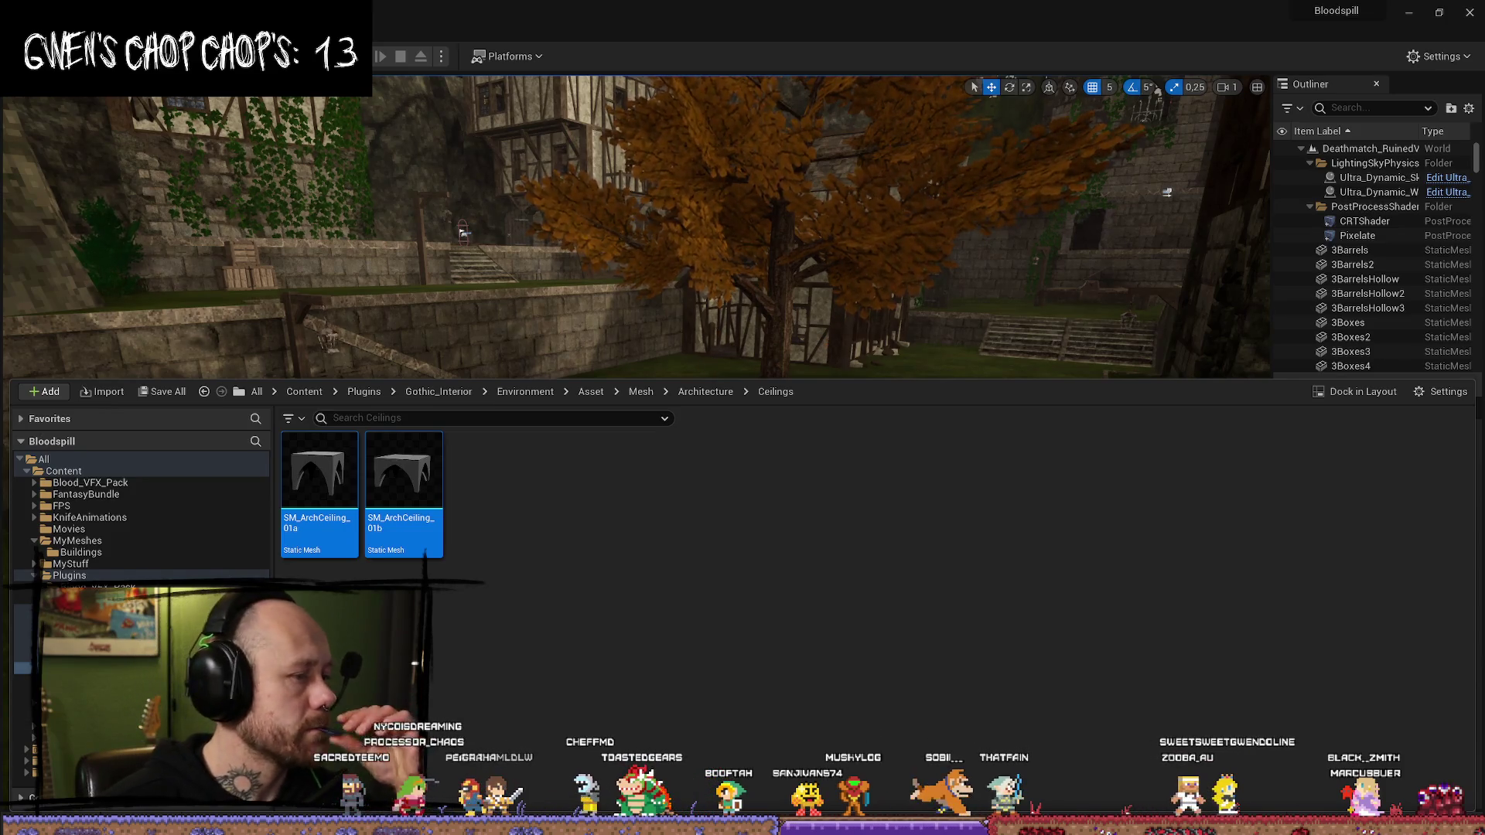
pyautogui.click(540, 598)
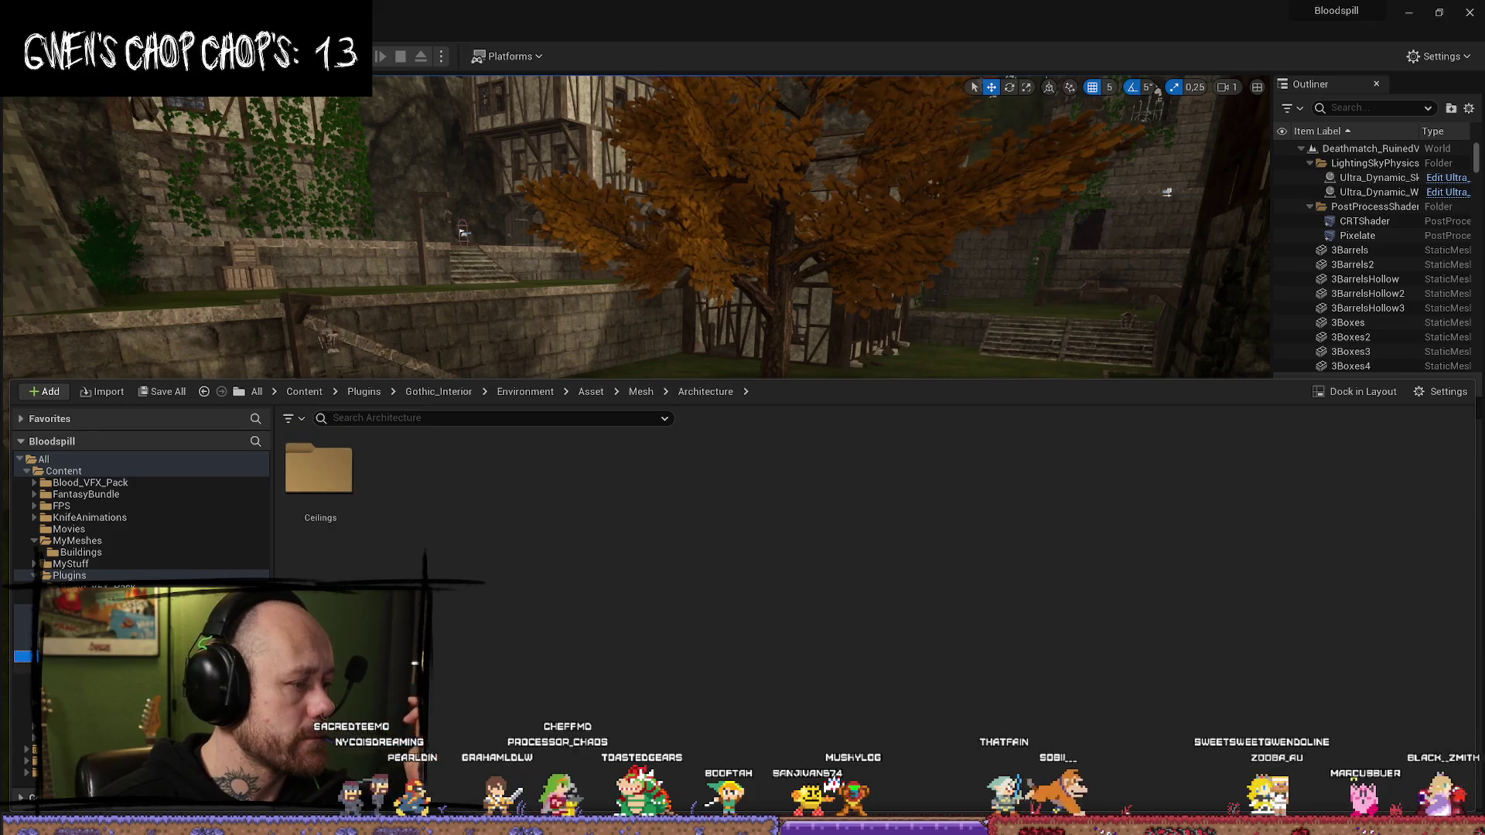
pyautogui.click(317, 495)
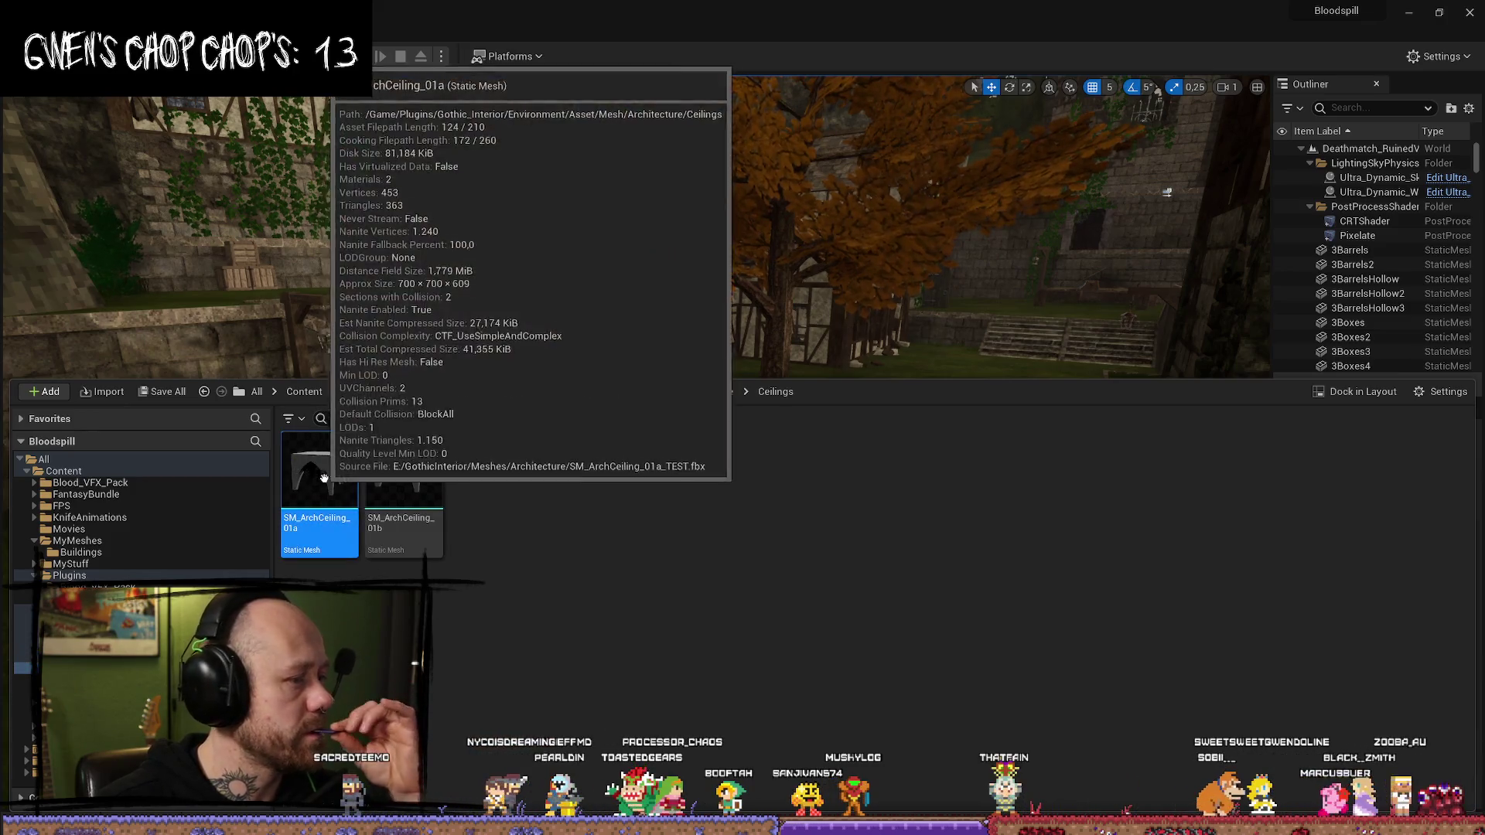
pyautogui.keyDown('ctrl'); pyautogui.click(425, 517); pyautogui.keyUp('ctrl')
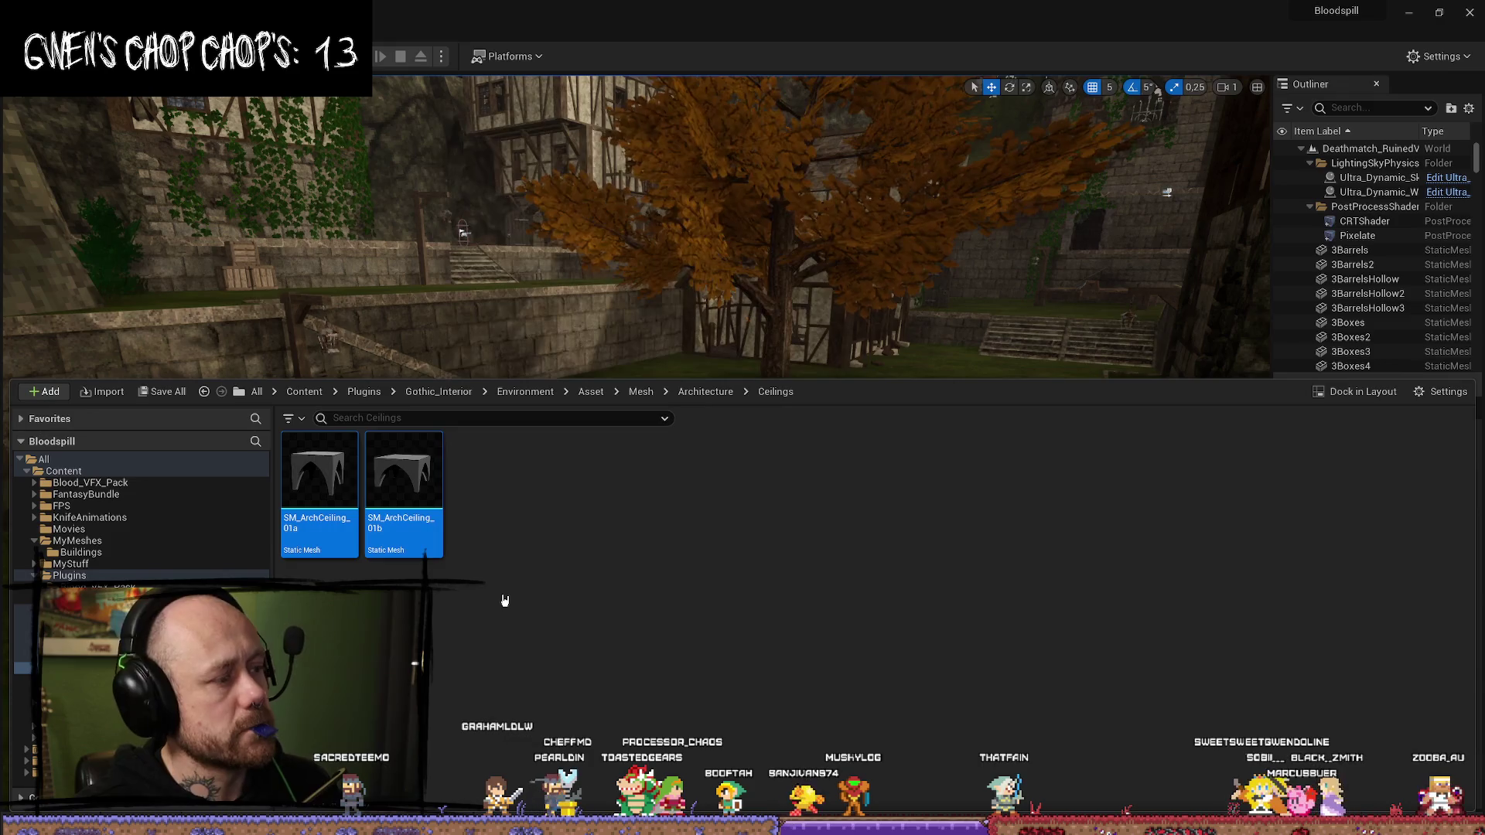
pyautogui.moveTo(317, 484)
pyautogui.mouseDown()
pyautogui.moveTo(97, 495)
pyautogui.moveTo(112, 542)
pyautogui.mouseUp()
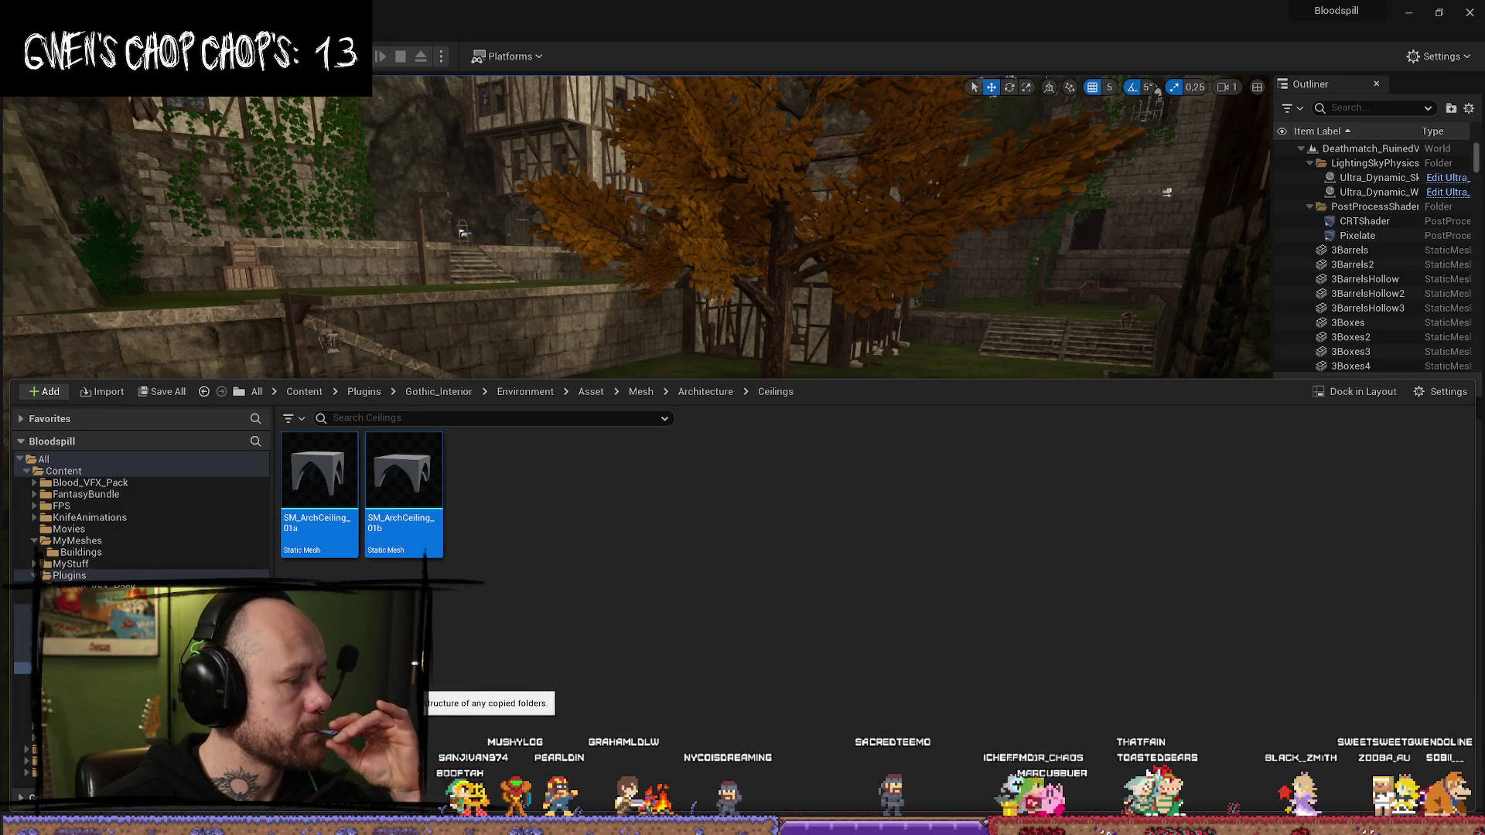
pyautogui.click(78, 621)
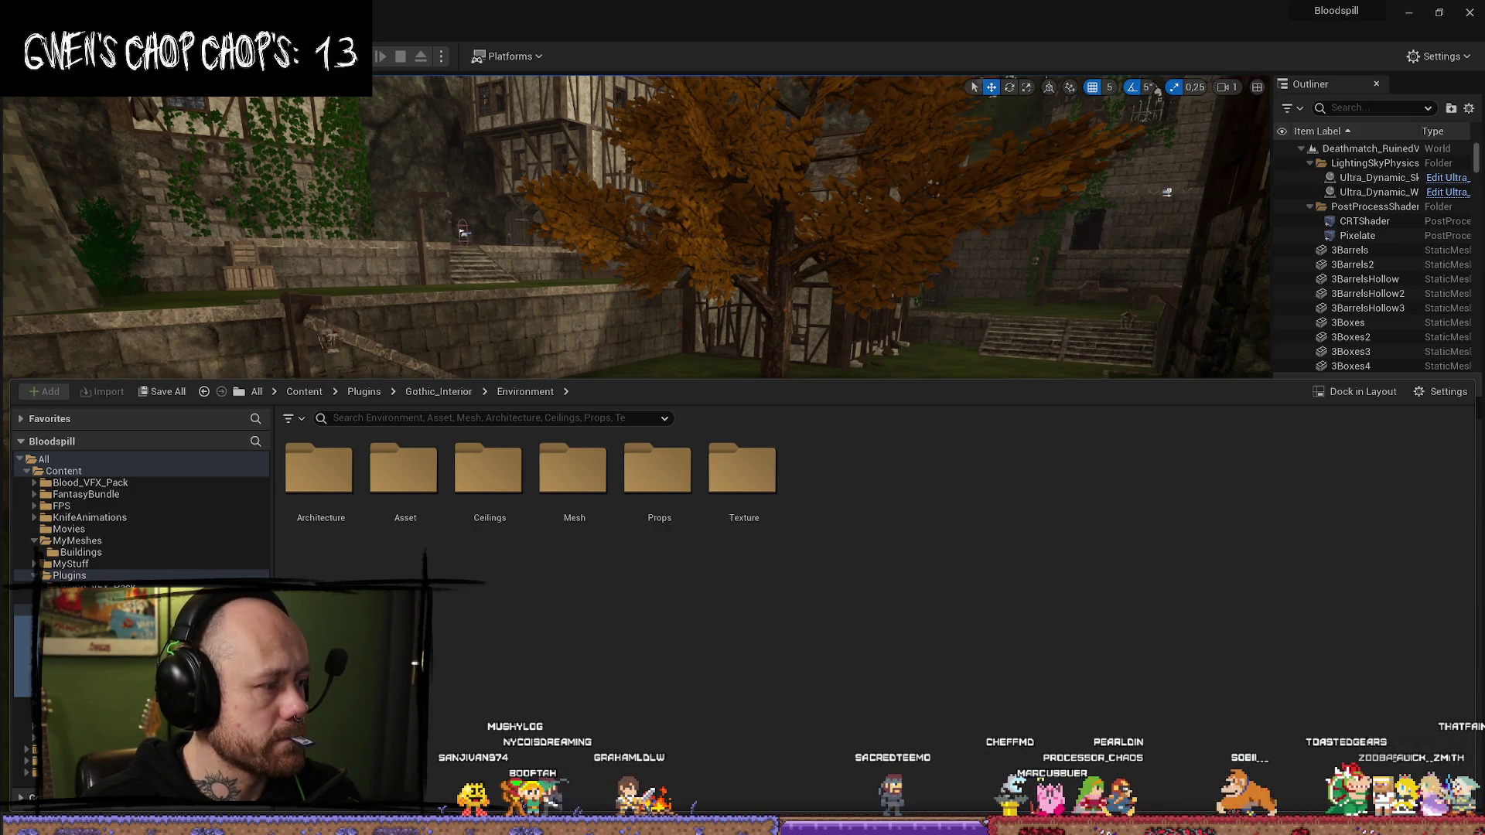
# - Move the Gothic_Interior folder directly under Content
pyautogui.click(77, 610)
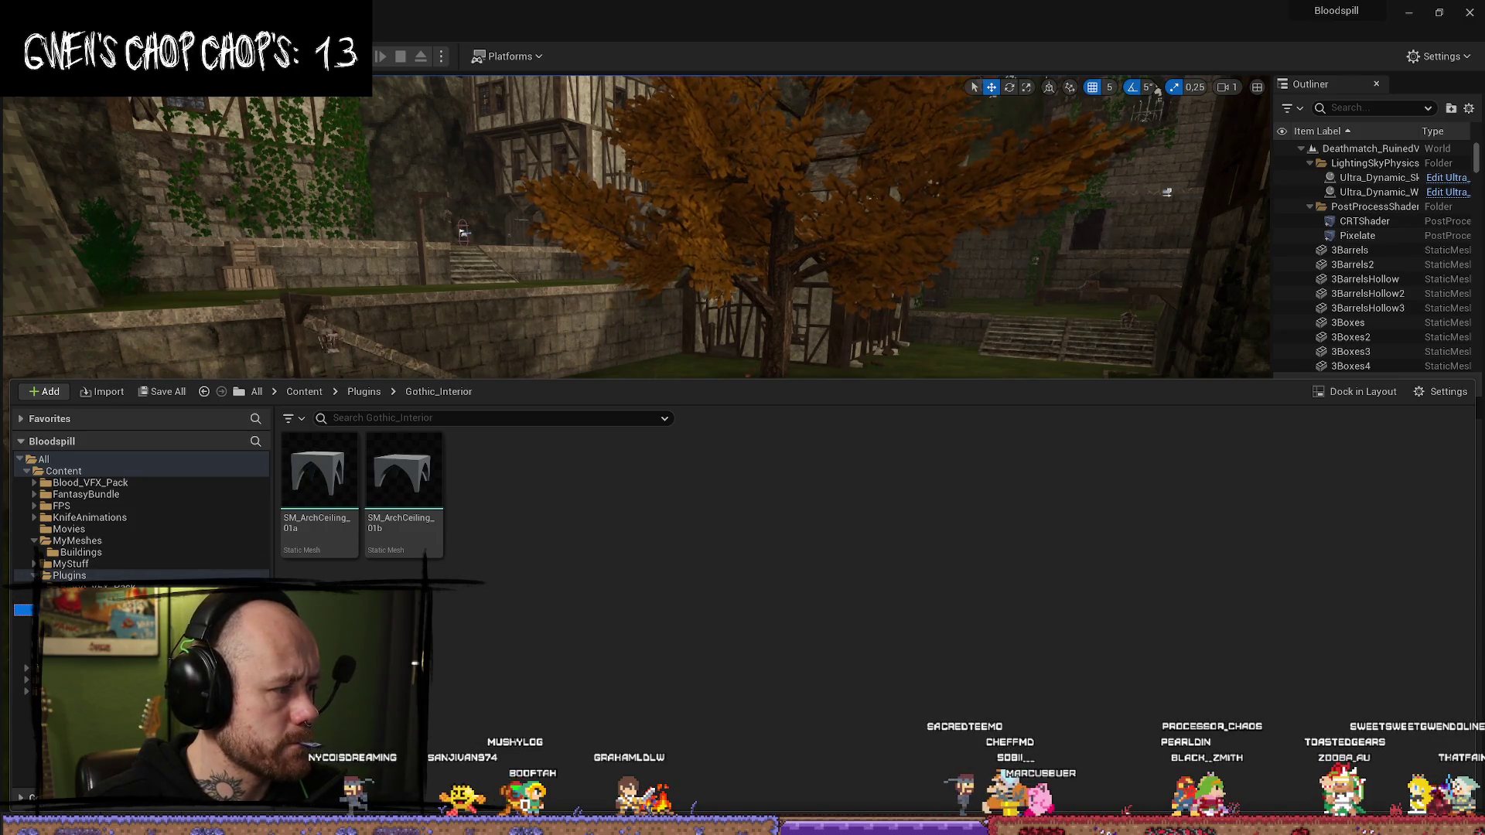
pyautogui.moveTo(317, 472); pyautogui.dragTo(105, 481)
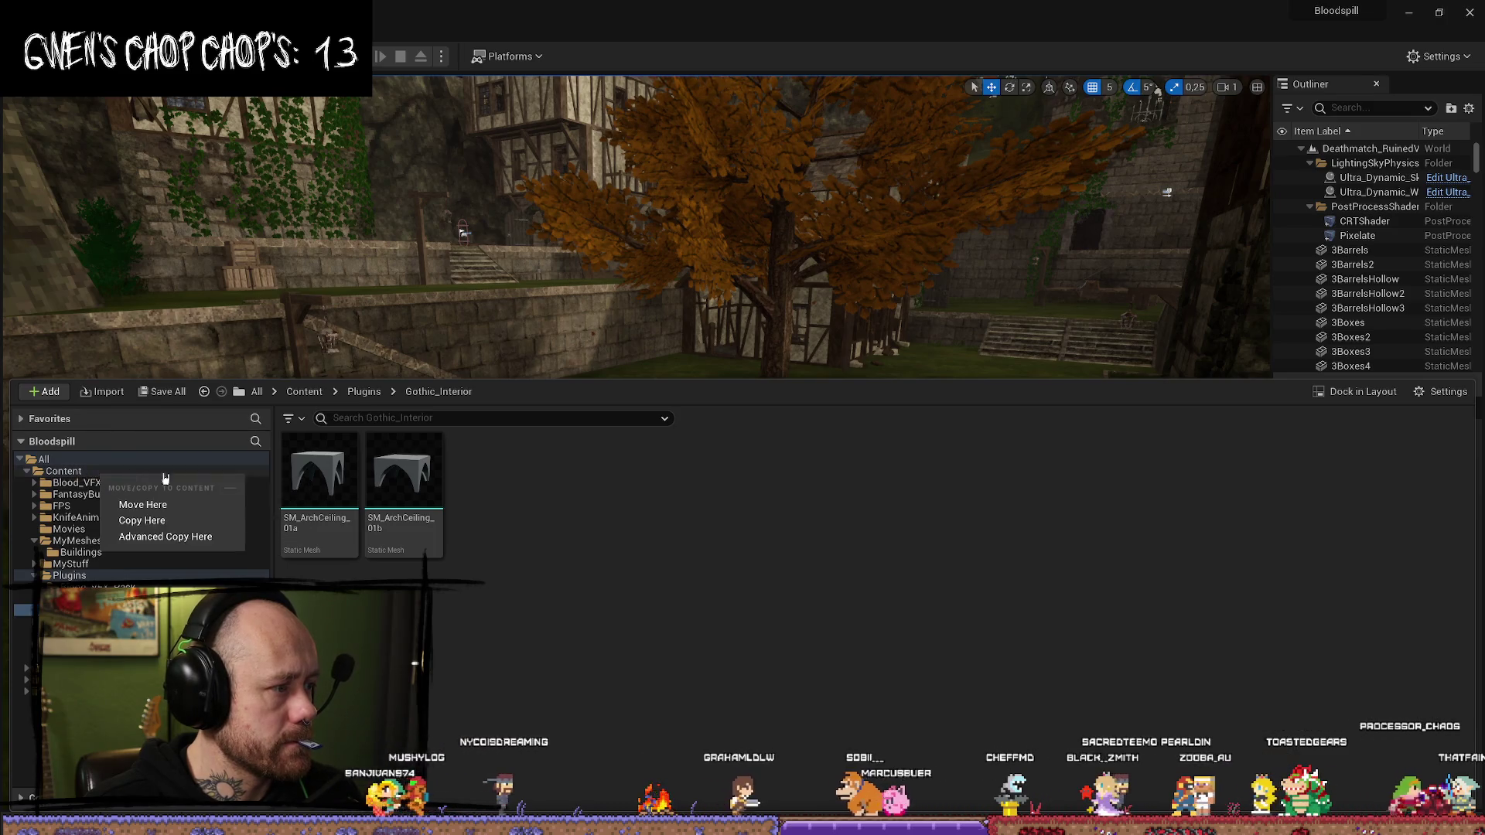
pyautogui.click(198, 520)
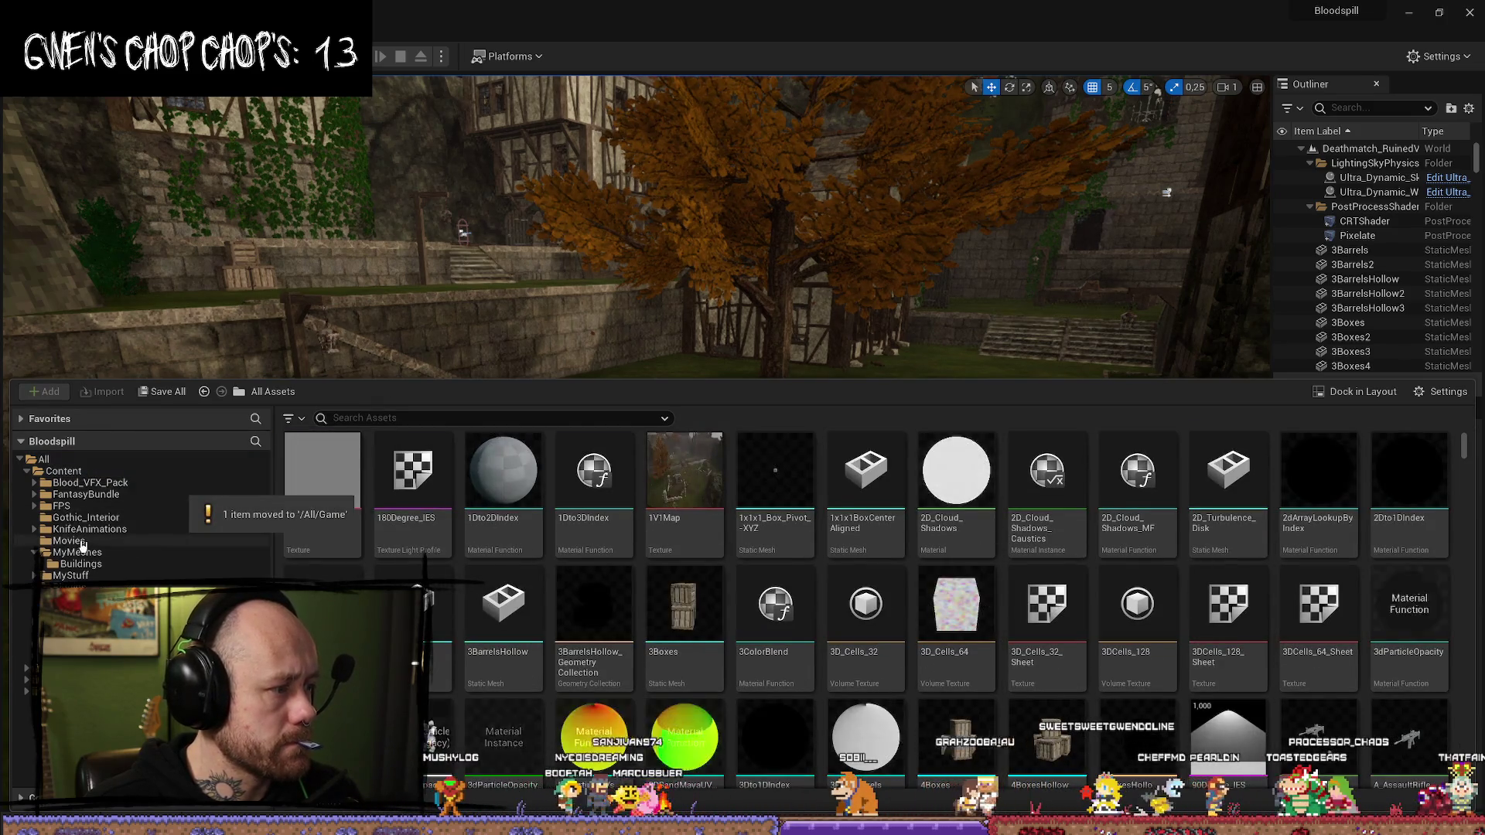
# - Browse the relocated Gothic_Interior and Buildings folders and select ChurchePillarOrnament
pyautogui.click(85, 517)
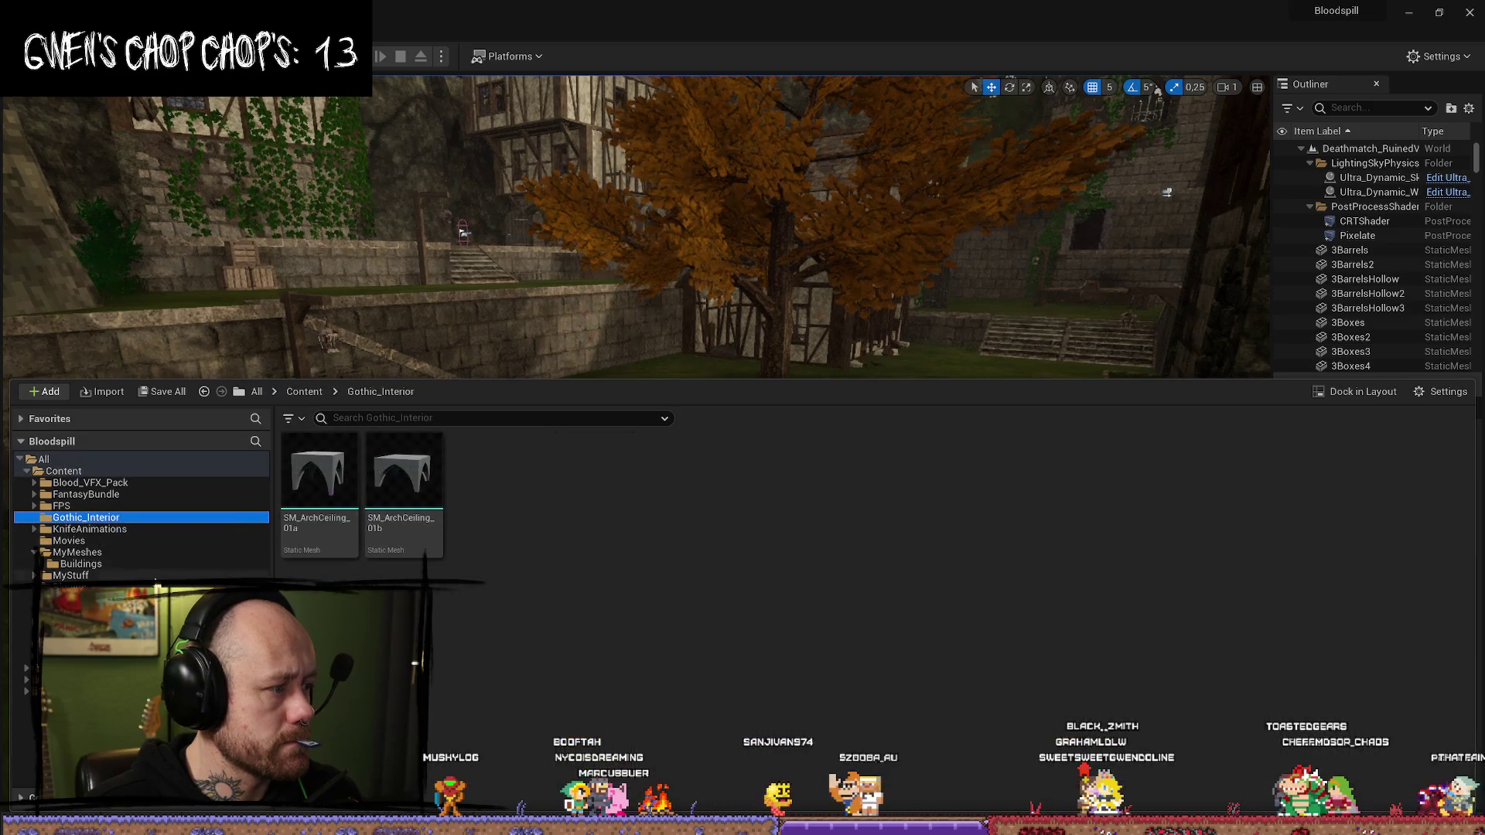
pyautogui.click(80, 564)
pyautogui.click(319, 472)
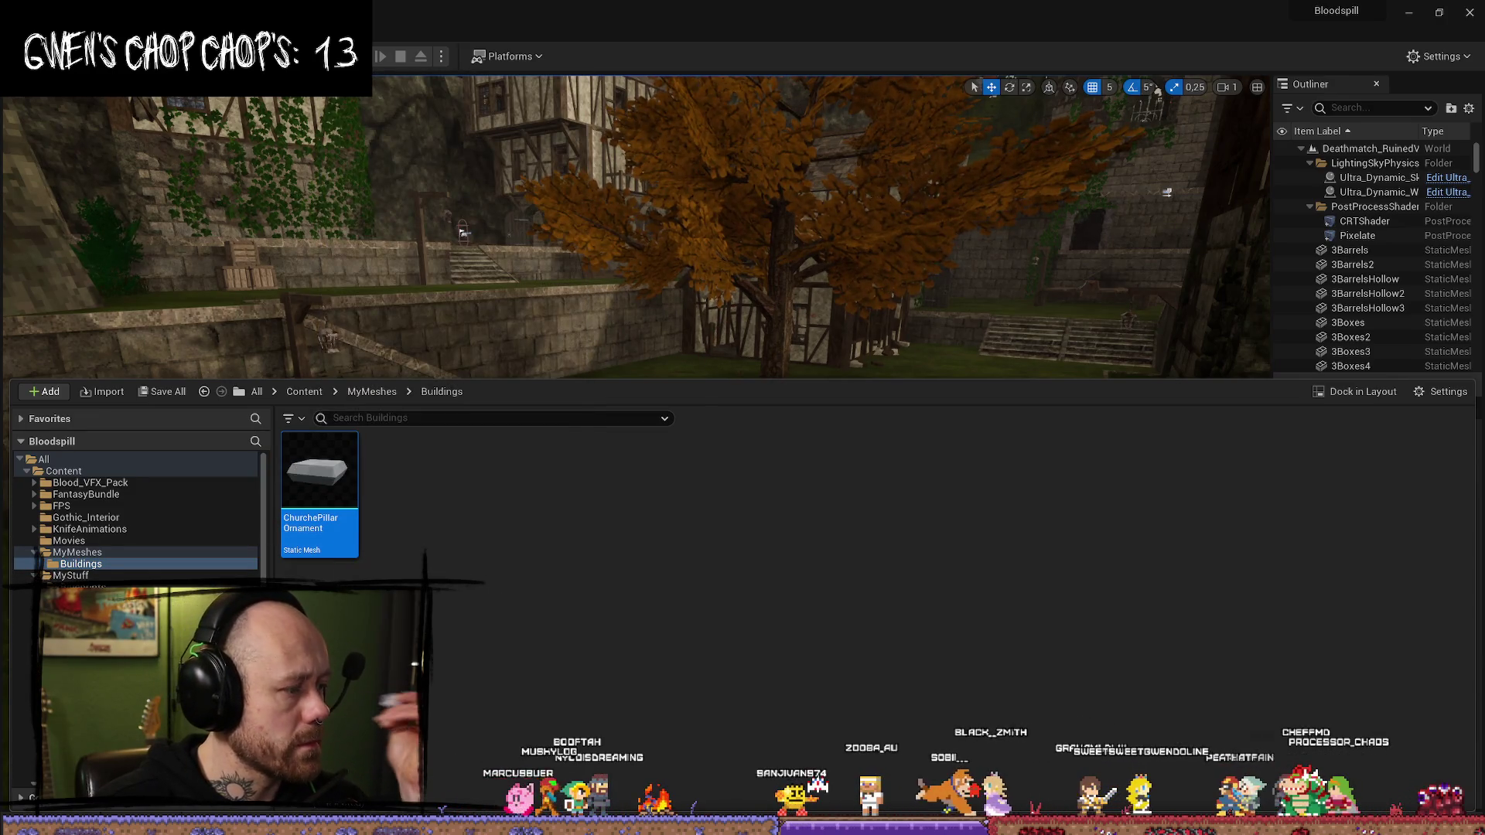
pyautogui.rightClick(379, 464)
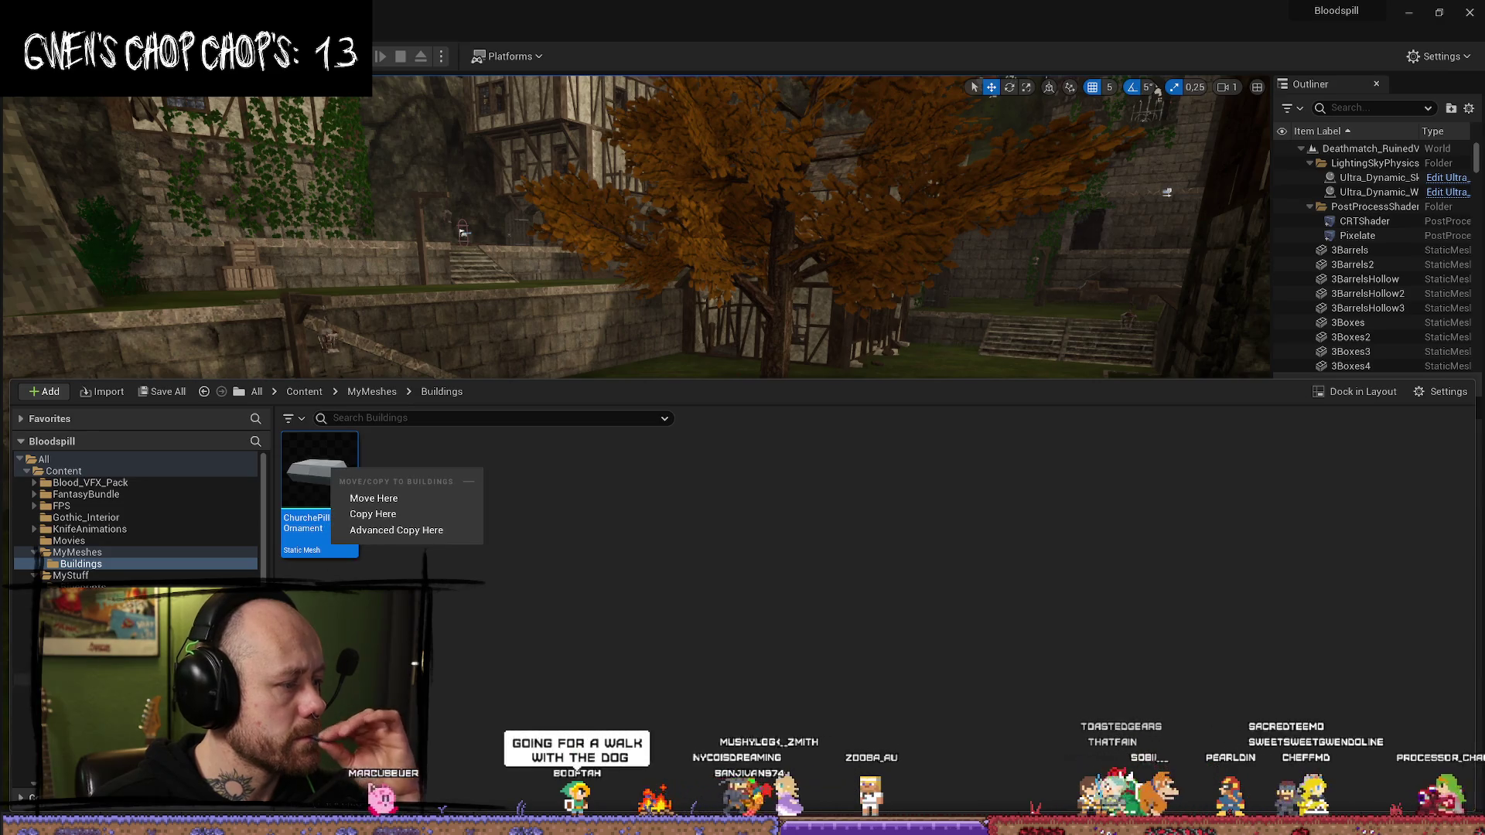
pyautogui.press('Escape')
pyautogui.click(319, 495)
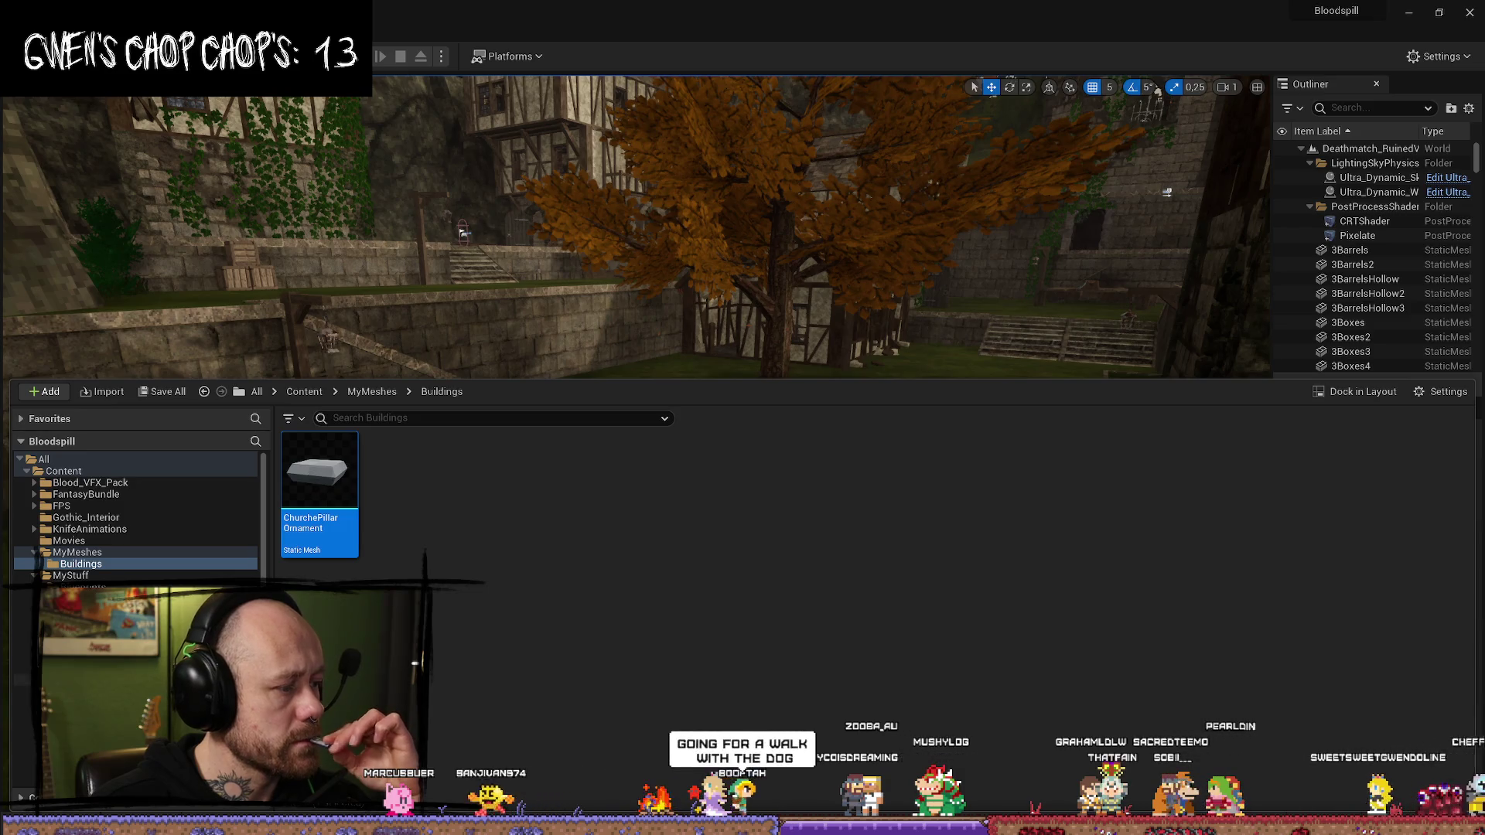
# - Delete the MyMeshes folder
pyautogui.click(86, 530)
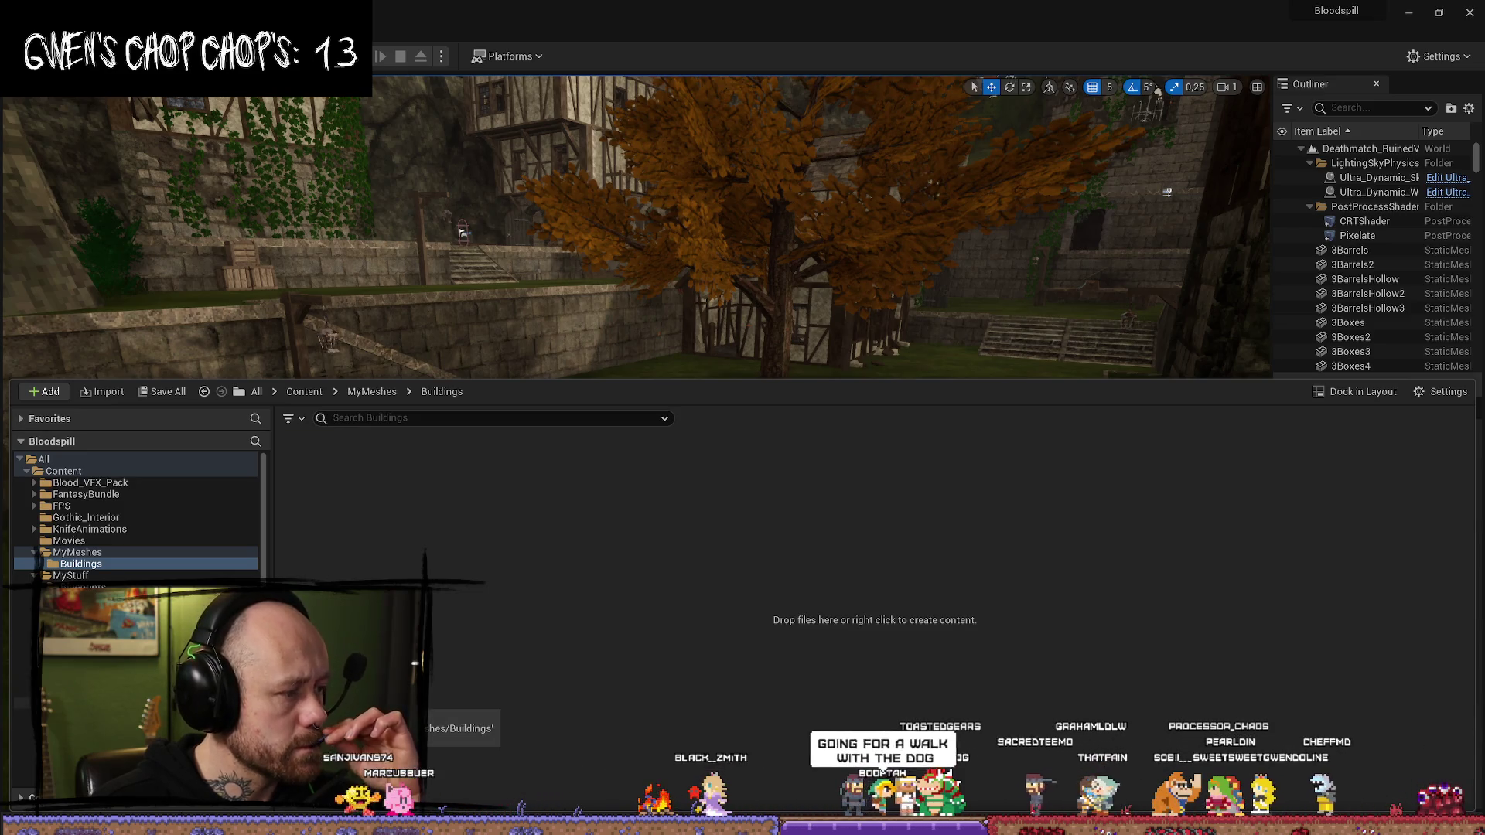
pyautogui.click(97, 541)
pyautogui.click(167, 553)
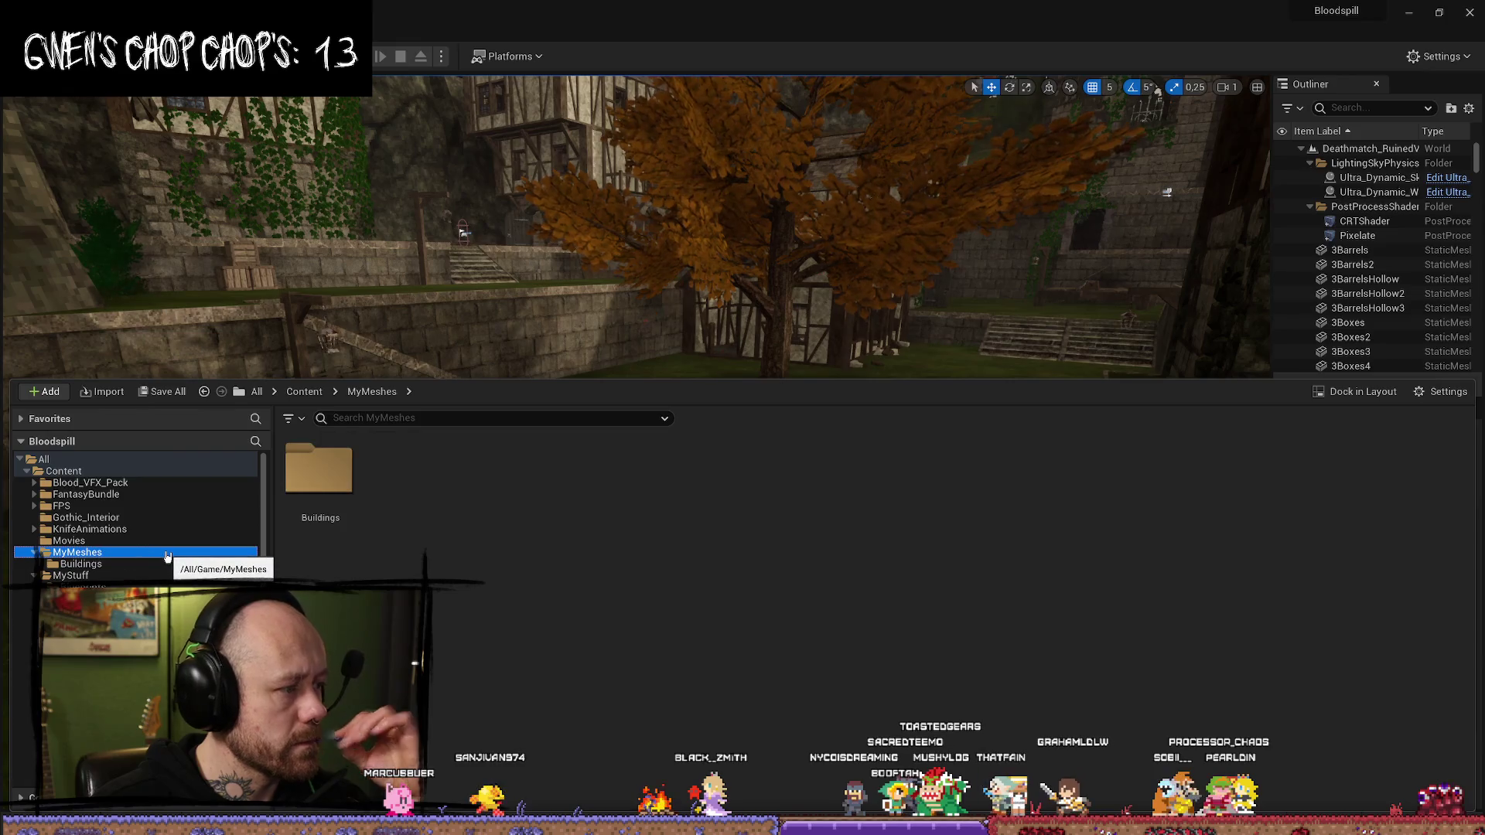
pyautogui.press('Return')
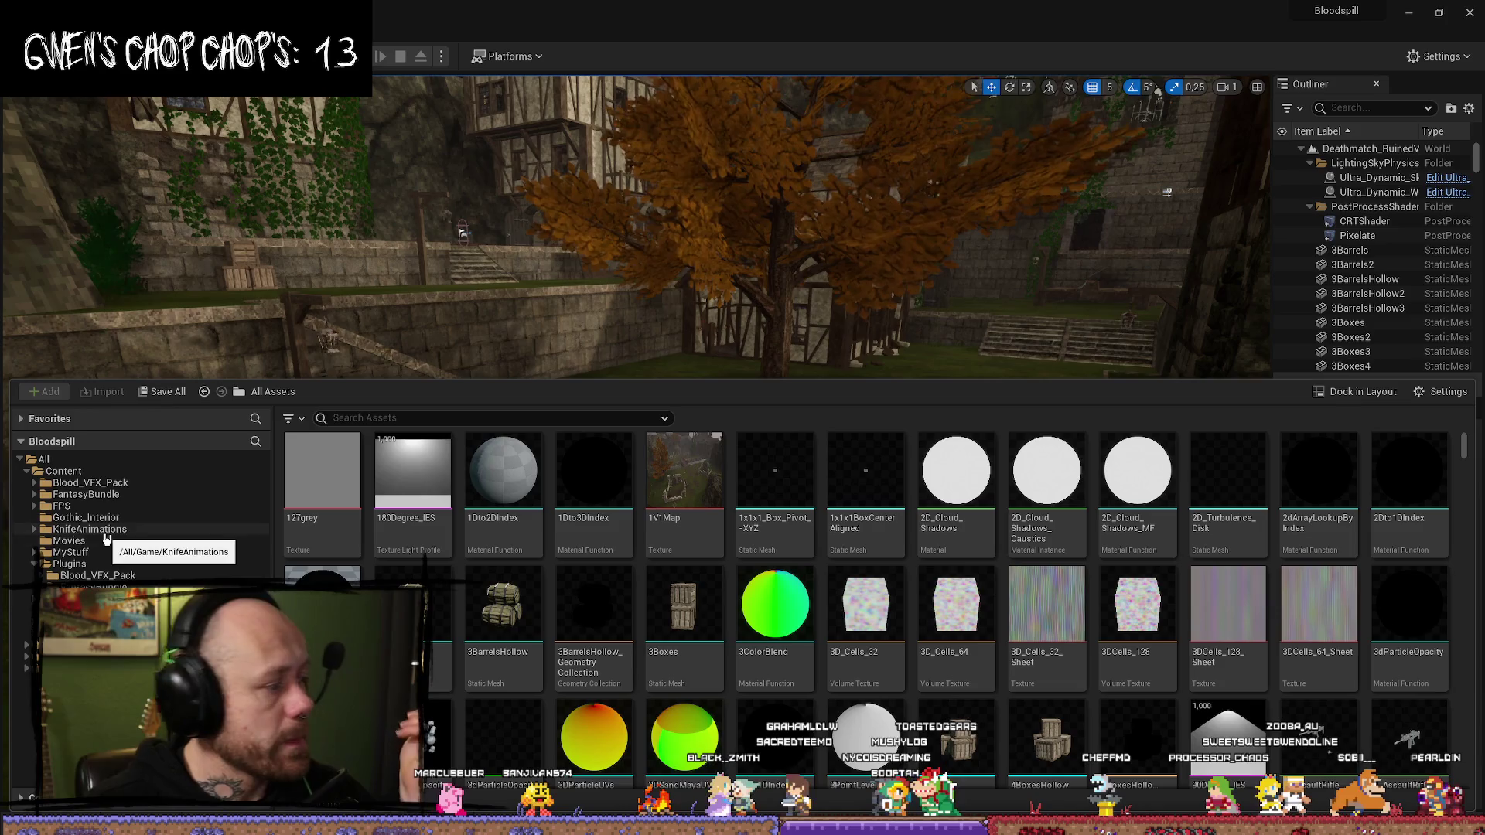
# - Fly the camera around the village, then choose File > New Level
pyautogui.rightClick(950, 202)
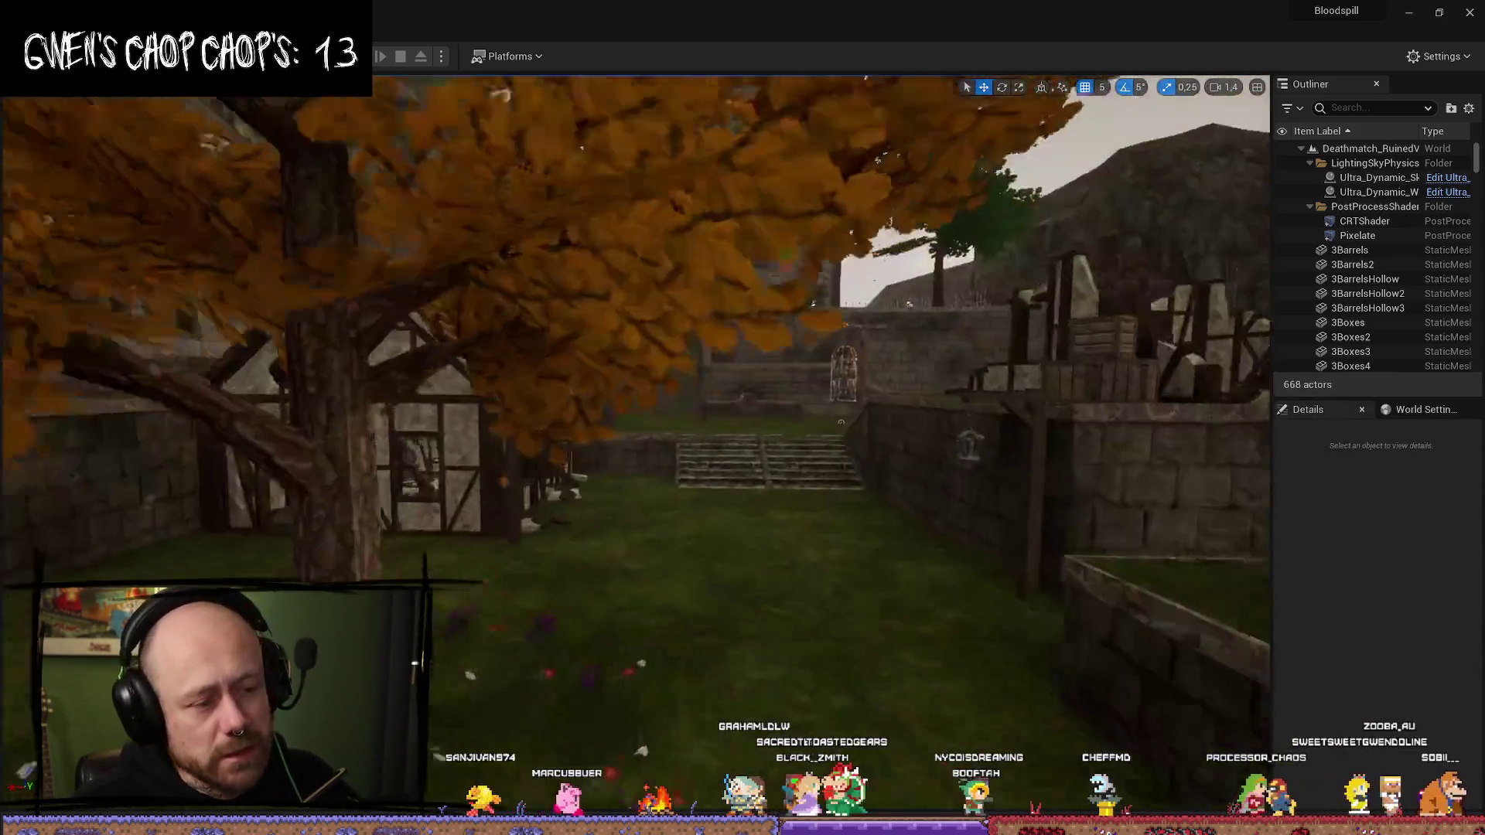
pyautogui.rightClick(1124, 528)
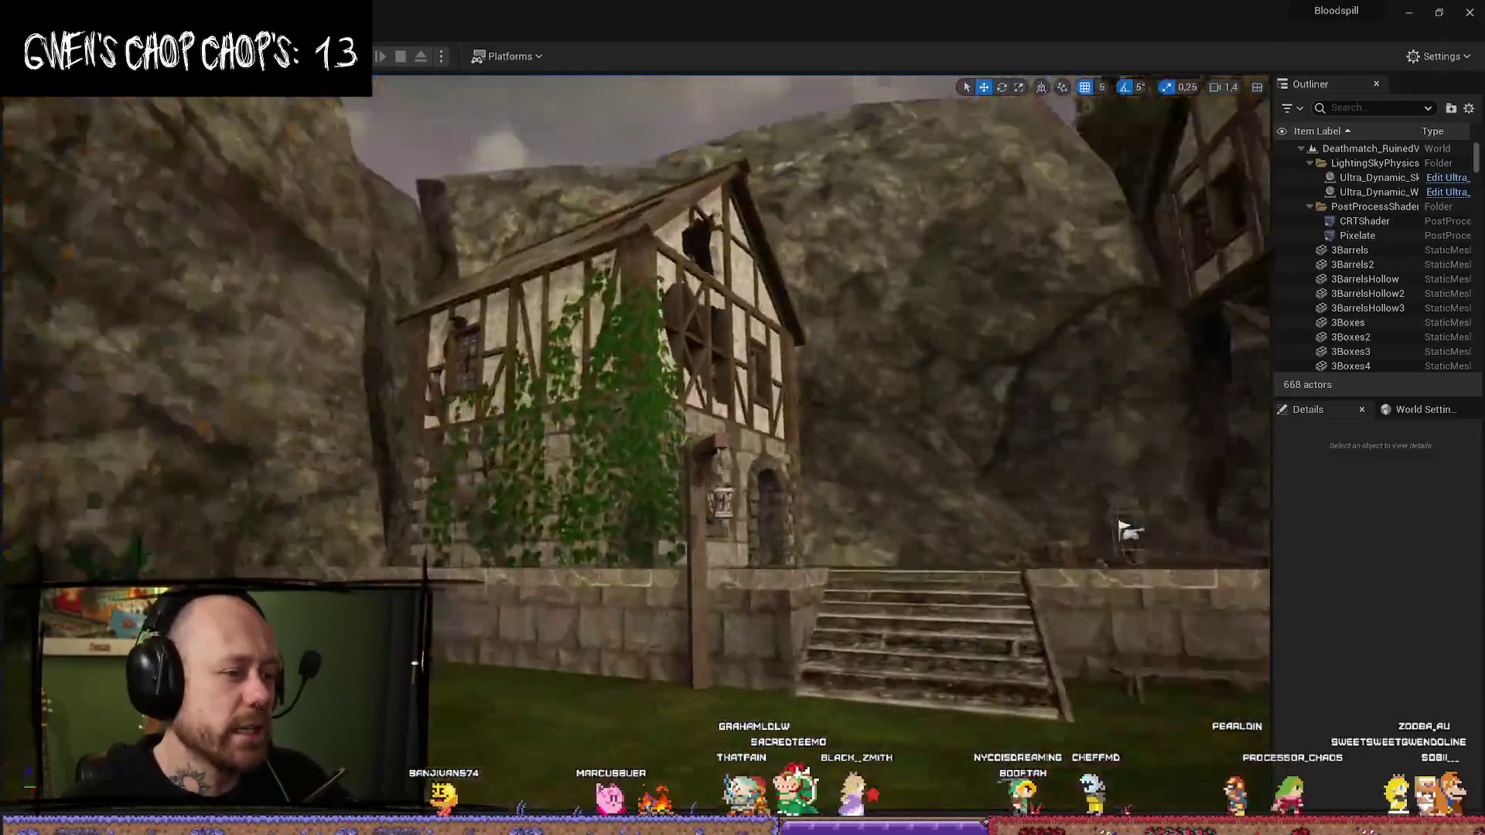
pyautogui.rightClick(1124, 529)
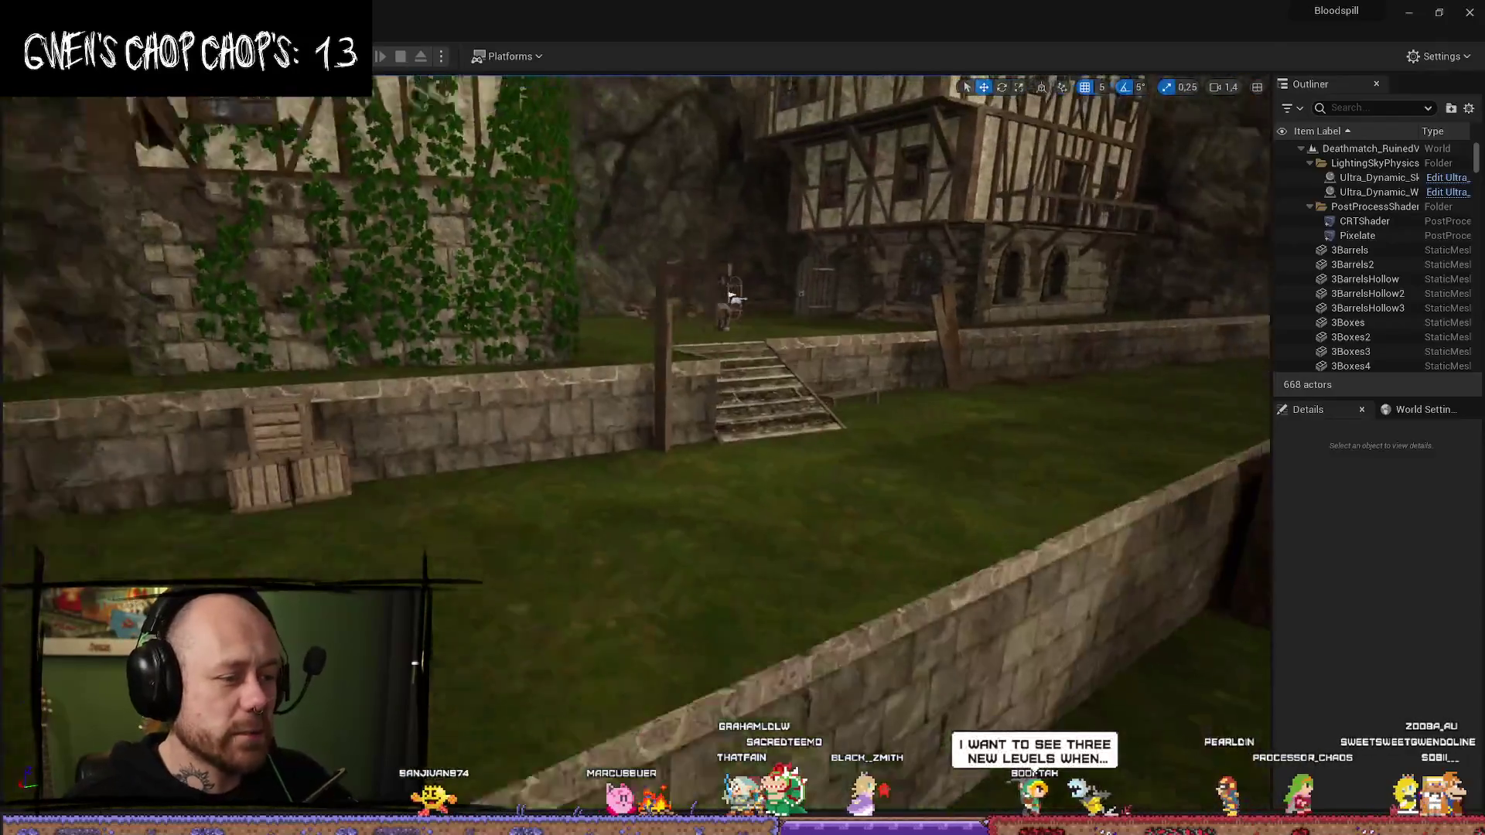
pyautogui.hotkey('ctrl', 'space')
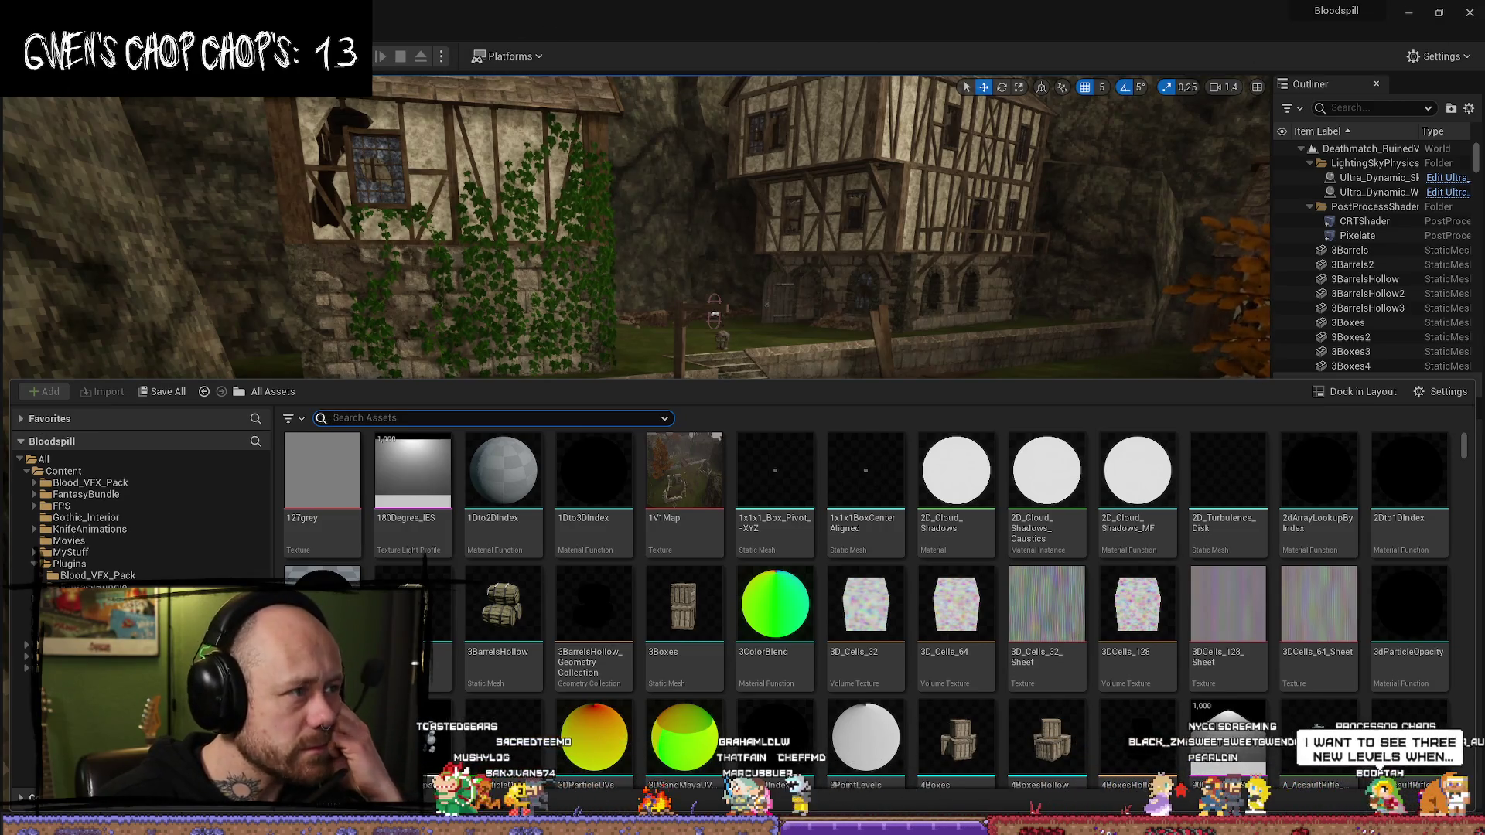
pyautogui.click(47, 11)
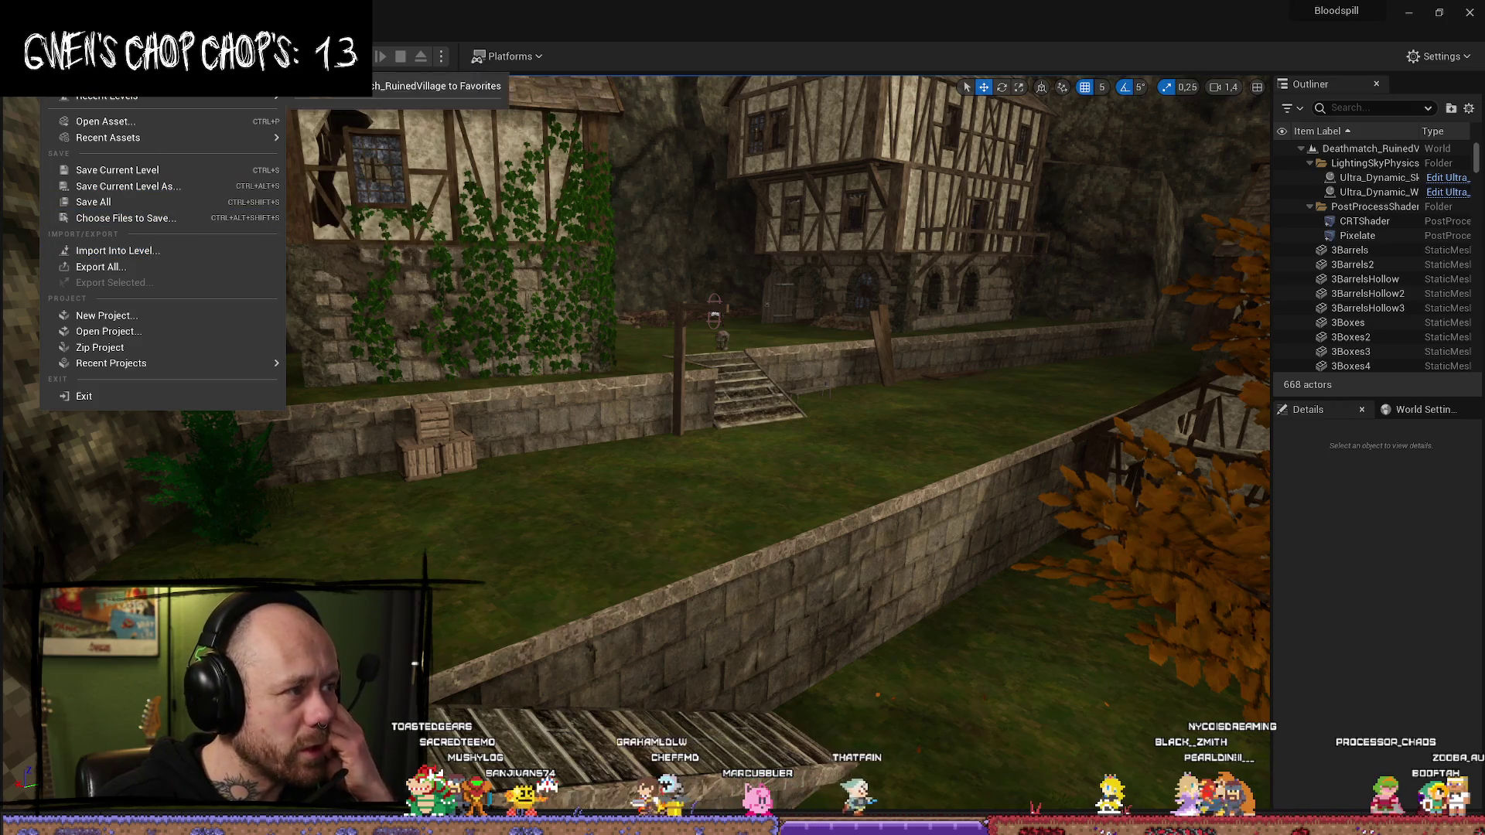
pyautogui.click(100, 64)
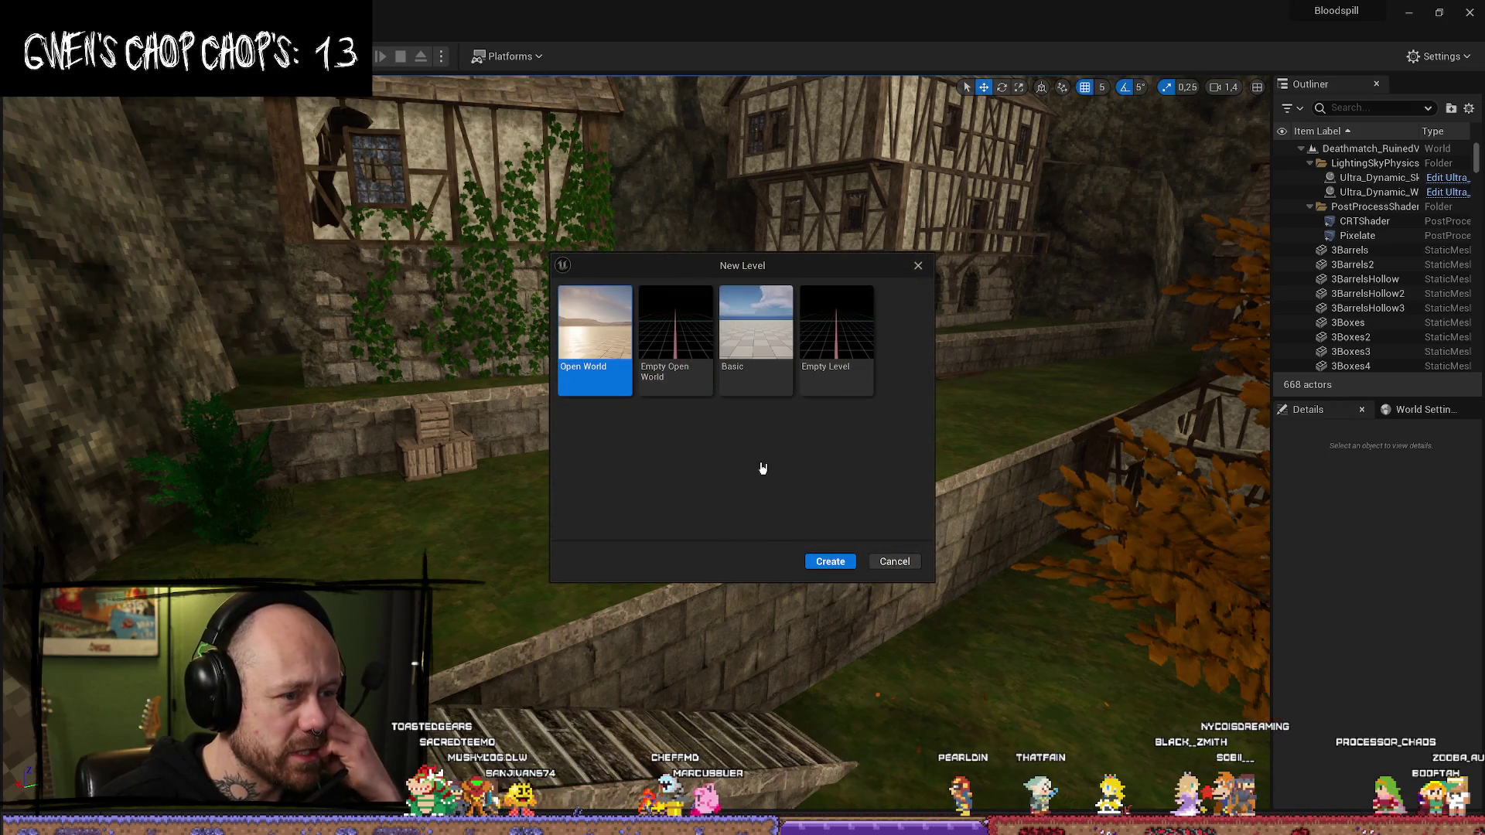
# - Create a level from the Basic template and look around its sky and floor
pyautogui.click(739, 355)
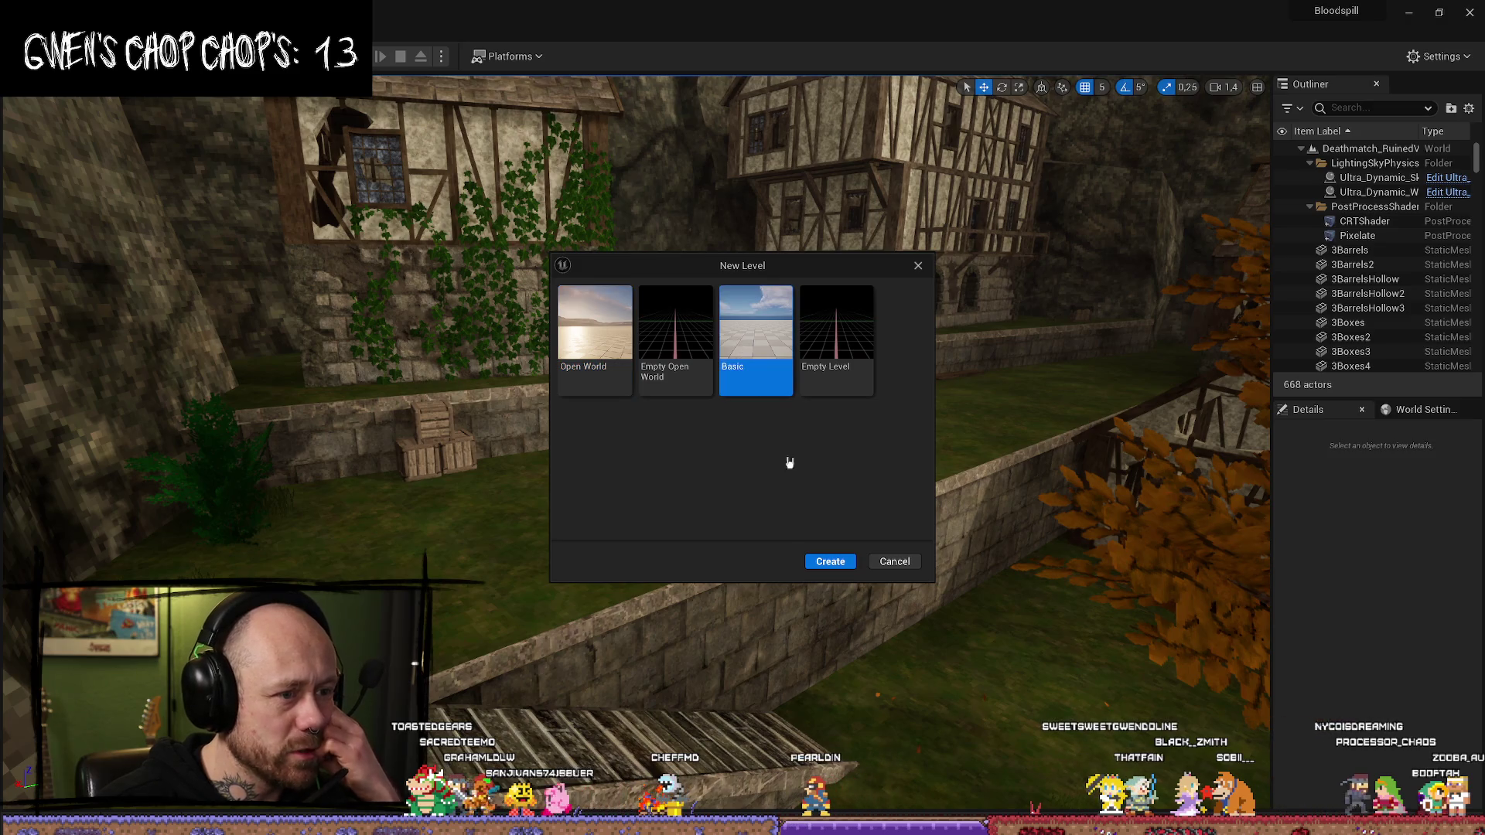
pyautogui.doubleClick(761, 324)
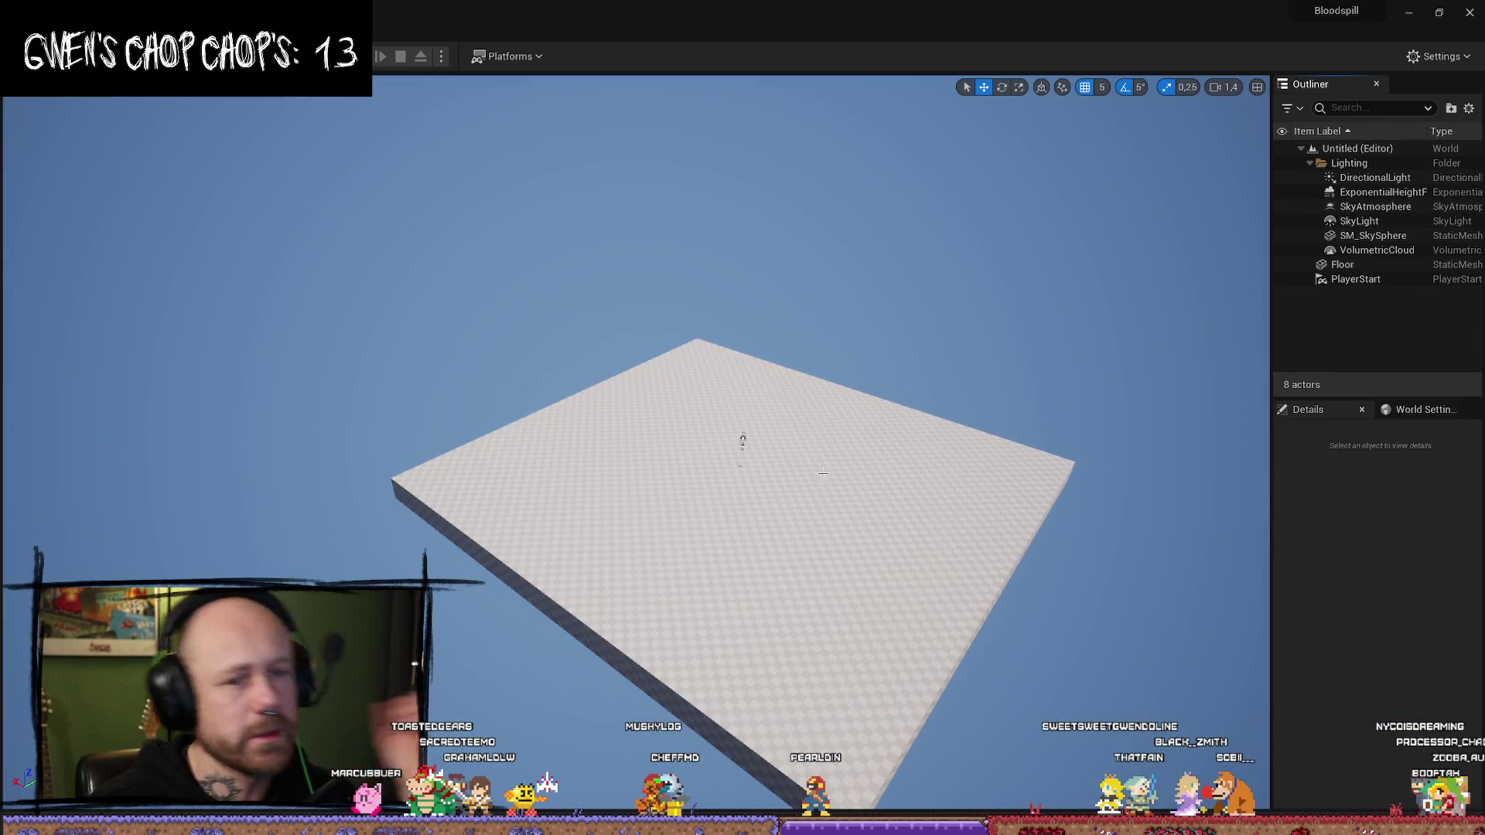
pyautogui.scroll(3, 823, 471)
pyautogui.moveTo(823, 472)
pyautogui.mouseDown()
pyautogui.moveTo(822, 487)
pyautogui.moveTo(822, 402)
pyautogui.mouseUp()
pyautogui.moveTo(634, 387)
pyautogui.mouseDown()
pyautogui.moveTo(635, 433)
pyautogui.moveTo(635, 363)
pyautogui.moveTo(635, 464)
pyautogui.moveTo(611, 488)
pyautogui.moveTo(611, 402)
pyautogui.moveTo(634, 371)
pyautogui.moveTo(634, 433)
pyautogui.moveTo(634, 402)
pyautogui.moveTo(603, 394)
pyautogui.moveTo(650, 364)
pyautogui.mouseUp()
pyautogui.moveTo(557, 267); pyautogui.dragTo(545, 266)
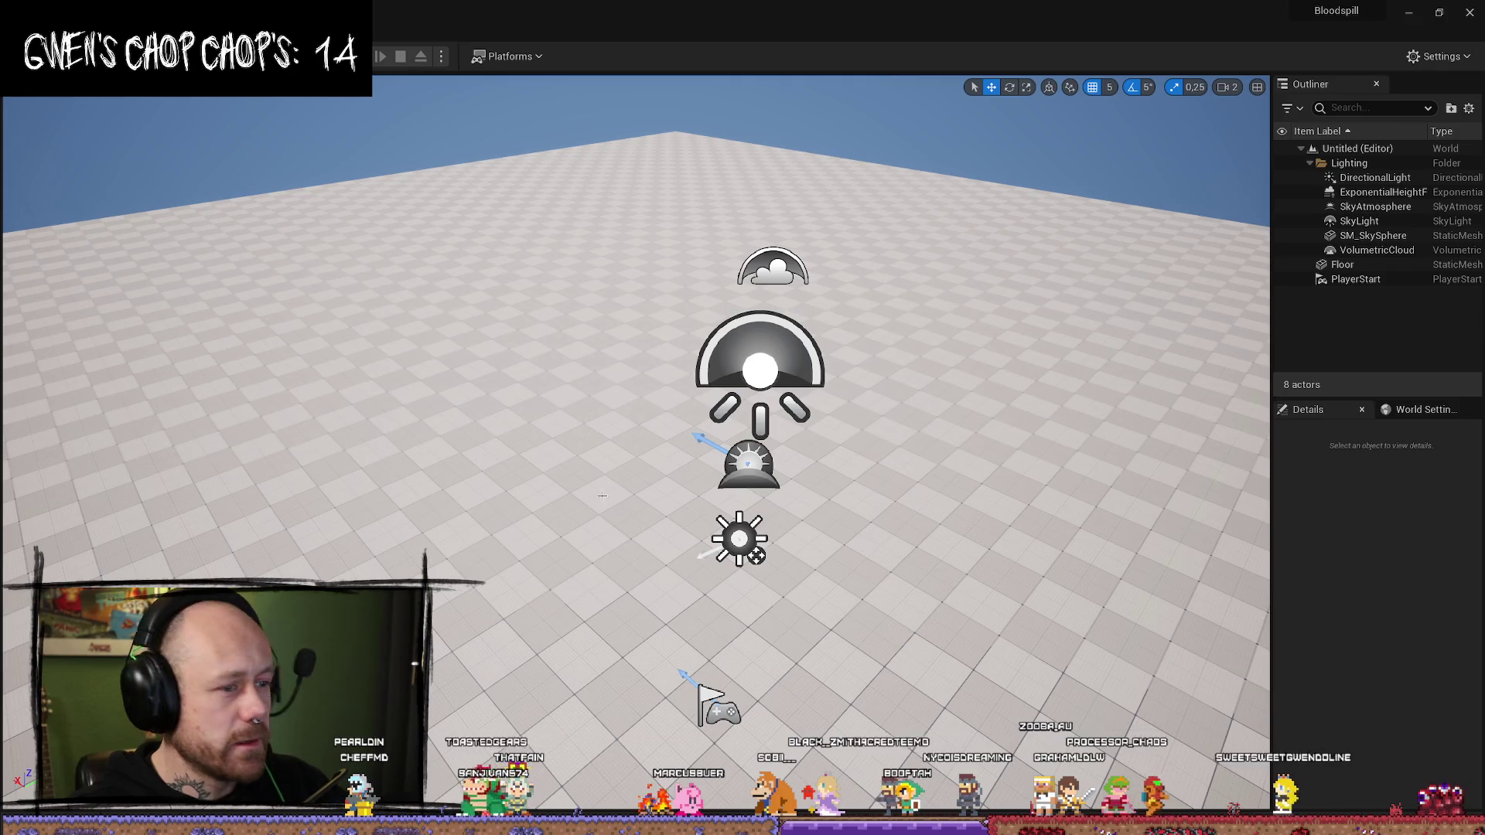
pyautogui.moveTo(868, 477); pyautogui.dragTo(1006, 372)
pyautogui.scroll(-1, 944, 418)
pyautogui.moveTo(912, 494); pyautogui.dragTo(912, 557)
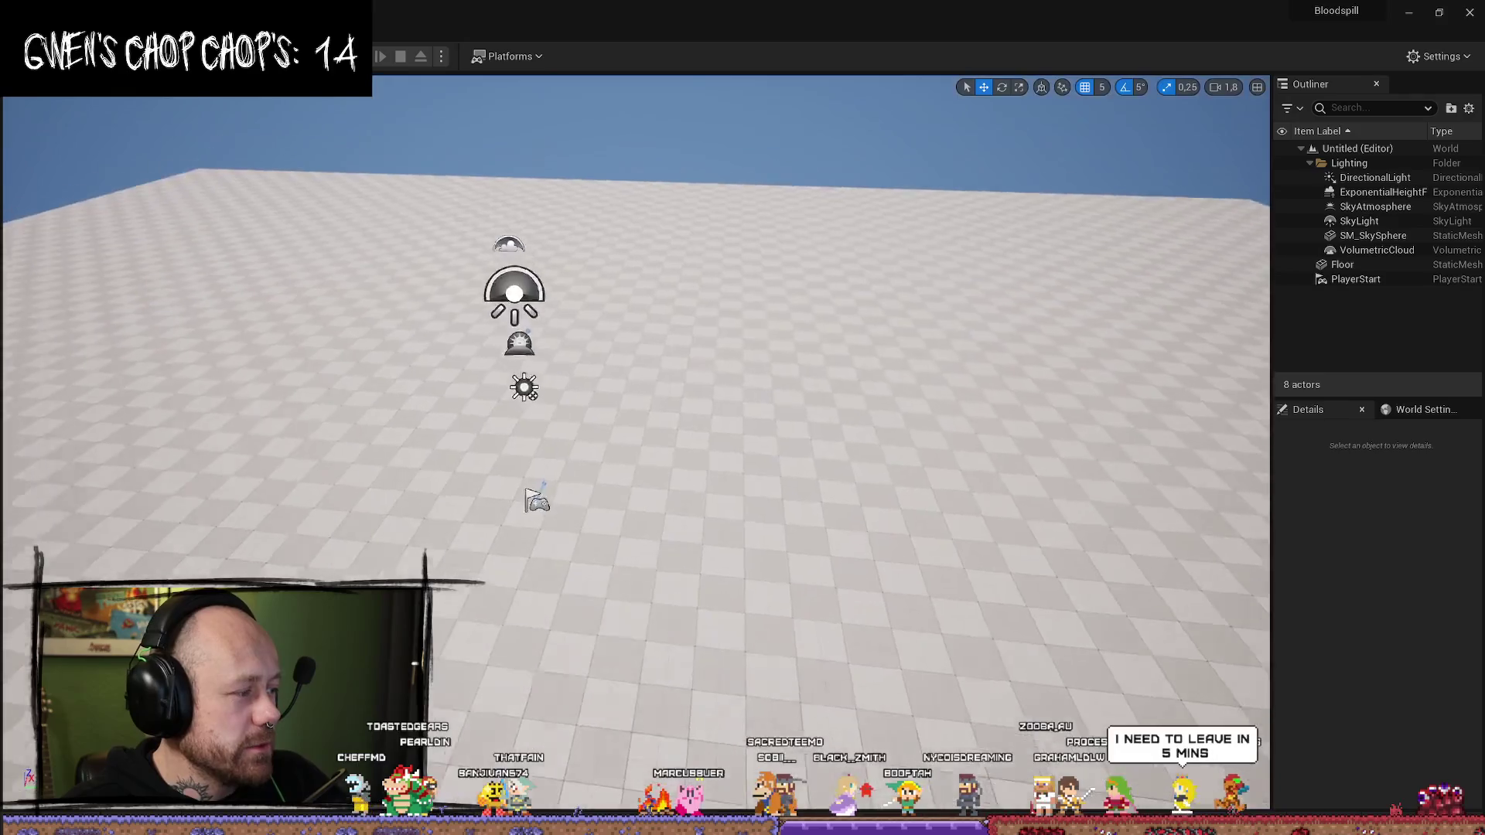
# - Find Gothic_Interior via Plugins and MyStuff, and drop SM_ArchCeiling_01b into the level
pyautogui.hotkey('ctrl', 'space')
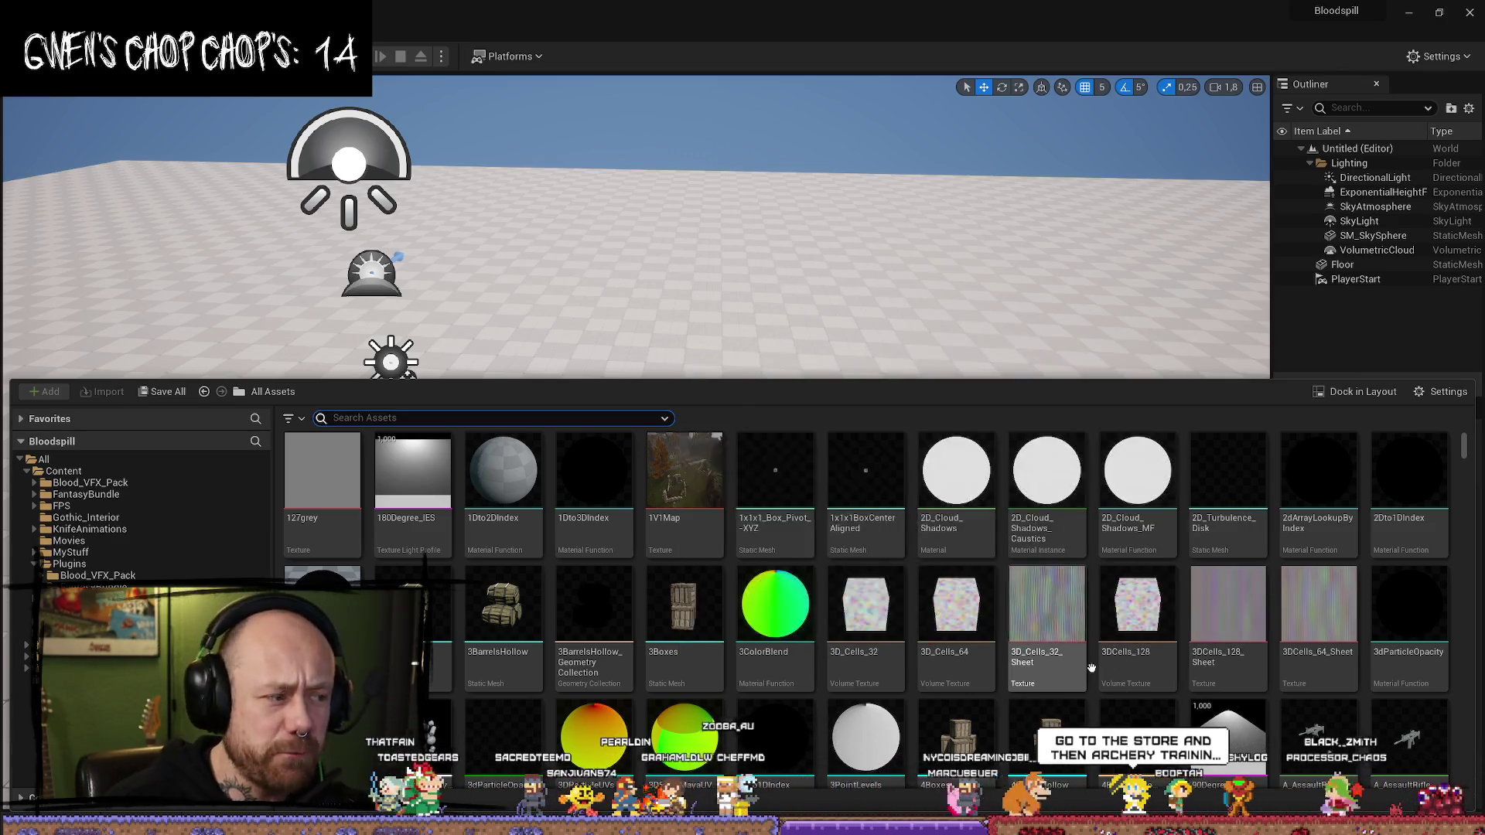
pyautogui.moveTo(1074, 612)
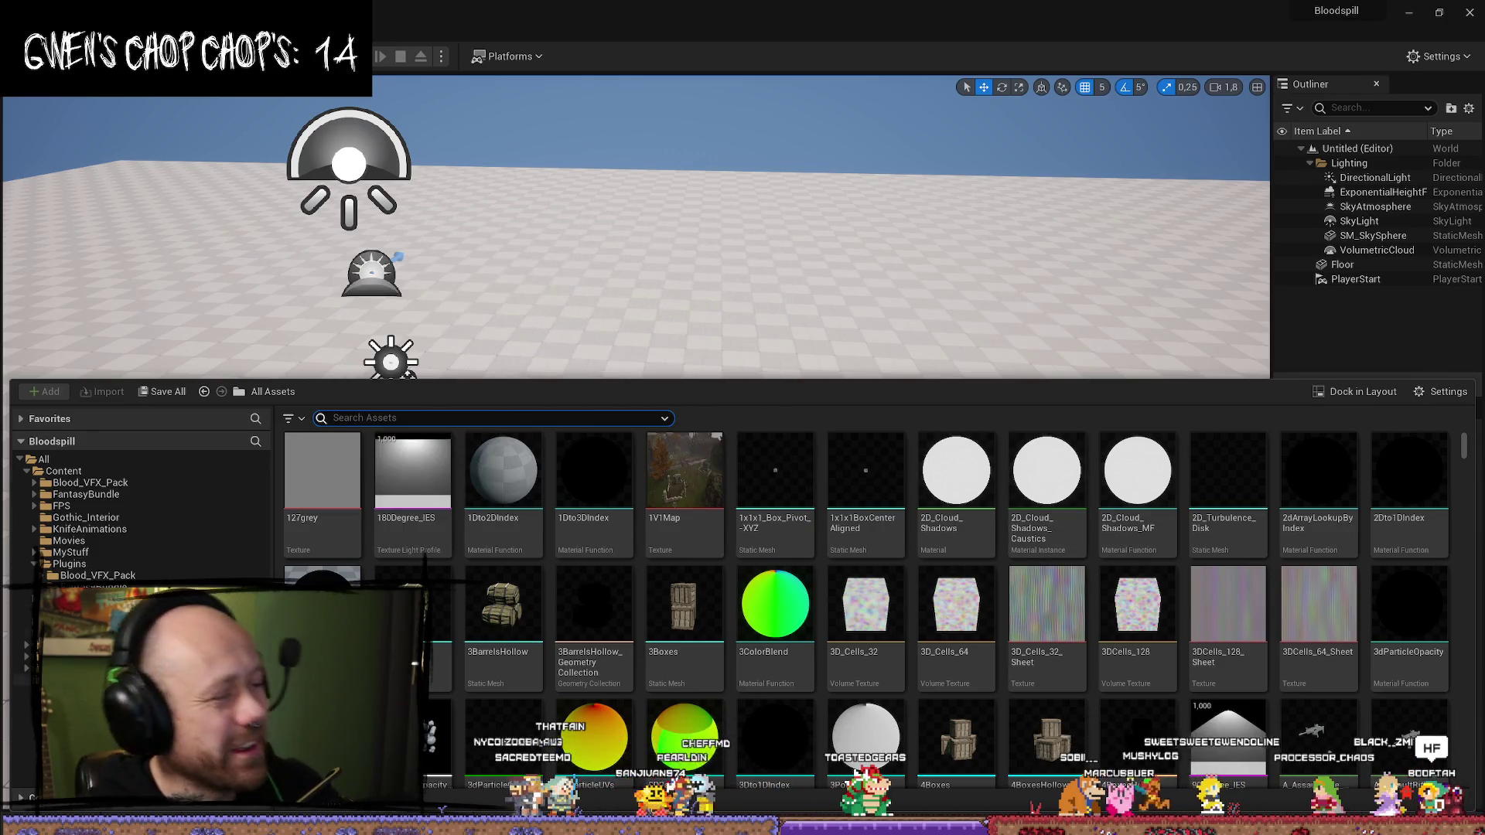
pyautogui.click(44, 567)
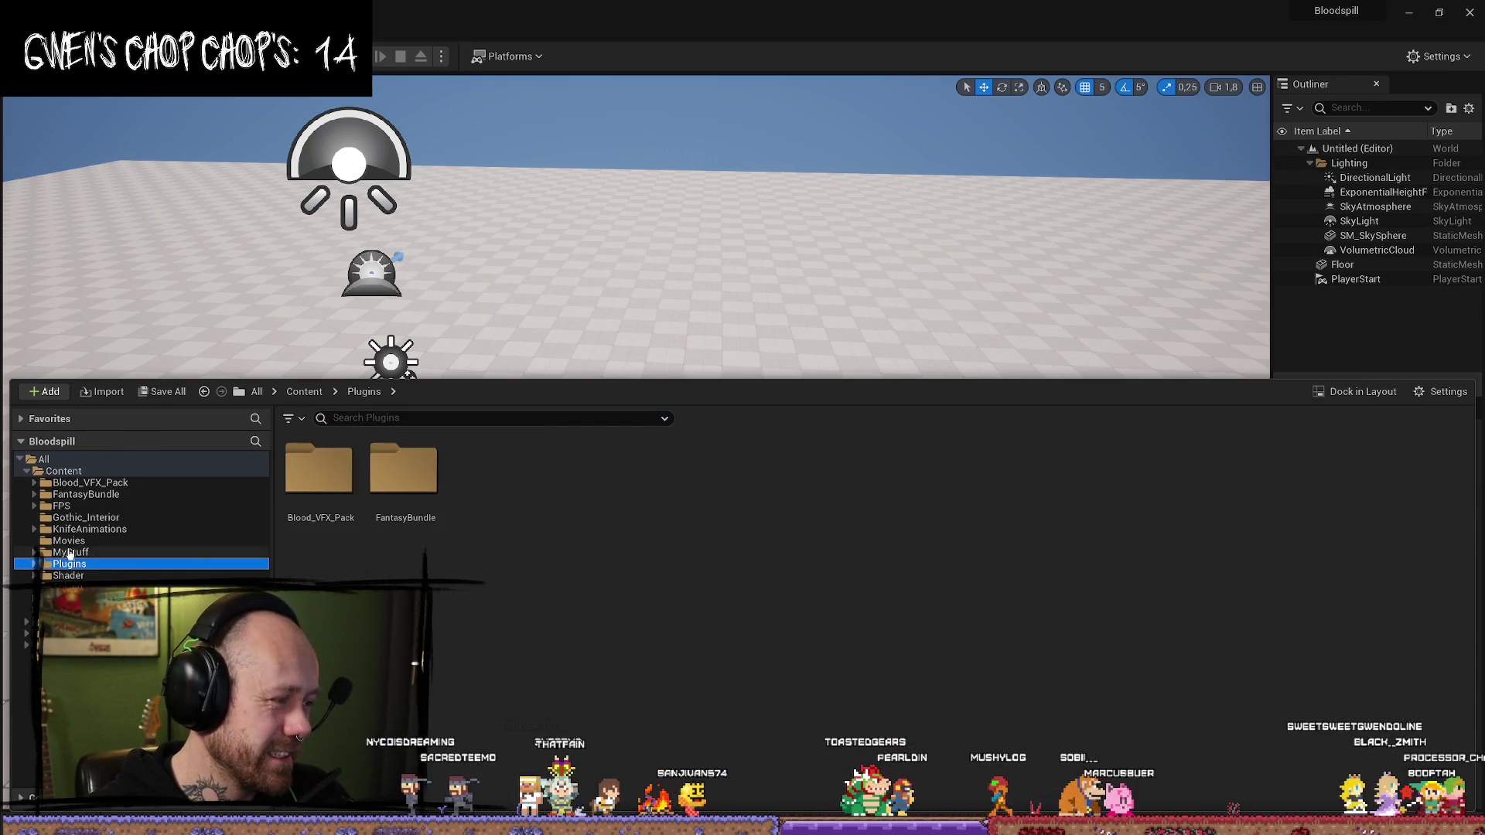
pyautogui.click(69, 554)
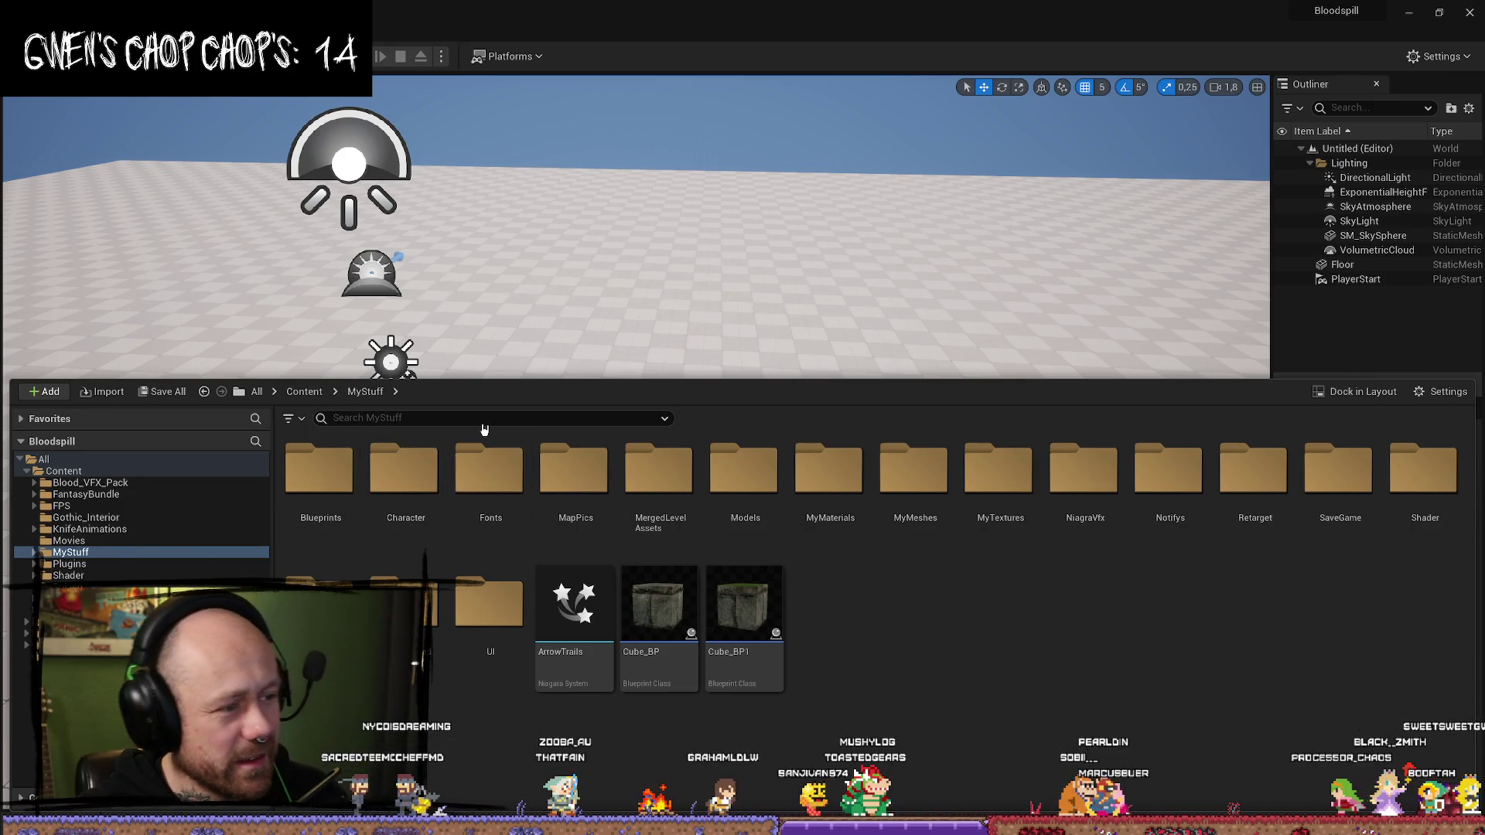
pyautogui.click(118, 520)
pyautogui.moveTo(403, 472)
pyautogui.mouseDown()
pyautogui.moveTo(485, 425)
pyautogui.moveTo(543, 514)
pyautogui.moveTo(503, 495)
pyautogui.moveTo(465, 526)
pyautogui.mouseUp()
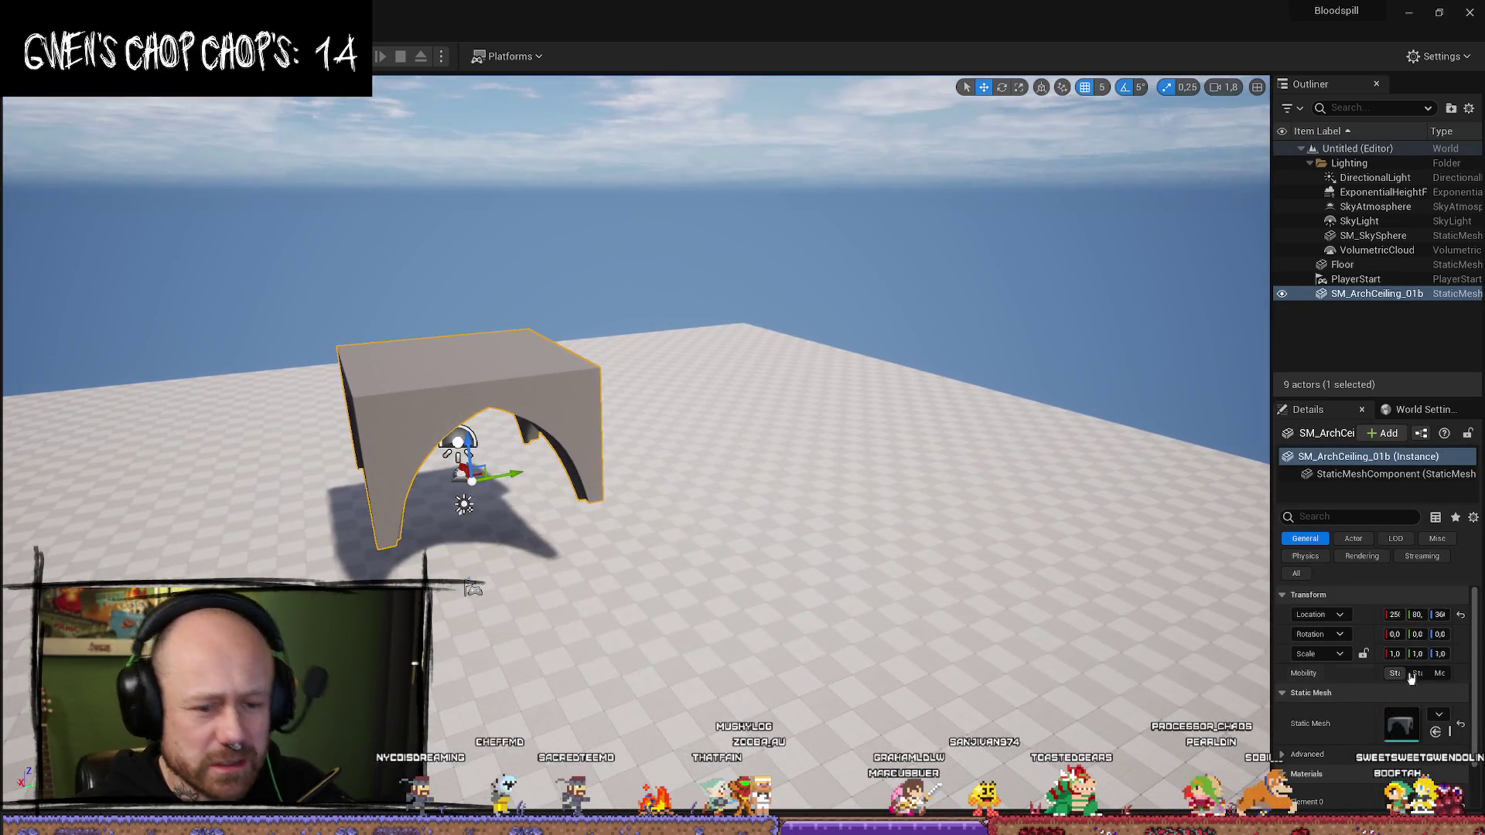
pyautogui.moveTo(1272, 344); pyautogui.dragTo(1026, 343)
# - Apply a dark cobblestone material to the arch's Element 0 slot and inspect it
pyautogui.scroll(-3, 1316, 657)
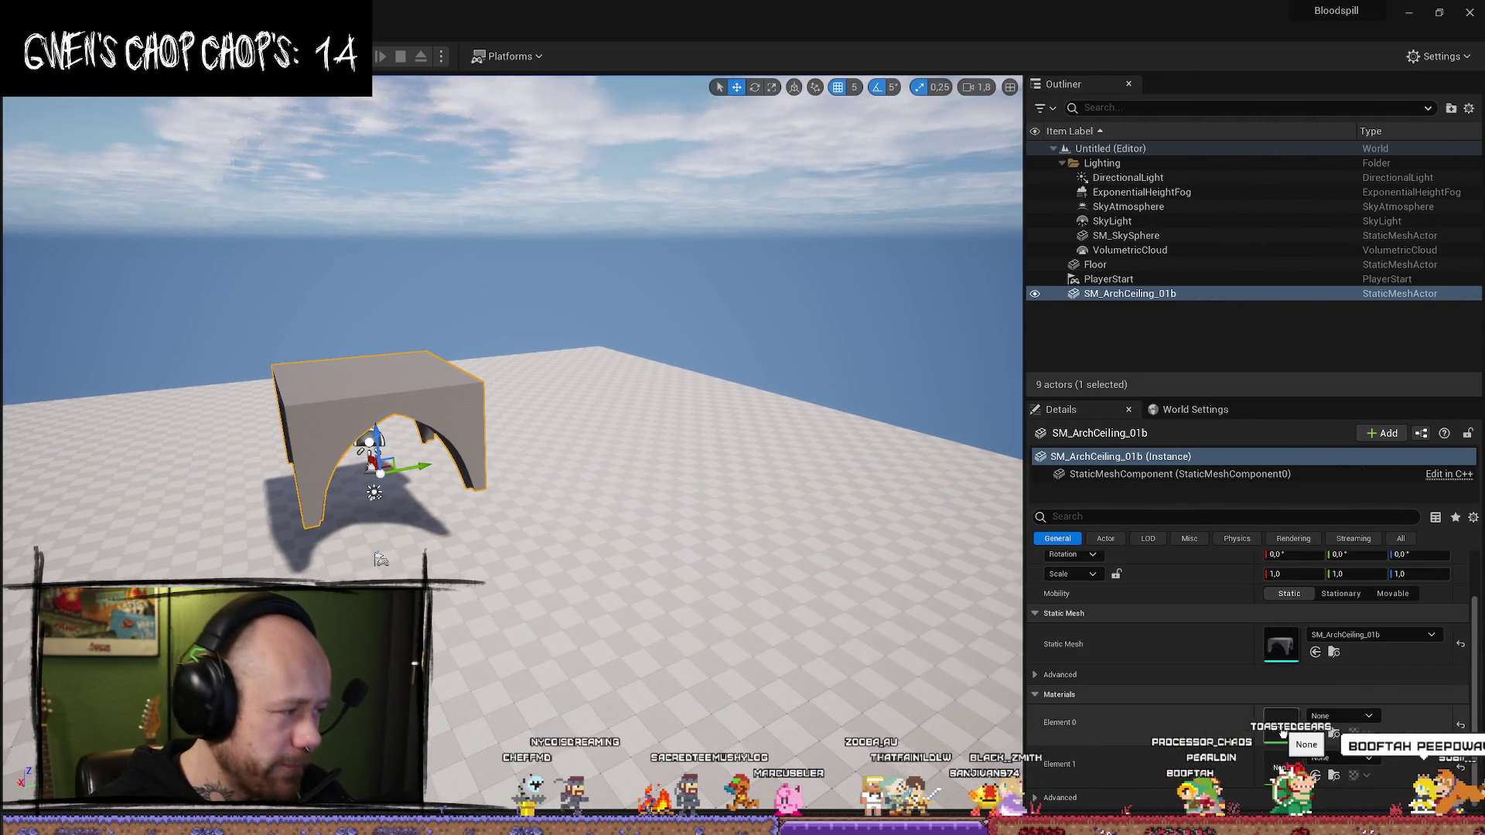
pyautogui.click(1367, 719)
pyautogui.write('cobbl')
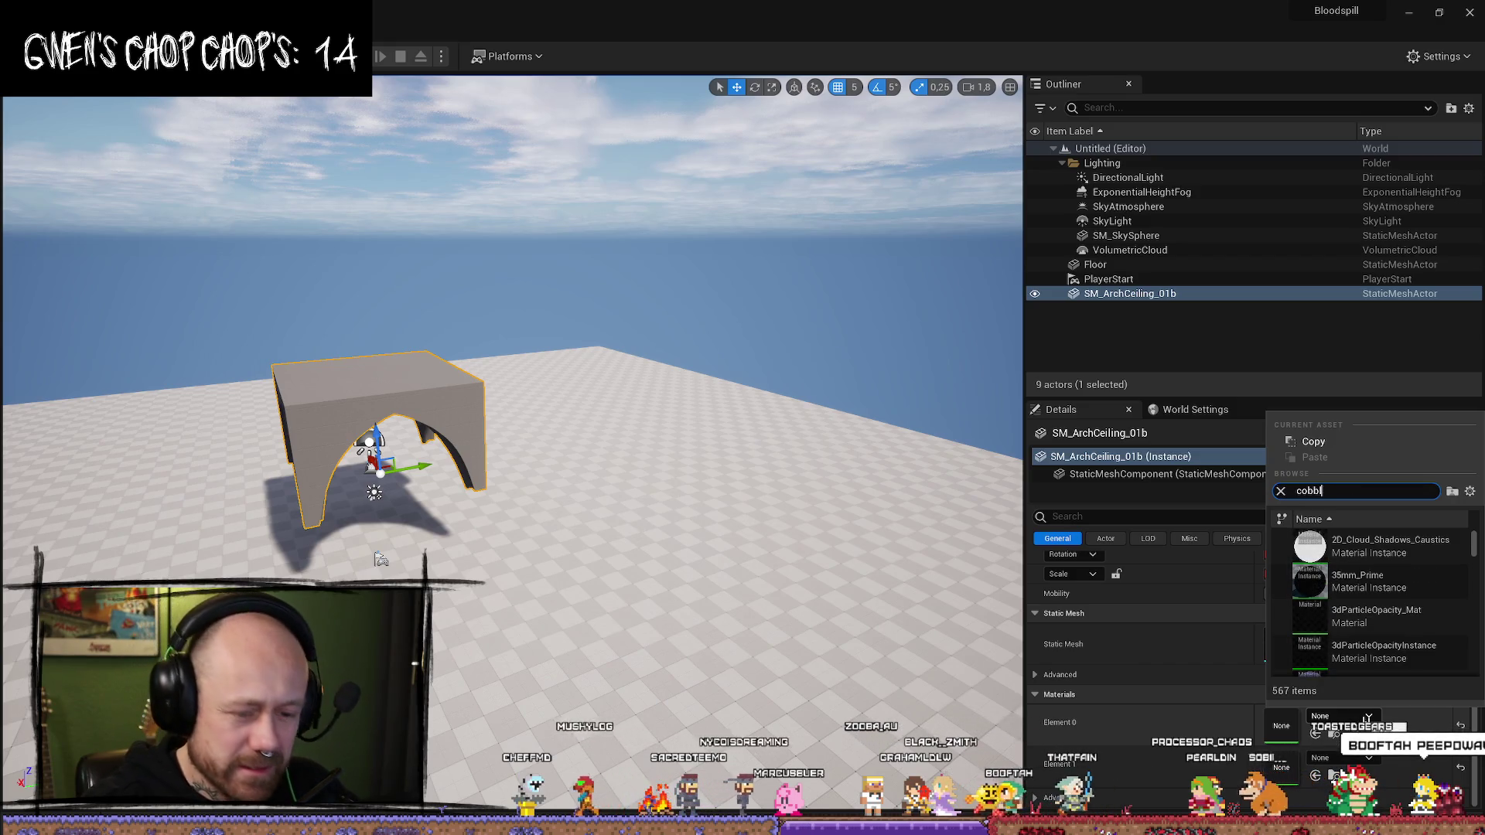
pyautogui.write('e')
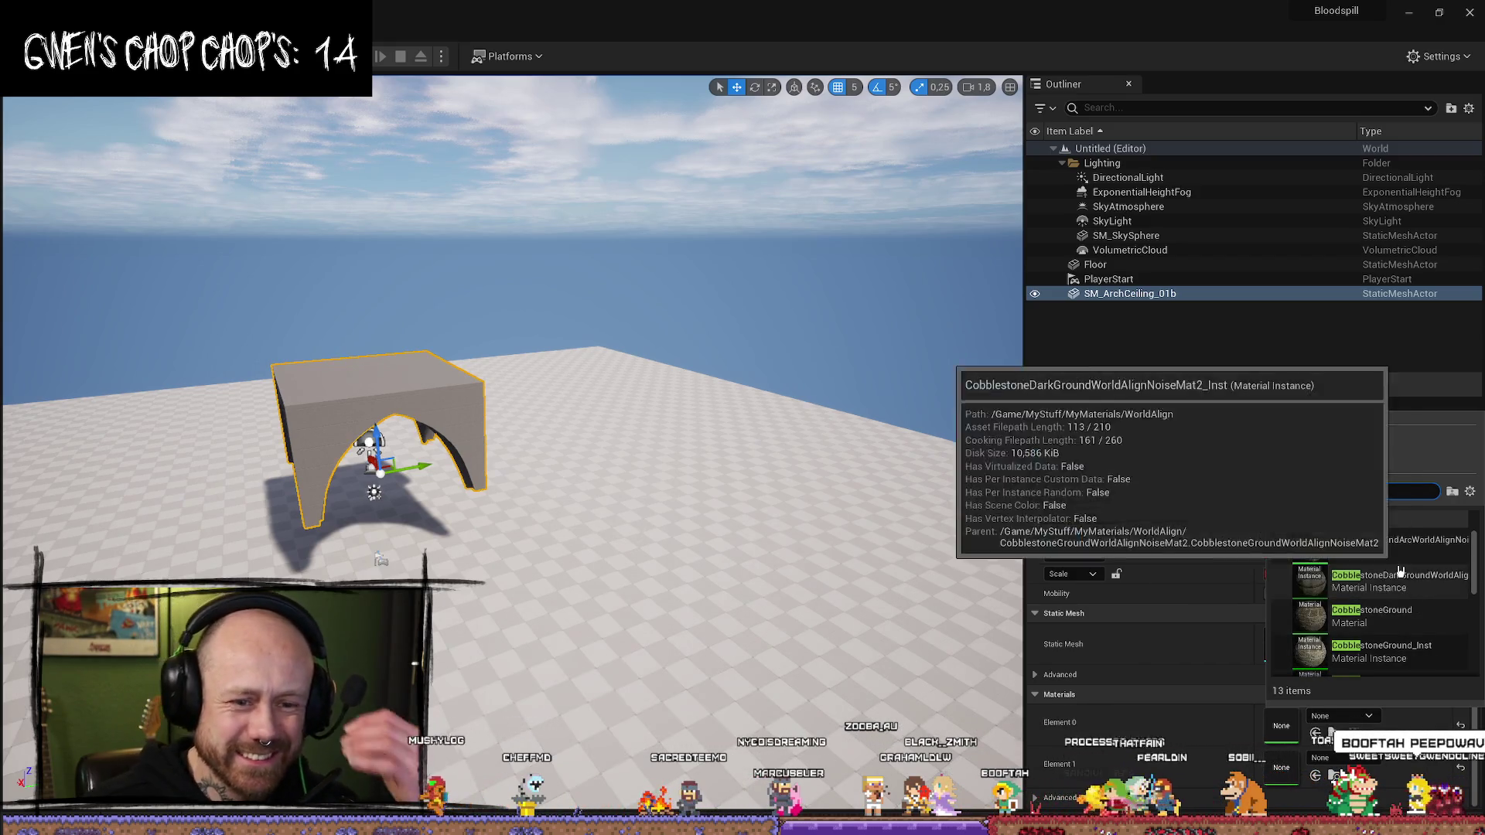
pyautogui.click(1384, 581)
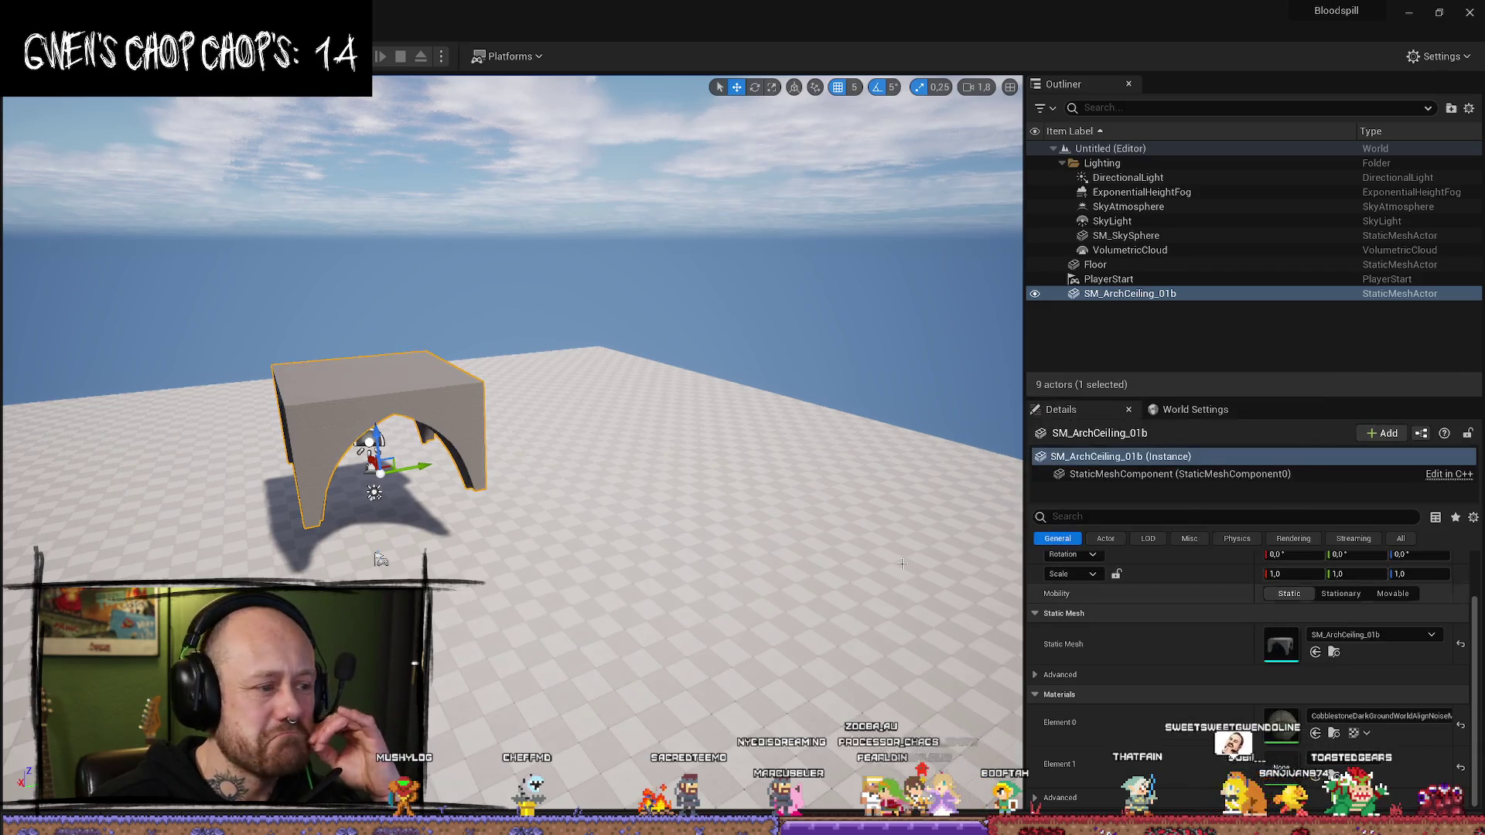
pyautogui.moveTo(570, 442); pyautogui.dragTo(965, 662)
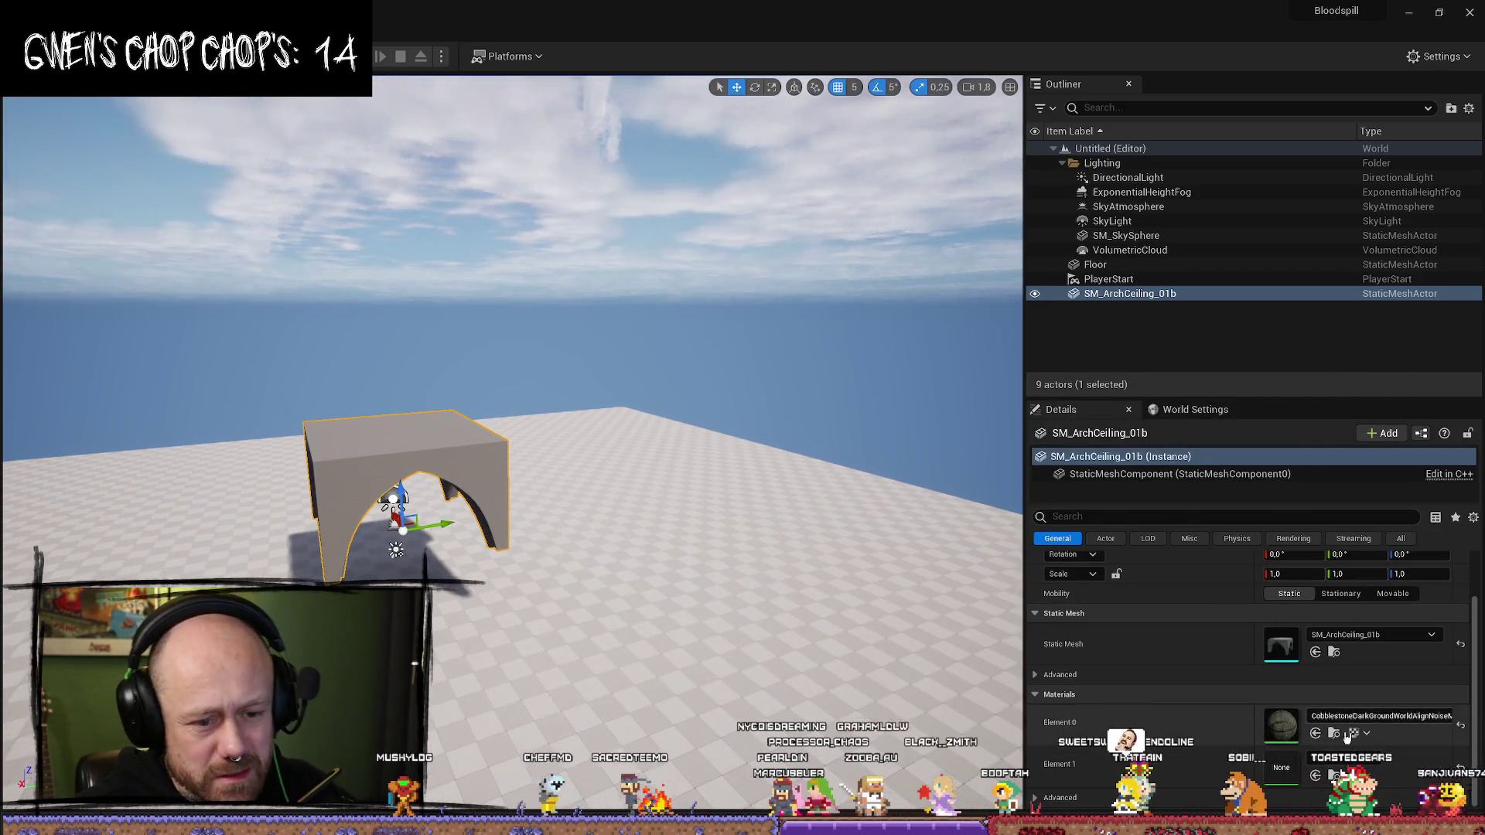
pyautogui.click(1336, 735)
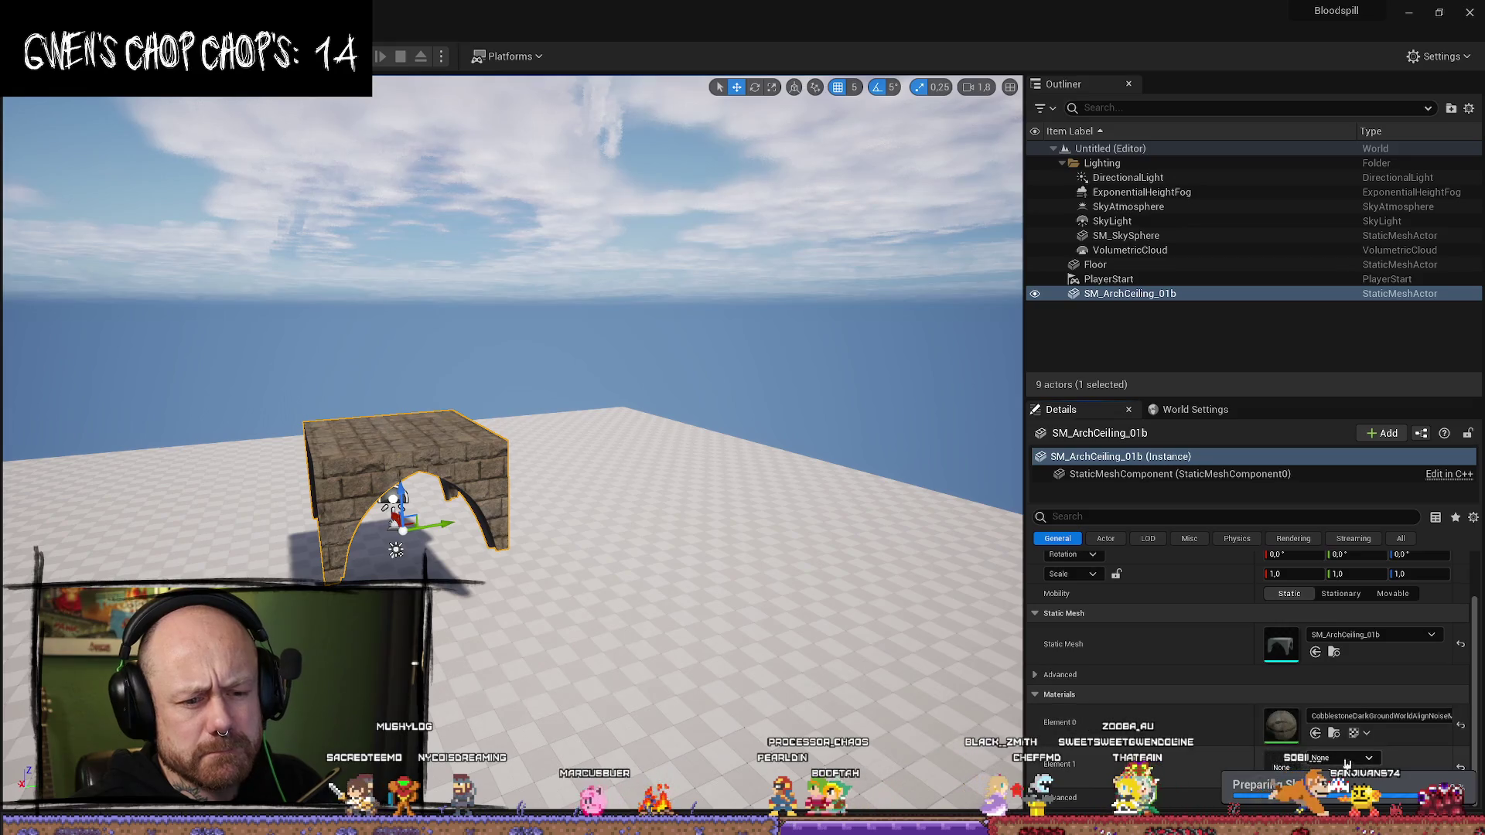
pyautogui.moveTo(800, 704)
pyautogui.mouseDown()
pyautogui.moveTo(750, 588)
pyautogui.moveTo(742, 642)
pyautogui.mouseUp()
pyautogui.moveTo(523, 477)
pyautogui.mouseDown()
pyautogui.moveTo(495, 476)
pyautogui.moveTo(495, 449)
pyautogui.moveTo(523, 477)
pyautogui.moveTo(538, 113)
pyautogui.moveTo(538, 319)
pyautogui.mouseUp()
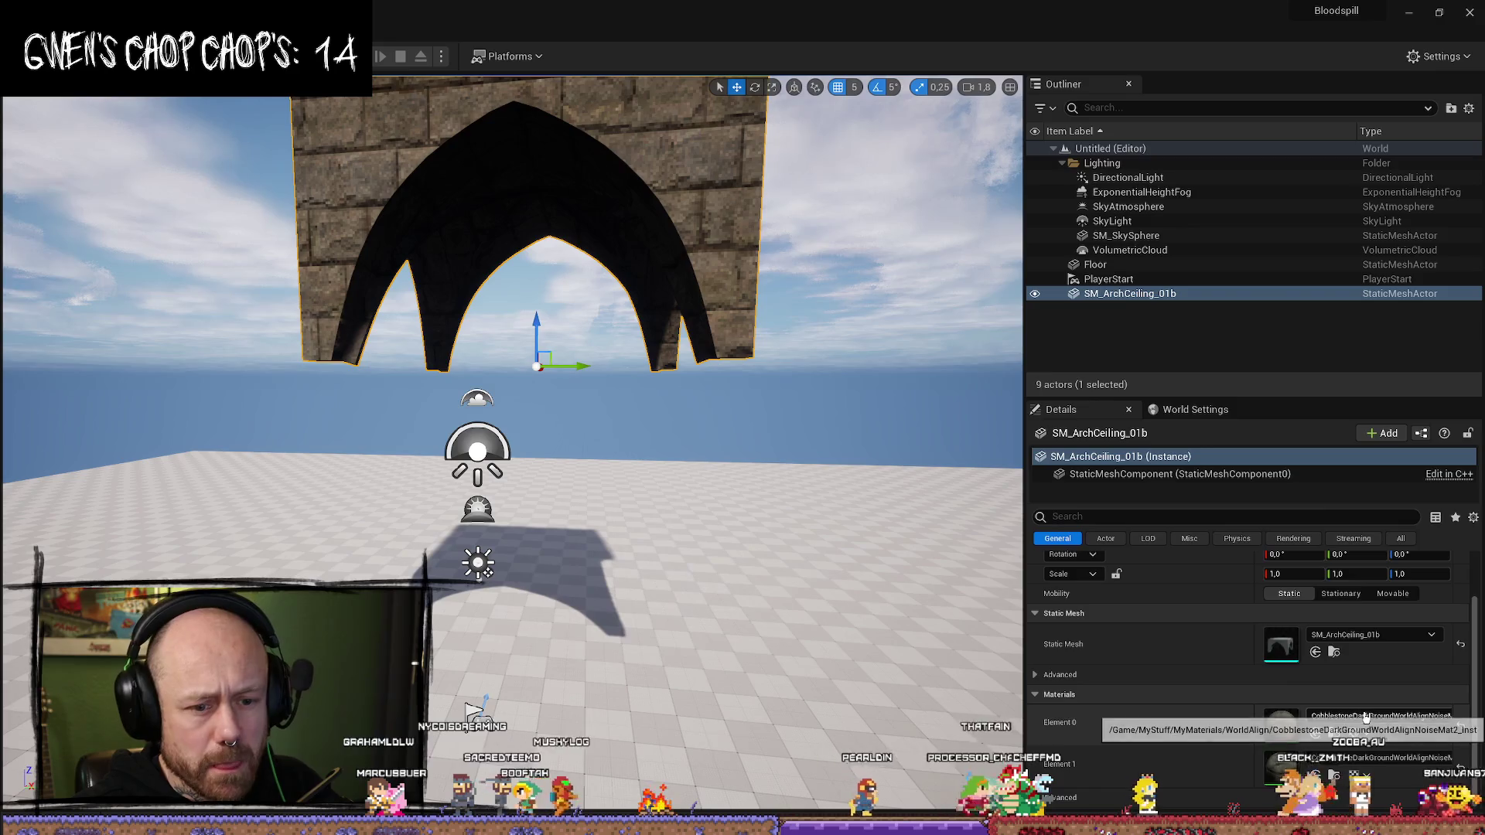
# - Assign CobblestoneGroundWorldAlignMat from the Content Browser to the arch
pyautogui.click(1365, 716)
pyautogui.scroll(-2, 1315, 611)
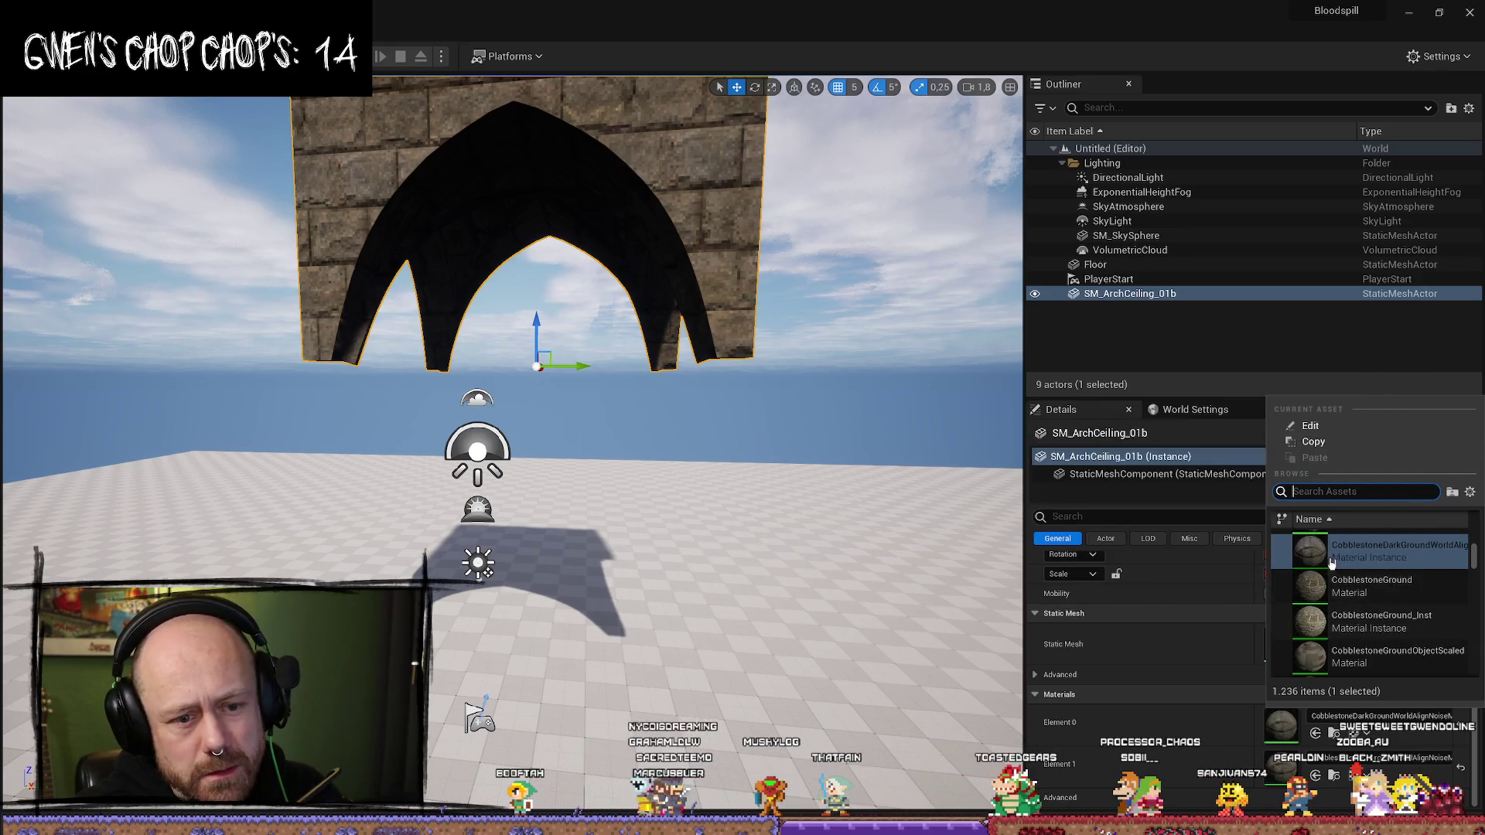
pyautogui.scroll(2, 1413, 550)
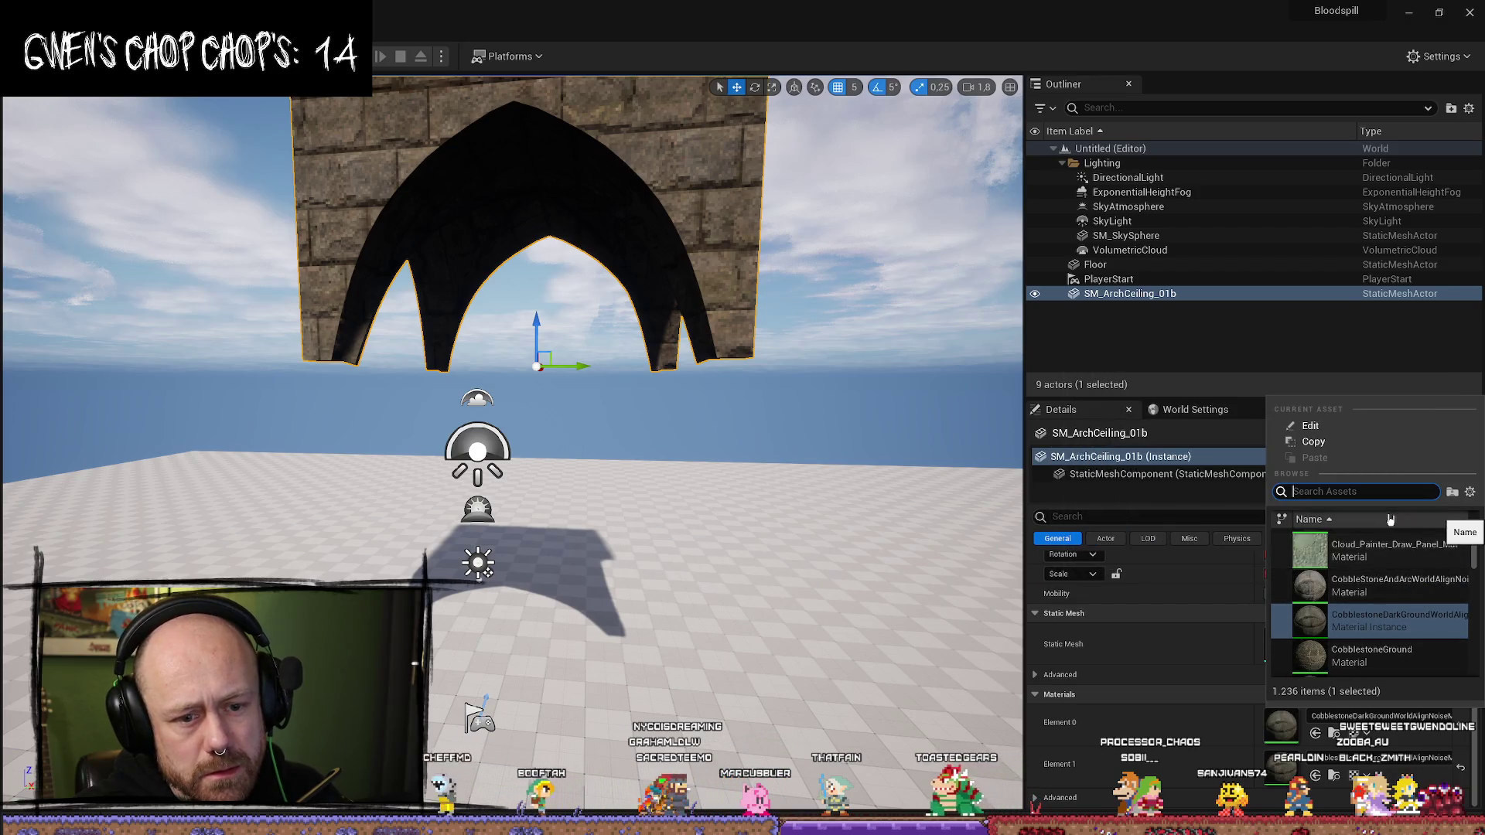
pyautogui.click(1332, 733)
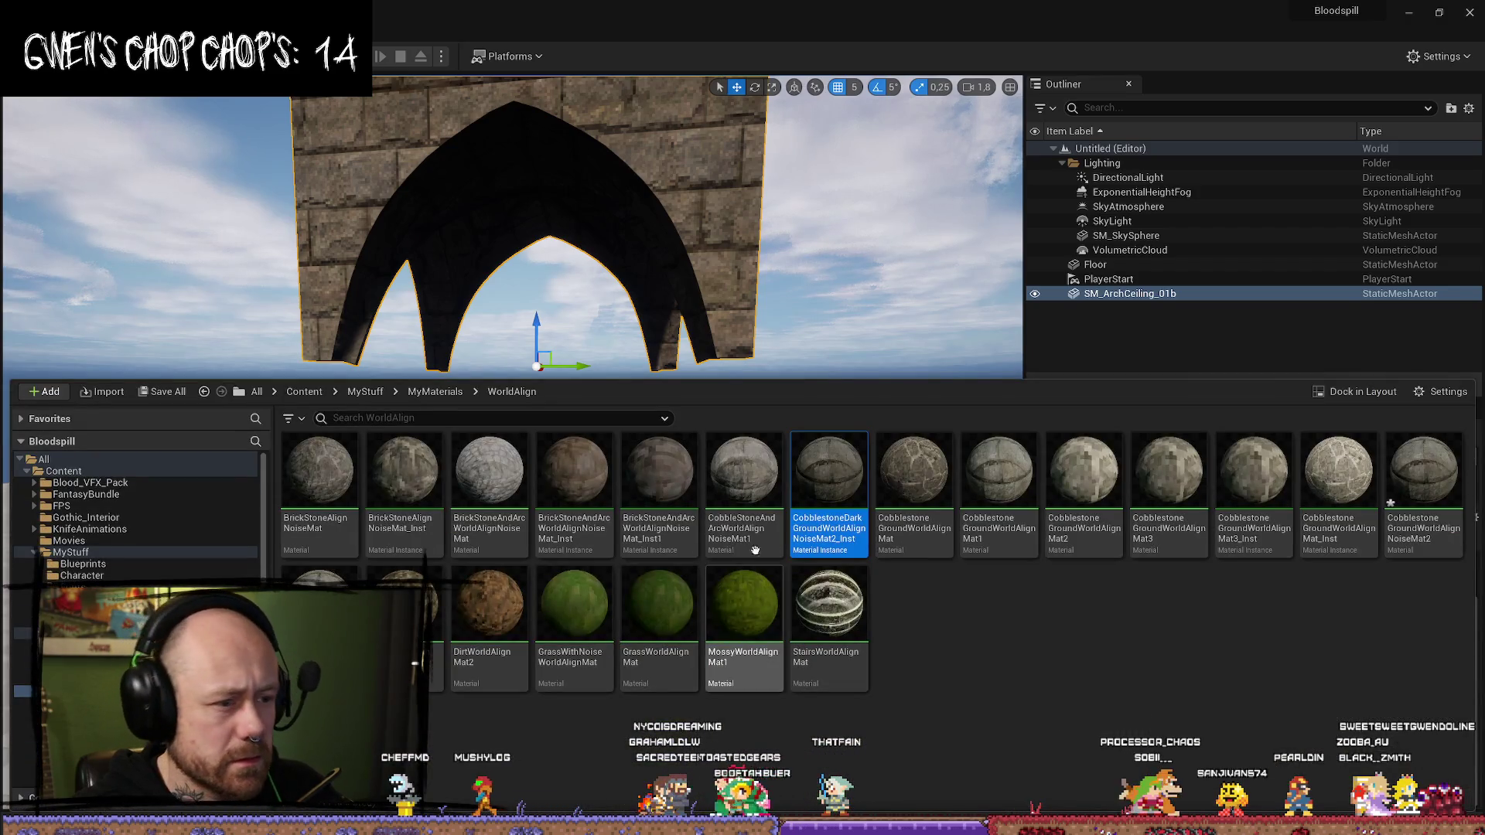
pyautogui.click(930, 536)
pyautogui.hotkey('ctrl', 'space')
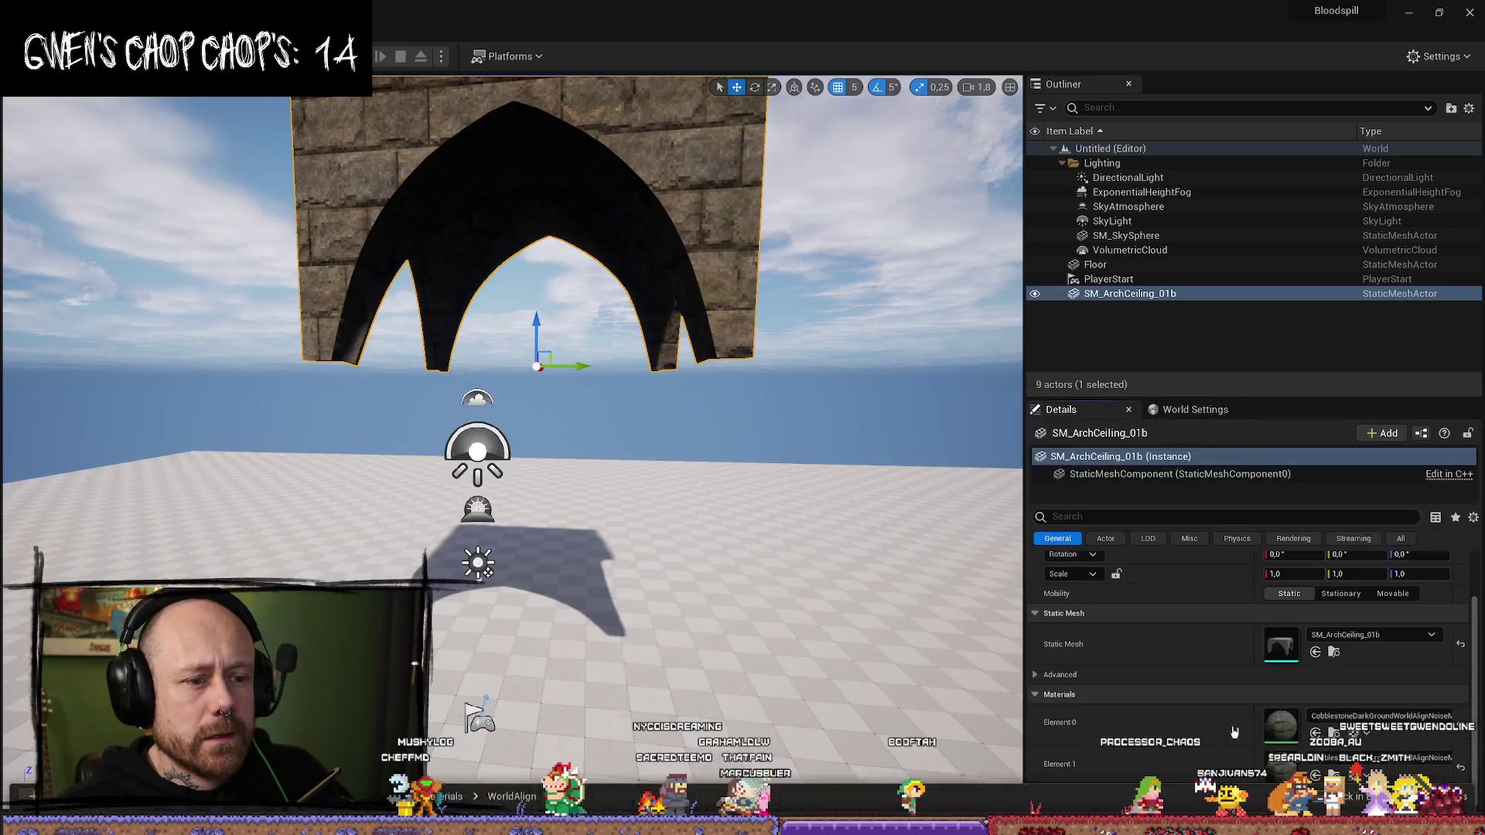
pyautogui.click(1315, 733)
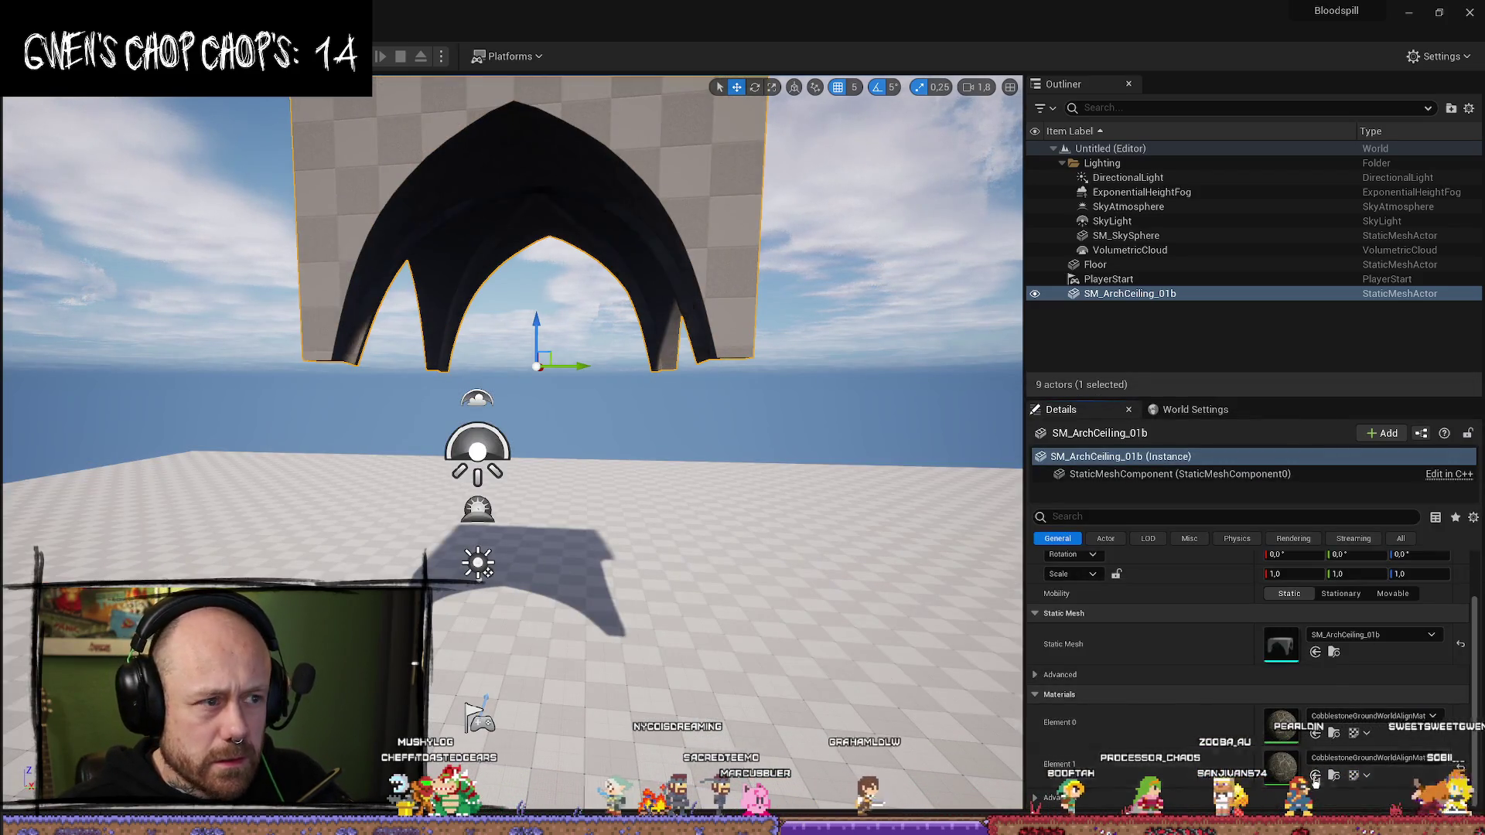
pyautogui.moveTo(864, 522); pyautogui.dragTo(843, 499)
pyautogui.moveTo(470, 461)
pyautogui.mouseDown()
pyautogui.moveTo(495, 448)
pyautogui.moveTo(470, 461)
pyautogui.moveTo(488, 410)
pyautogui.moveTo(507, 487)
pyautogui.moveTo(460, 280)
pyautogui.moveTo(472, 310)
pyautogui.moveTo(484, 287)
pyautogui.moveTo(487, 297)
pyautogui.mouseUp()
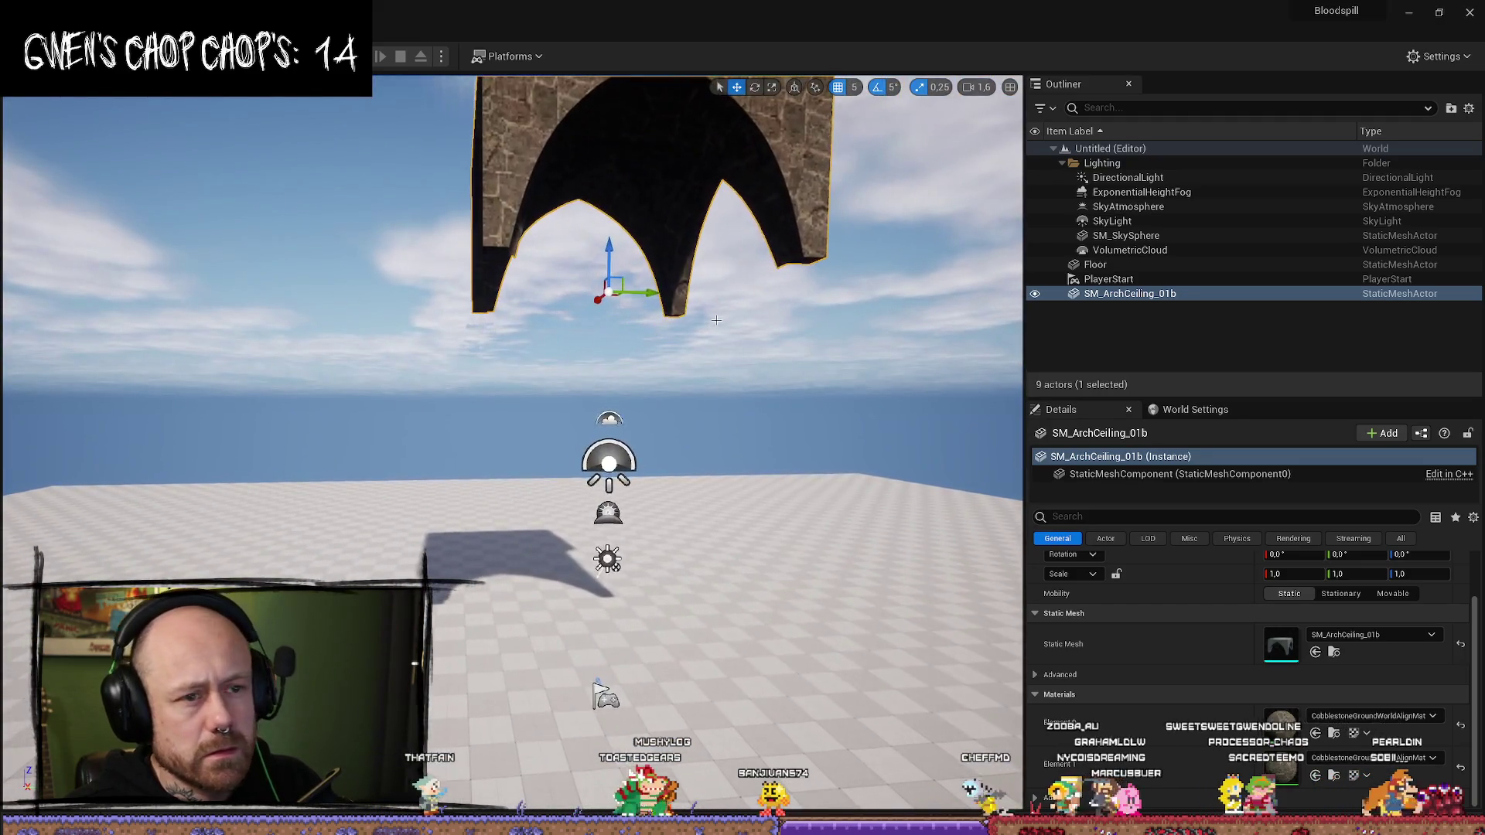
# - Set the SkyLight's Intensity Scale to 5,0 to brighten the scene
pyautogui.click(1133, 178)
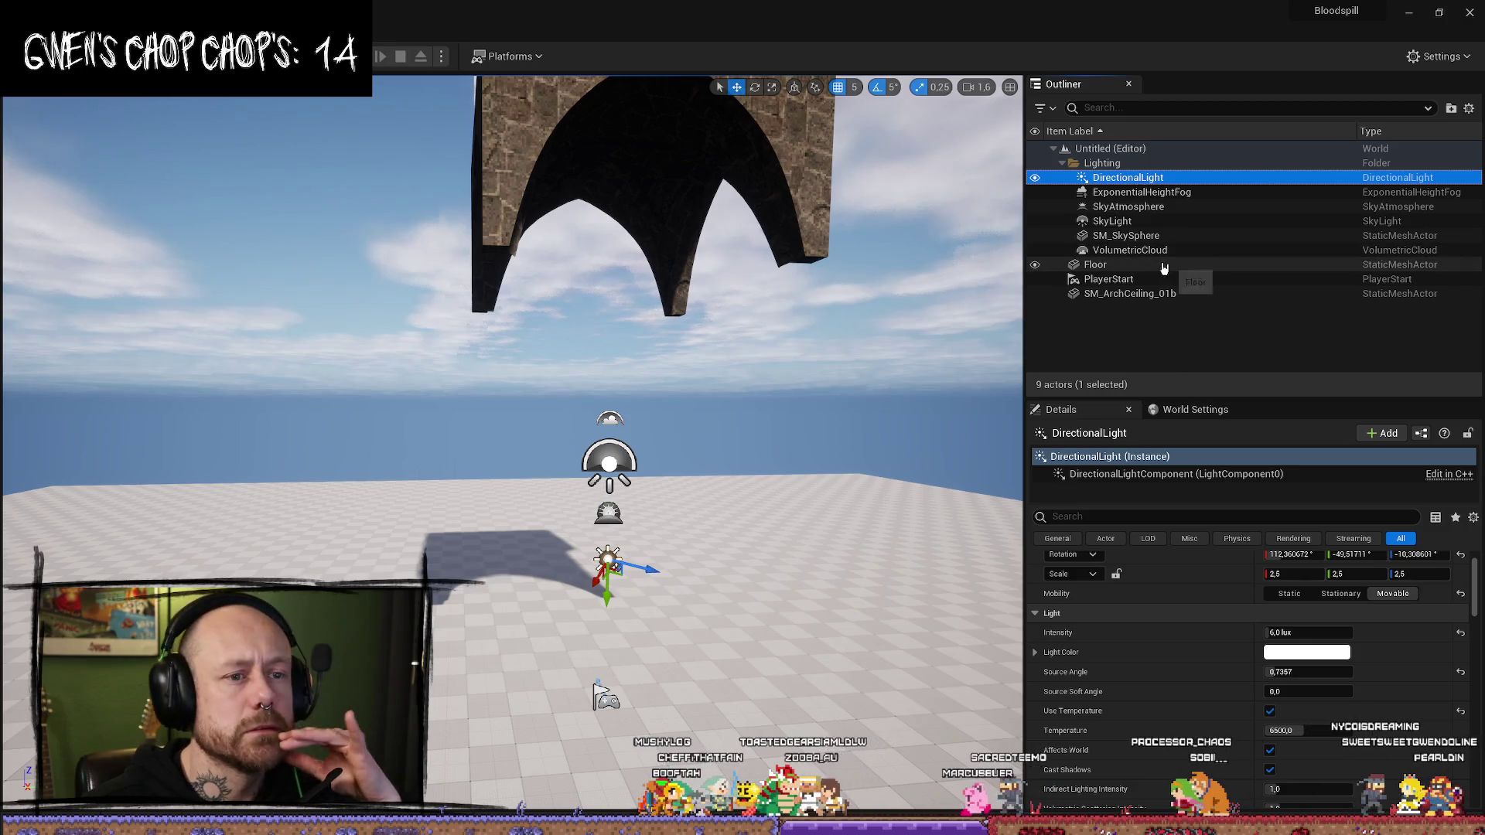
pyautogui.click(1161, 249)
pyautogui.click(1161, 221)
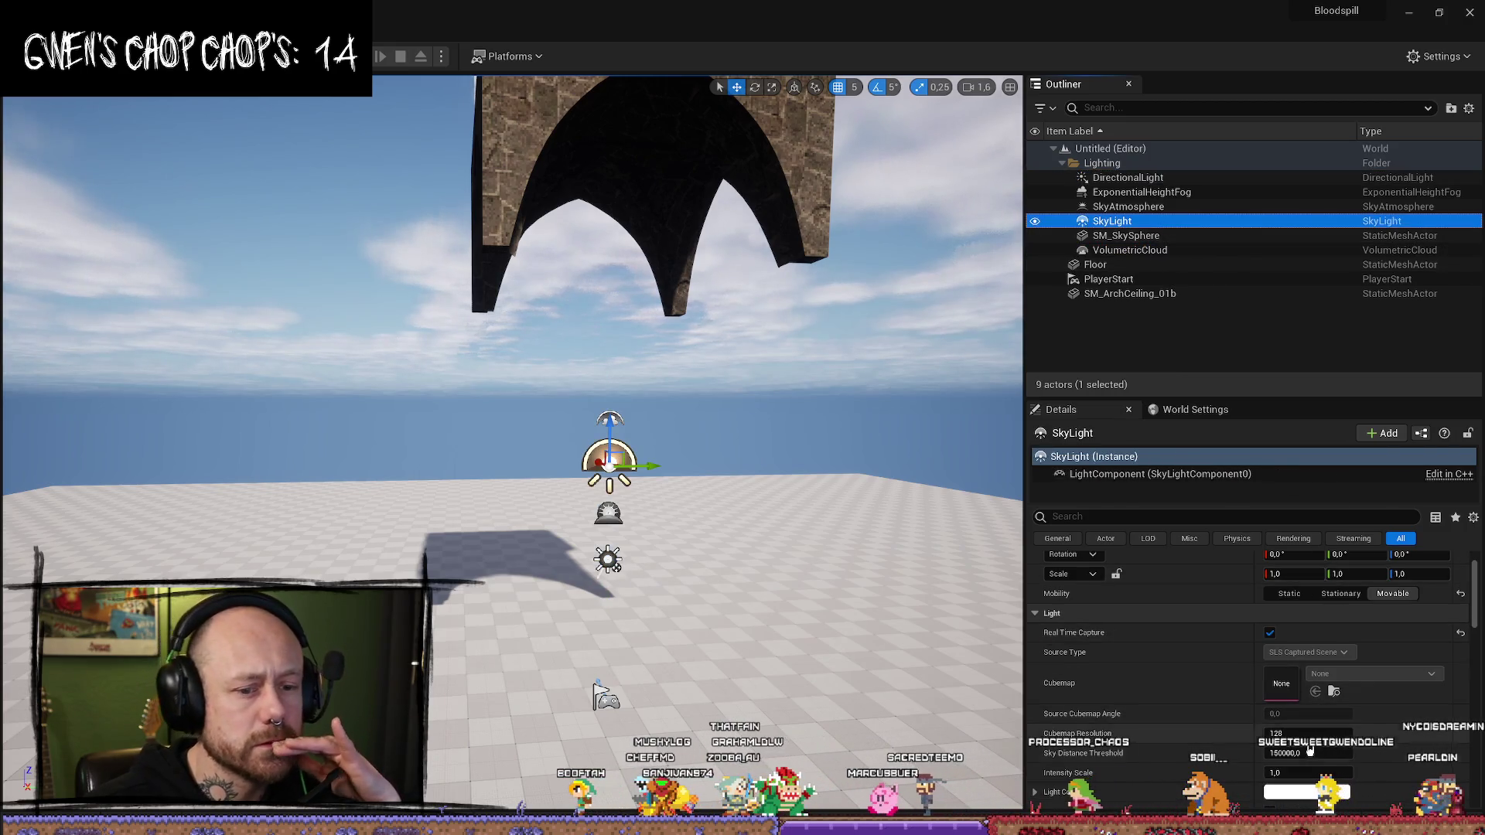
pyautogui.scroll(-1, 1312, 772)
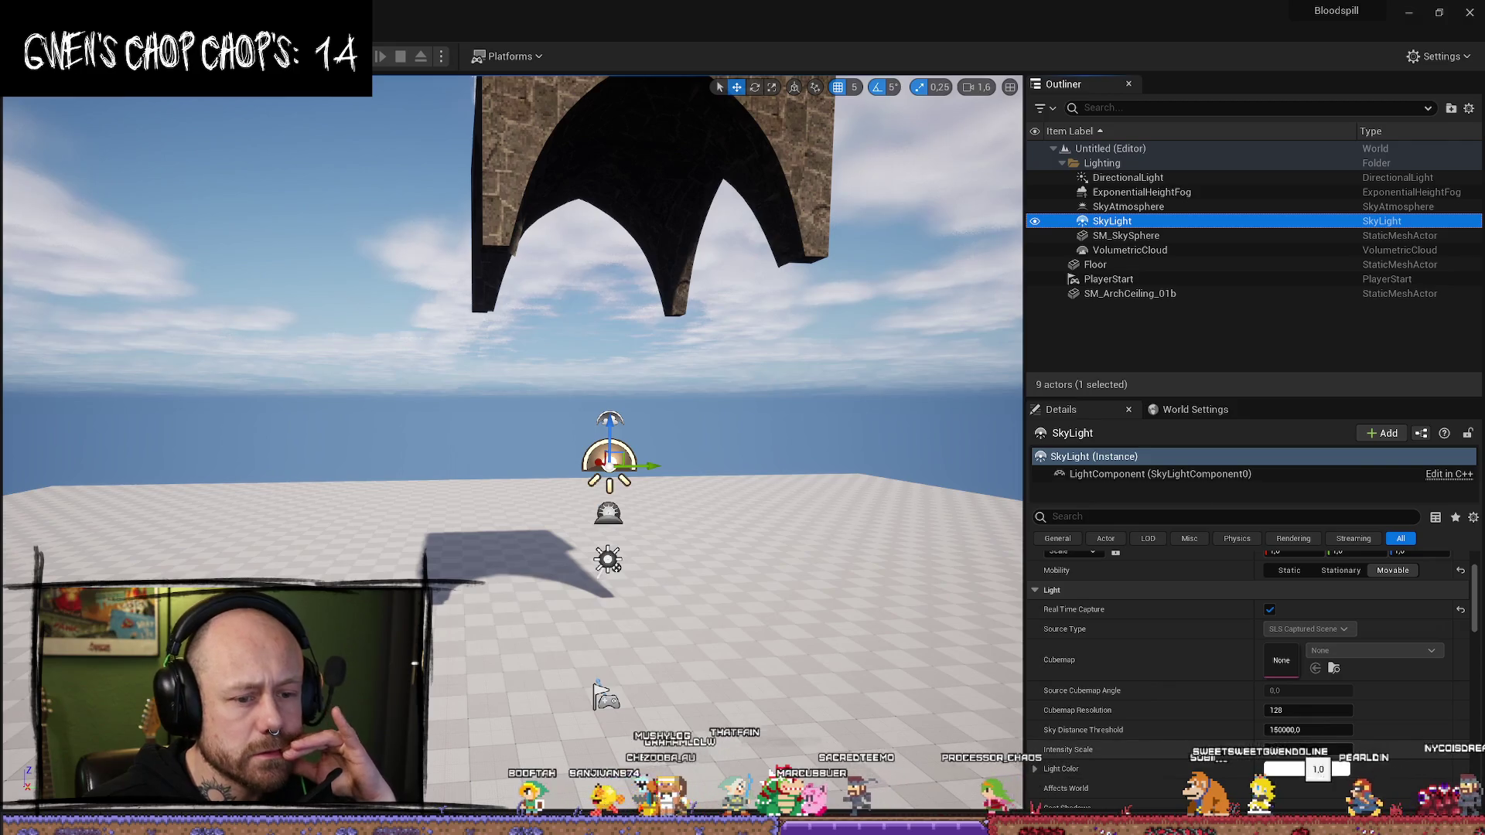
pyautogui.moveTo(1308, 749); pyautogui.dragTo(1350, 750)
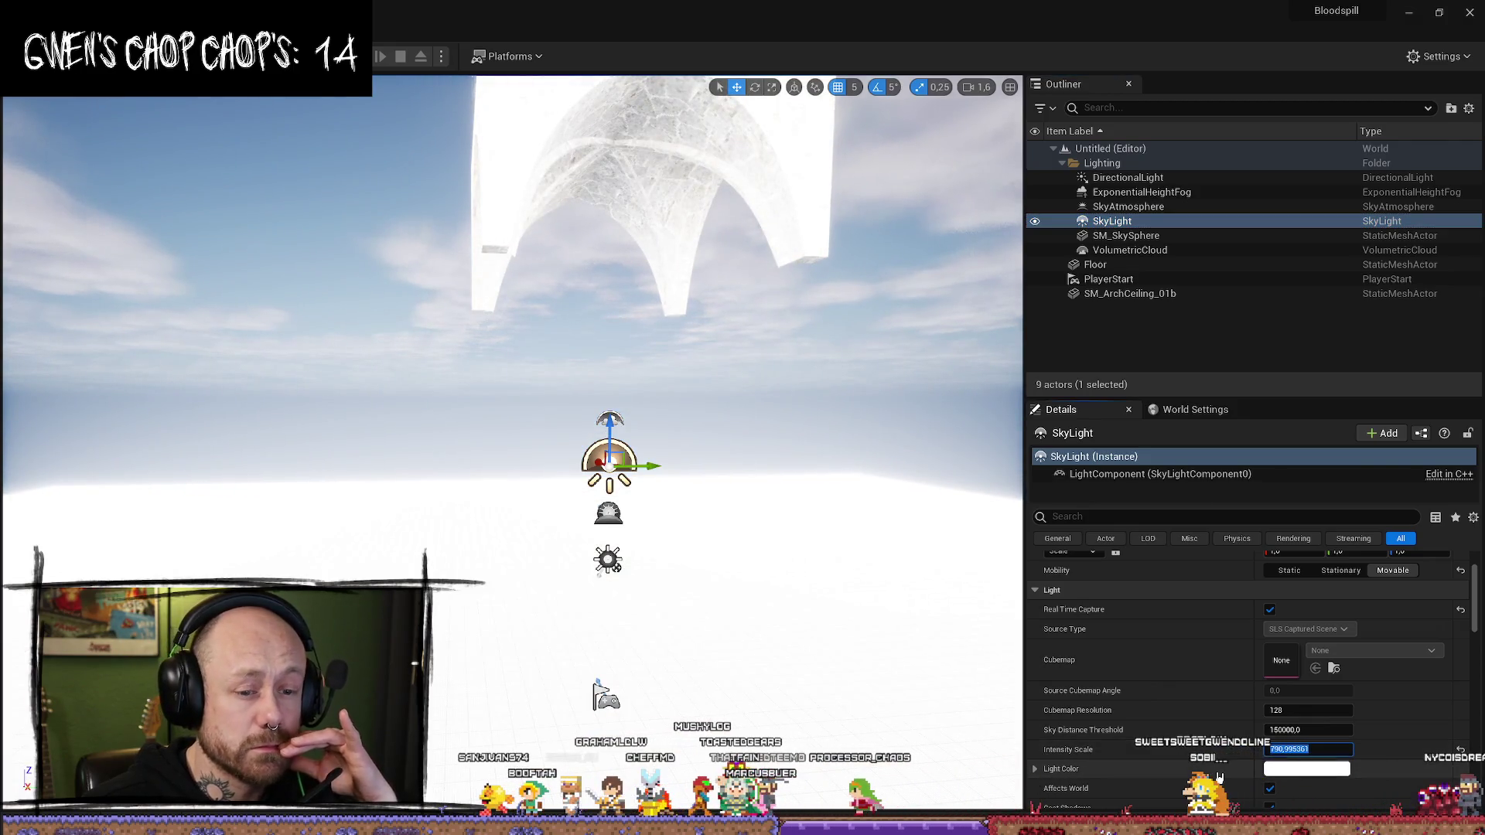
pyautogui.press('Return')
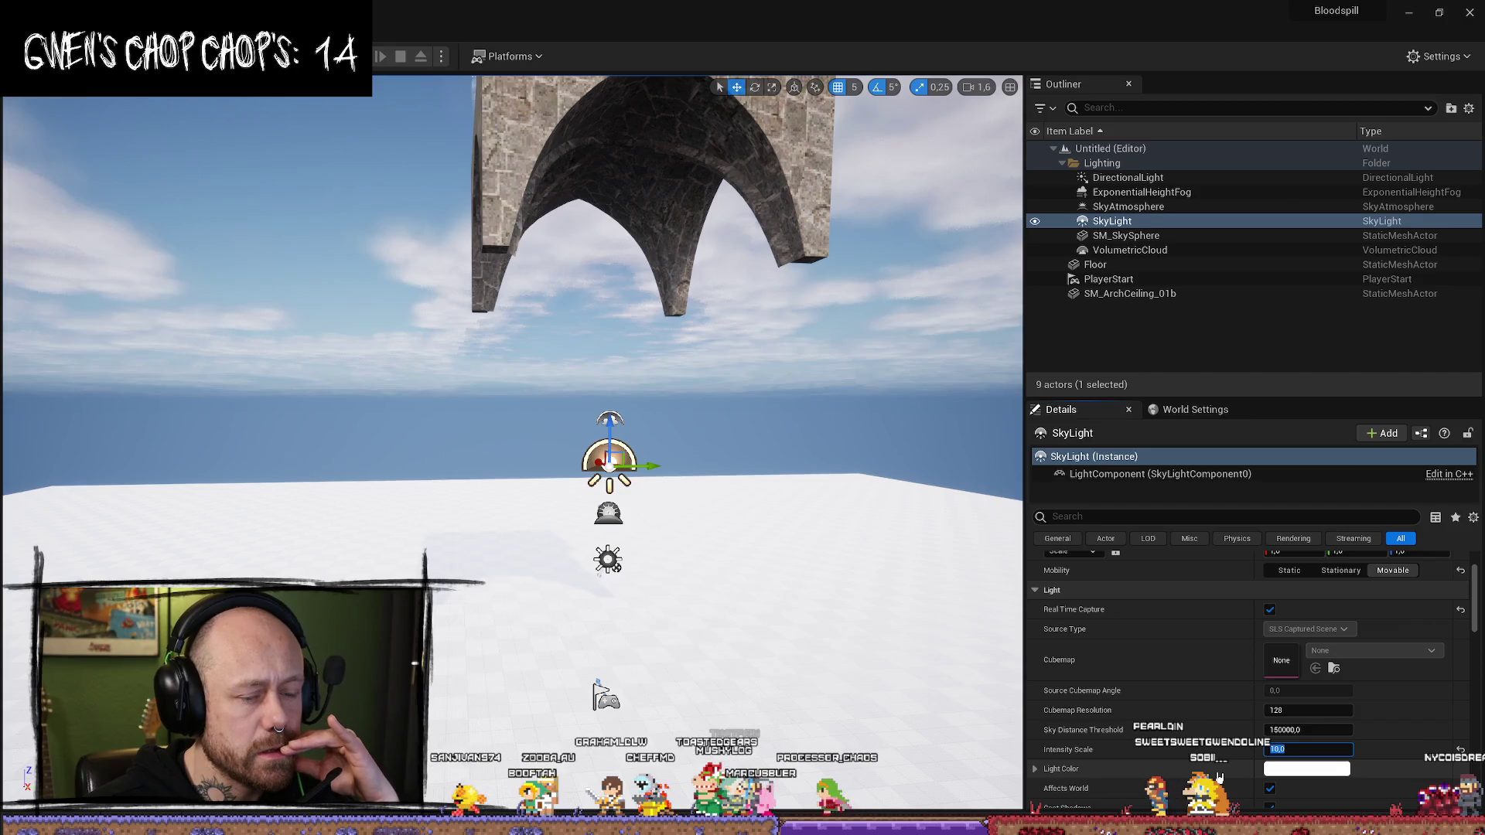
pyautogui.write('5')
pyautogui.press('Return')
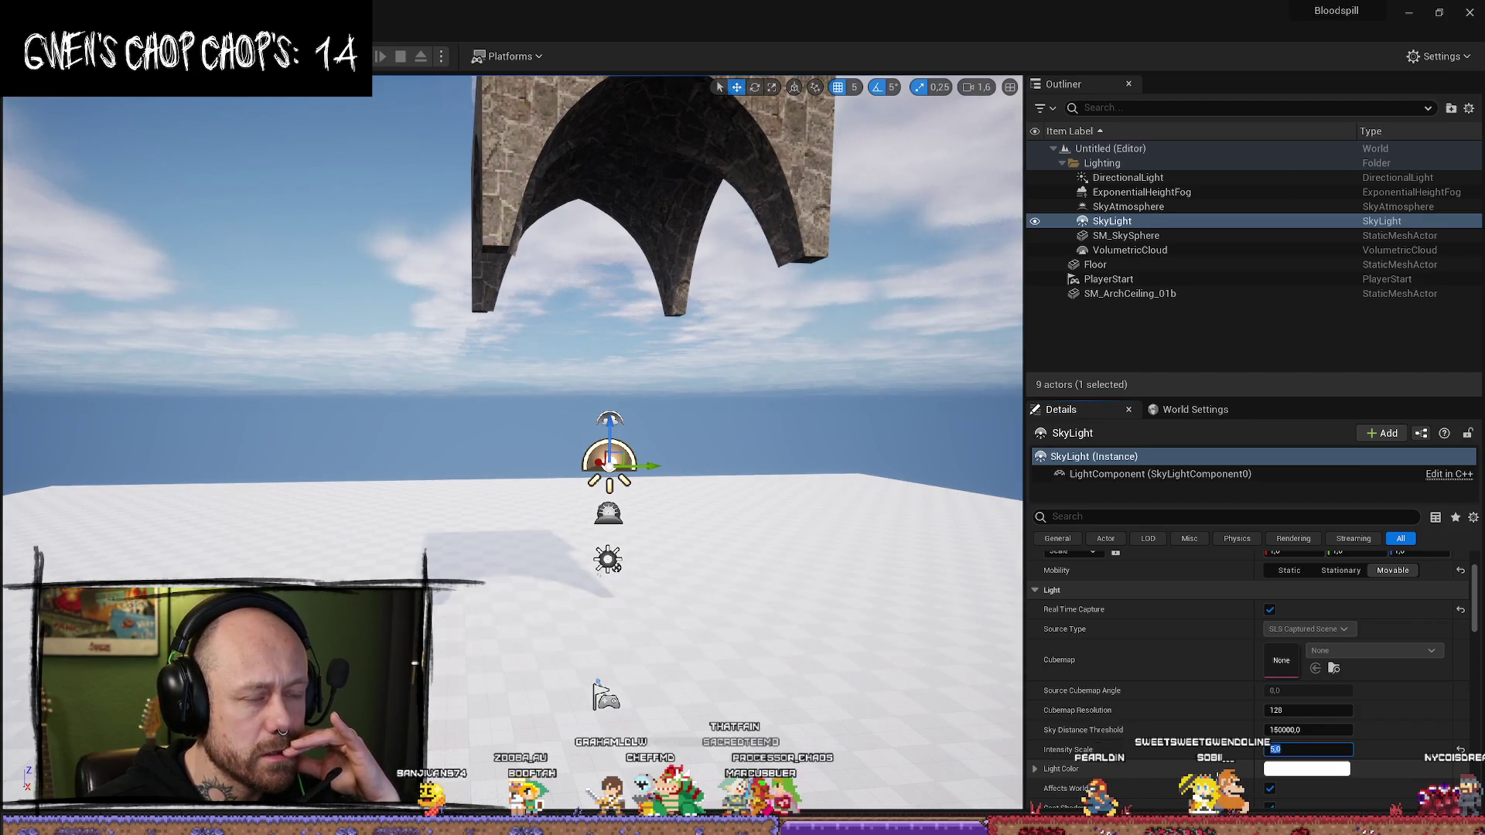
# - Select the Floor, run a brief test play, then show the level's World Settings
pyautogui.click(651, 540)
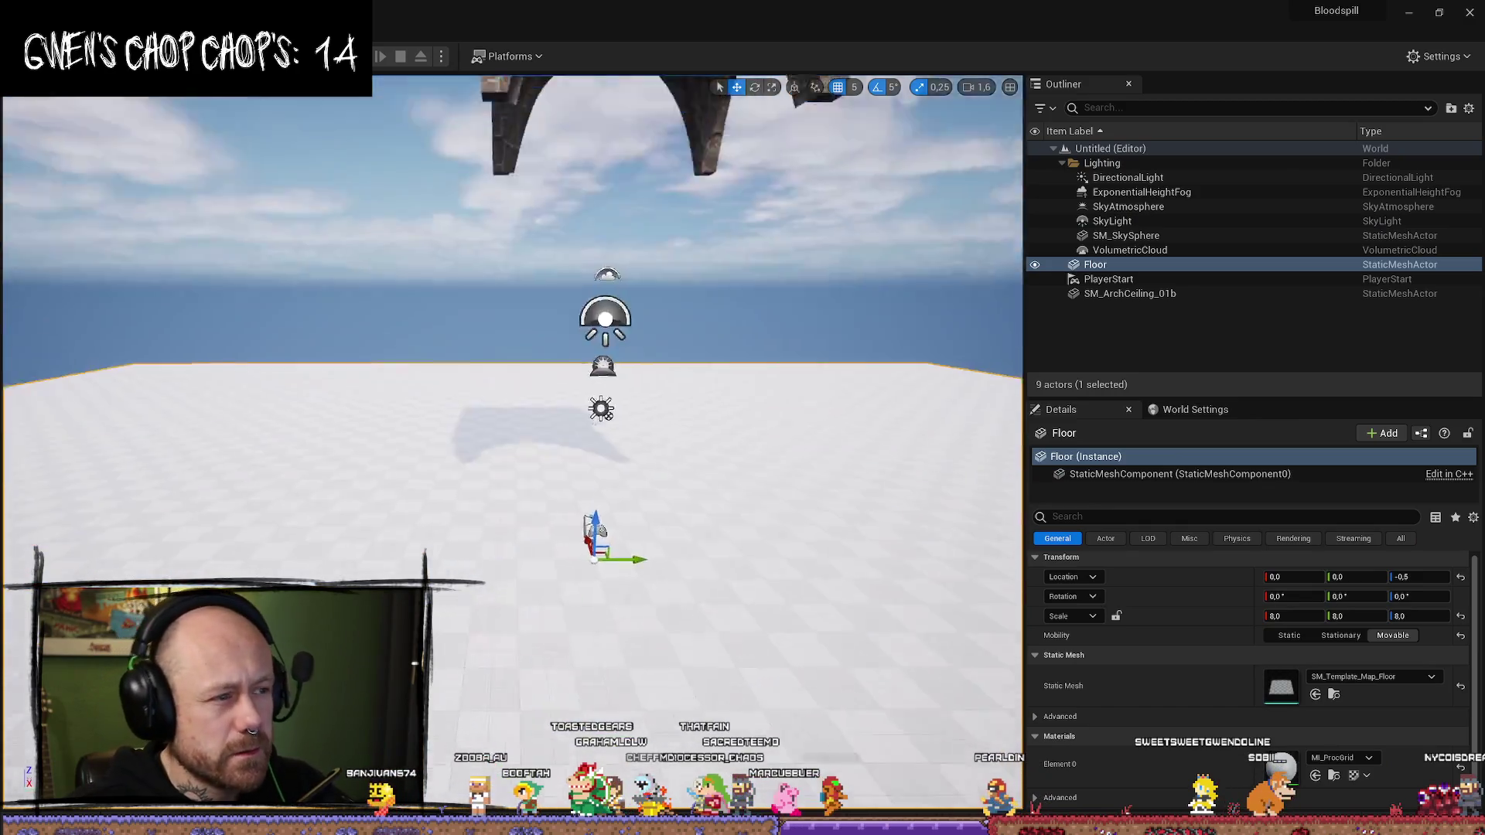
pyautogui.moveTo(303, 121); pyautogui.dragTo(303, 121)
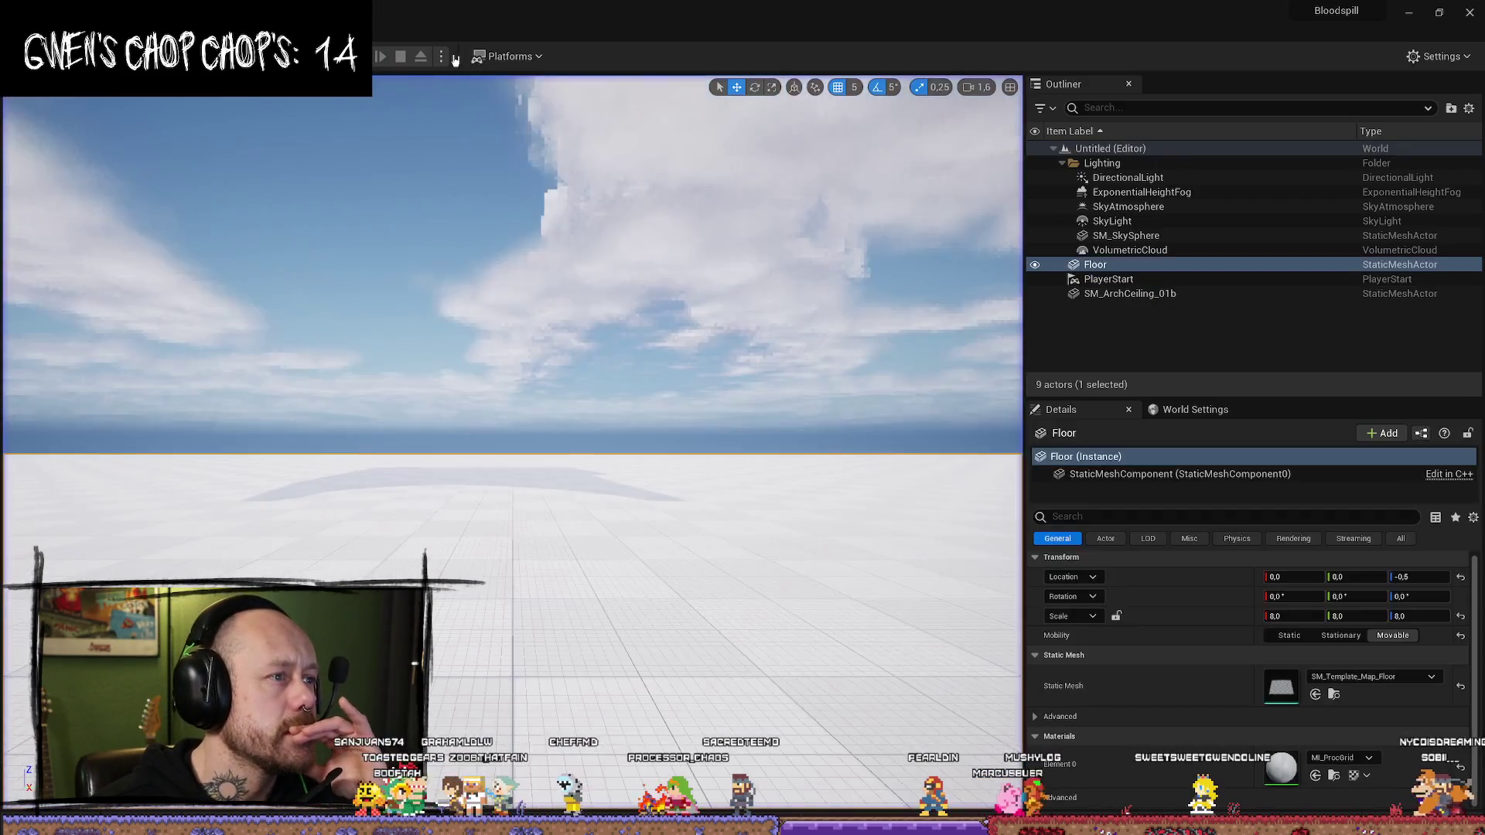
pyautogui.click(443, 57)
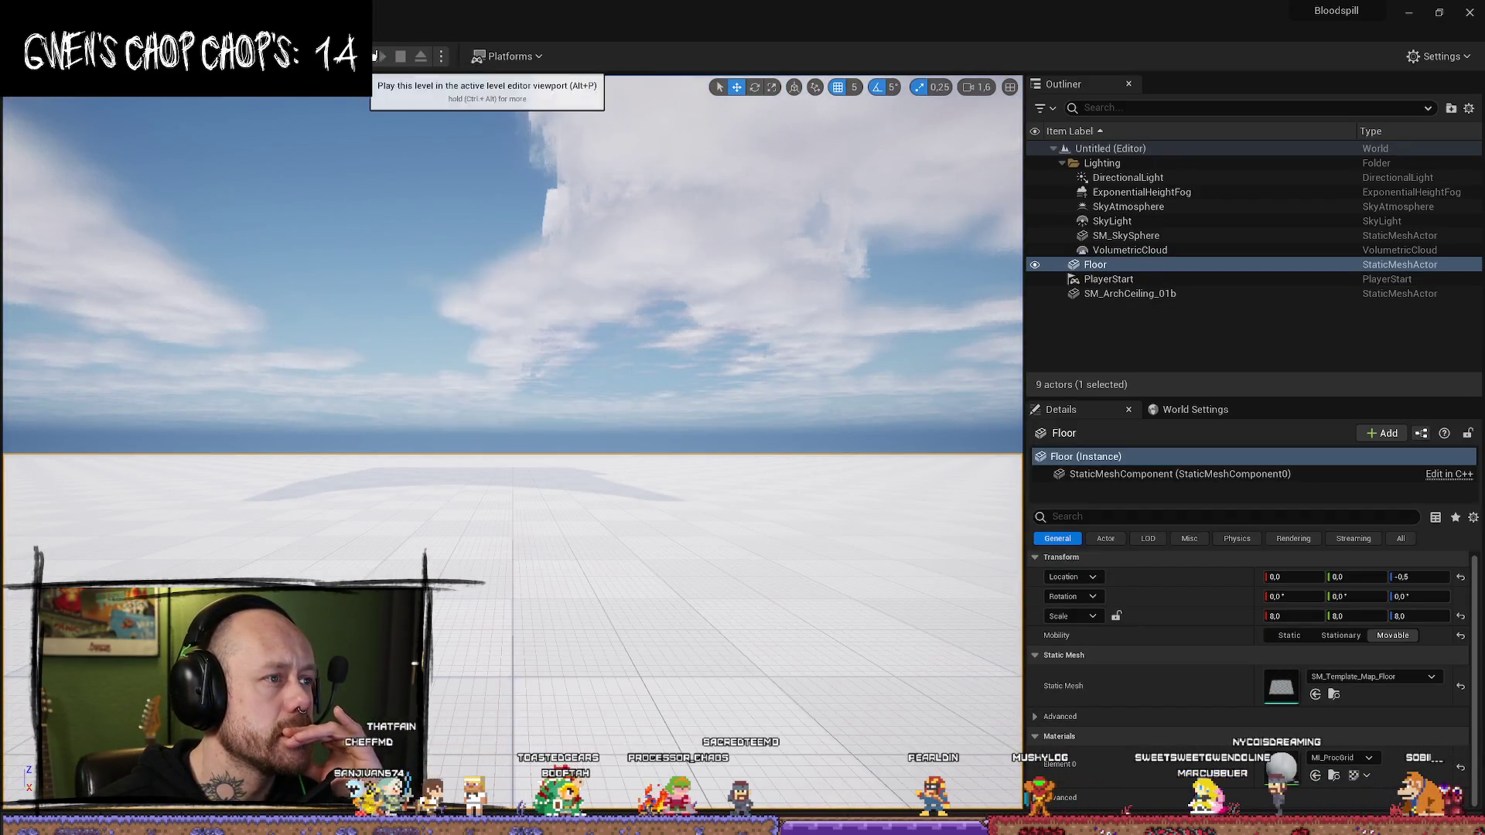
pyautogui.click(360, 57)
pyautogui.press('Escape')
pyautogui.click(1195, 409)
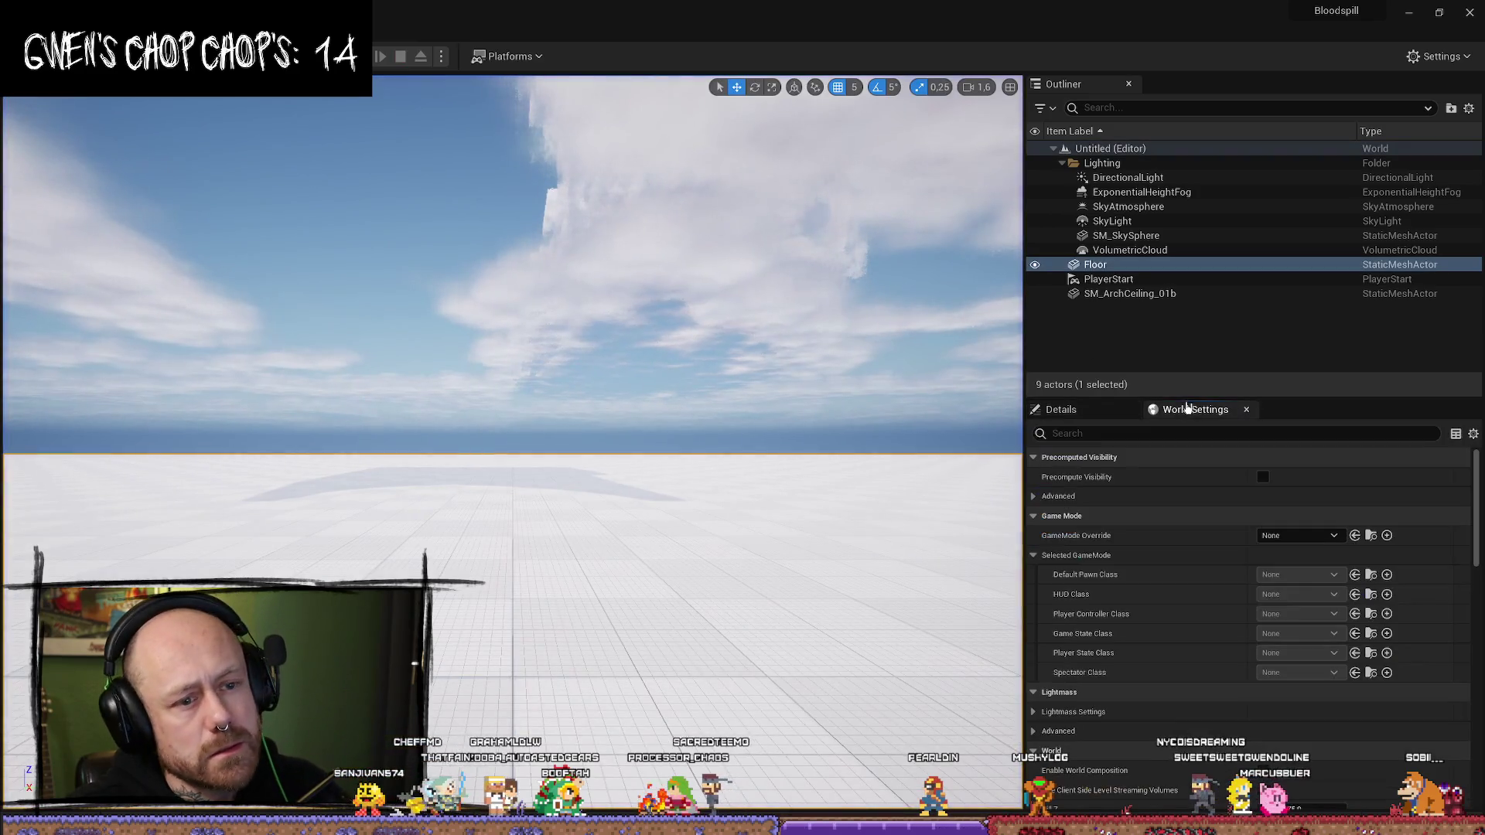
# - Set the GameMode Override to BP_TeamDeathmatch_GM and test-play the level
pyautogui.click(1328, 538)
pyautogui.write('deeat')
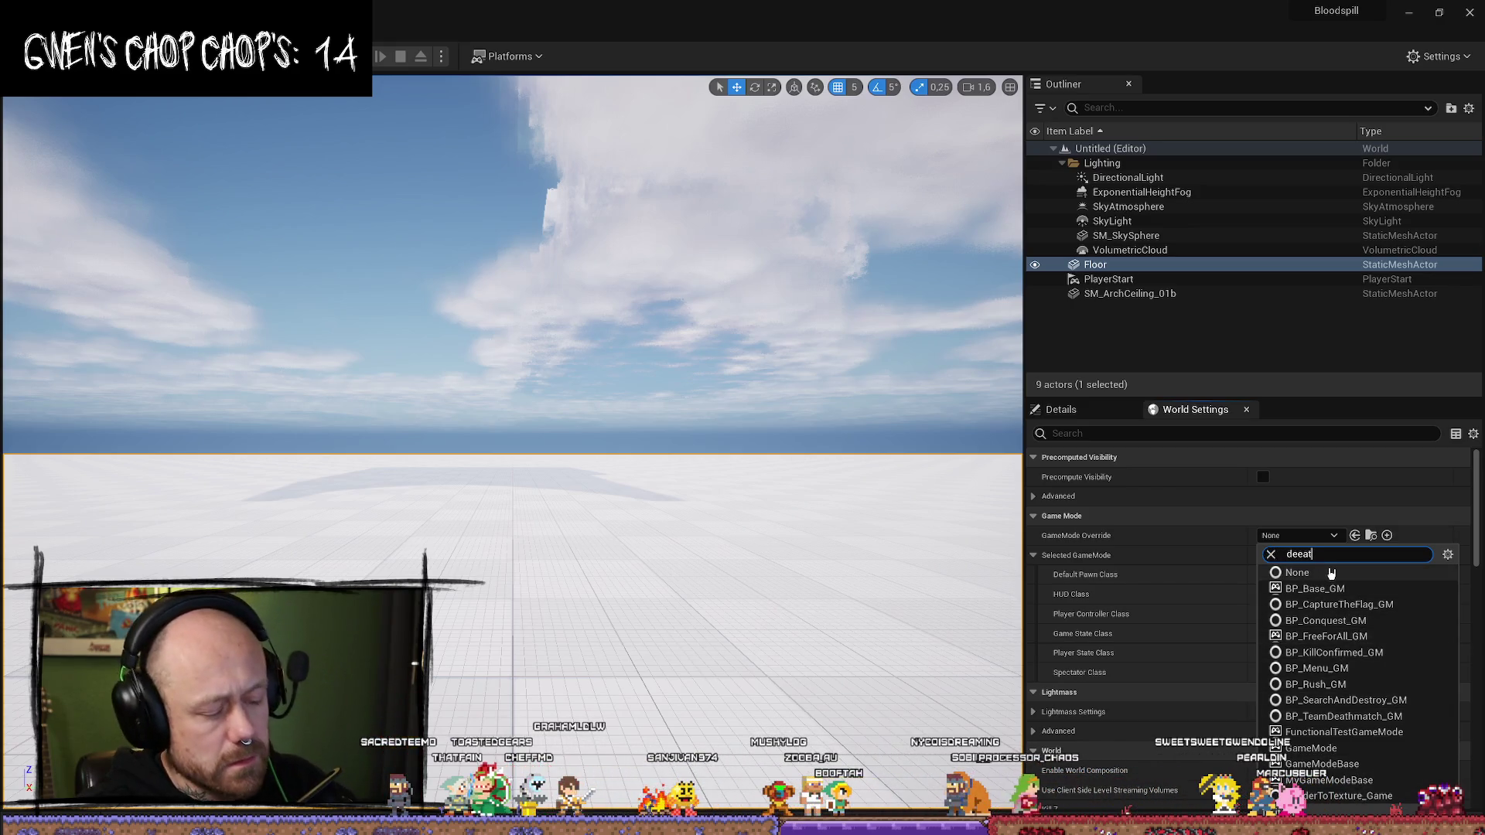
pyautogui.write('h')
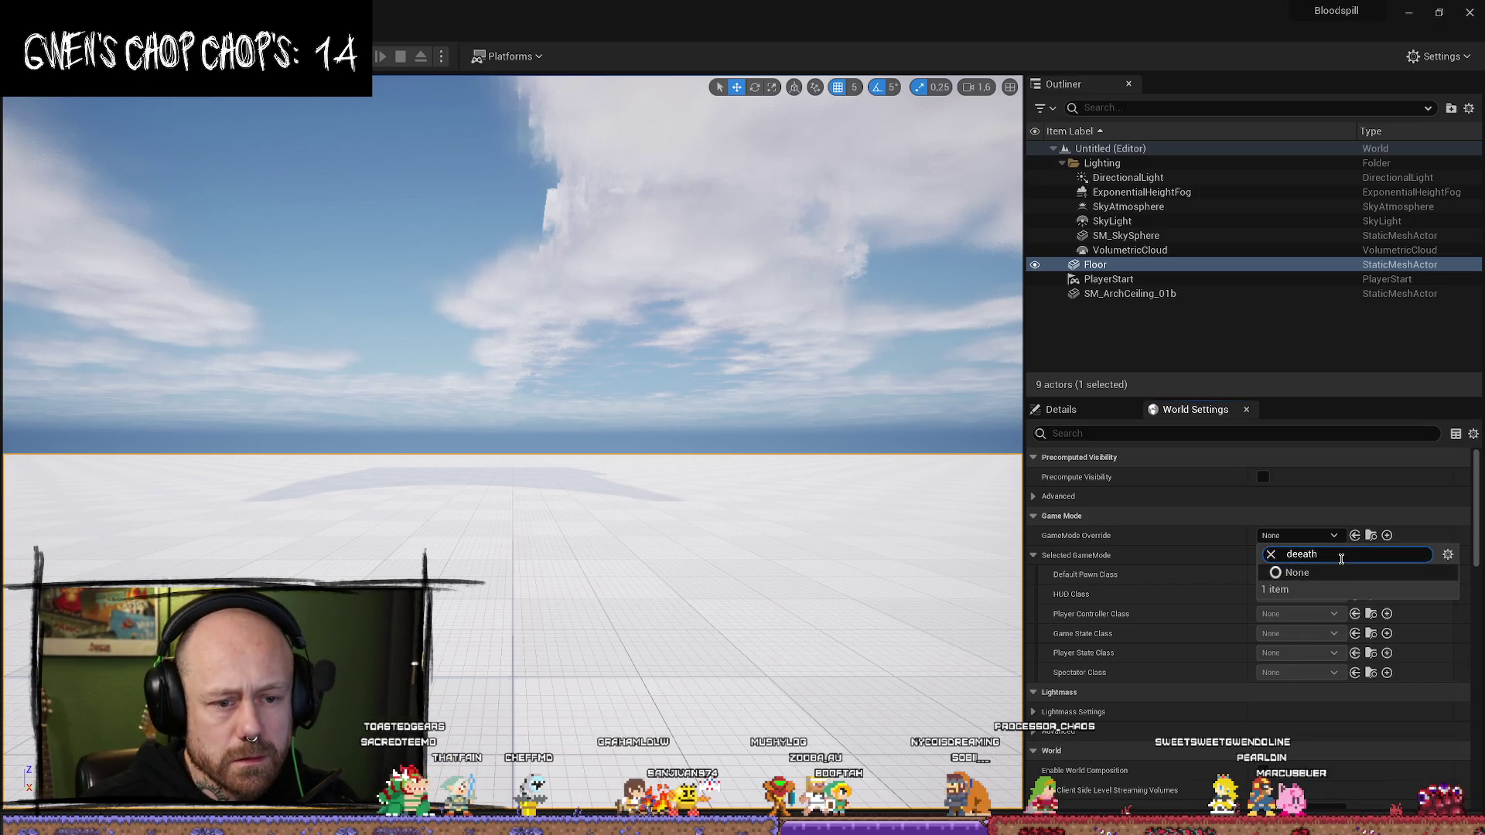
pyautogui.write('th')
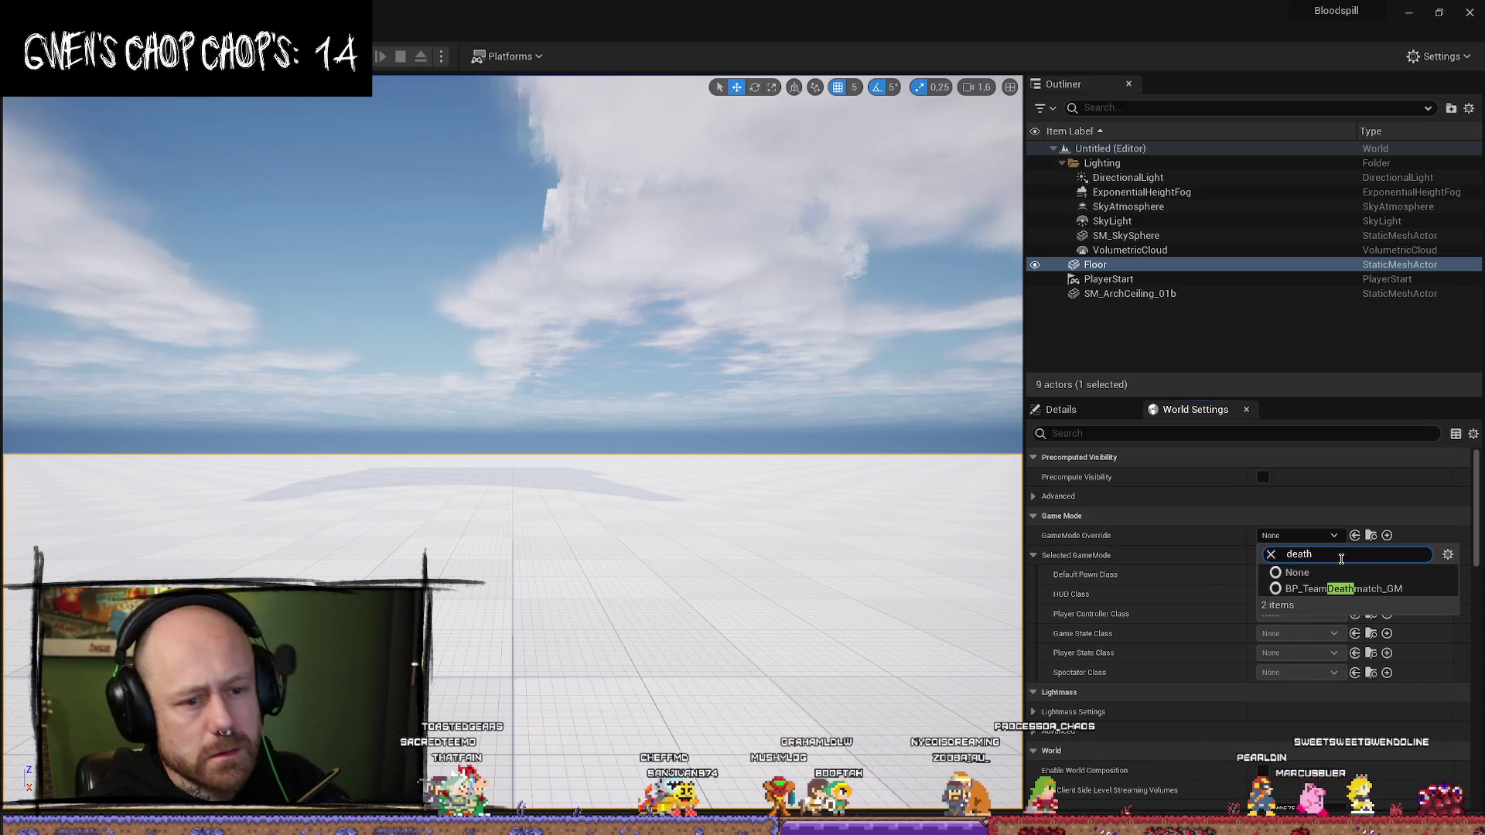
pyautogui.click(1357, 589)
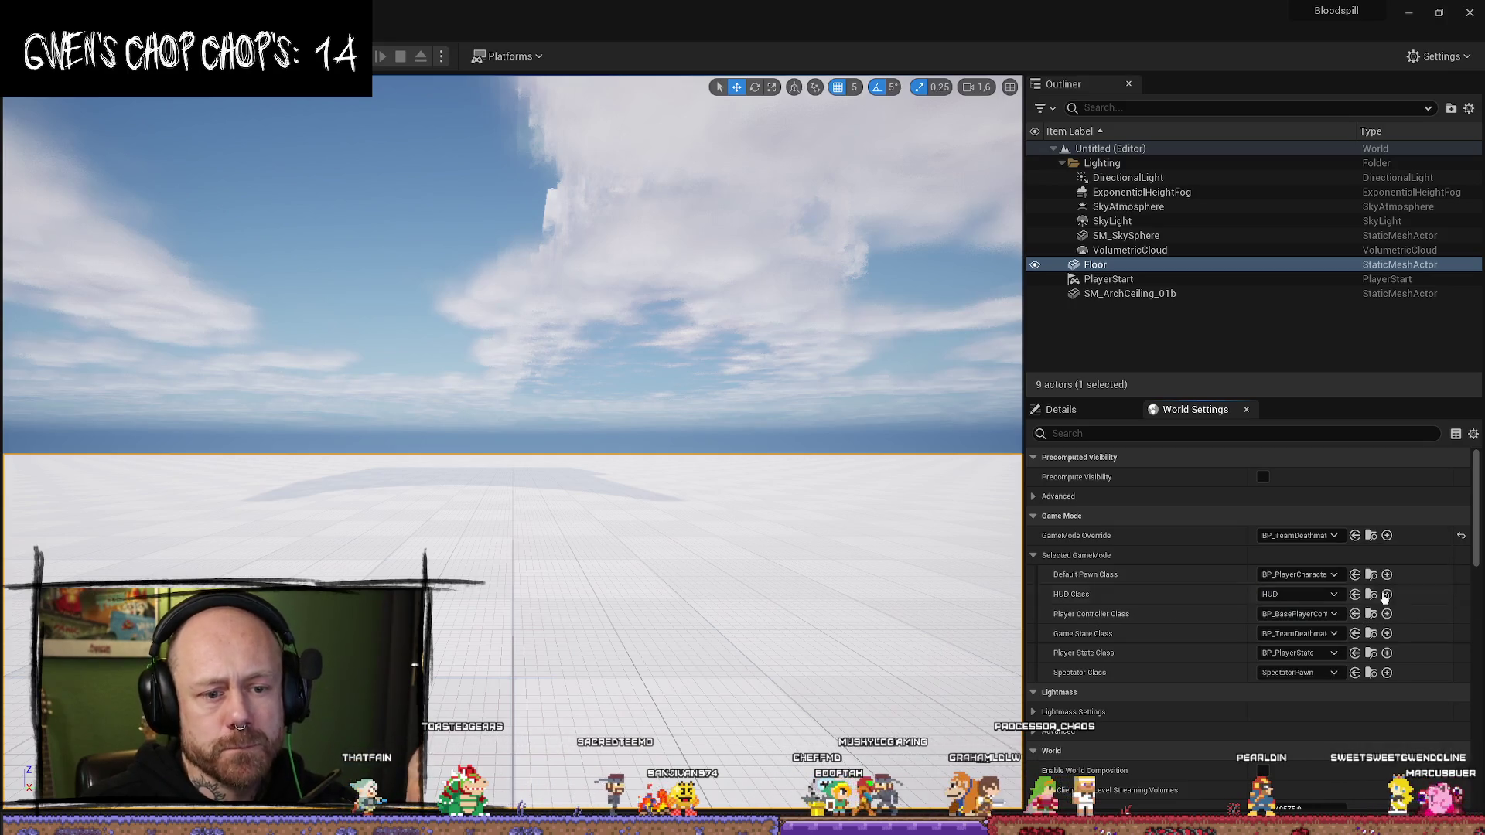
pyautogui.click(360, 57)
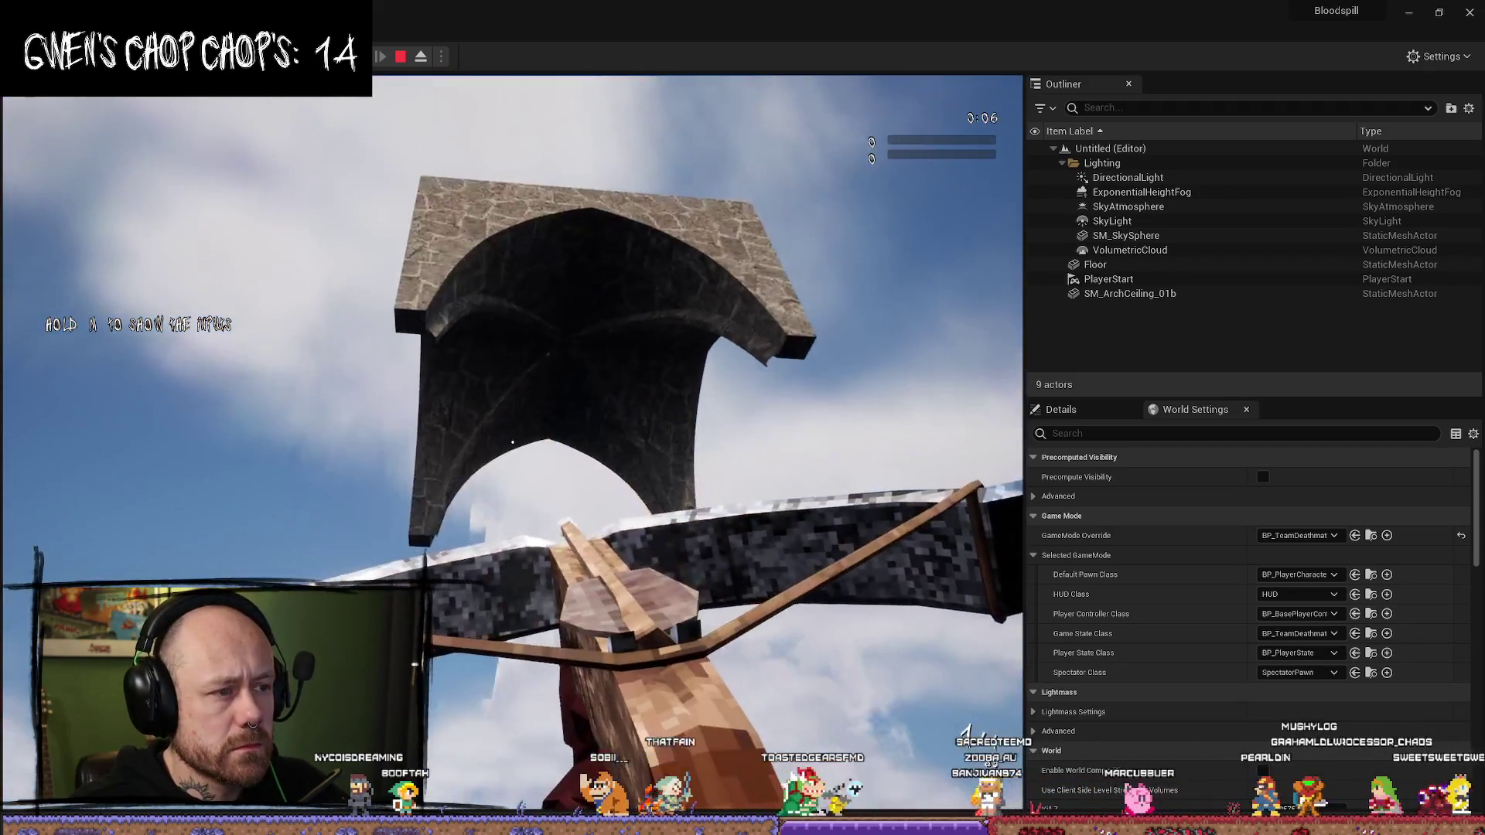
pyautogui.press('Escape')
pyautogui.click(1369, 115)
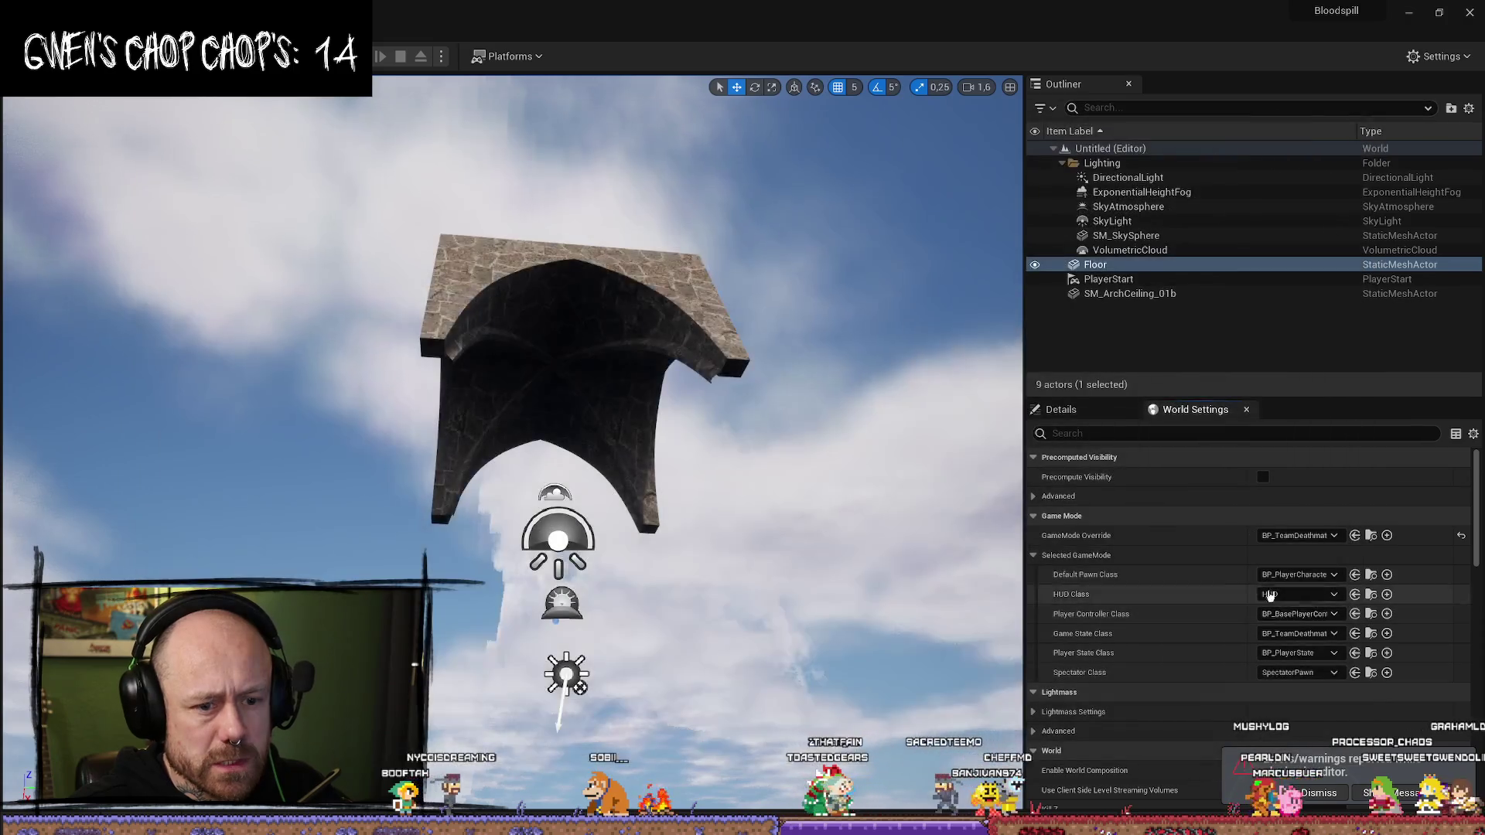
# - Switch the GameMode Override to BP_FreeForAll_GM instead
pyautogui.moveTo(1024, 540); pyautogui.dragTo(872, 540)
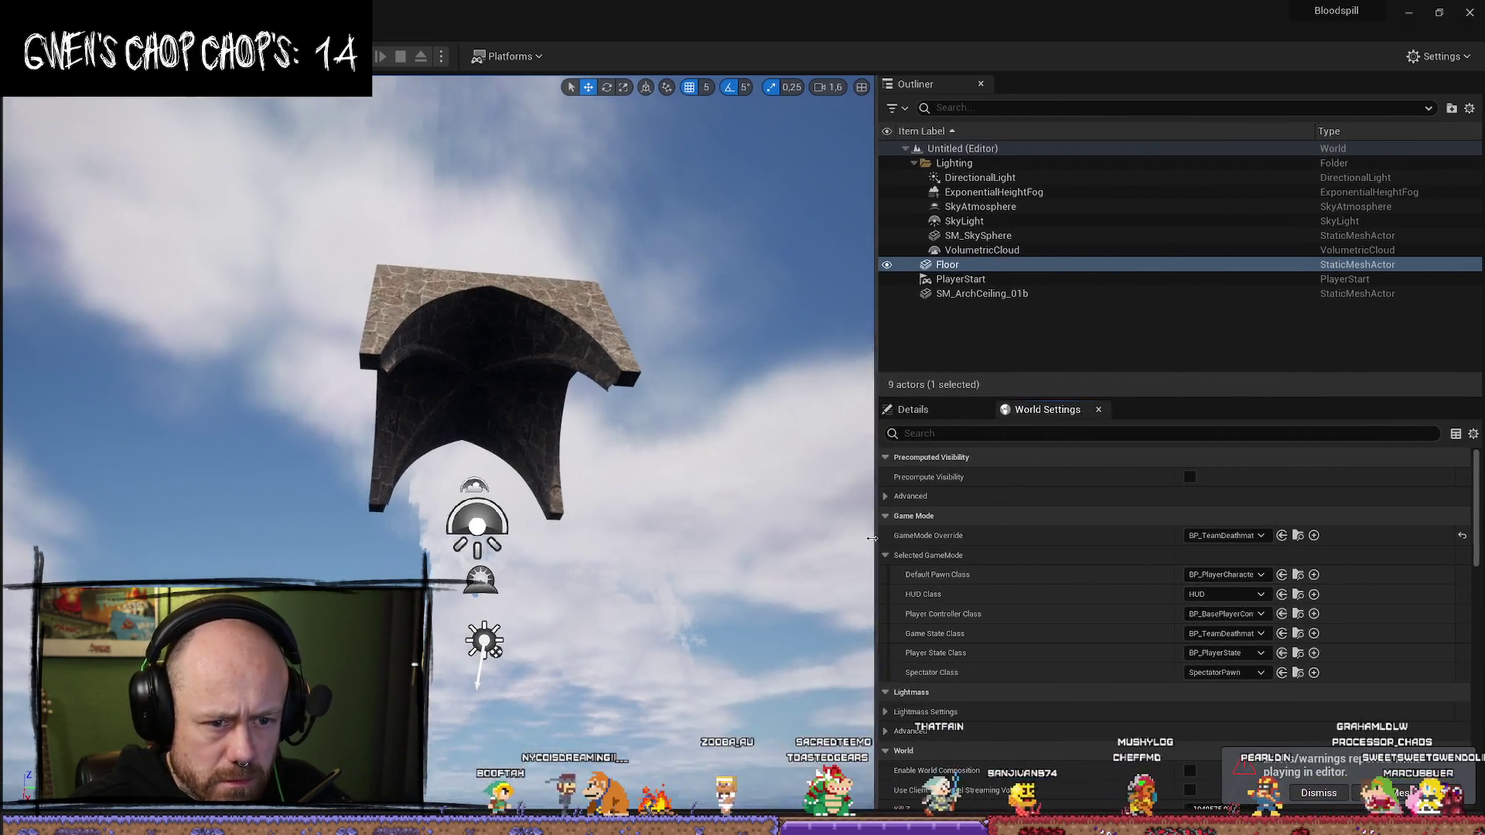
pyautogui.click(1222, 535)
pyautogui.write('deathms')
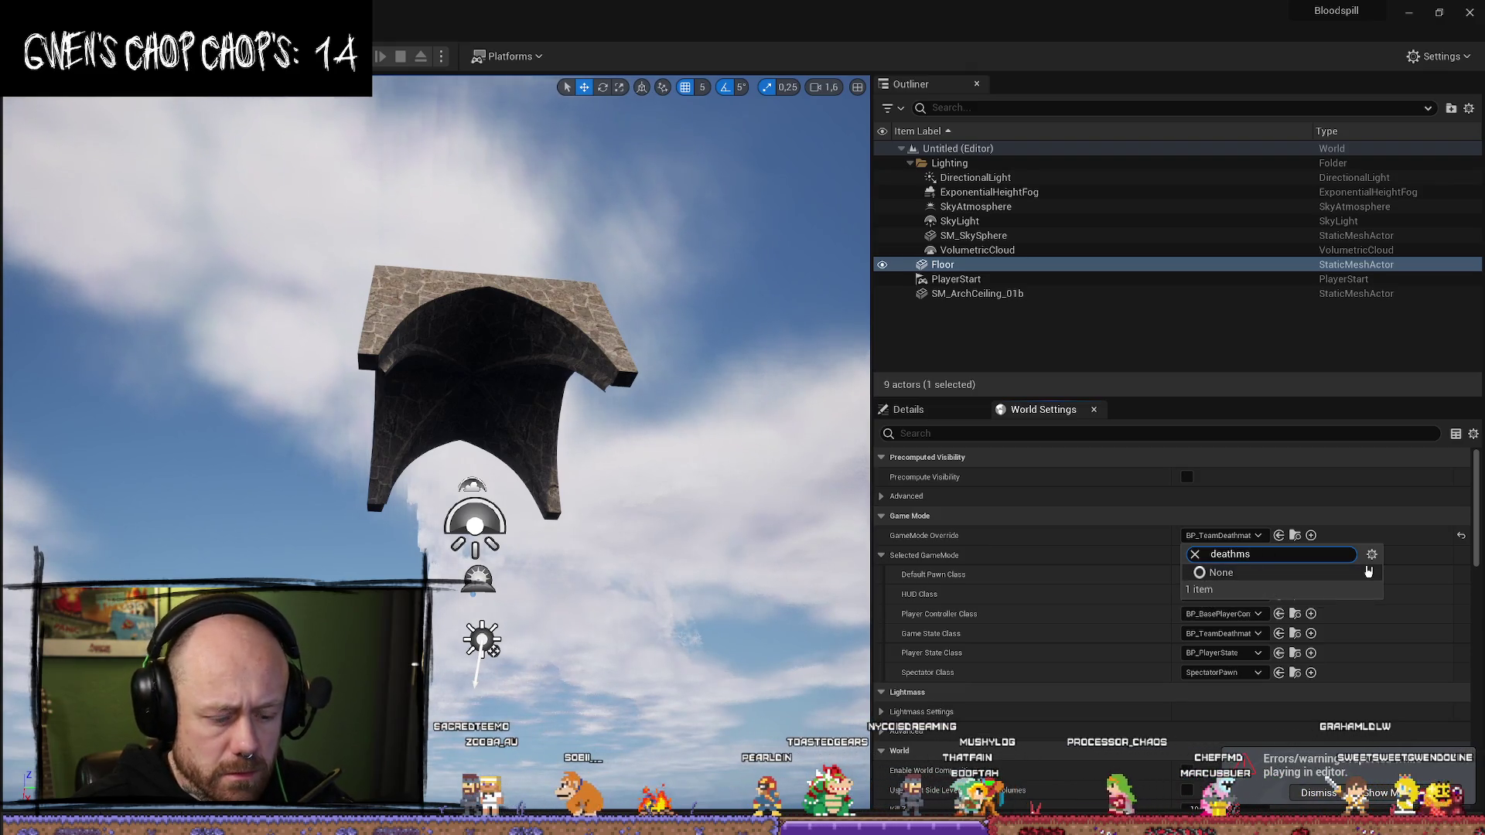
pyautogui.press('BackSpace')
pyautogui.write('a')
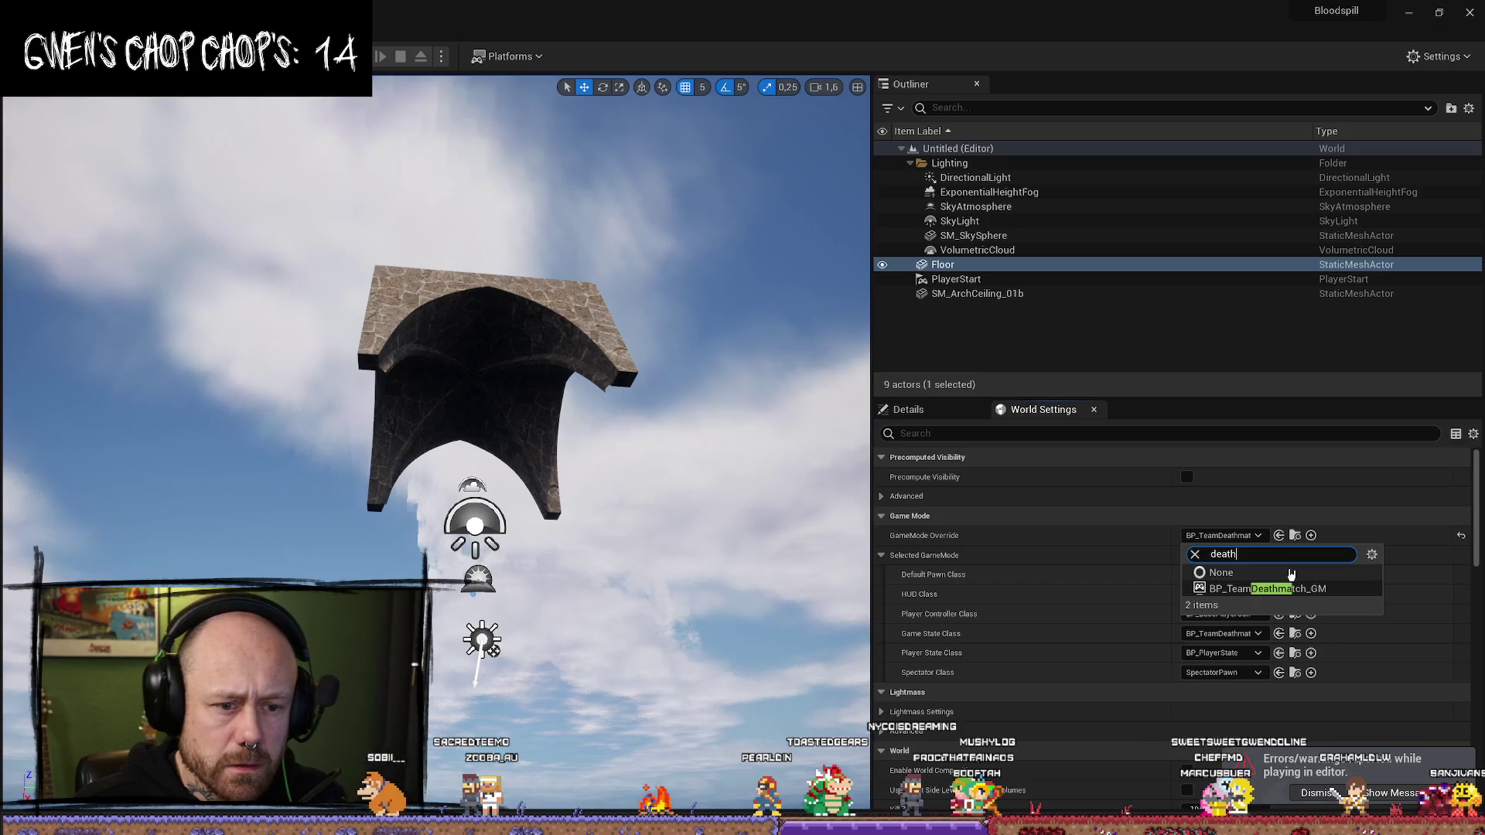
pyautogui.press('BackSpace')
pyautogui.press('BackSpace')
pyautogui.write('free')
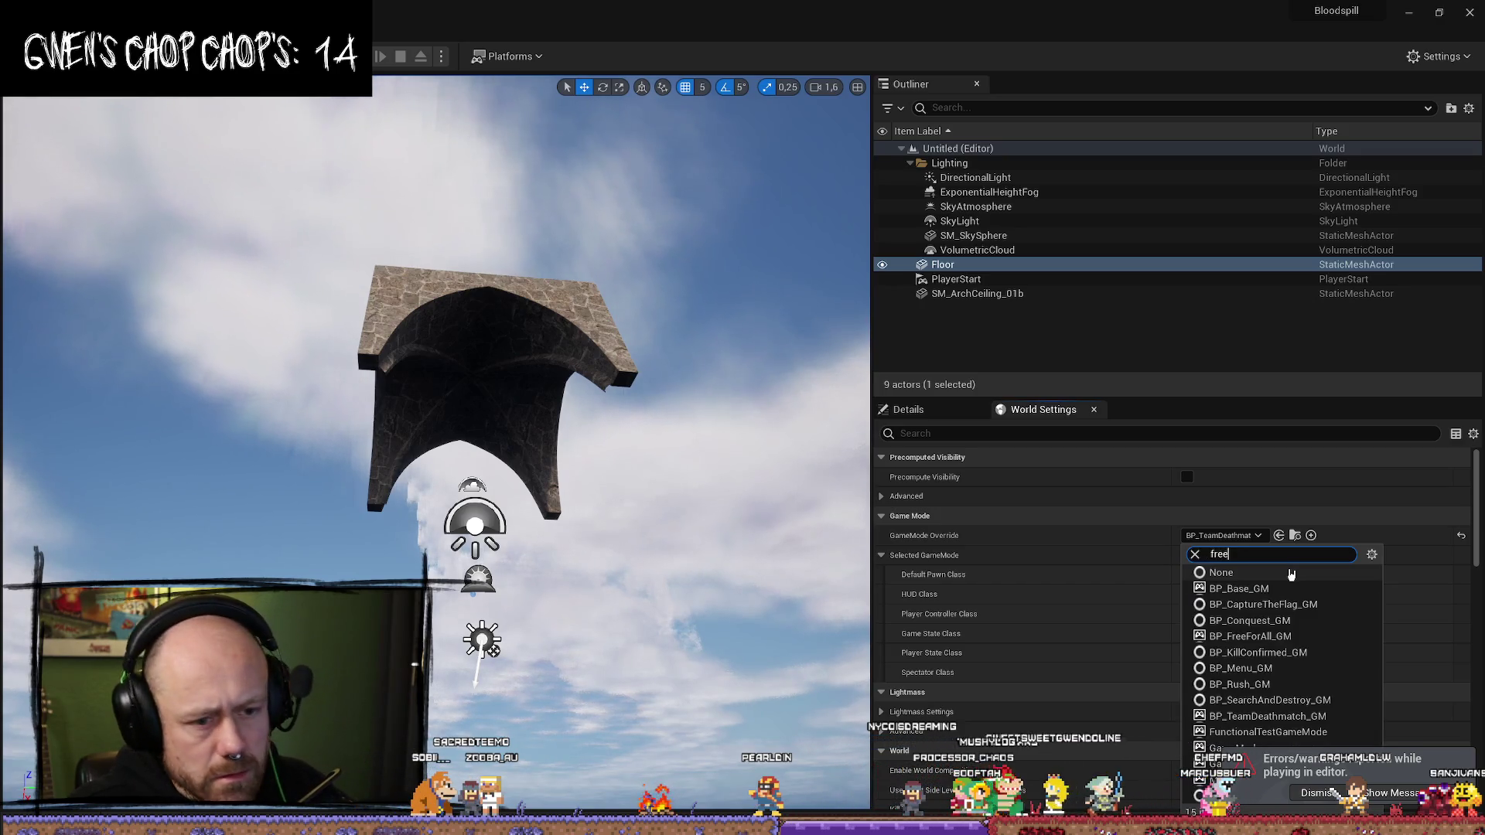
pyautogui.click(1253, 589)
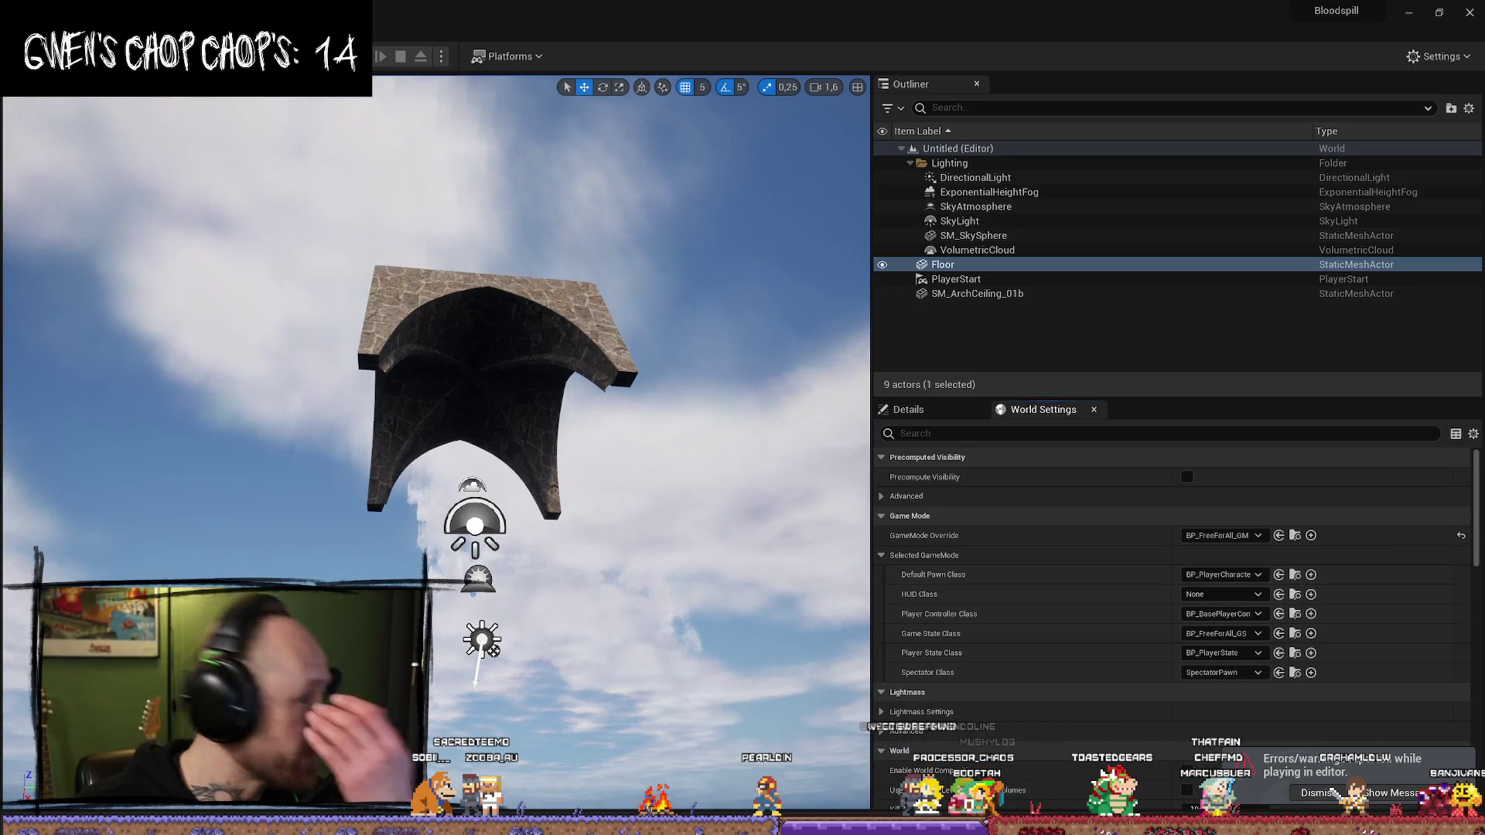
# - Frame the floor and arch in the viewport, undoing an accidental object move
pyautogui.press('f')
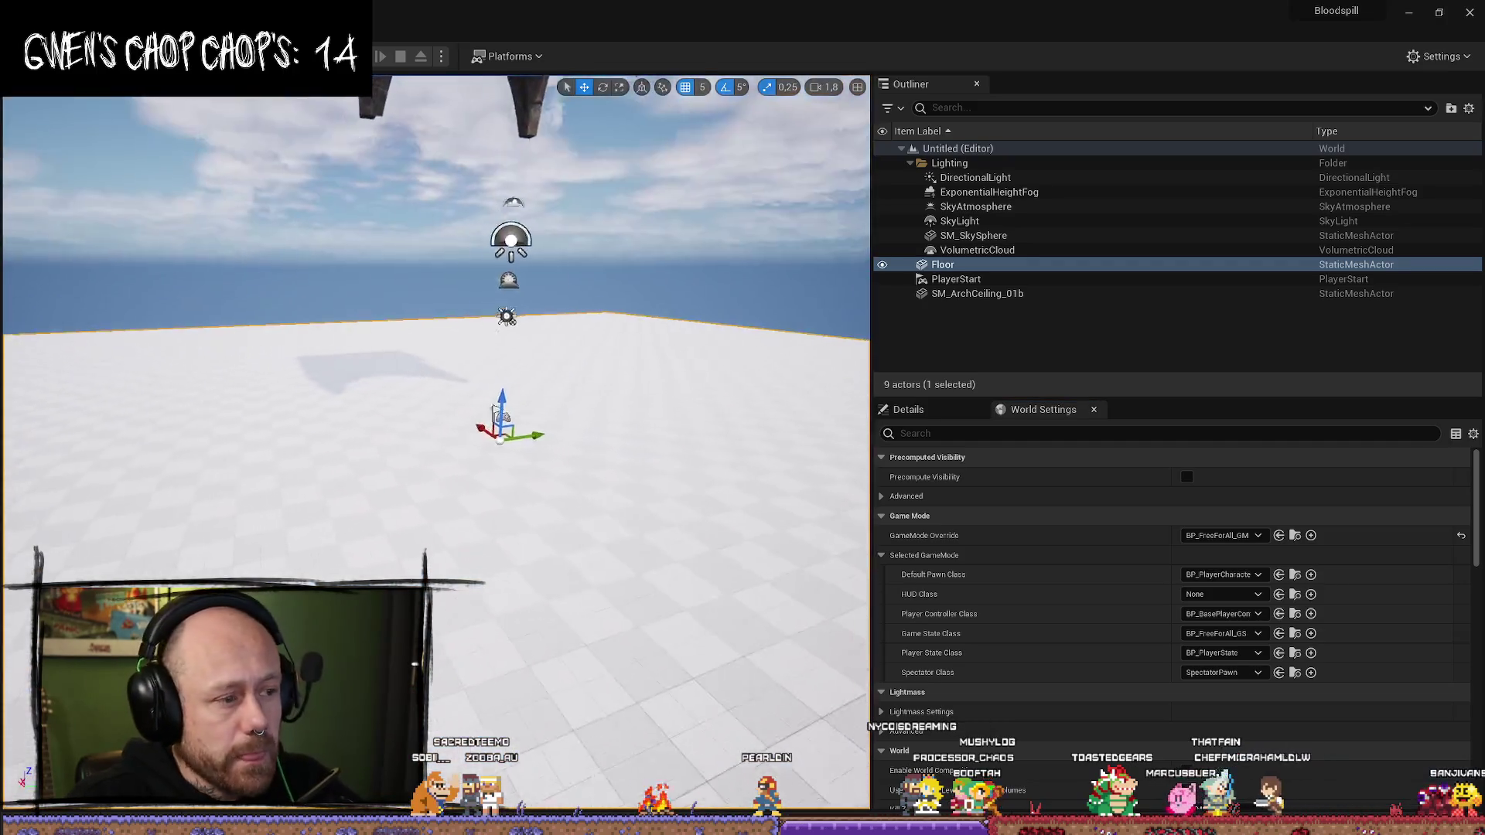
pyautogui.moveTo(447, 366)
pyautogui.mouseDown()
pyautogui.moveTo(526, 341)
pyautogui.moveTo(448, 366)
pyautogui.mouseUp()
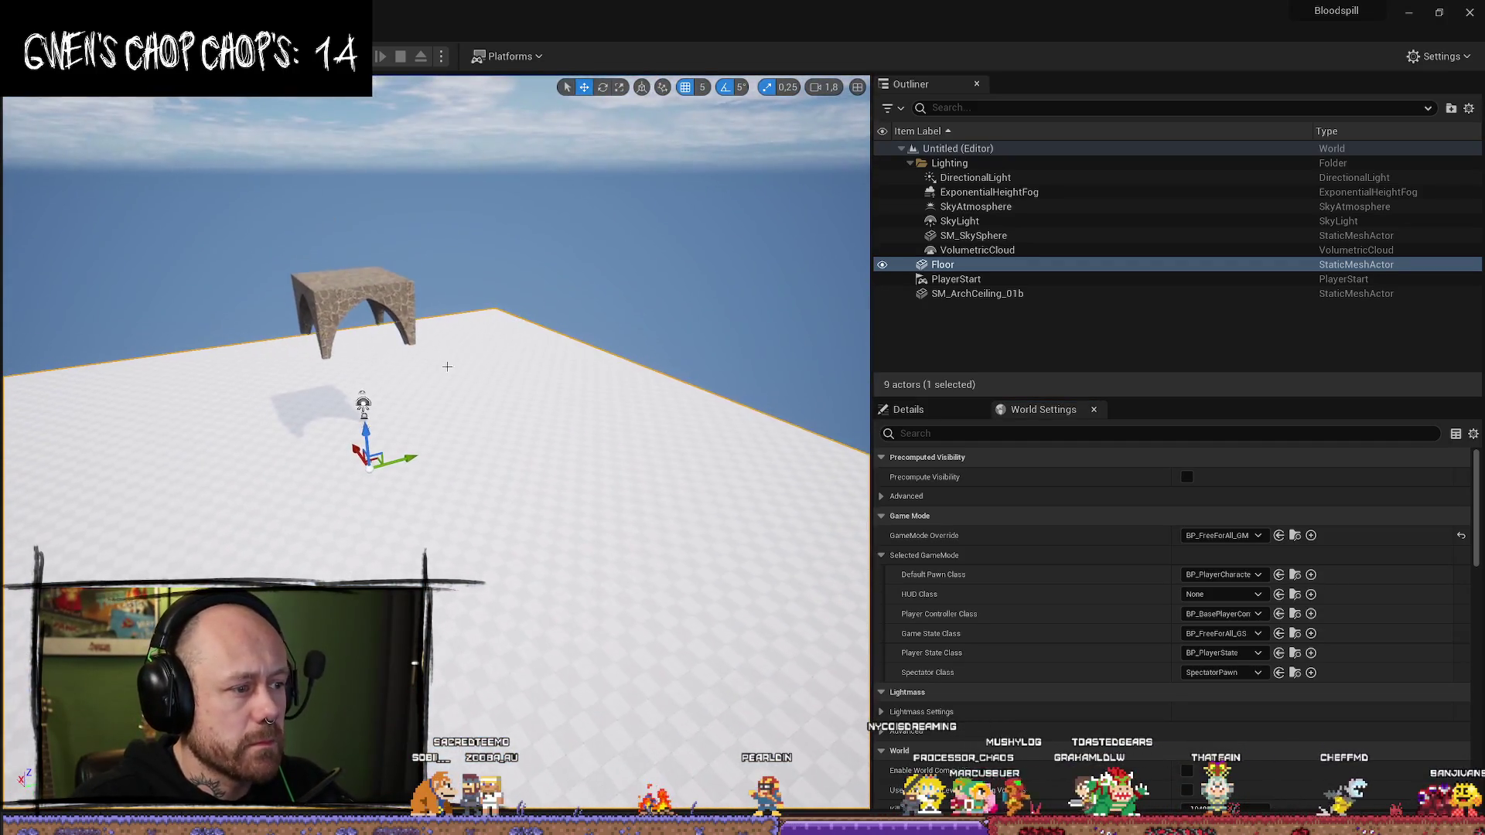
pyautogui.moveTo(370, 437)
pyautogui.mouseDown()
pyautogui.moveTo(364, 374)
pyautogui.moveTo(441, 426)
pyautogui.moveTo(461, 462)
pyautogui.mouseUp()
pyautogui.hotkey('ctrl', 'z')
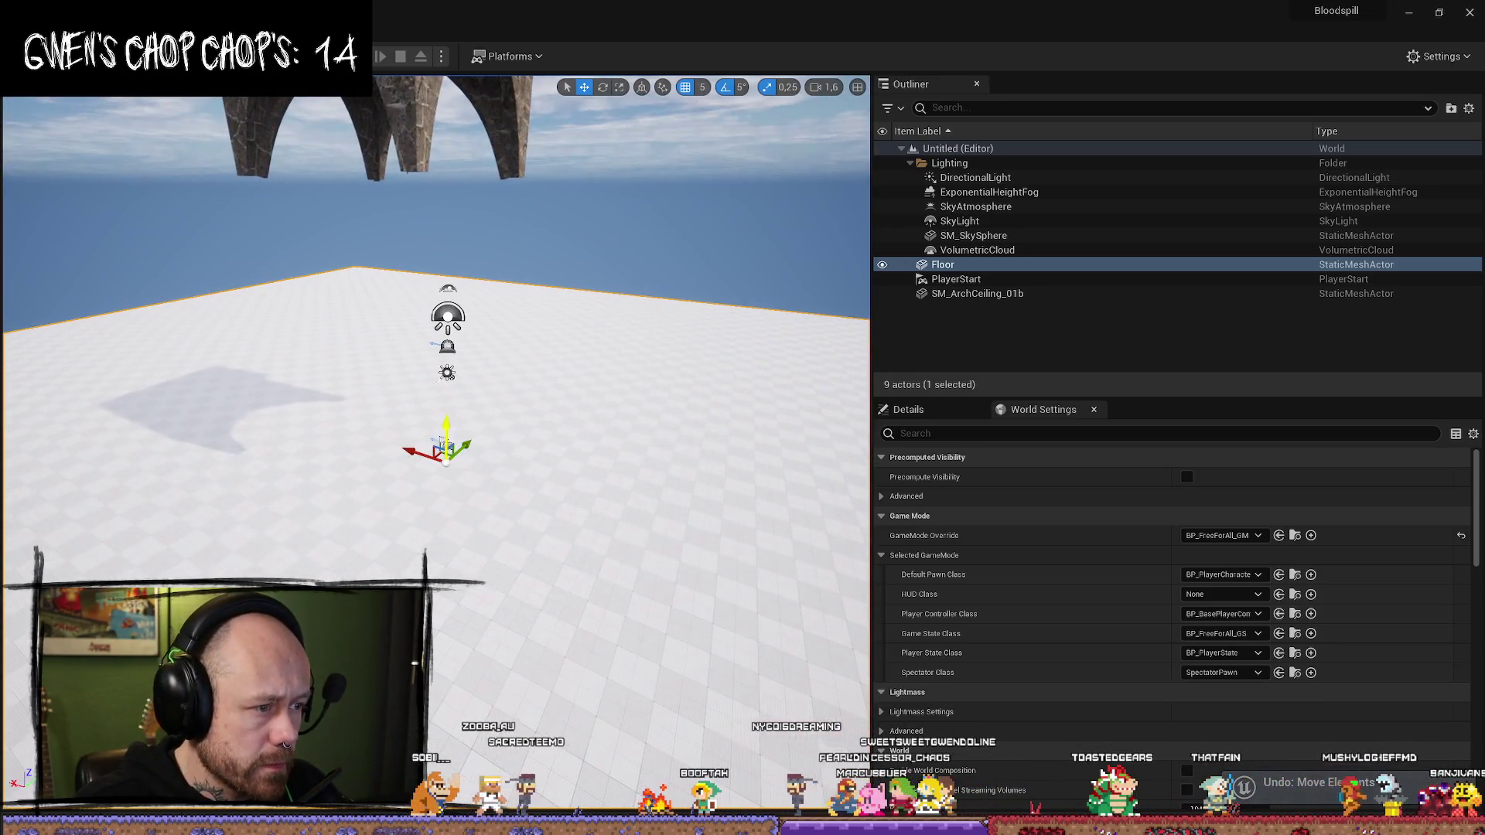
# - Rotate the PlayerStart about 45 degrees, snap it to the floor, and open the Content Drawer
pyautogui.click(447, 450)
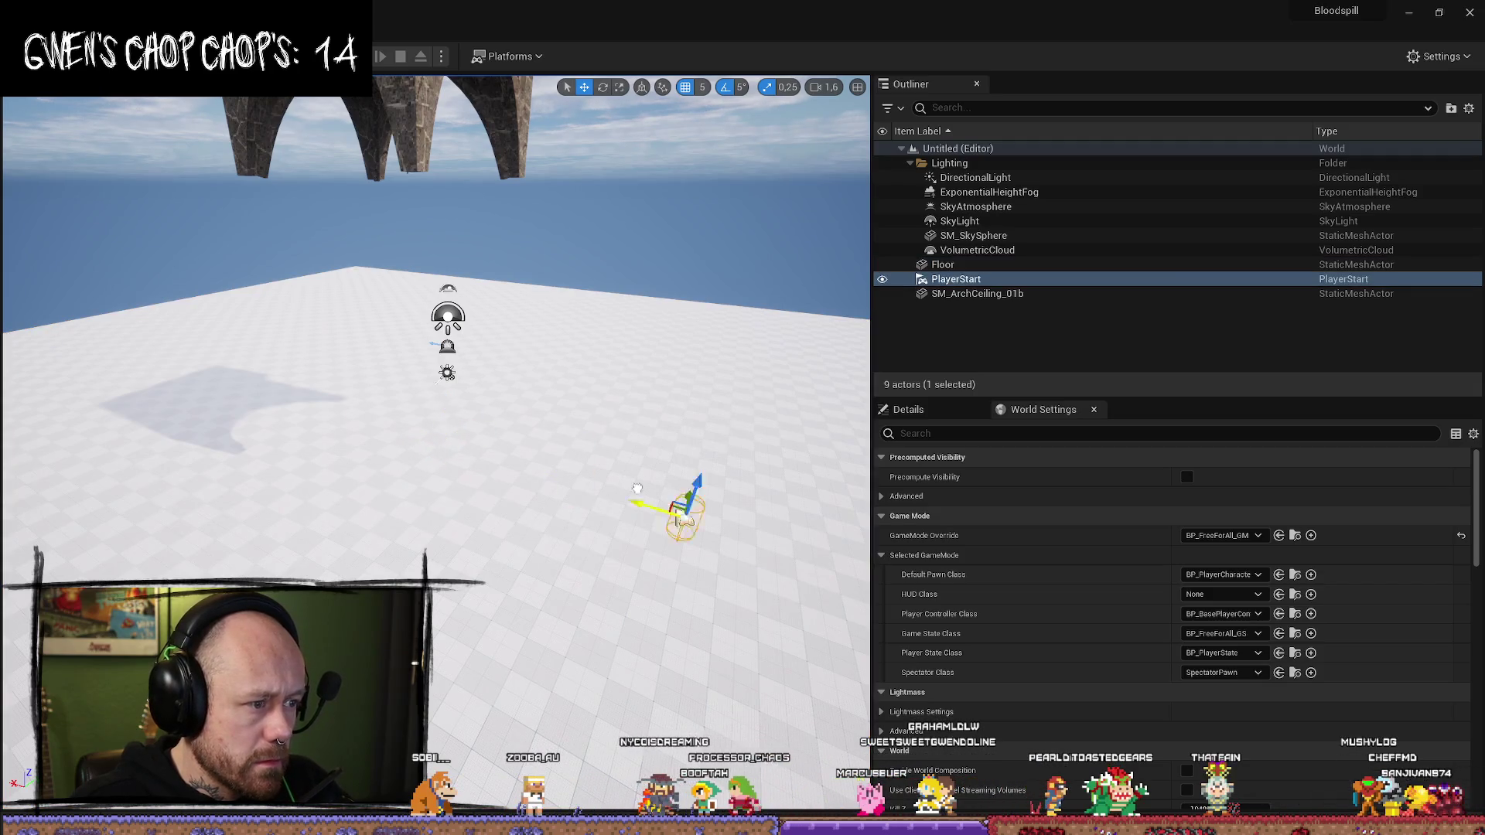
pyautogui.press('e')
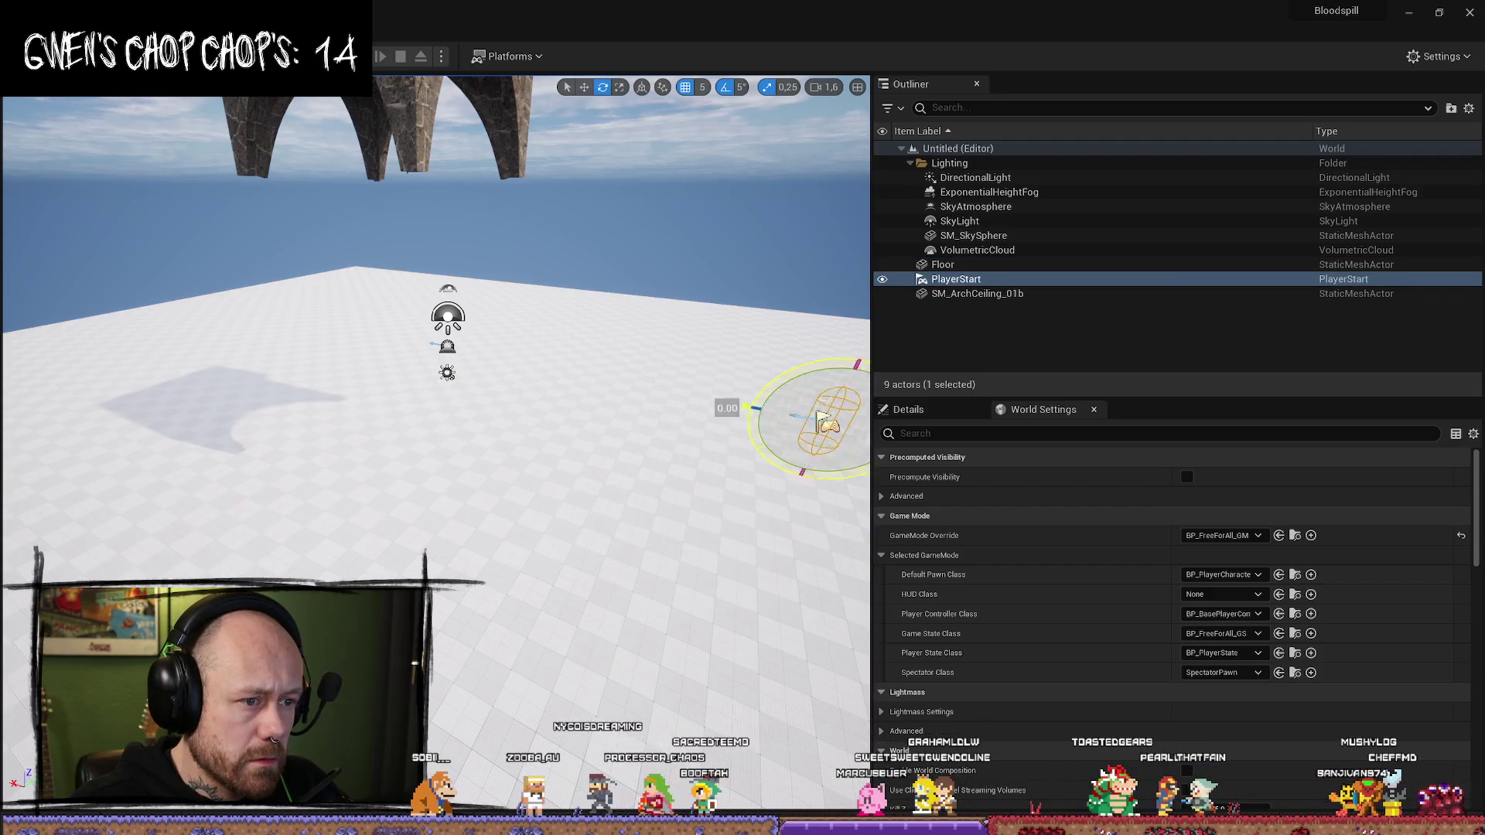
pyautogui.moveTo(805, 434)
pyautogui.mouseDown()
pyautogui.moveTo(681, 493)
pyautogui.moveTo(523, 517)
pyautogui.mouseUp()
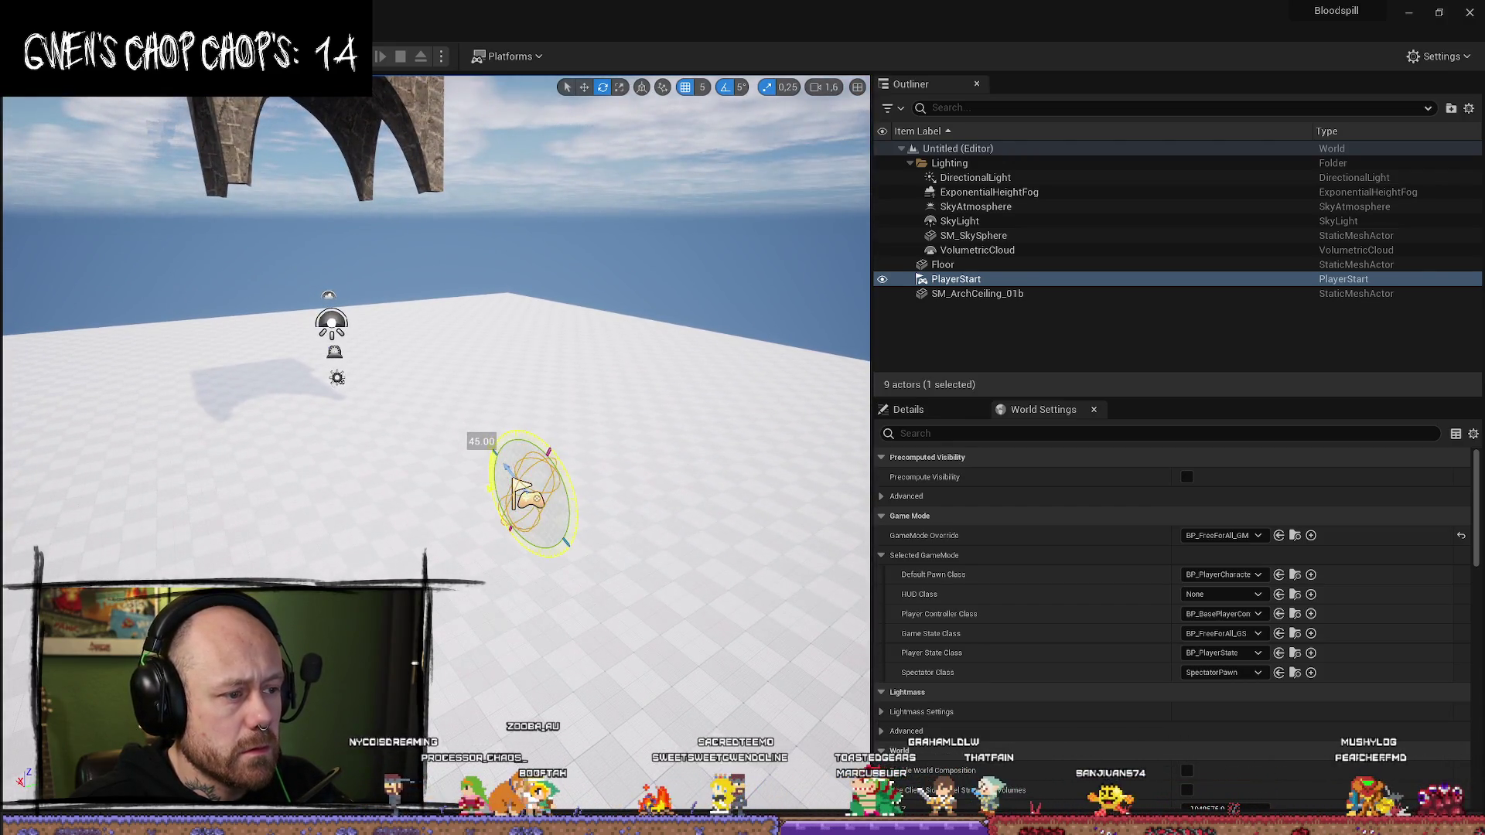
pyautogui.press('w')
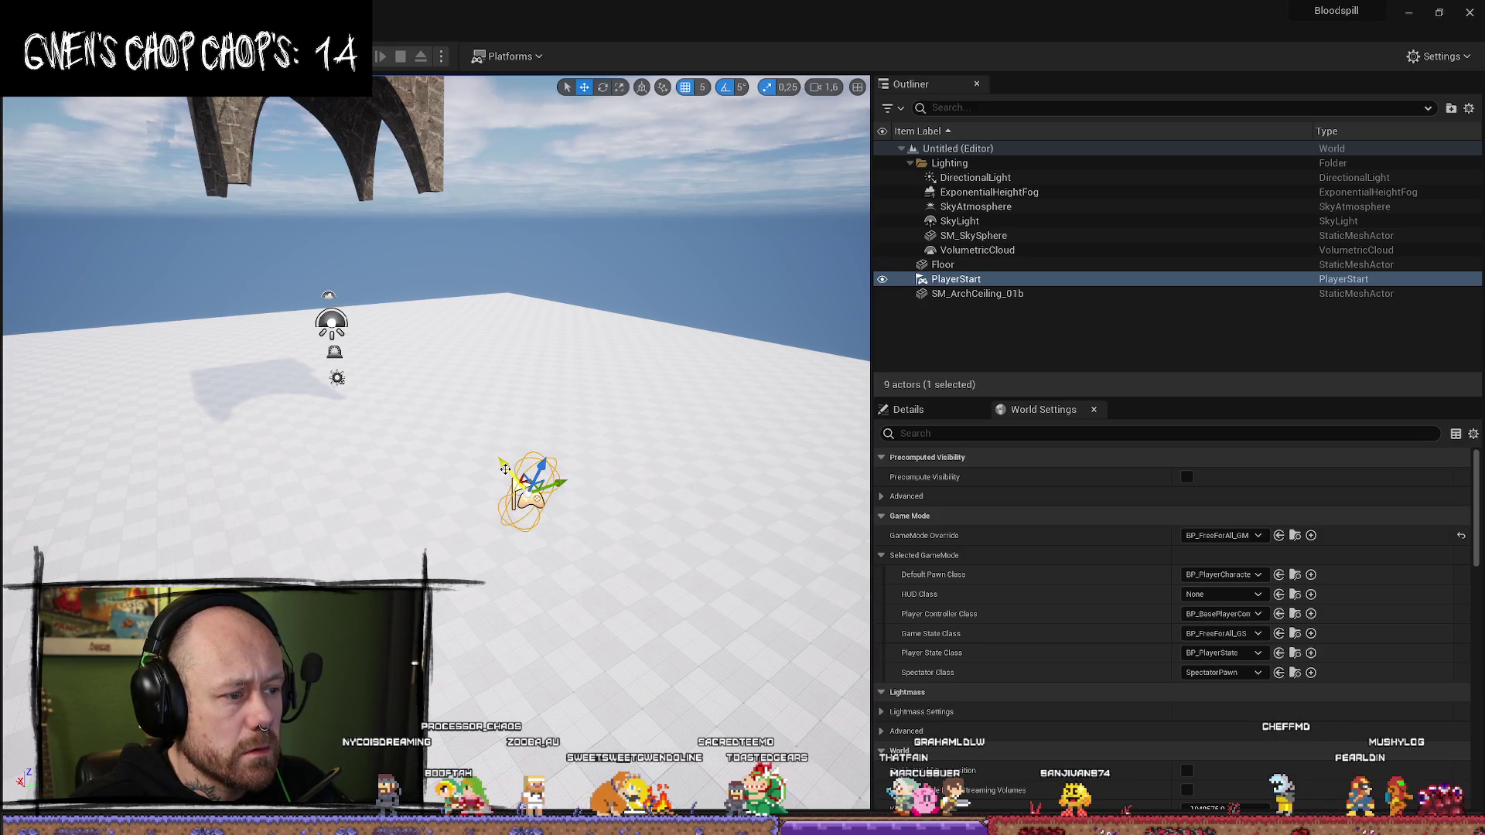
pyautogui.press('End')
pyautogui.hotkey('ctrl', 'space')
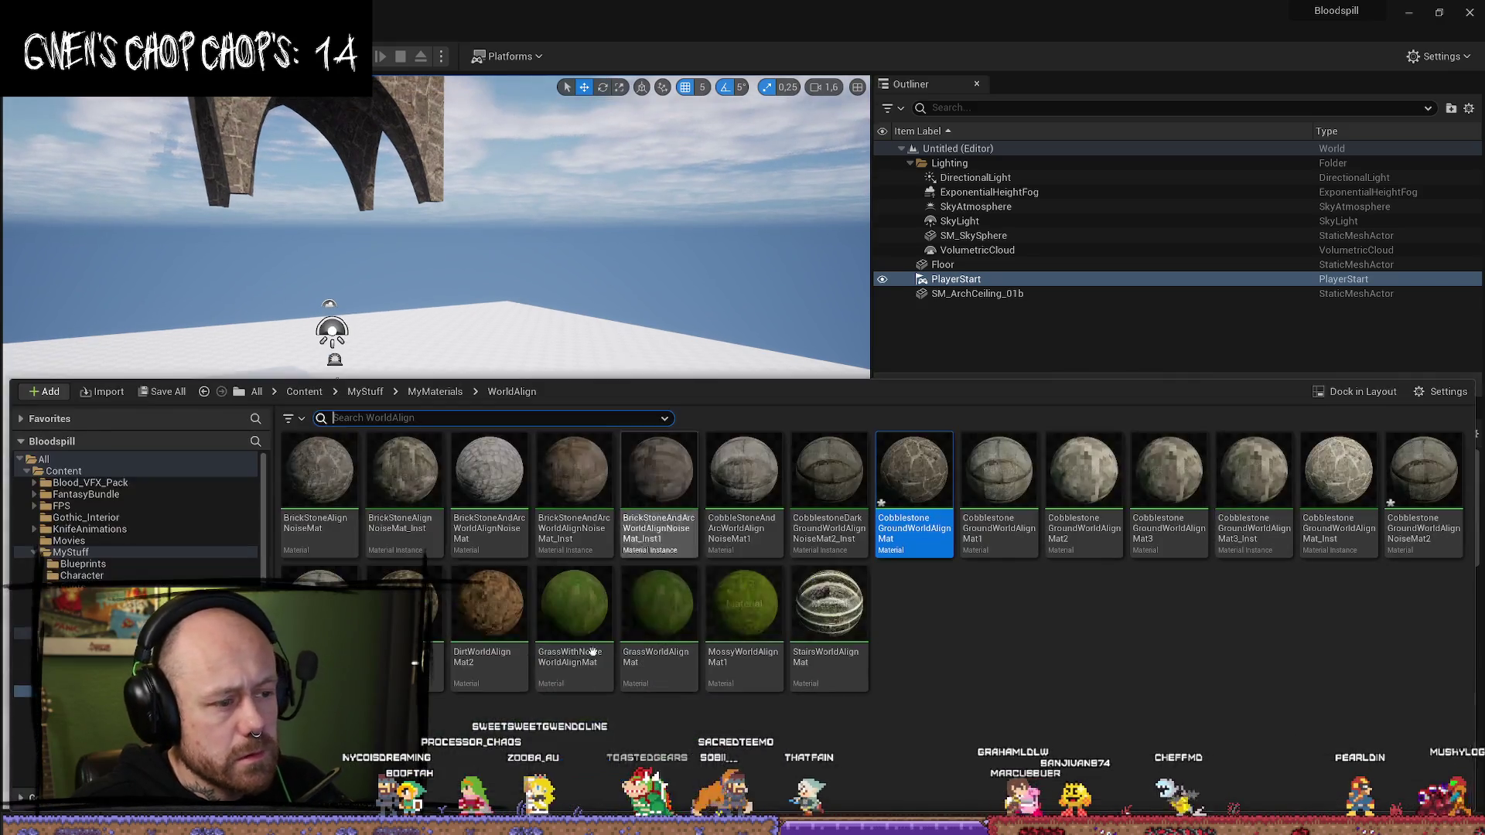
# - Find BP_PlayerSpawn in the Content Drawer, place it on the floor, and test-play with Alt+P
pyautogui.write('player')
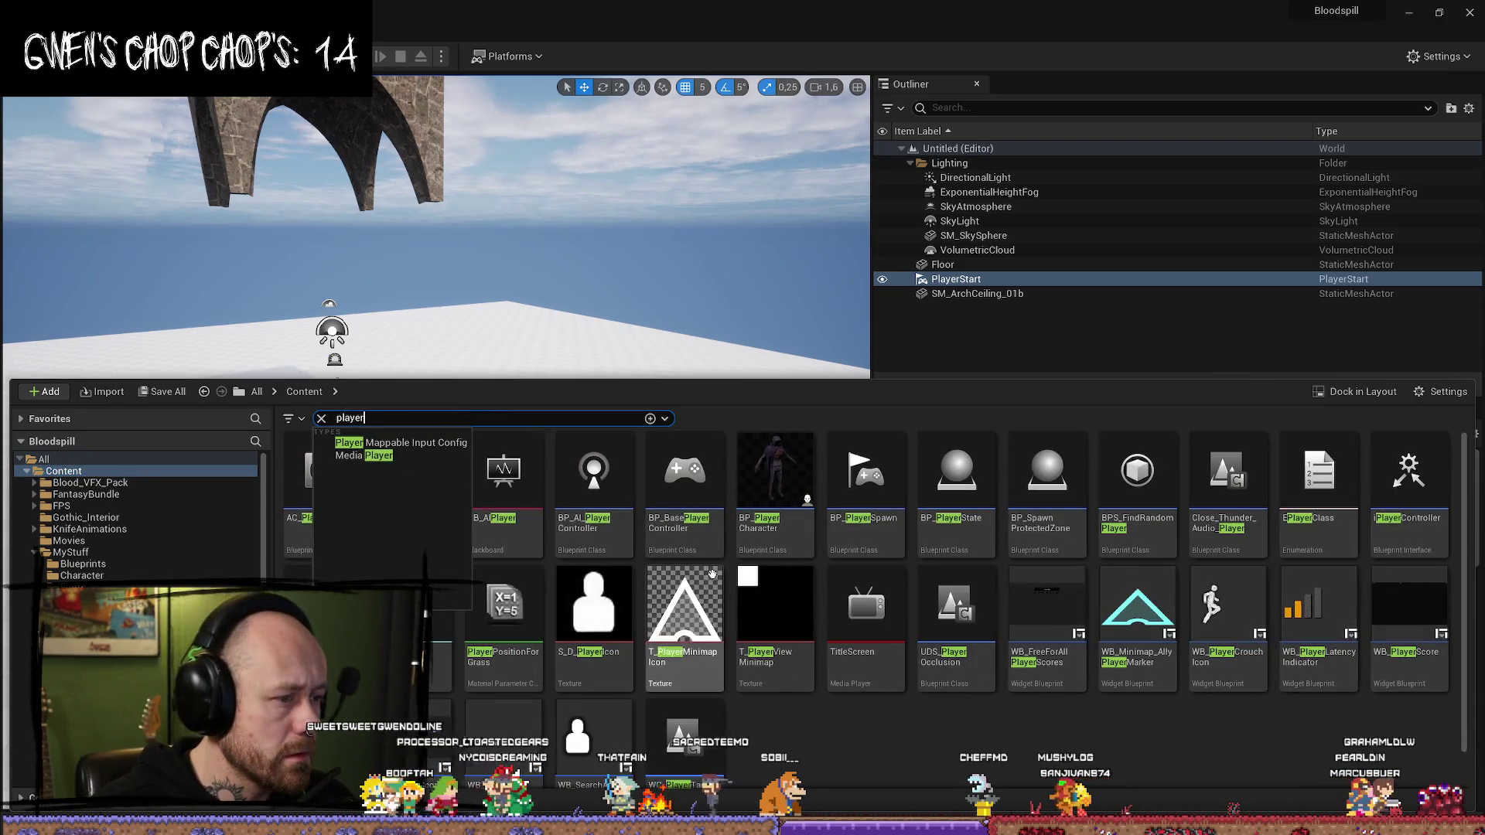
pyautogui.click(875, 737)
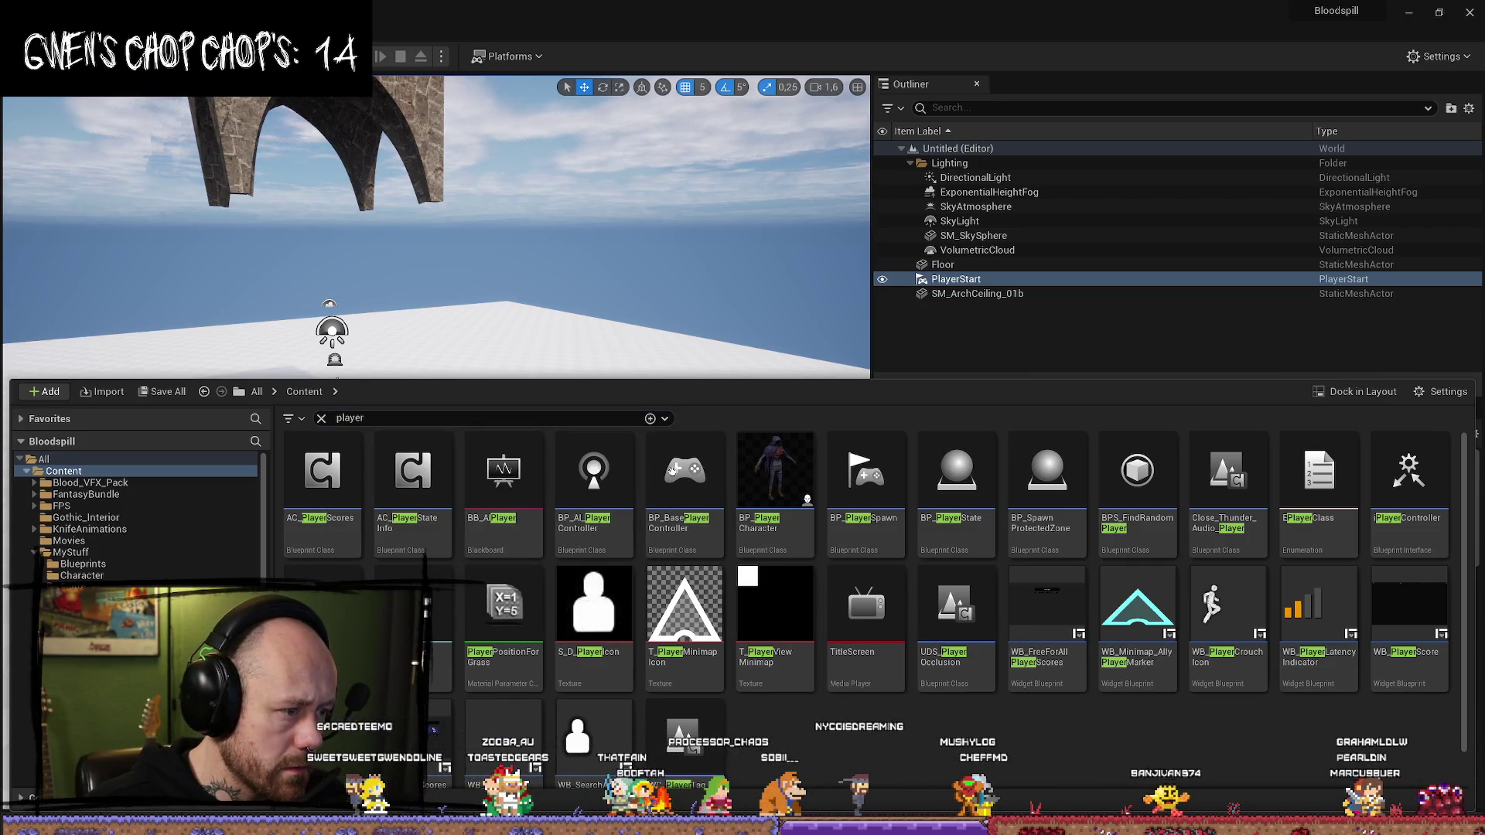
pyautogui.scroll(-1, 814, 605)
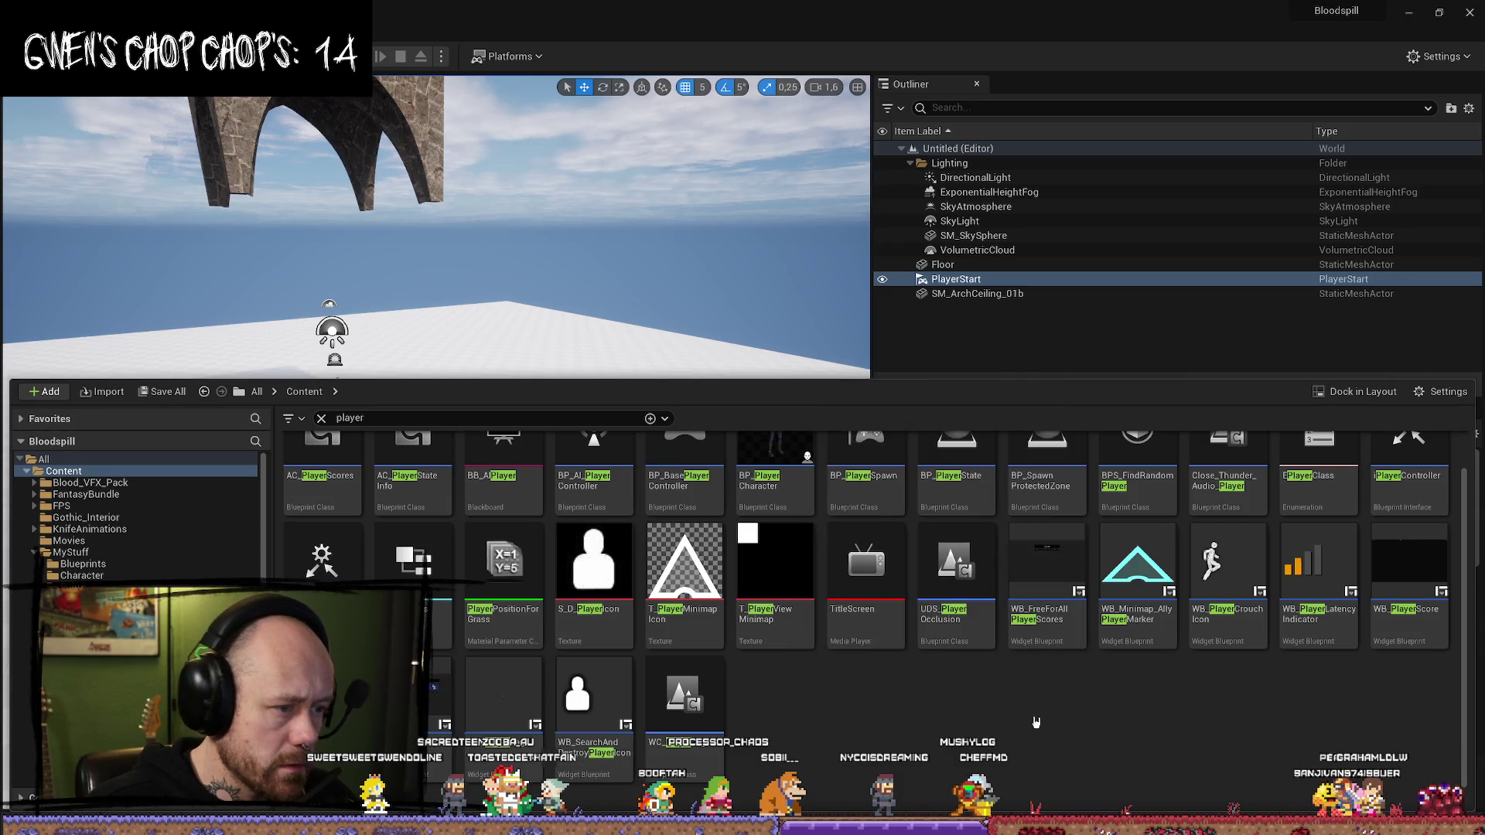
pyautogui.scroll(1, 774, 503)
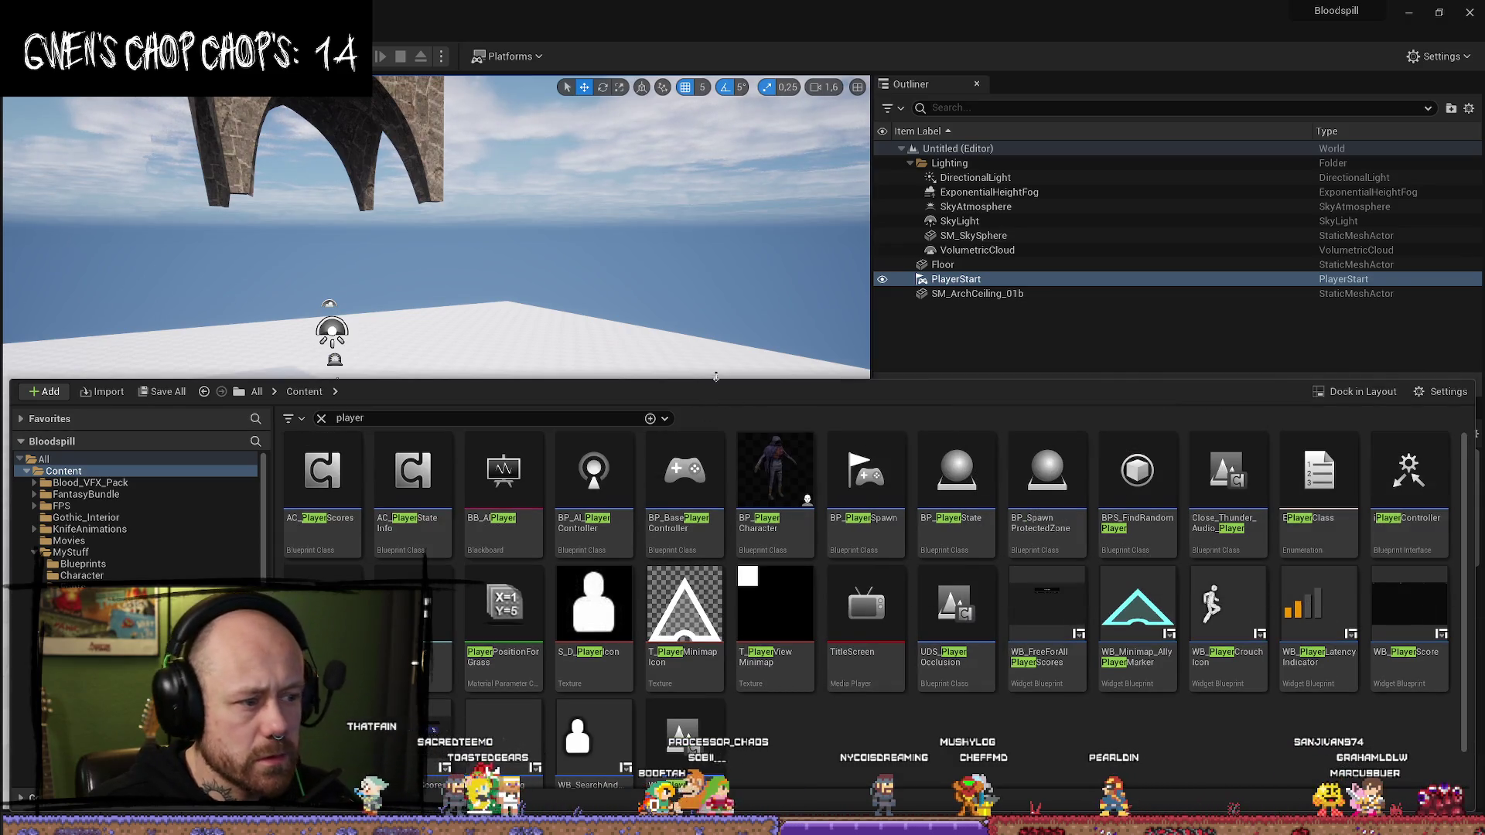
pyautogui.click(495, 418)
pyautogui.write('spawn')
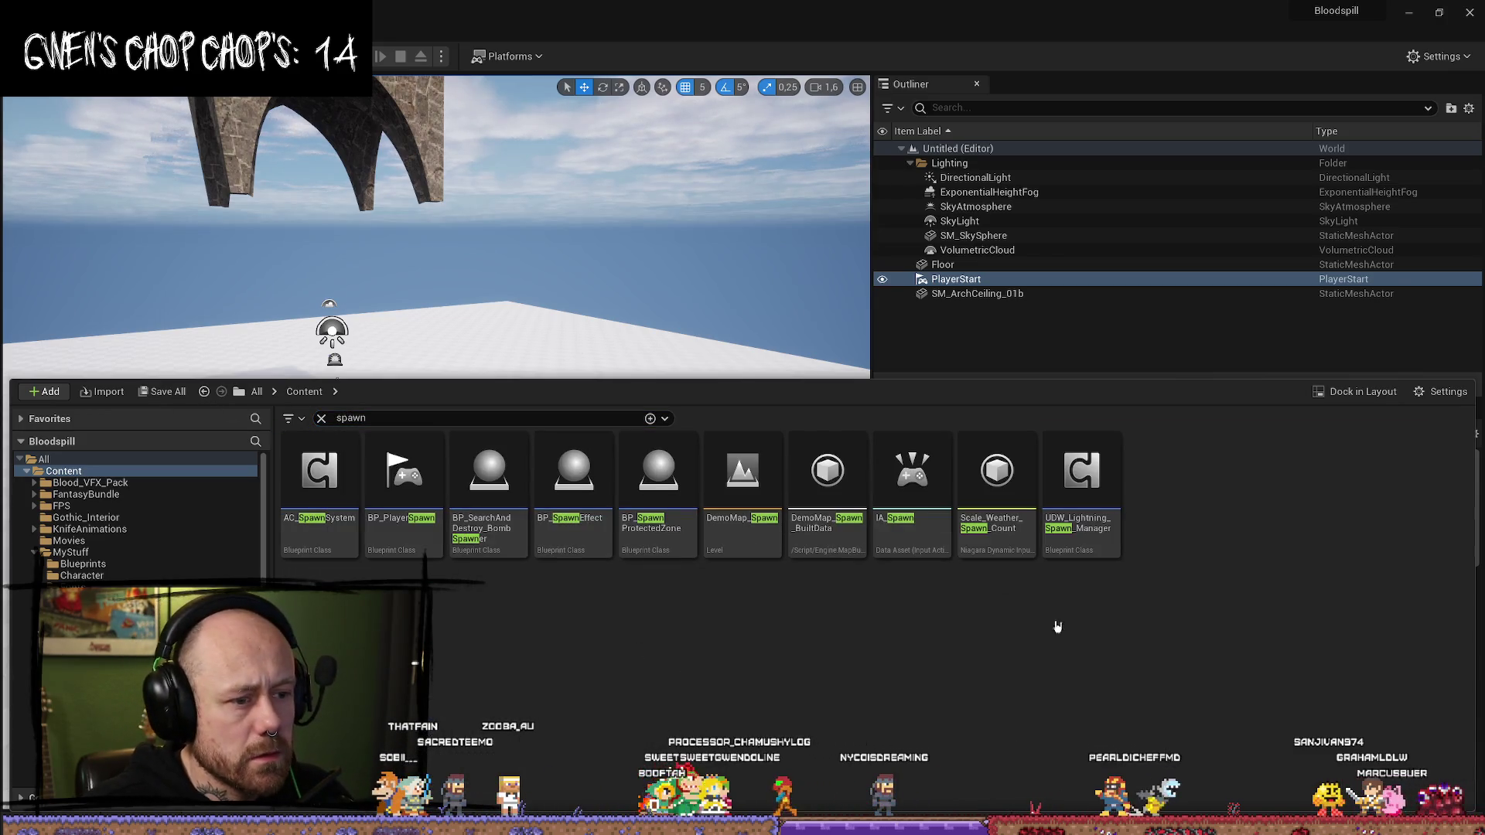
pyautogui.moveTo(430, 503)
pyautogui.mouseDown()
pyautogui.moveTo(498, 255)
pyautogui.moveTo(581, 564)
pyautogui.moveTo(395, 502)
pyautogui.mouseUp()
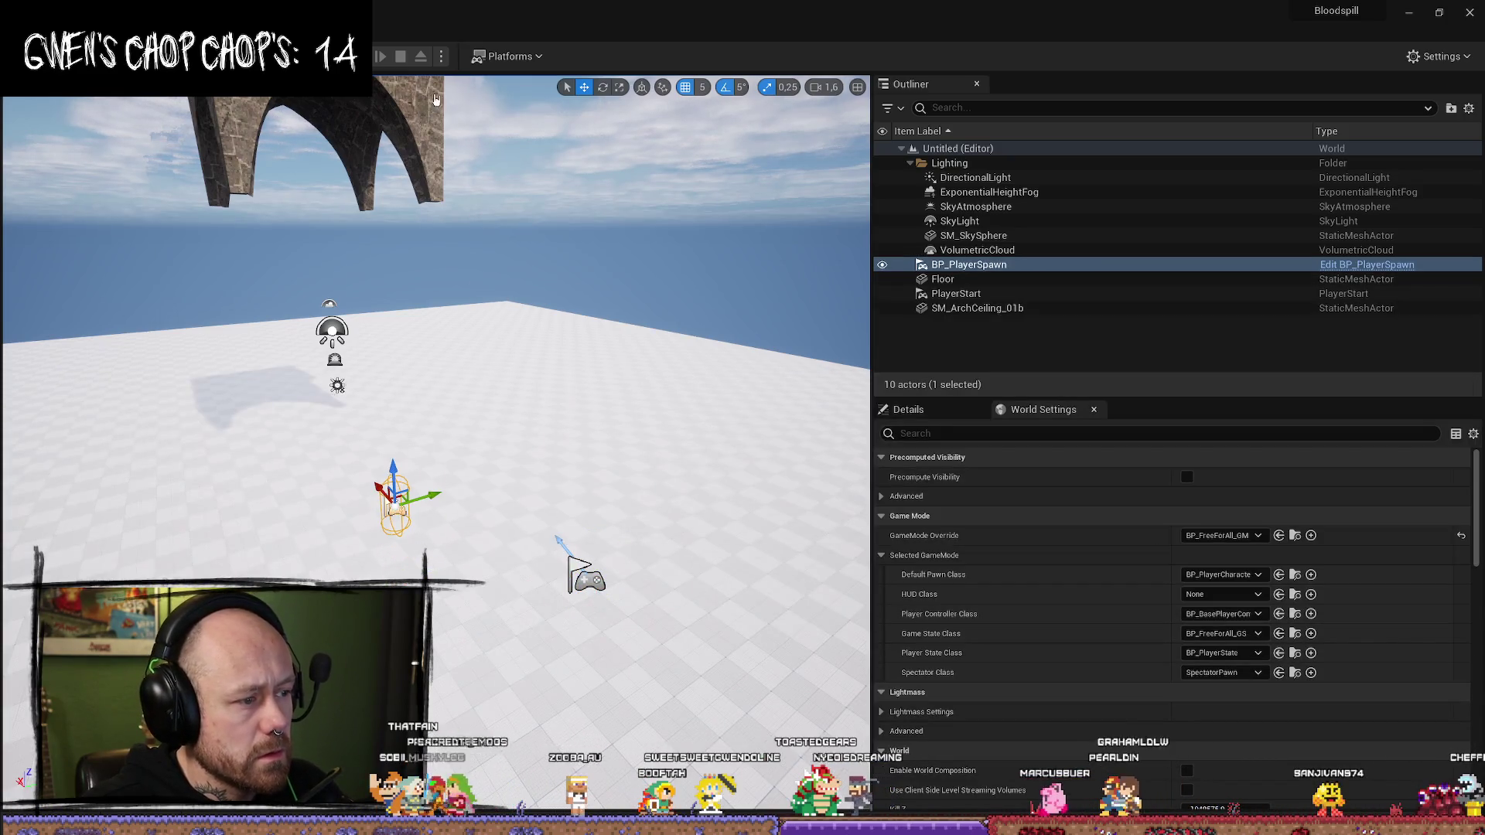
pyautogui.hotkey('alt', 'p')
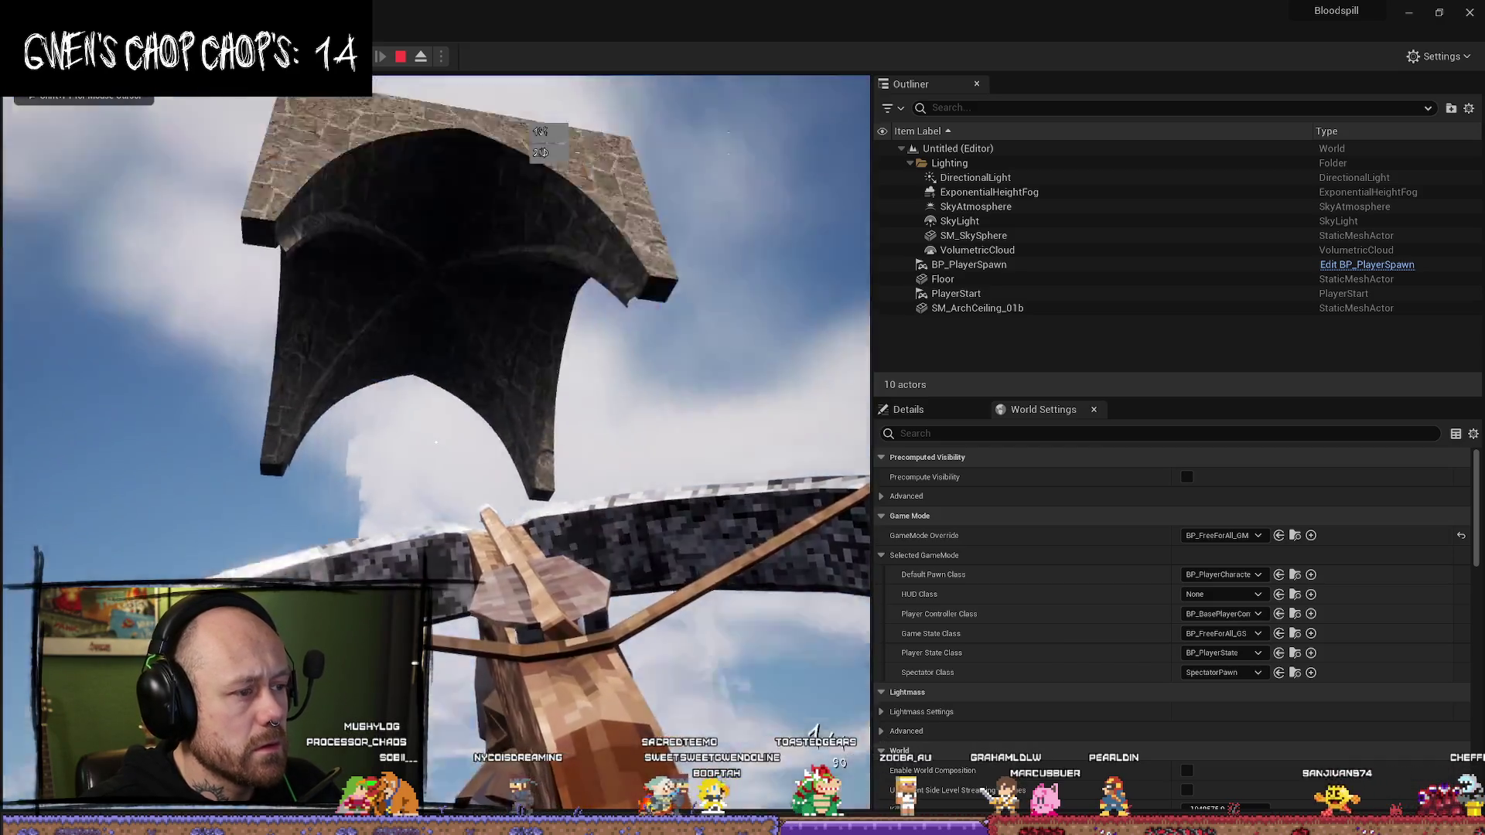
pyautogui.press('Escape')
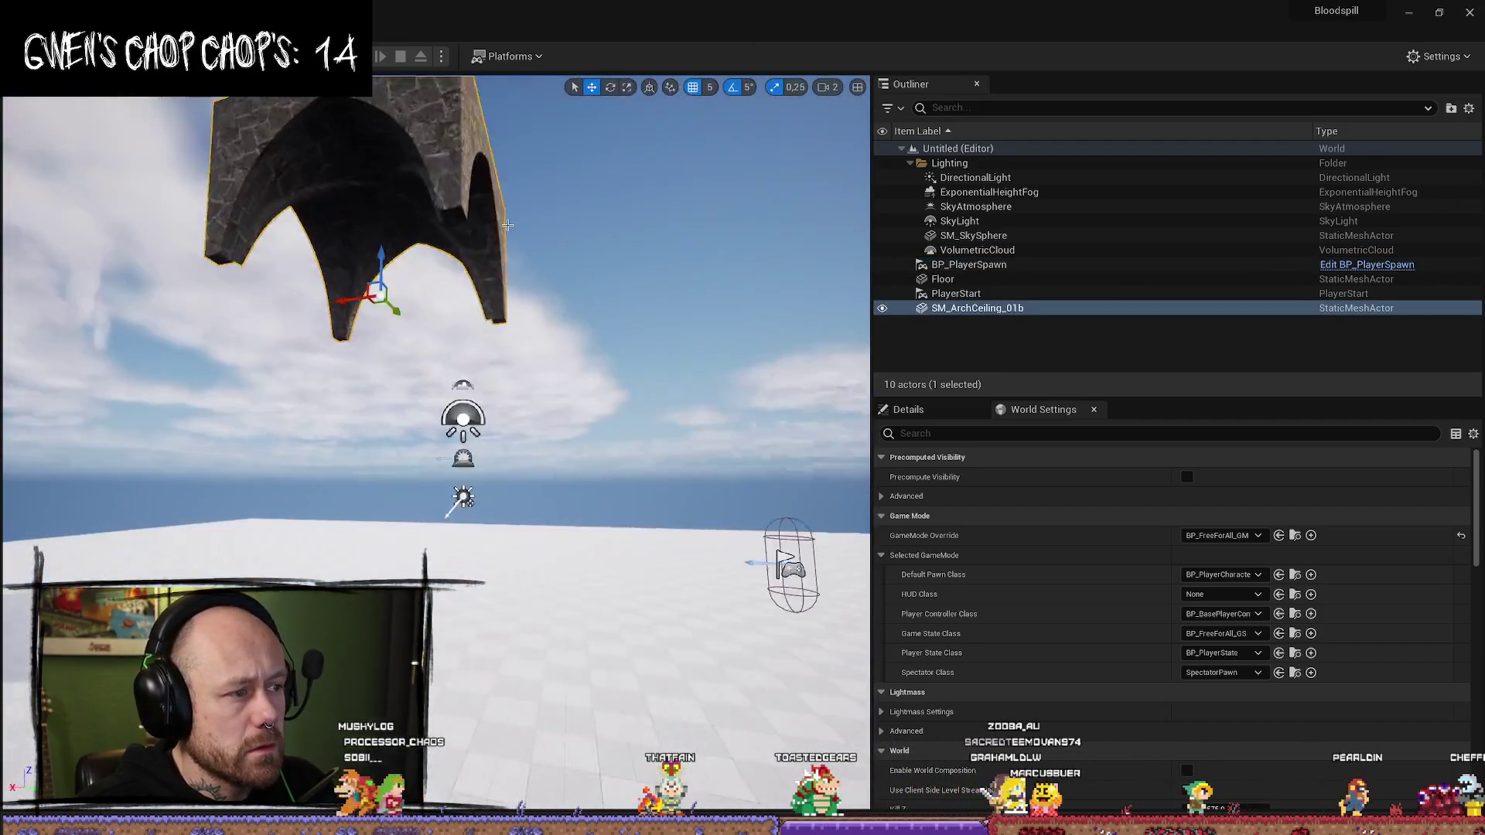
# - Select SM_ArchCeiling_01b and set its scale to 2 on all axes
pyautogui.click(480, 255)
pyautogui.scroll(-4, 468, 259)
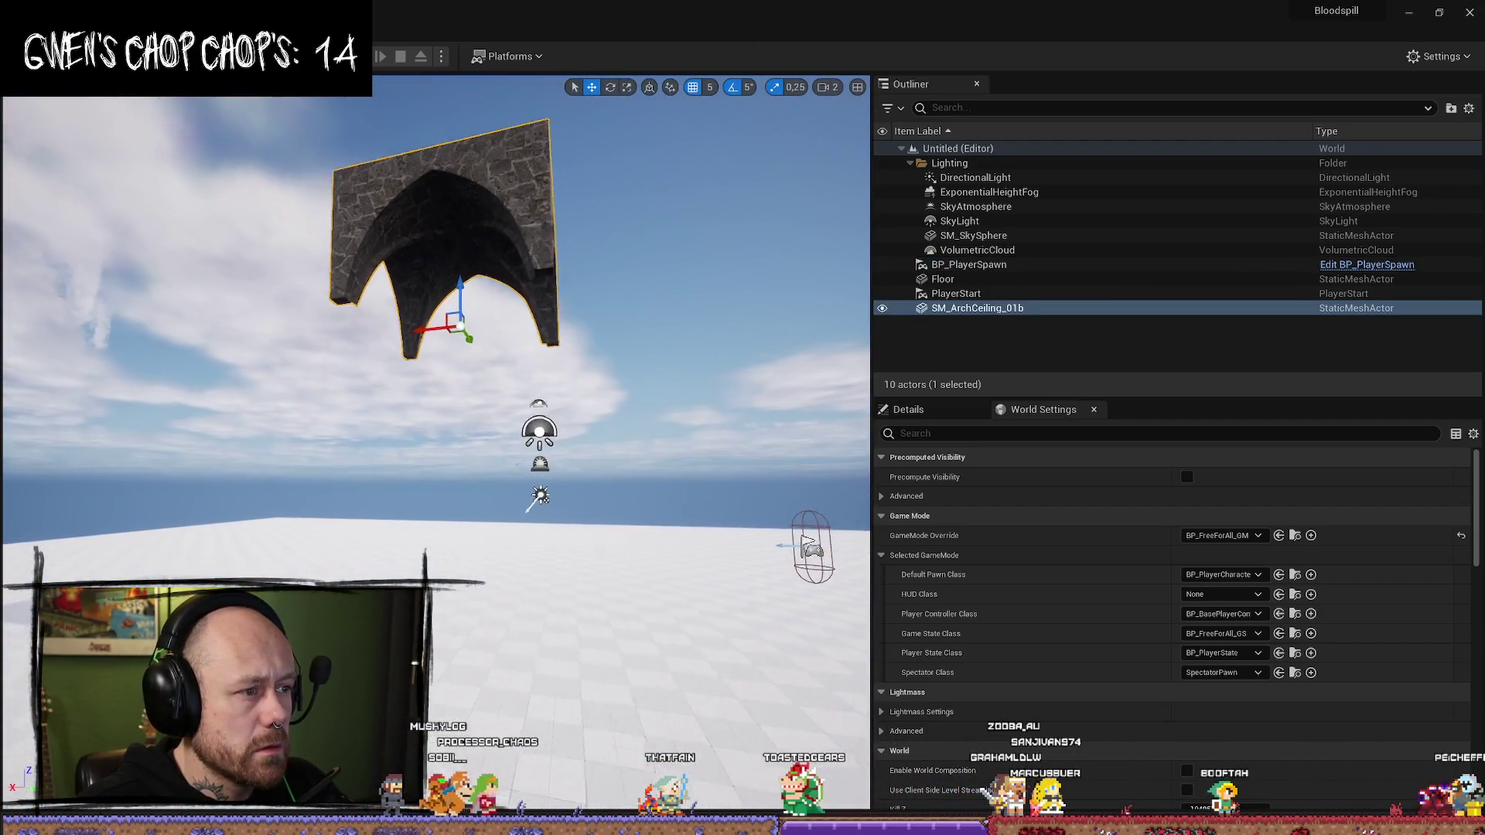
pyautogui.moveTo(469, 397); pyautogui.dragTo(504, 387)
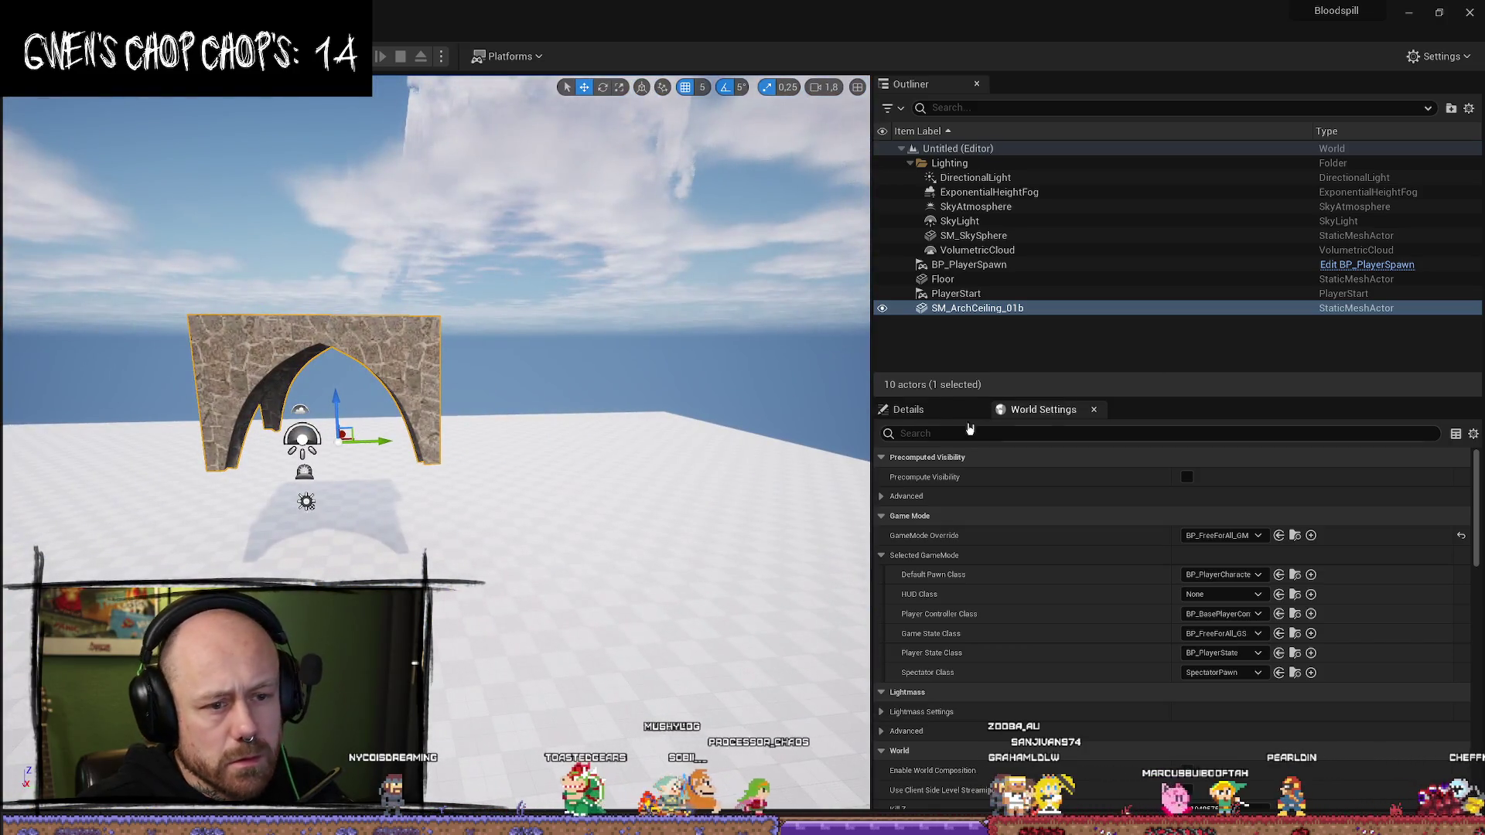
pyautogui.click(965, 411)
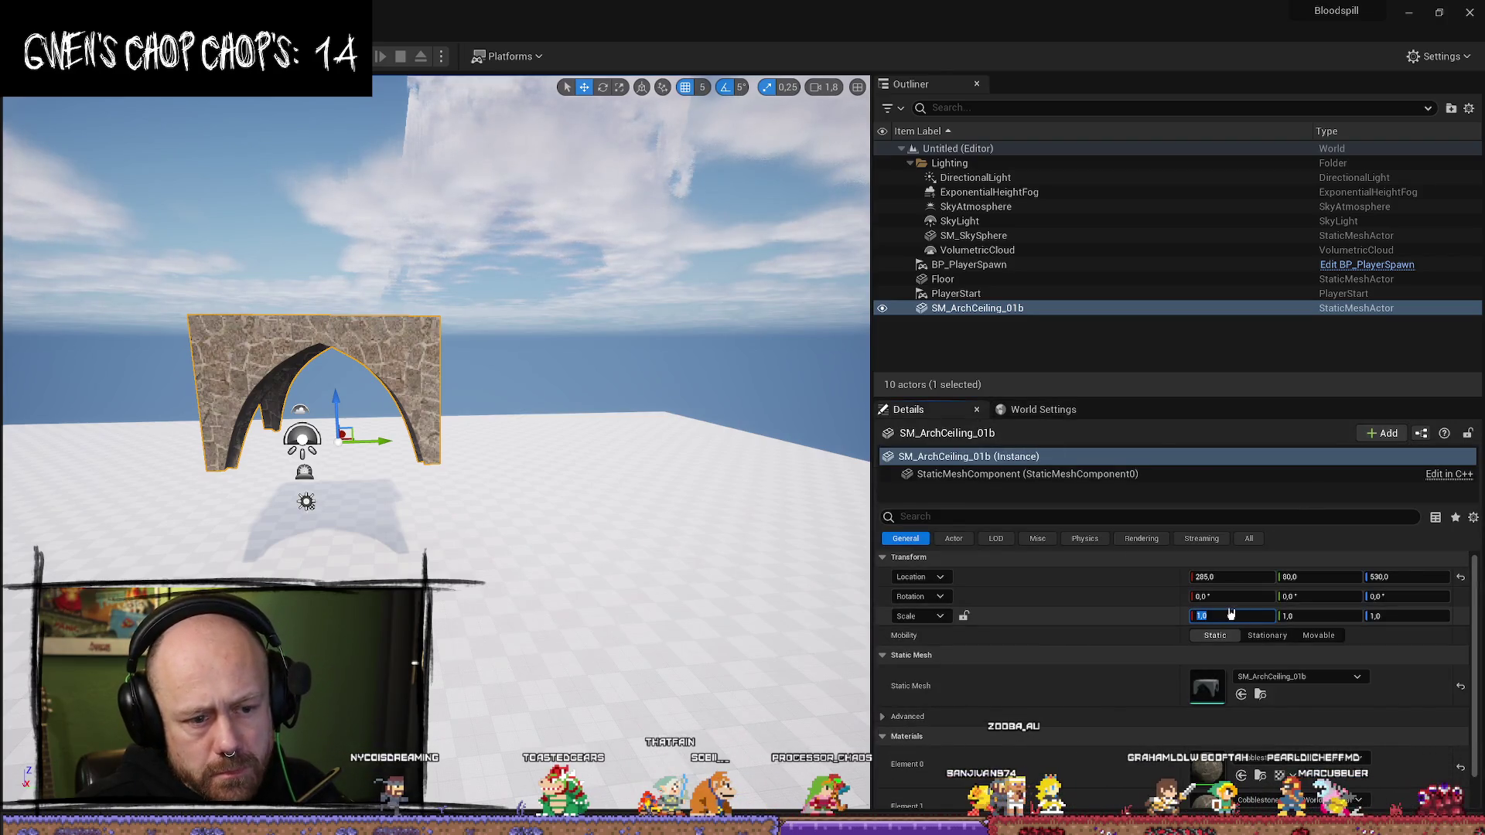
pyautogui.write('2')
pyautogui.press('Tab')
pyautogui.write('2')
pyautogui.press('Tab')
pyautogui.write('2')
pyautogui.press('Return')
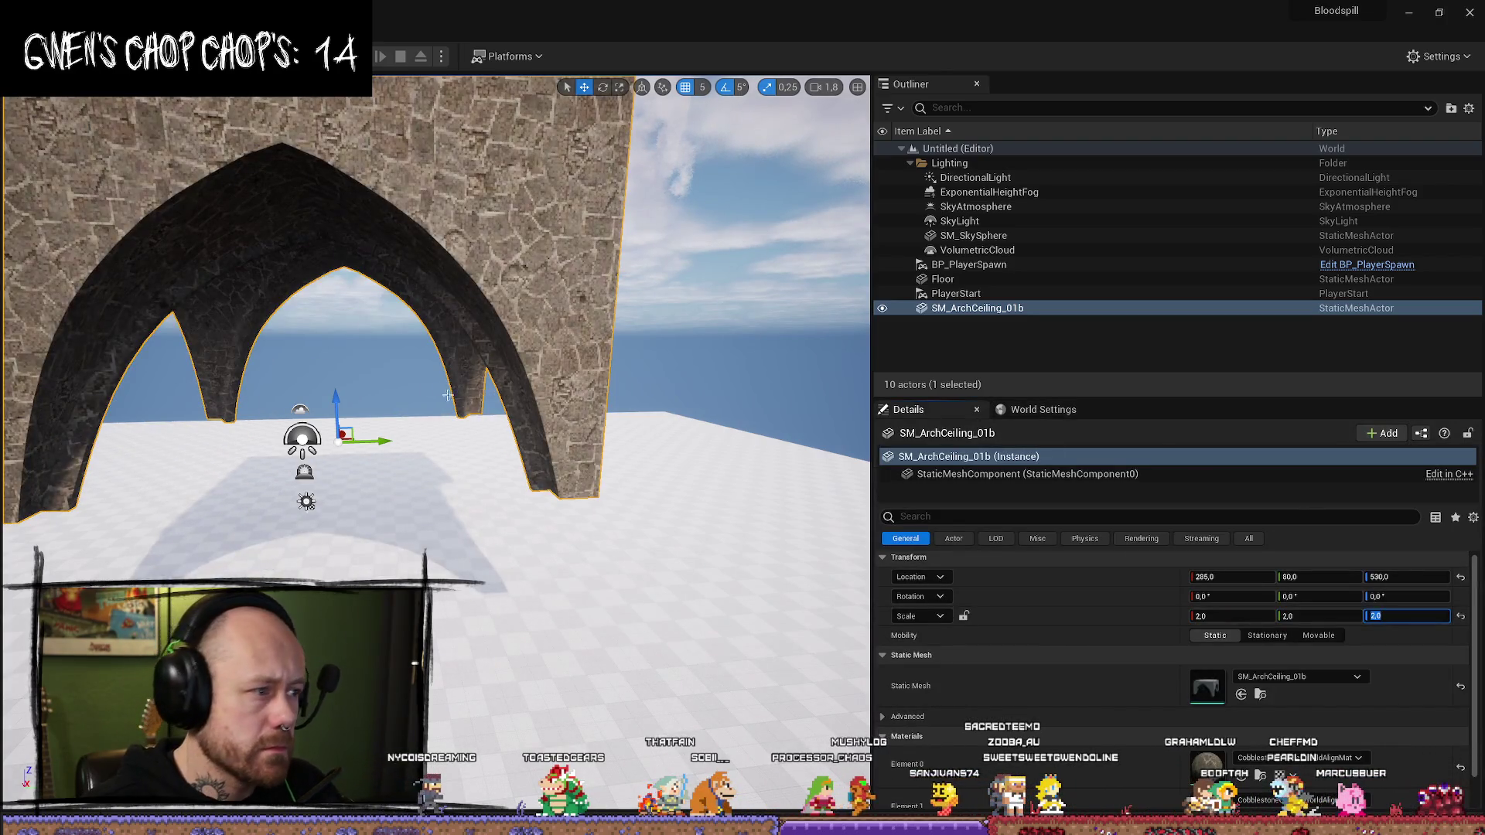
# - Raise the arch high above the floor with the Z gizmo
pyautogui.scroll(-3, 447, 395)
pyautogui.moveTo(478, 402); pyautogui.dragTo(491, 294)
pyautogui.moveTo(464, 387)
pyautogui.mouseDown()
pyautogui.moveTo(449, 232)
pyautogui.moveTo(447, 429)
pyautogui.mouseUp()
pyautogui.moveTo(474, 295)
pyautogui.mouseDown()
pyautogui.moveTo(473, 255)
pyautogui.moveTo(448, 309)
pyautogui.moveTo(410, 228)
pyautogui.moveTo(387, 278)
pyautogui.moveTo(332, 309)
pyautogui.mouseUp()
# - Rescale the arch to 1,5 on X, Y and Z and start duplicating it with Ctrl+W
pyautogui.click(1231, 616)
pyautogui.write('1,5')
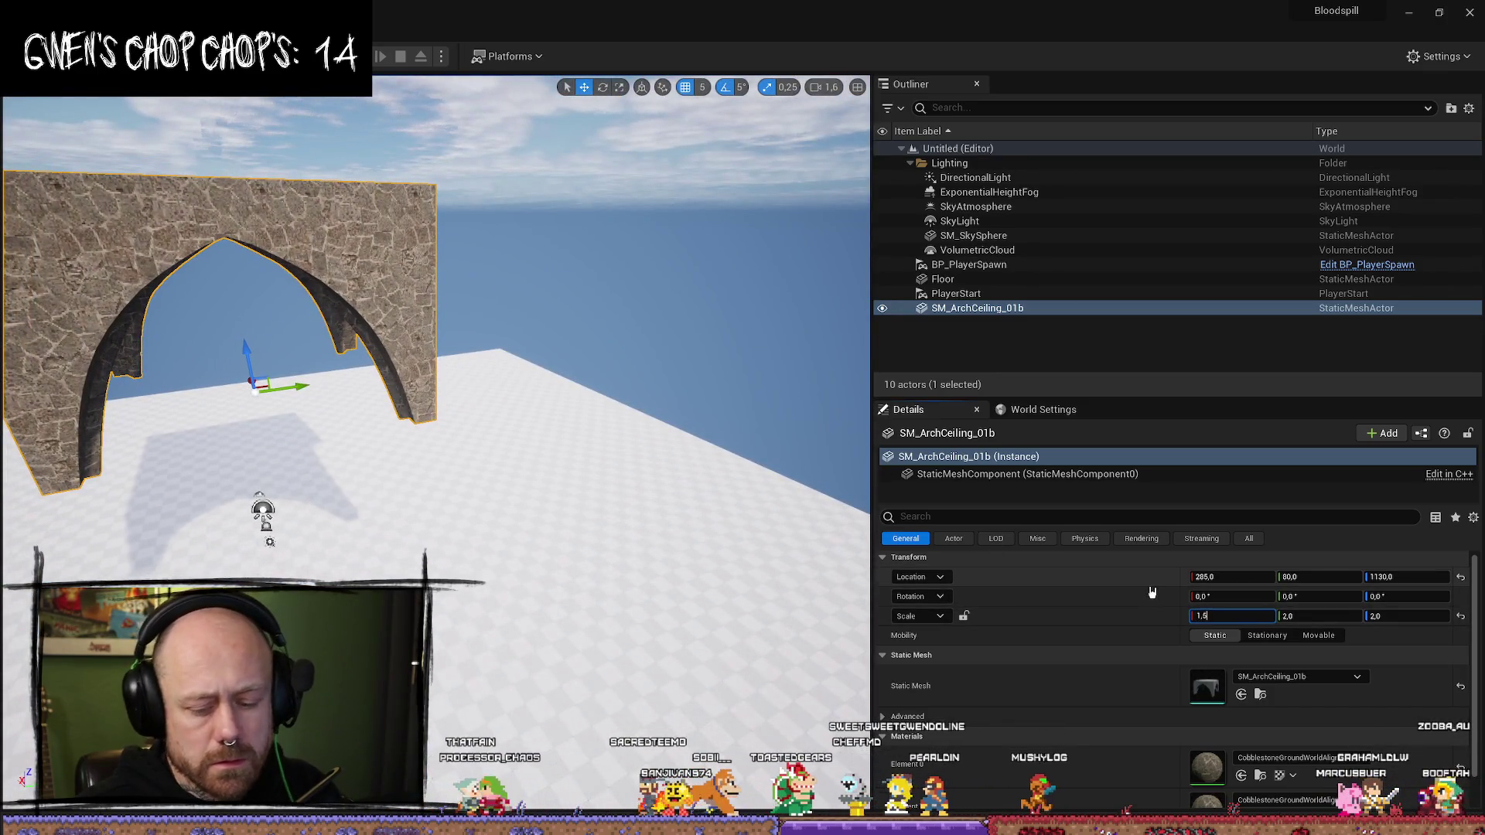
pyautogui.press('Tab')
pyautogui.write(',5')
pyautogui.press('Tab')
pyautogui.write('1')
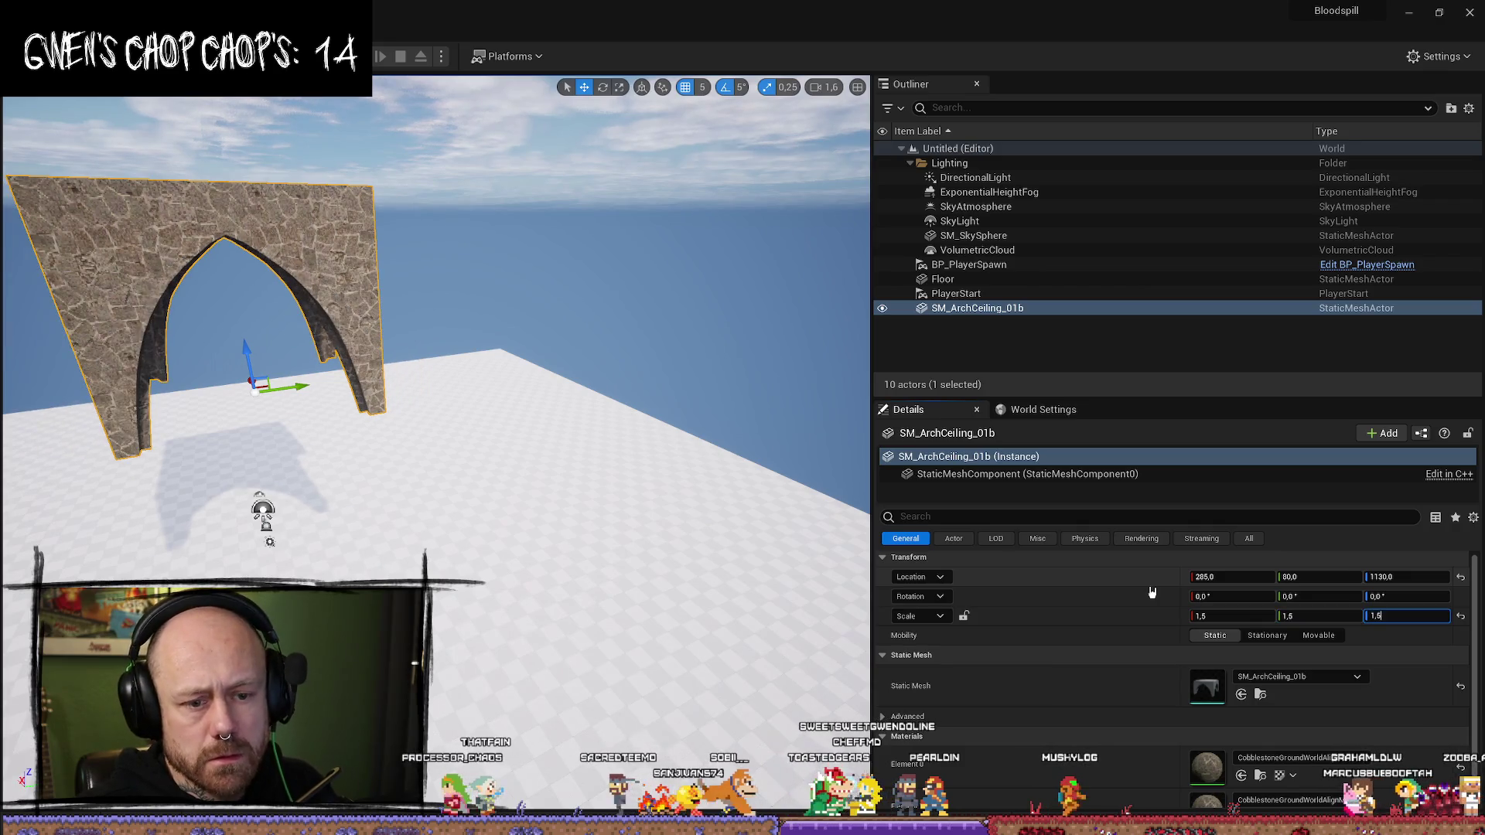
pyautogui.press('Return')
pyautogui.moveTo(263, 513); pyautogui.dragTo(325, 387)
pyautogui.moveTo(441, 363); pyautogui.dragTo(441, 386)
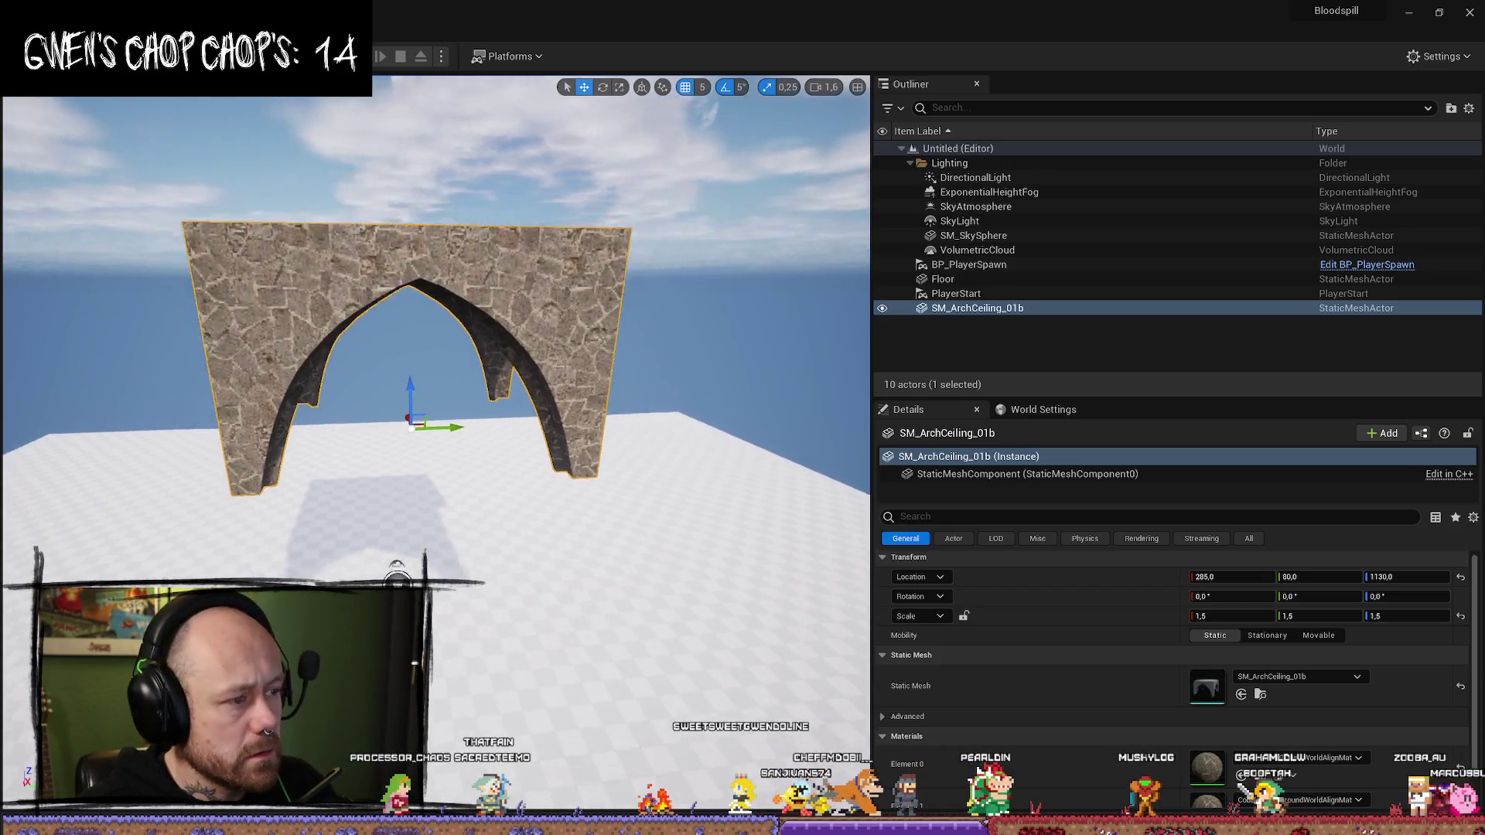
pyautogui.hotkey('ctrl', 'w')
# - Place two arch copies flush on either side of the original, making a row of three
pyautogui.moveTo(391, 430)
pyautogui.mouseDown()
pyautogui.moveTo(619, 427)
pyautogui.moveTo(619, 402)
pyautogui.mouseUp()
pyautogui.scroll(3, 557, 441)
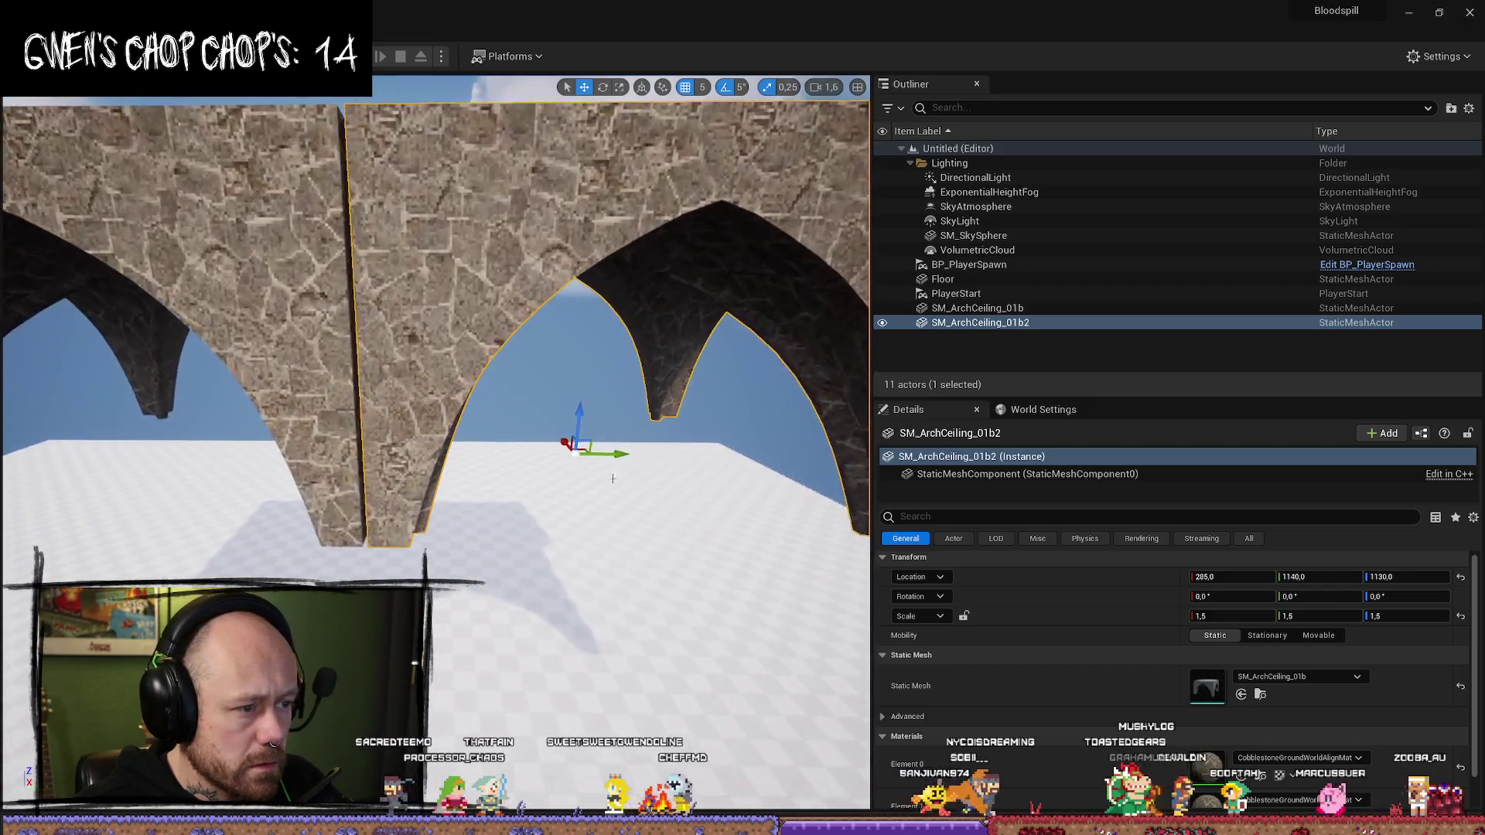
pyautogui.moveTo(619, 456); pyautogui.dragTo(613, 456)
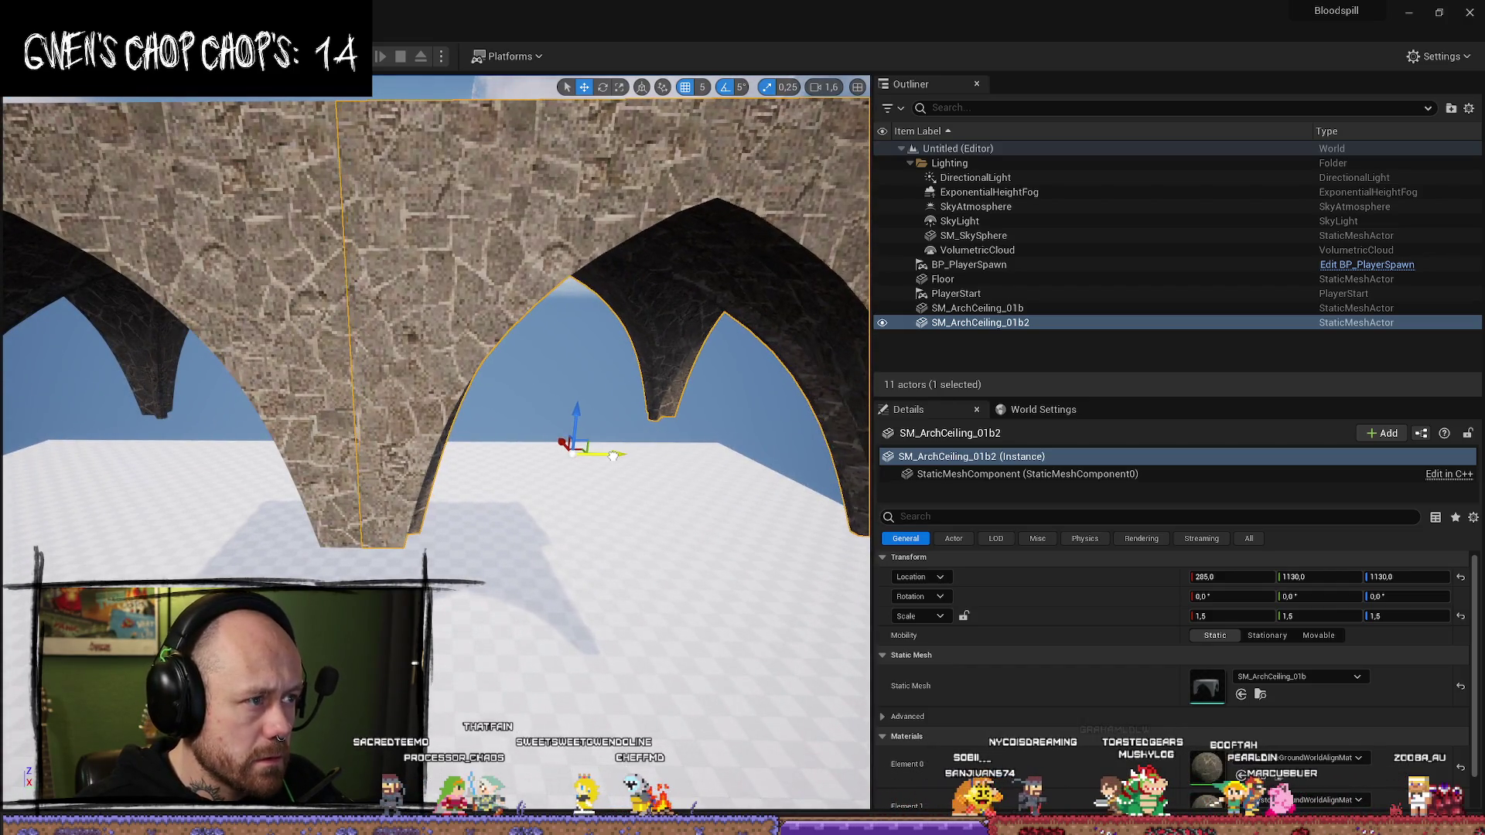
pyautogui.scroll(-5, 613, 456)
pyautogui.click(513, 353)
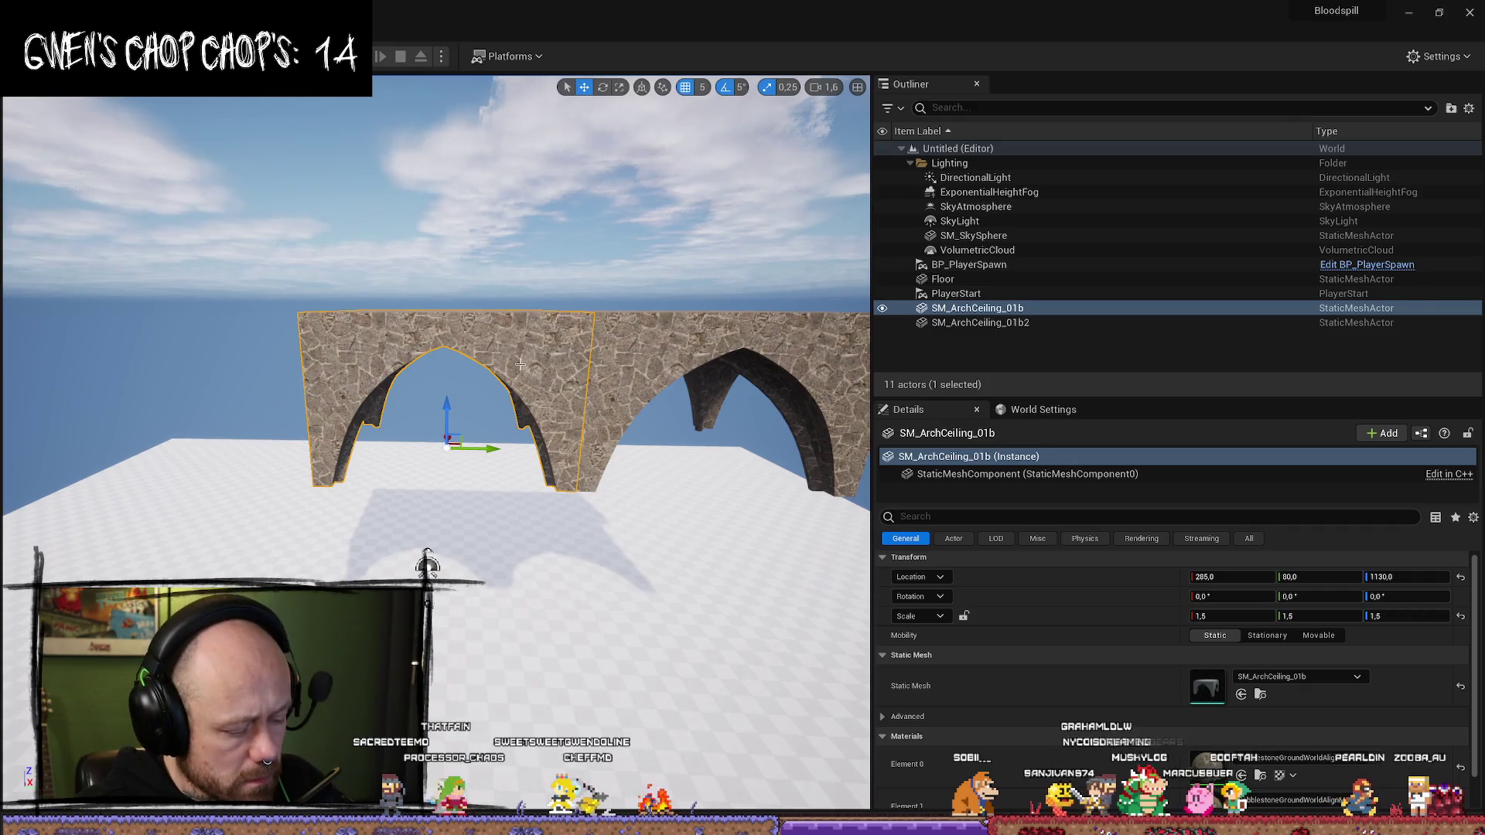
pyautogui.hotkey('ctrl', 'w')
pyautogui.moveTo(481, 449); pyautogui.dragTo(182, 449)
pyautogui.scroll(3, 433, 387)
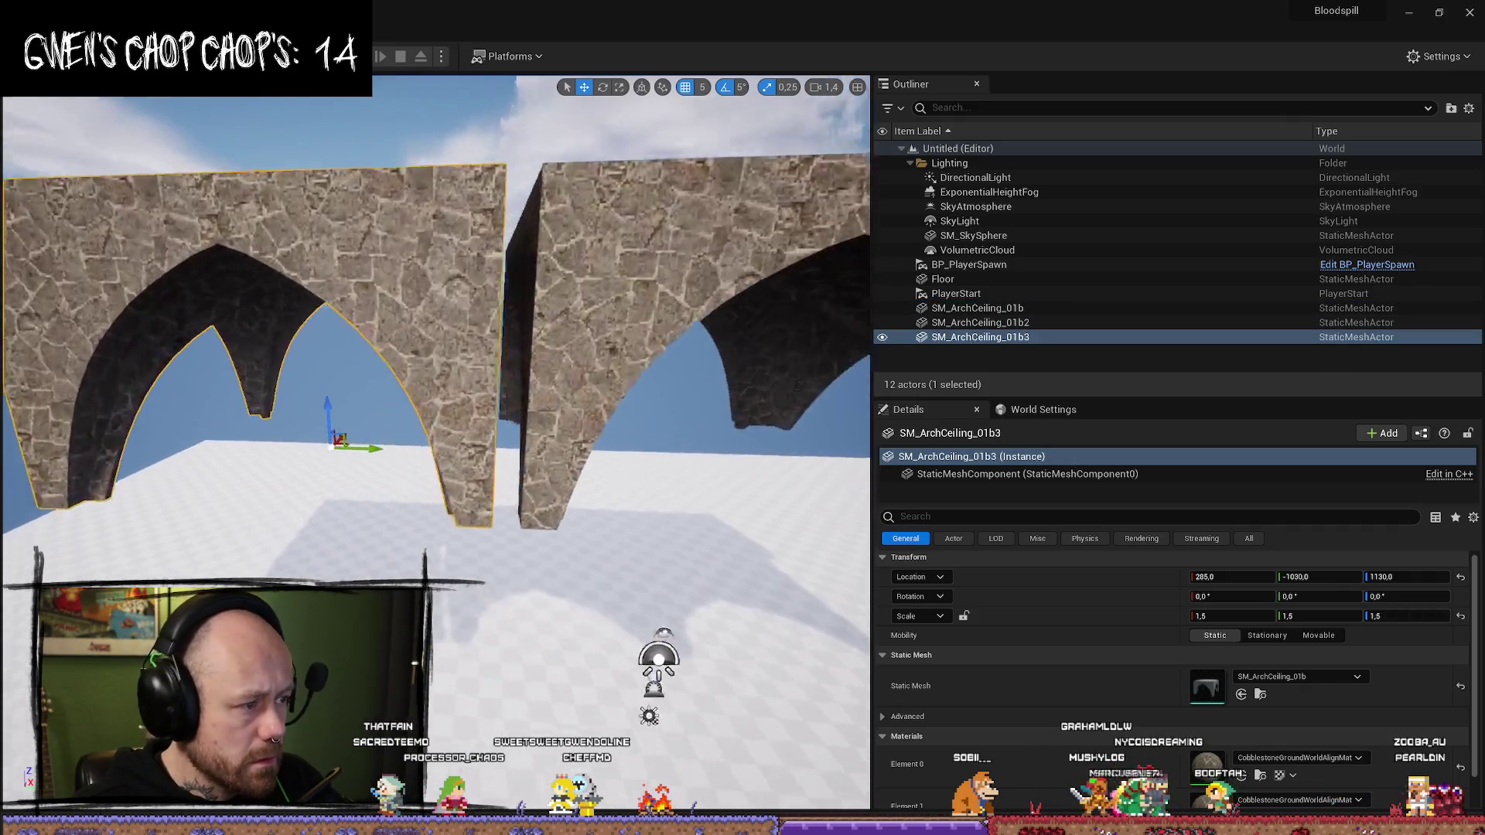
pyautogui.moveTo(341, 505); pyautogui.dragTo(347, 506)
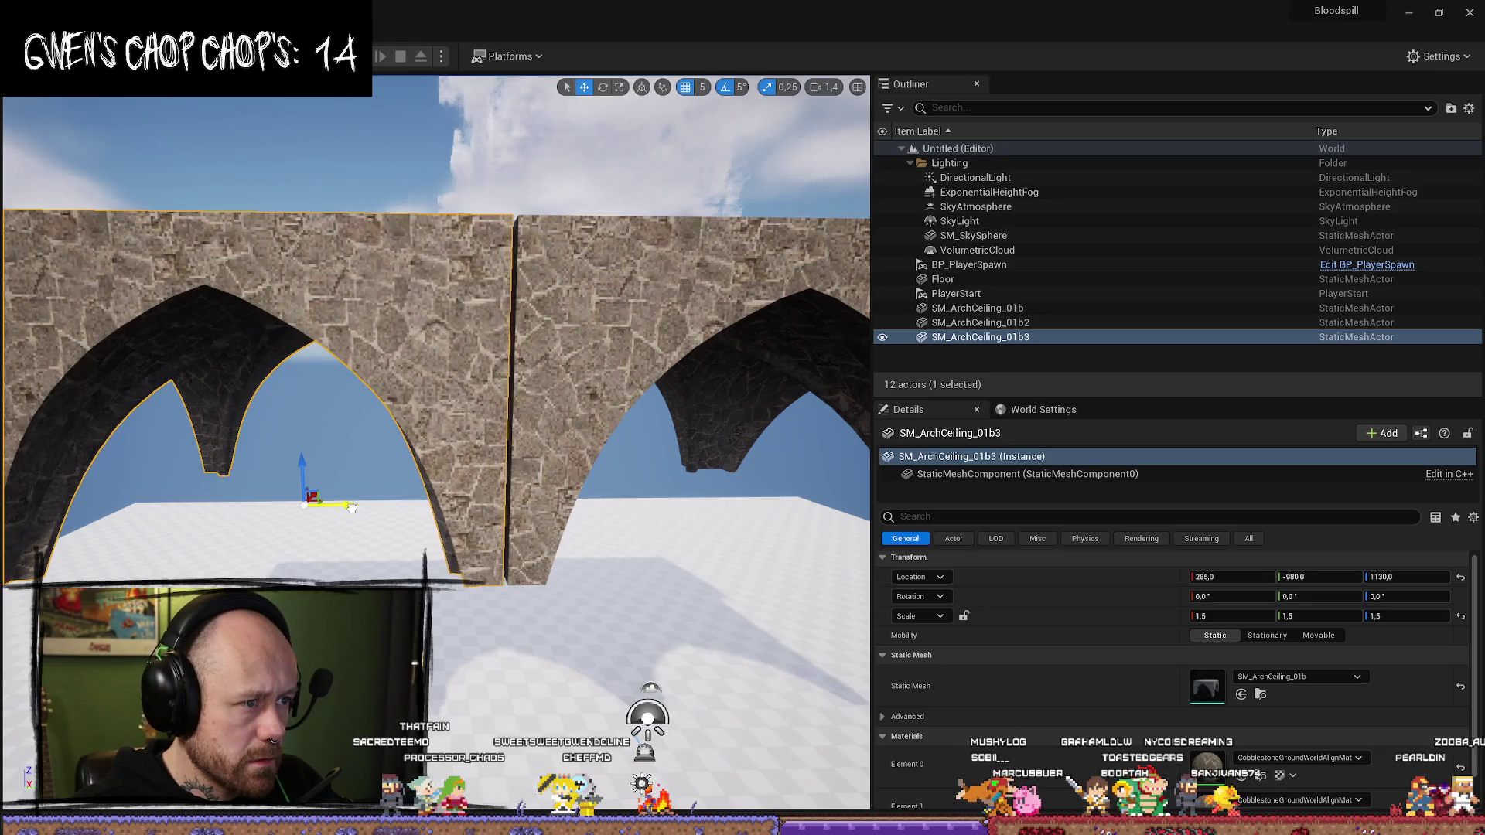
pyautogui.moveTo(354, 508); pyautogui.dragTo(356, 510)
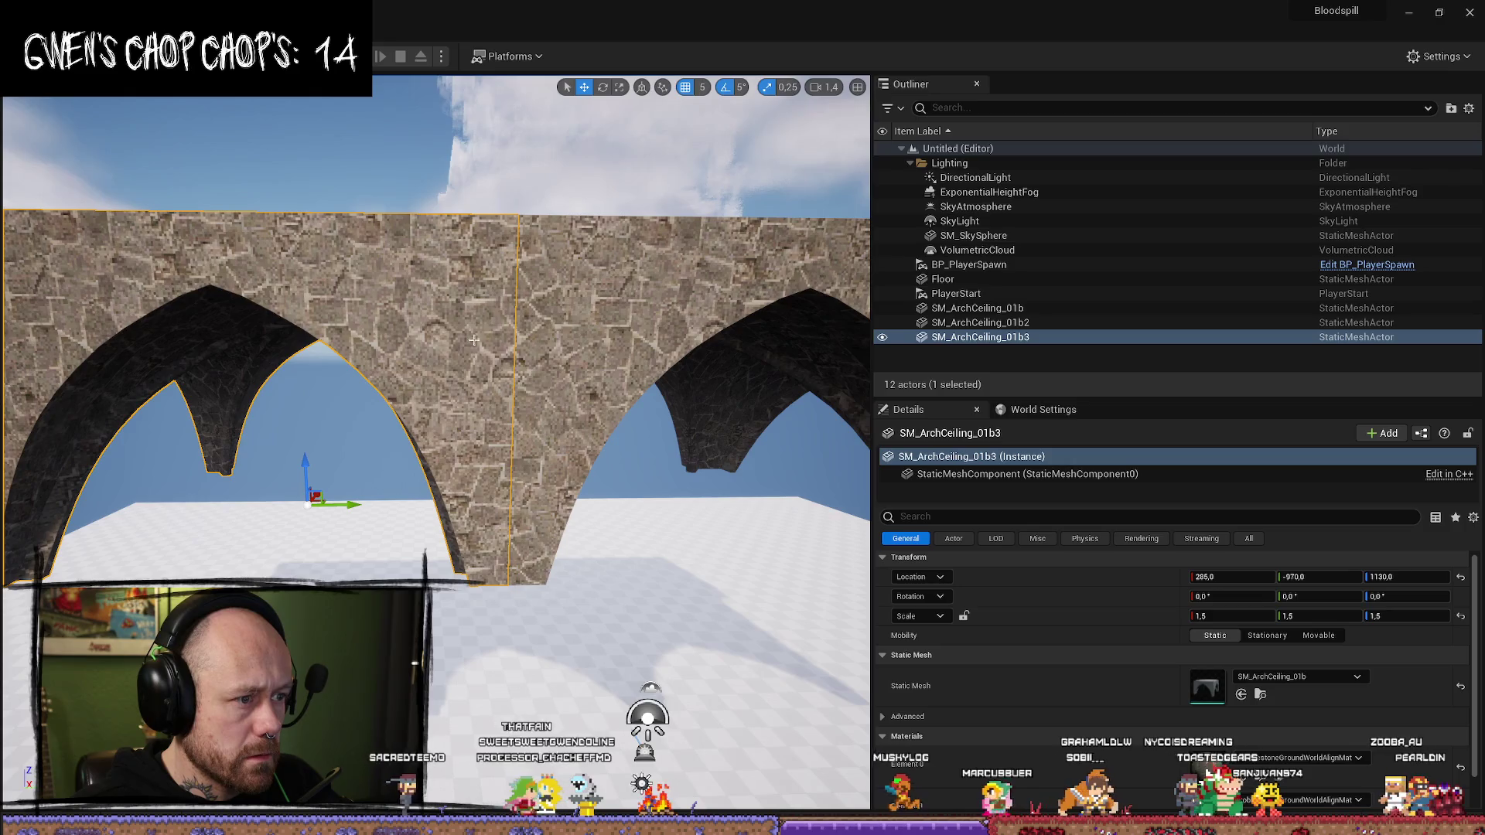
# - Duplicate the three-arch row into a second row and close the gap between rows
pyautogui.hotkey('shift', 'e')
pyautogui.press('f')
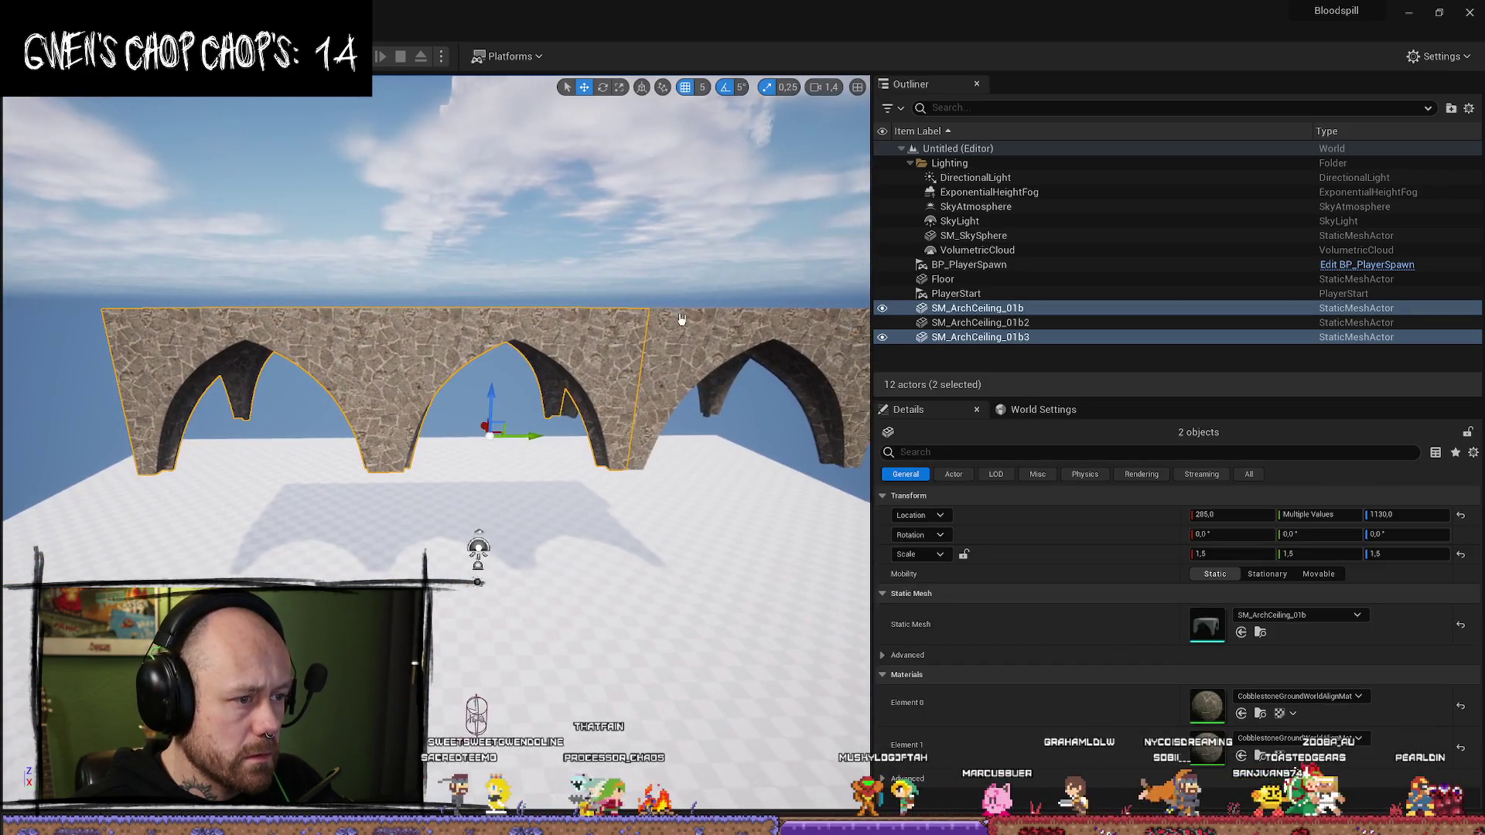
pyautogui.scroll(1, 433, 348)
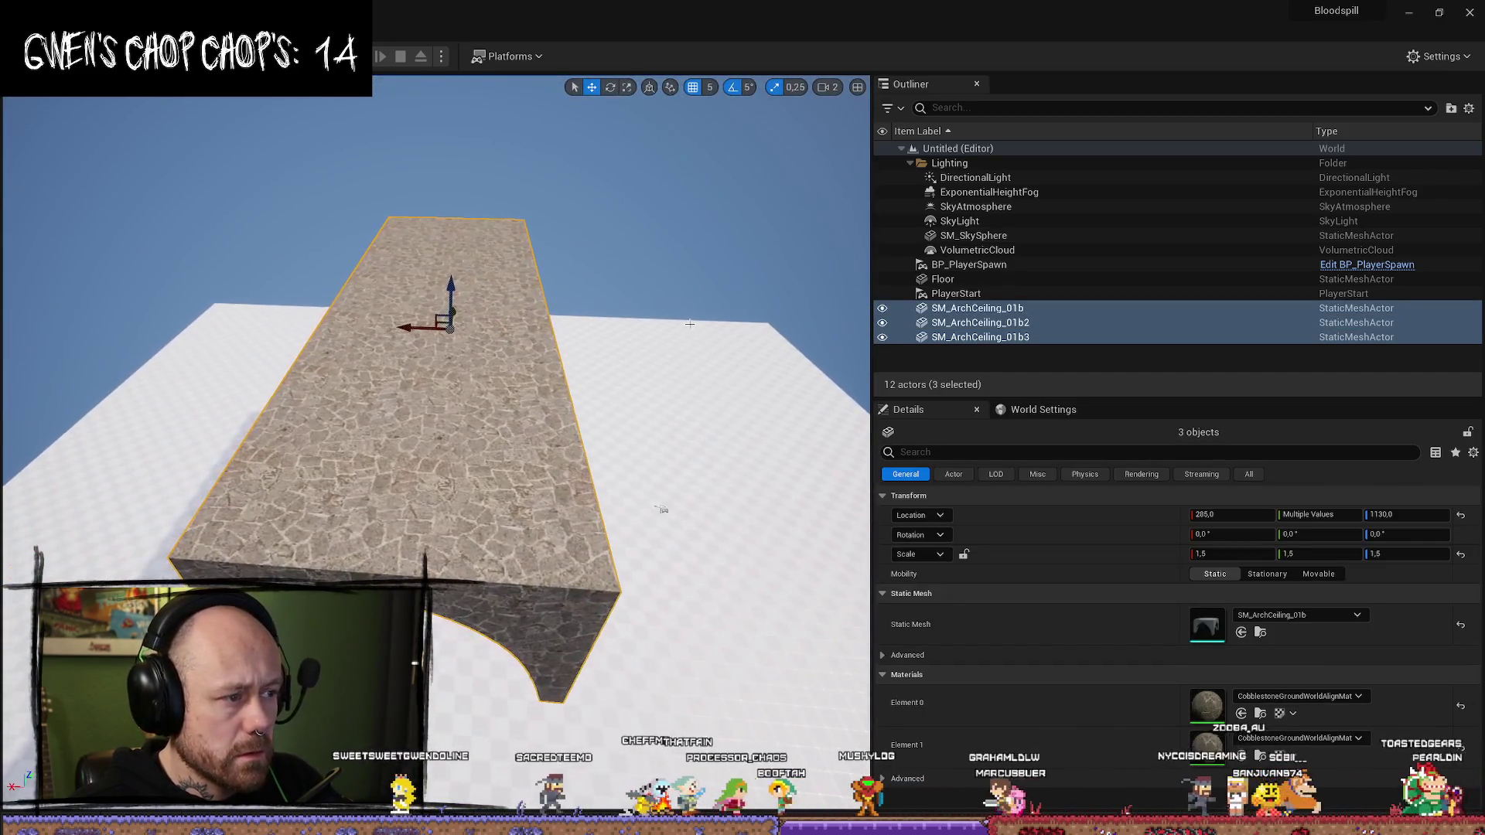
pyautogui.hotkey('ctrl', 'd')
pyautogui.moveTo(376, 548); pyautogui.dragTo(680, 547)
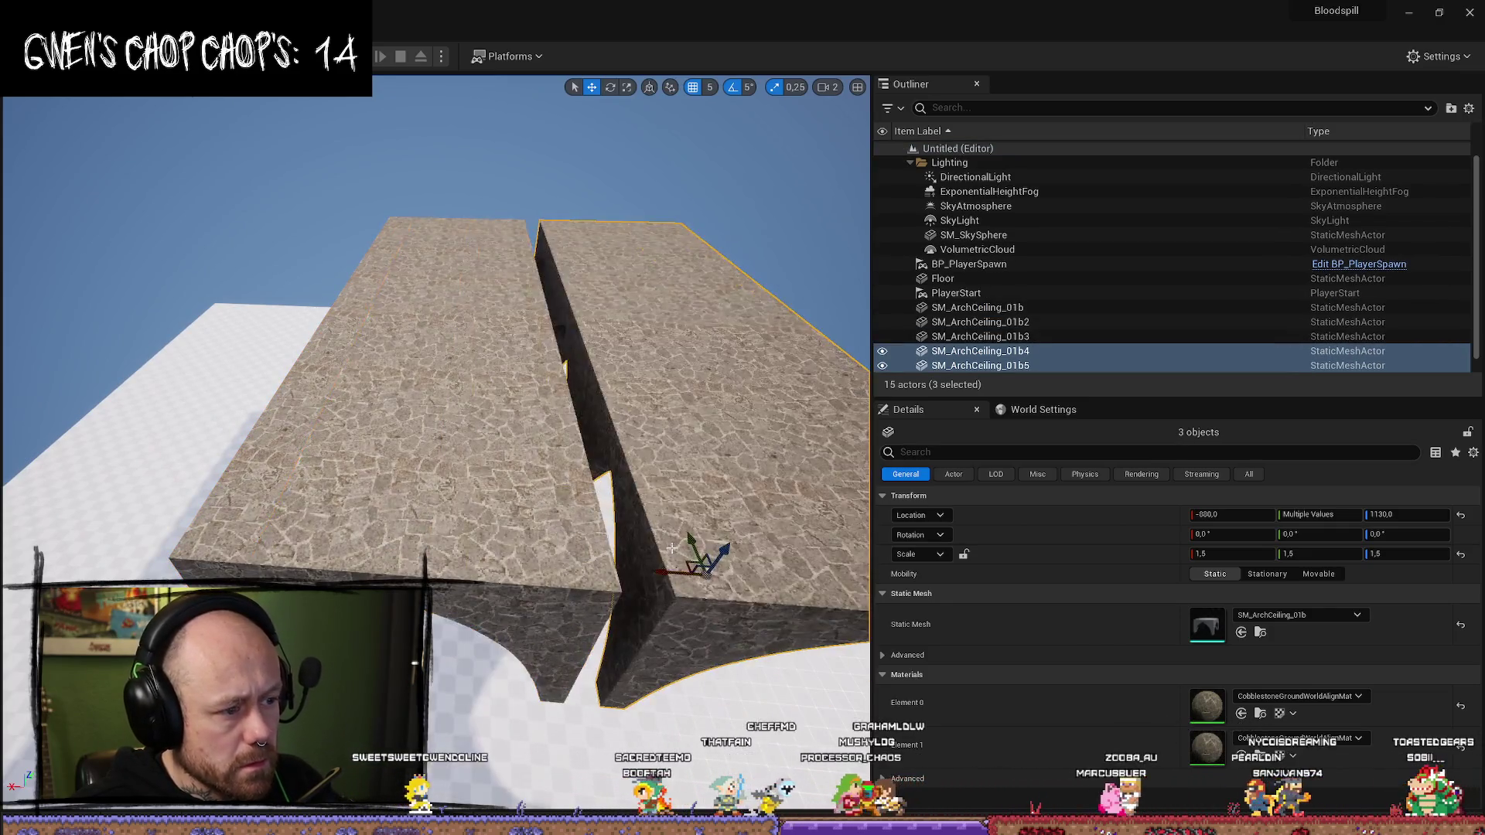
pyautogui.scroll(4, 613, 547)
pyautogui.moveTo(593, 486); pyautogui.dragTo(563, 477)
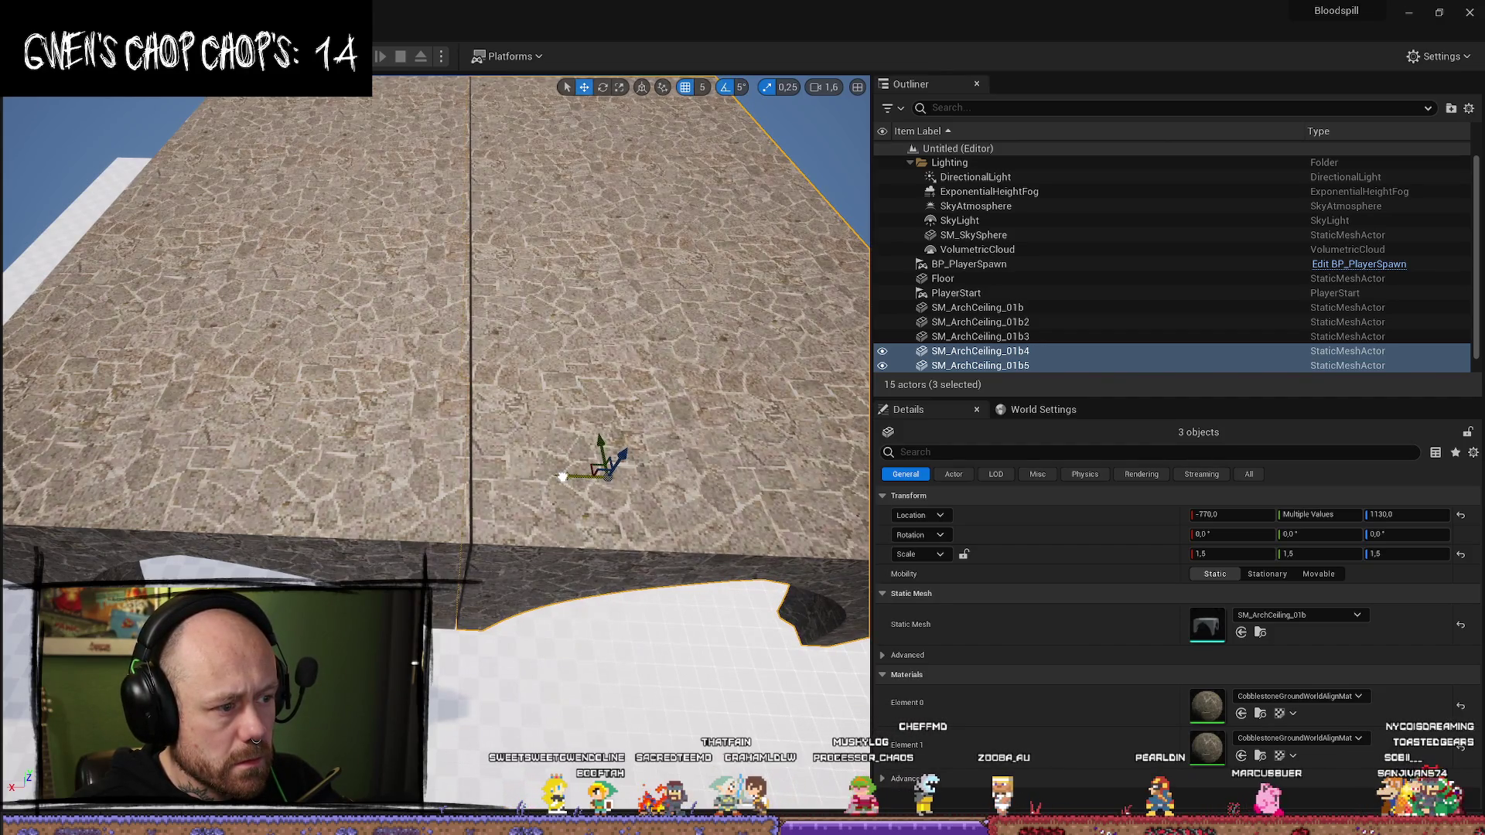
# - Duplicate all six arches into a new block butted against the slab, totalling twelve pieces
pyautogui.moveTo(560, 476); pyautogui.dragTo(209, 277)
pyautogui.keyDown('ctrl'); pyautogui.click(209, 276); pyautogui.keyUp('ctrl')
pyautogui.keyDown('ctrl'); pyautogui.click(430, 211); pyautogui.keyUp('ctrl')
pyautogui.moveTo(471, 217); pyautogui.dragTo(473, 350)
pyautogui.hotkey('ctrl', 'd')
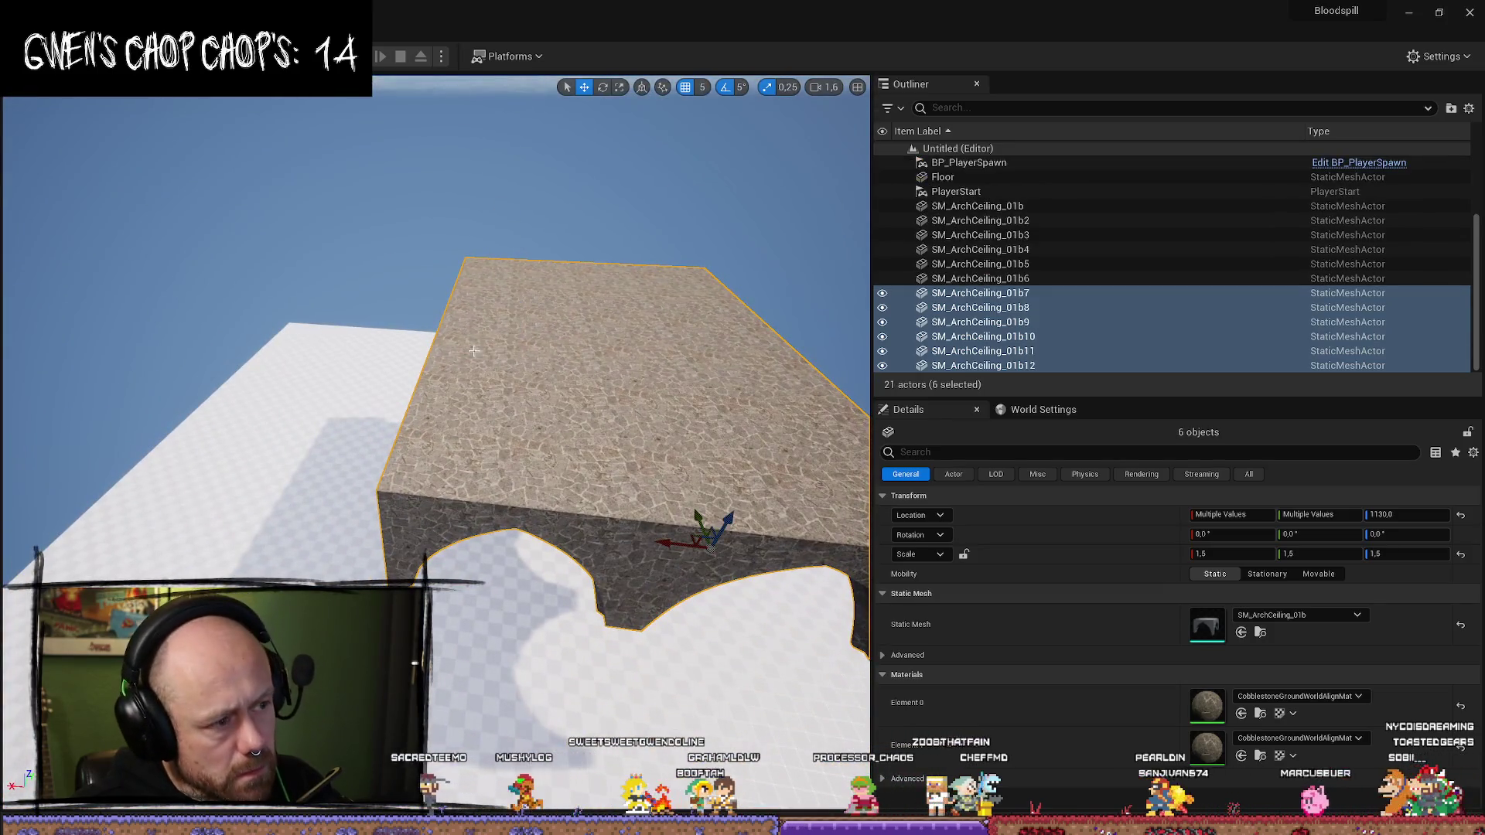
pyautogui.moveTo(654, 555)
pyautogui.mouseDown()
pyautogui.moveTo(232, 487)
pyautogui.moveTo(288, 529)
pyautogui.mouseUp()
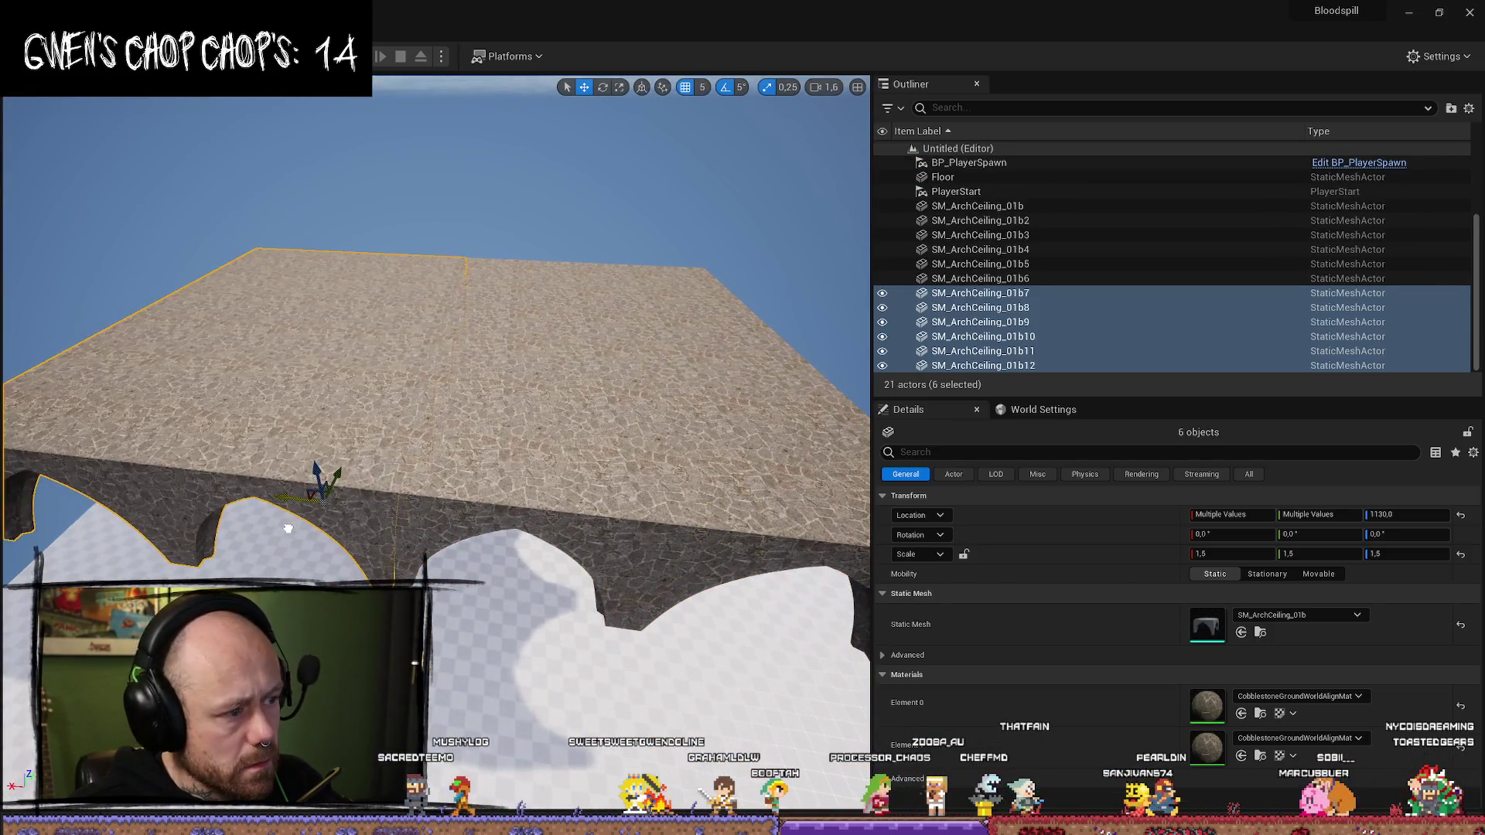
pyautogui.scroll(-2, 282, 528)
pyautogui.moveTo(293, 441)
pyautogui.mouseDown()
pyautogui.moveTo(324, 433)
pyautogui.moveTo(325, 464)
pyautogui.moveTo(324, 341)
pyautogui.moveTo(333, 433)
pyautogui.mouseUp()
# - Search the Content Drawer for 'pillar', place Pillar2, then delete it
pyautogui.moveTo(758, 578)
pyautogui.mouseDown()
pyautogui.moveTo(758, 542)
pyautogui.moveTo(758, 579)
pyautogui.mouseUp()
pyautogui.hotkey('ctrl', 'space')
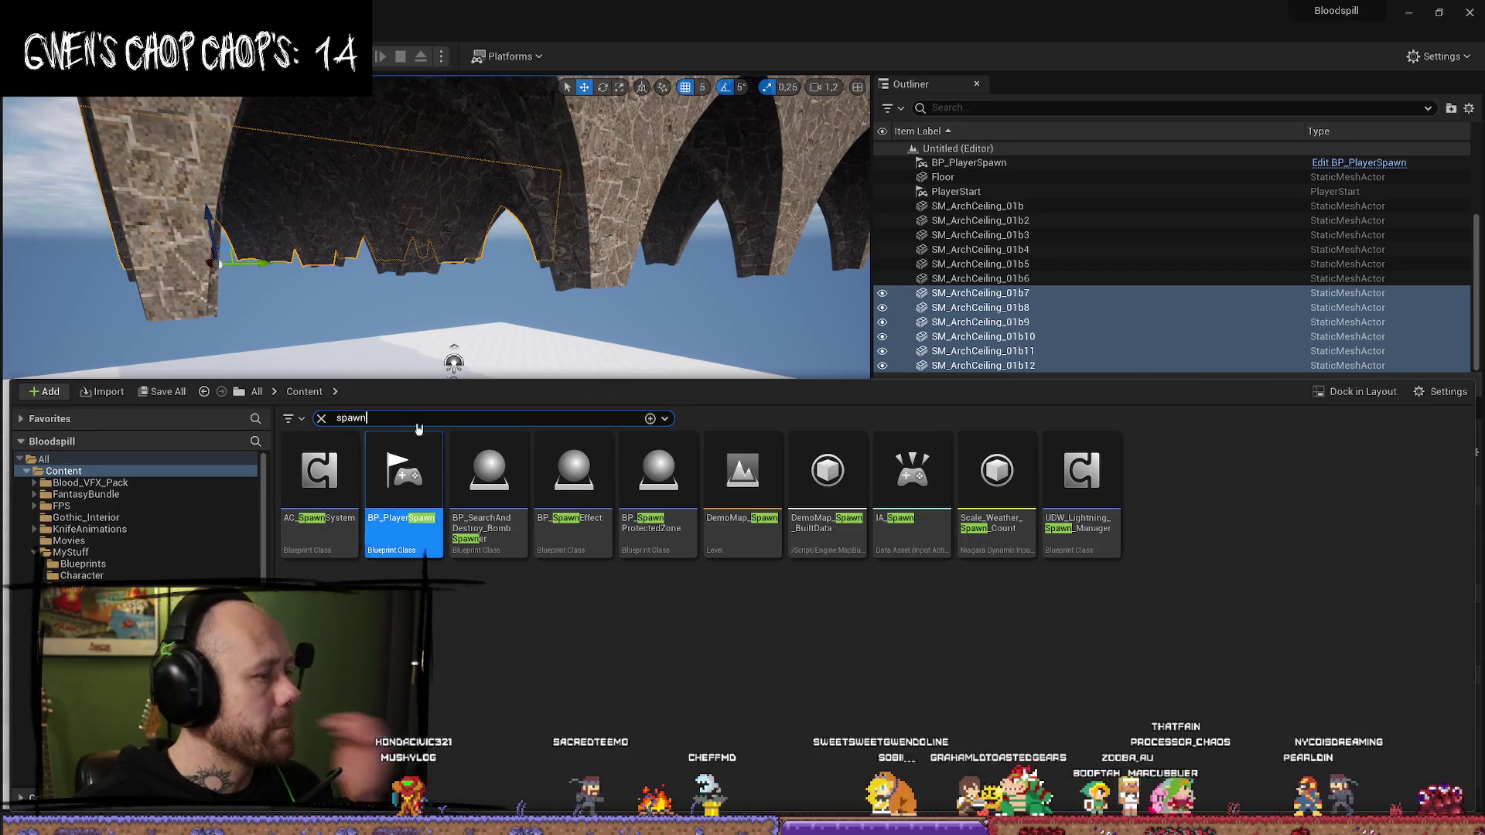
pyautogui.write('pillar')
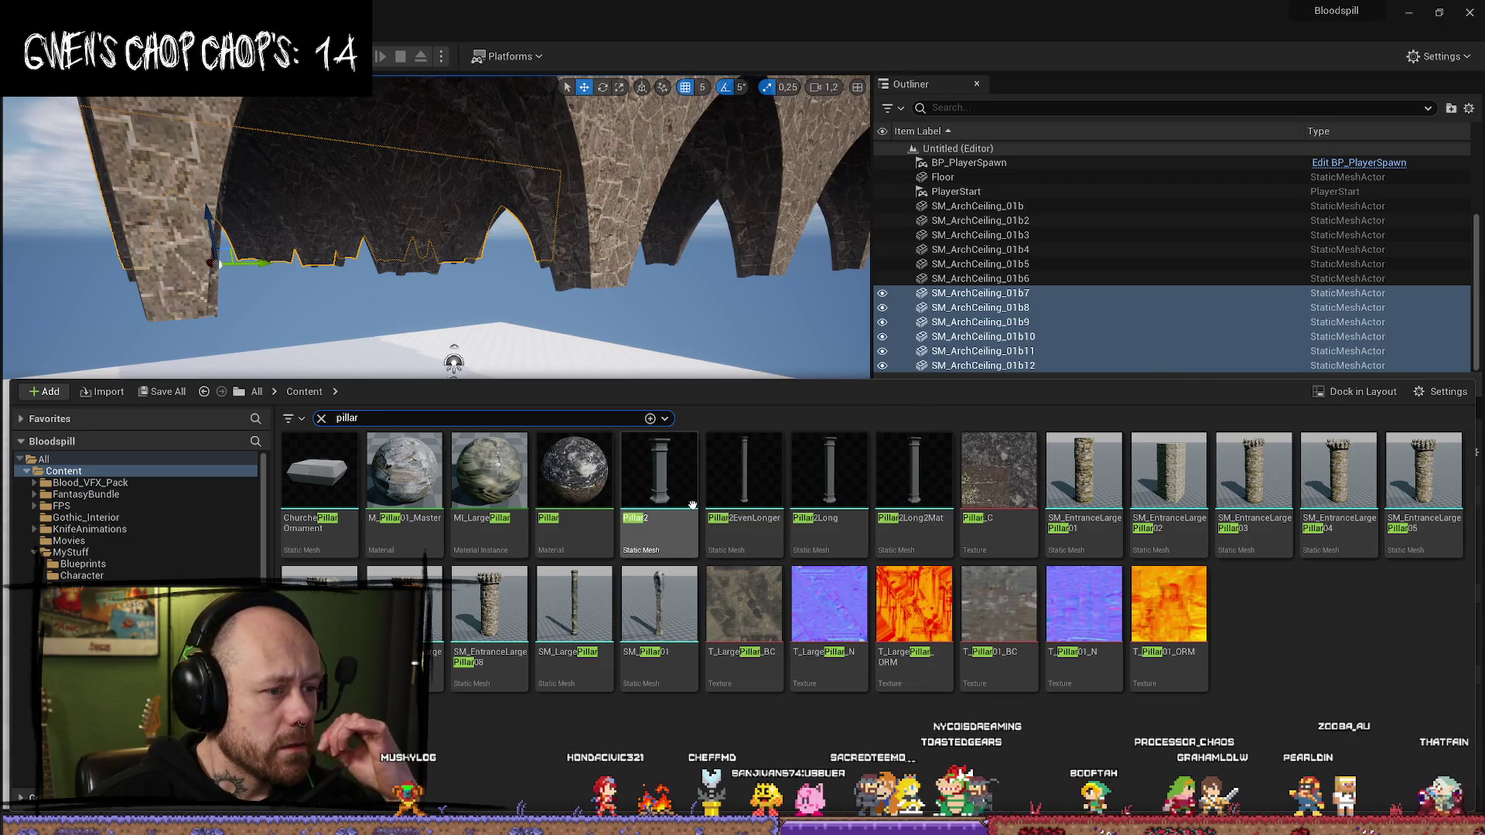
pyautogui.moveTo(668, 485)
pyautogui.mouseDown()
pyautogui.moveTo(613, 307)
pyautogui.moveTo(597, 473)
pyautogui.mouseUp()
pyautogui.press('e')
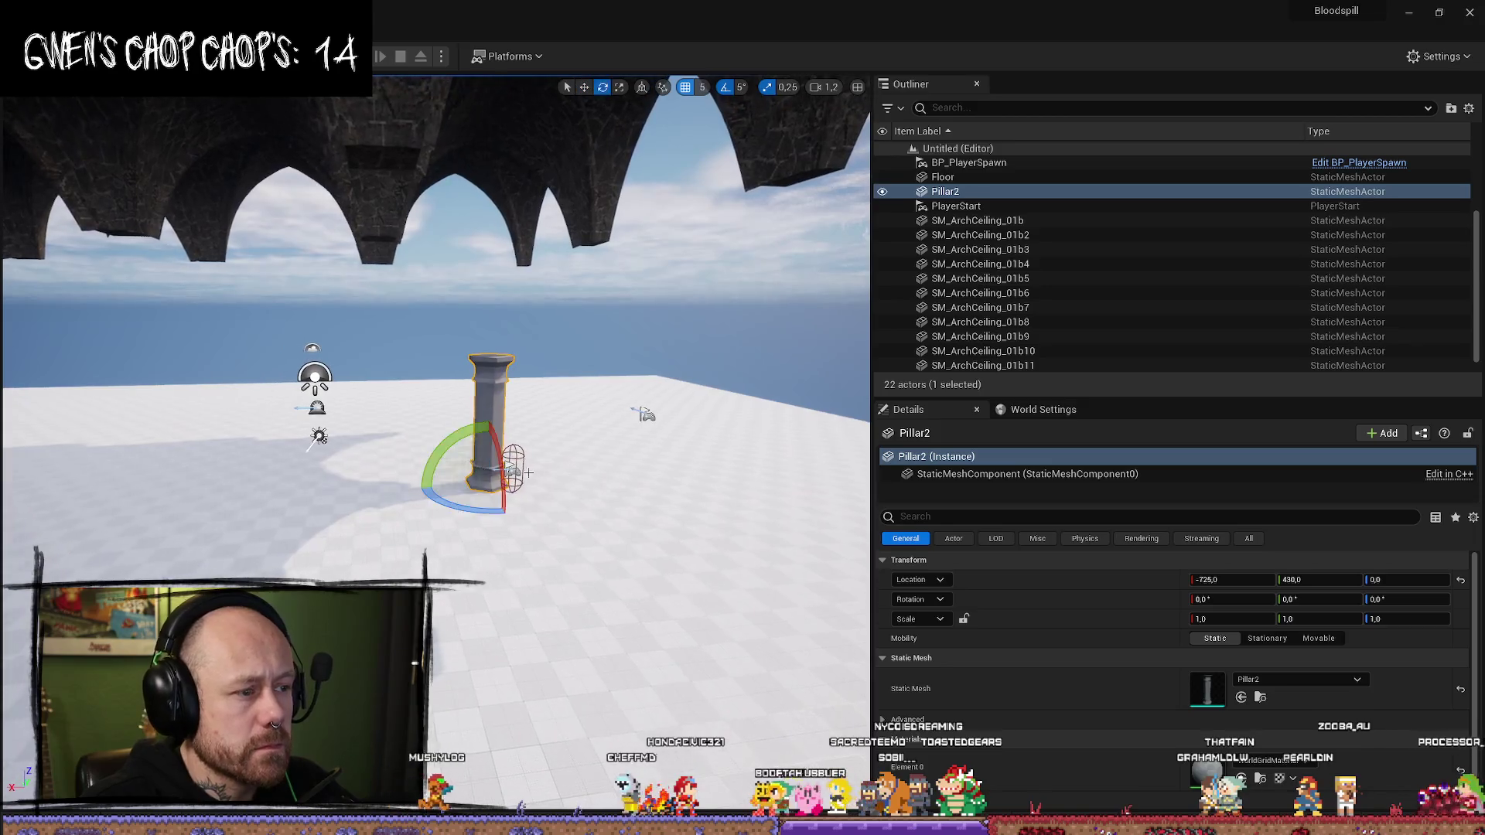
pyautogui.moveTo(488, 491); pyautogui.dragTo(579, 394)
pyautogui.press('Delete')
# - Place a Pillar2Long column under the arched ceiling and start a play test
pyautogui.hotkey('ctrl', 'space')
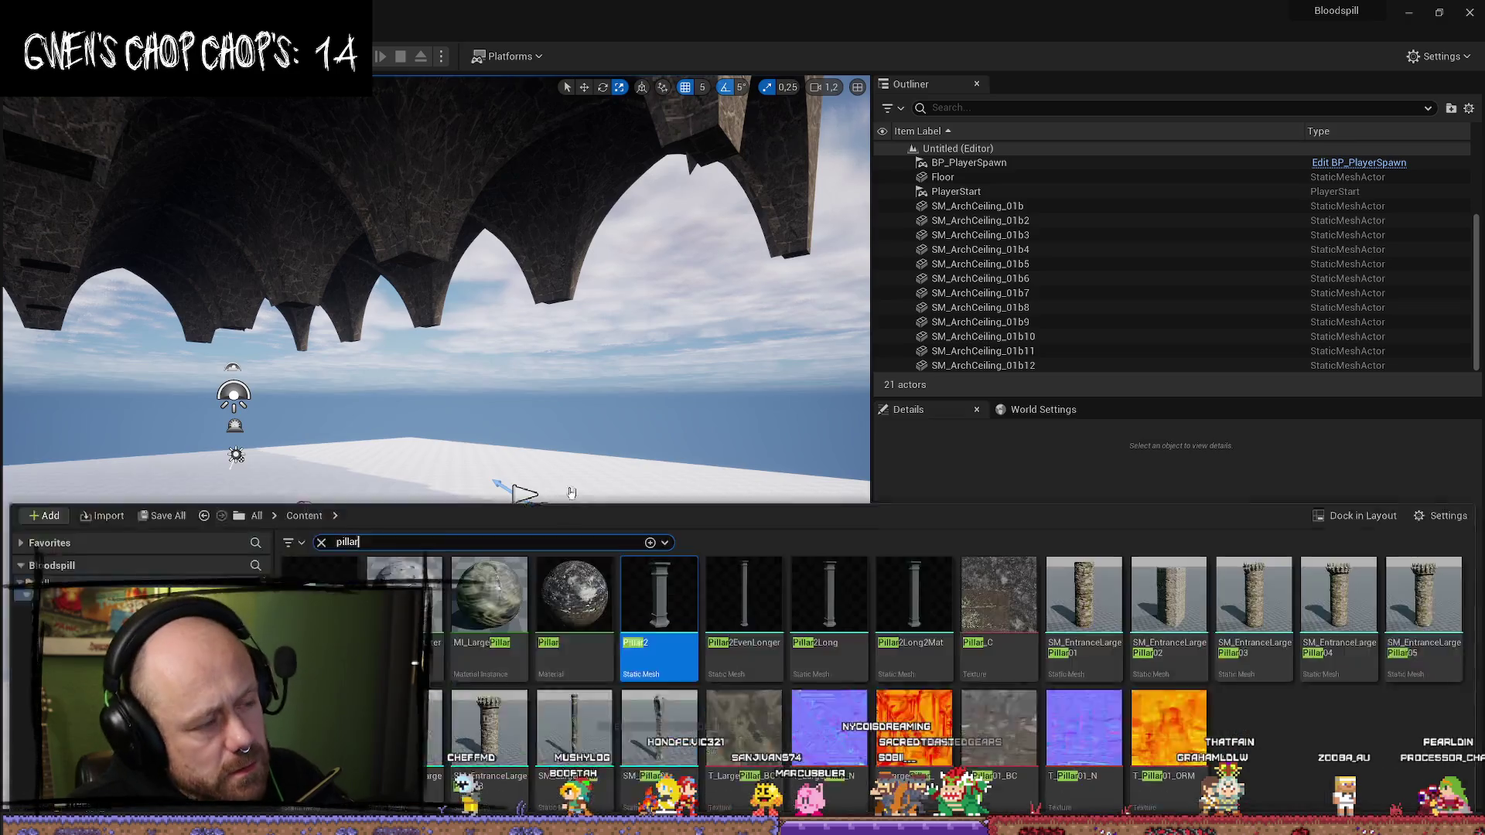
pyautogui.moveTo(829, 472)
pyautogui.mouseDown()
pyautogui.moveTo(843, 104)
pyautogui.moveTo(411, 570)
pyautogui.moveTo(561, 536)
pyautogui.moveTo(567, 589)
pyautogui.mouseUp()
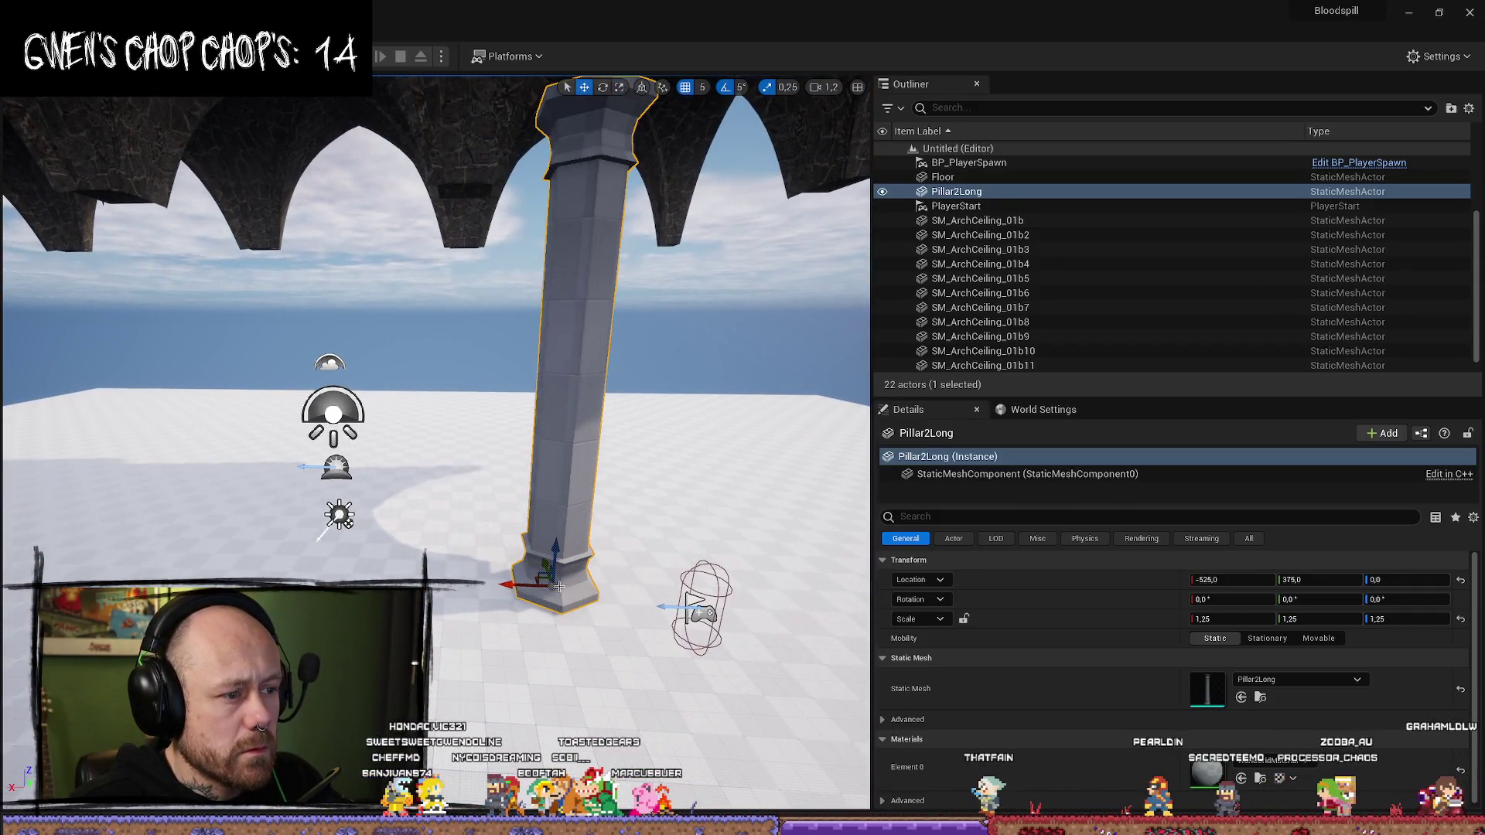
pyautogui.moveTo(499, 585)
pyautogui.mouseDown()
pyautogui.moveTo(418, 572)
pyautogui.moveTo(464, 526)
pyautogui.moveTo(470, 646)
pyautogui.mouseUp()
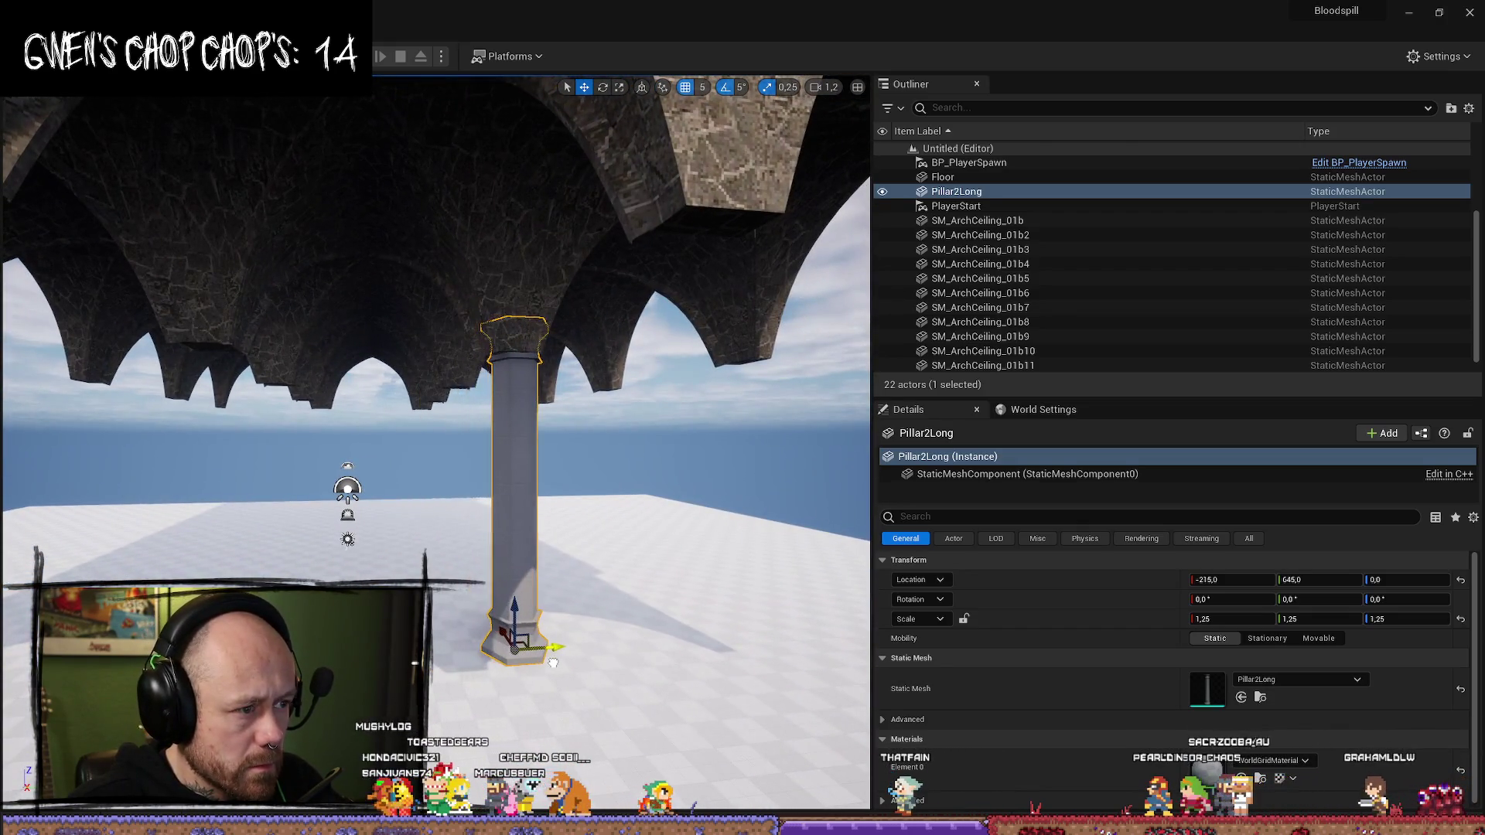
pyautogui.moveTo(548, 447); pyautogui.dragTo(550, 455)
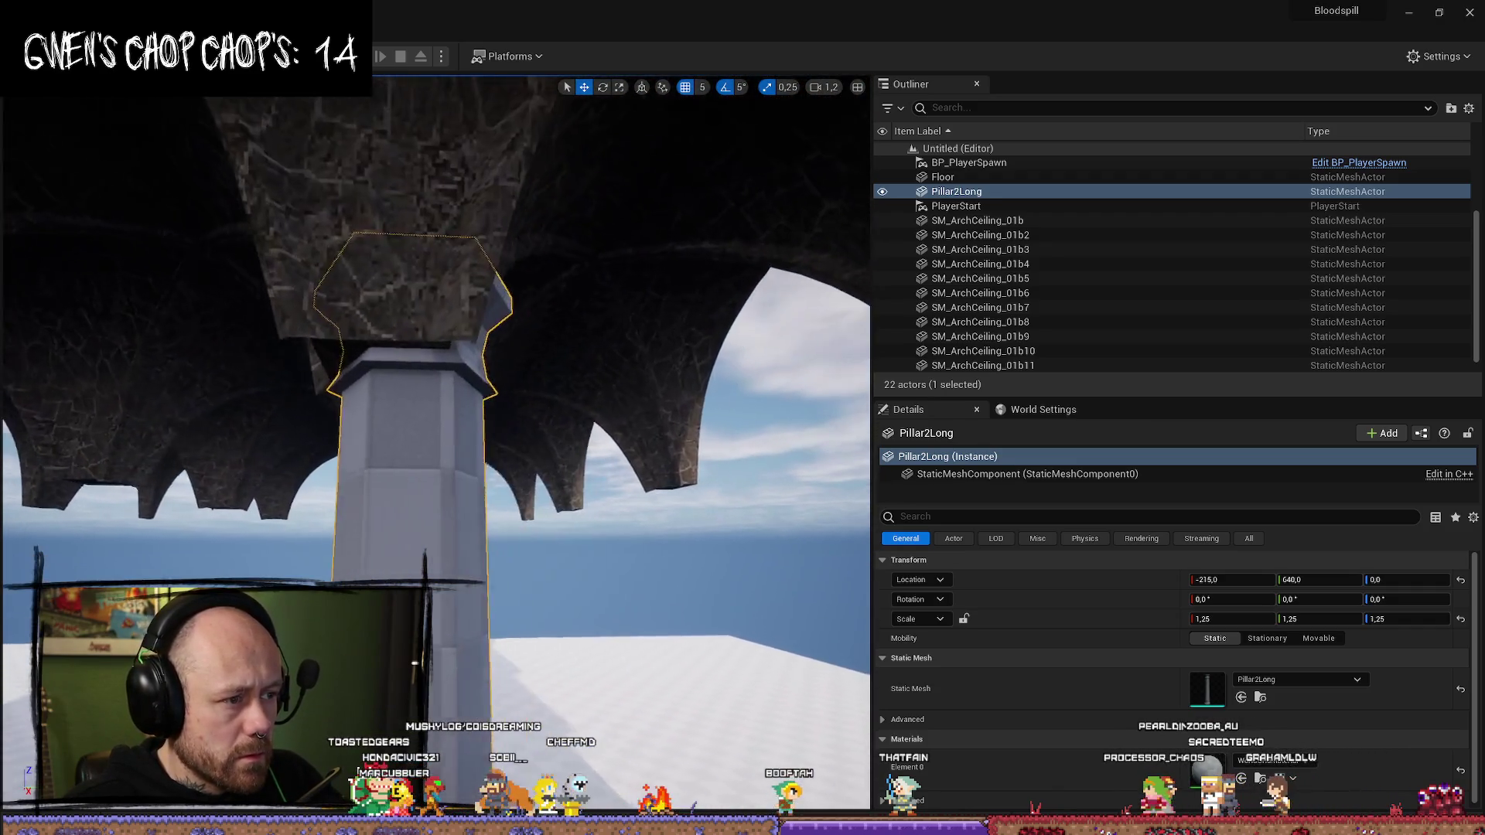
pyautogui.click(595, 325)
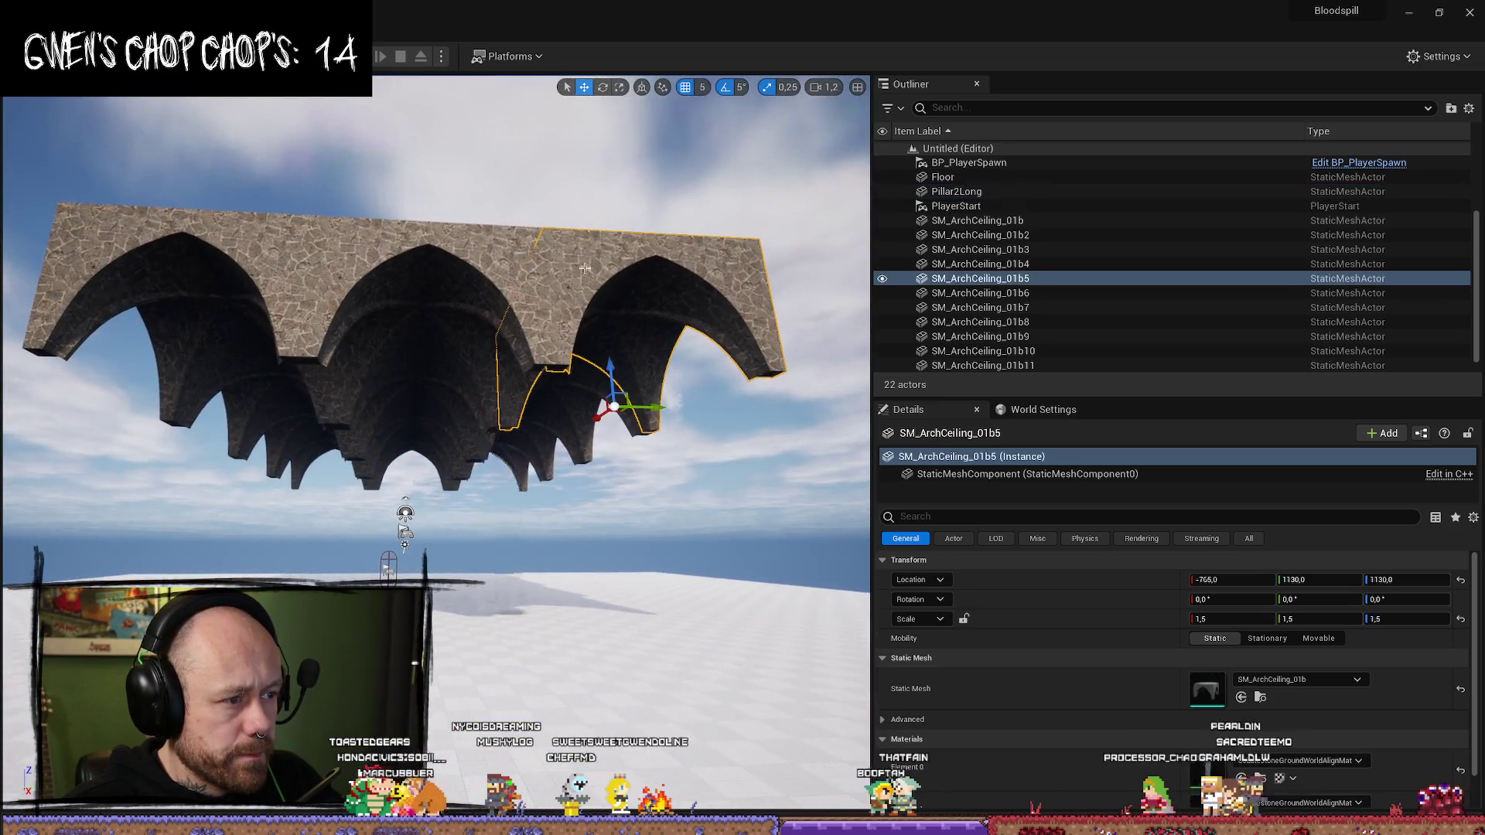
pyautogui.moveTo(508, 391); pyautogui.dragTo(479, 417)
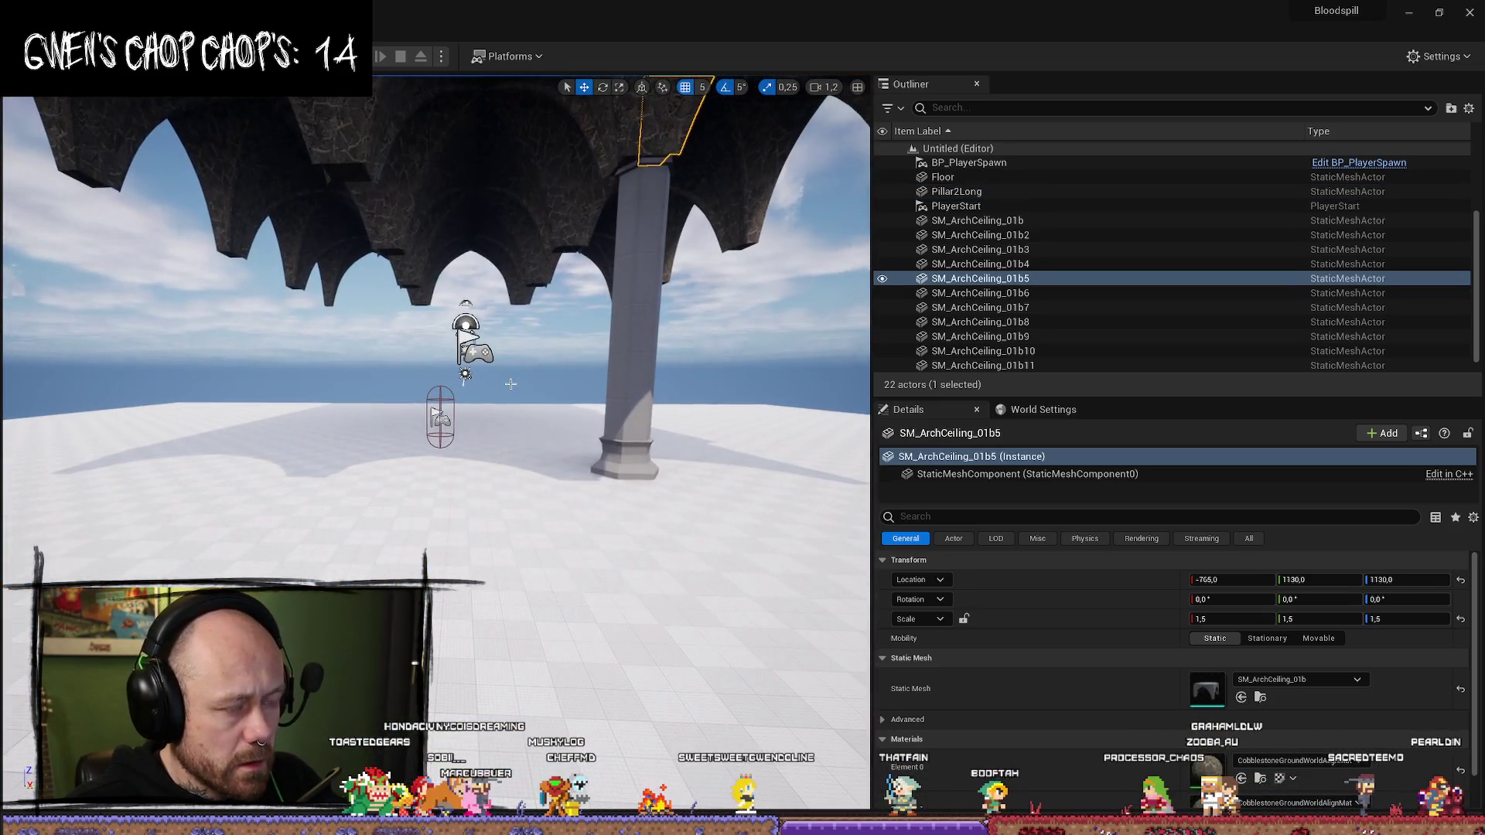
pyautogui.hotkey('alt', 'p')
pyautogui.click(455, 745)
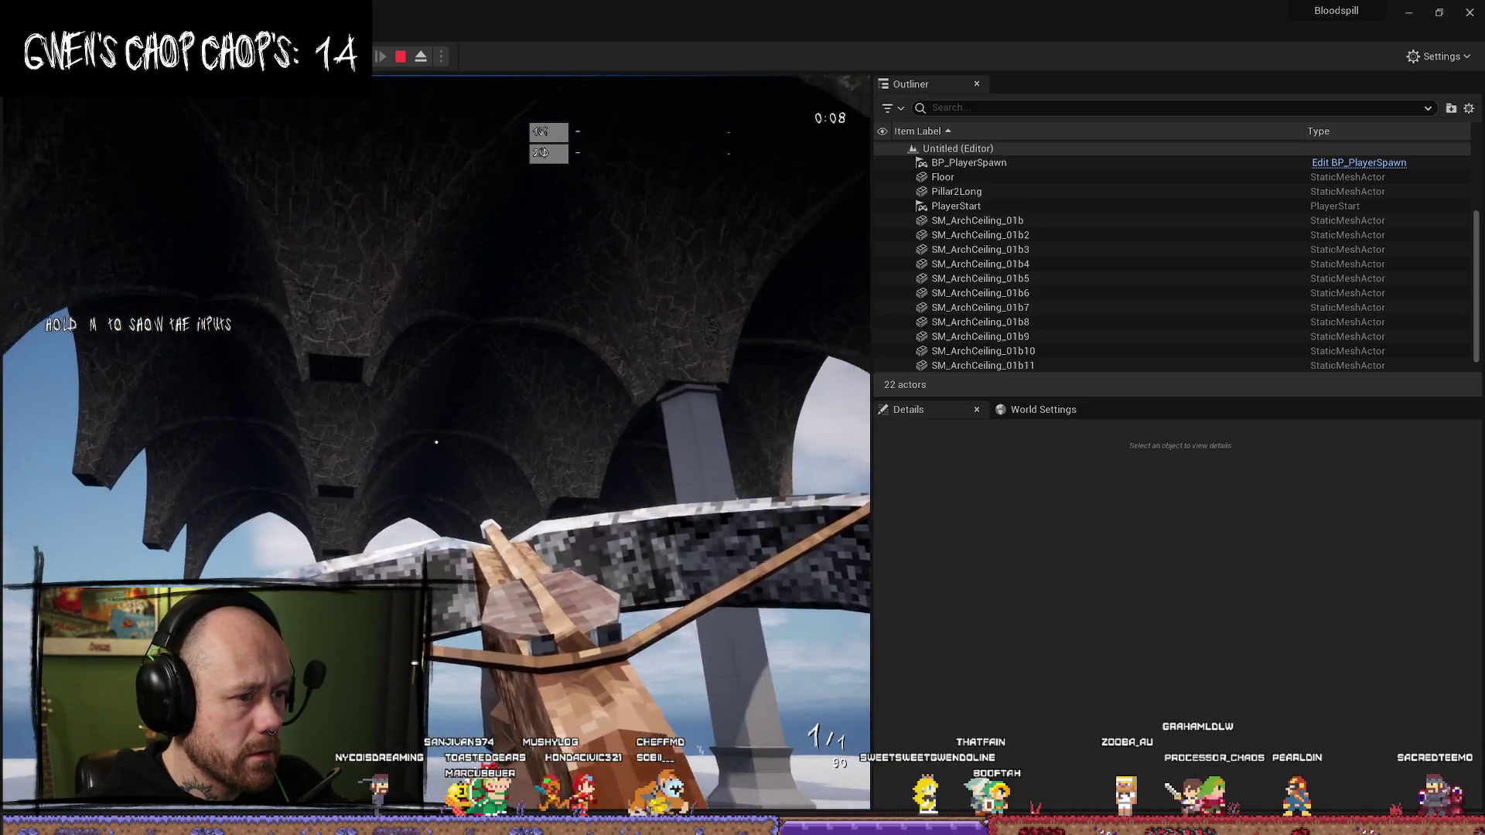
# - Stop the play test and set the Pillar2Long column's scale to 1,0
pyautogui.press('Escape')
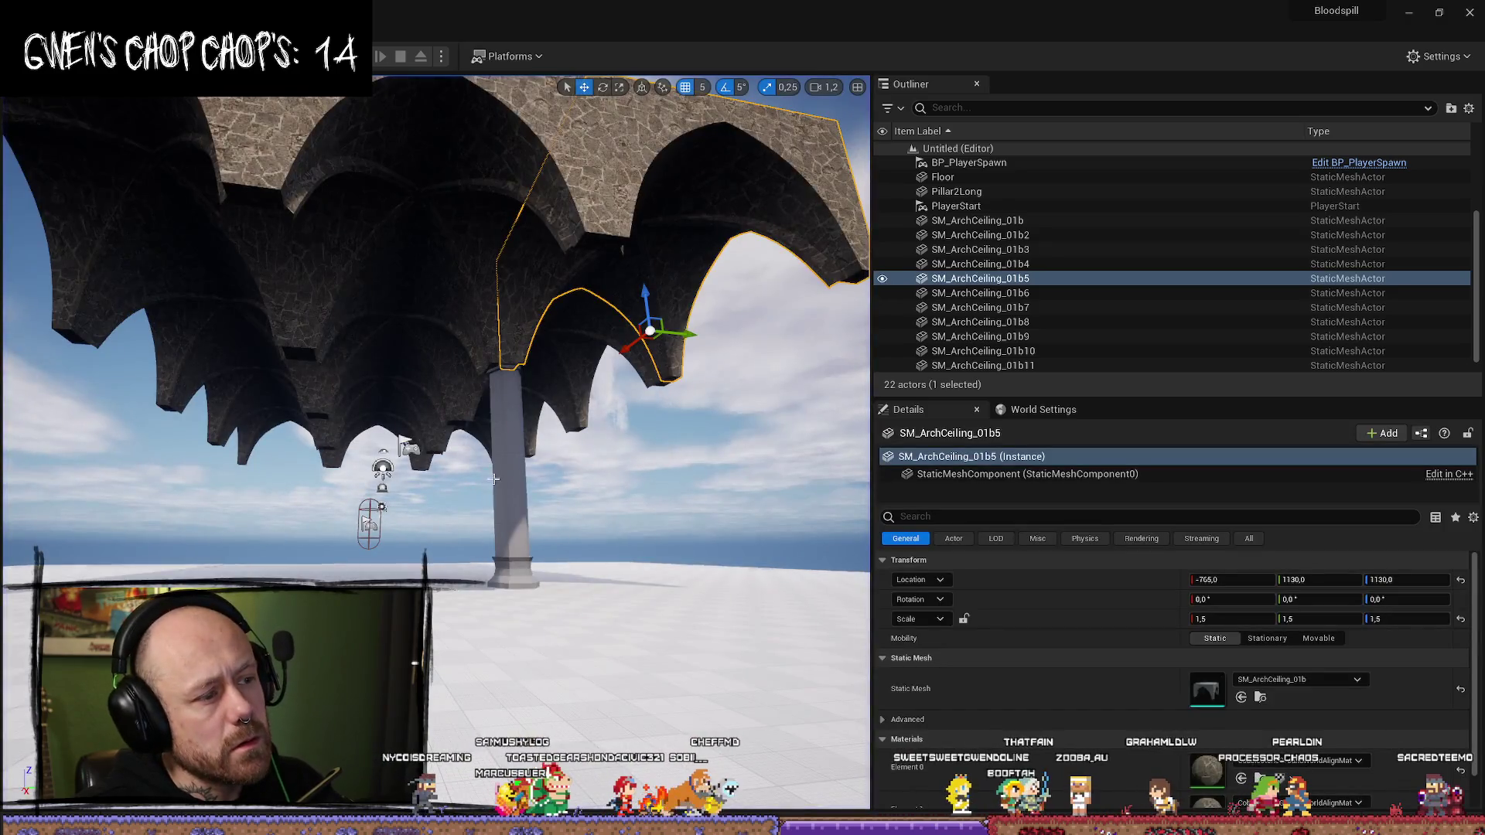
pyautogui.click(494, 479)
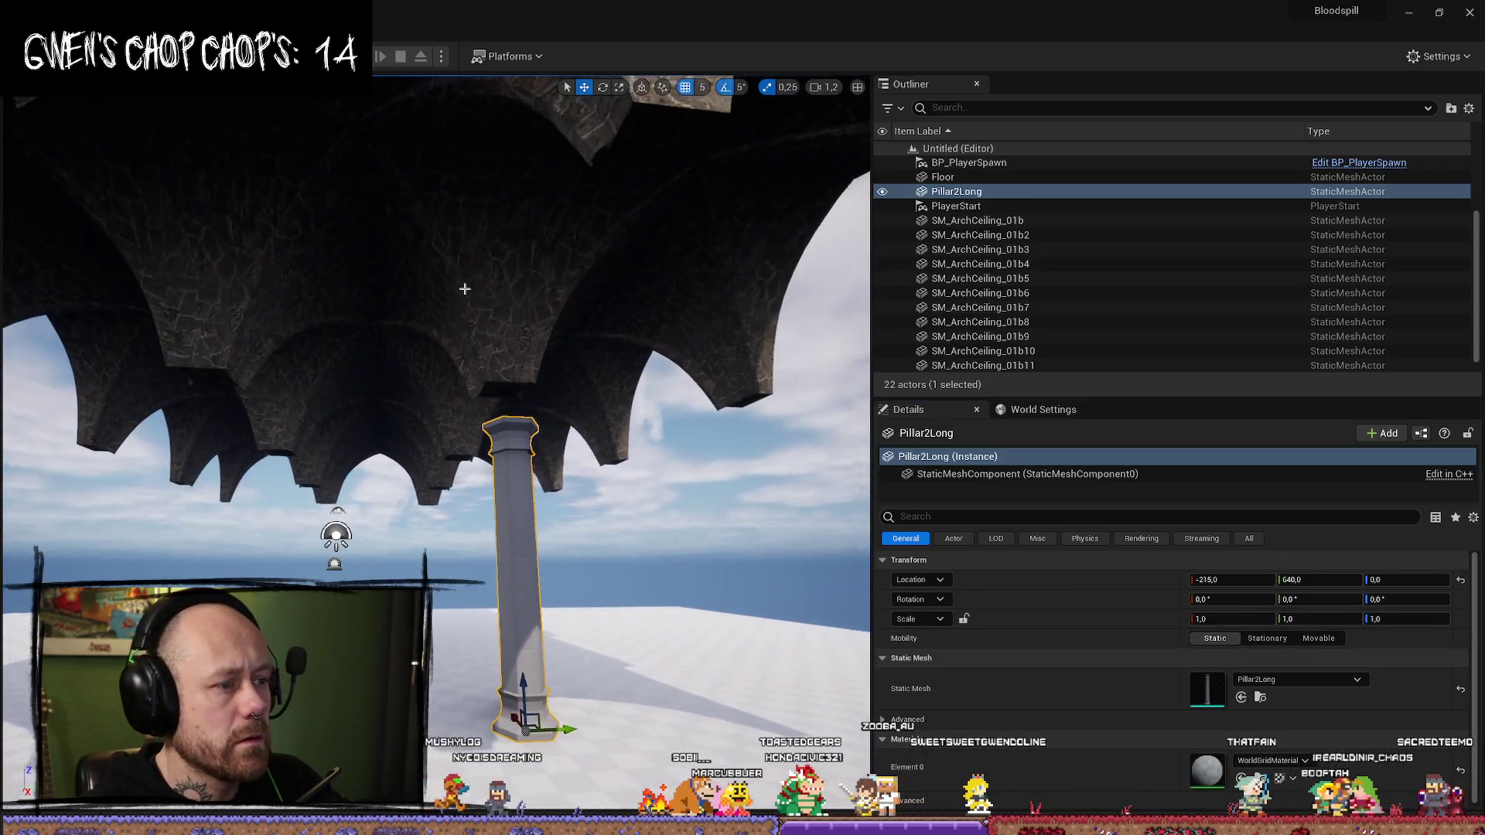
pyautogui.click(635, 232)
pyautogui.moveTo(514, 418)
pyautogui.mouseDown()
pyautogui.moveTo(514, 347)
pyautogui.moveTo(414, 400)
pyautogui.moveTo(354, 520)
pyautogui.mouseUp()
# - Select all twelve arch ceiling pieces in the Outliner
pyautogui.click(445, 341)
pyautogui.scroll(-3, 646, 406)
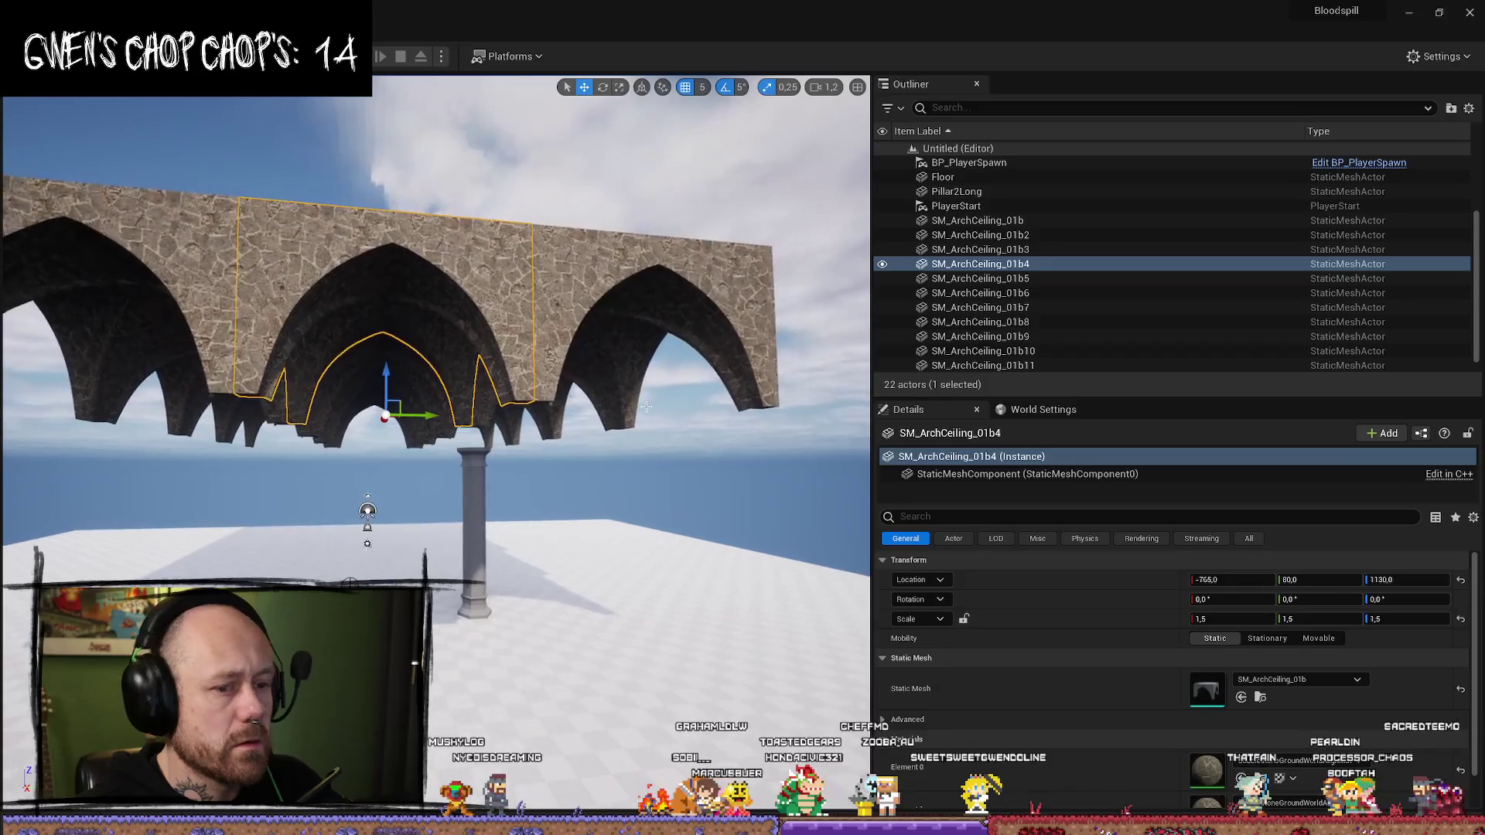
pyautogui.press('Up')
pyautogui.press('Up')
pyautogui.press('Up')
pyautogui.scroll(-1, 1055, 355)
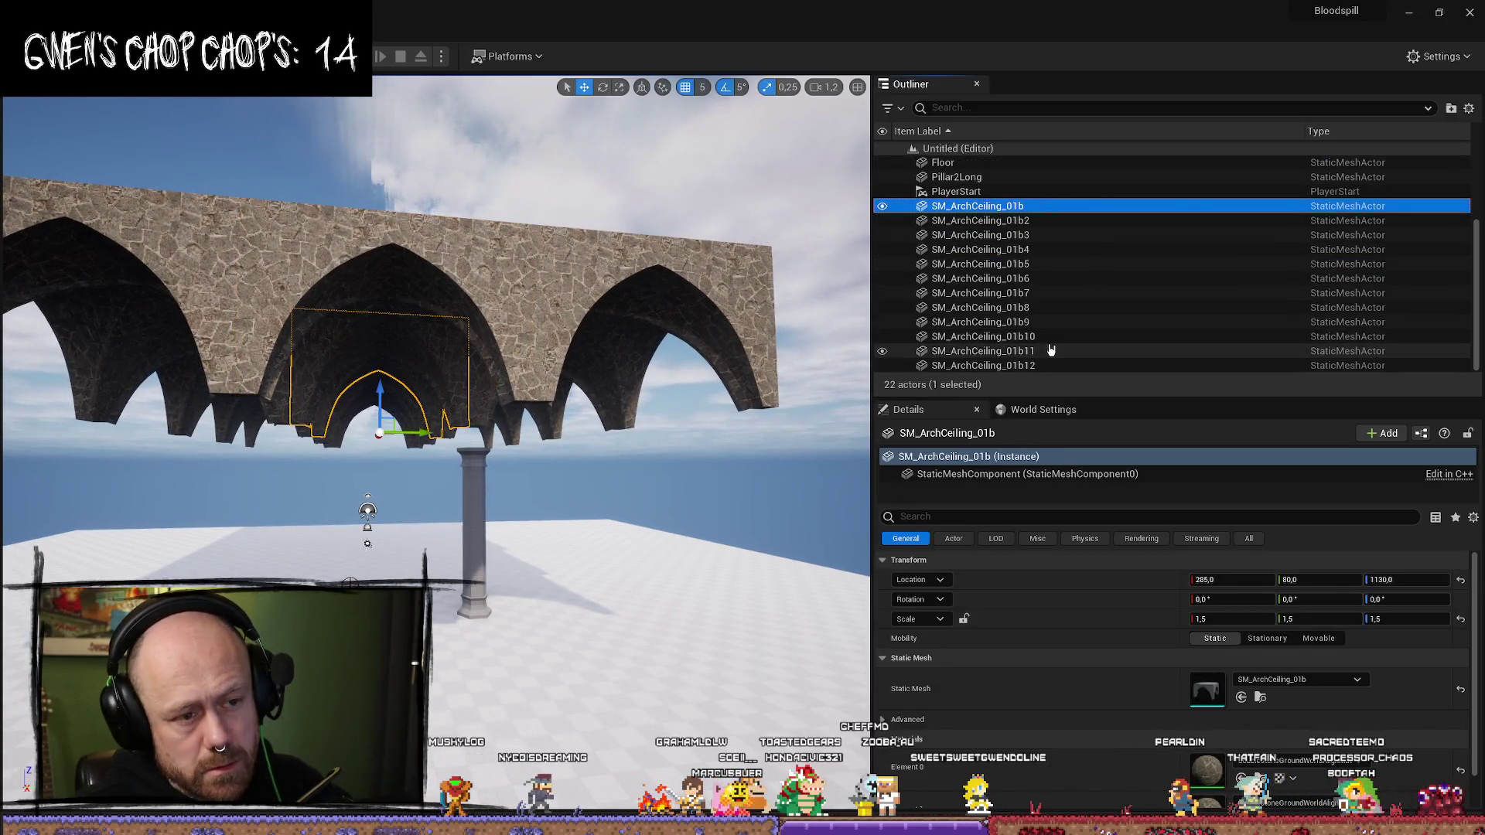
pyautogui.keyDown('shift'); pyautogui.click(1055, 364); pyautogui.keyUp('shift')
# - Set the selected arches' scale to 1.0 on the X, Y and Z axes
pyautogui.click(1263, 552)
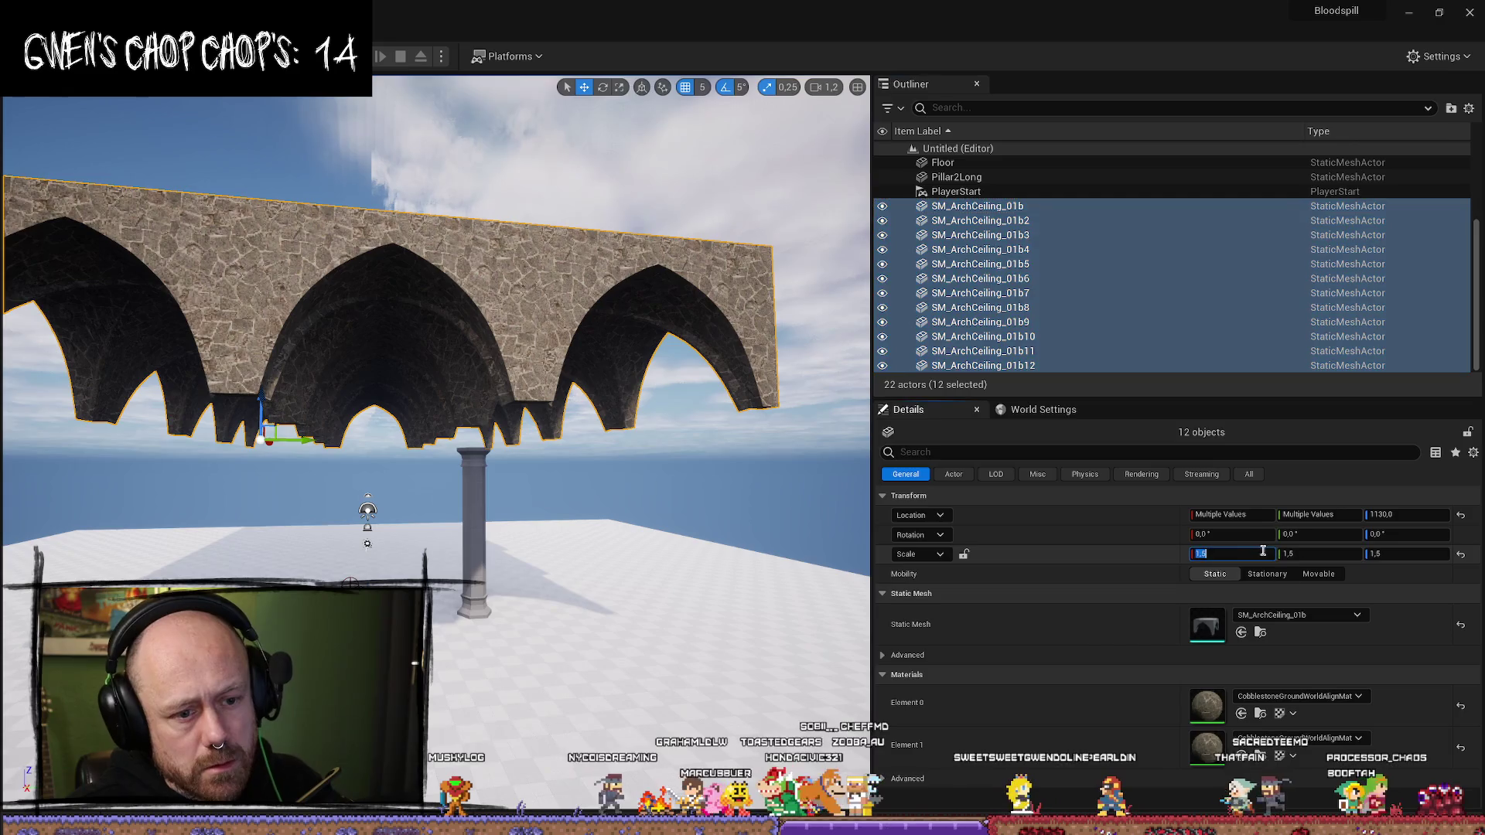
pyautogui.write('1')
pyautogui.press('Tab')
pyautogui.write('1')
pyautogui.press('Tab')
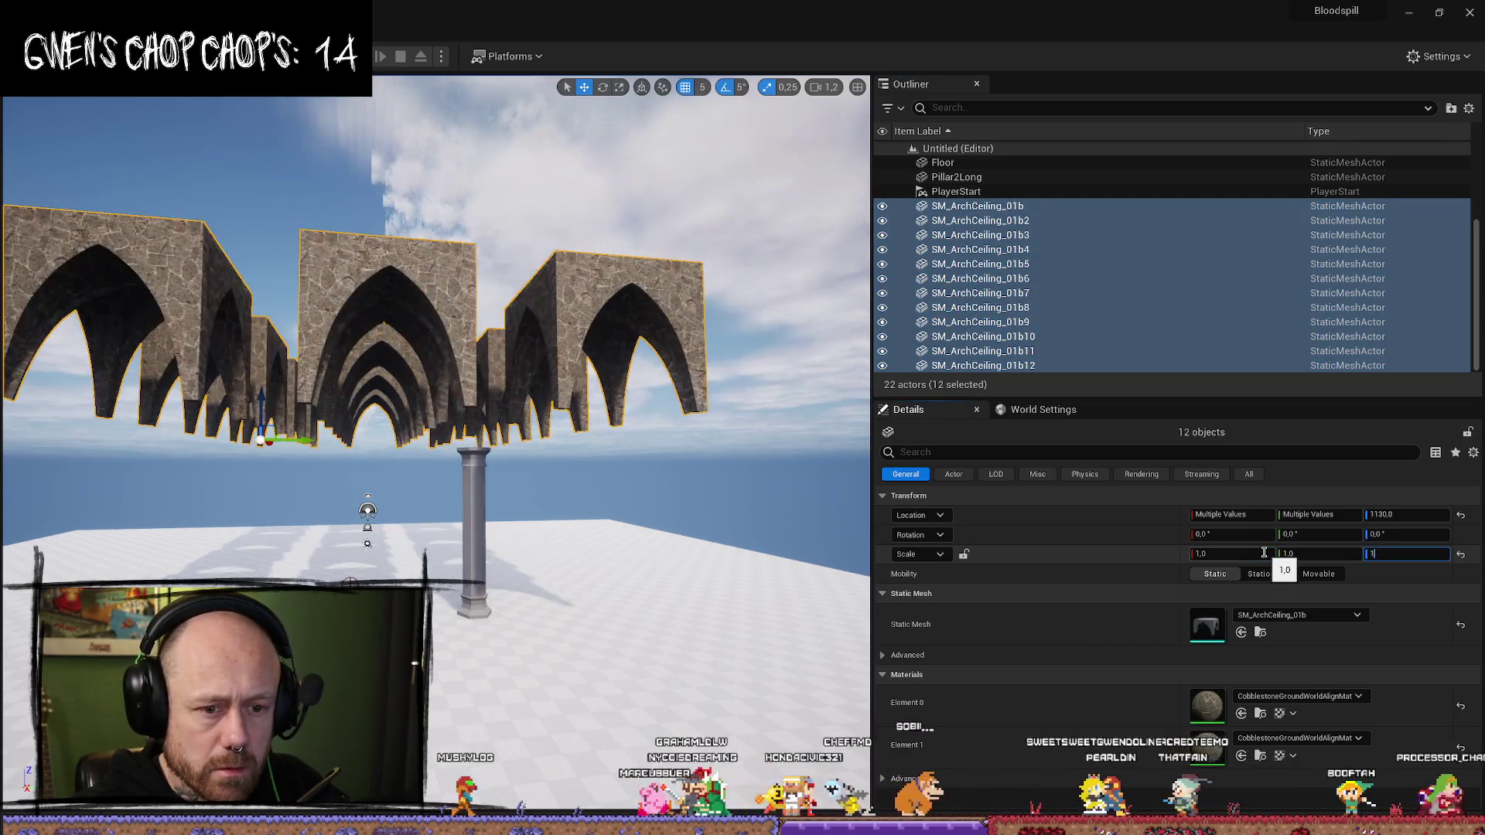
pyautogui.write('1')
pyautogui.press('Return')
# - Slide the middle arch piece over the top of the pillar
pyautogui.click(606, 386)
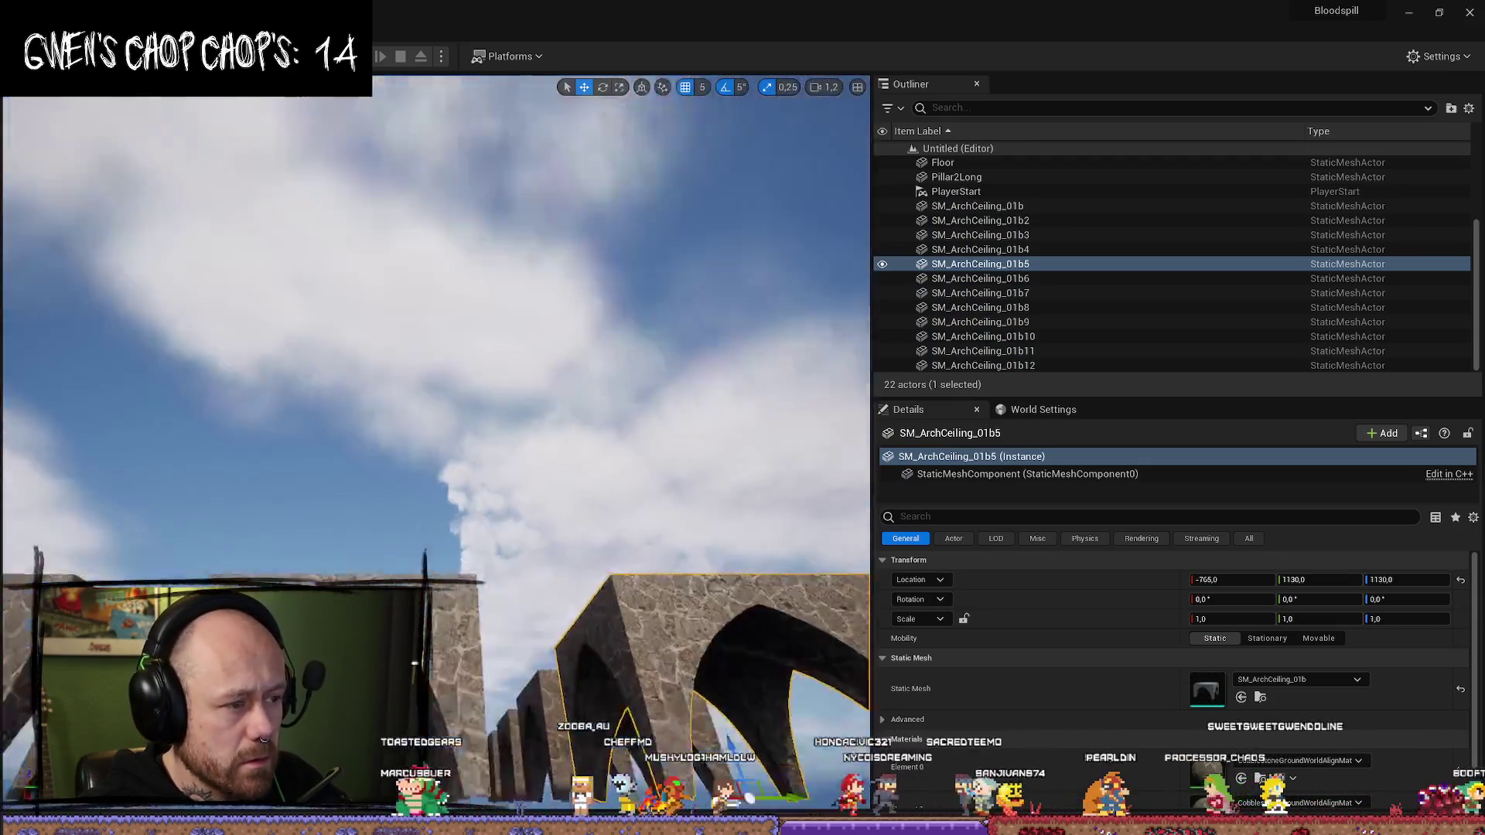
pyautogui.moveTo(434, 436)
pyautogui.mouseDown()
pyautogui.moveTo(434, 511)
pyautogui.moveTo(434, 435)
pyautogui.mouseUp()
pyautogui.click(347, 331)
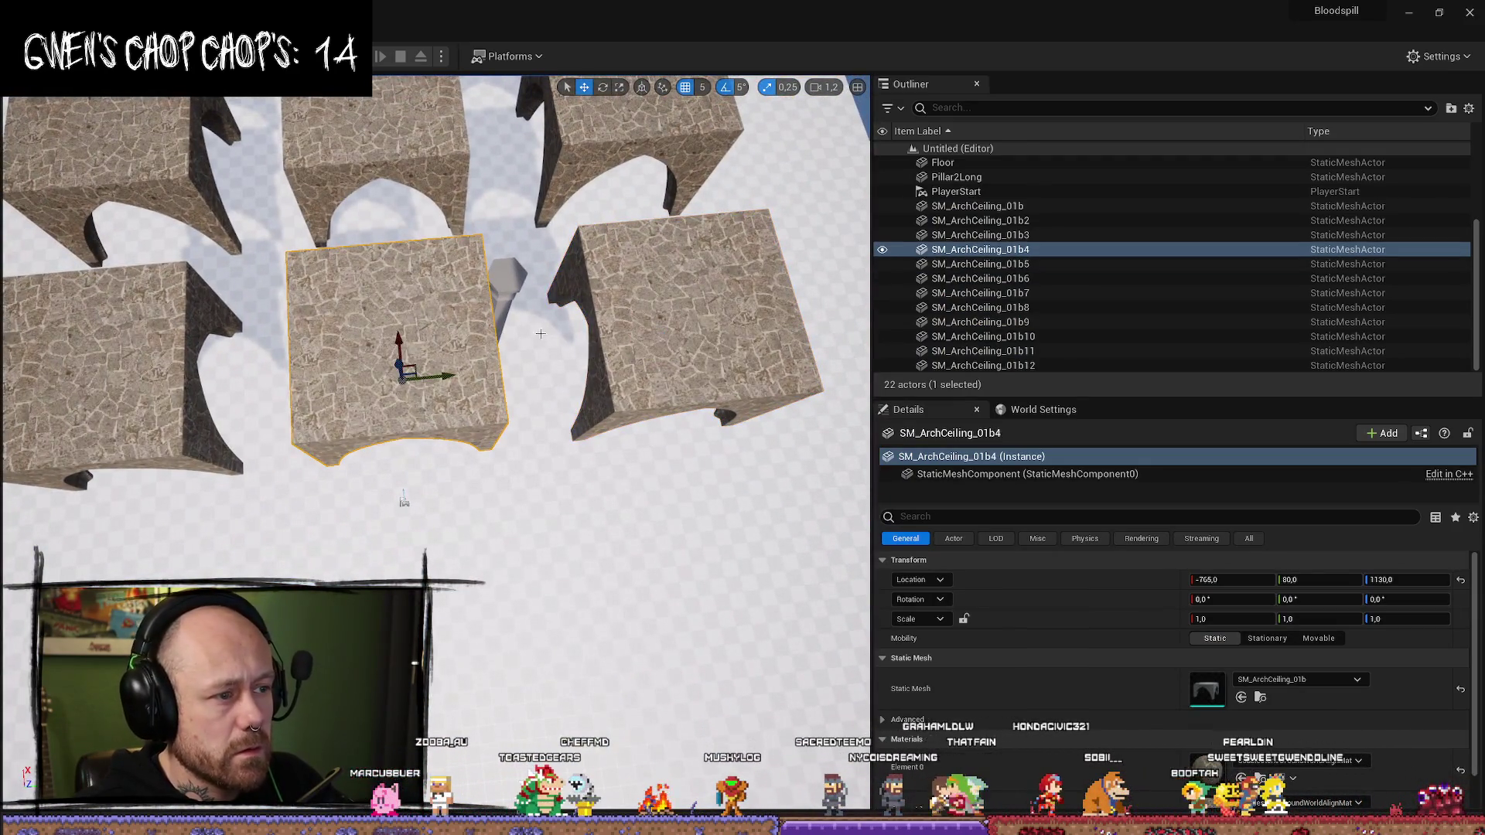
pyautogui.scroll(5, 726, 321)
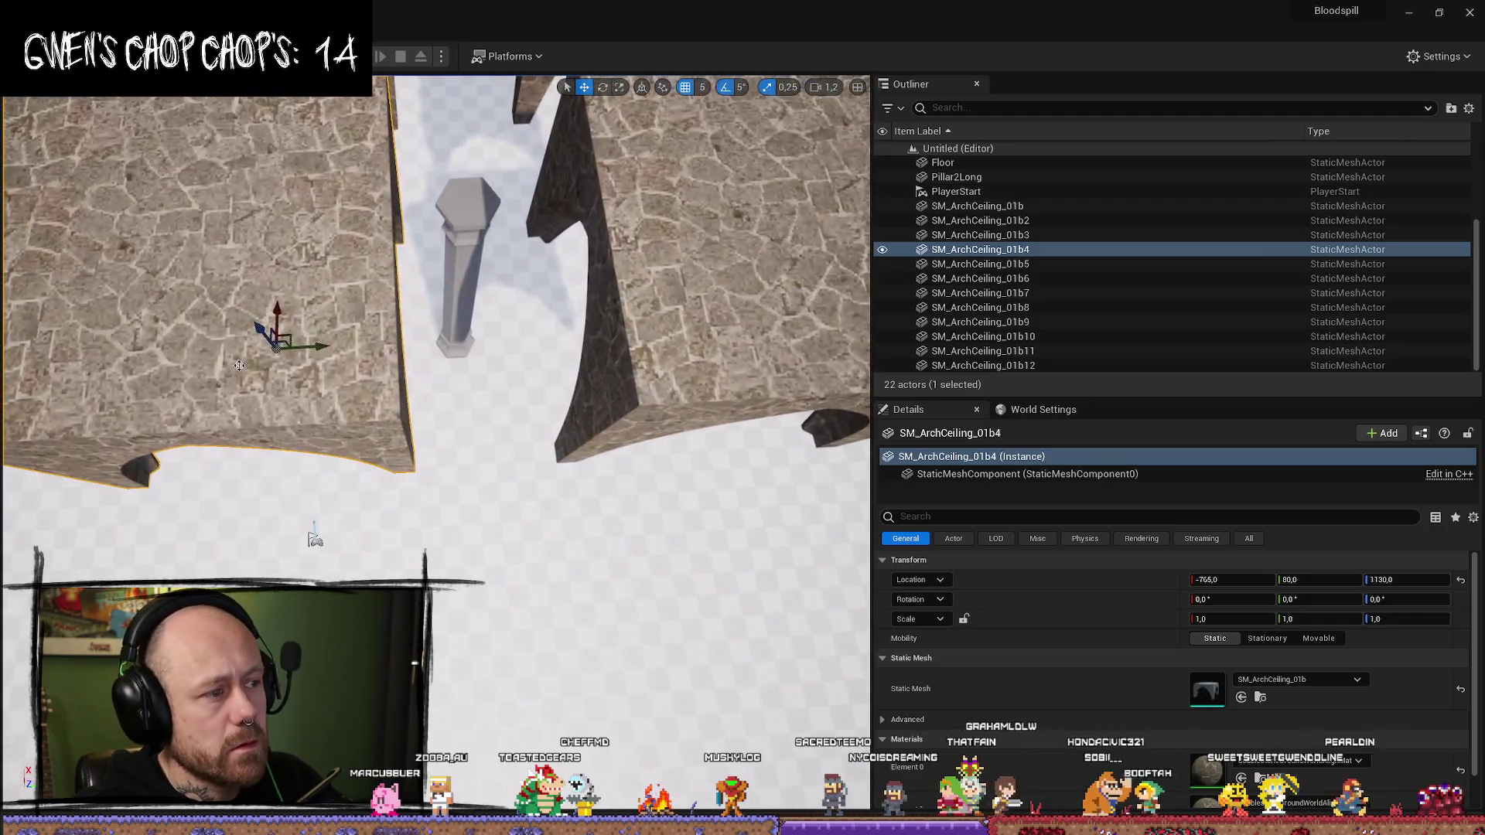
pyautogui.moveTo(332, 338); pyautogui.dragTo(332, 340)
pyautogui.moveTo(242, 403)
pyautogui.mouseDown()
pyautogui.moveTo(402, 356)
pyautogui.moveTo(354, 391)
pyautogui.mouseUp()
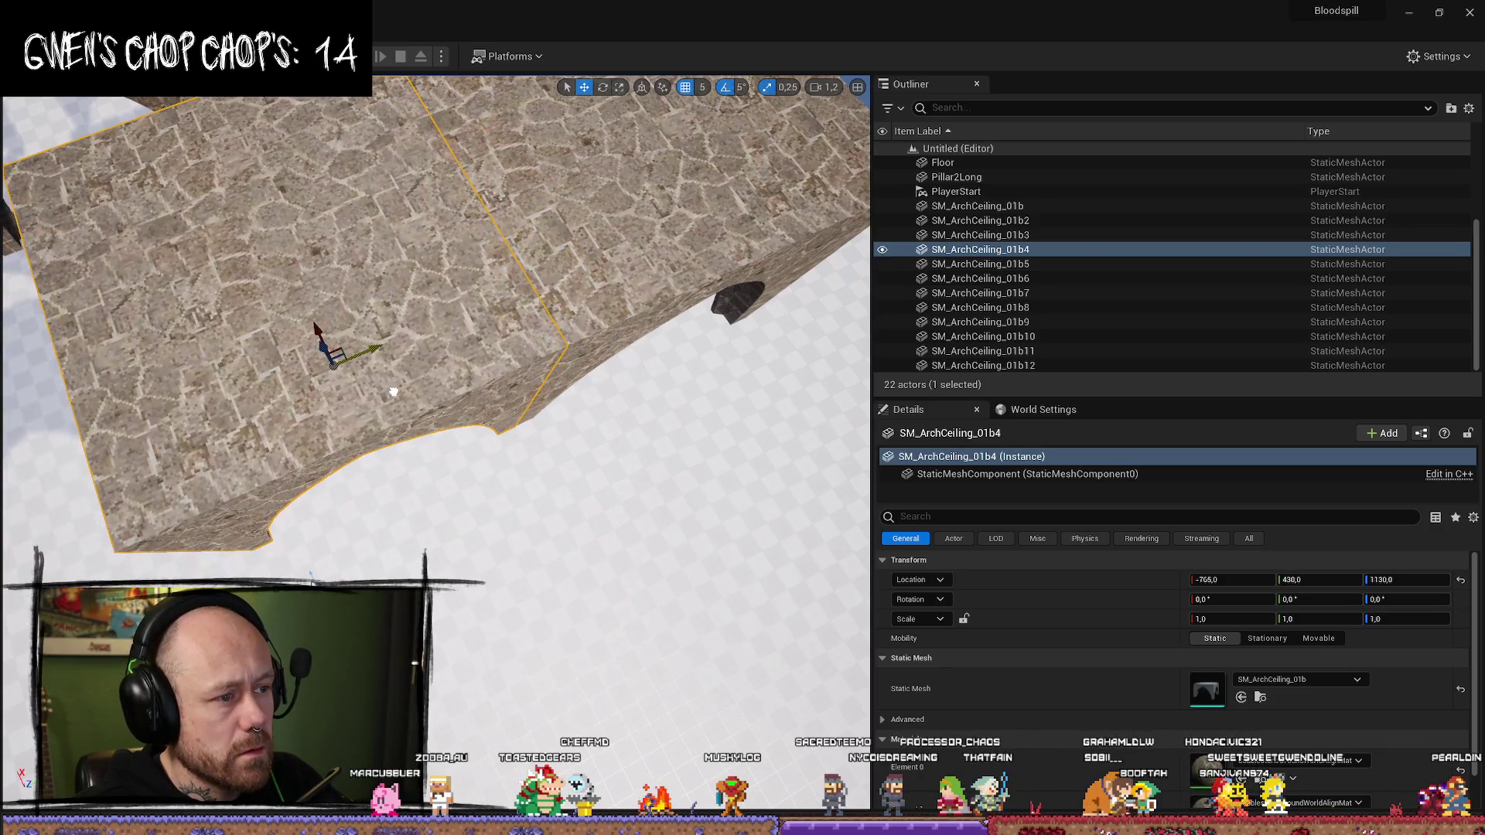
pyautogui.scroll(-5, 393, 391)
# - Move SM_ArchCeiling_01b along X and Y beside its neighbour, to -65, 415, 1130
pyautogui.click(399, 293)
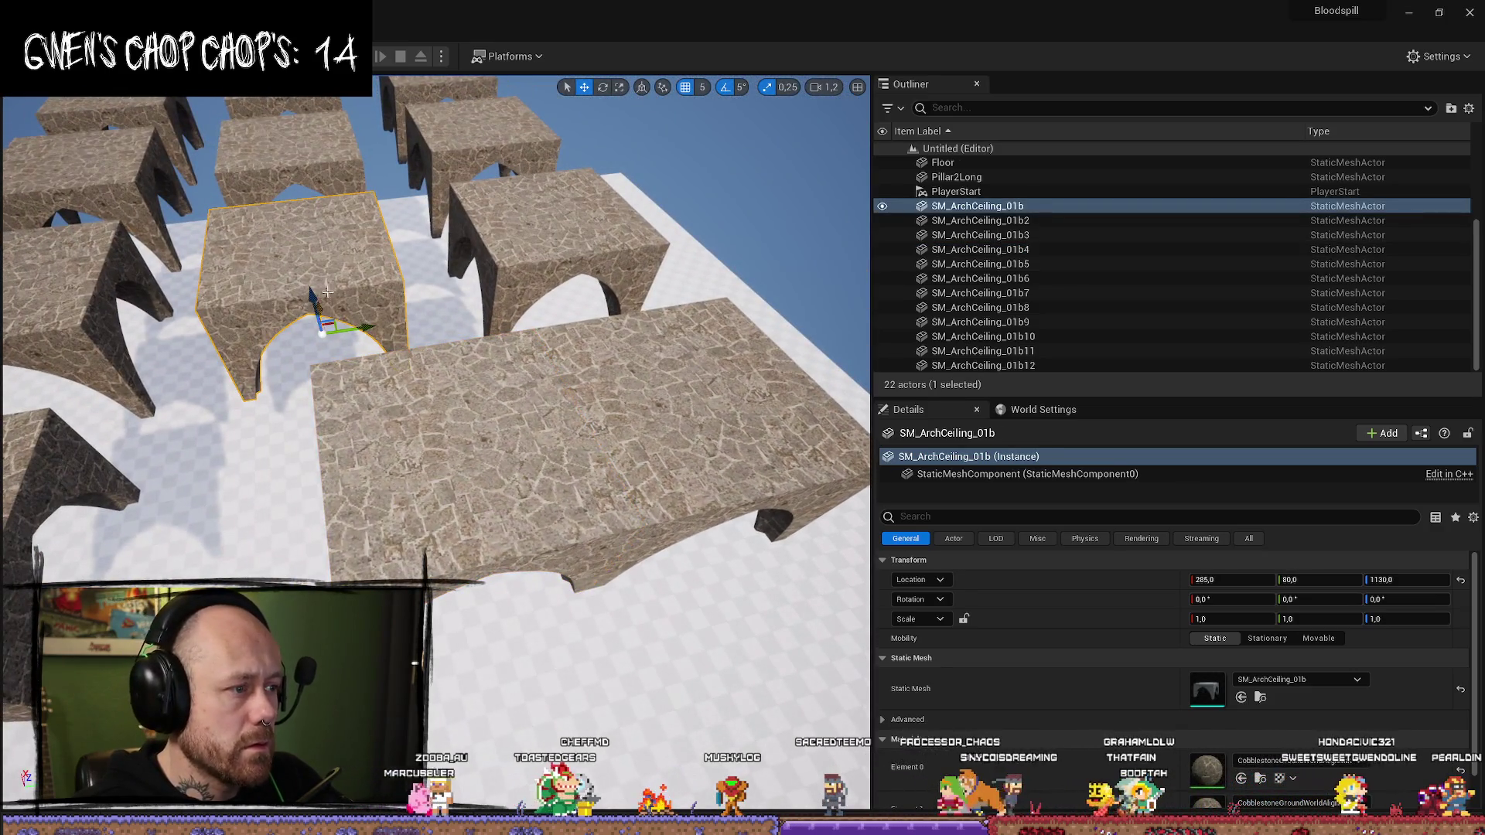
pyautogui.press('f')
pyautogui.moveTo(657, 405); pyautogui.dragTo(698, 401)
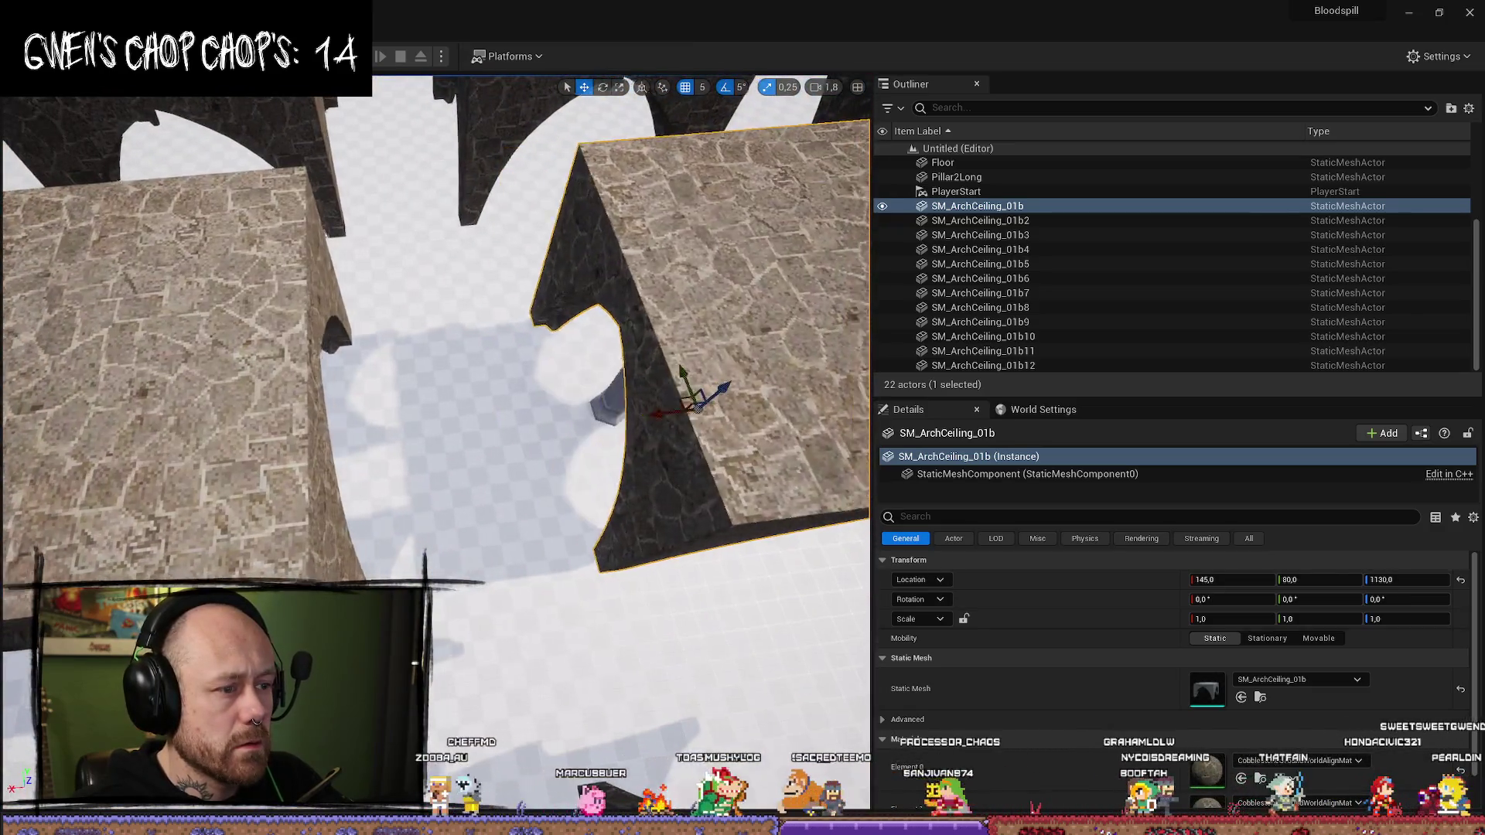
pyautogui.scroll(-5, 507, 438)
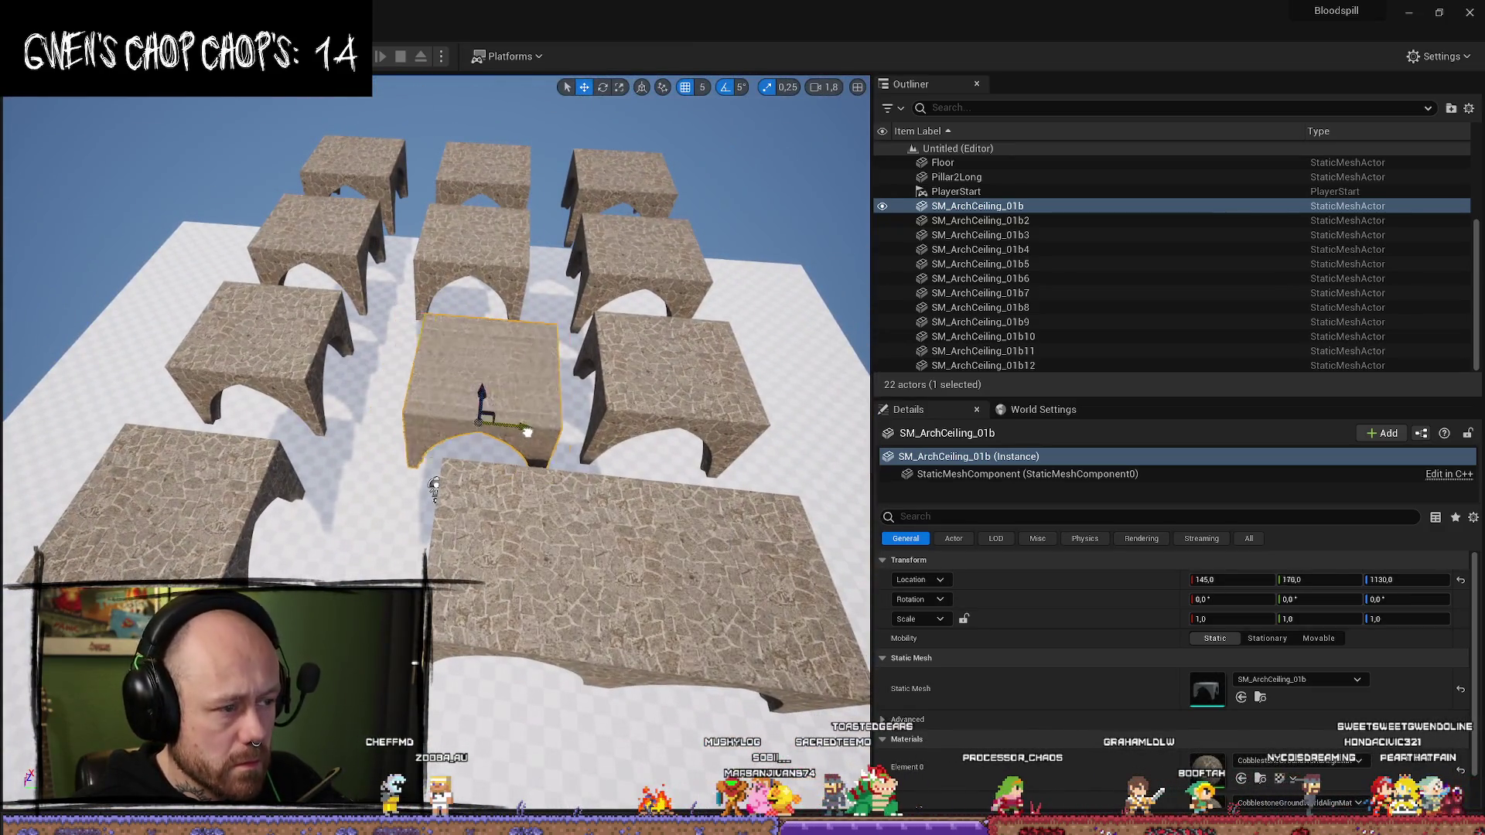
pyautogui.moveTo(563, 443); pyautogui.dragTo(307, 332)
pyautogui.press('f')
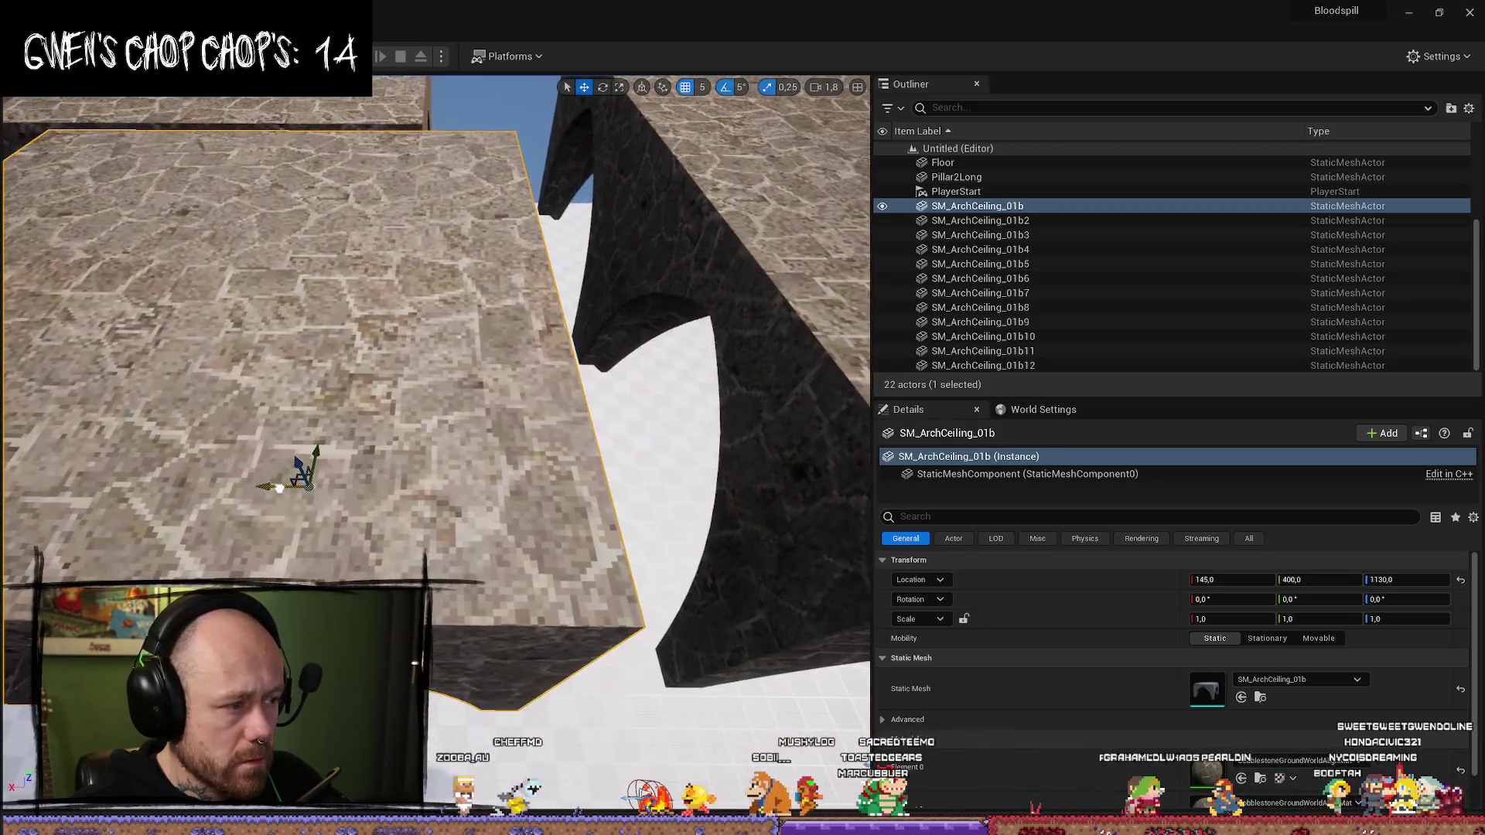
pyautogui.scroll(-3, 436, 387)
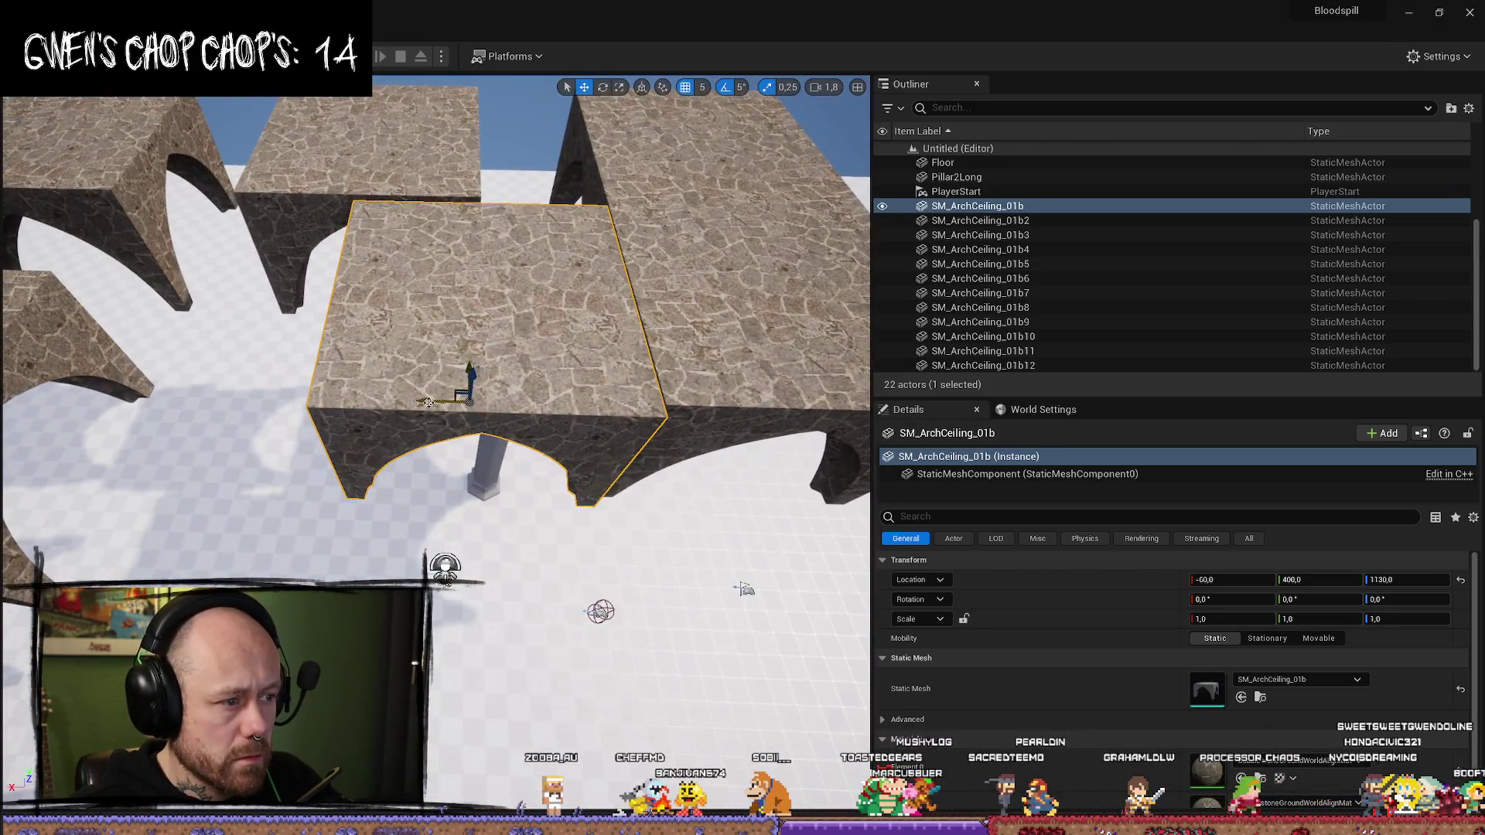
pyautogui.moveTo(431, 402); pyautogui.dragTo(429, 403)
pyautogui.moveTo(569, 334); pyautogui.dragTo(385, 323)
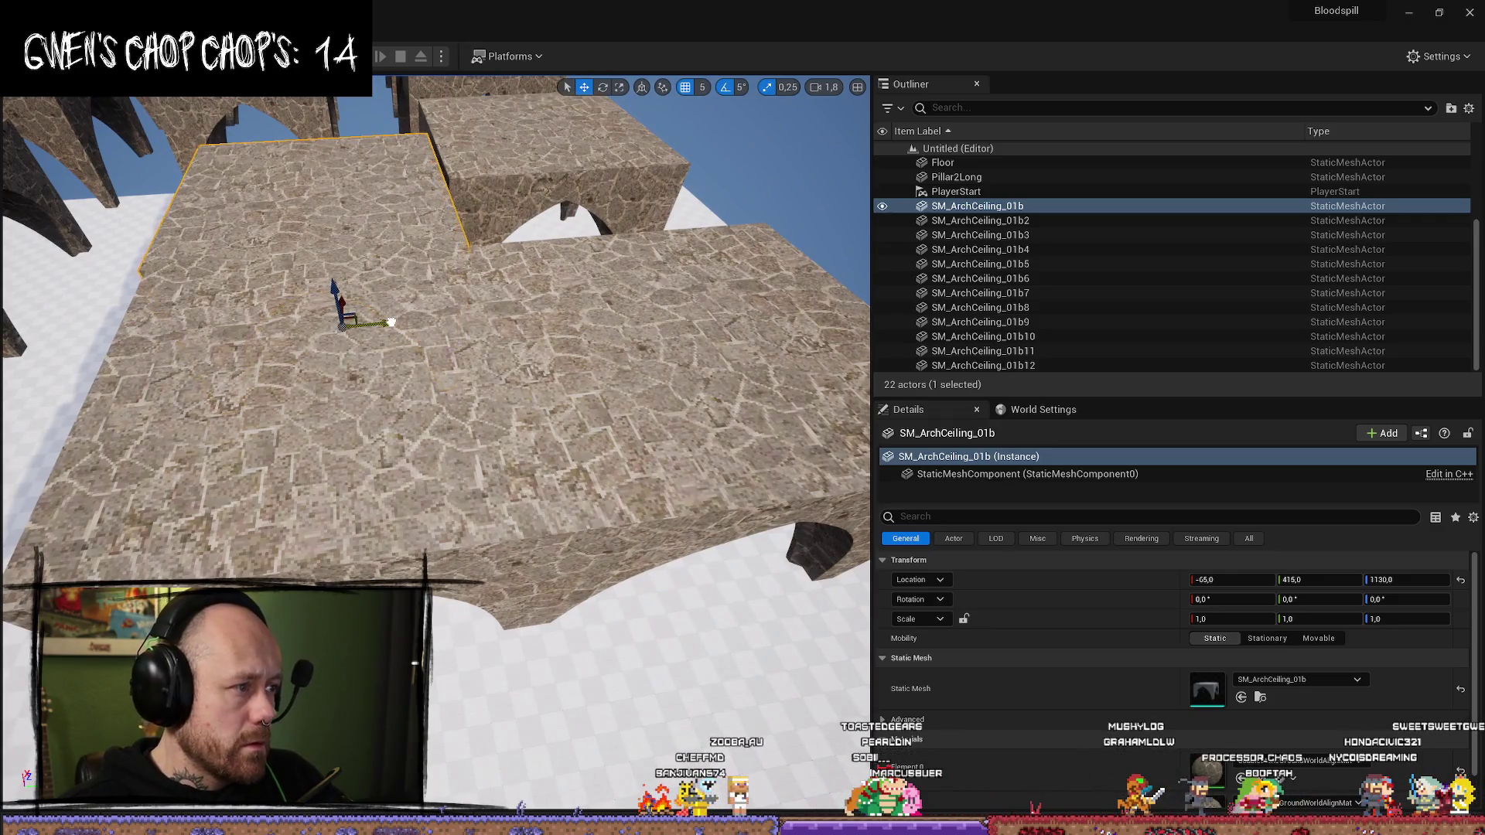
# - Slide SM_ArchCeiling_01b2 against the first arch piece to close the gap
pyautogui.click(557, 163)
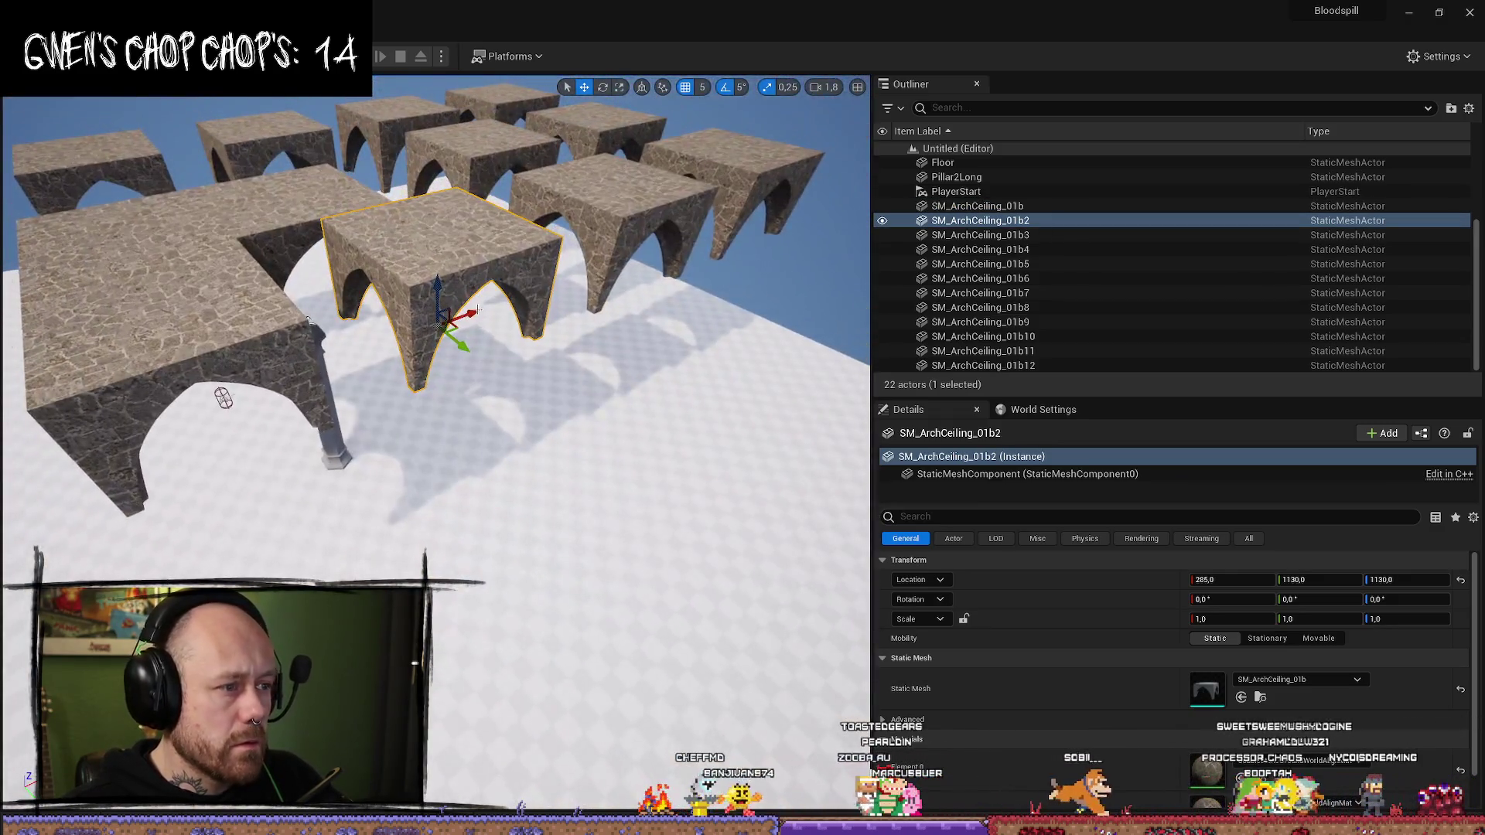
pyautogui.moveTo(477, 310)
pyautogui.mouseDown()
pyautogui.moveTo(383, 333)
pyautogui.moveTo(524, 327)
pyautogui.moveTo(474, 325)
pyautogui.moveTo(501, 320)
pyautogui.mouseUp()
pyautogui.moveTo(475, 372); pyautogui.dragTo(475, 373)
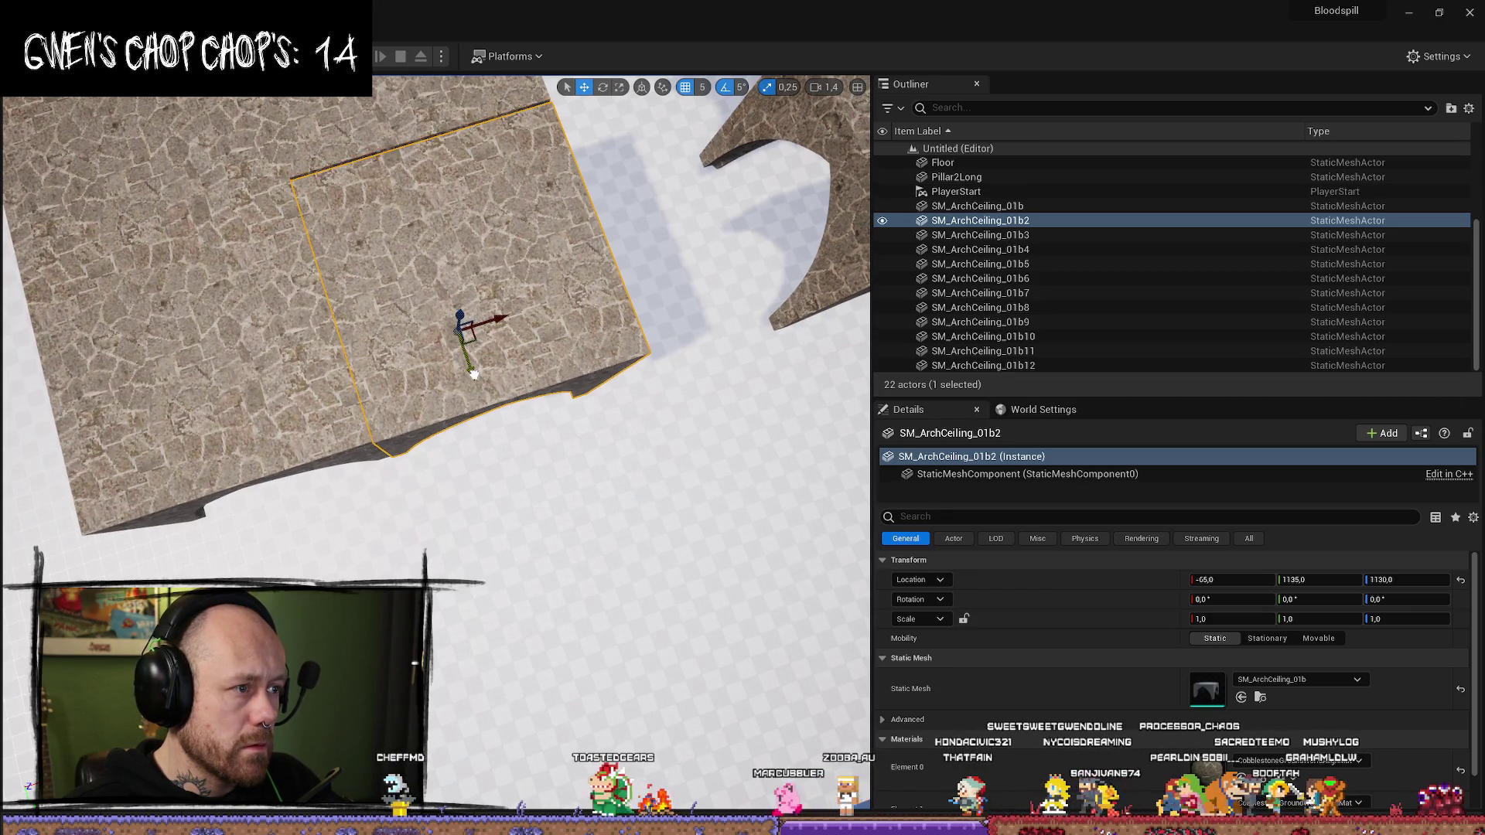
pyautogui.moveTo(474, 372); pyautogui.dragTo(441, 341)
pyautogui.scroll(-5, 433, 387)
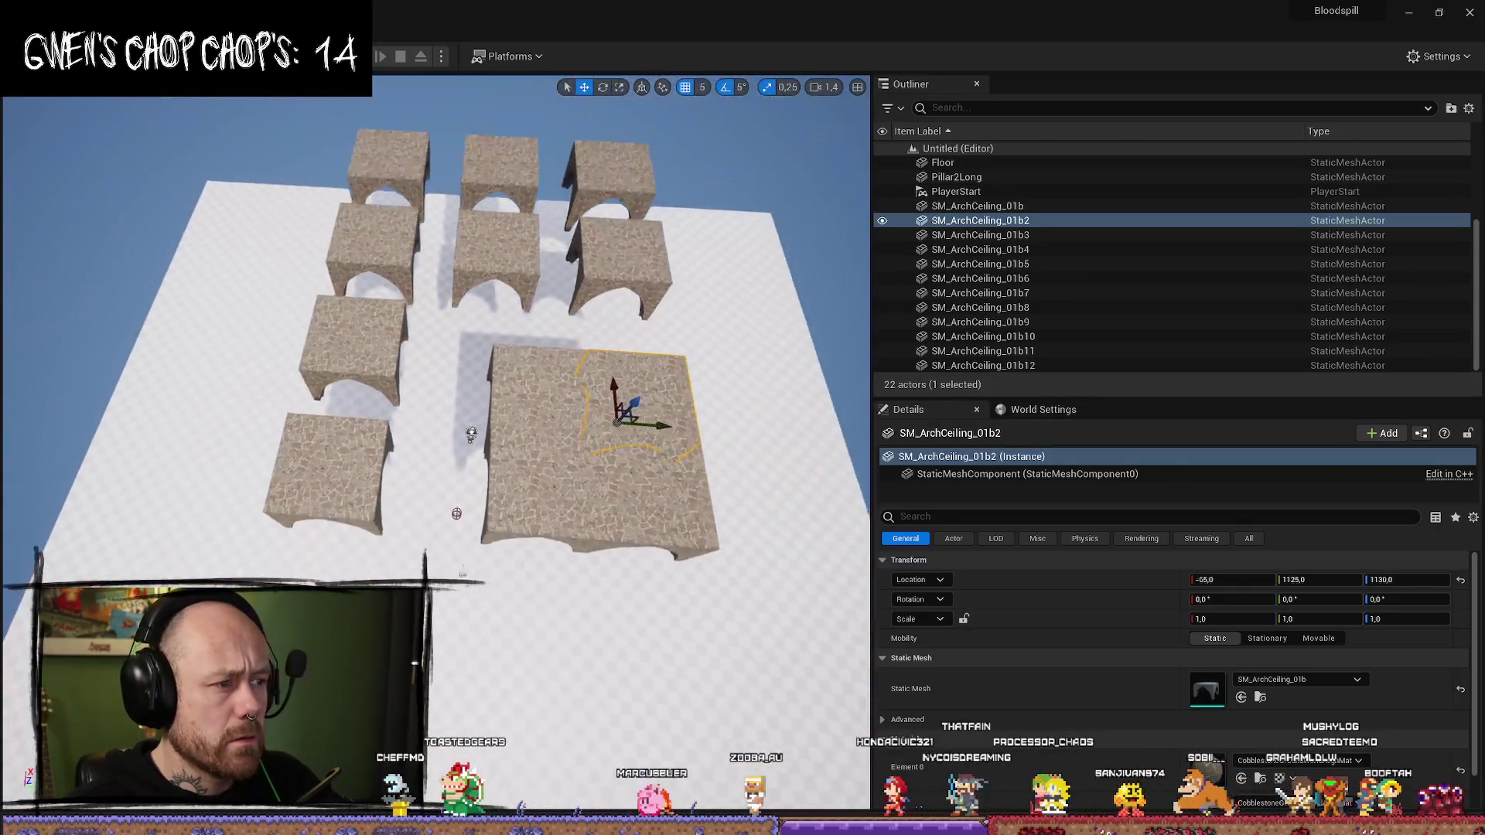
# - Delete the five spare arch pieces, two at the back and three at the front
pyautogui.click(317, 464)
pyautogui.keyDown('ctrl'); pyautogui.click(323, 363); pyautogui.keyUp('ctrl')
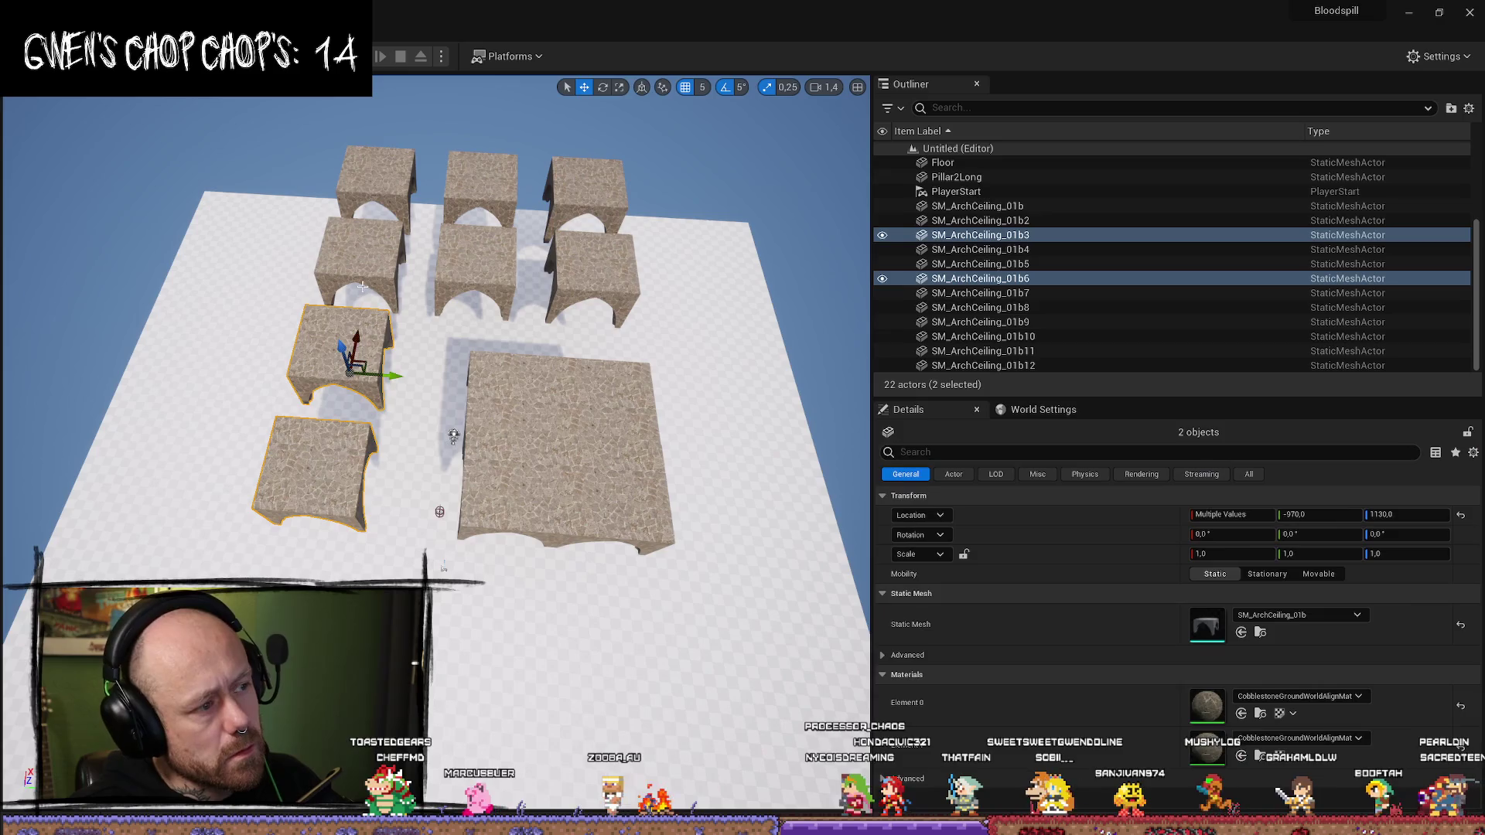
pyautogui.press('Delete')
pyautogui.click(399, 268)
pyautogui.keyDown('ctrl'); pyautogui.click(473, 271); pyautogui.keyUp('ctrl')
pyautogui.keyDown('ctrl'); pyautogui.click(591, 303); pyautogui.keyUp('ctrl')
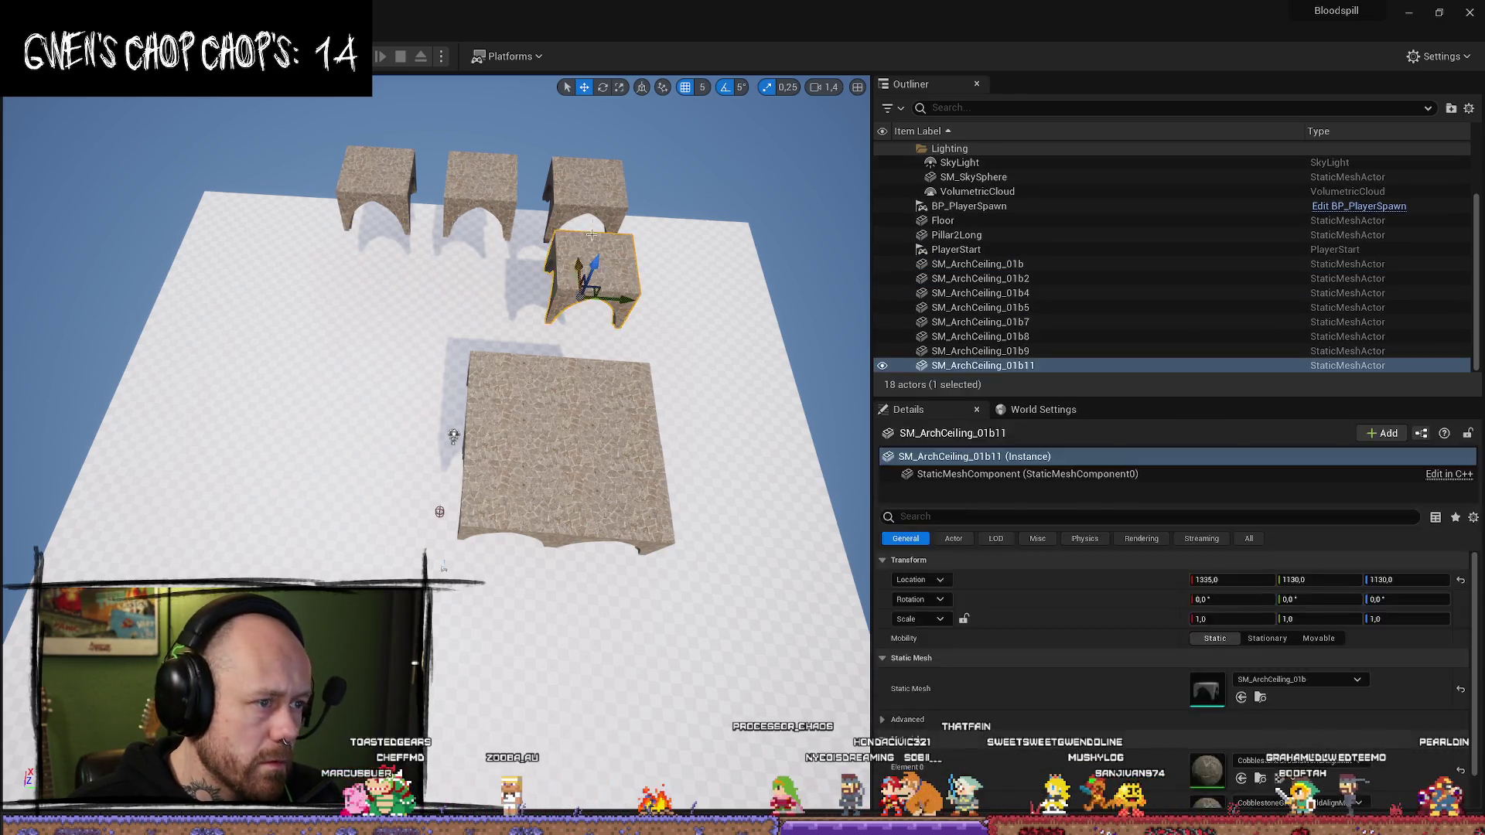
pyautogui.press('Delete')
# - Alt-drag a test copy of the four-piece stone block, then delete the copy
pyautogui.click(510, 384)
pyautogui.keyDown('ctrl'); pyautogui.click(505, 491); pyautogui.keyUp('ctrl')
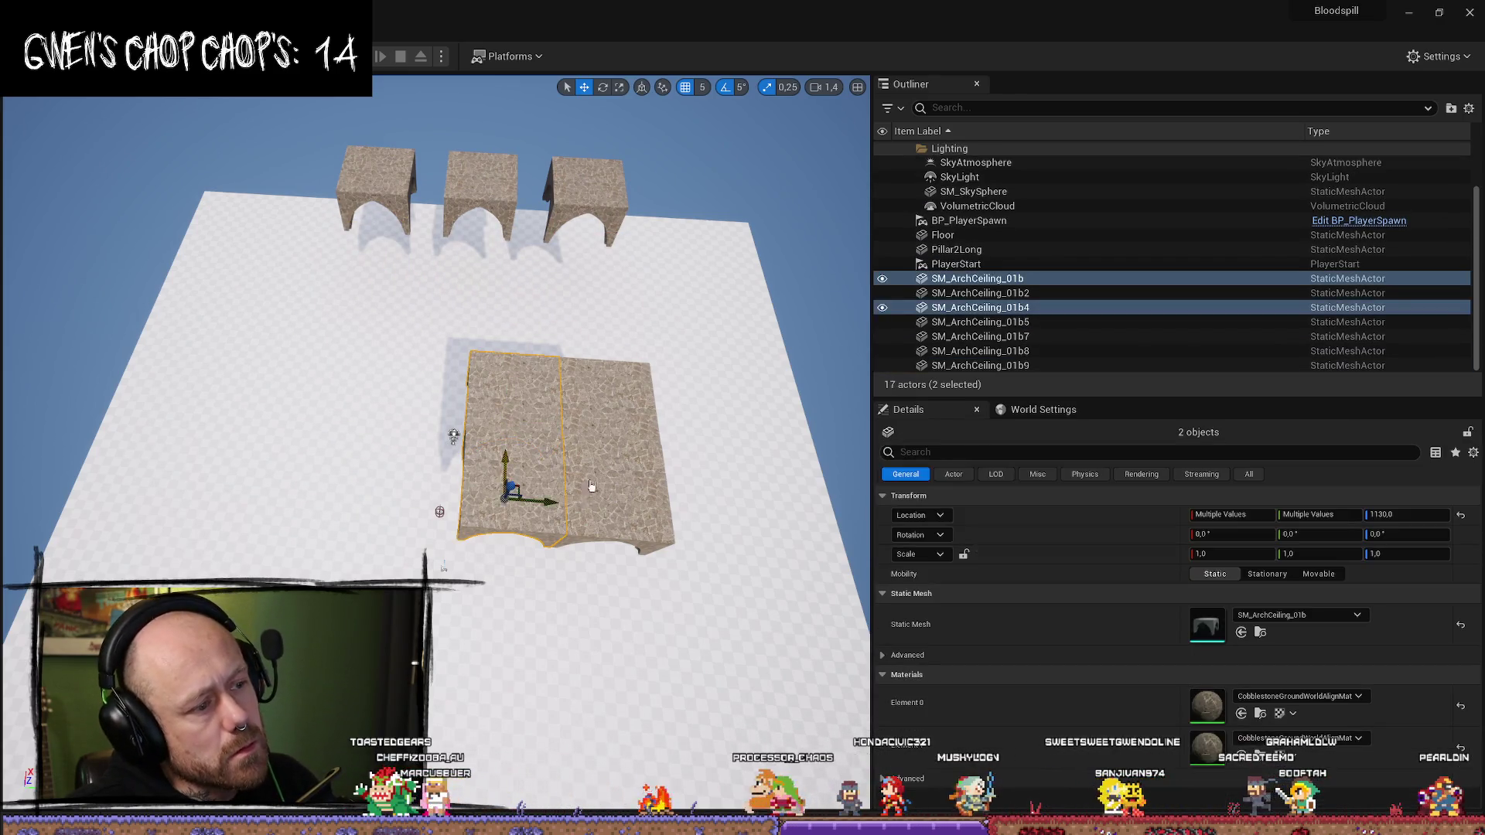
pyautogui.keyDown('ctrl'); pyautogui.click(619, 487); pyautogui.keyUp('ctrl')
pyautogui.keyDown('ctrl'); pyautogui.click(606, 426); pyautogui.keyUp('ctrl')
pyautogui.moveTo(607, 428); pyautogui.dragTo(767, 437)
pyautogui.scroll(3, 767, 437)
pyautogui.scroll(3, 315, 568)
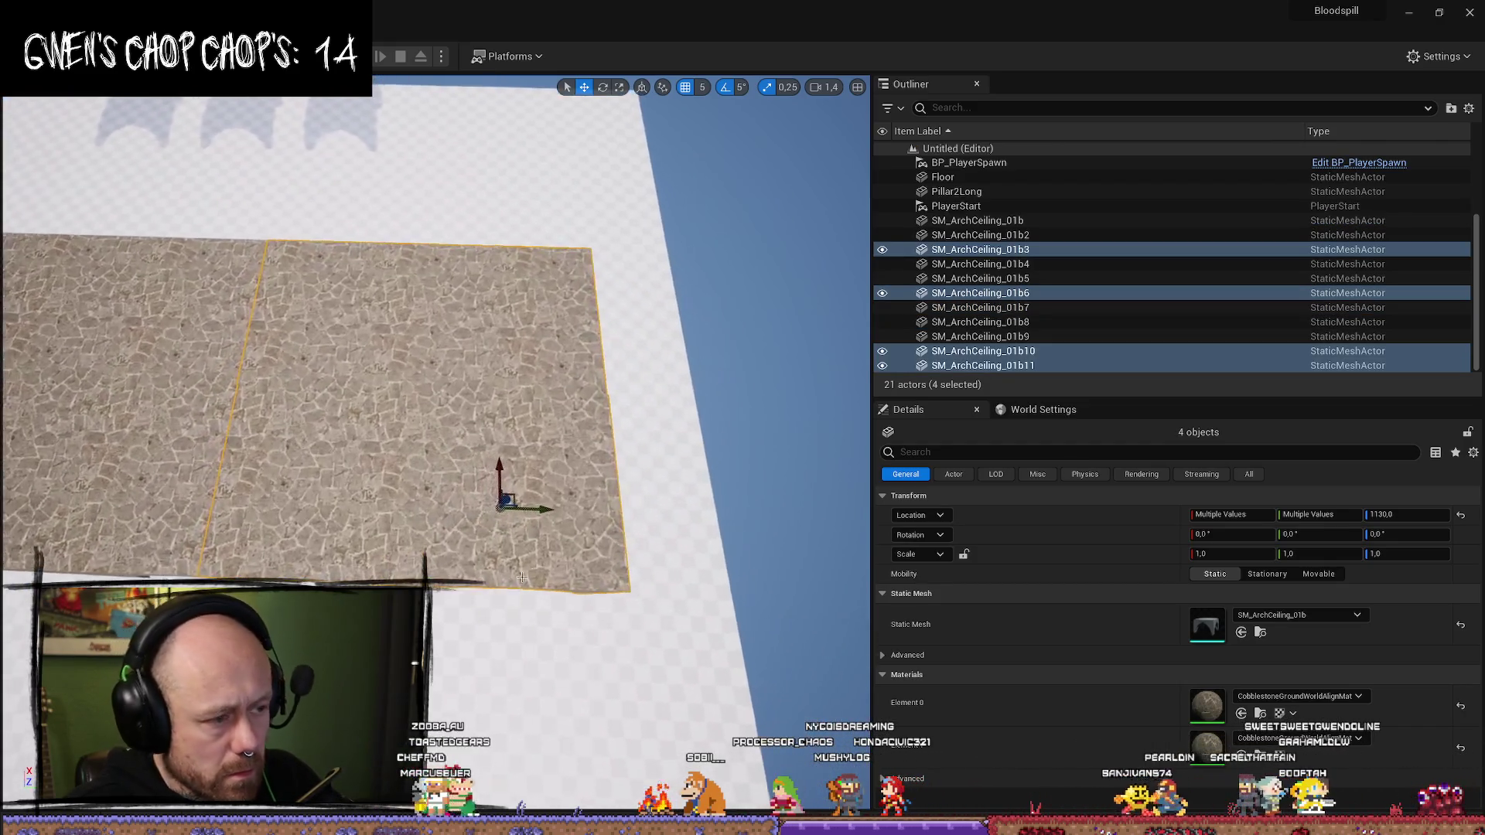
pyautogui.moveTo(548, 488); pyautogui.dragTo(602, 512)
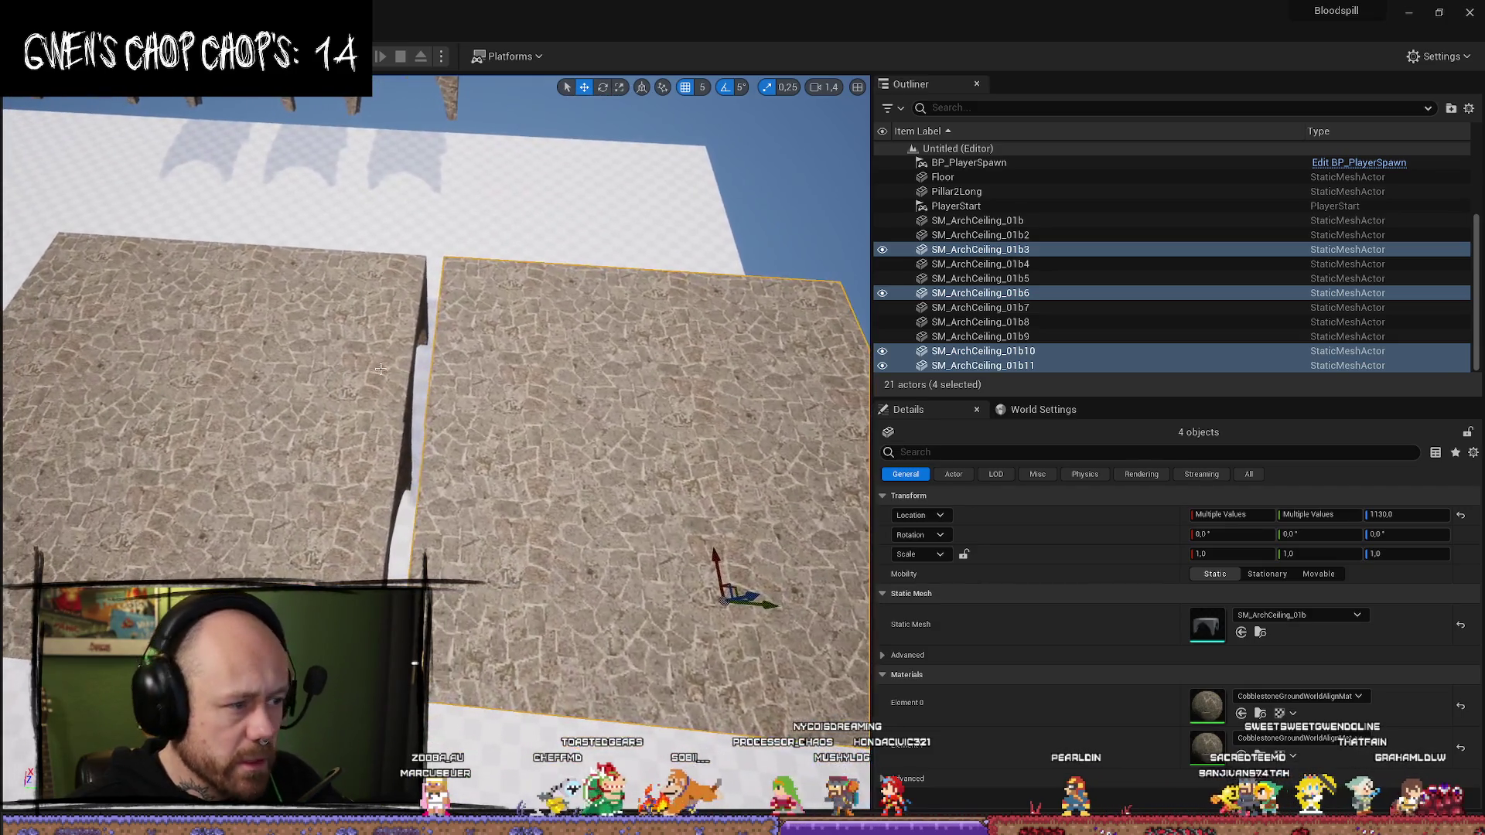
pyautogui.press('Delete')
pyautogui.moveTo(613, 263); pyautogui.dragTo(613, 263)
pyautogui.click(551, 355)
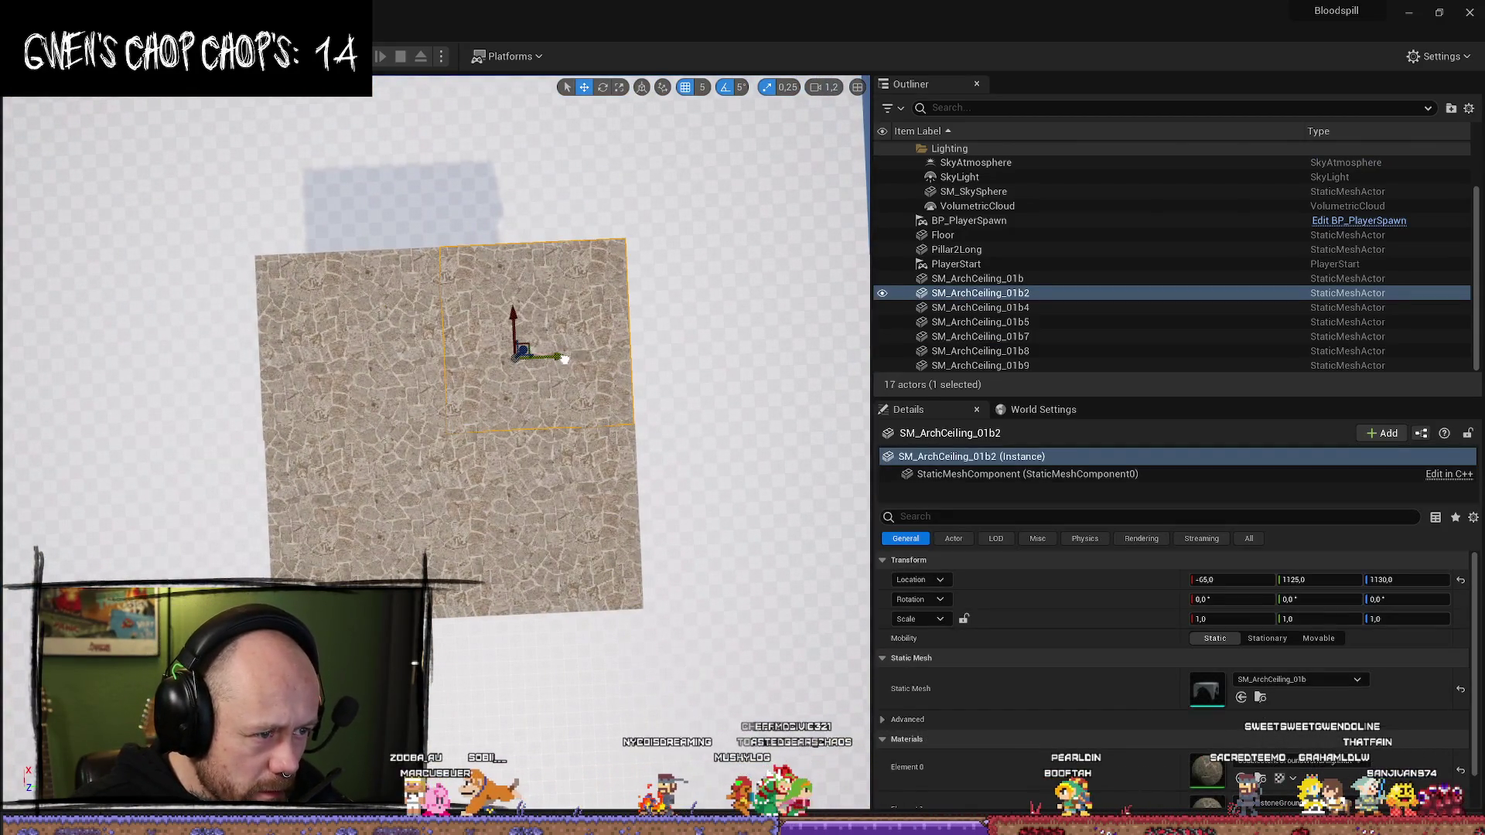
# - Select the four block pieces and Alt-drag a copy alongside the original, forming a double-width slab
pyautogui.click(438, 363)
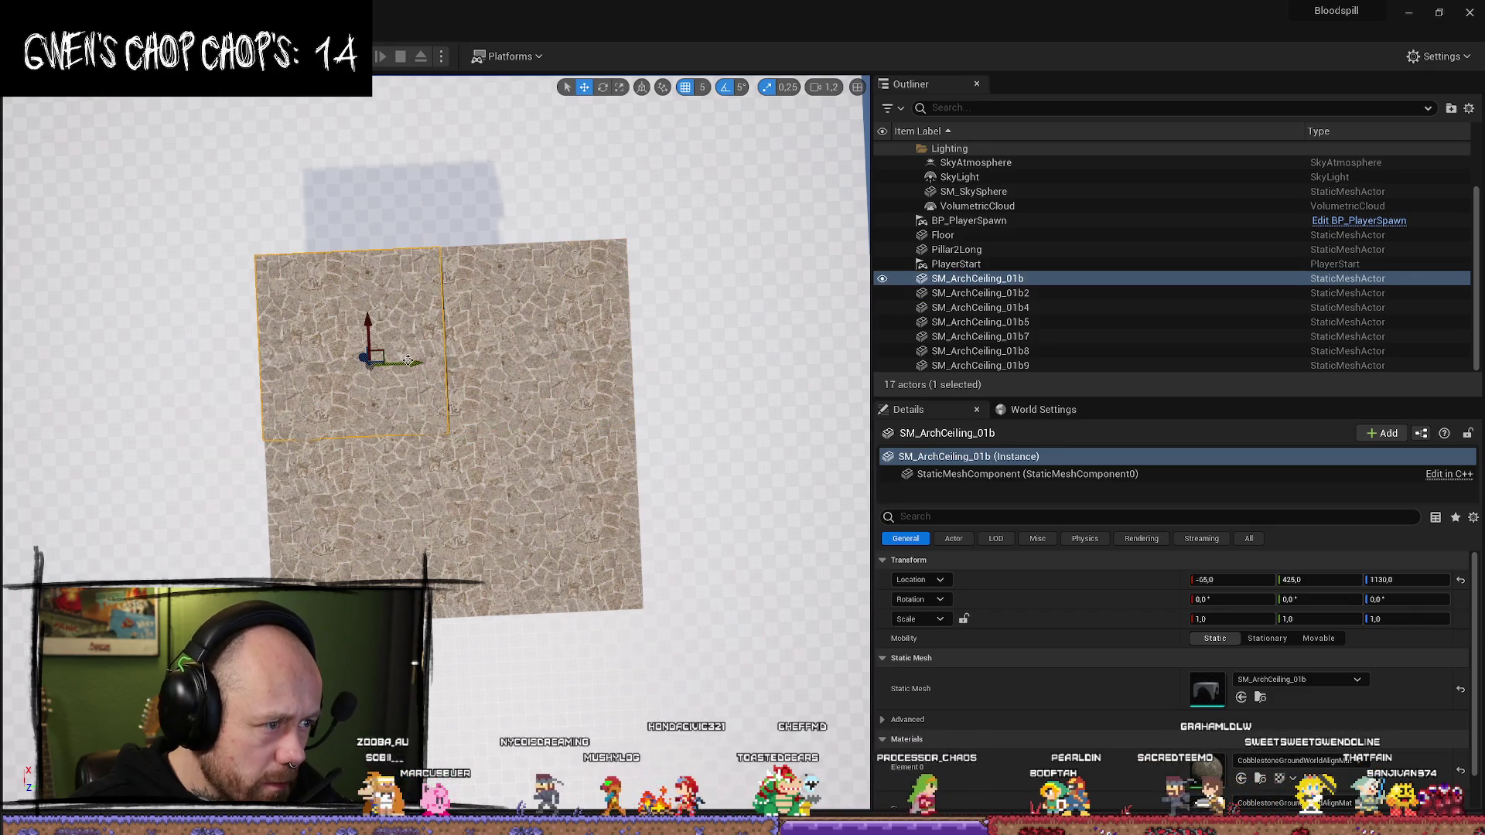
pyautogui.moveTo(413, 364); pyautogui.dragTo(414, 364)
pyautogui.click(552, 460)
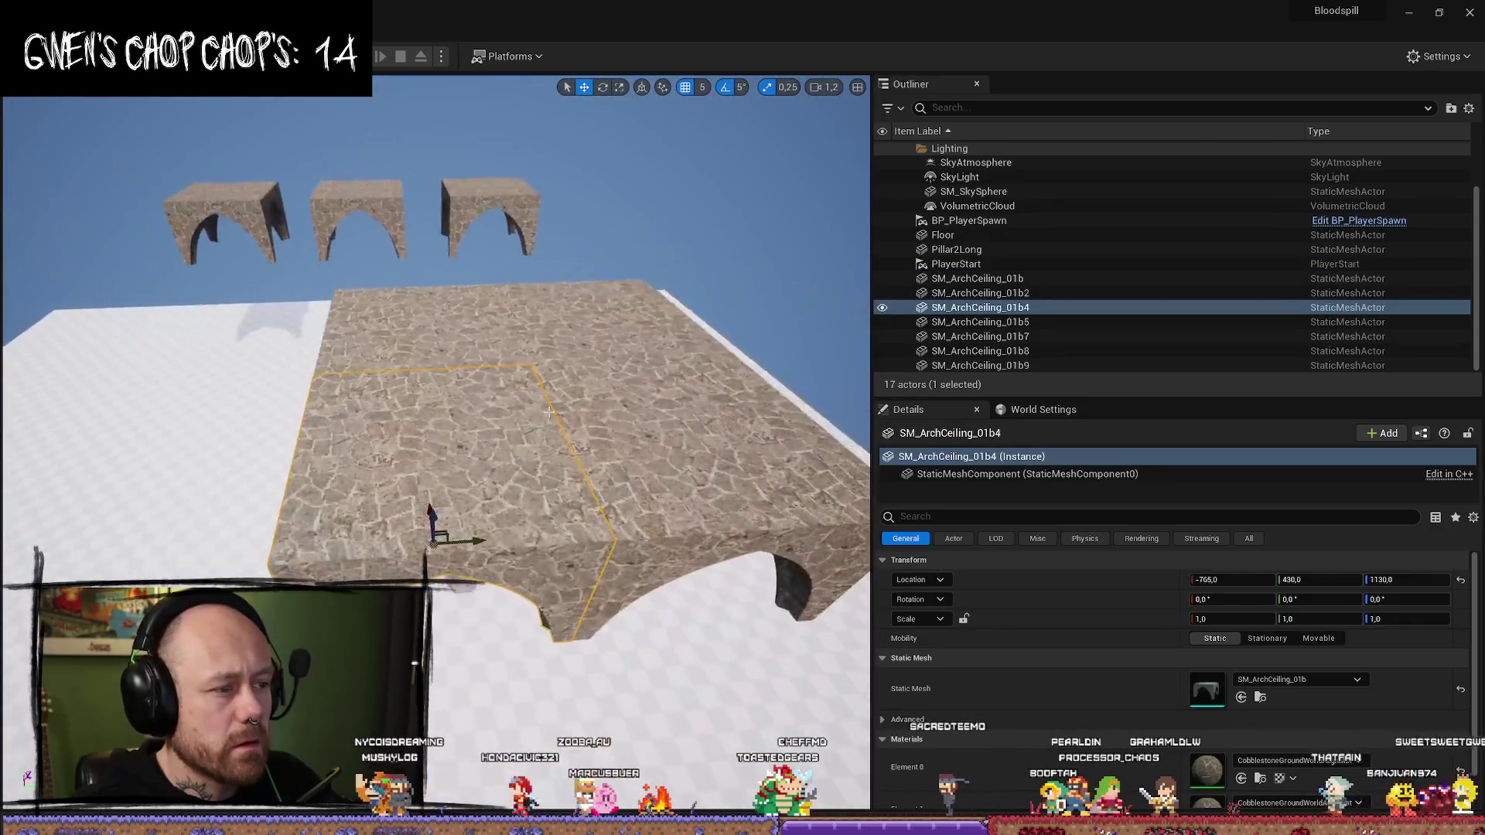
pyautogui.keyDown('ctrl'); pyautogui.click(434, 464); pyautogui.keyUp('ctrl')
pyautogui.keyDown('ctrl'); pyautogui.click(655, 447); pyautogui.keyUp('ctrl')
pyautogui.keyDown('ctrl'); pyautogui.click(655, 448); pyautogui.keyUp('ctrl')
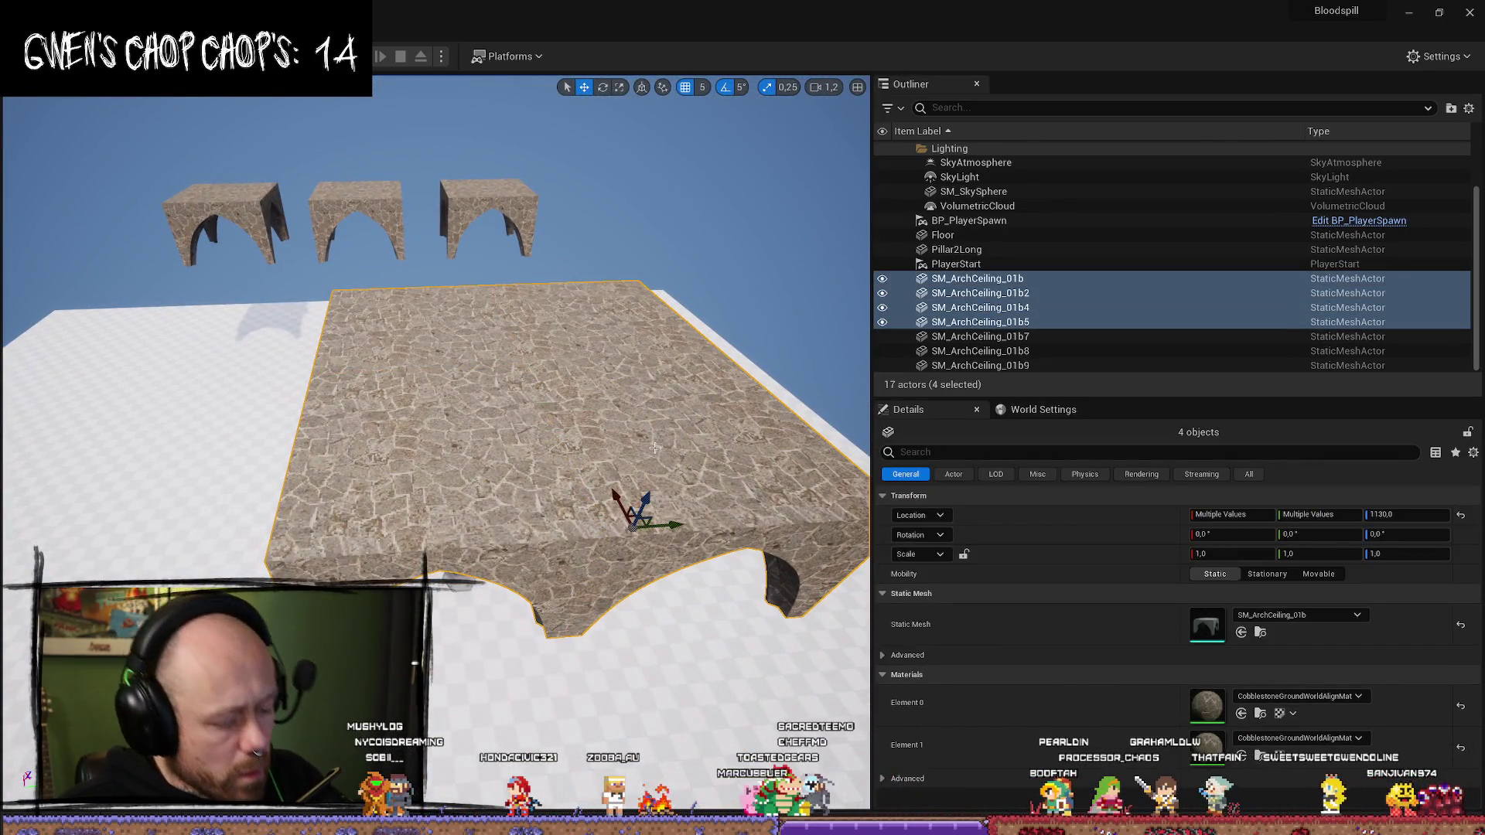
pyautogui.moveTo(670, 525); pyautogui.dragTo(386, 526)
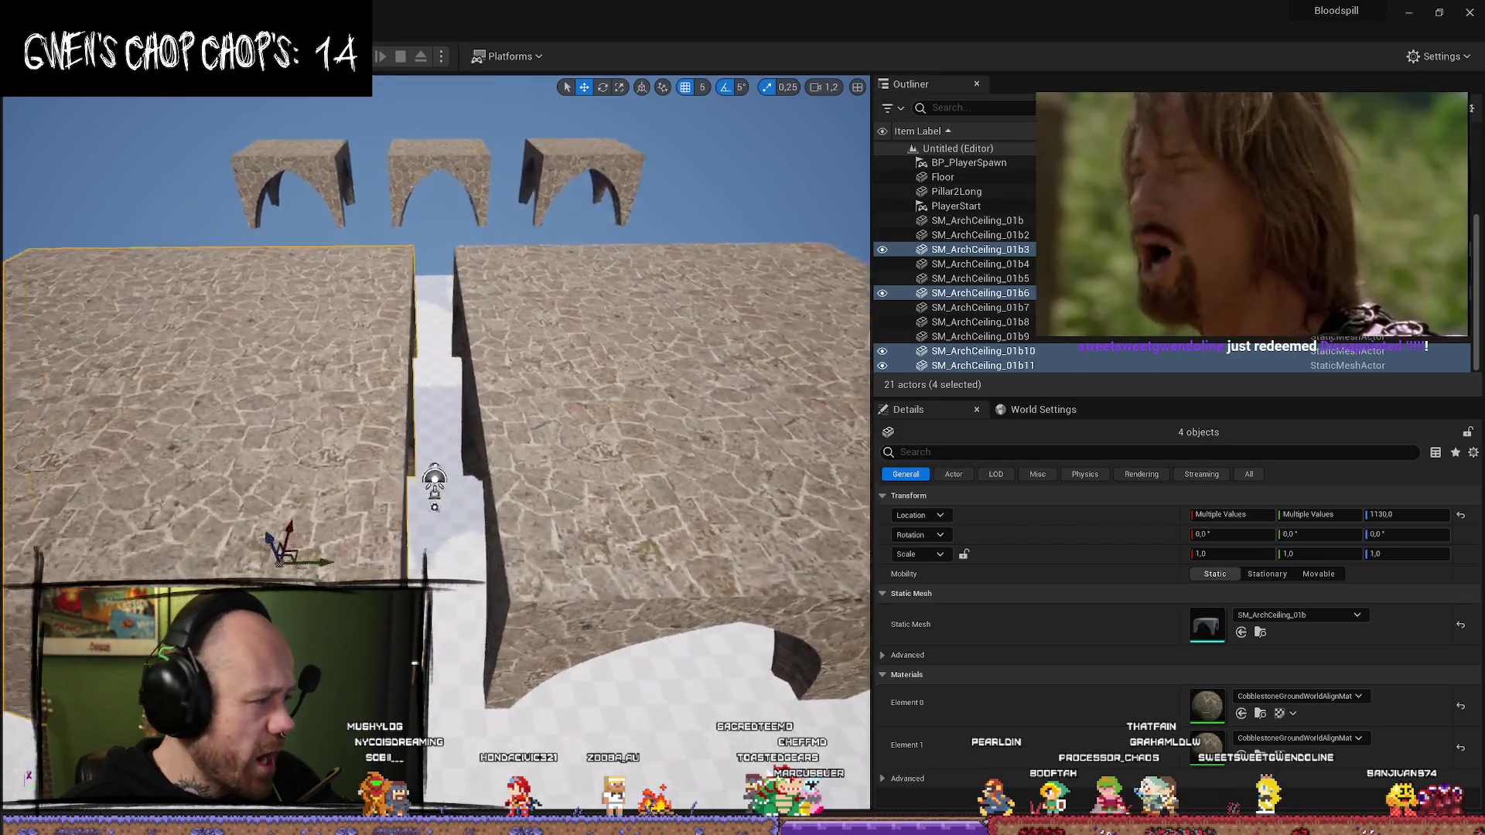
pyautogui.scroll(-3, 286, 496)
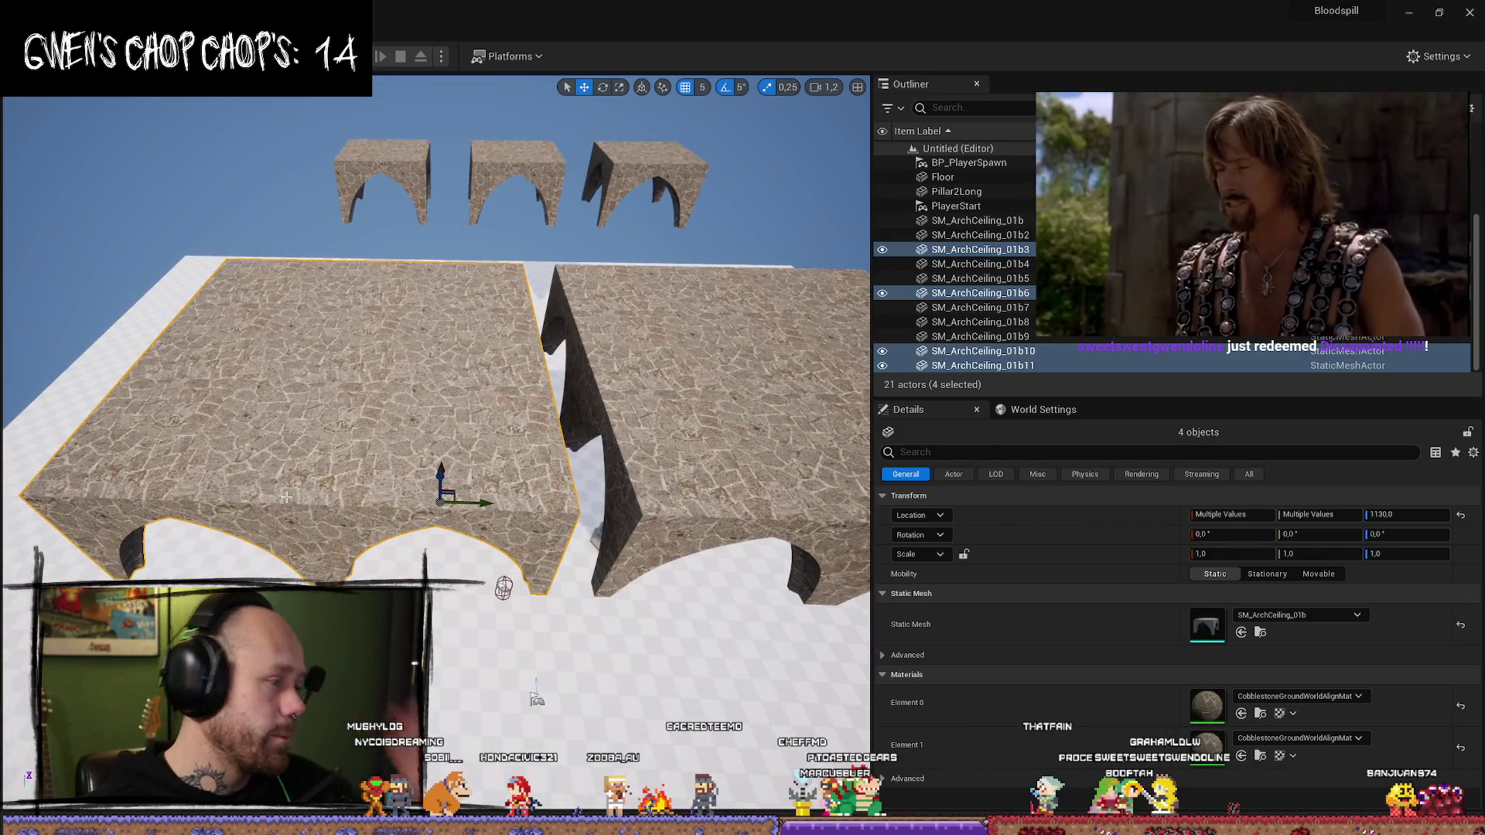
pyautogui.scroll(5, 286, 496)
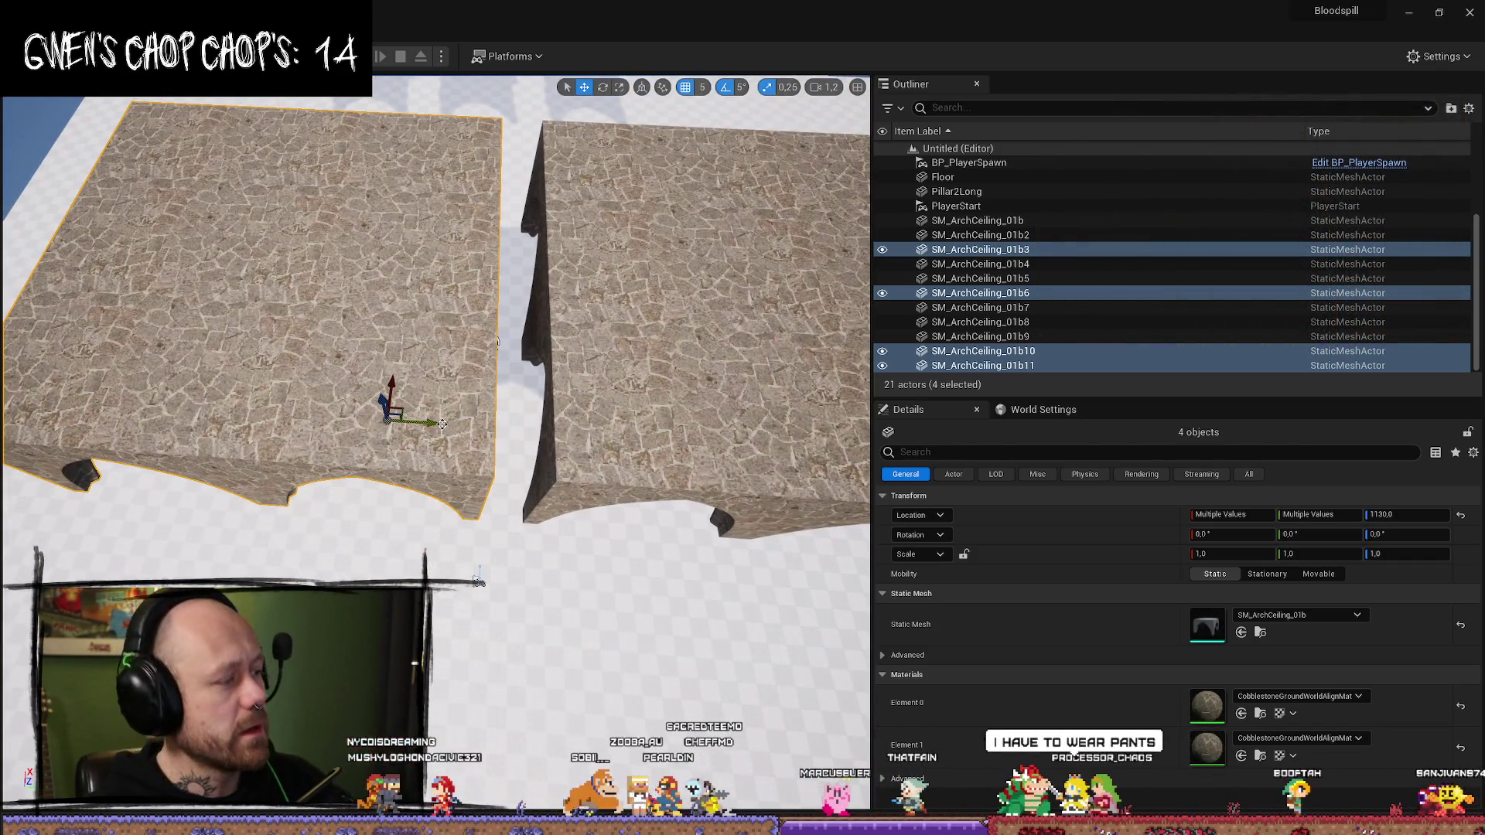
pyautogui.scroll(5, 443, 423)
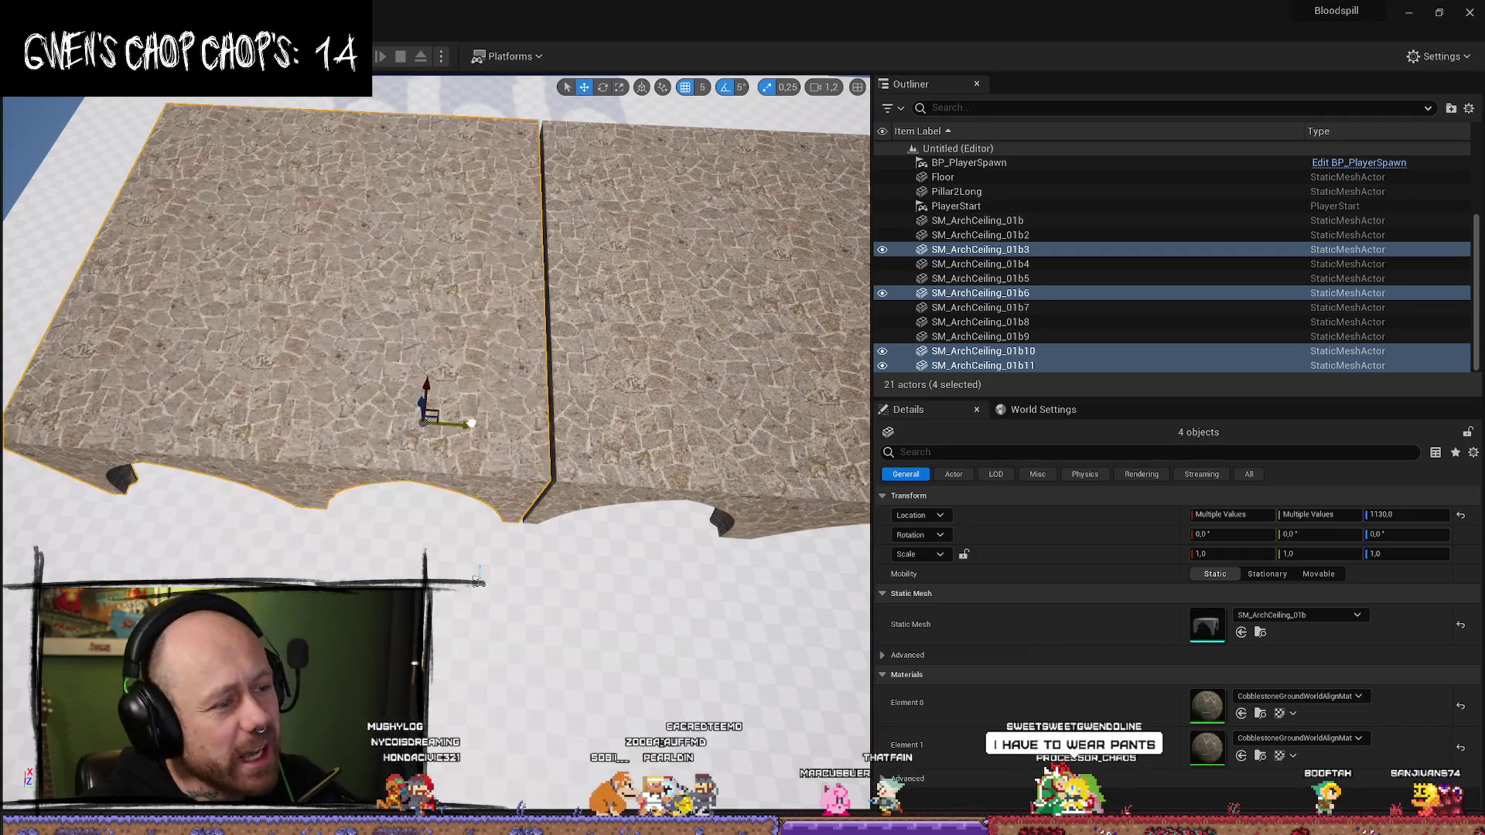
pyautogui.scroll(2, 318, 427)
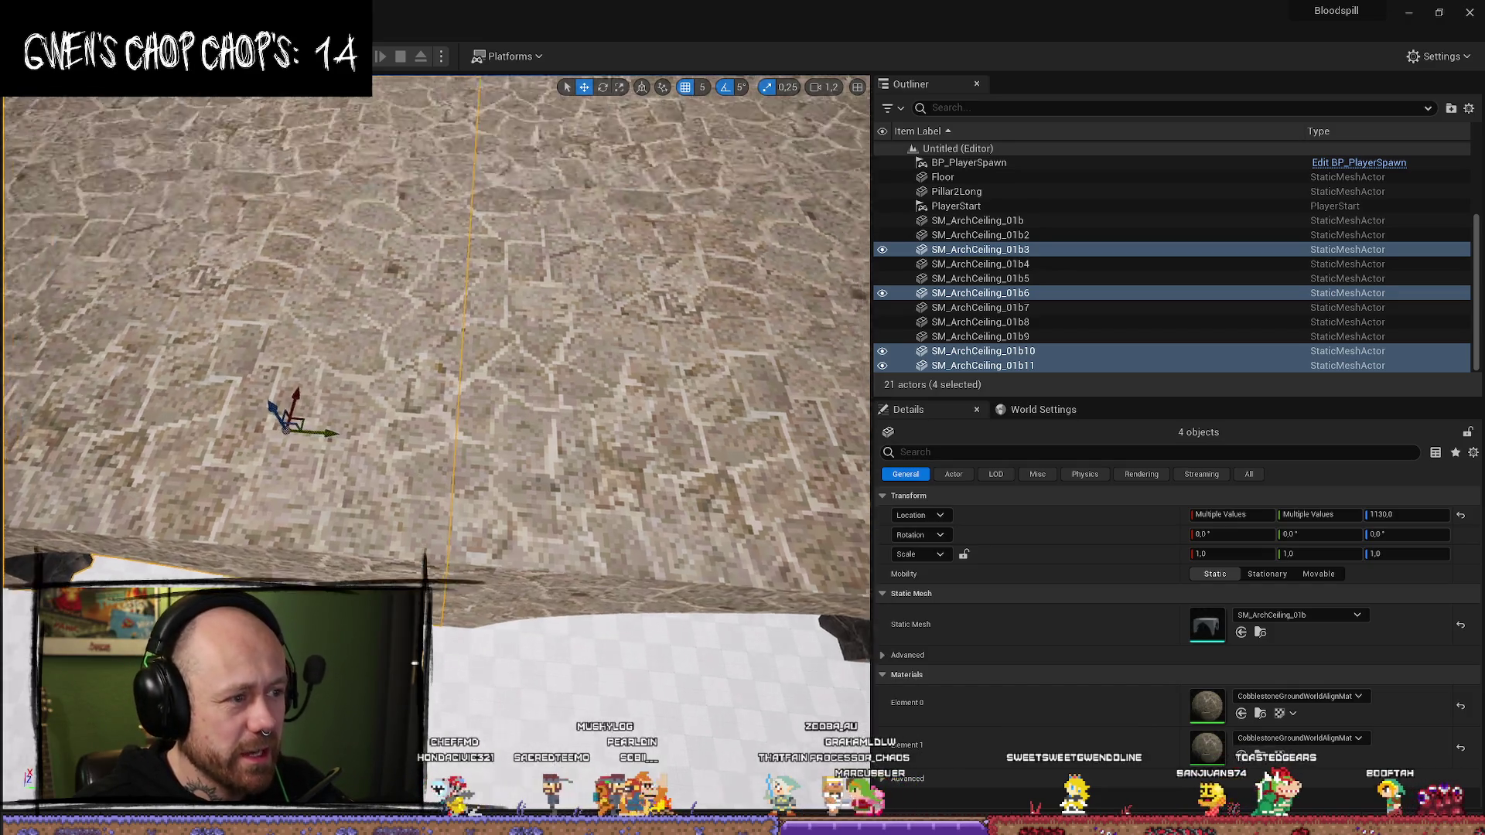
pyautogui.scroll(-6, 323, 360)
pyautogui.moveTo(424, 310); pyautogui.dragTo(424, 310)
# - Select all eight slab pieces and duplicate them with Ctrl+D to widen the platform
pyautogui.keyDown('ctrl'); pyautogui.click(420, 304); pyautogui.keyUp('ctrl')
pyautogui.keyDown('ctrl'); pyautogui.click(395, 411); pyautogui.keyUp('ctrl')
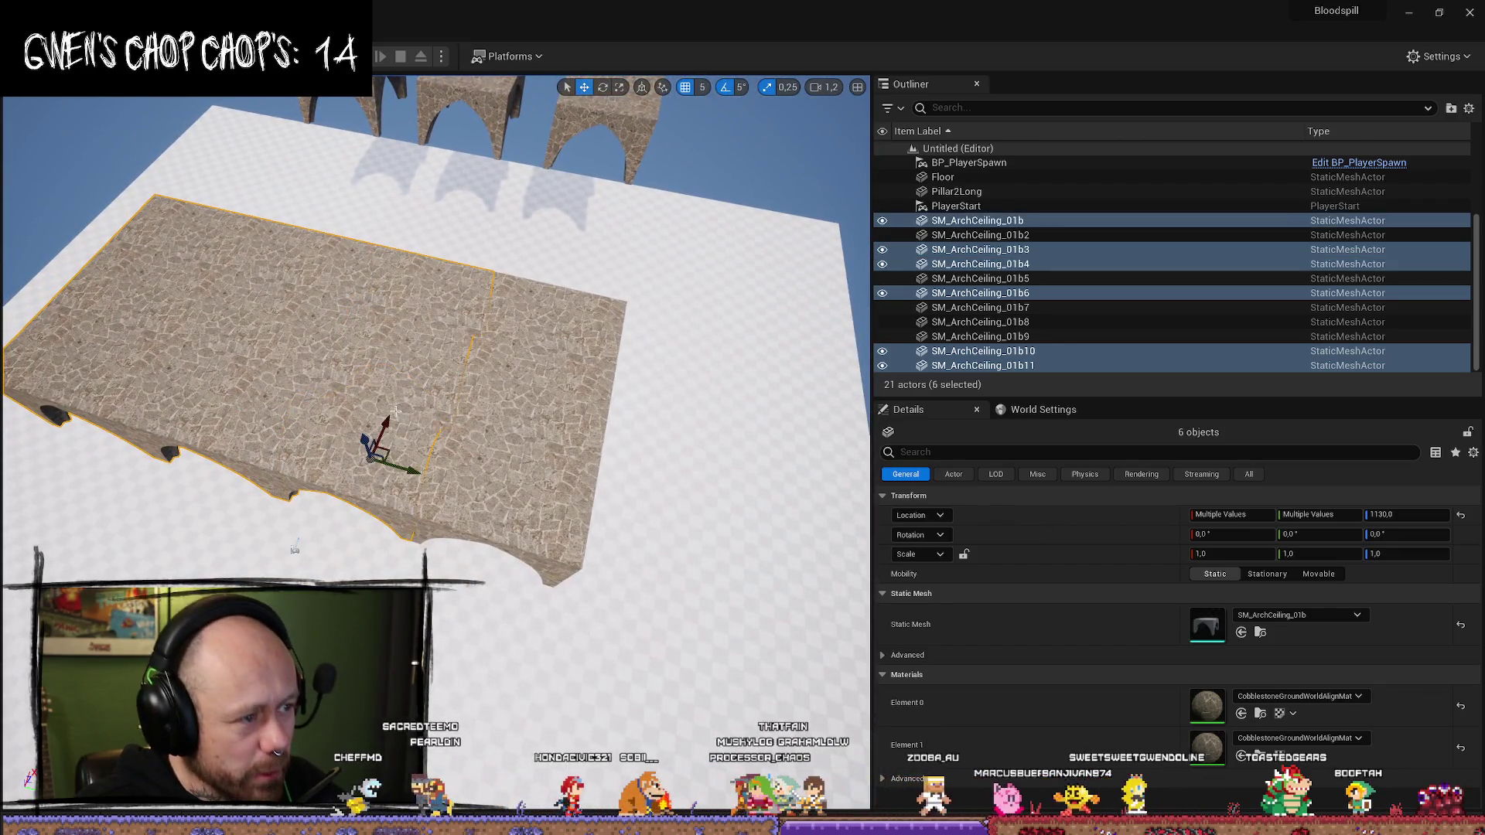
pyautogui.keyDown('ctrl'); pyautogui.click(499, 473); pyautogui.keyUp('ctrl')
pyautogui.keyDown('ctrl'); pyautogui.click(542, 372); pyautogui.keyUp('ctrl')
pyautogui.moveTo(542, 371)
pyautogui.mouseDown()
pyautogui.moveTo(575, 314)
pyautogui.moveTo(402, 341)
pyautogui.moveTo(611, 335)
pyautogui.moveTo(489, 306)
pyautogui.moveTo(514, 309)
pyautogui.moveTo(499, 294)
pyautogui.moveTo(571, 313)
pyautogui.moveTo(596, 282)
pyautogui.moveTo(633, 290)
pyautogui.mouseUp()
pyautogui.hotkey('ctrl', 'd')
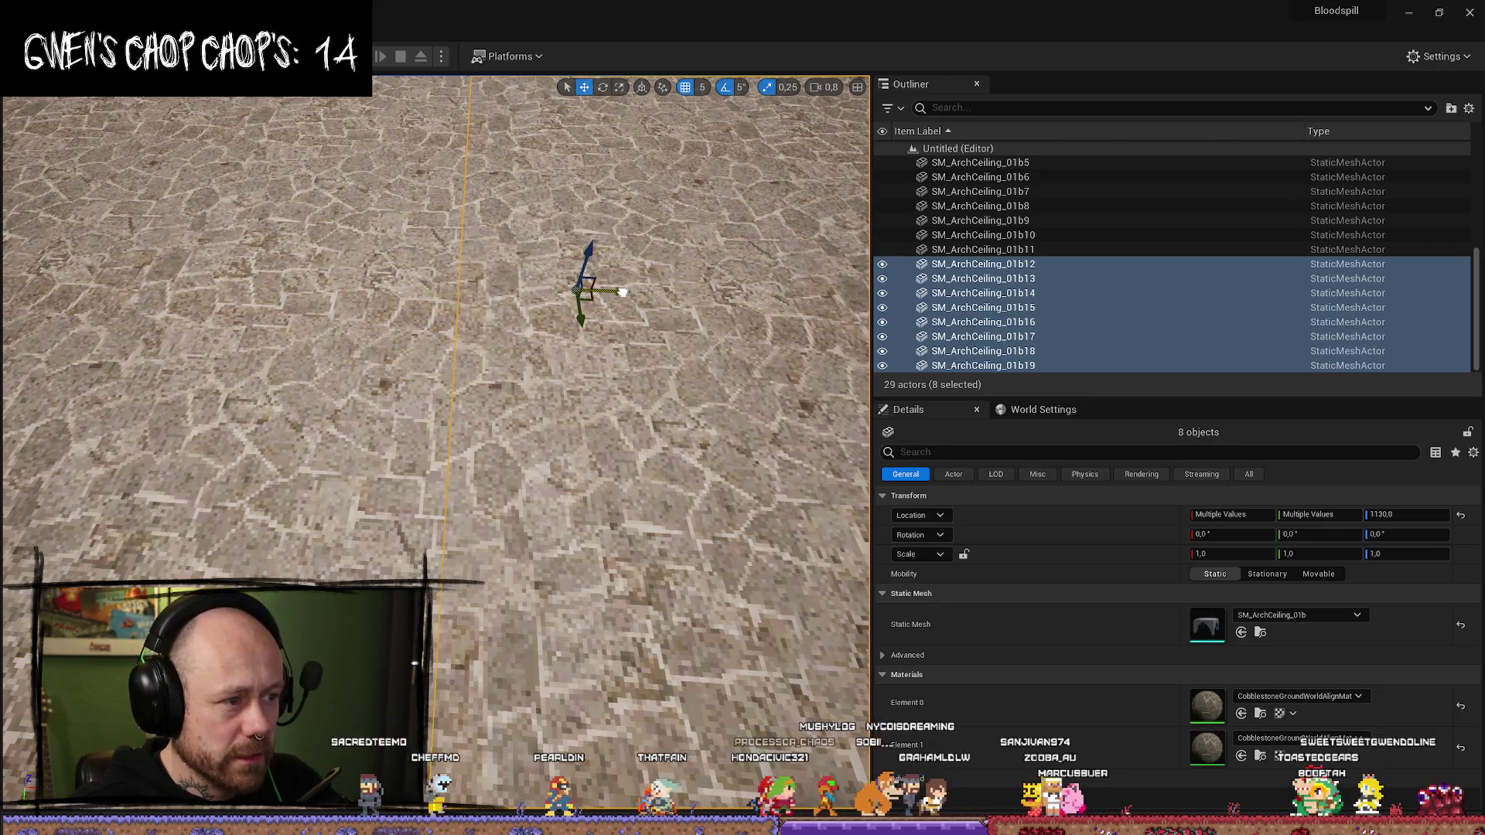
pyautogui.scroll(1, 622, 293)
pyautogui.moveTo(434, 418)
pyautogui.mouseDown()
pyautogui.moveTo(457, 340)
pyautogui.moveTo(434, 387)
pyautogui.mouseUp()
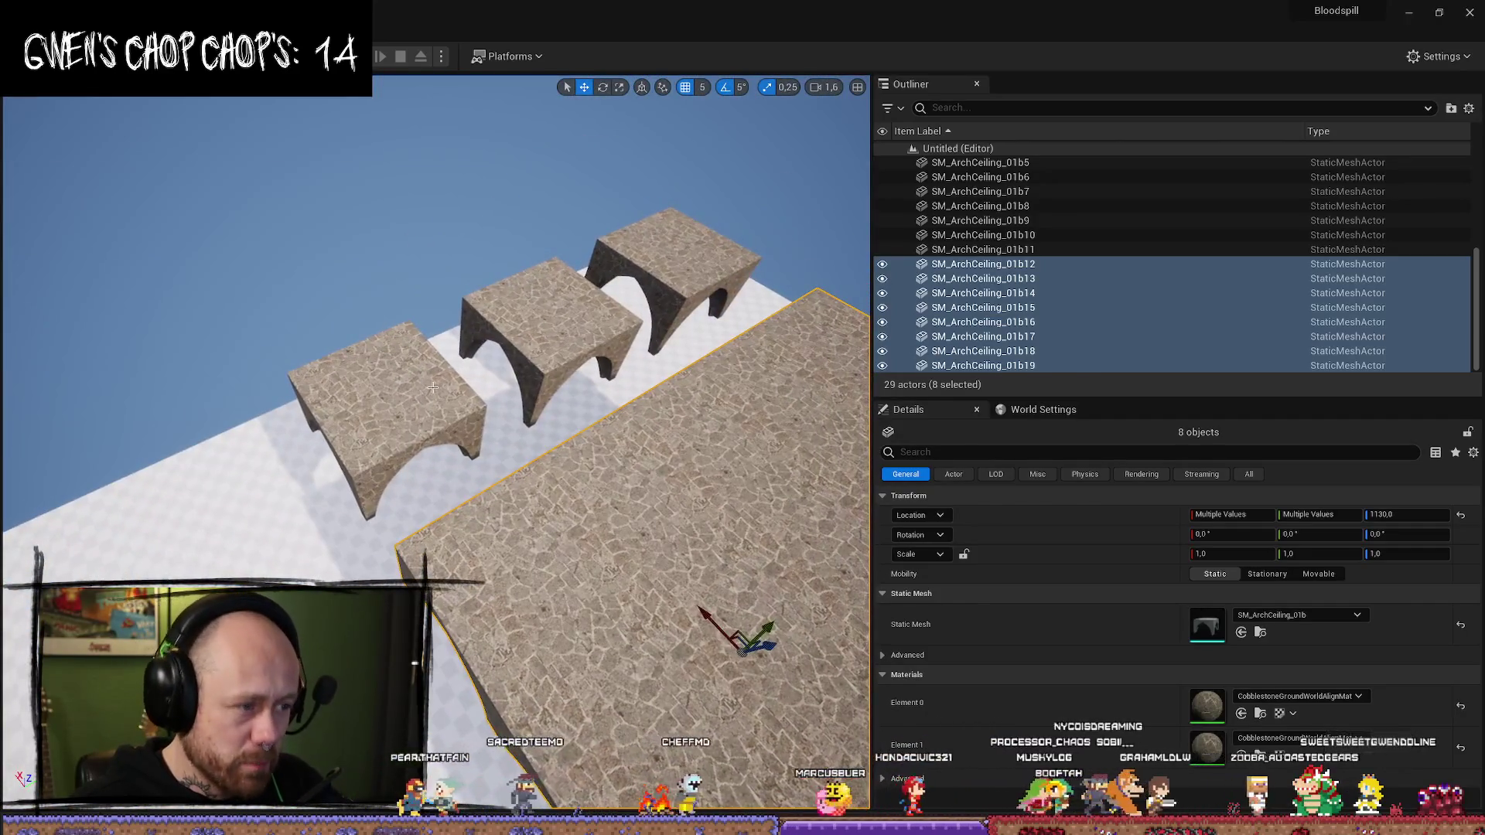
# - Delete the leftover first arch piece
pyautogui.click(433, 386)
pyautogui.press('Delete')
pyautogui.click(547, 352)
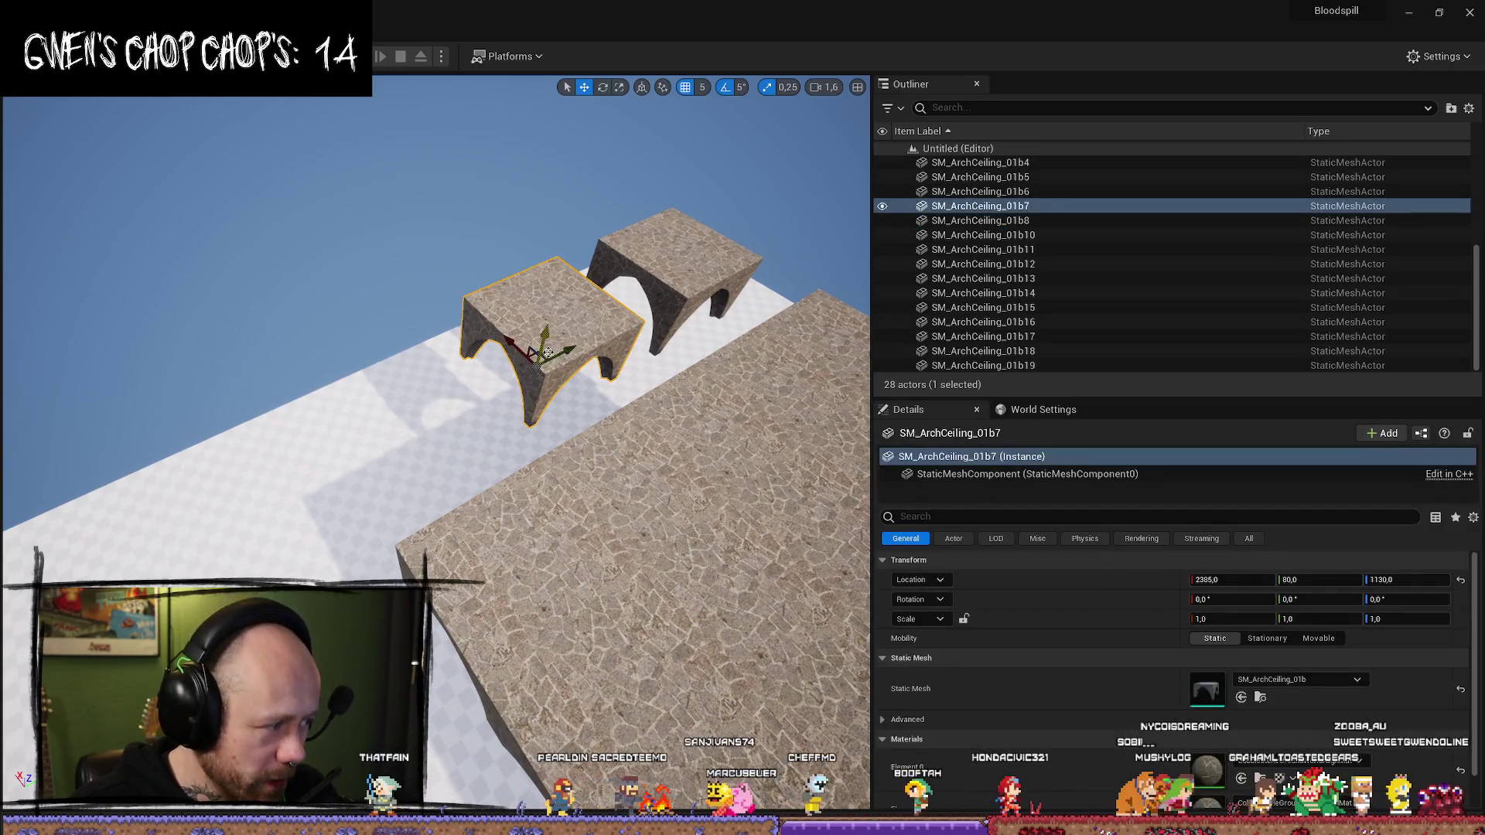